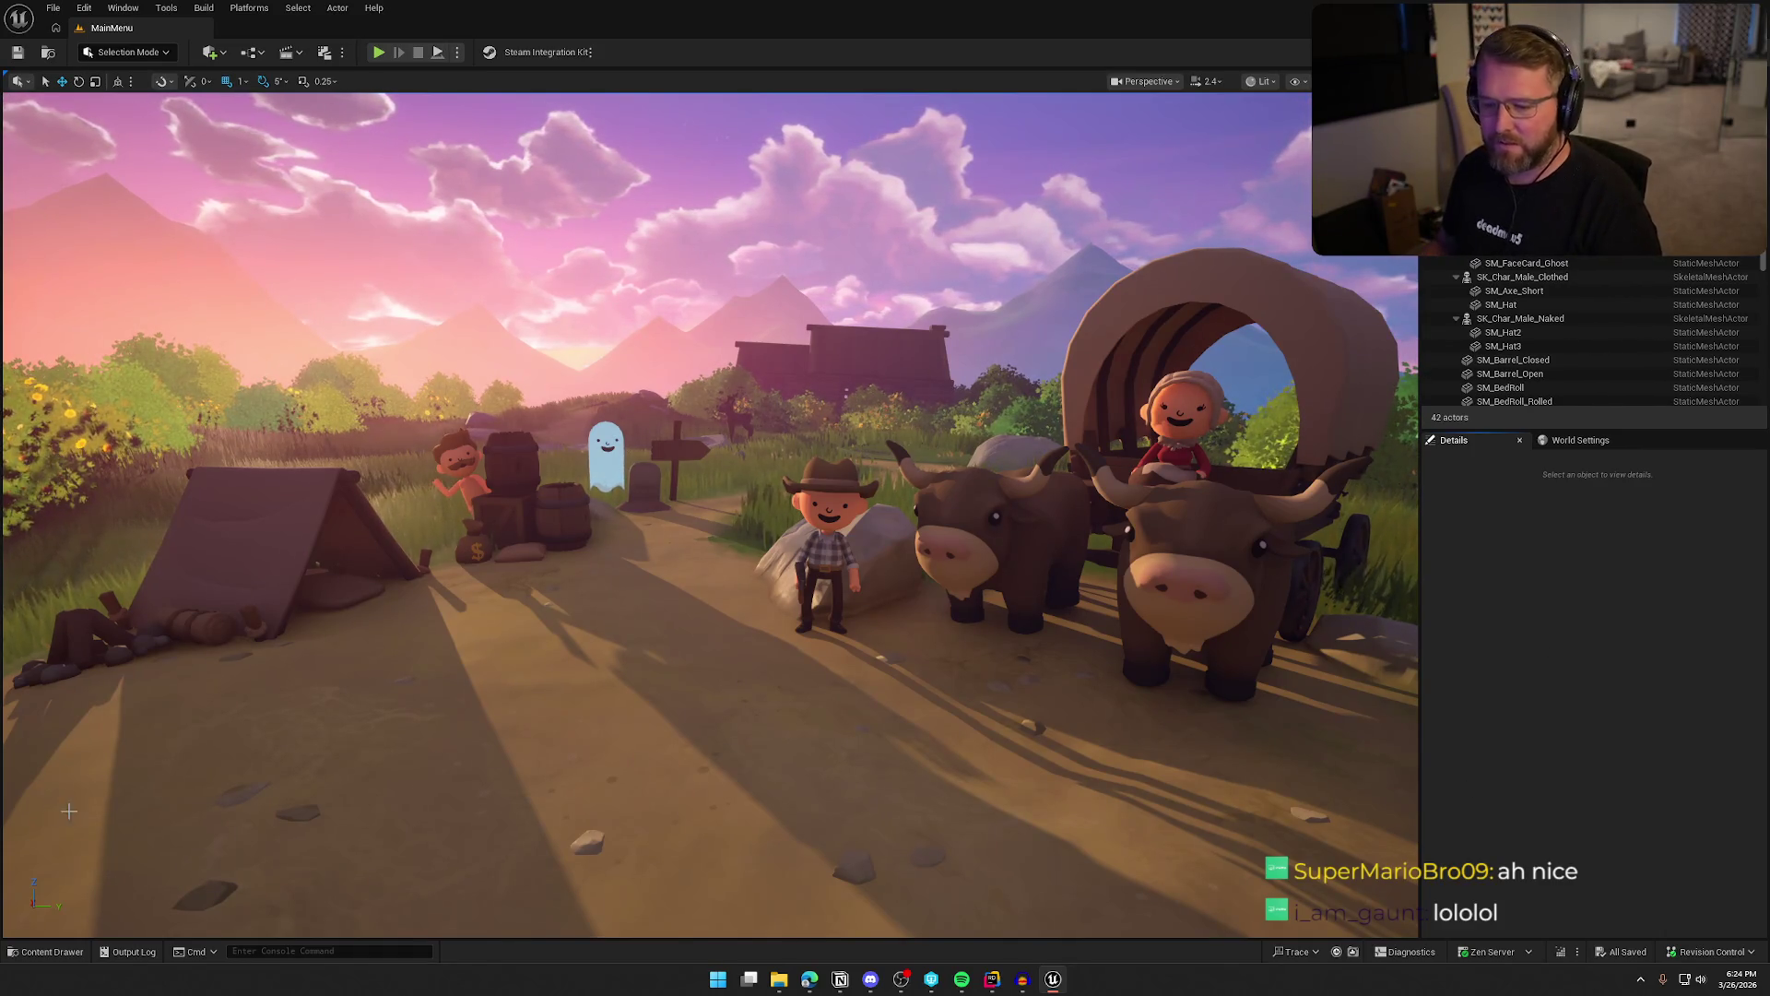
Load the GameWorld map from the Content Drawer and open bp_Player from the Logic/Player folder
click(51, 951)
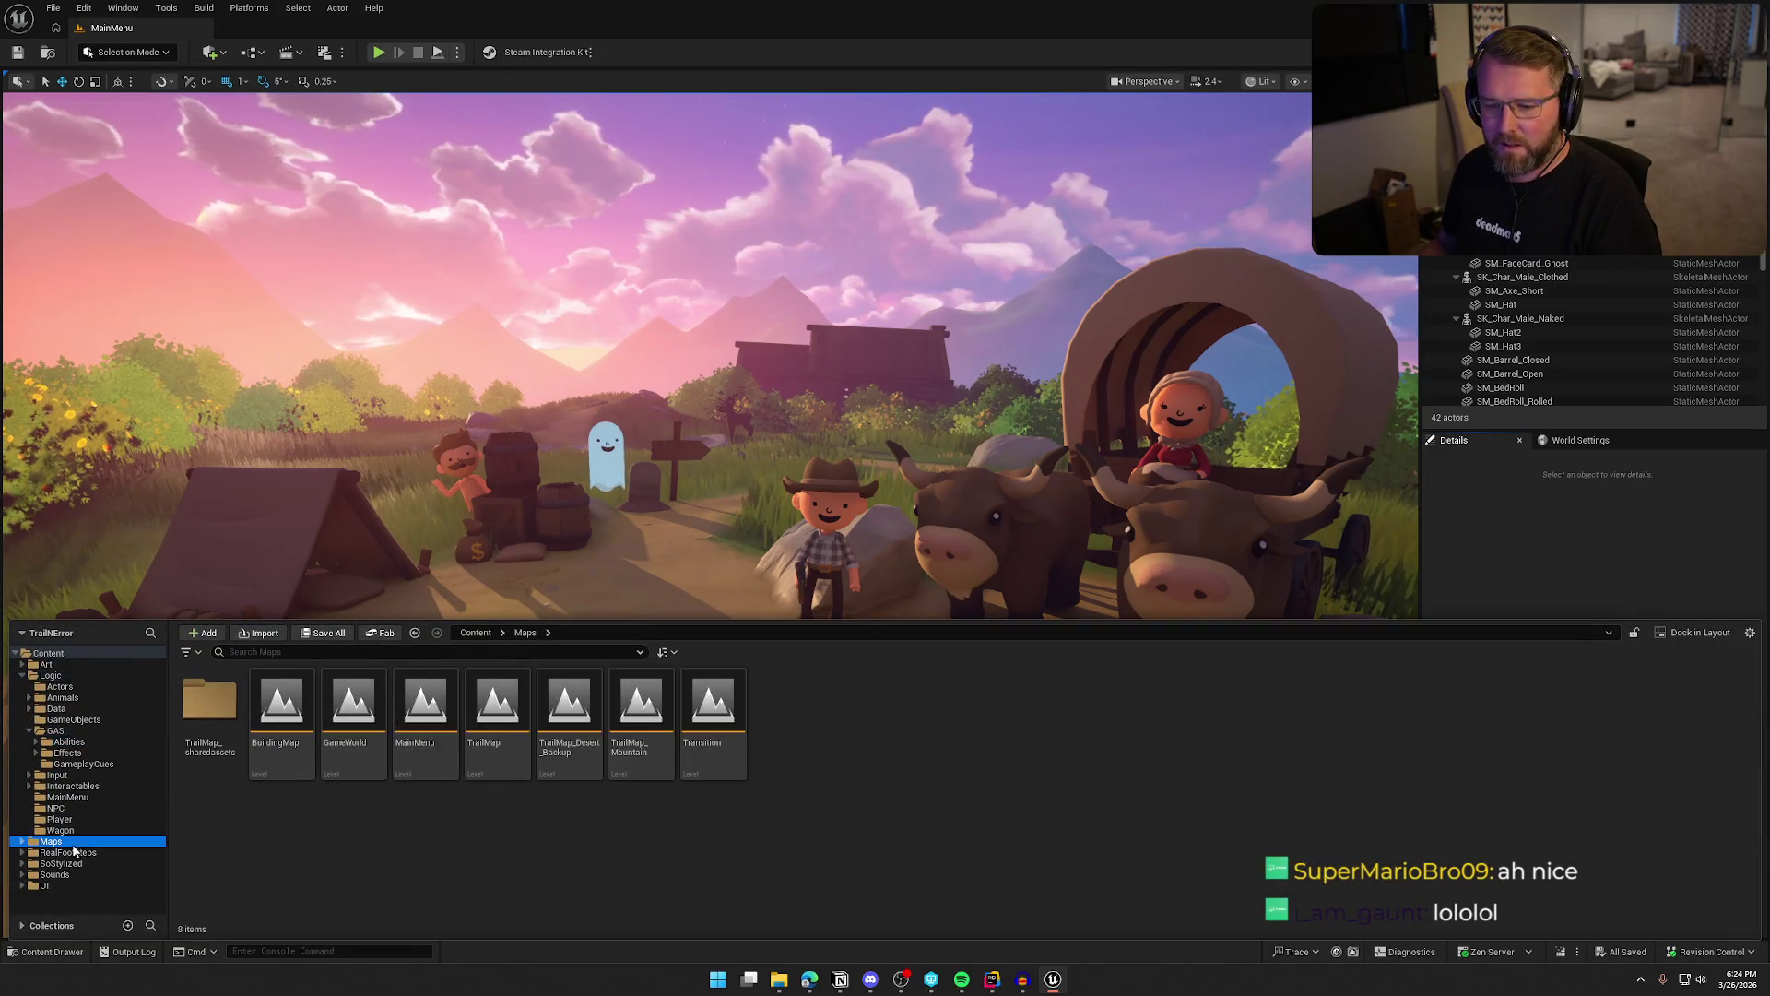
double_click(353, 710)
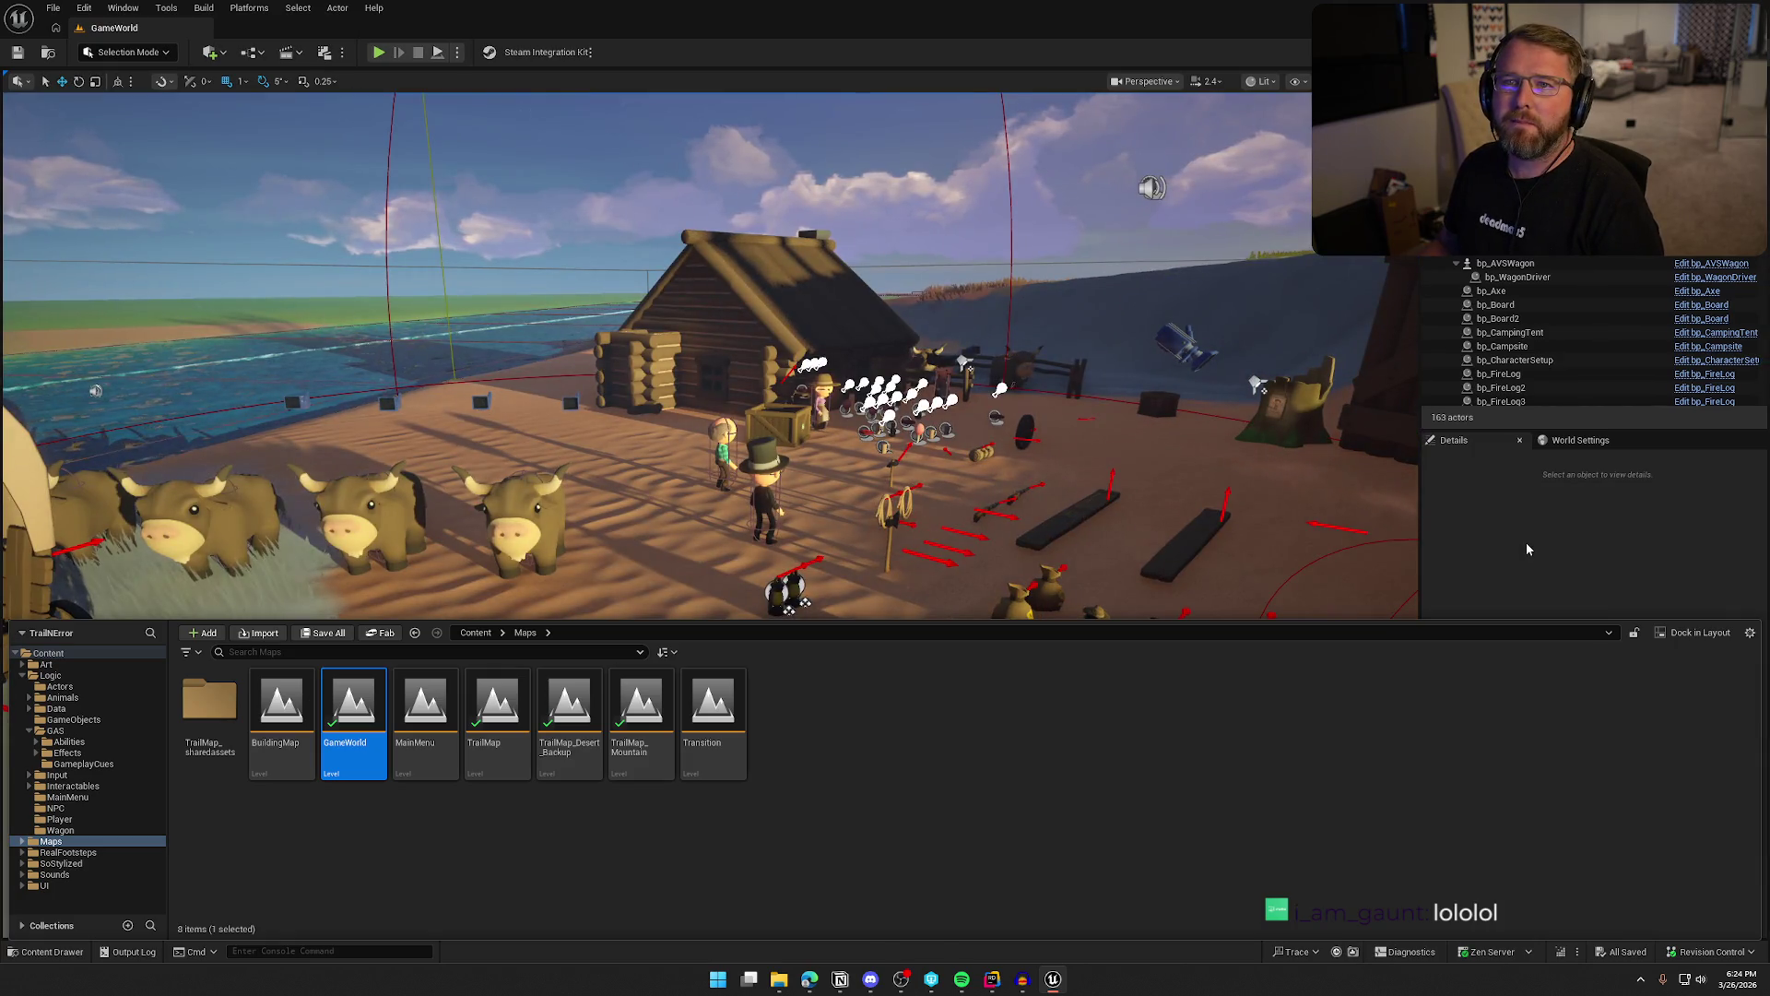
key(ctrl+space)
key(ctrl+space)
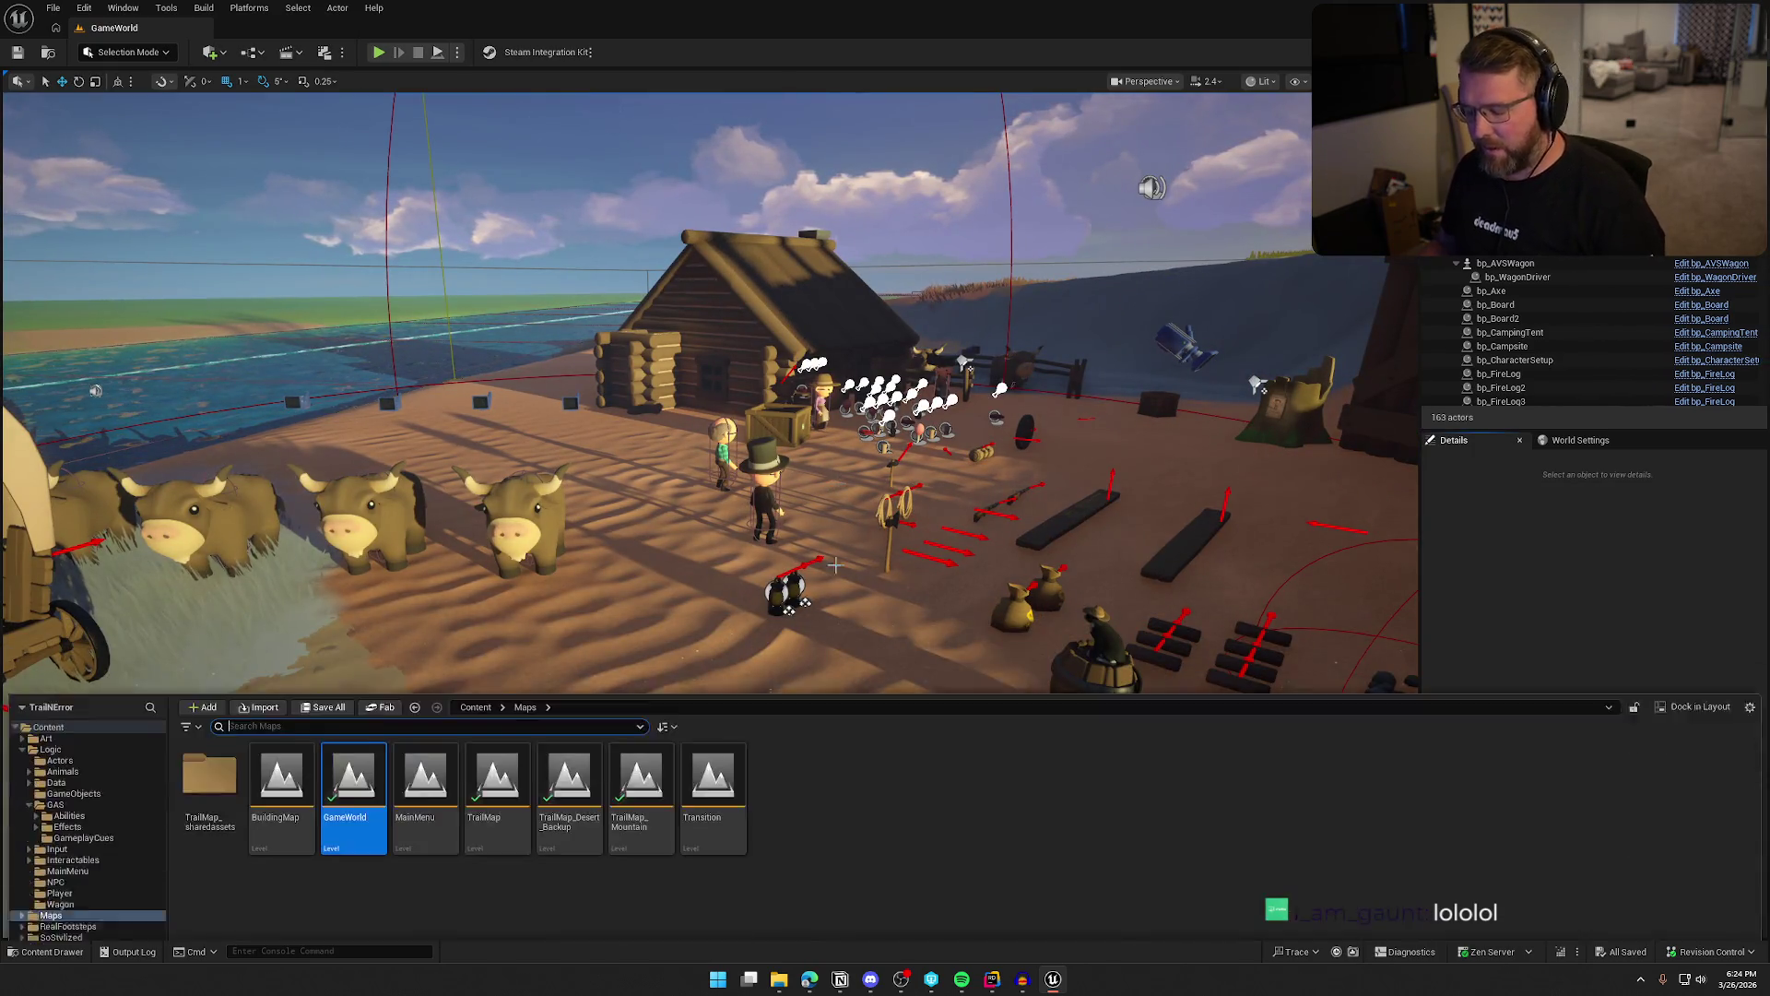
click(59, 819)
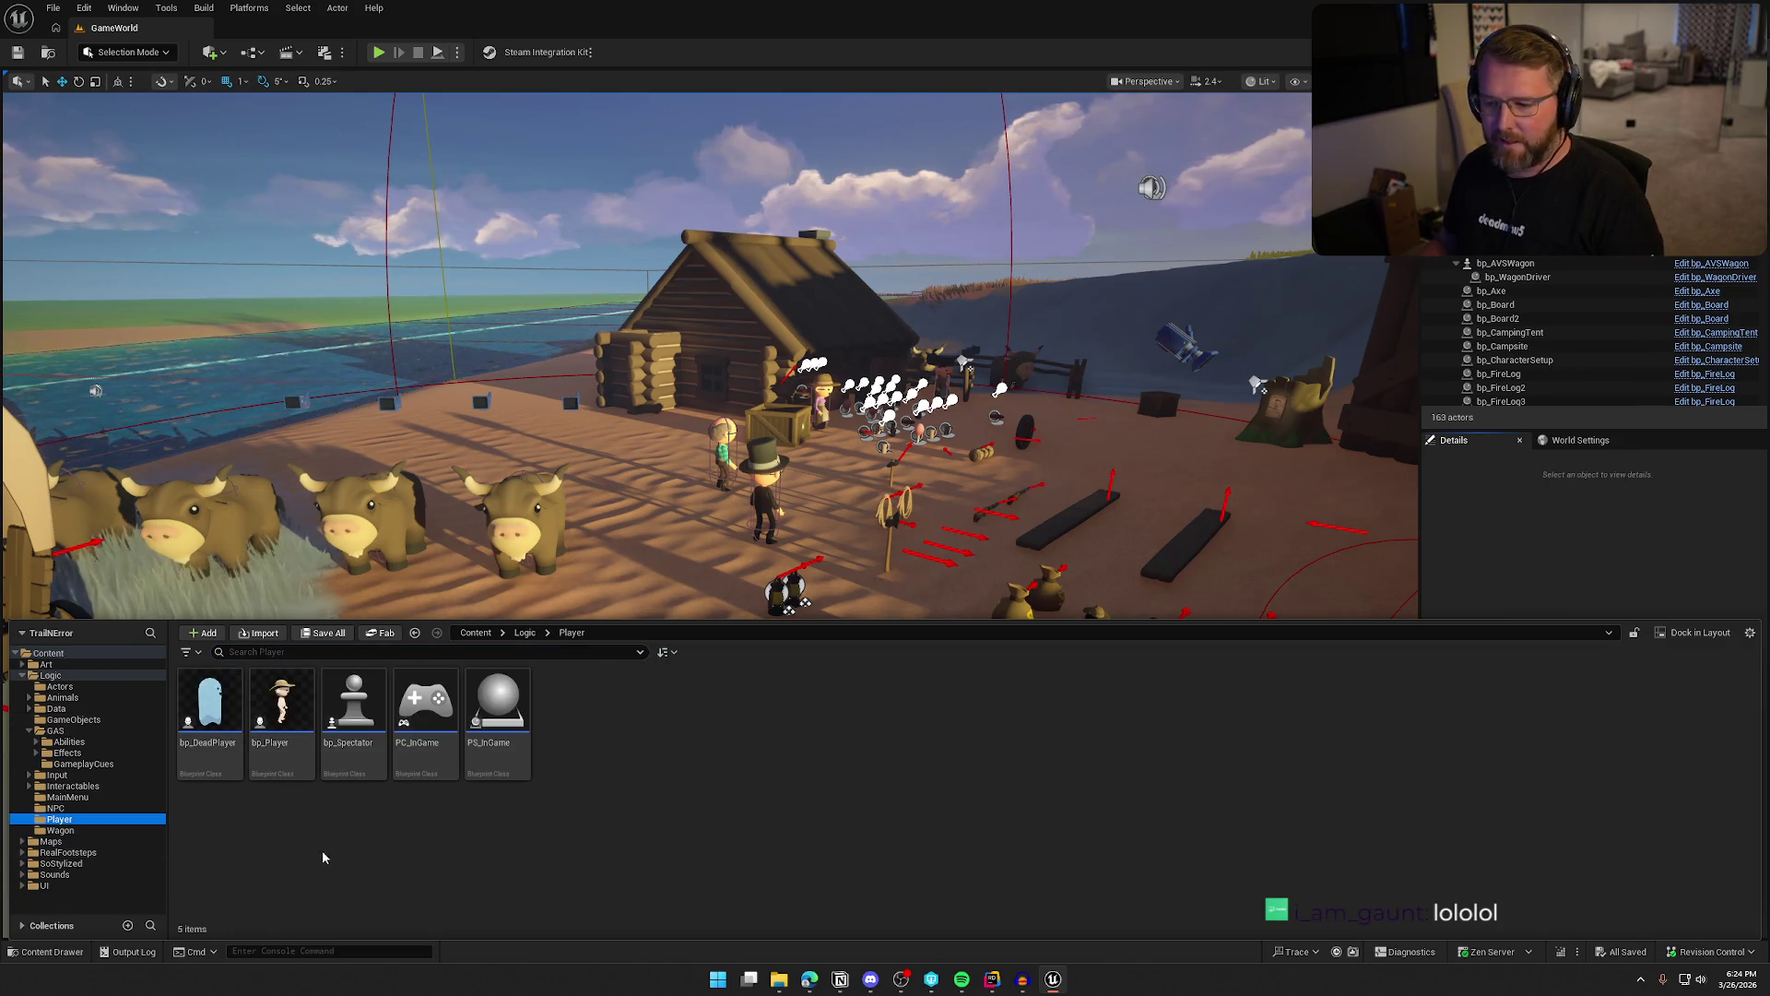
double_click(281, 703)
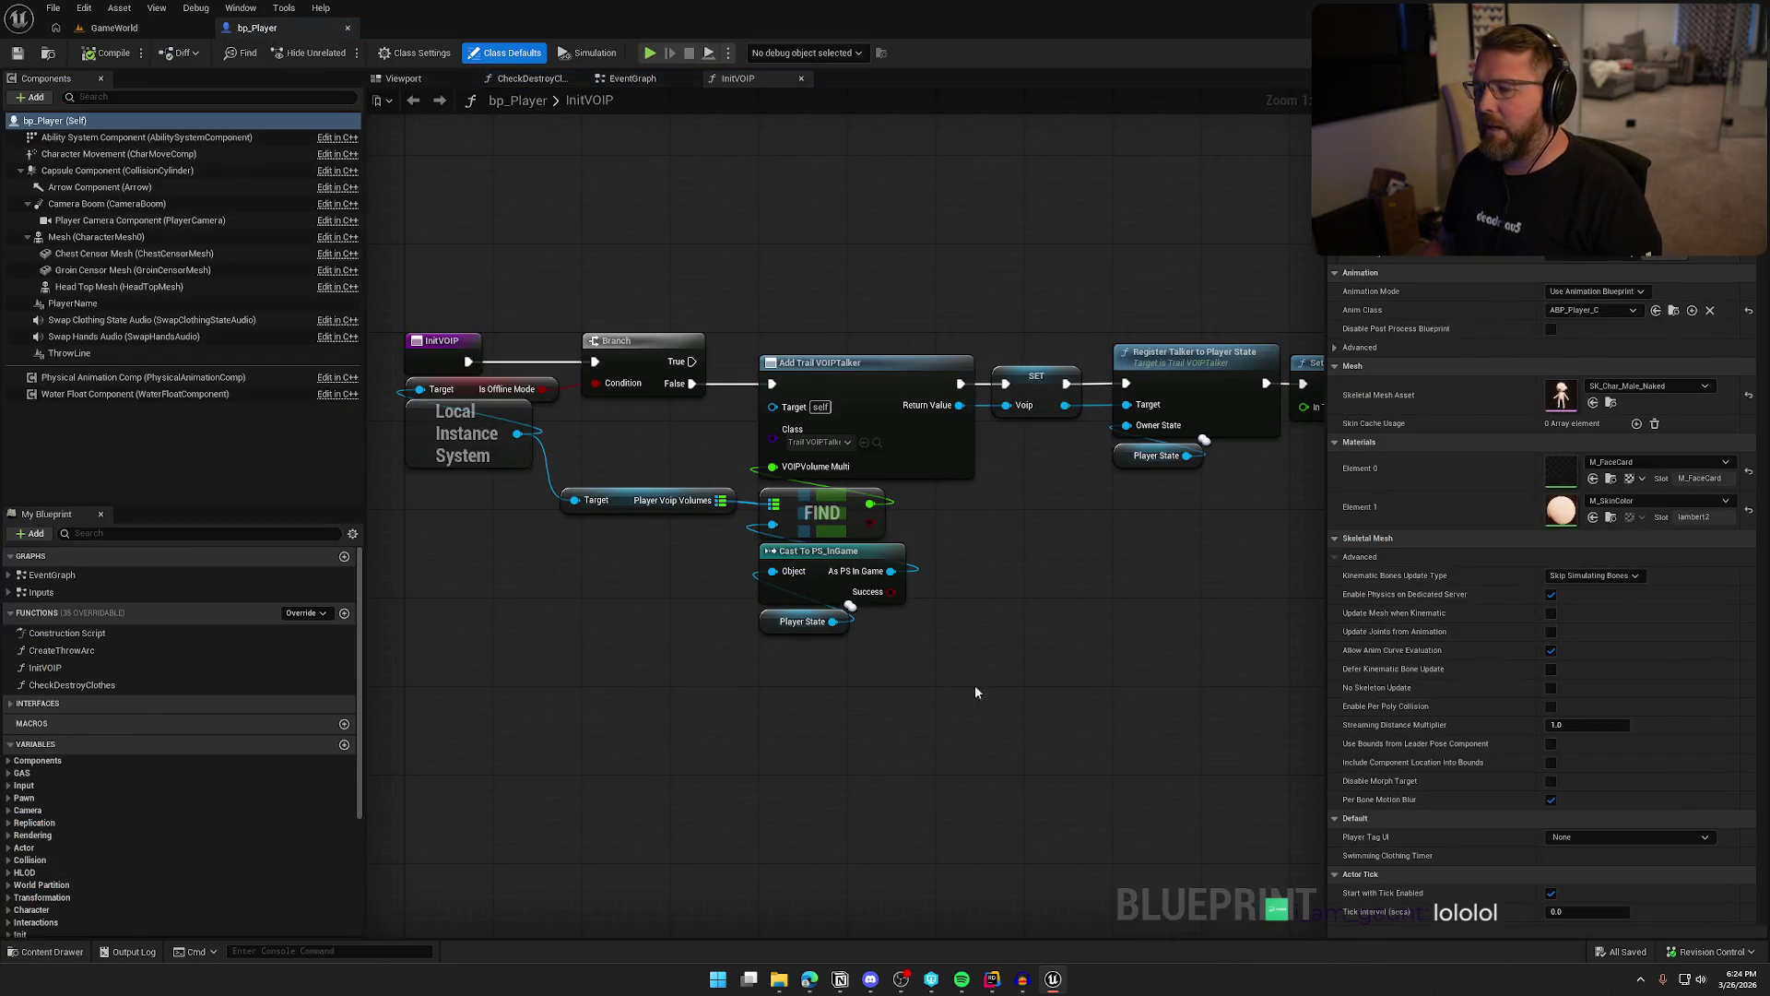
Drag the Swap Hands Audio component down to the character's hip in the Viewport and save
click(403, 79)
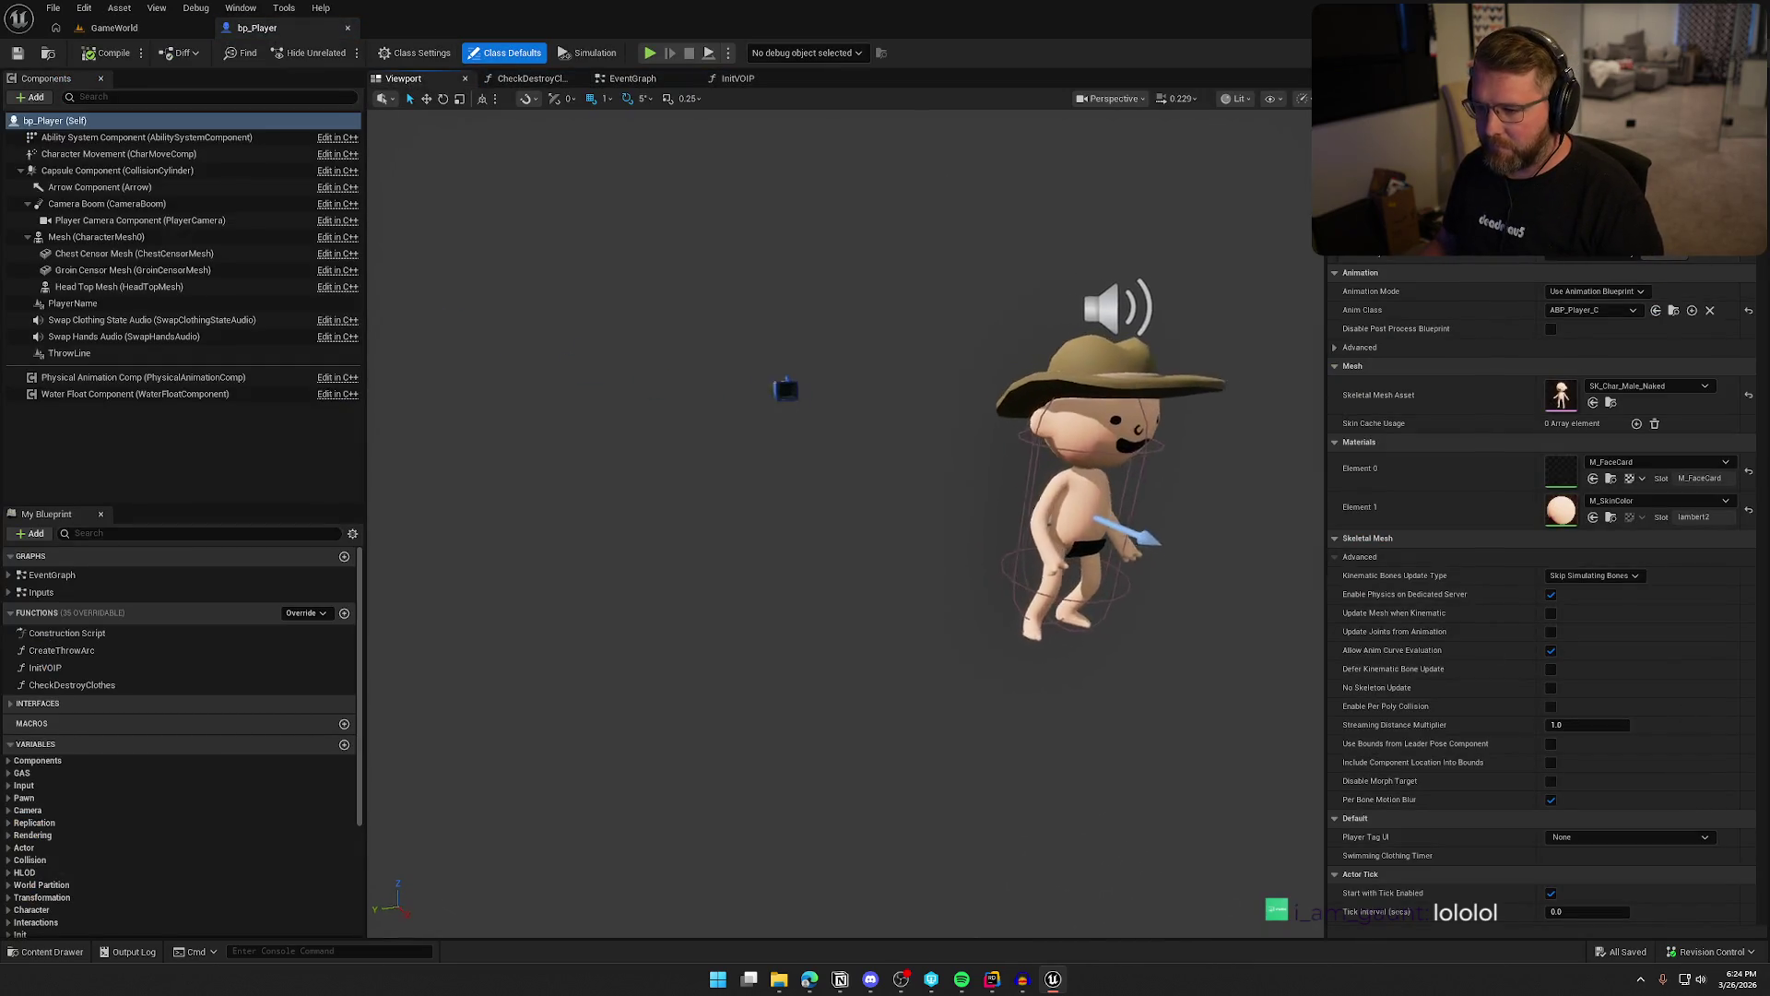
click(74, 337)
mouse_move(484, 551)
mouse_down()
mouse_move(516, 558)
mouse_move(653, 501)
mouse_move(746, 507)
mouse_up()
scroll(737, 623, down, 3)
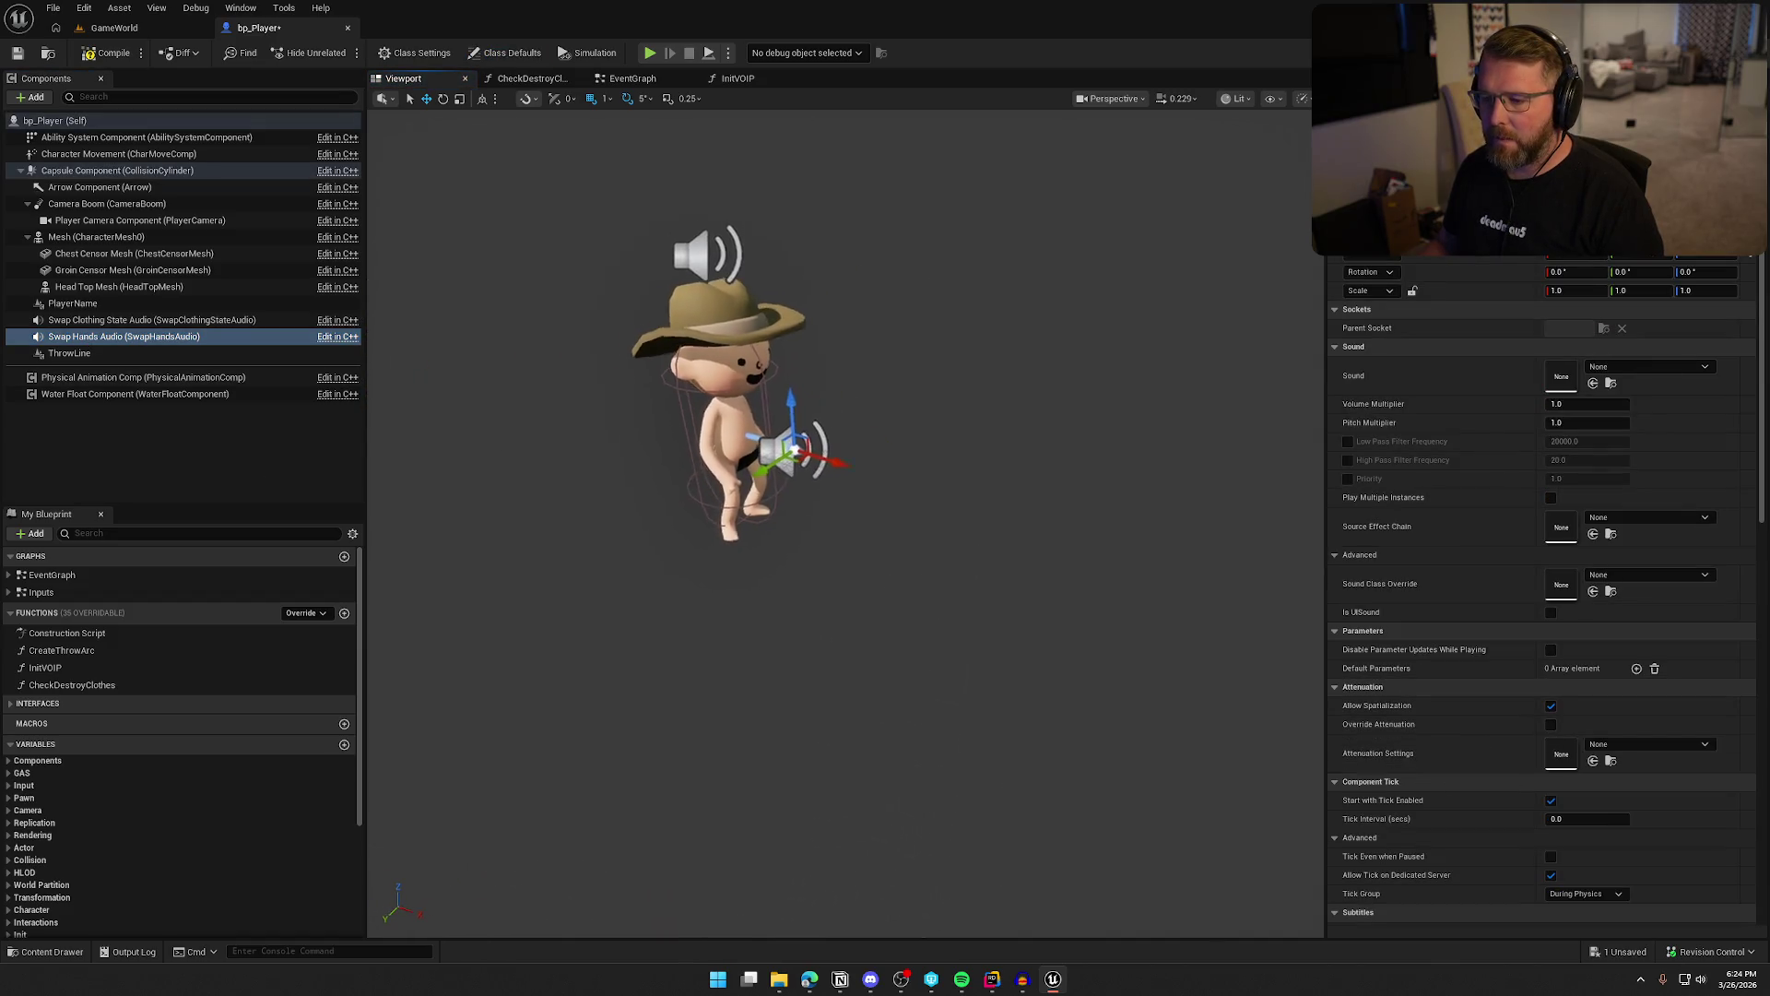
key(ctrl+s)
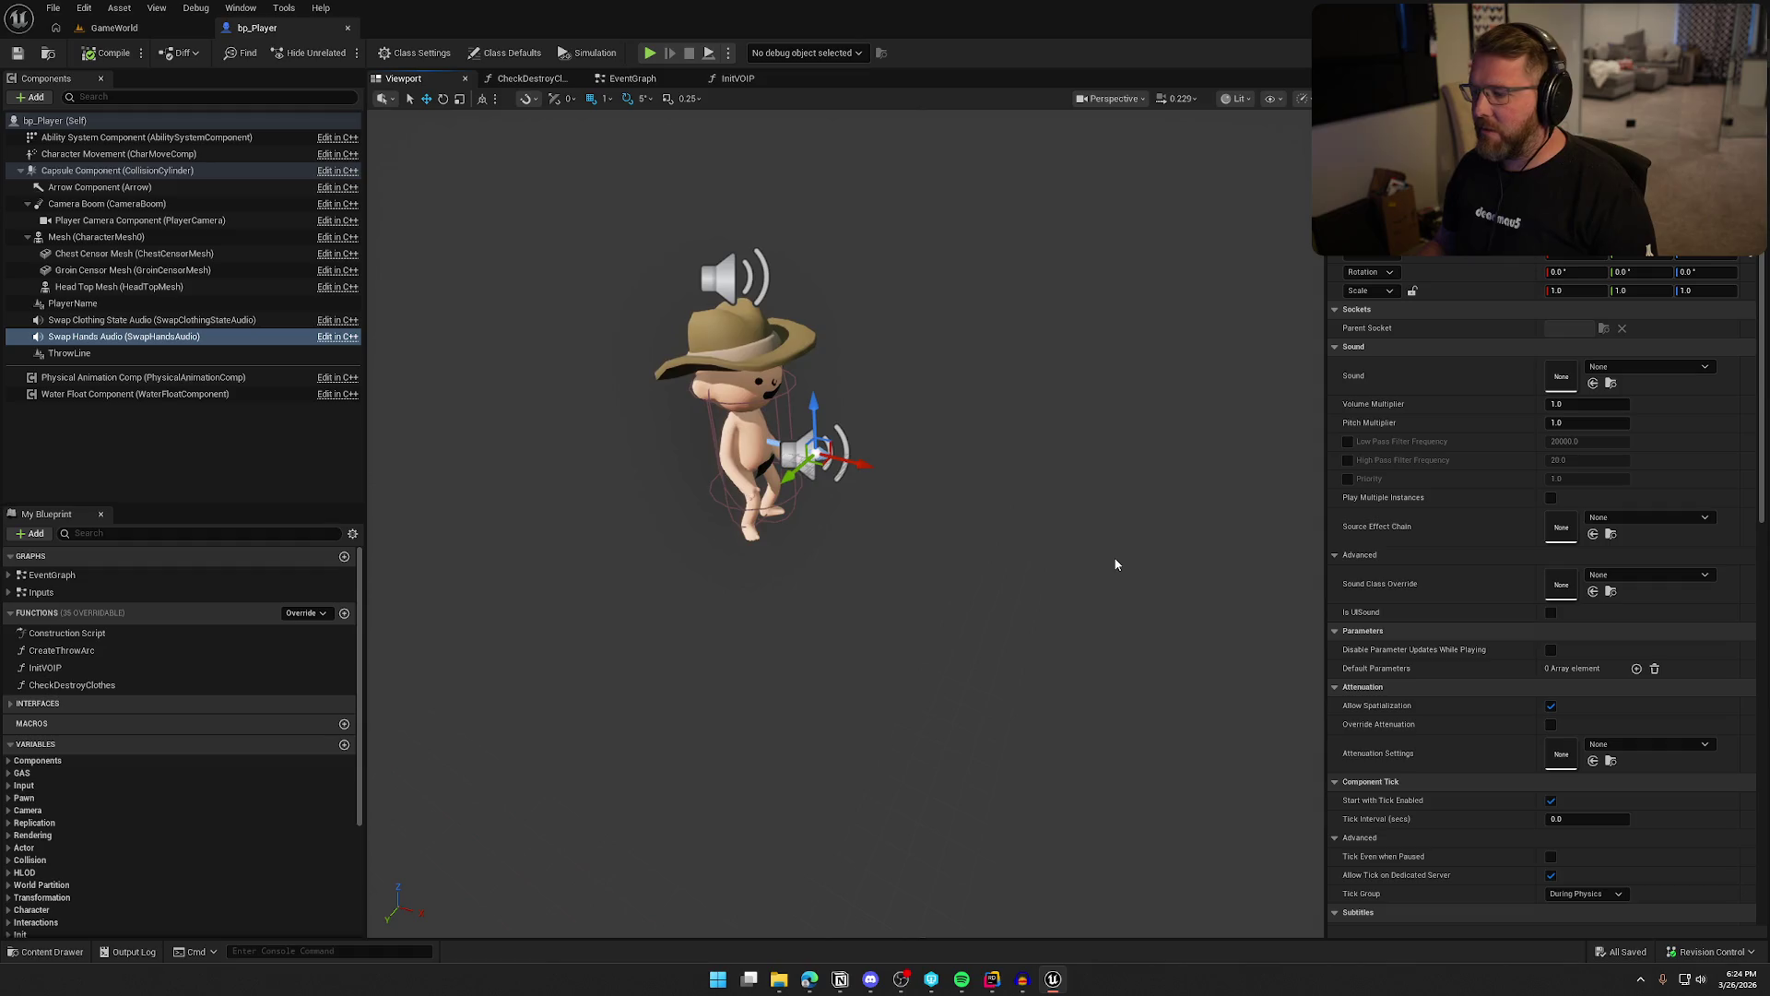
Set Swap Hands Audio's sound to SwapHands and enable Play Multiple Instances
scroll(1046, 649, up, 2)
key(ctrl+space)
click(1641, 367)
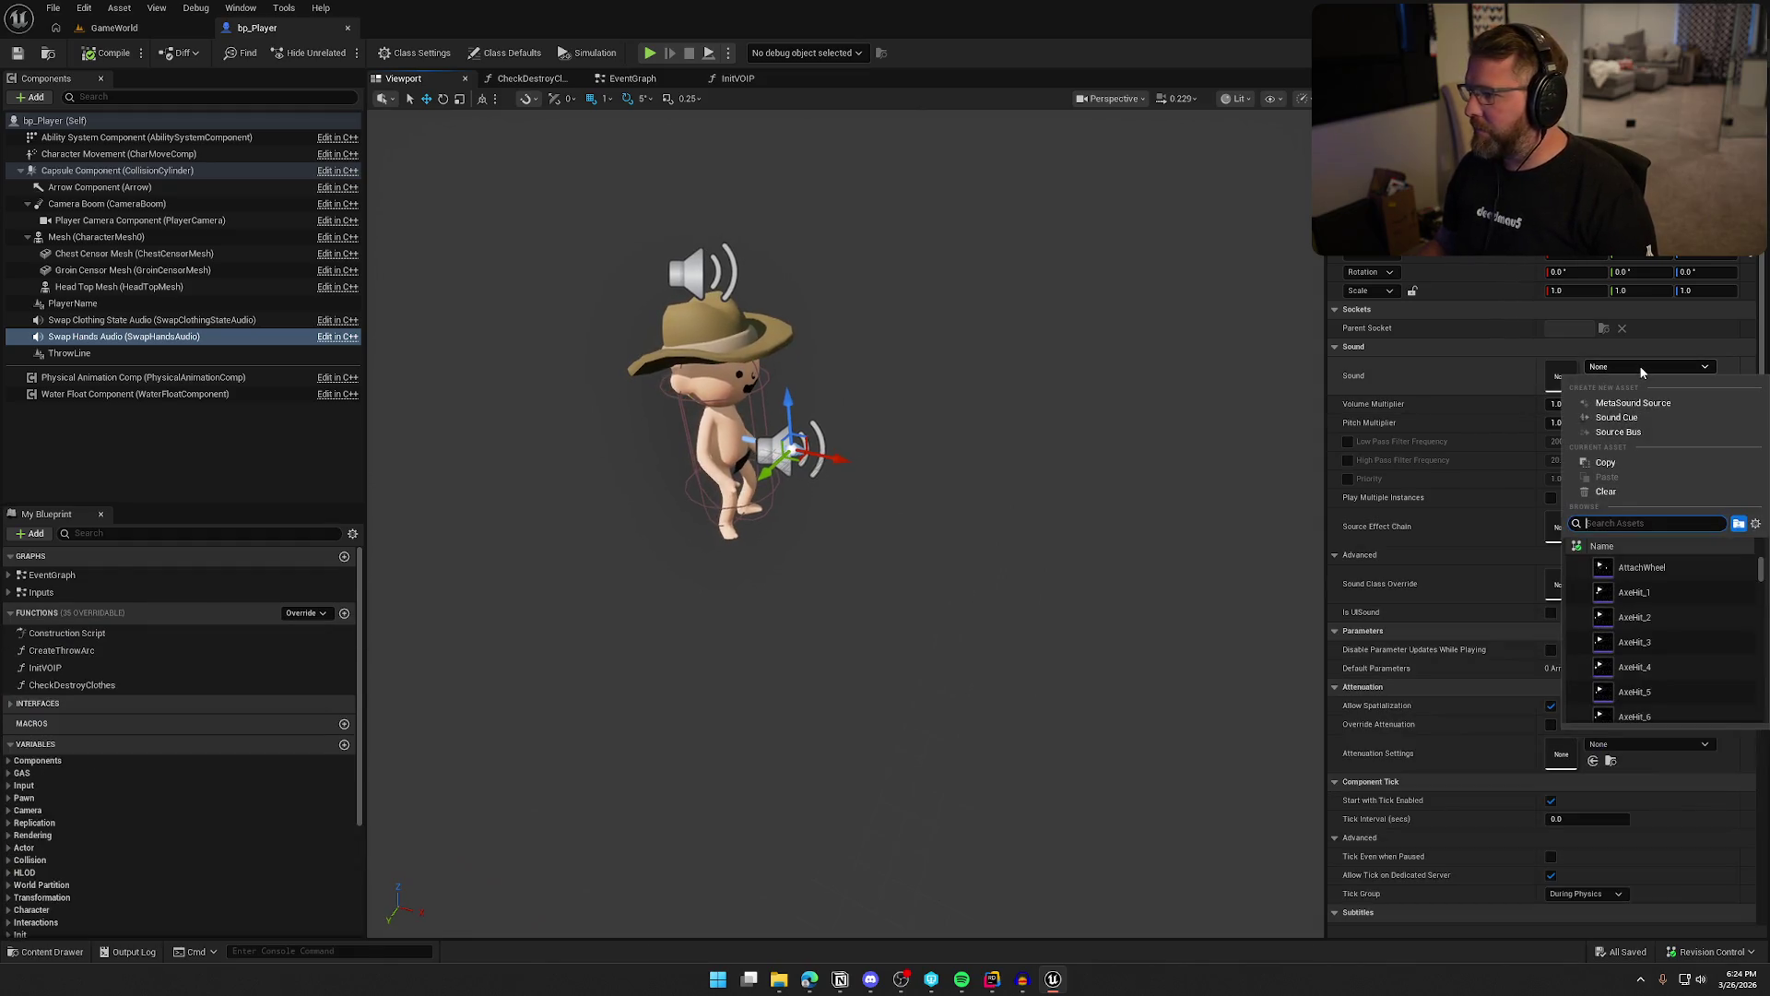
text(swap)
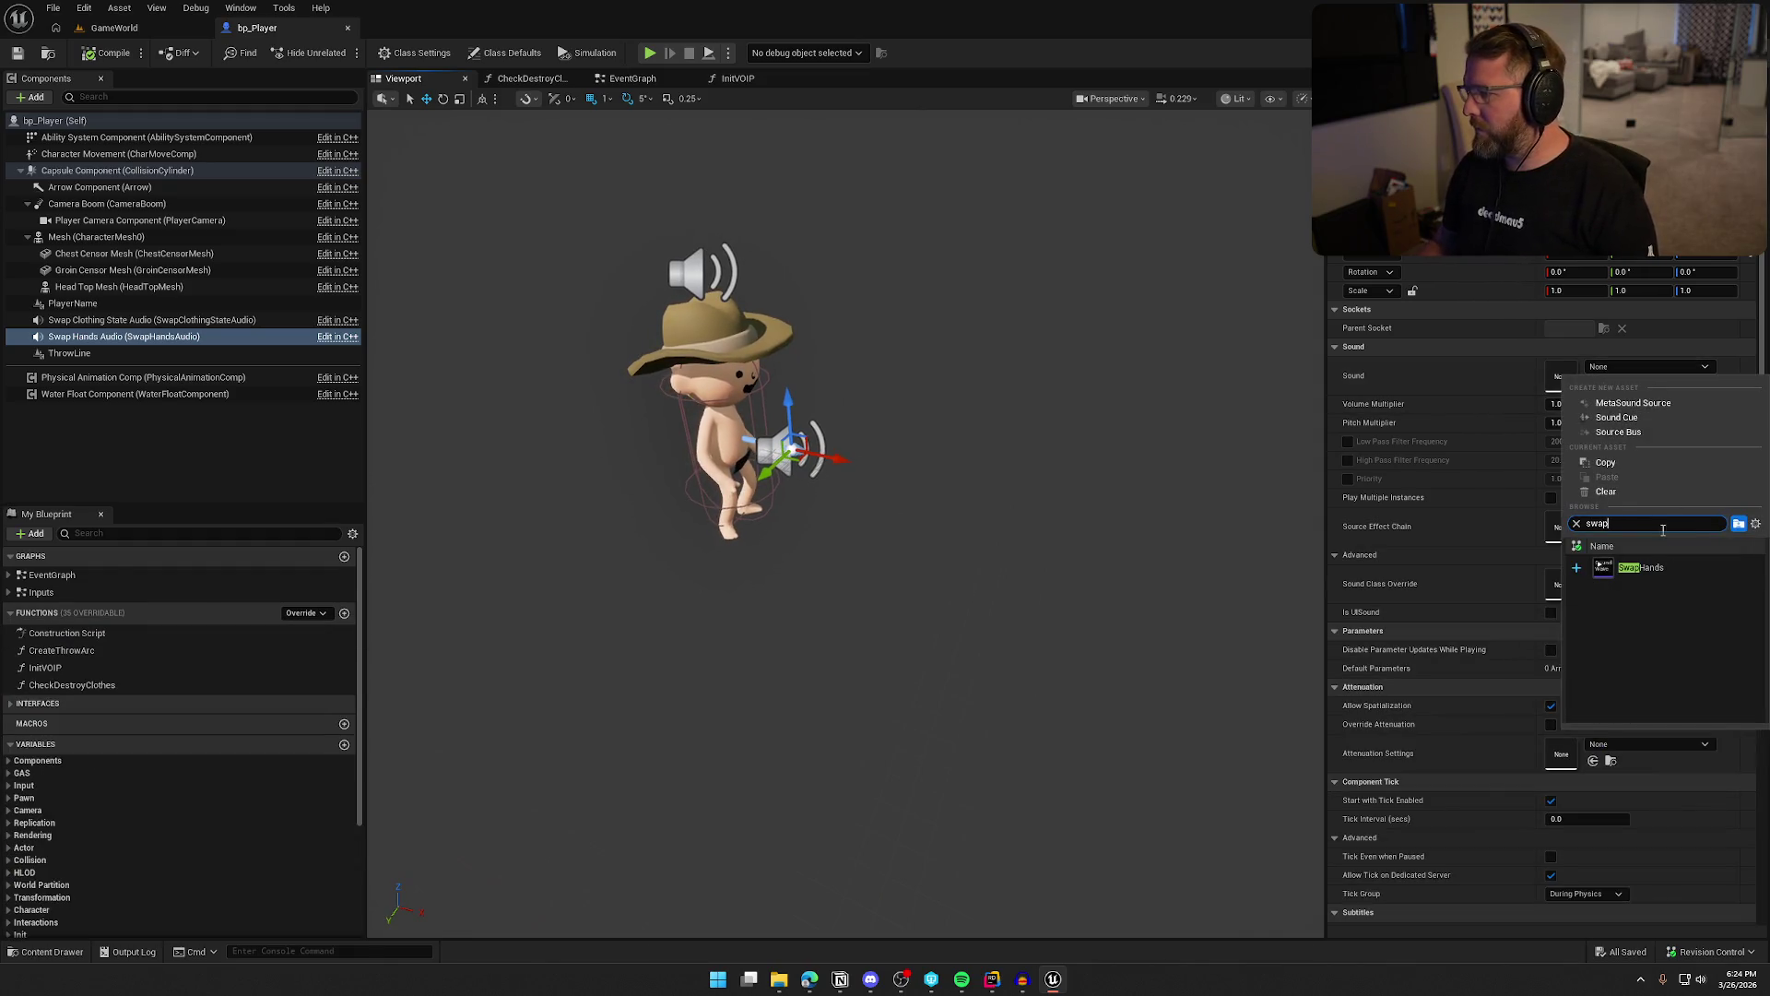
click(1663, 568)
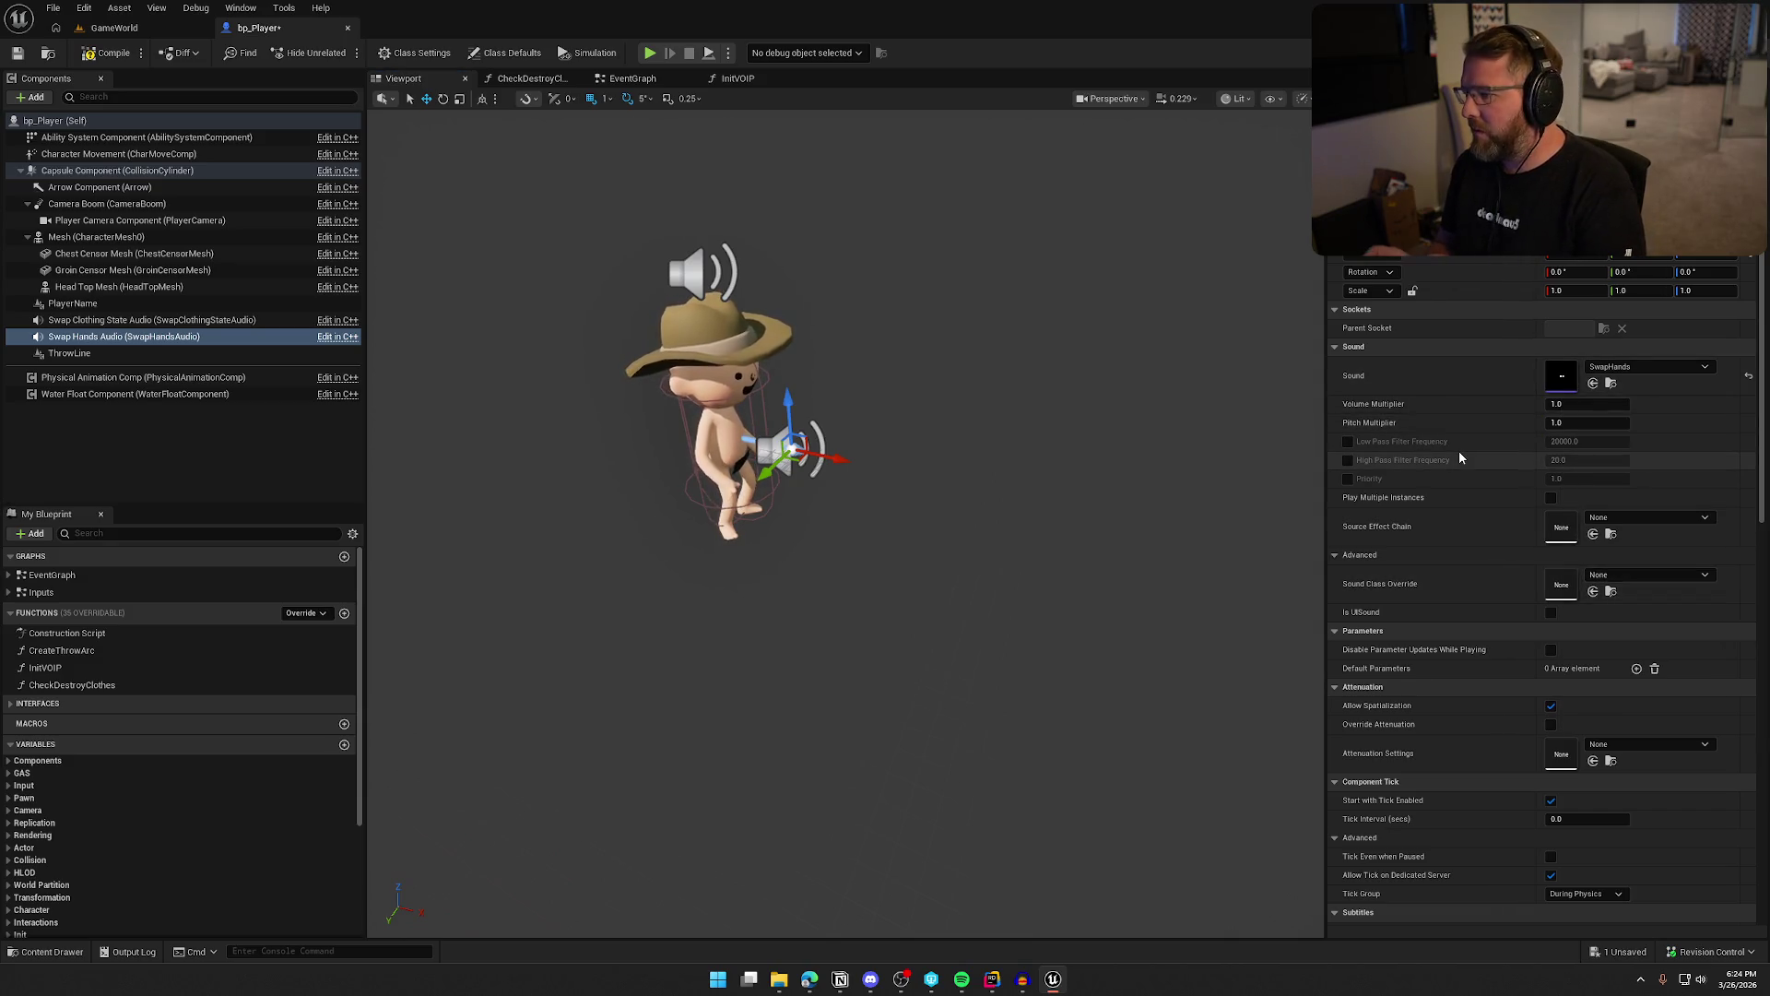
click(1551, 497)
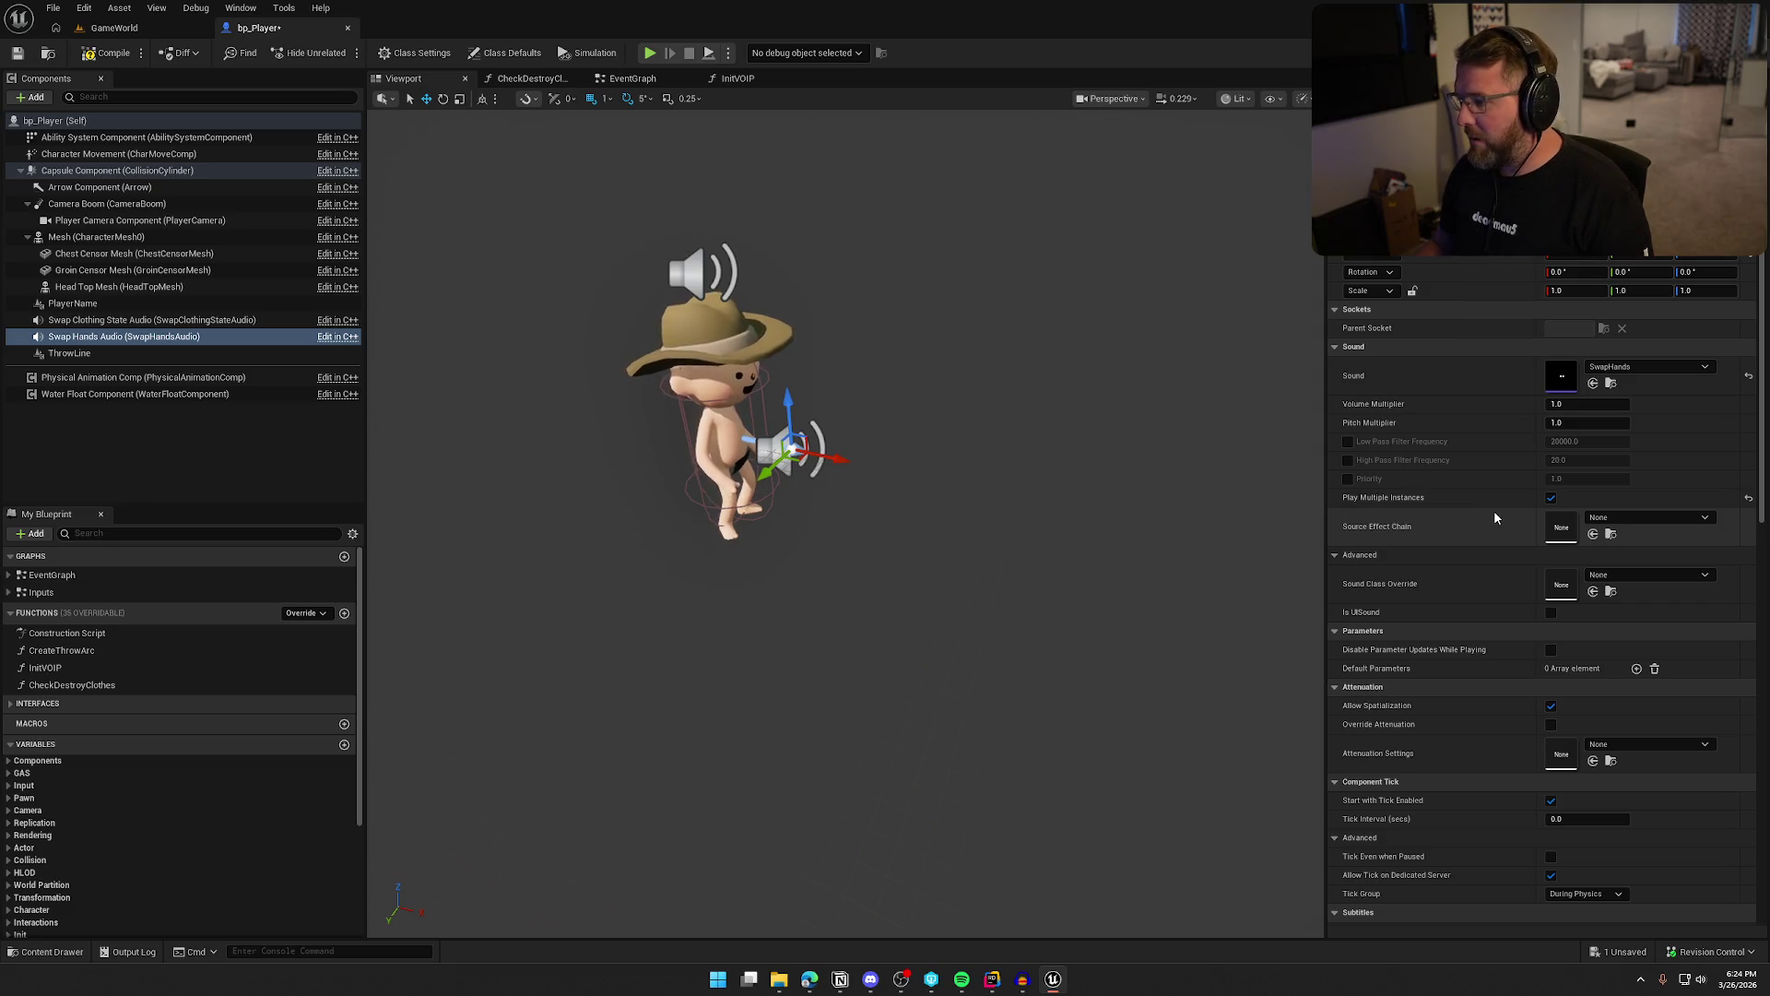
Override the sound class with SFX and apply the Item_Atten attenuation settings
click(1650, 575)
click(1656, 792)
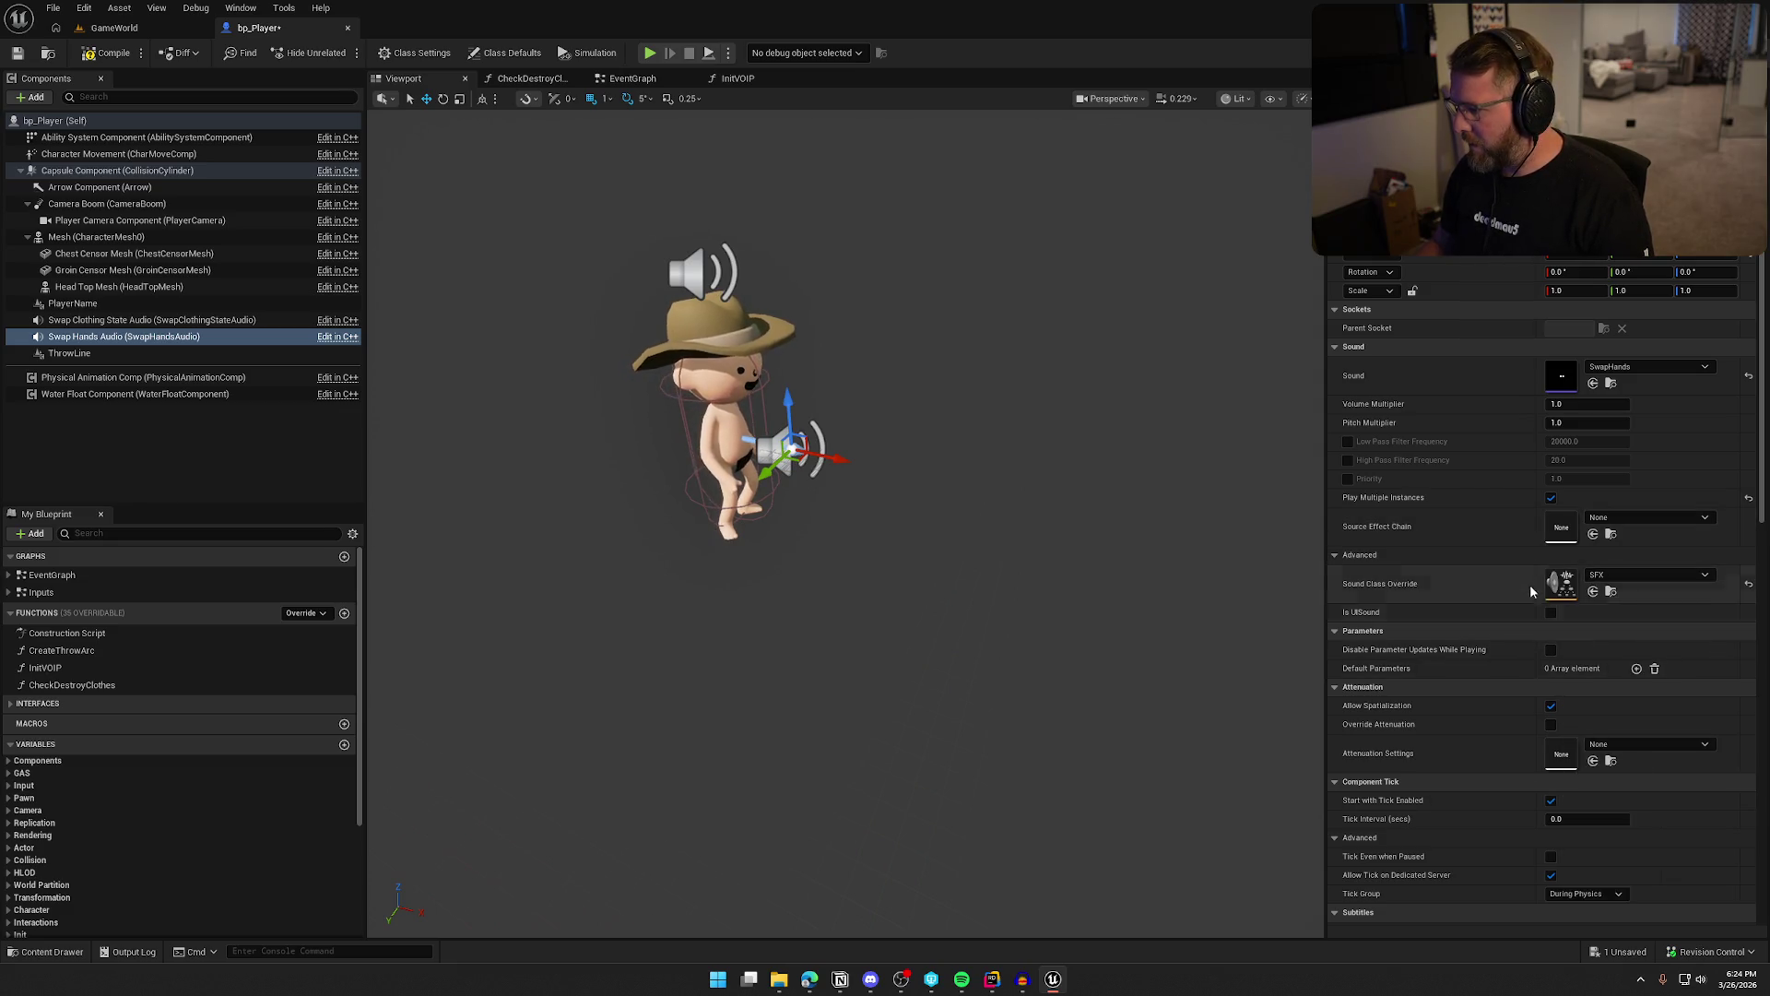
scroll(1490, 577, down, 4)
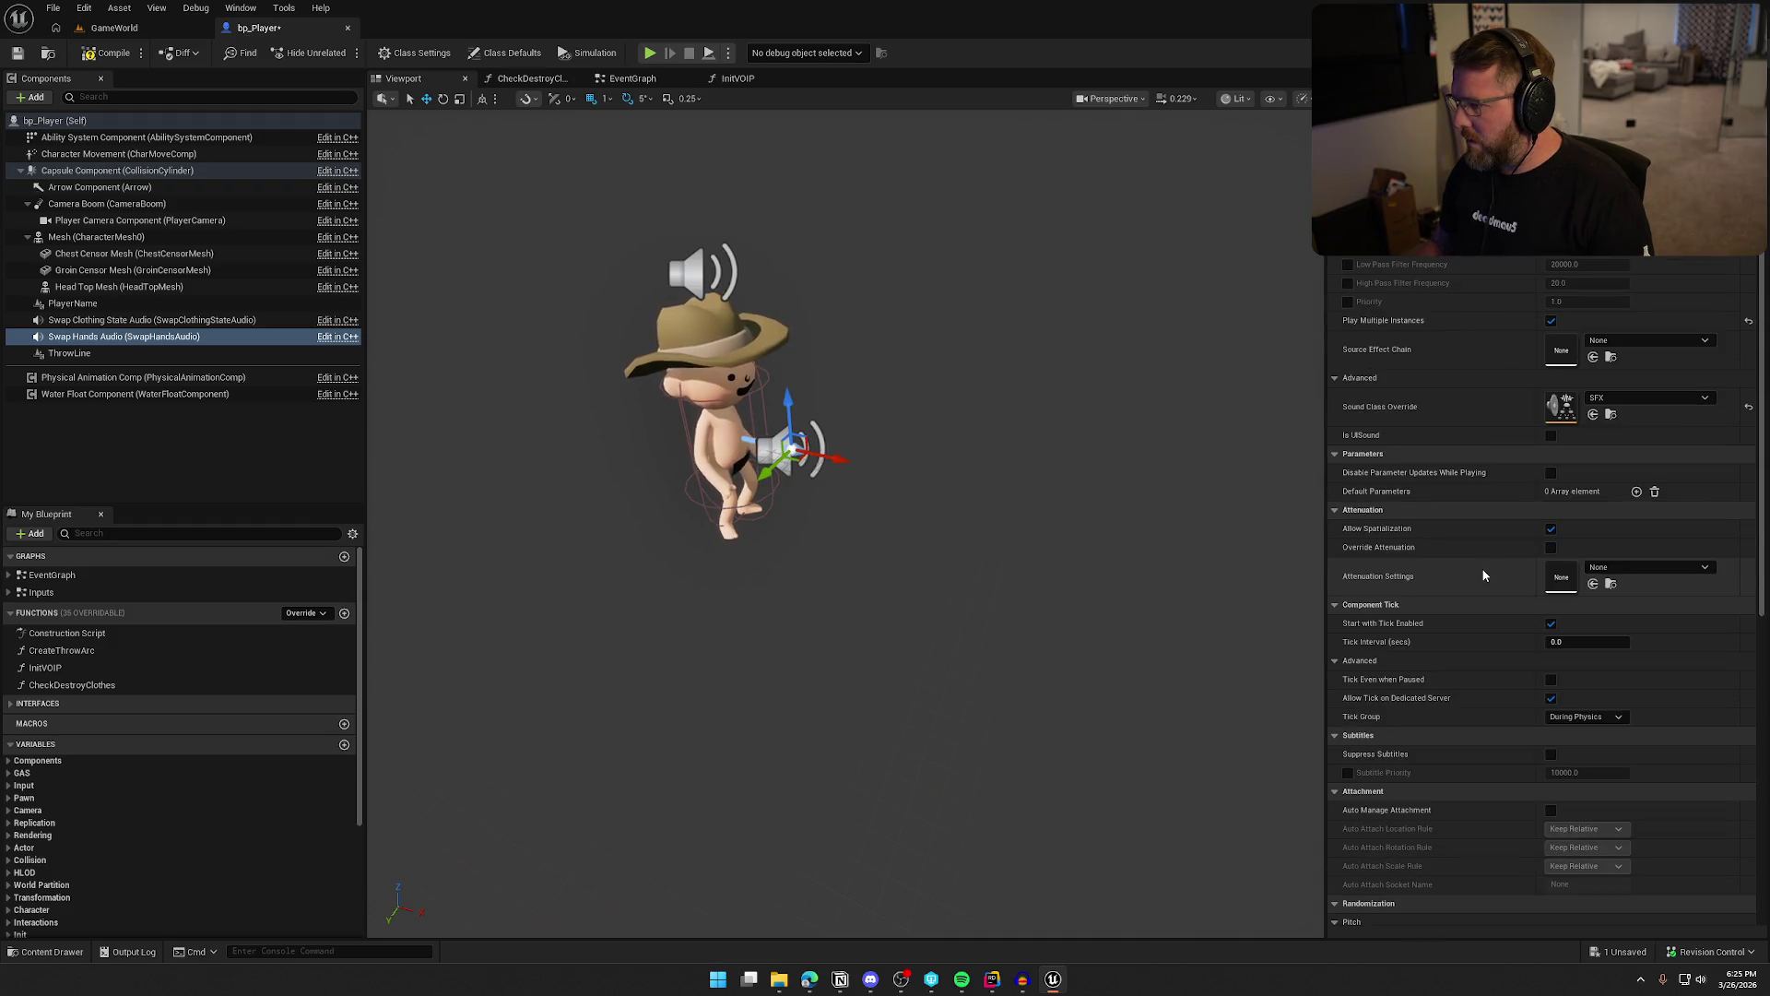
click(1667, 570)
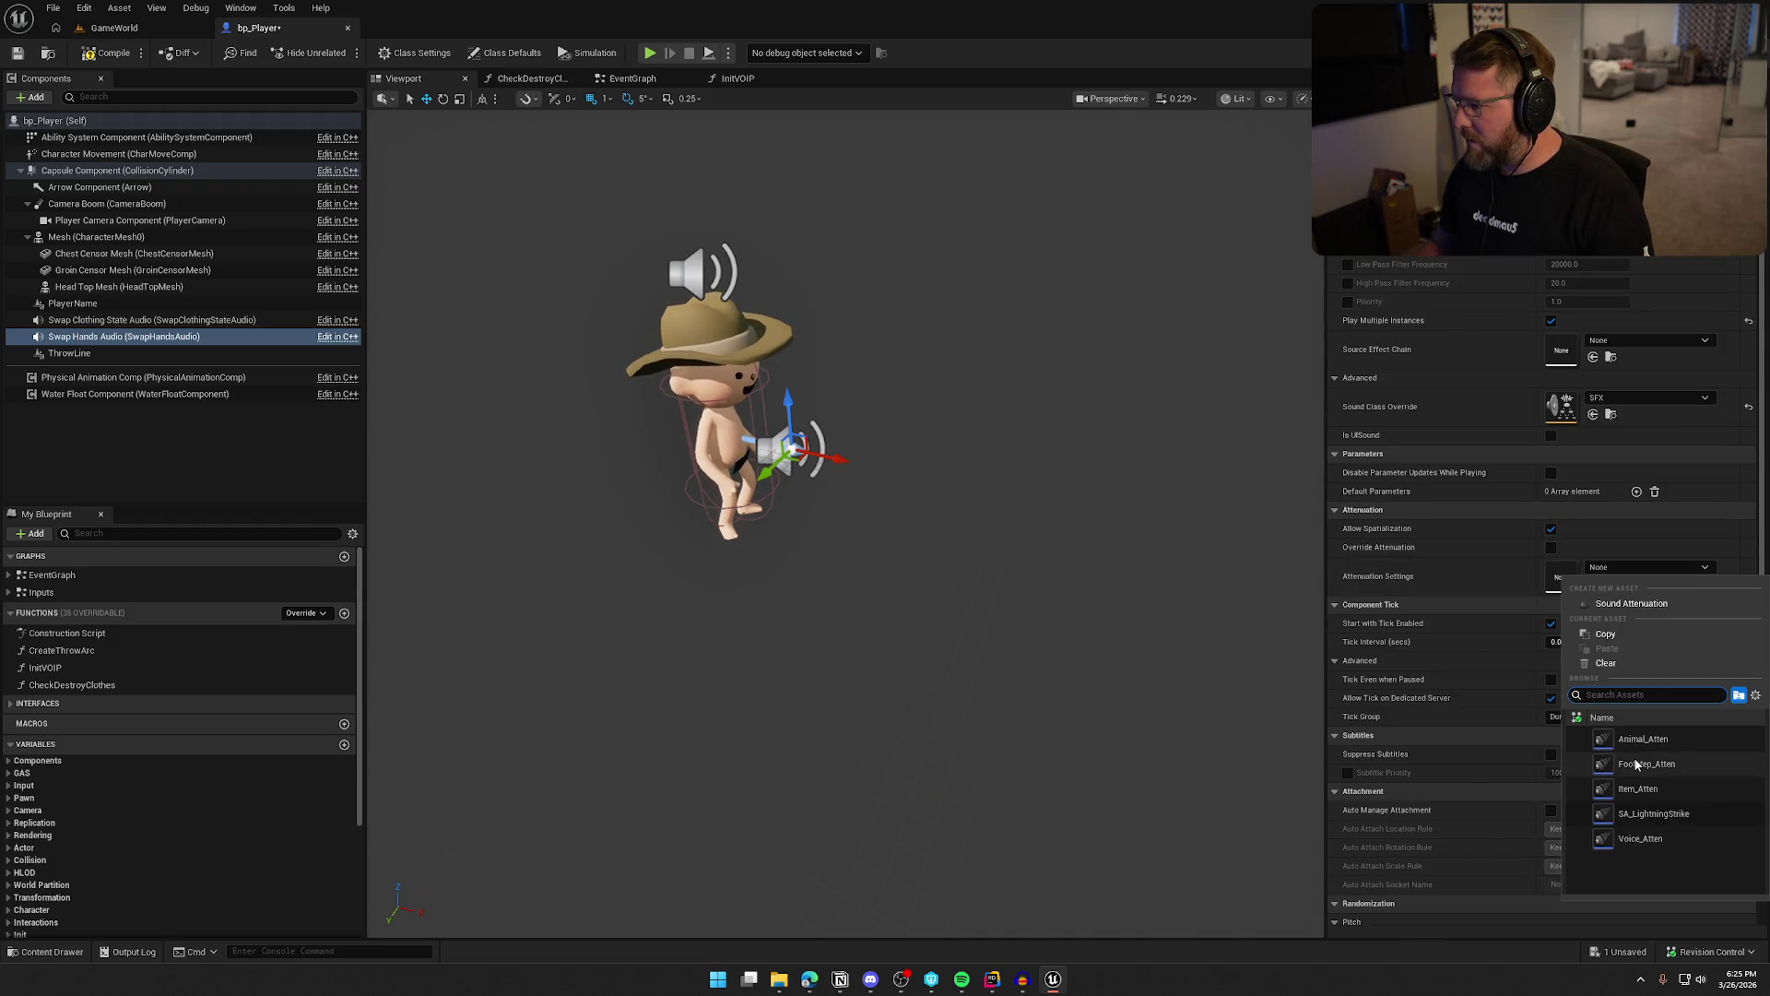
click(1657, 789)
click(1551, 623)
Disable Auto Activate and set the pitch range to minimum 0.9, maximum 1.1
scroll(1526, 636, down, 2)
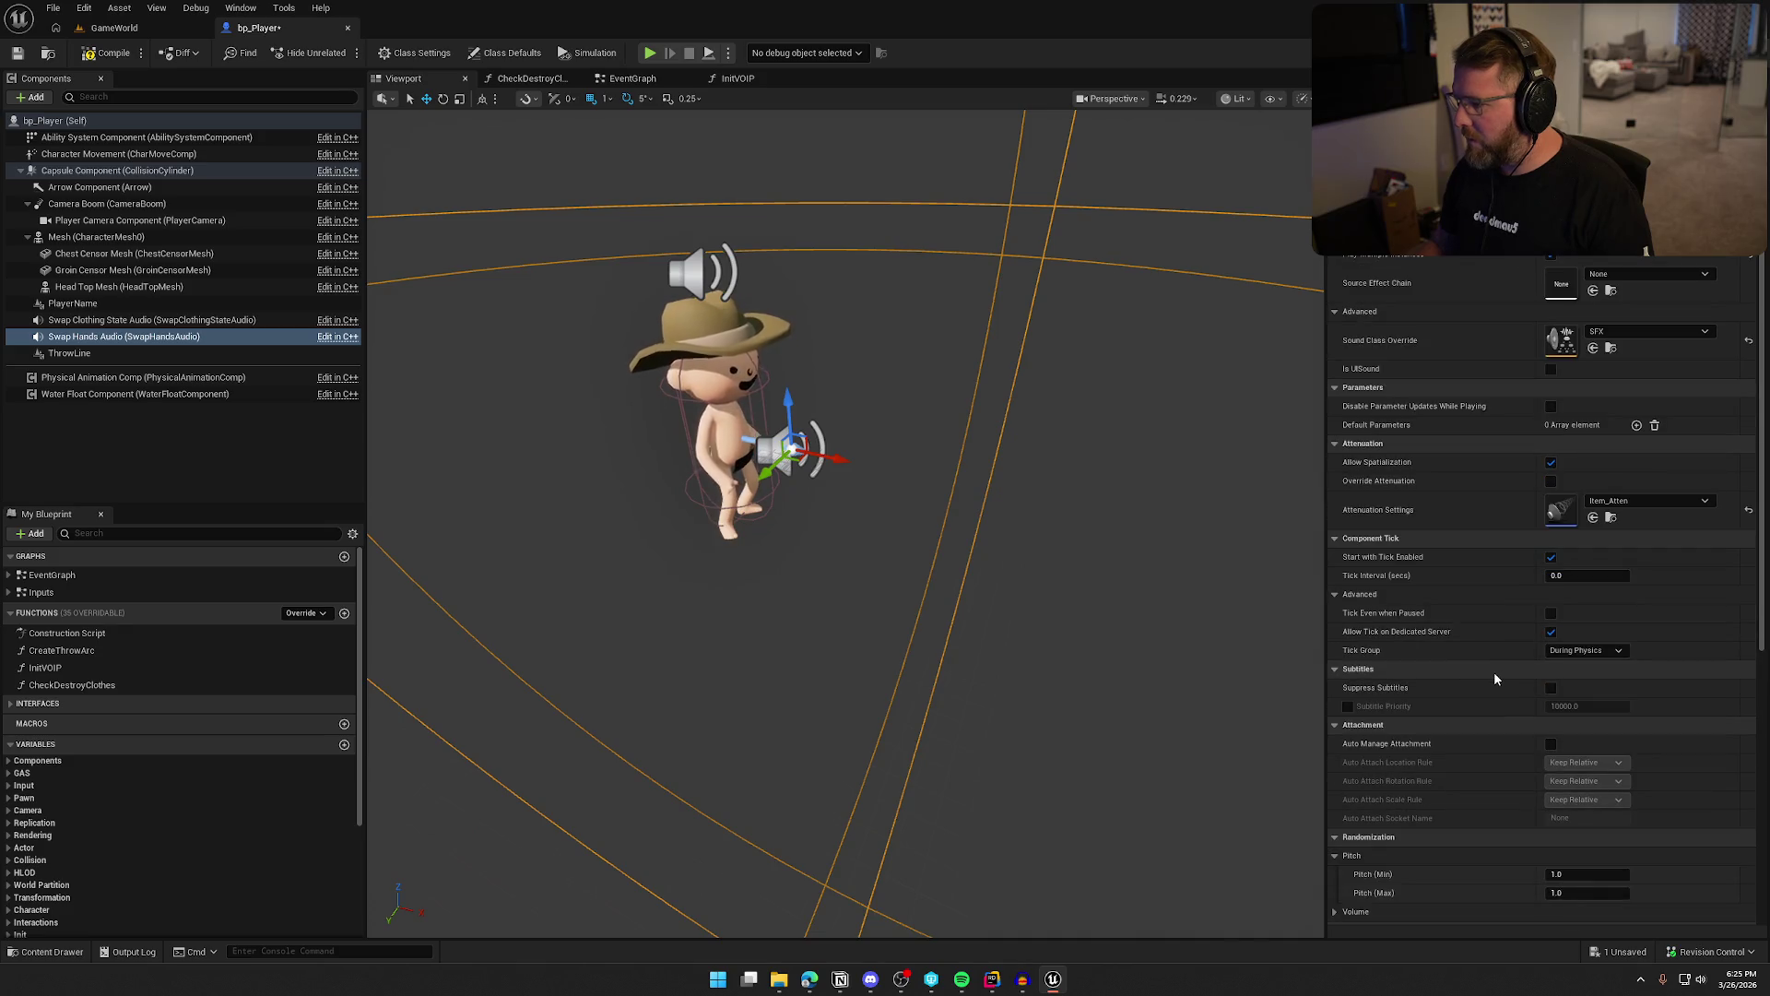
scroll(1495, 672, down, 2)
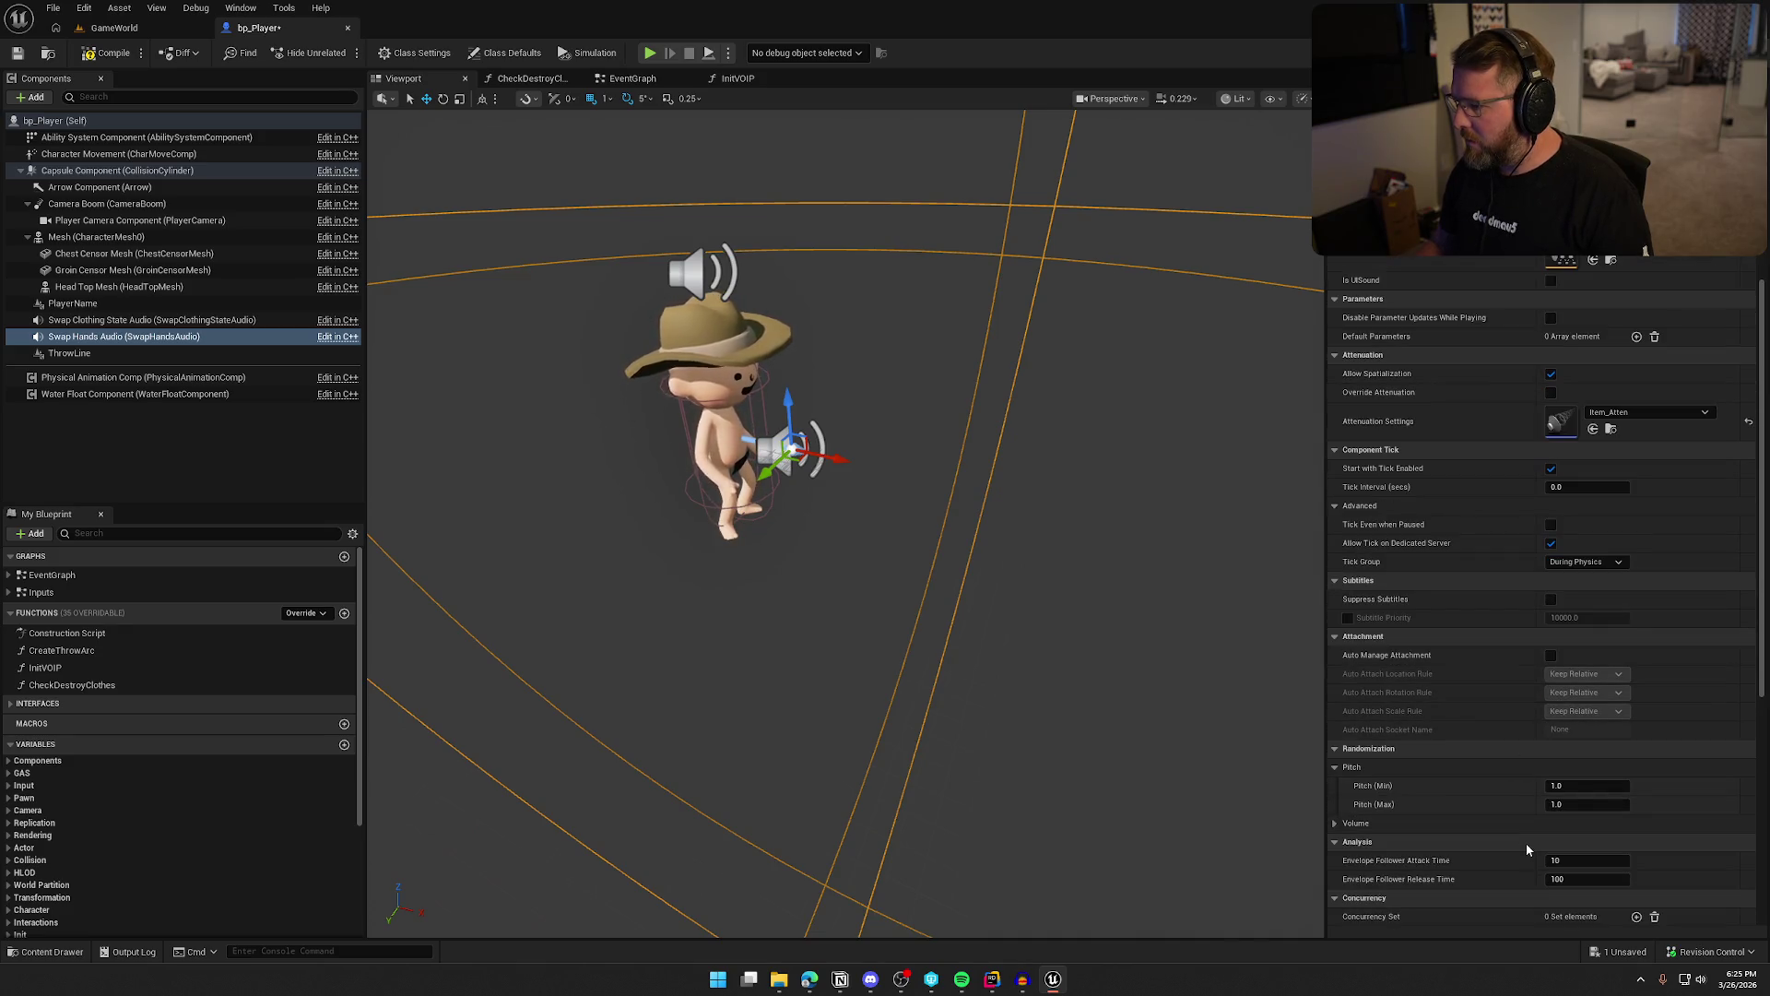
scroll(1521, 834, down, 5)
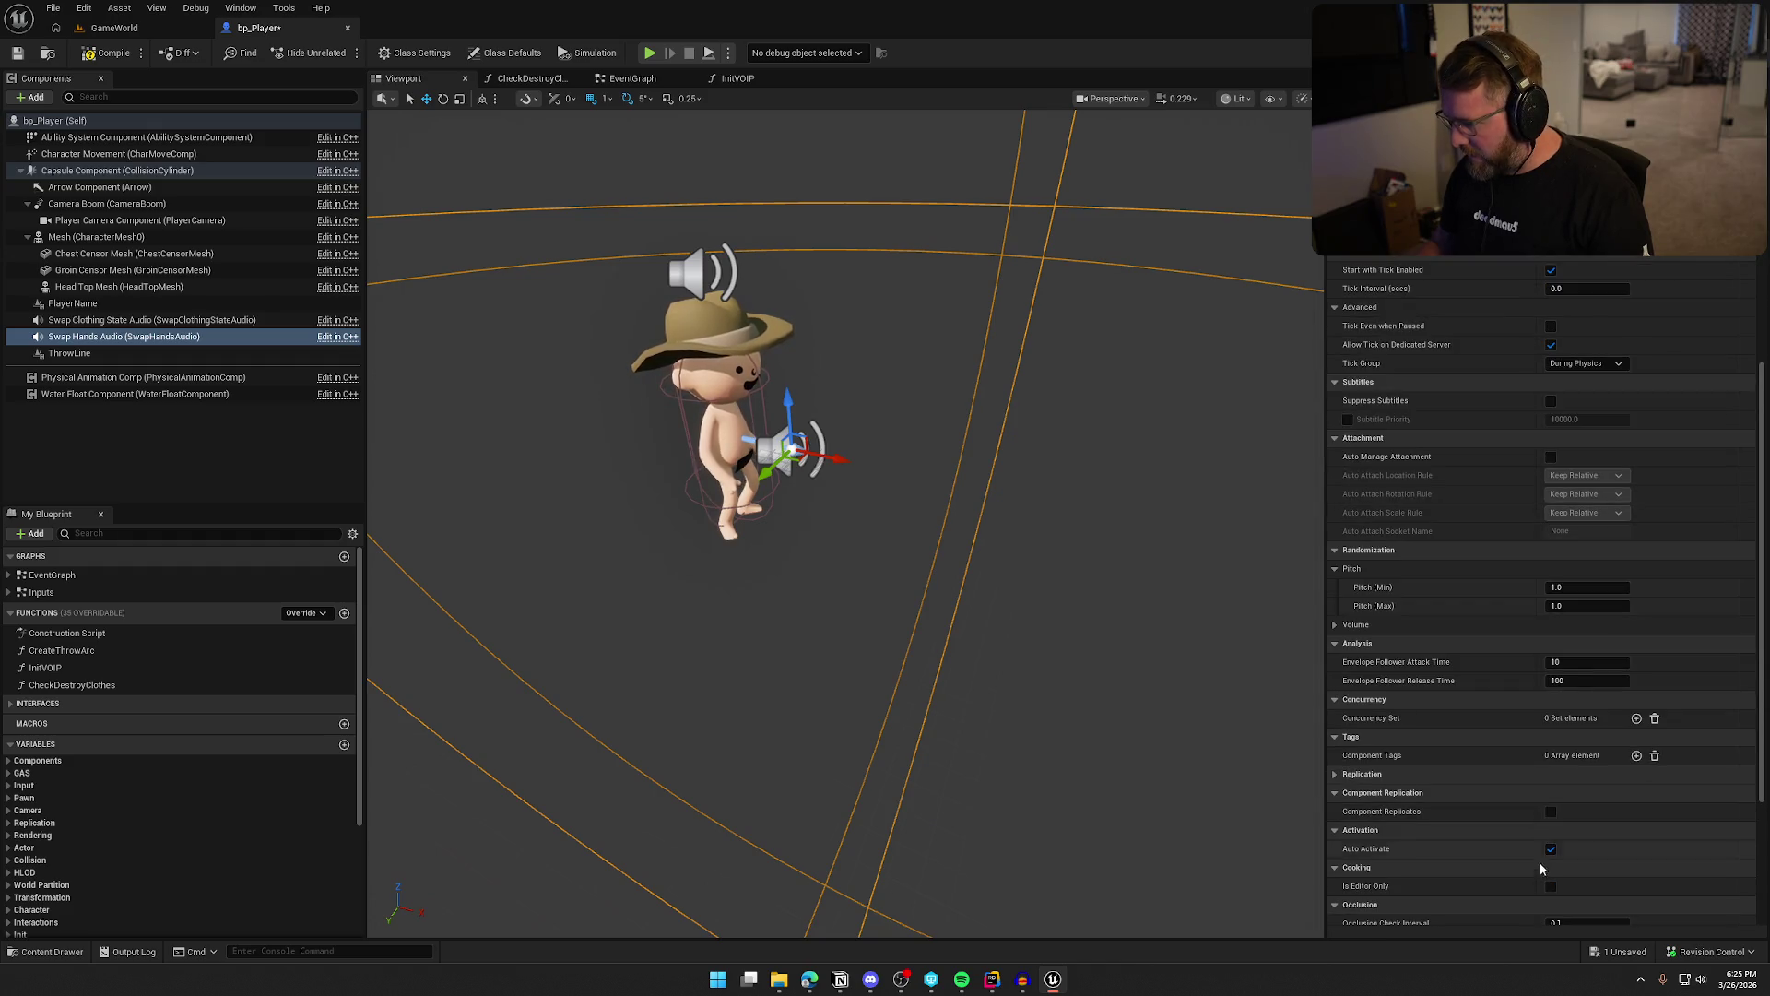
click(1550, 850)
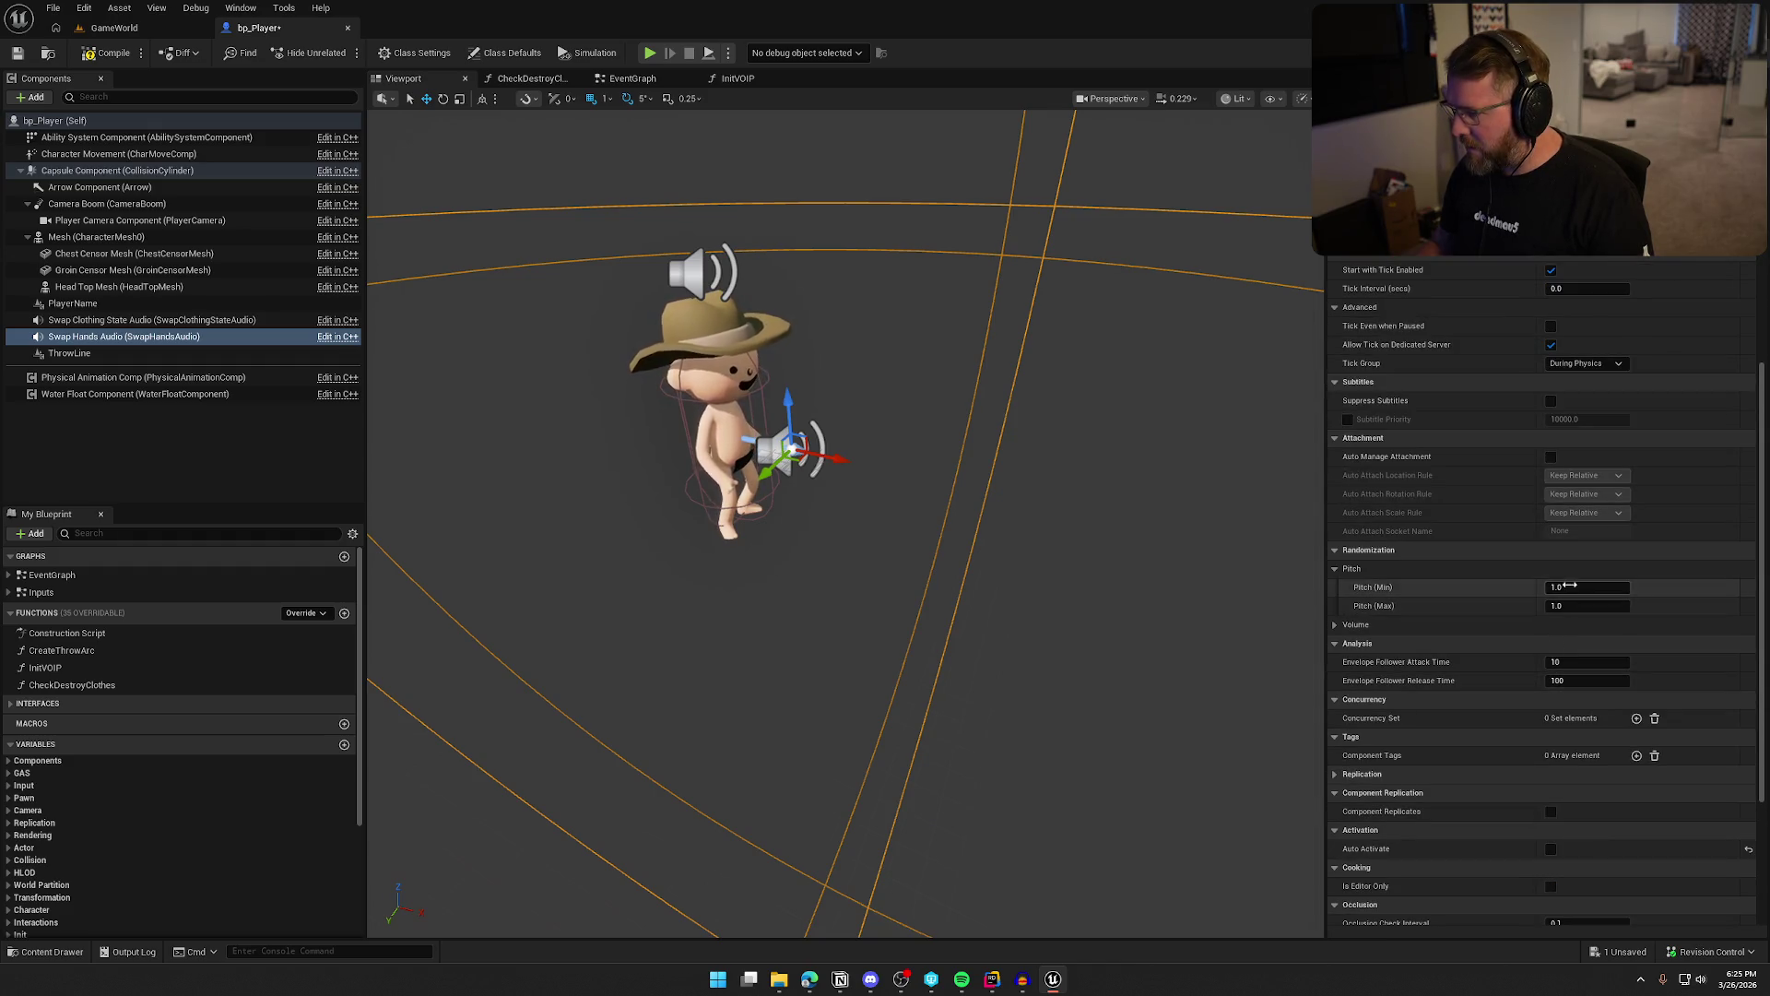
text(0.9)
key(Tab)
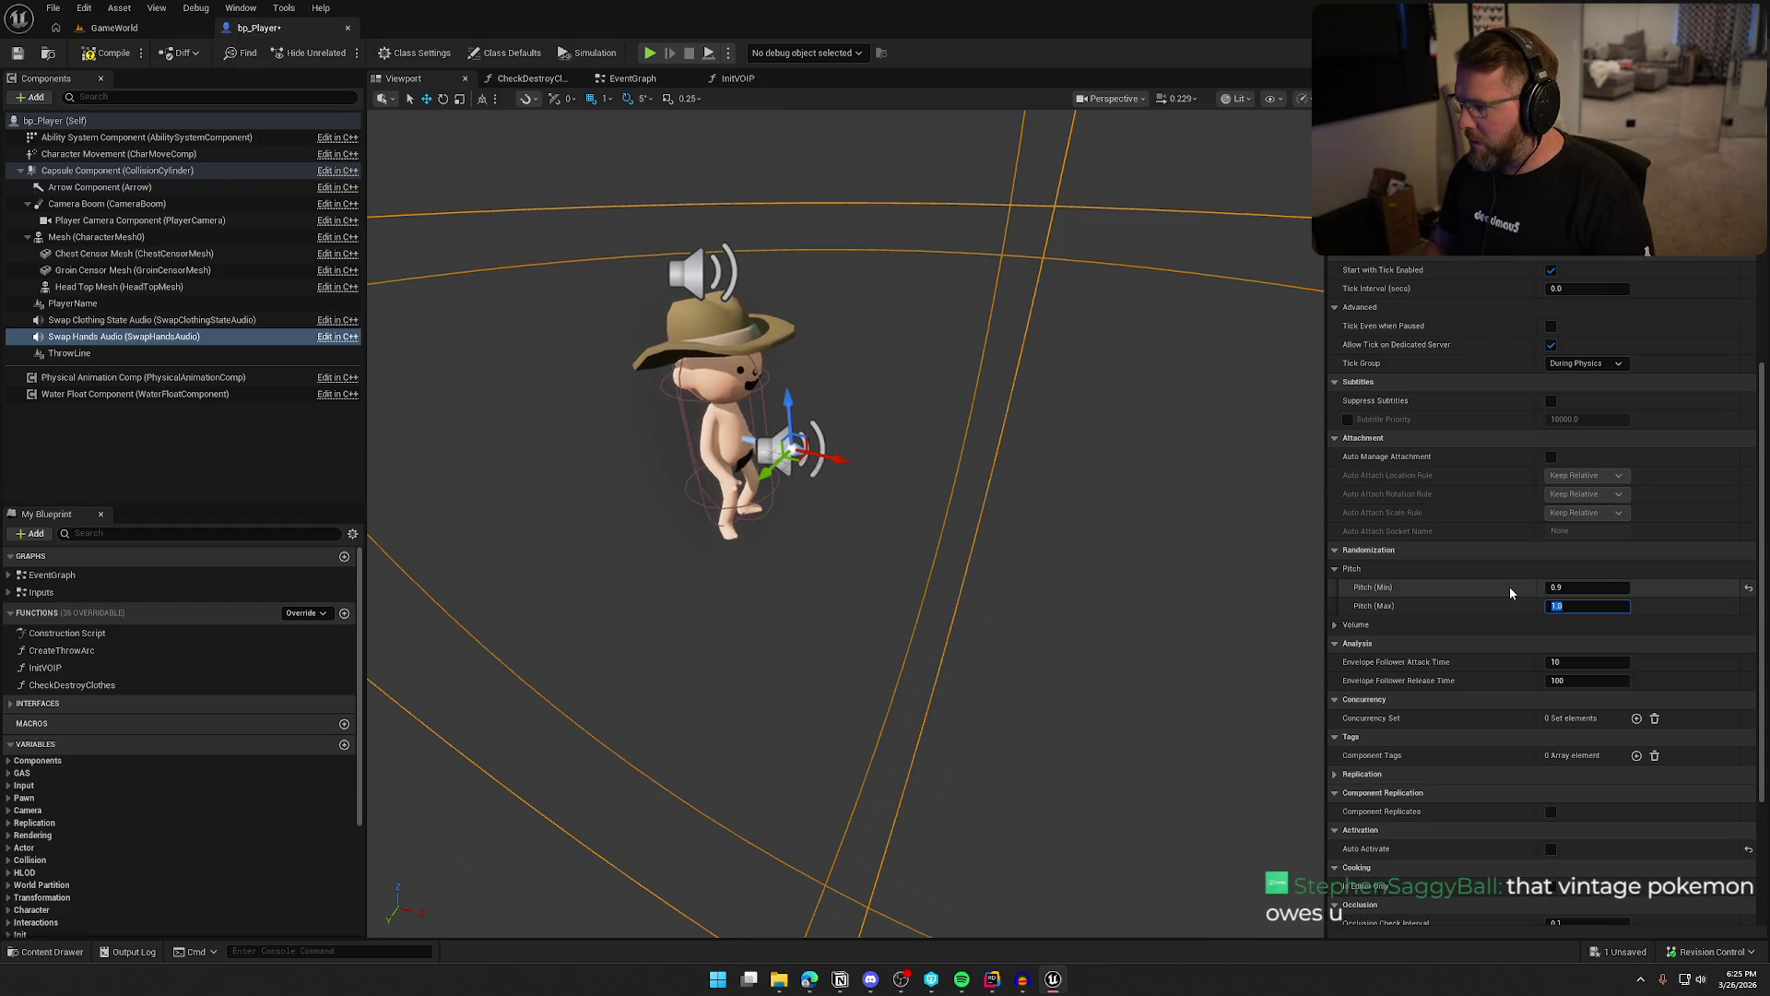
text(1.1)
key(Tab)
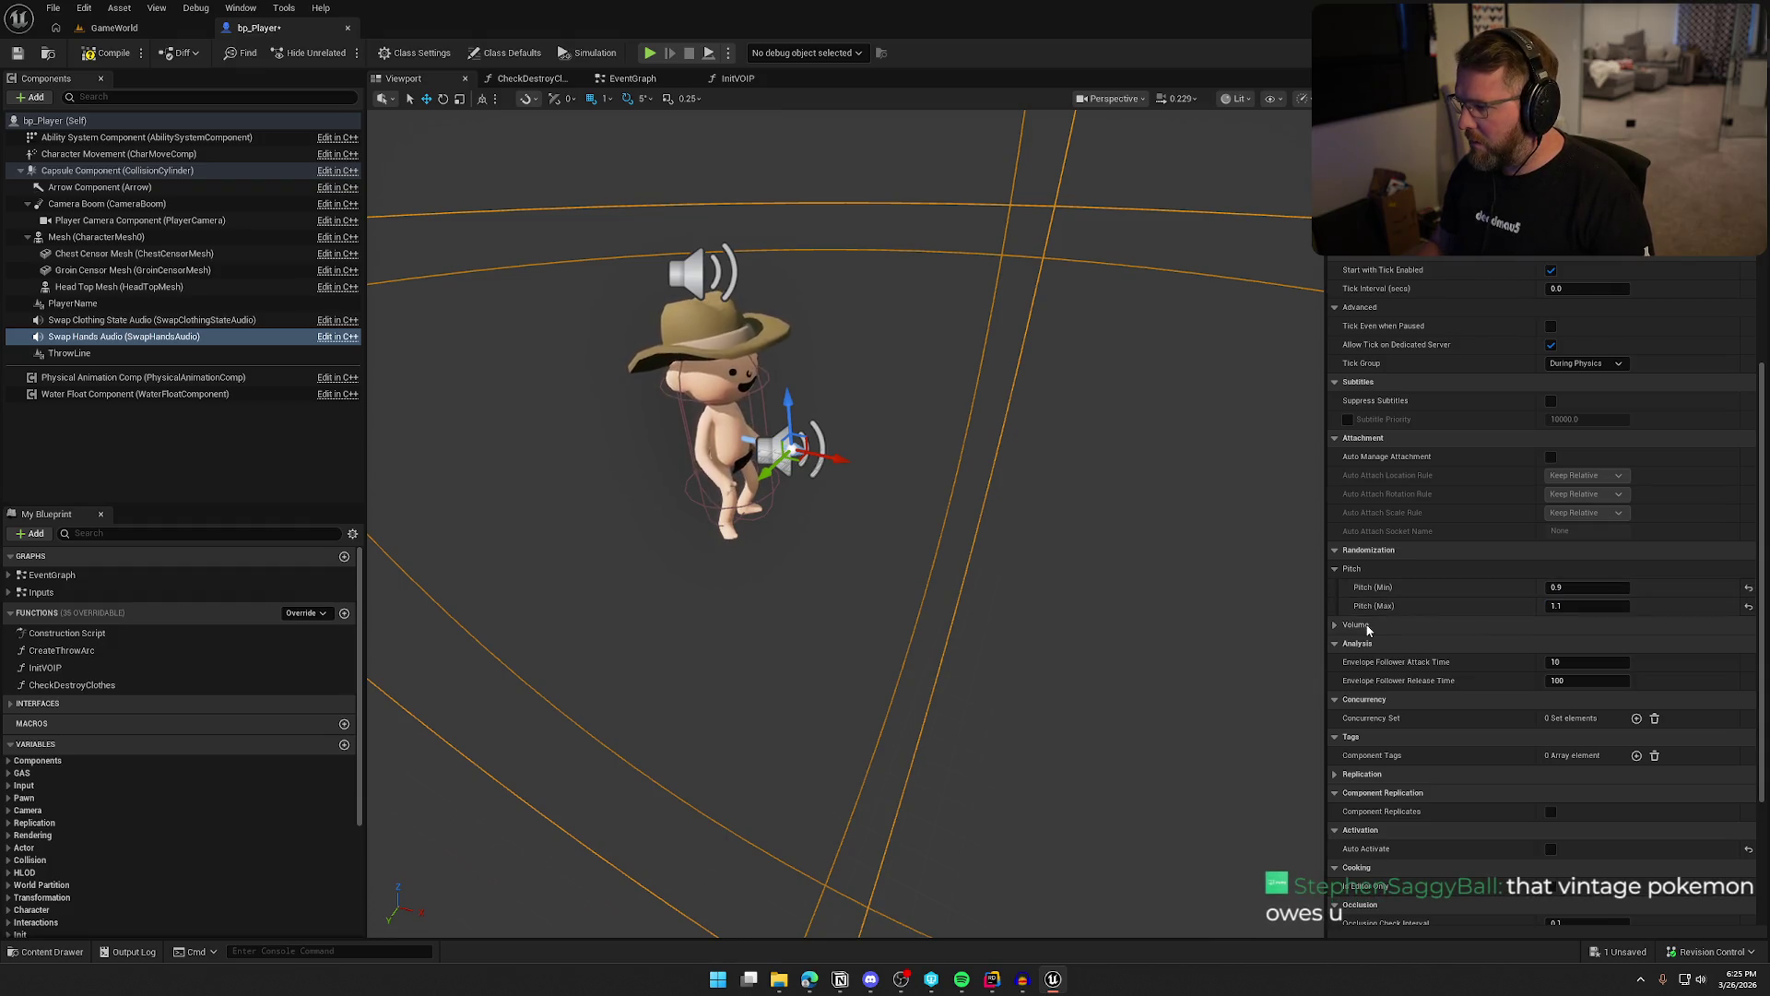
scroll(1514, 684, down, 2)
scroll(1514, 684, up, 10)
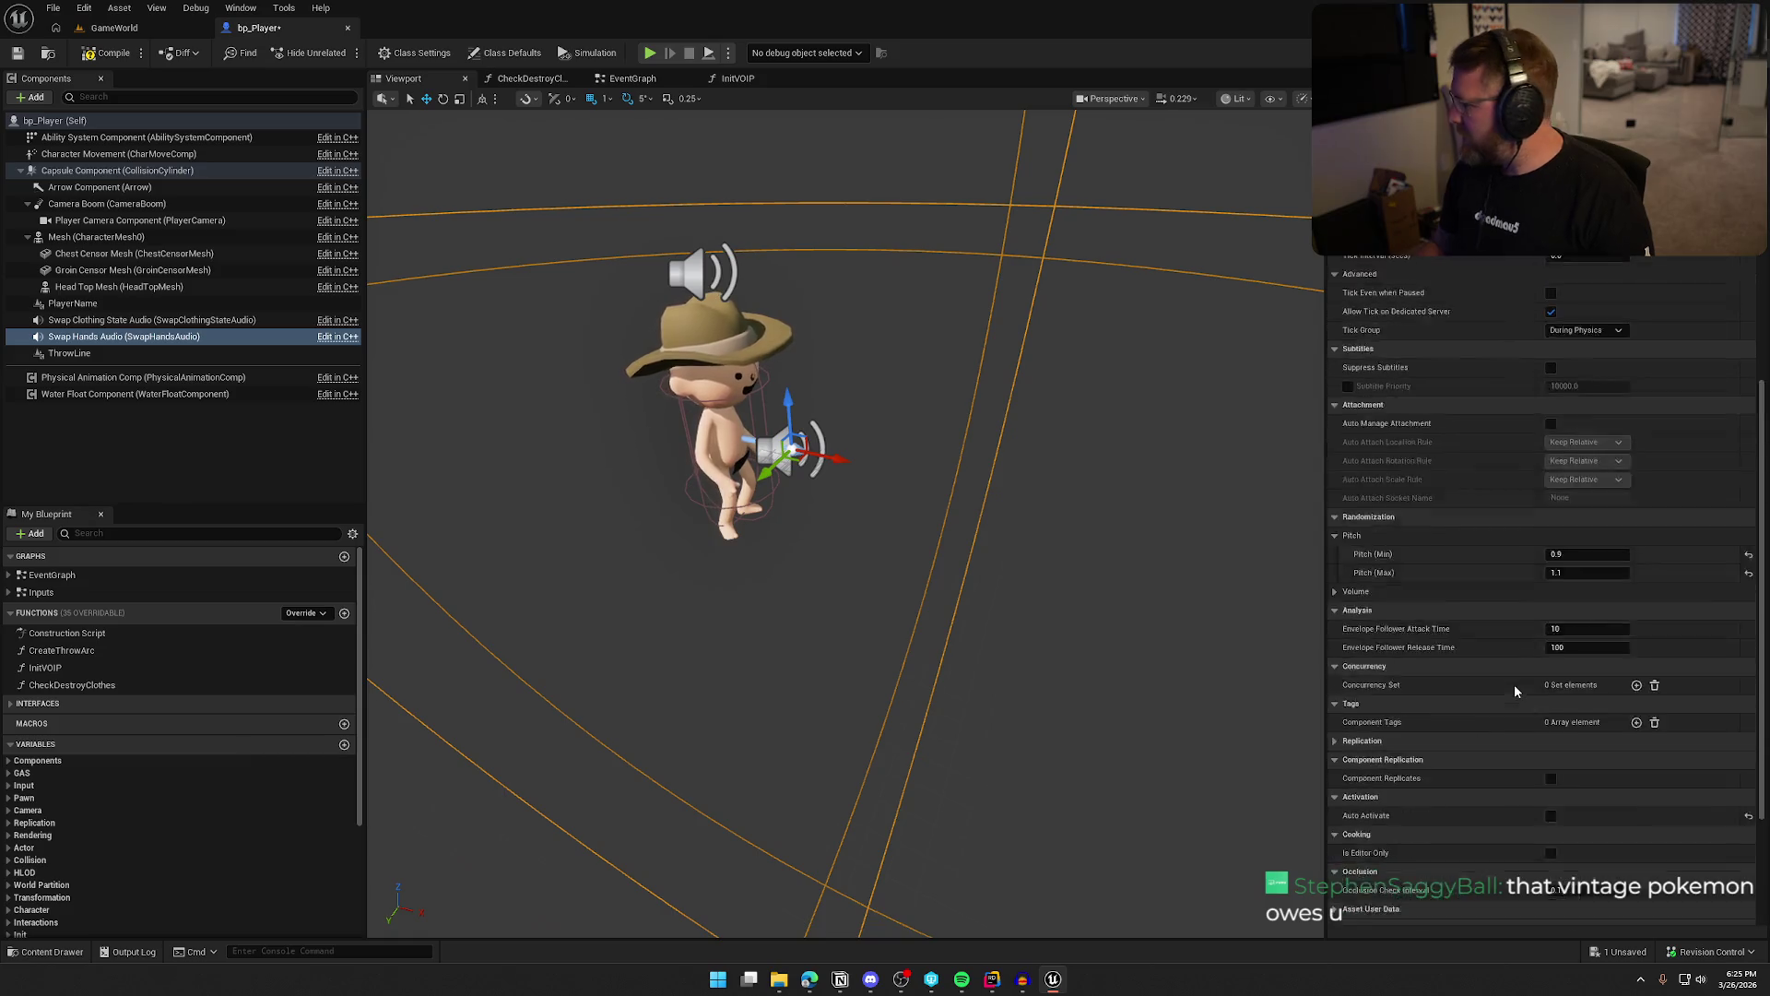
scroll(1512, 669, up, 4)
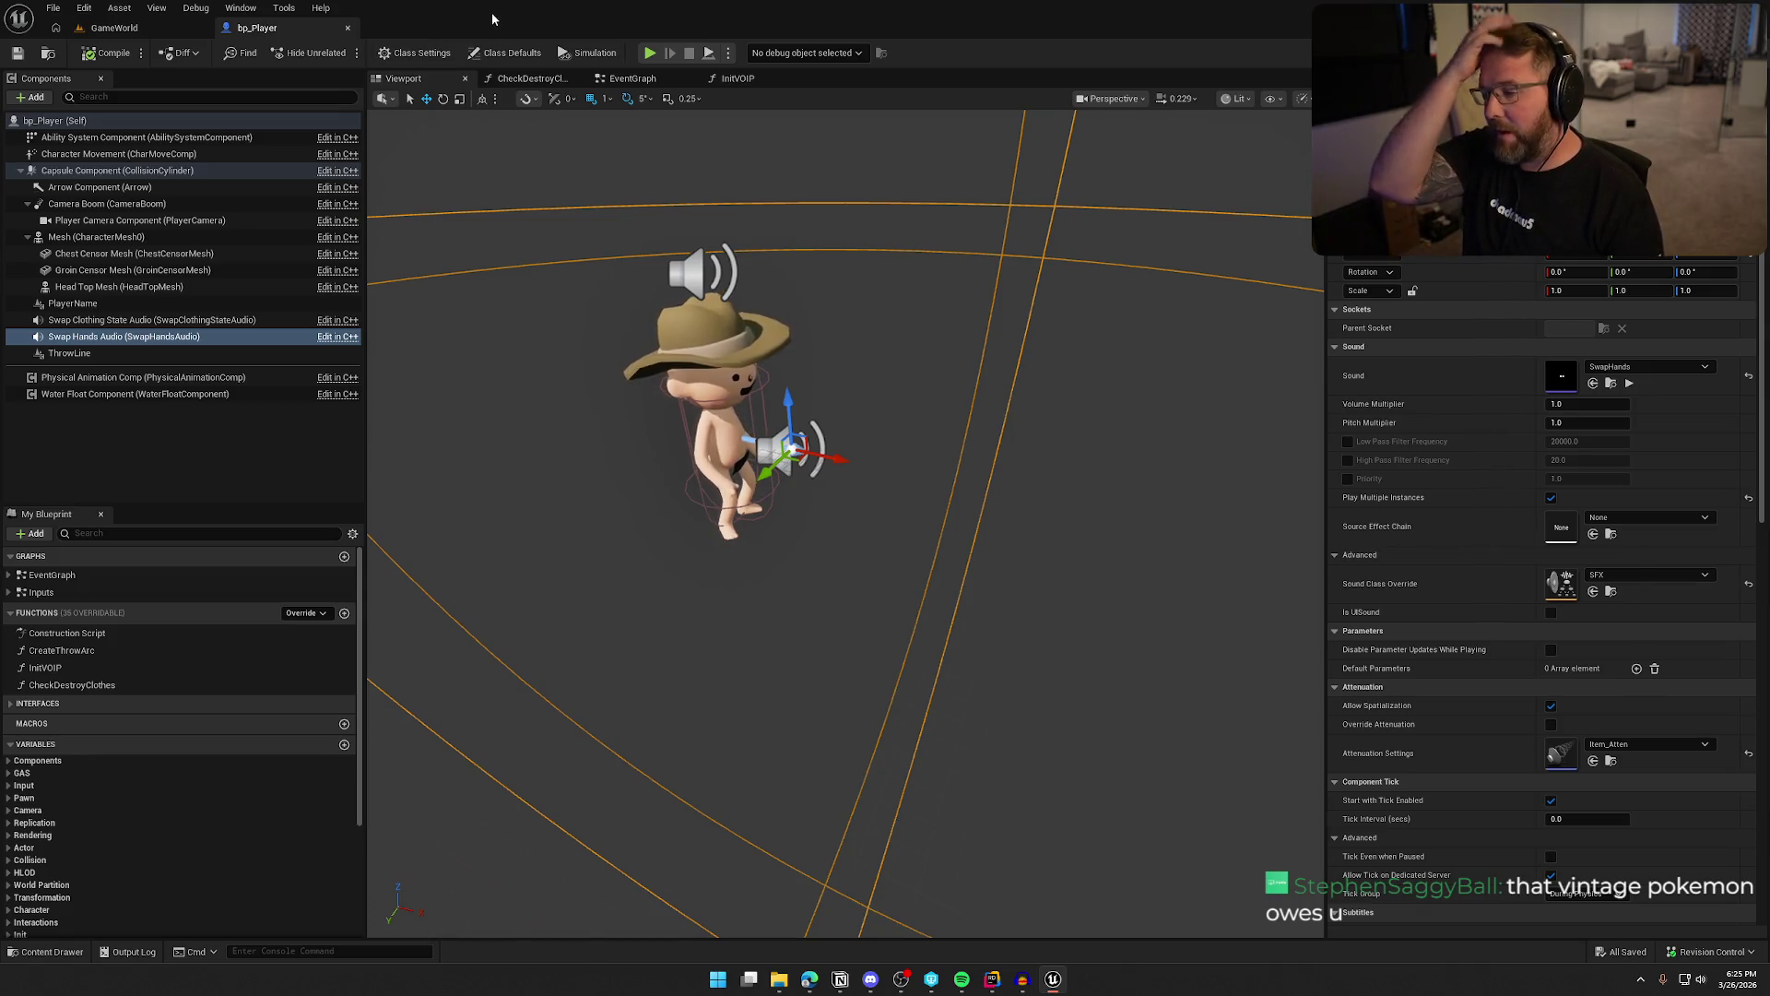
click(155, 424)
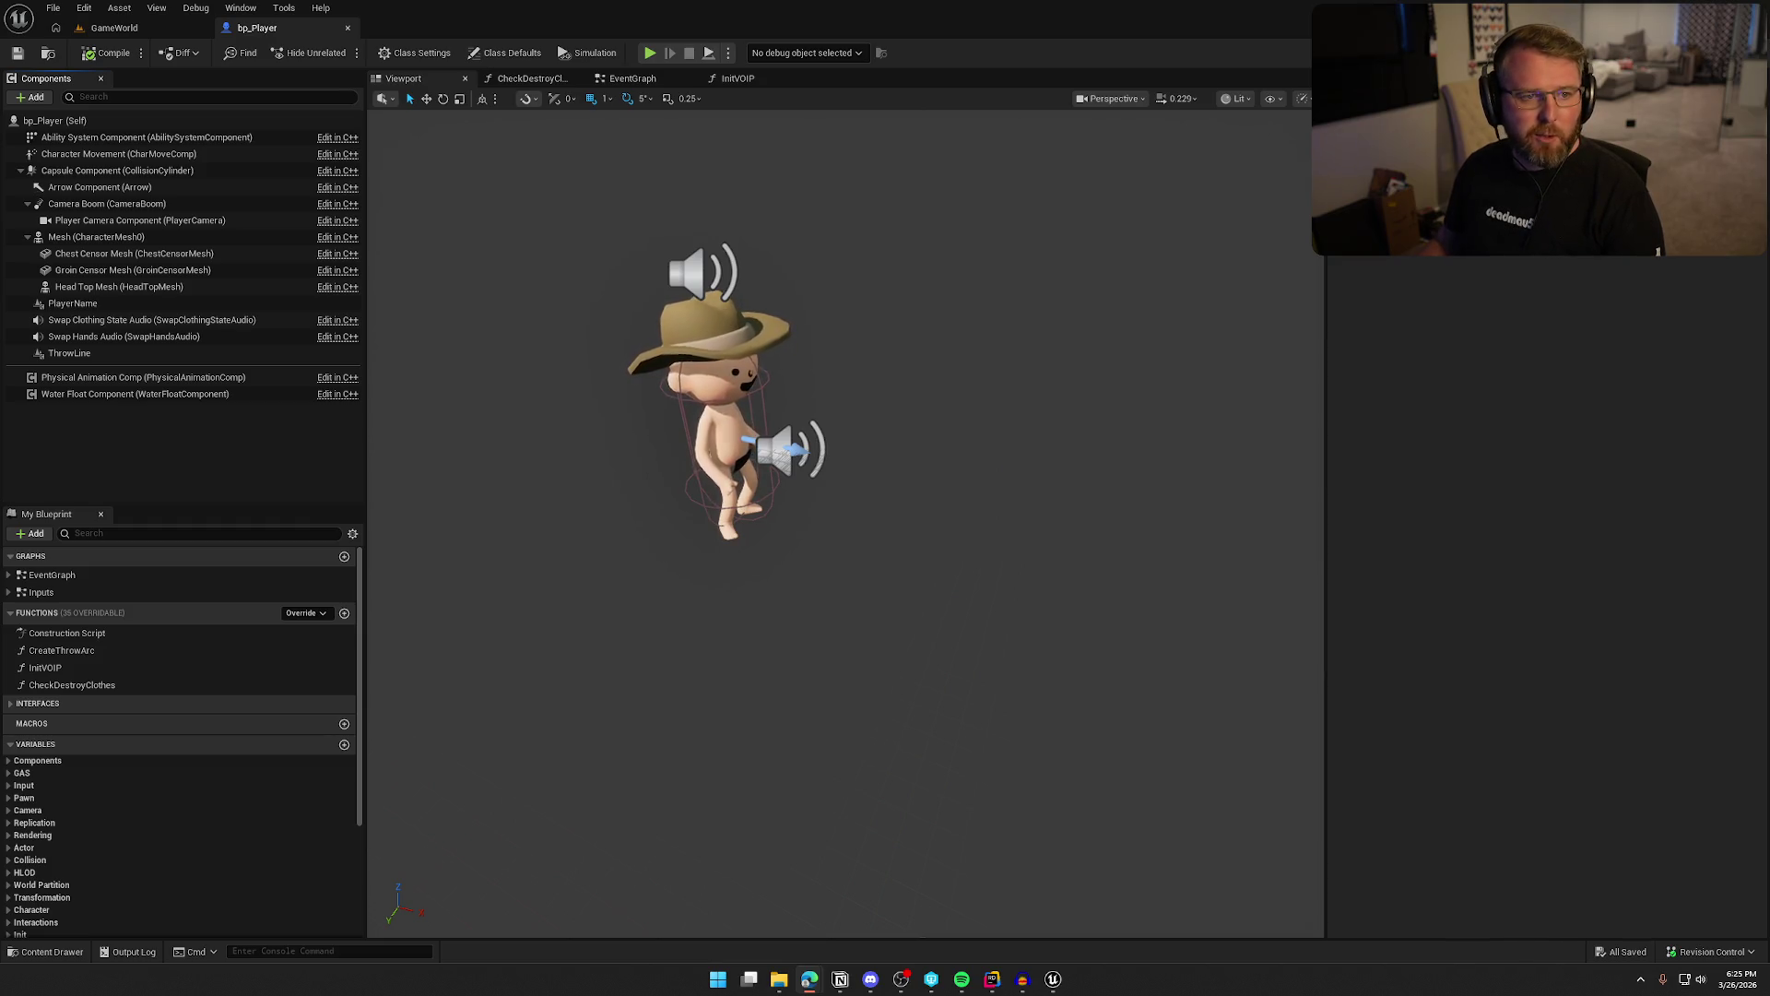
Bring the GameStop Power Packs browser window to the front and maximize it
click(809, 979)
double_click(721, 201)
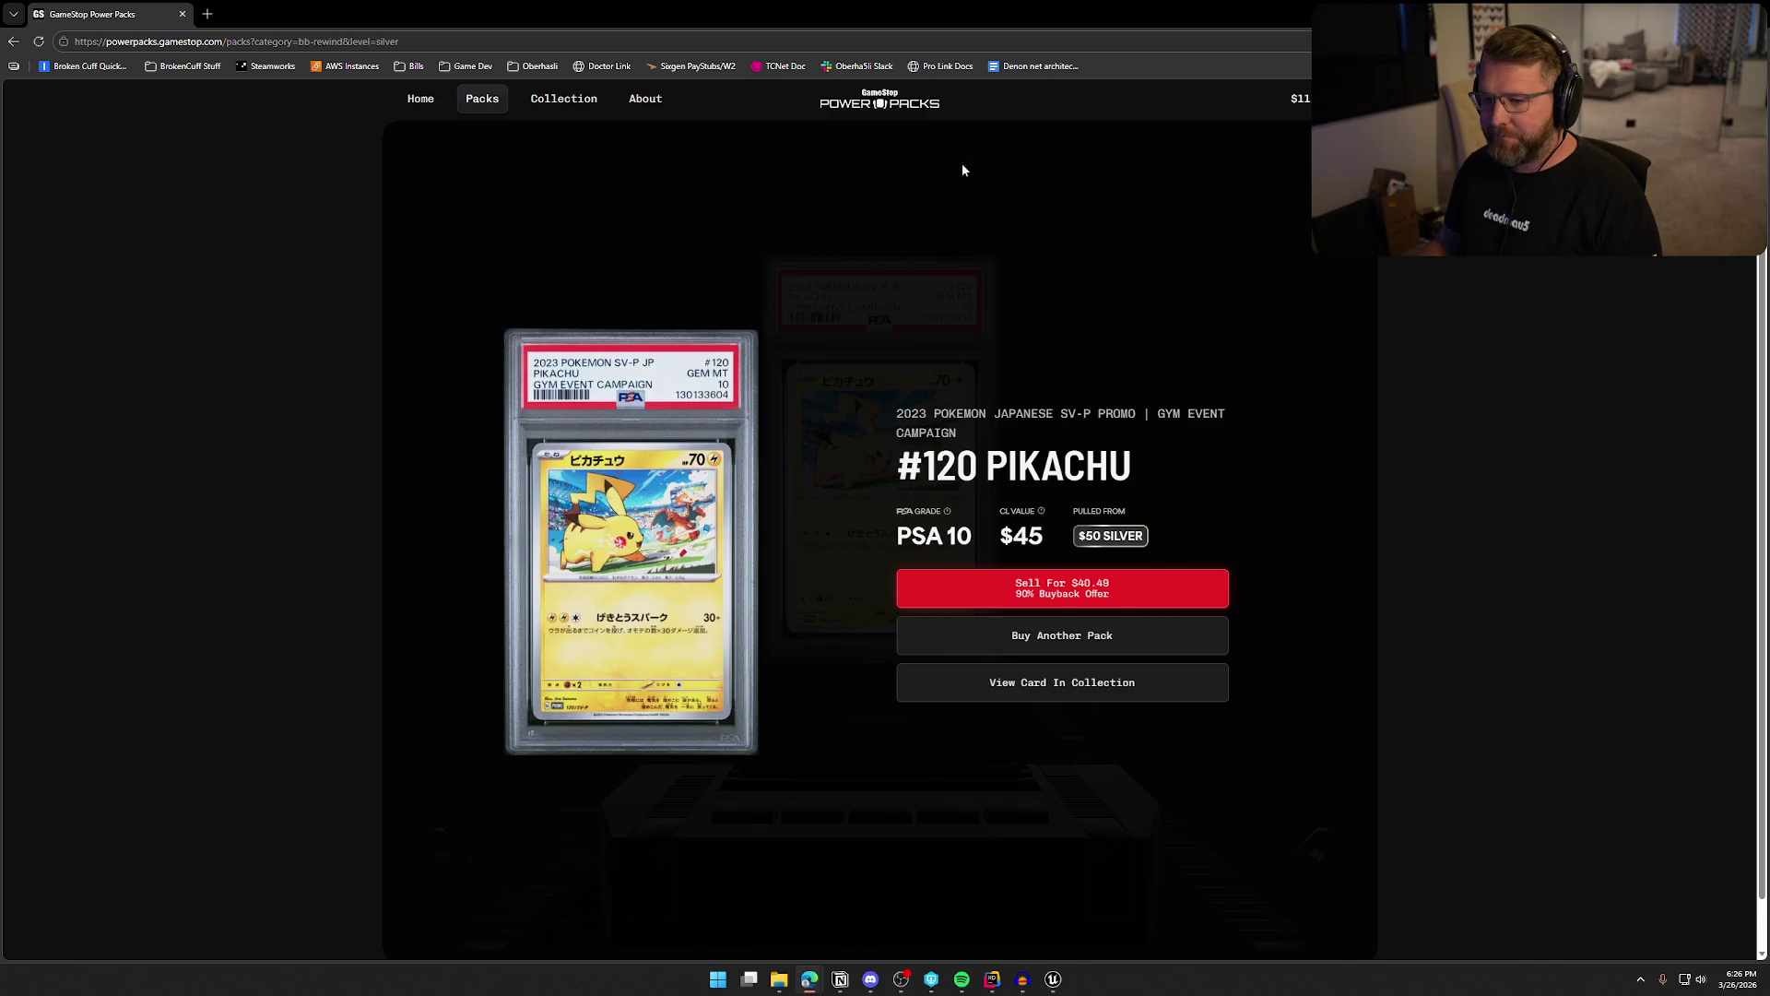
Switch between Unreal and the maximized GameStop browser, ending back in the Unreal editor
key(alt+Tab)
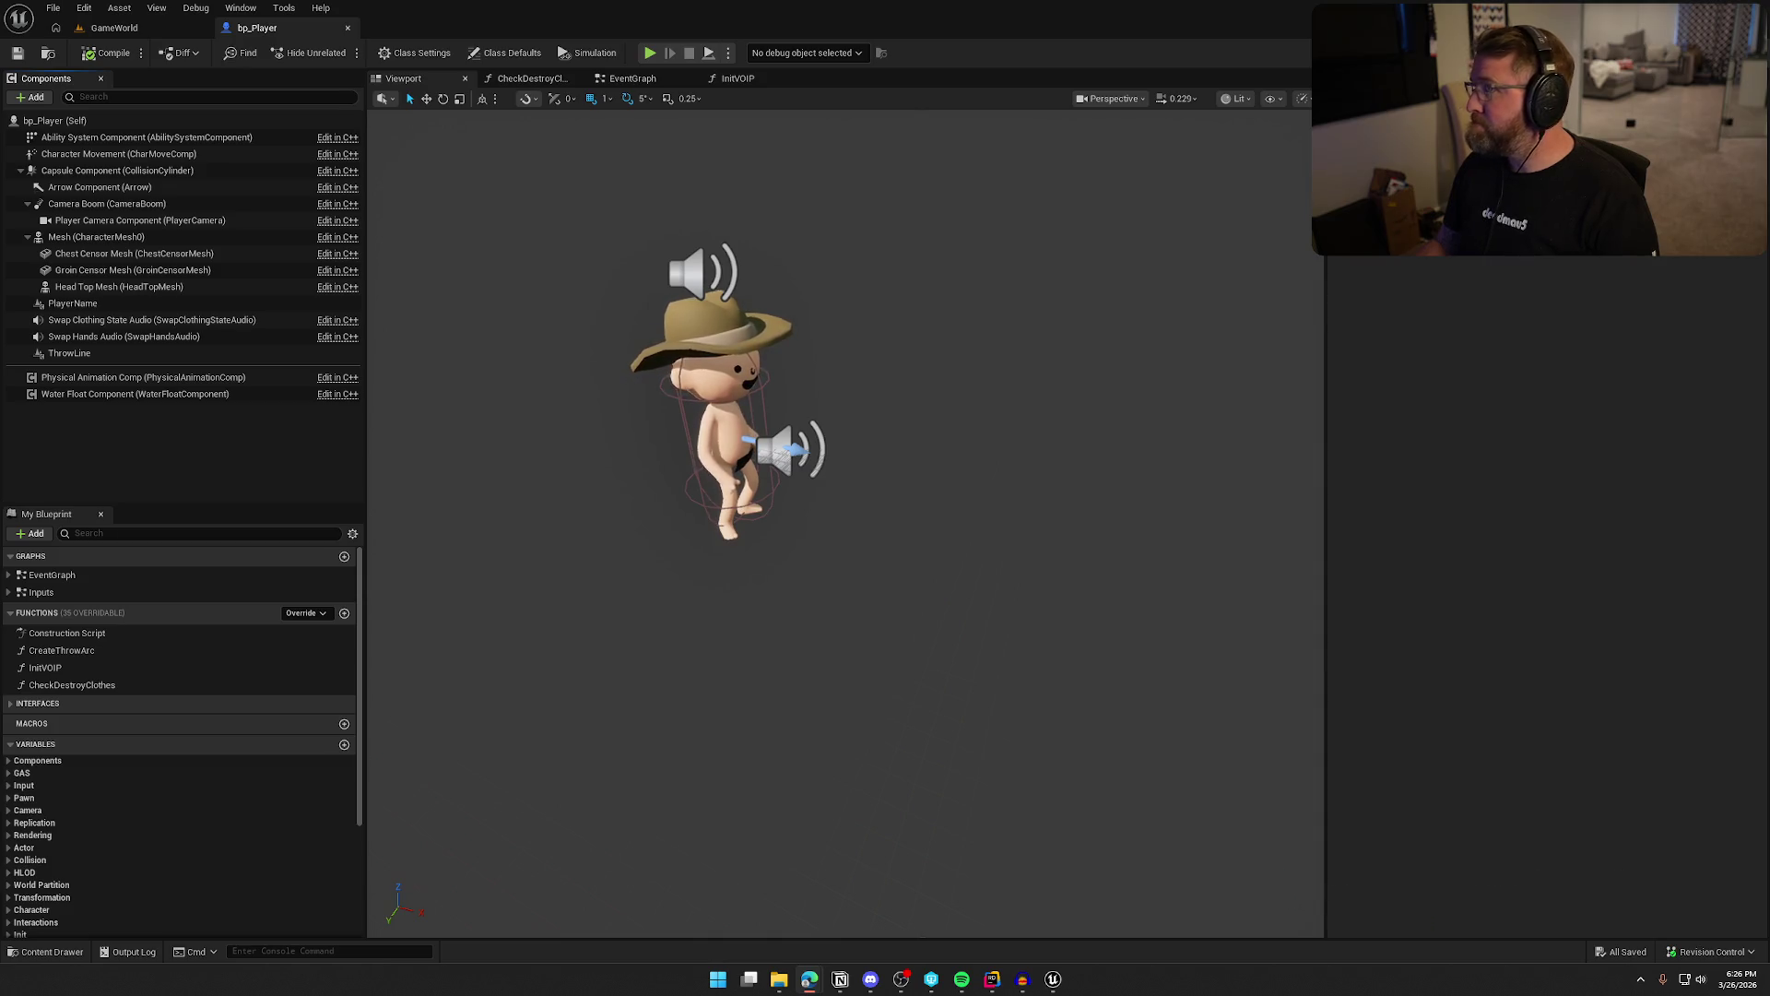
key(alt+Tab)
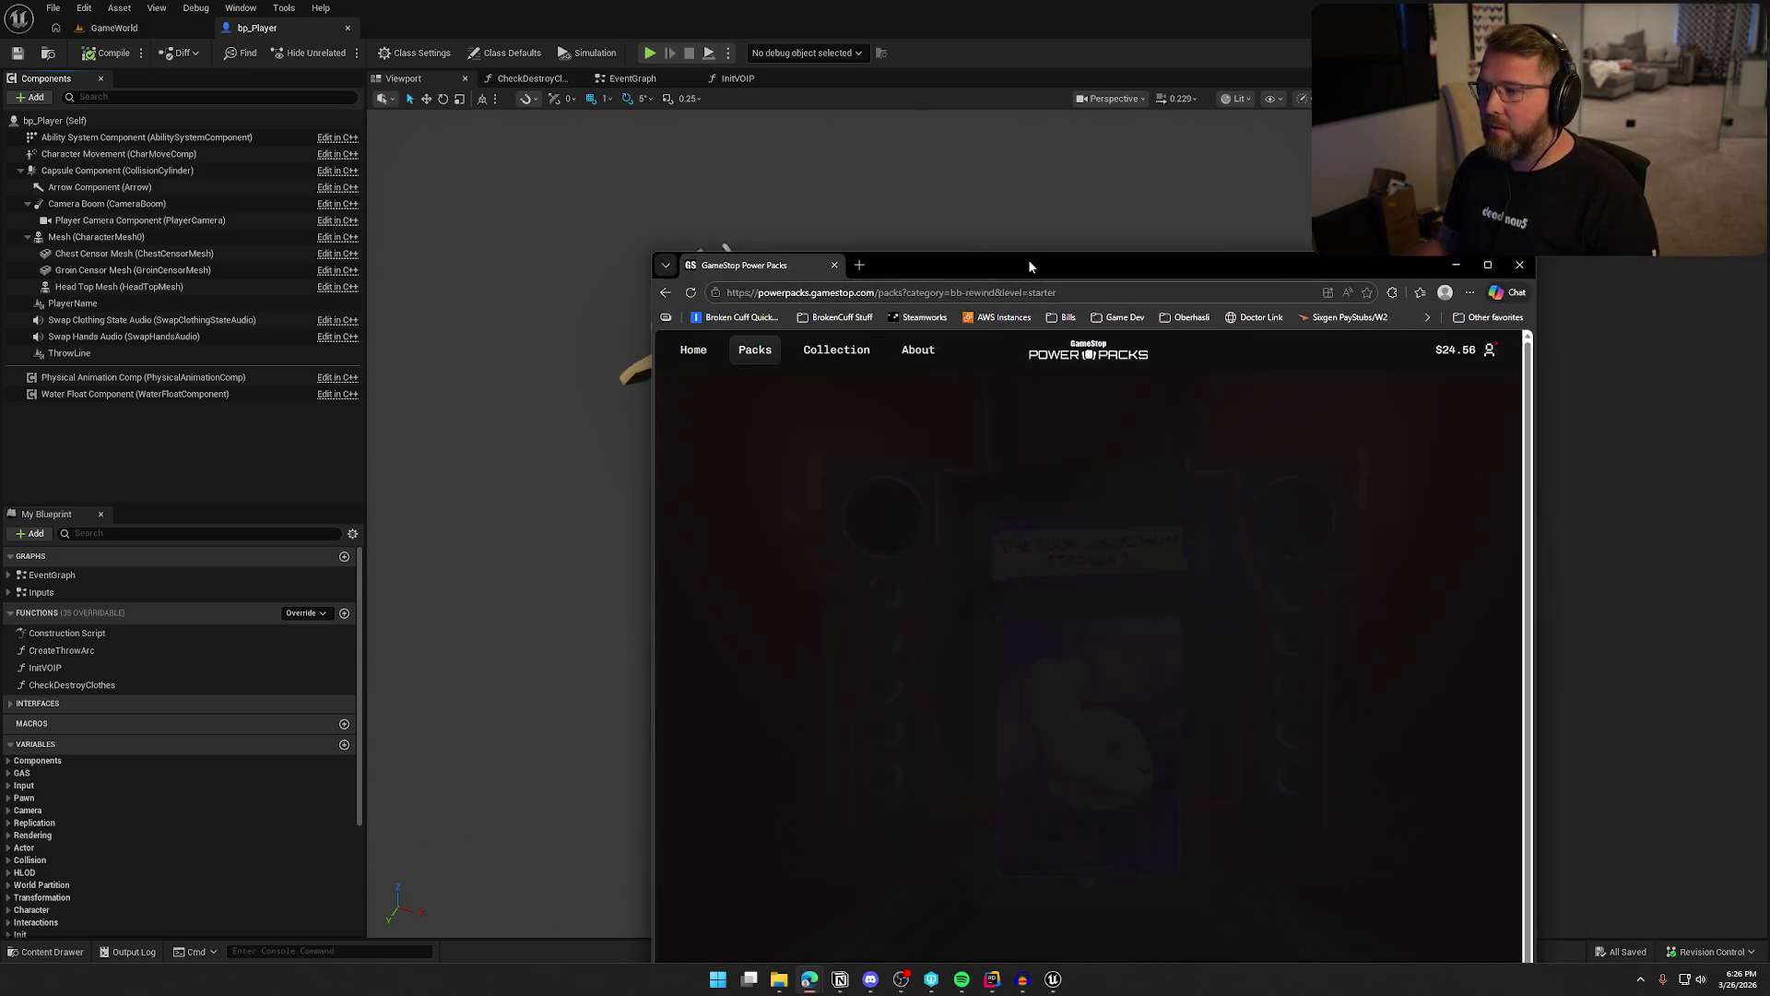
double_click(1027, 258)
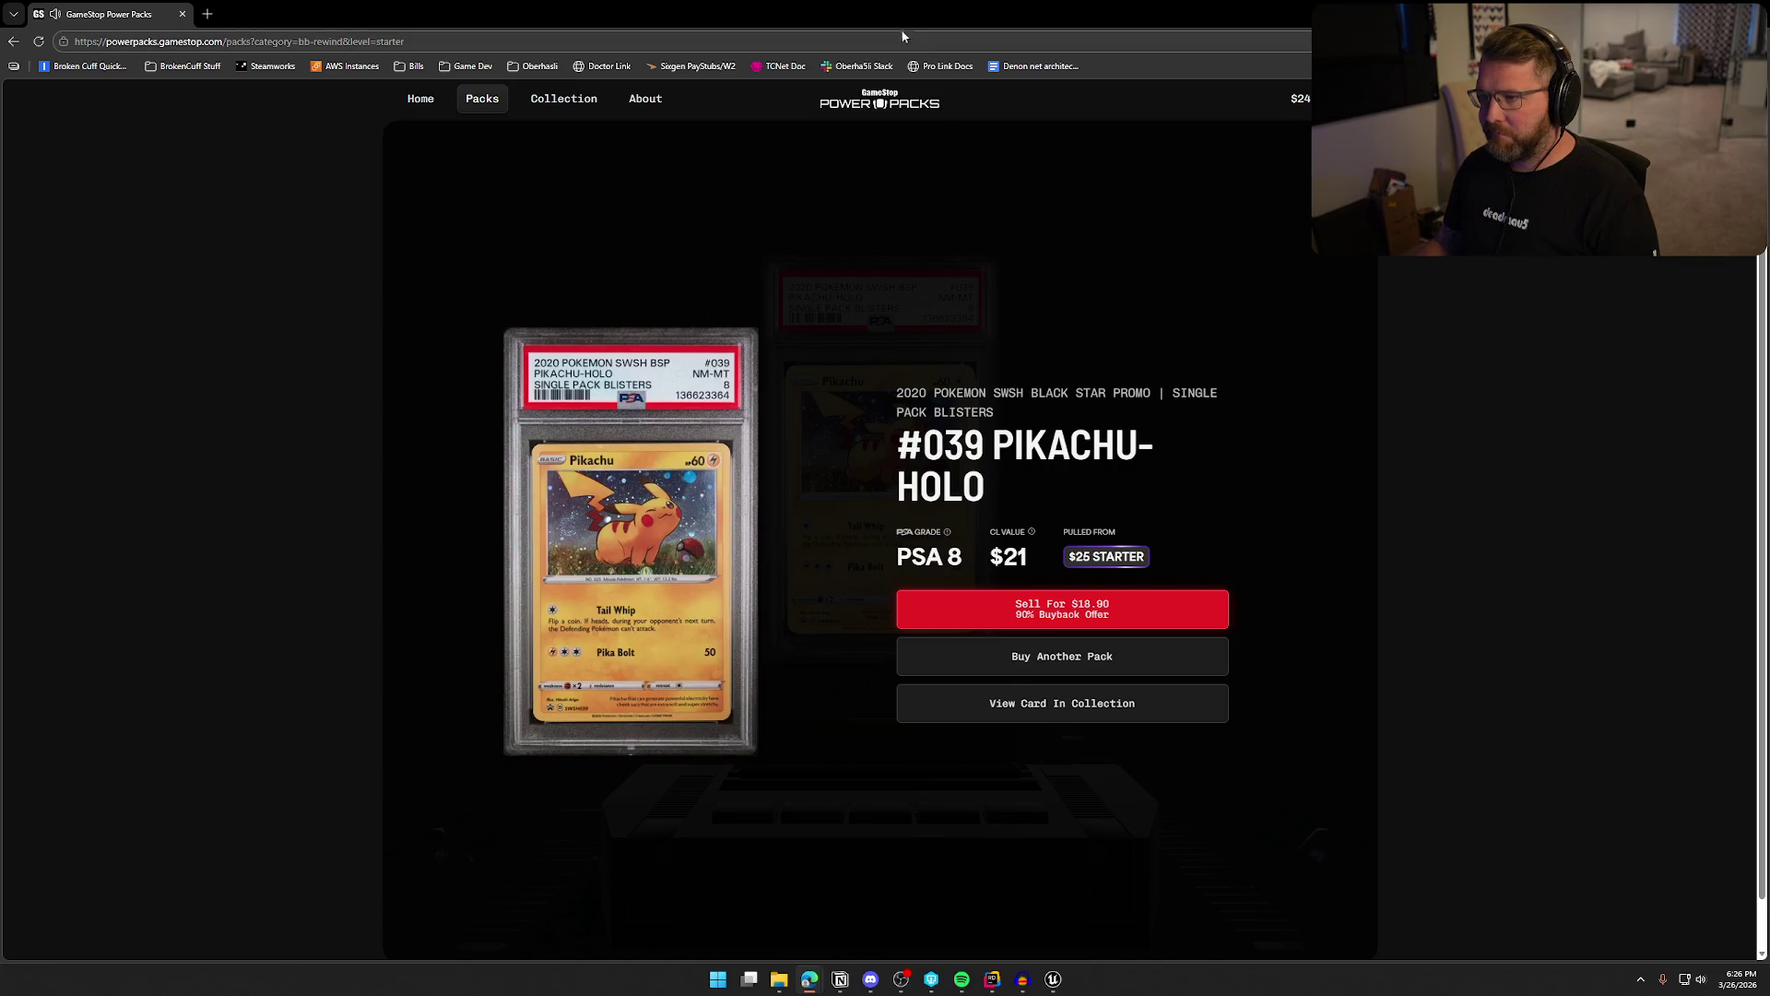
key(alt+Tab)
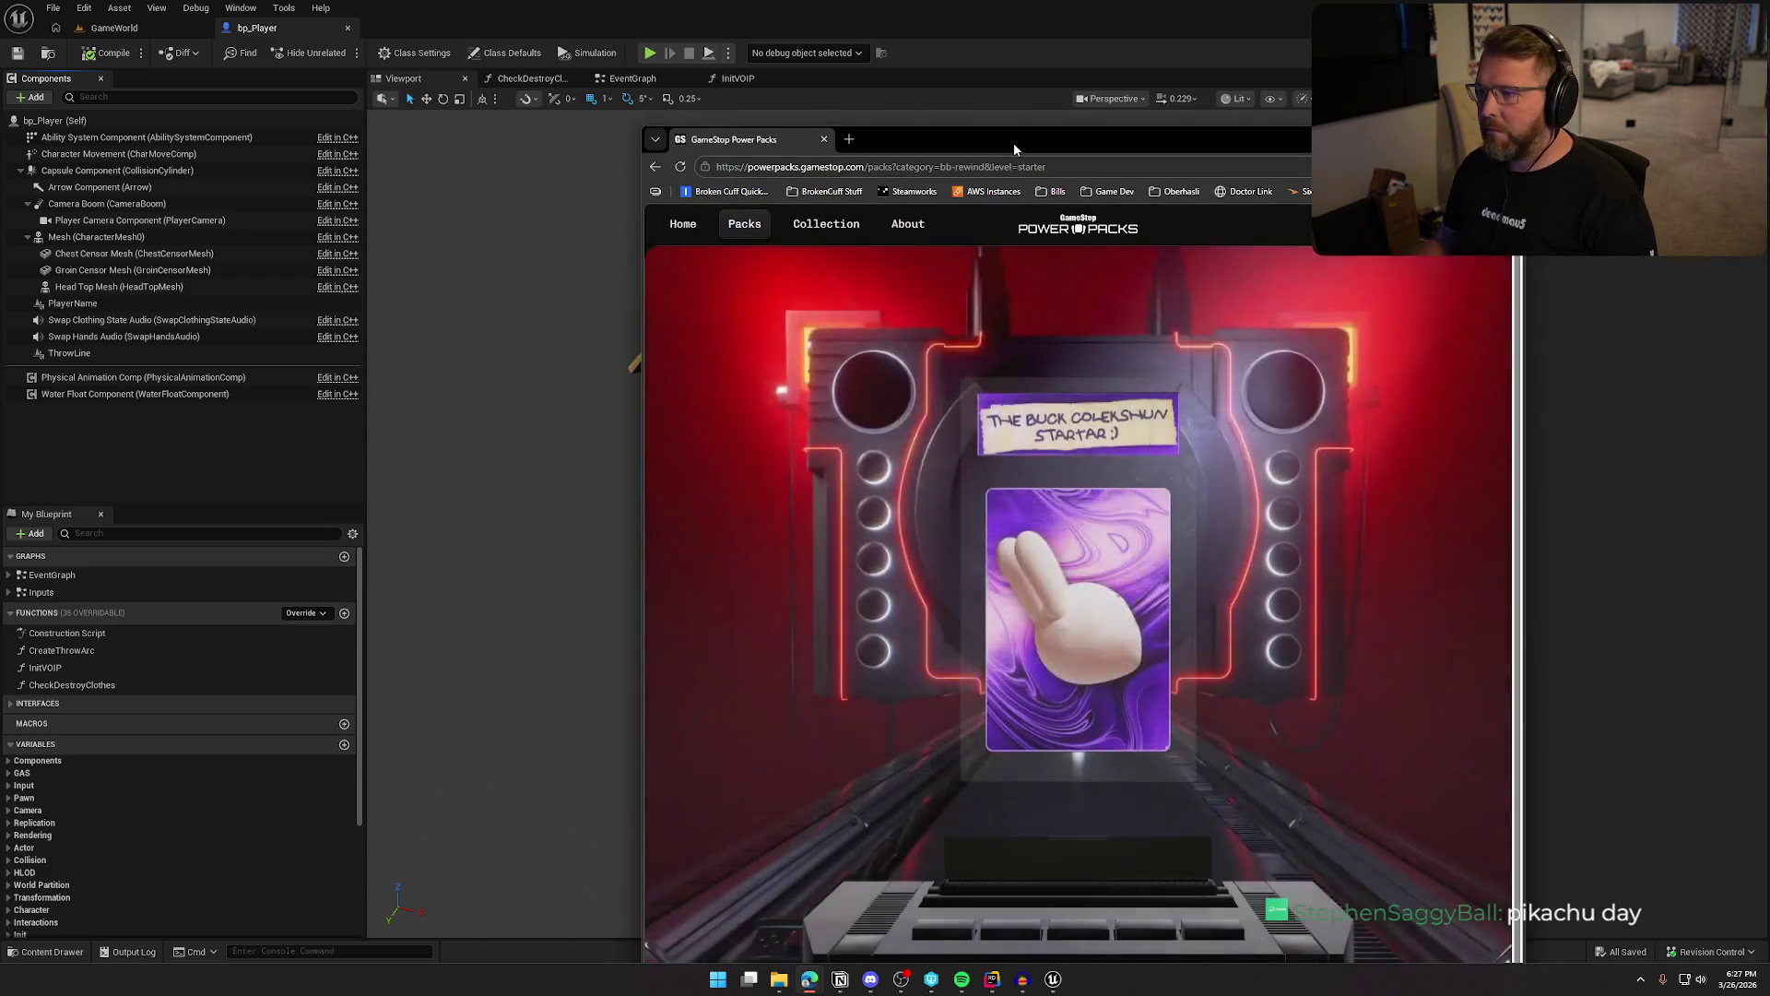
Reveal the PSA 10 Radiant Charizard with sound on, flip its slab both ways, then return to Unreal
double_click(1014, 142)
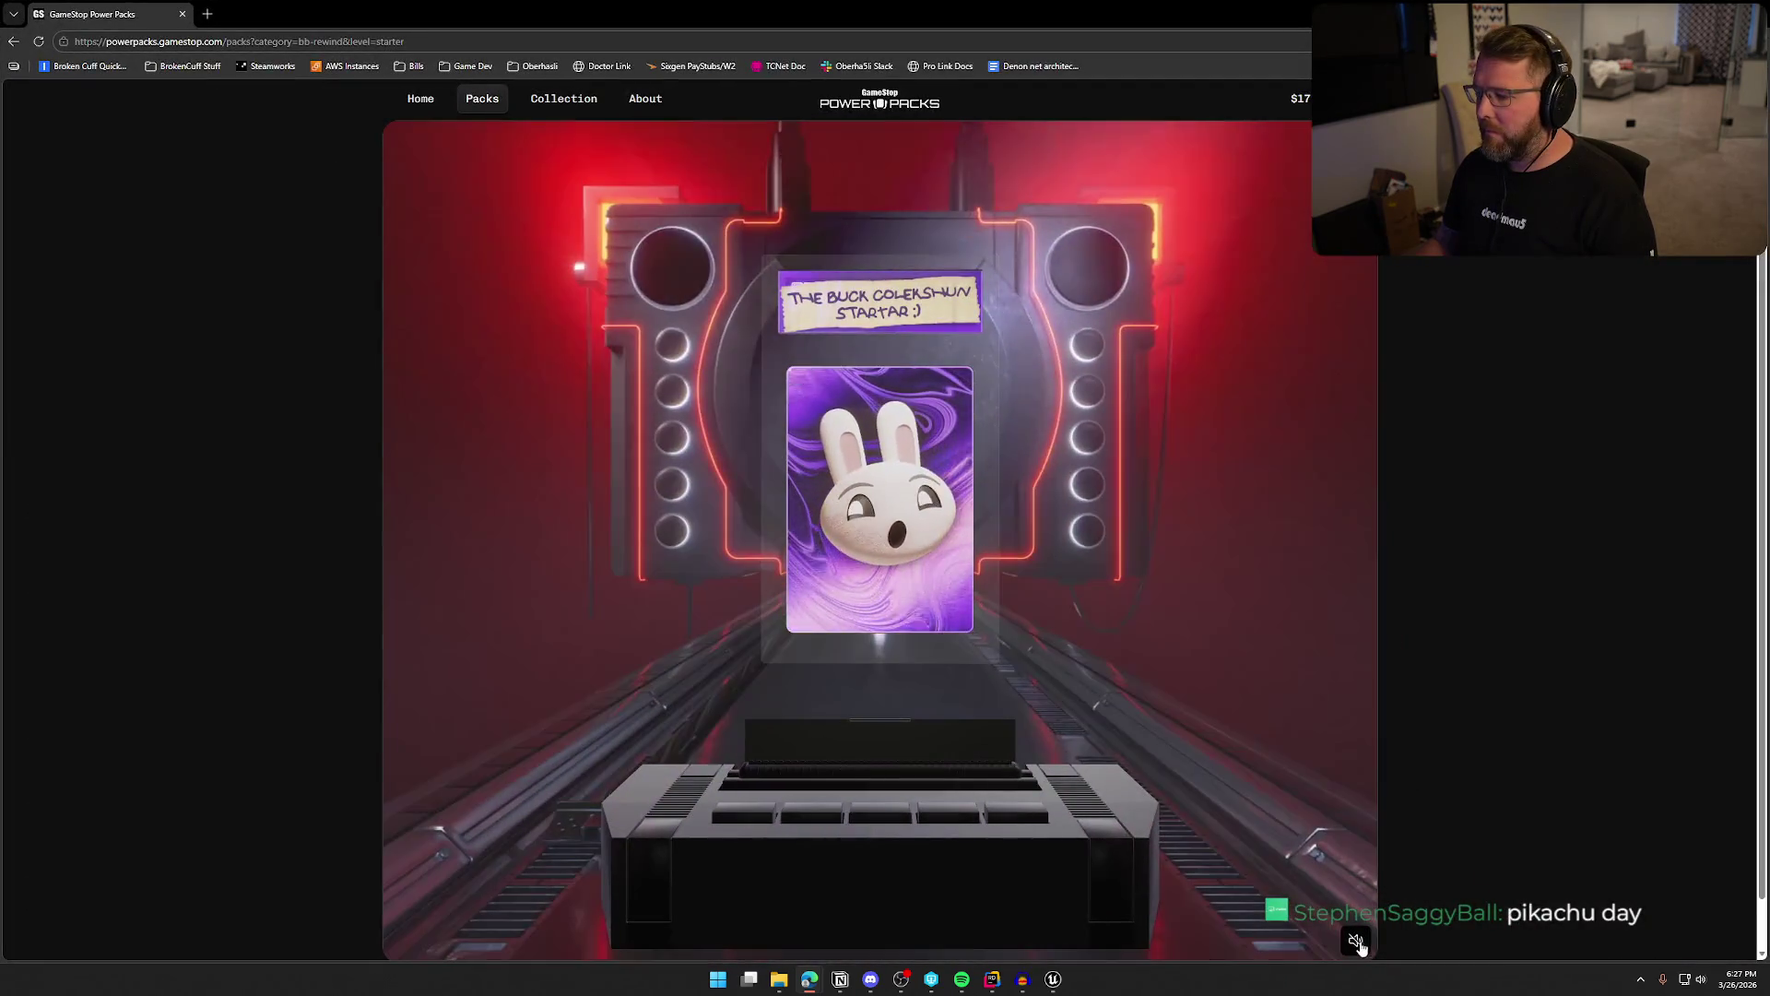
click(1355, 941)
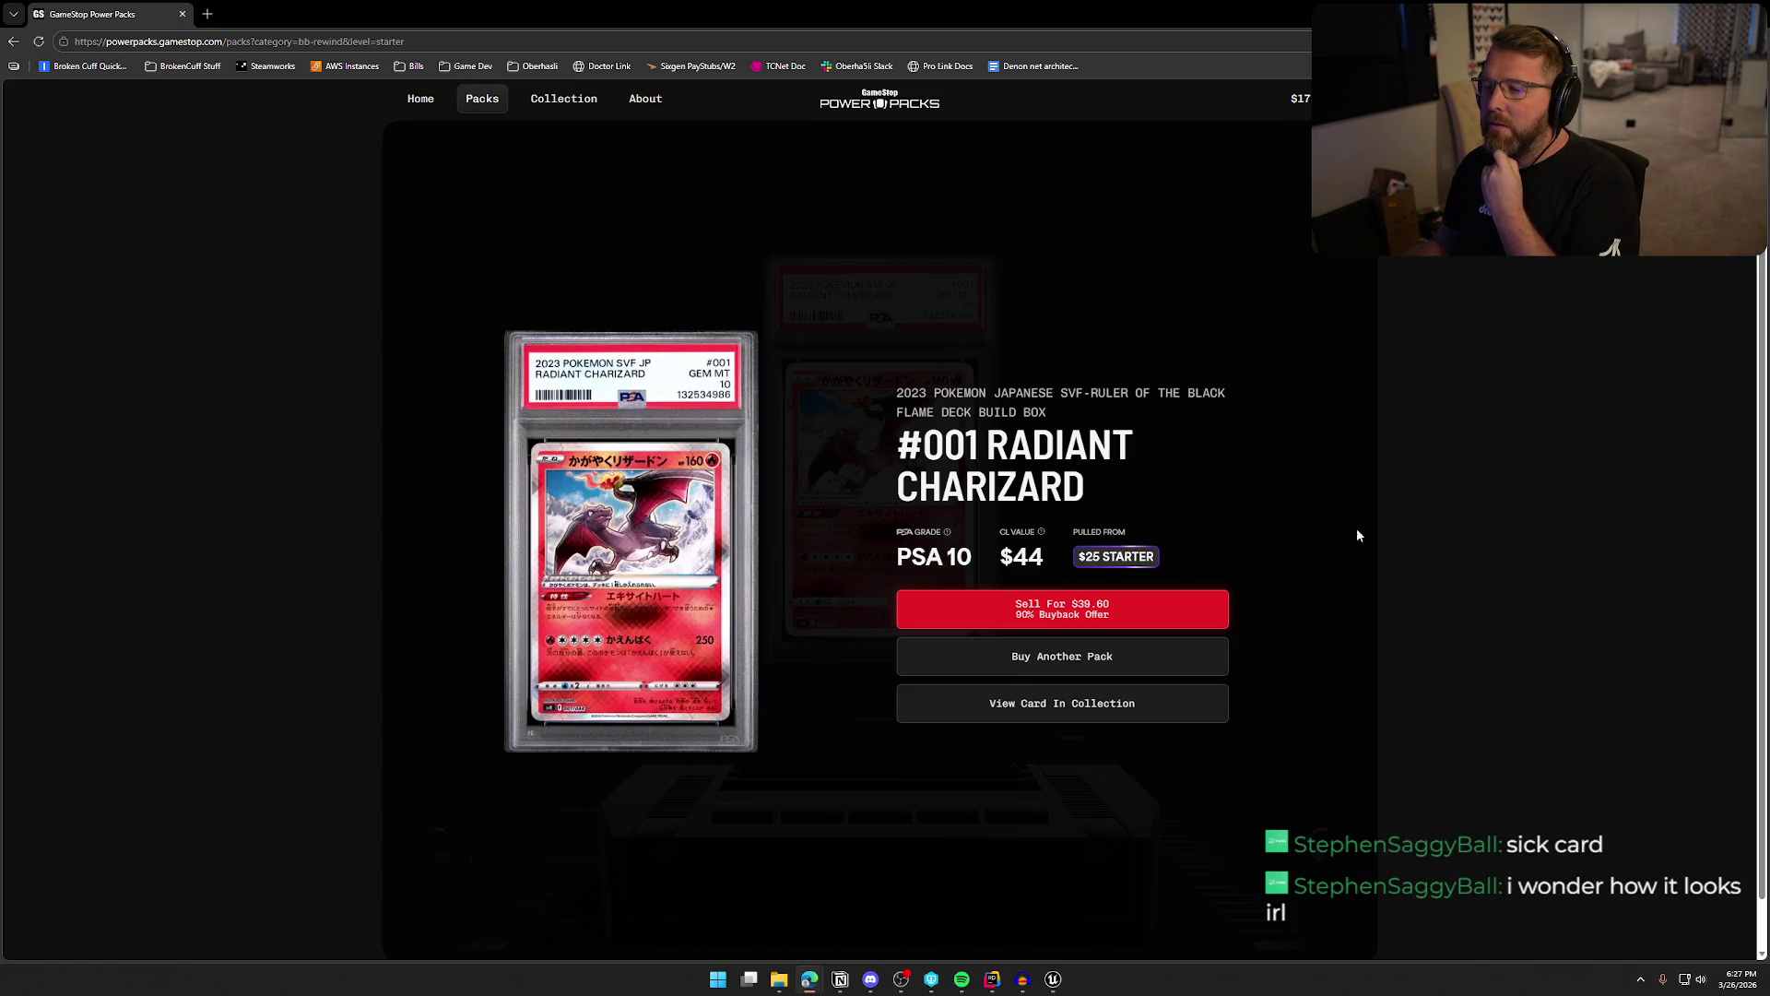
click(740, 621)
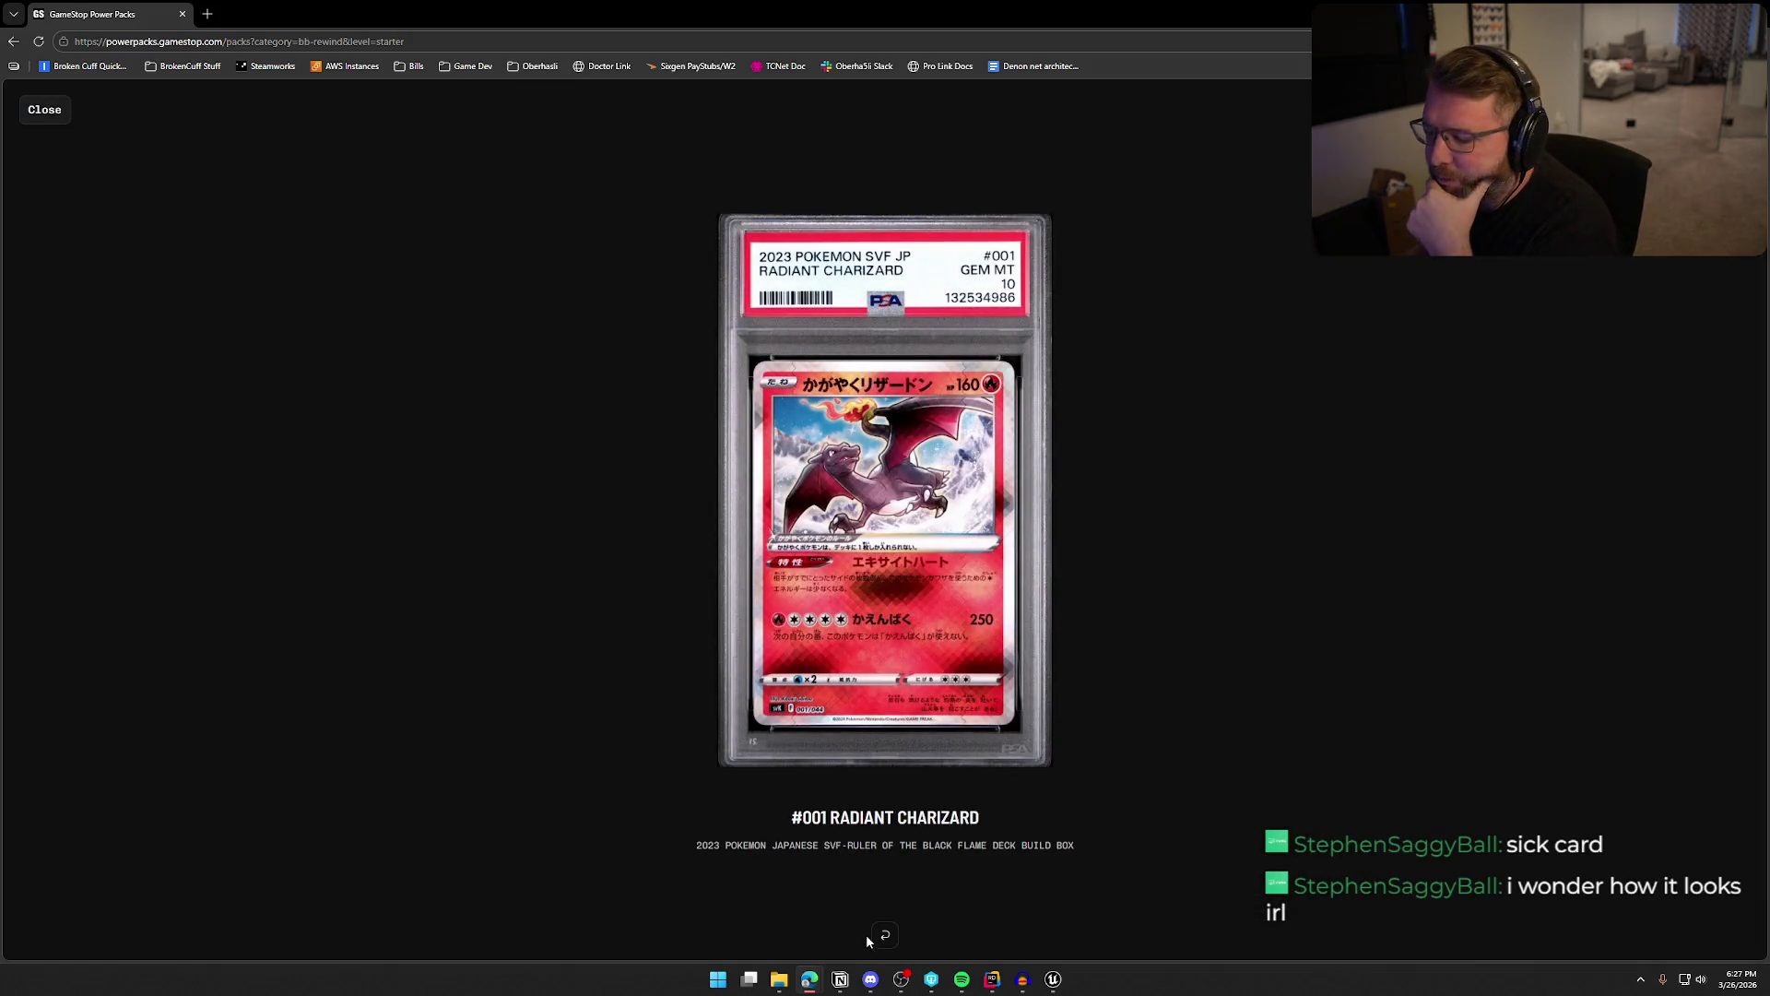
click(885, 936)
click(885, 936)
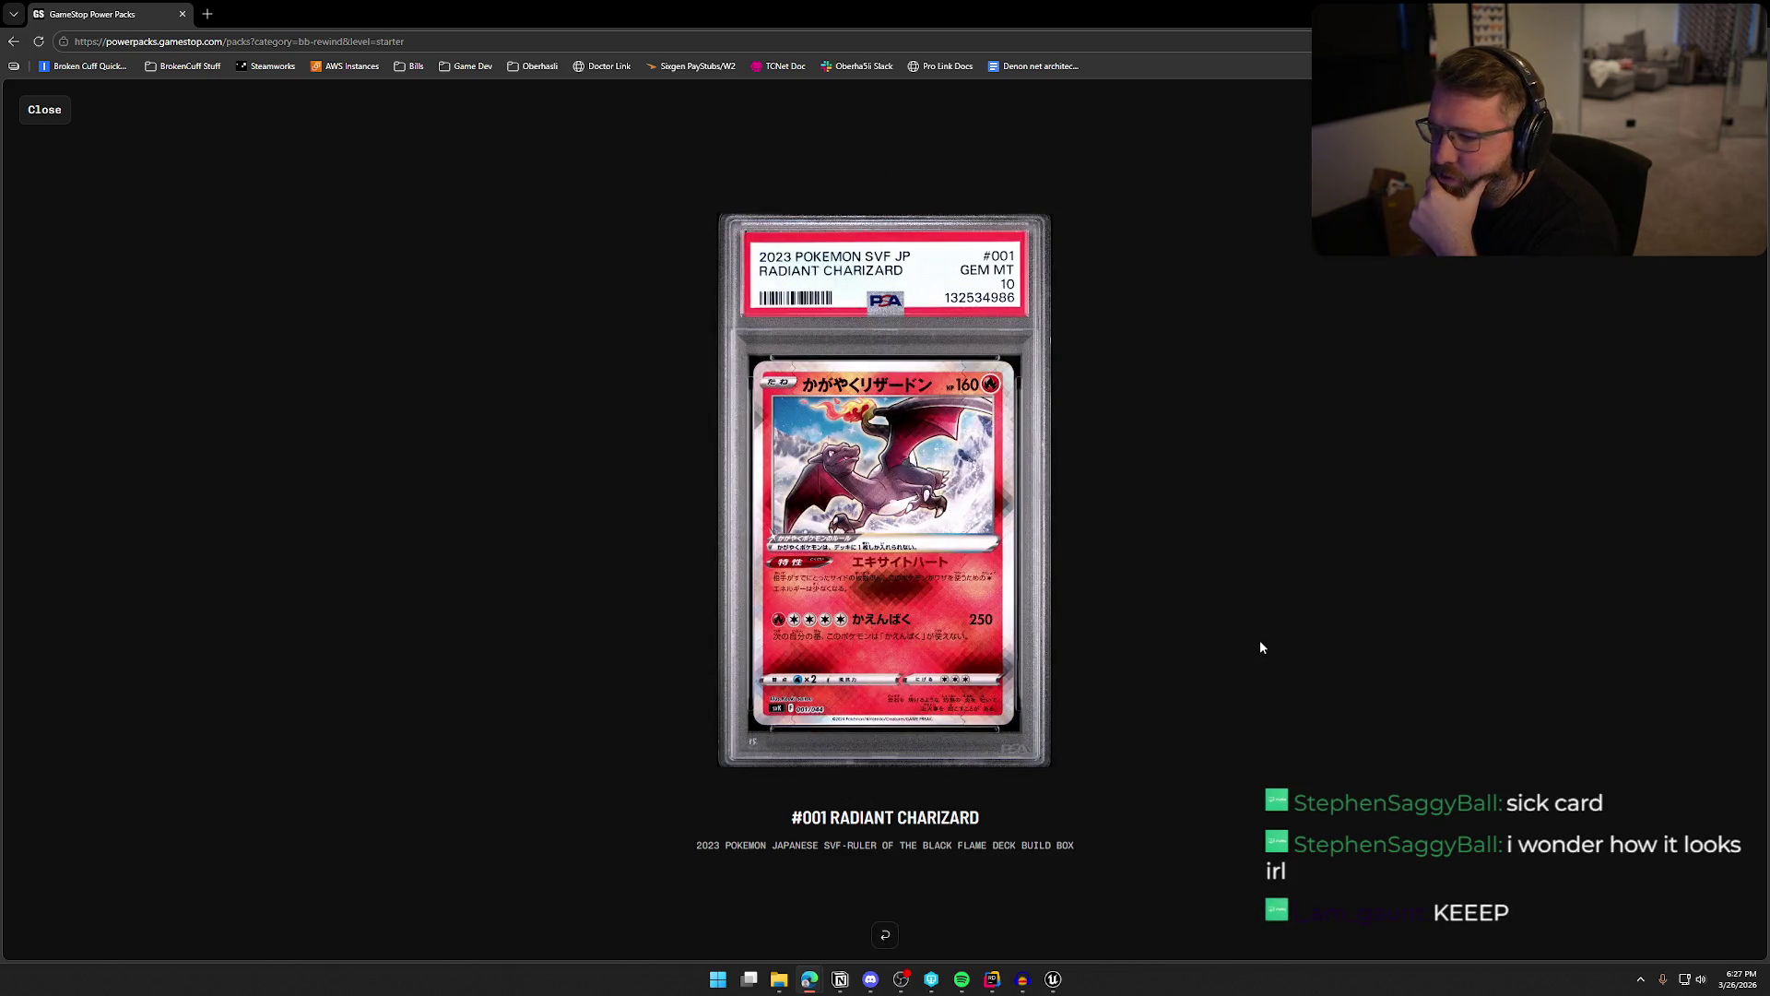
click(44, 108)
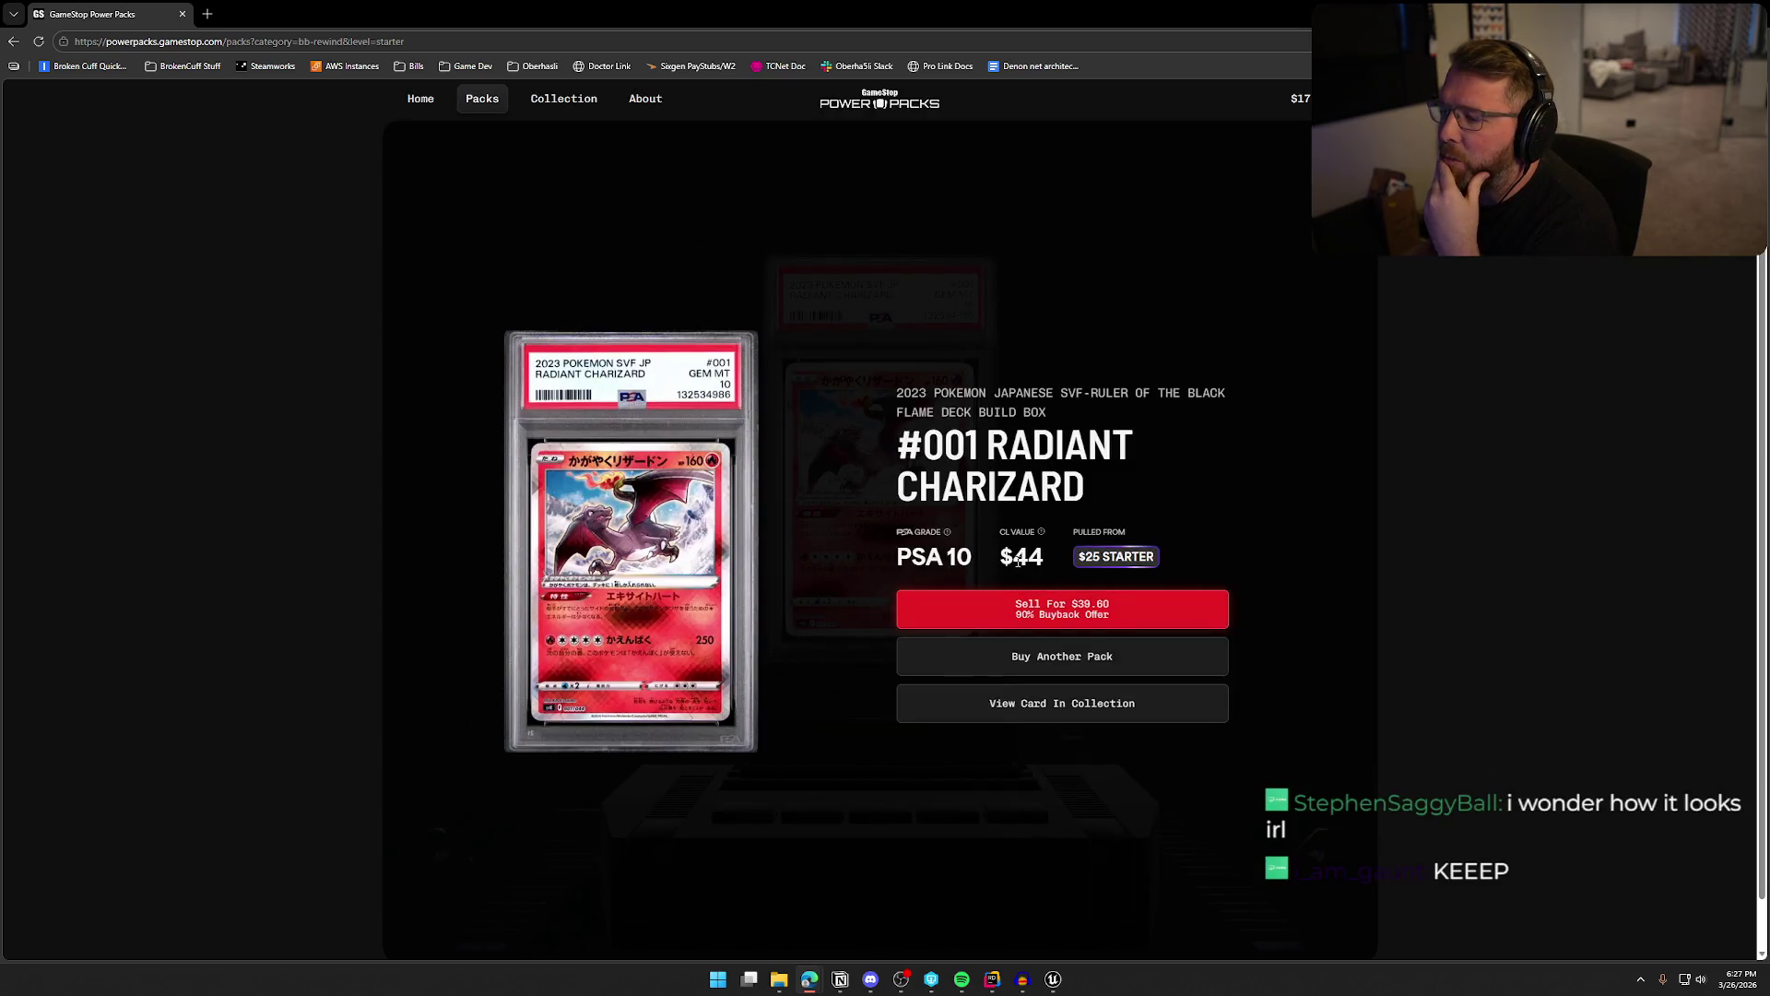
key(alt+Tab)
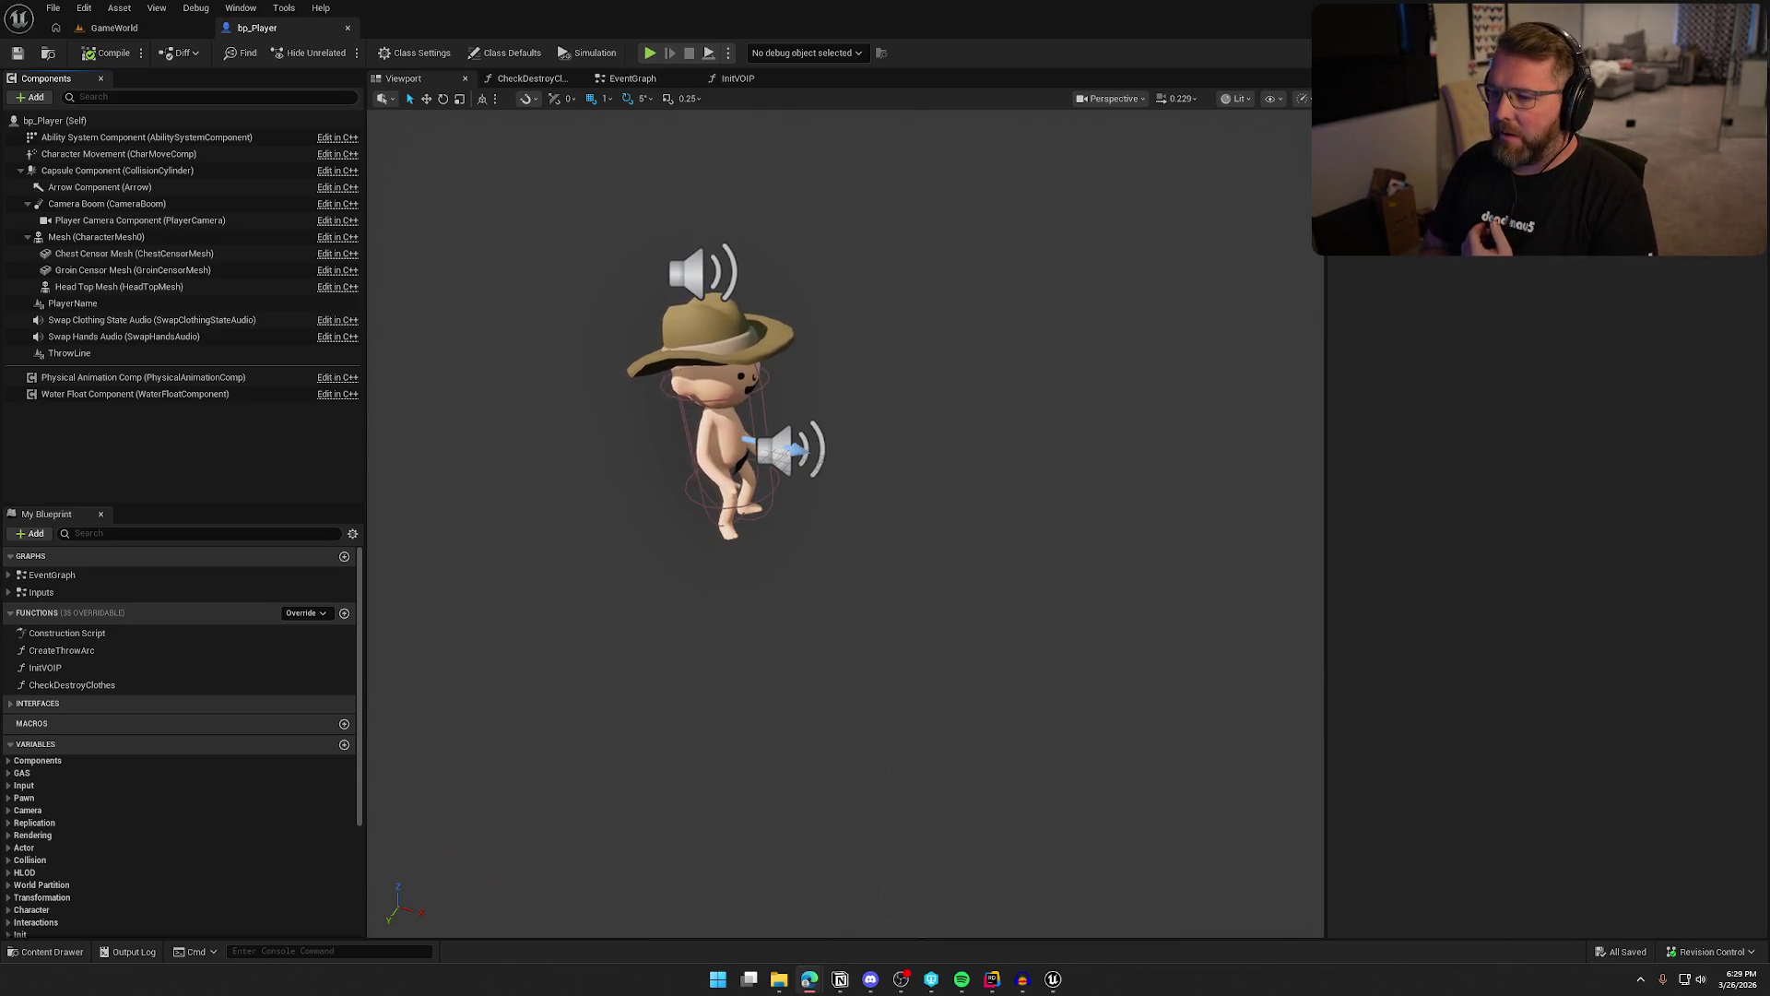
Select Swap Hands Audio in bp_Player's Components panel to show its sound settings
click(126, 340)
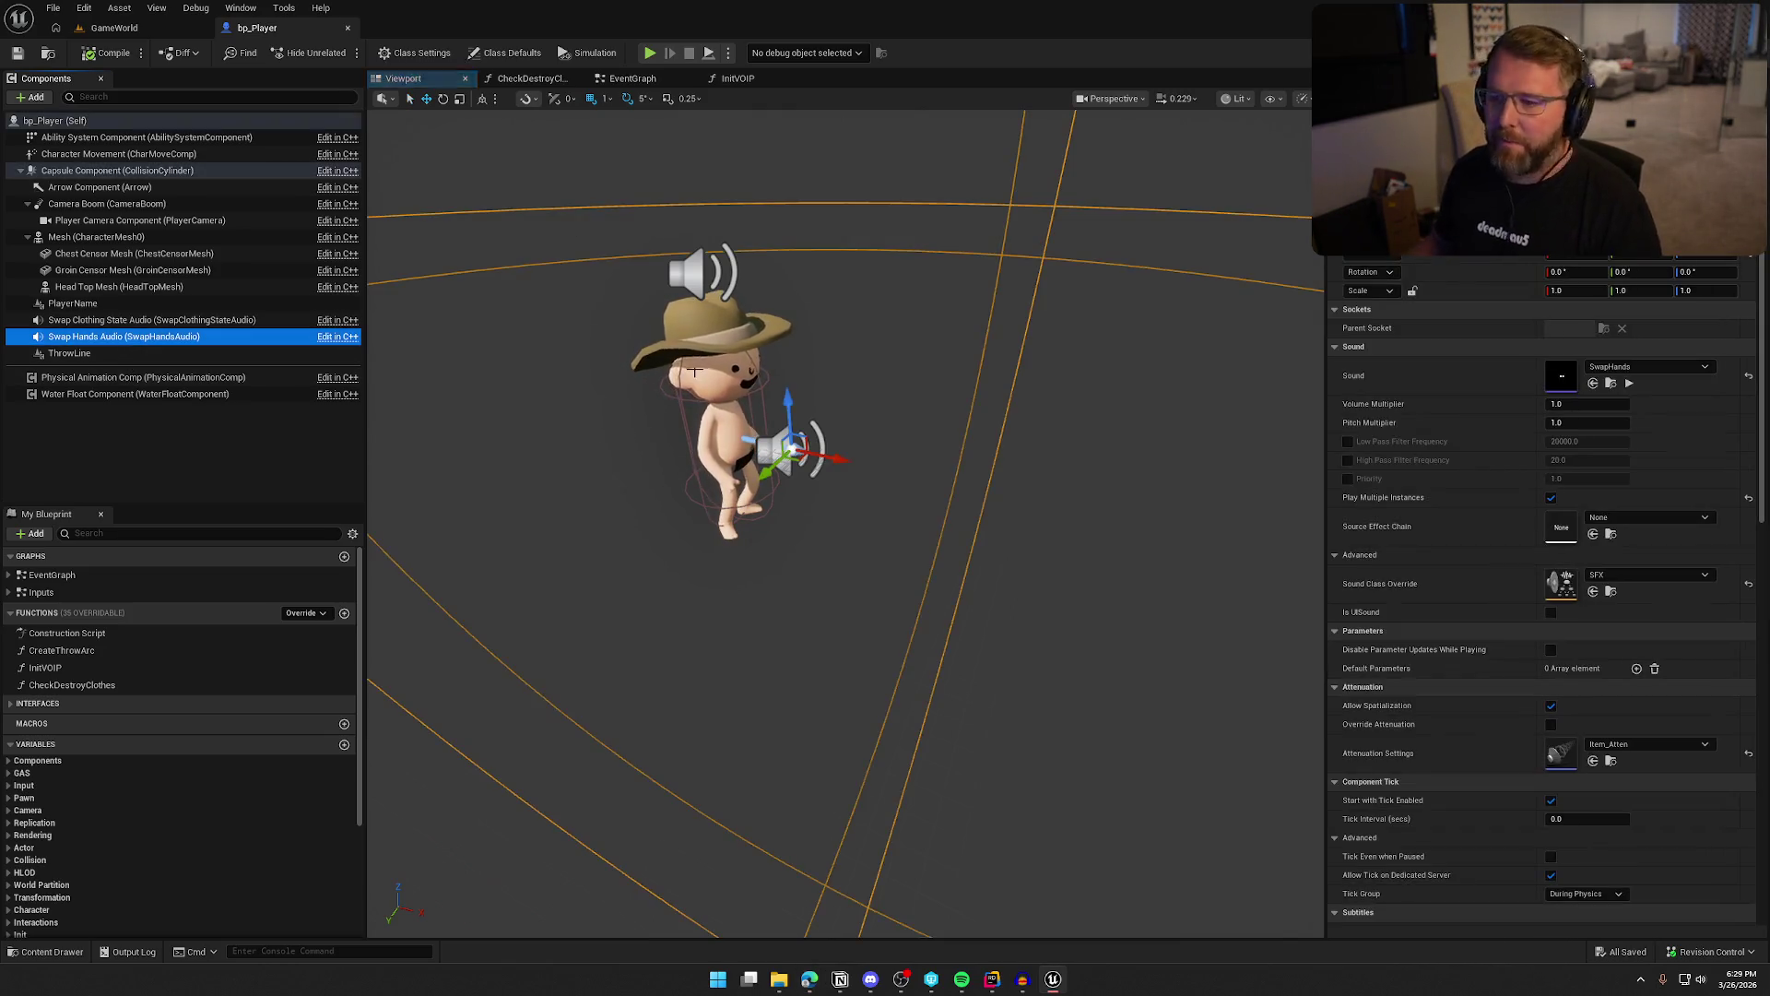
Switch to the GameWorld level and start a Play-in-editor session
scroll(1539, 599, down, 5)
scroll(1552, 735, up, 3)
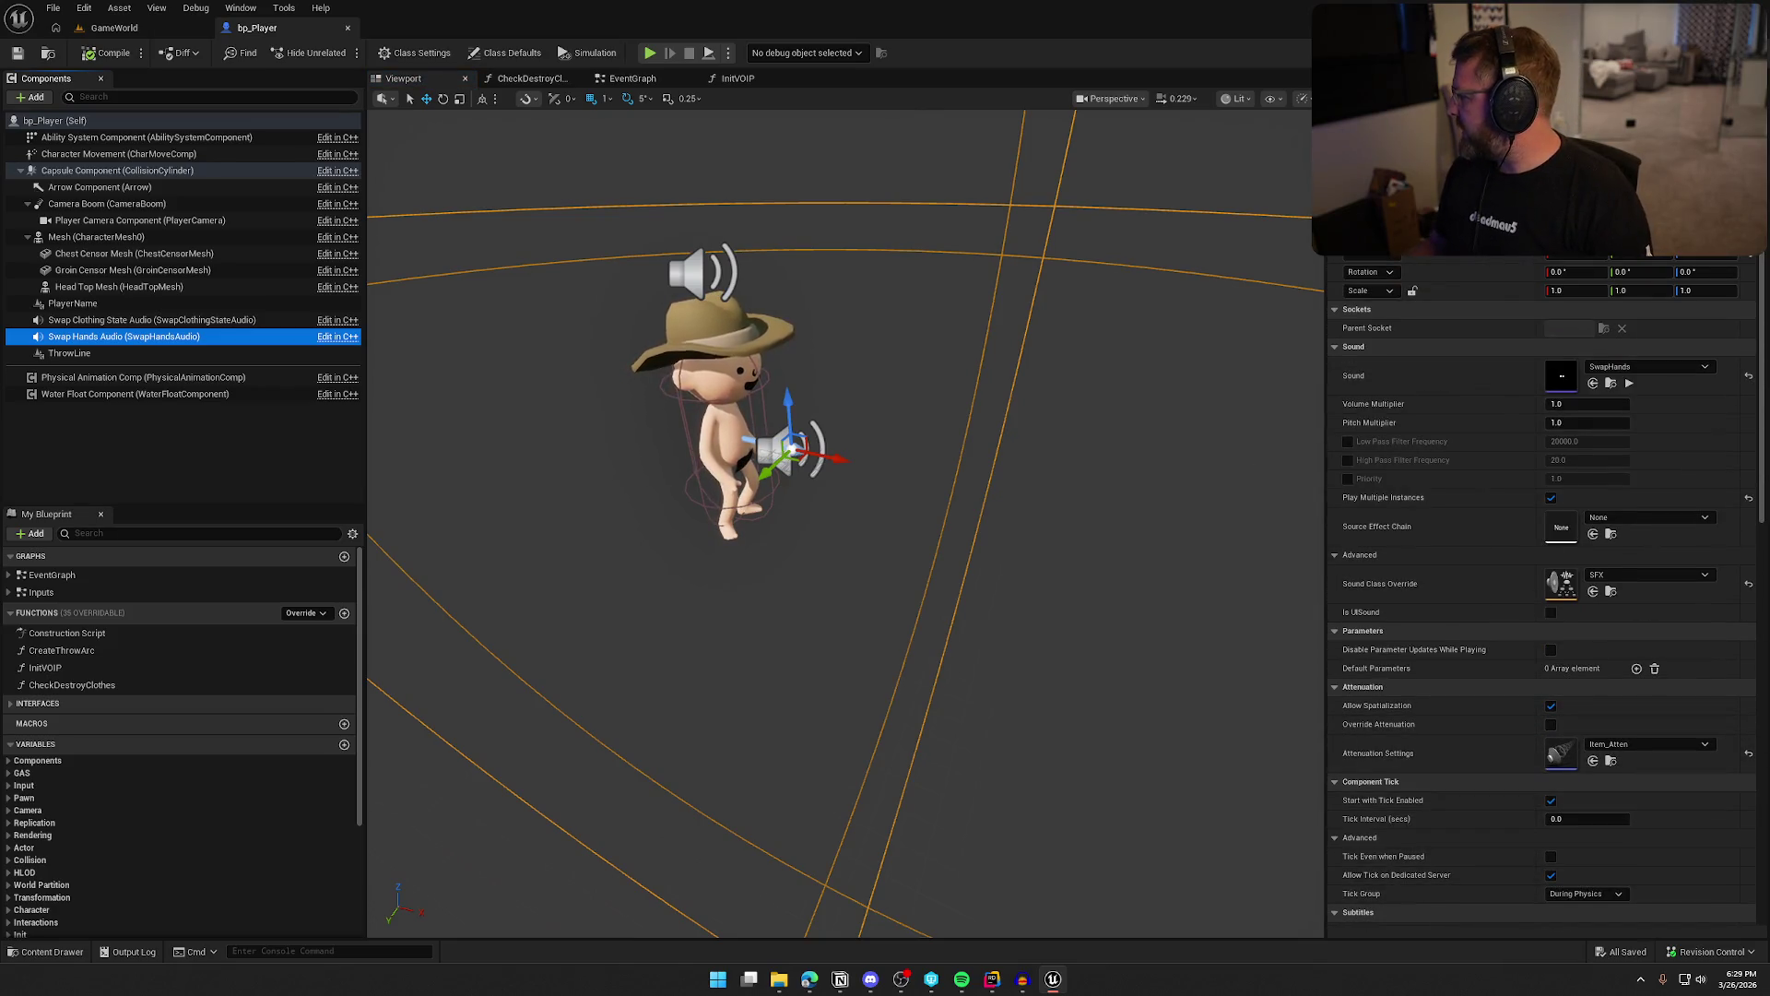
click(114, 27)
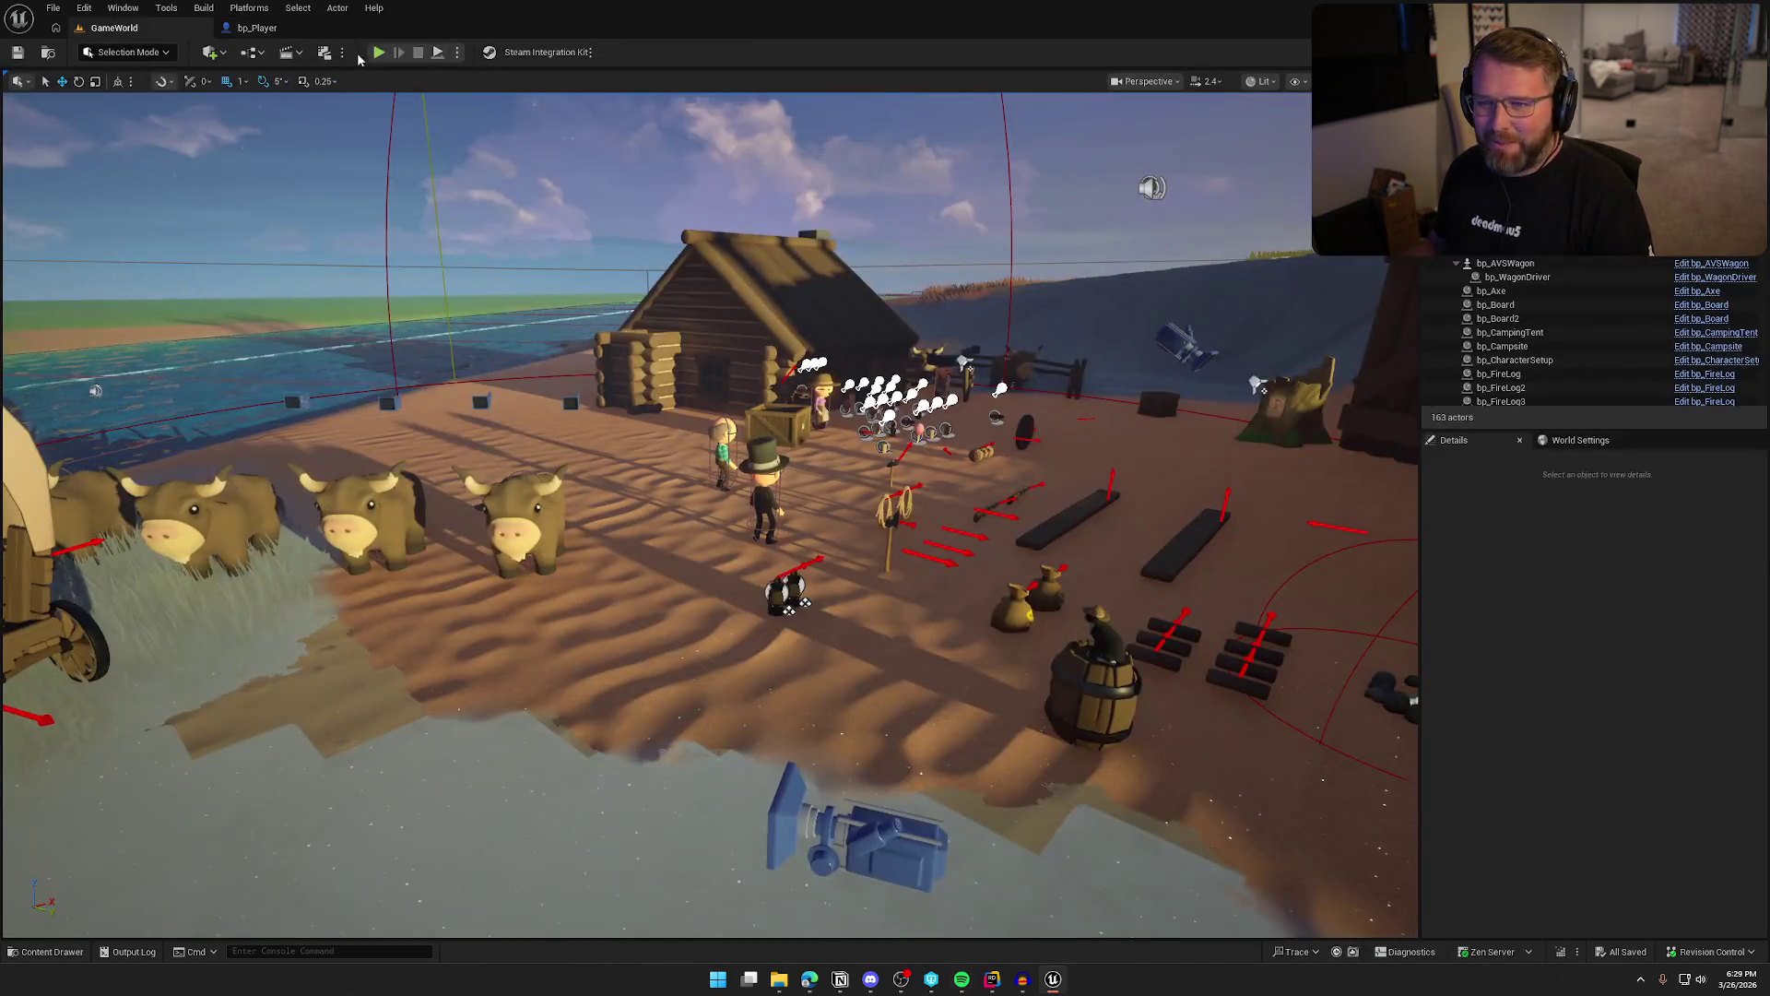
click(379, 53)
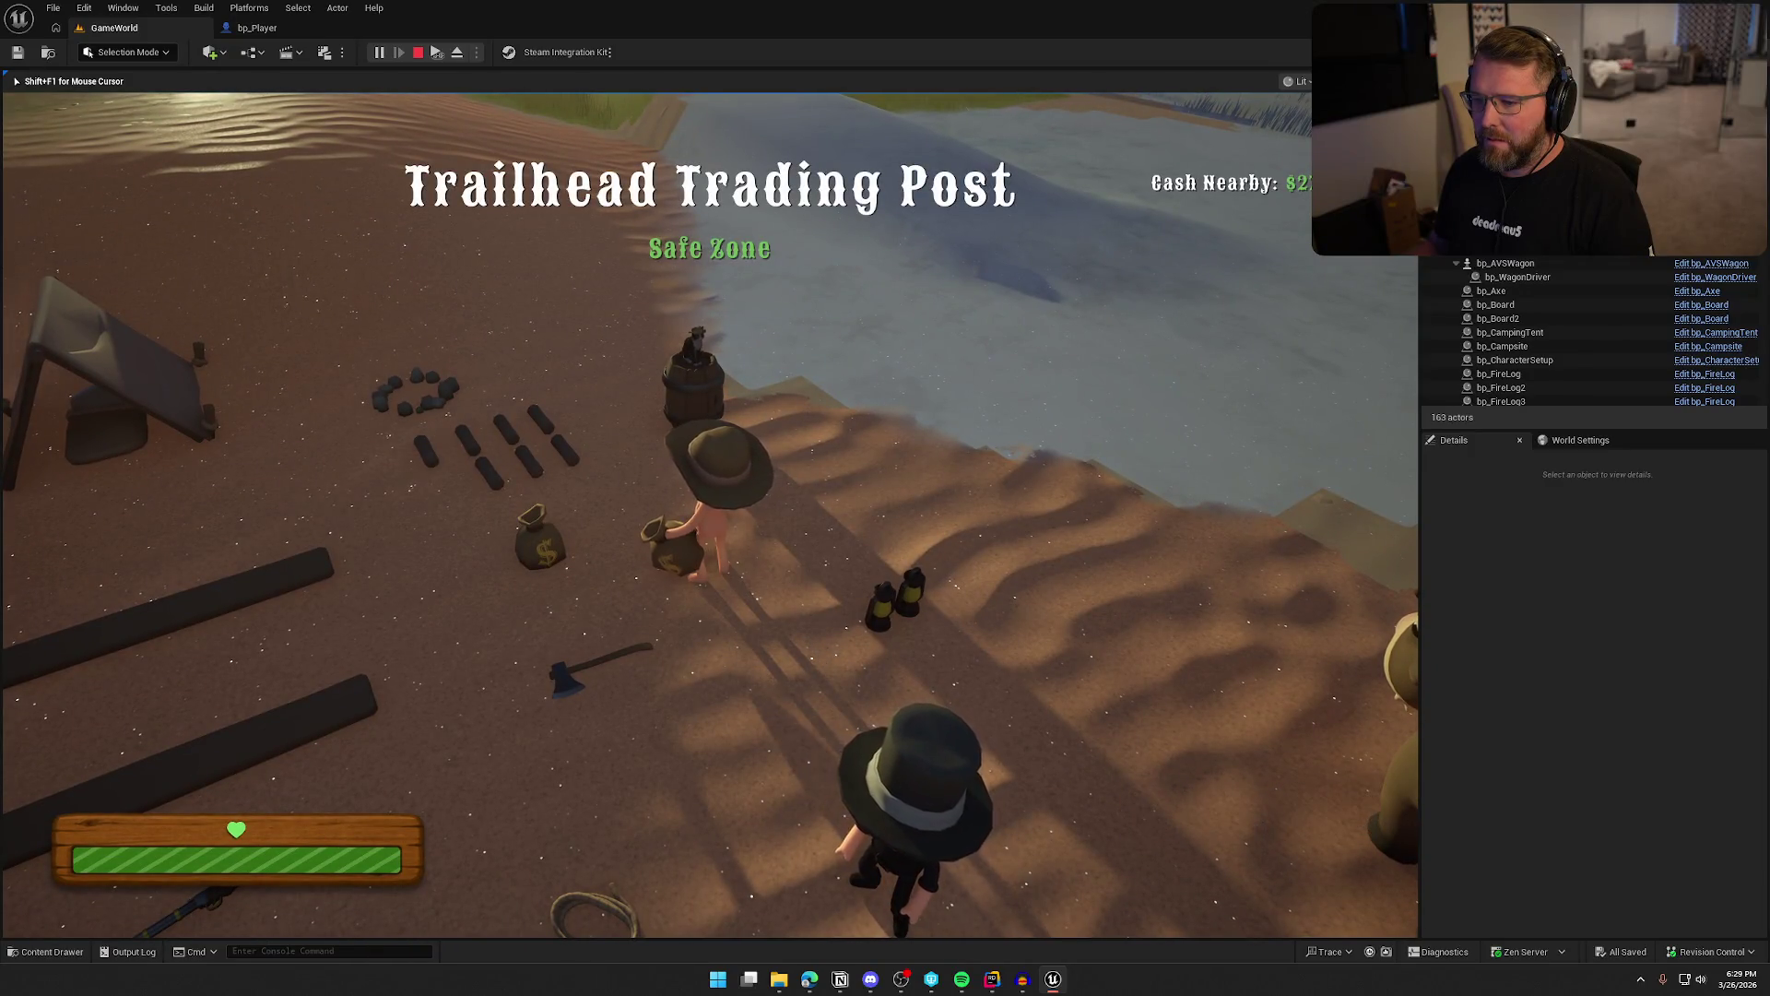
Pick up the money bag, switch to the hammer, then stop the session and go back to bp_Player
key(a)
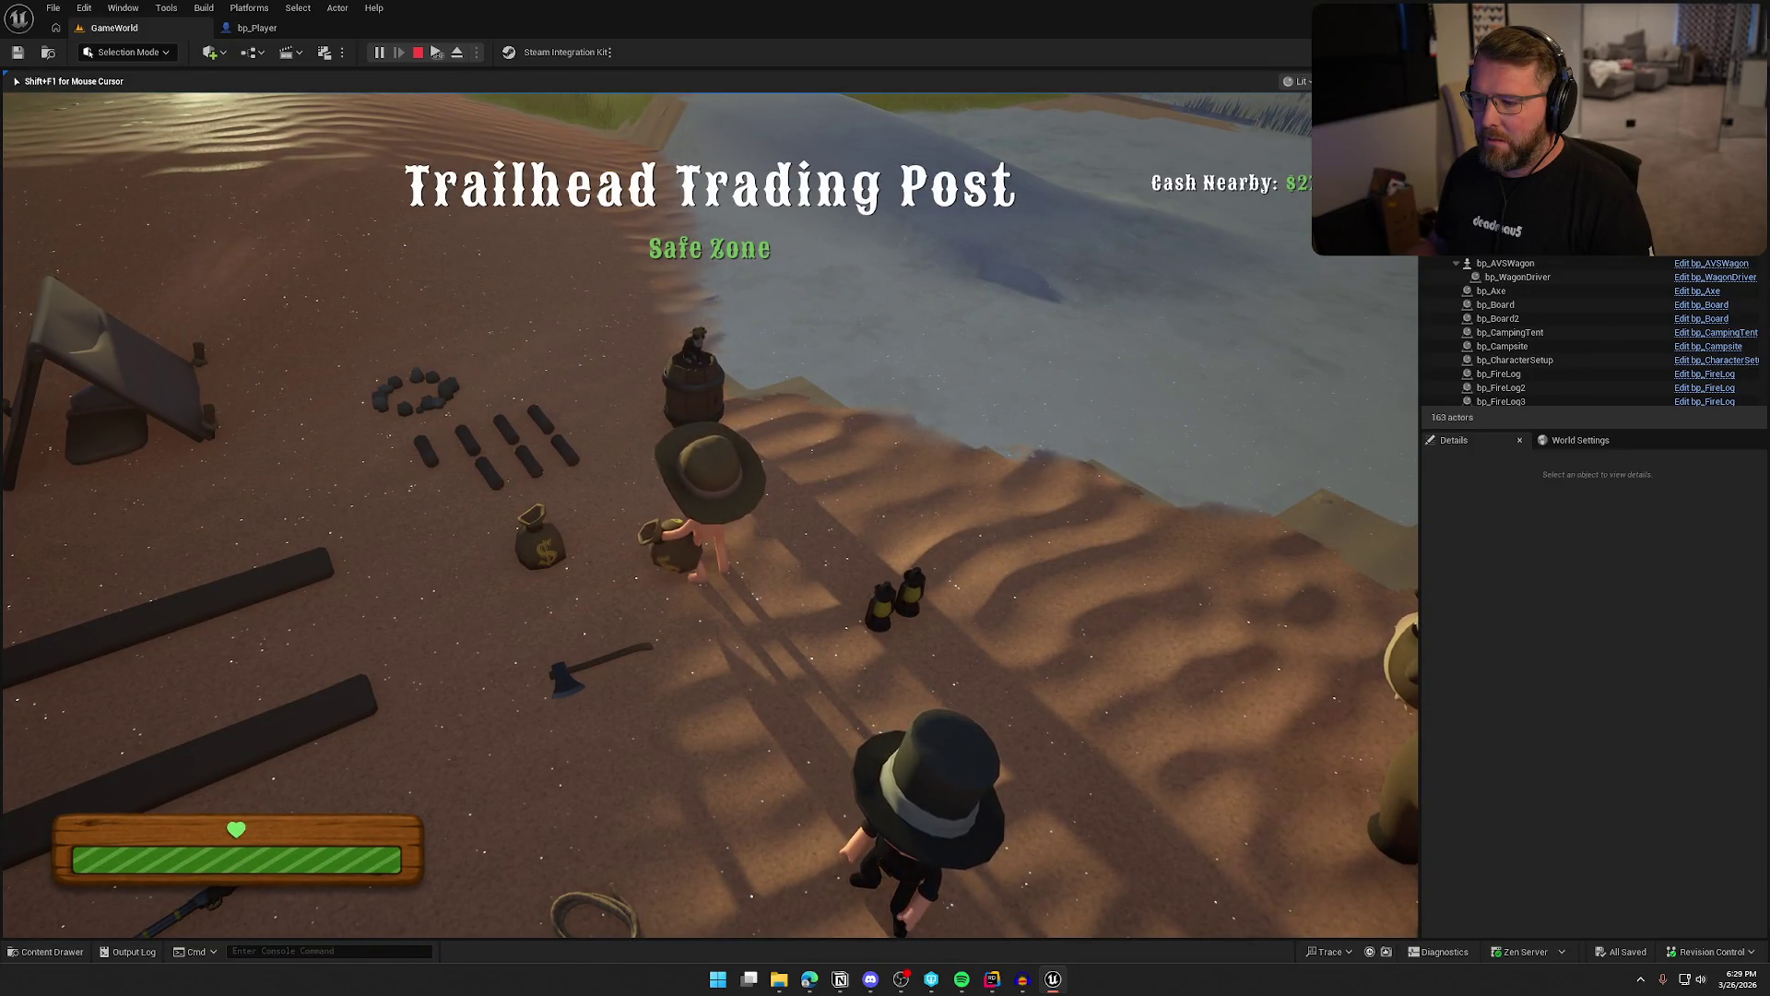
key(e)
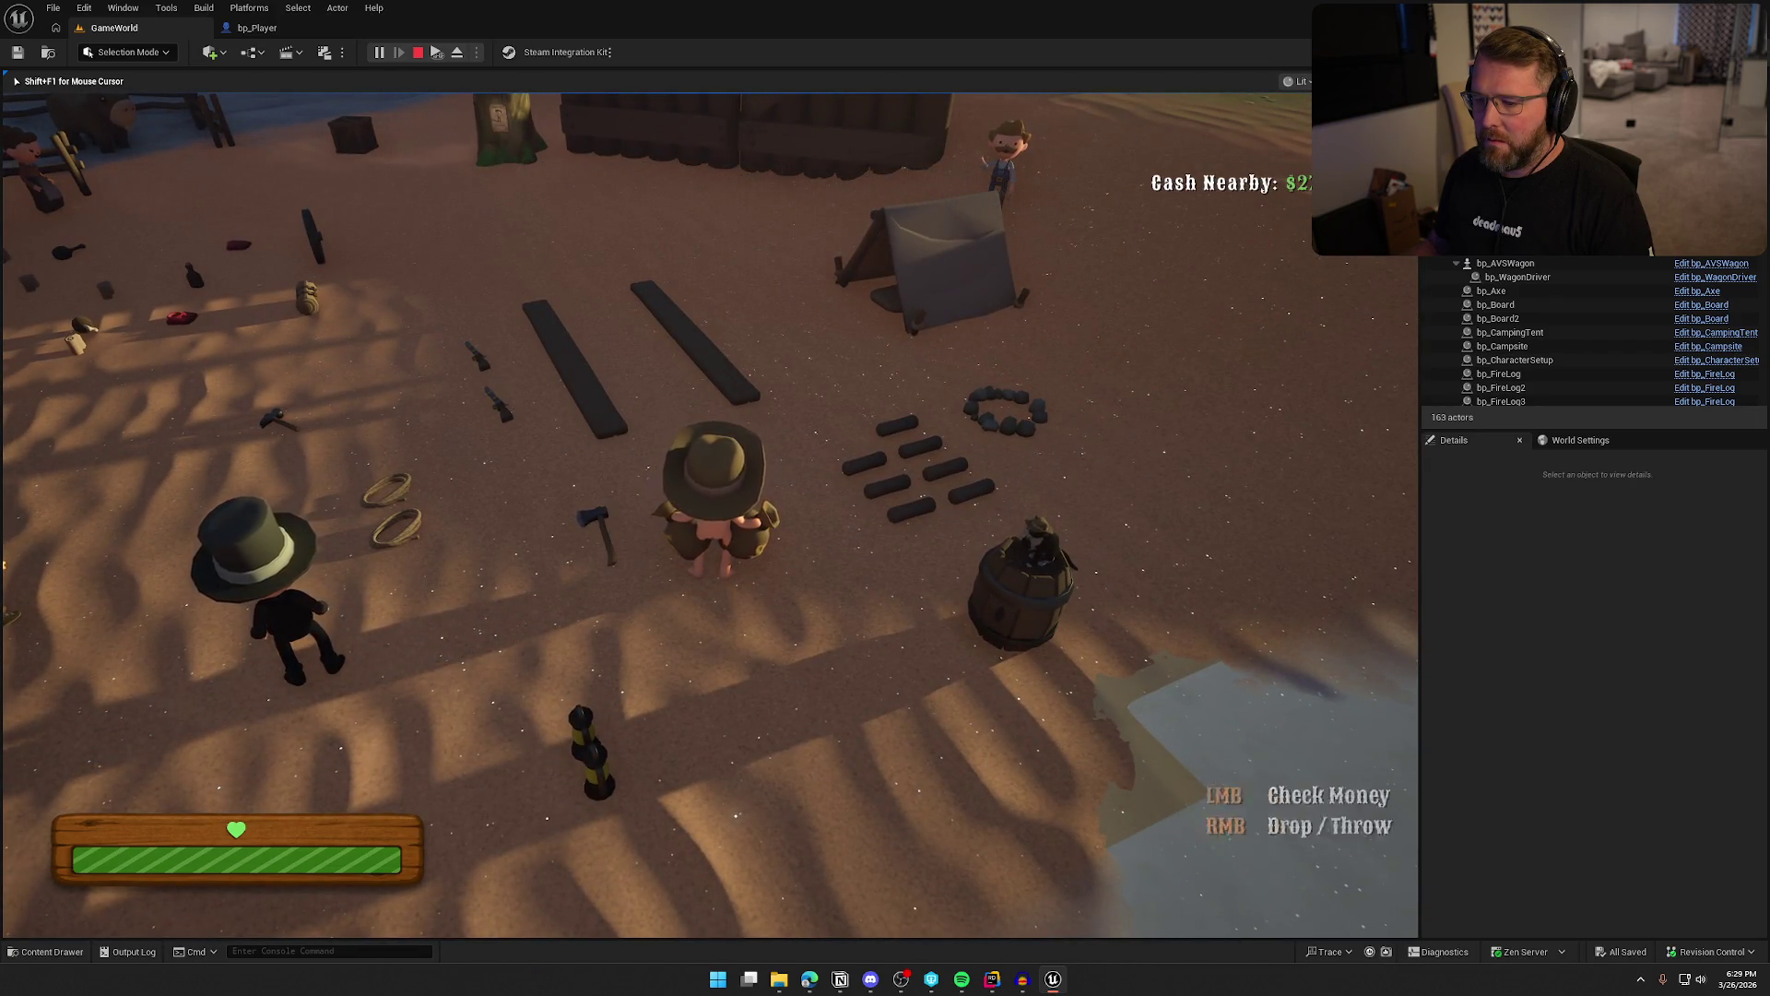
key(shift+w)
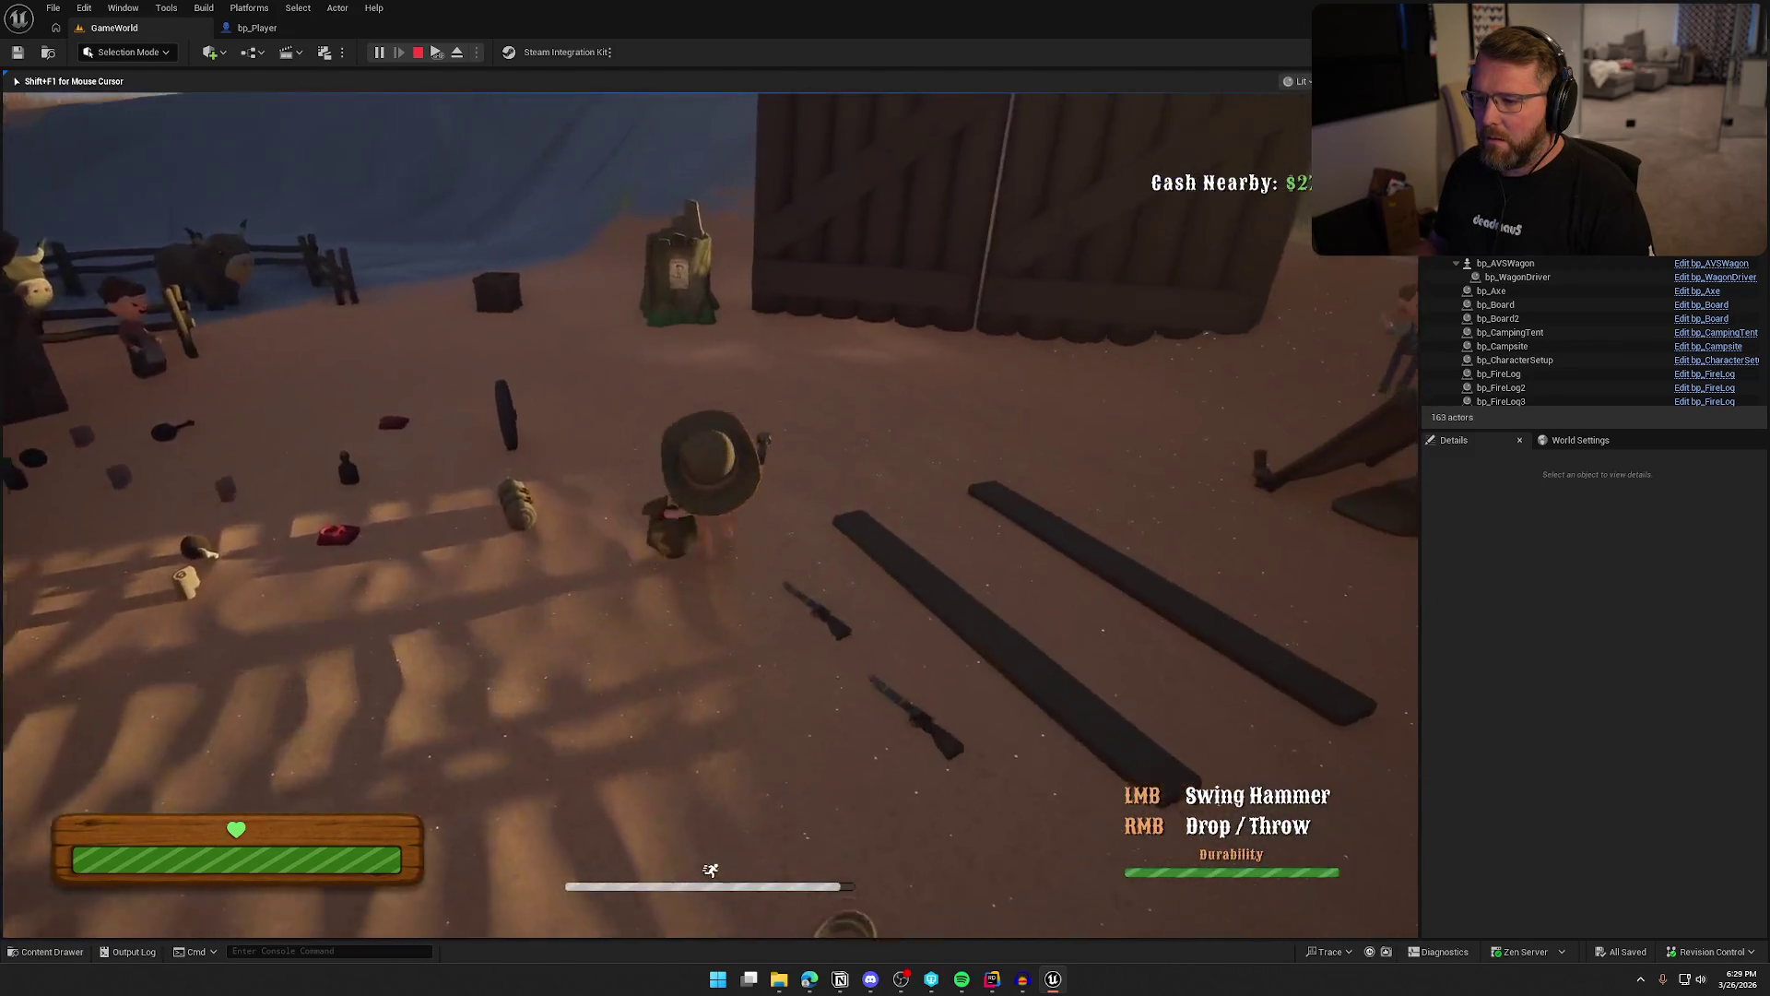
key(2)
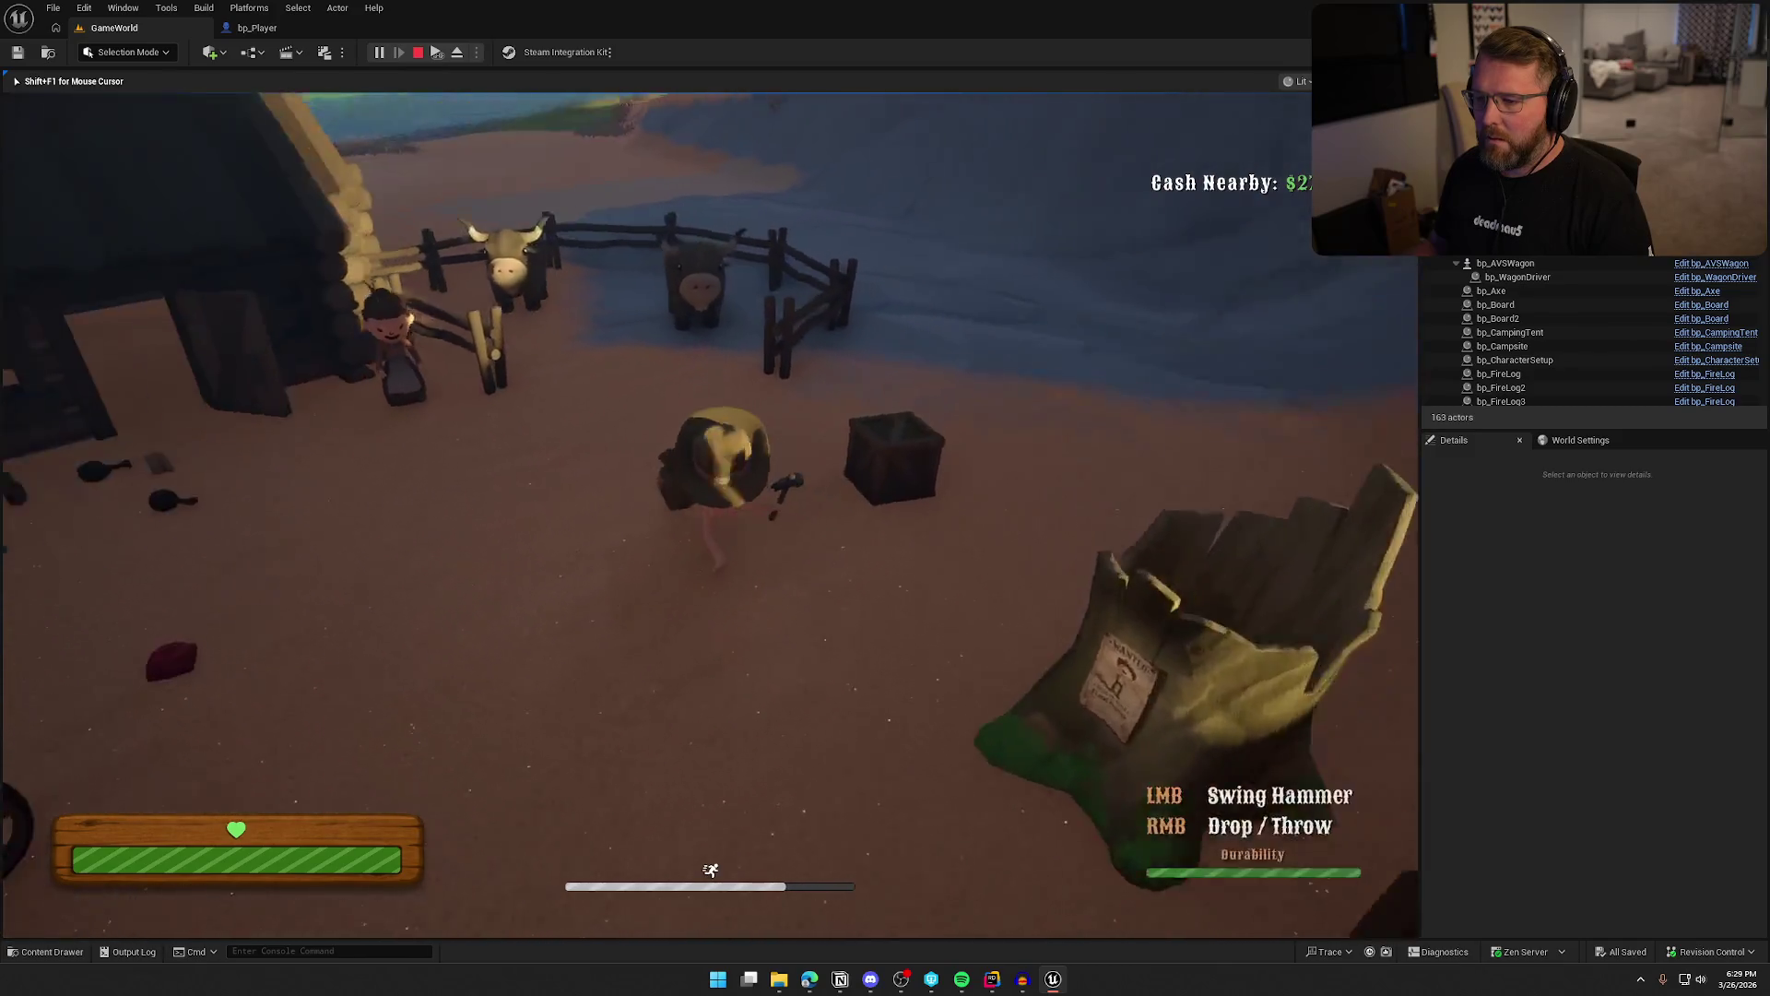
key(w)
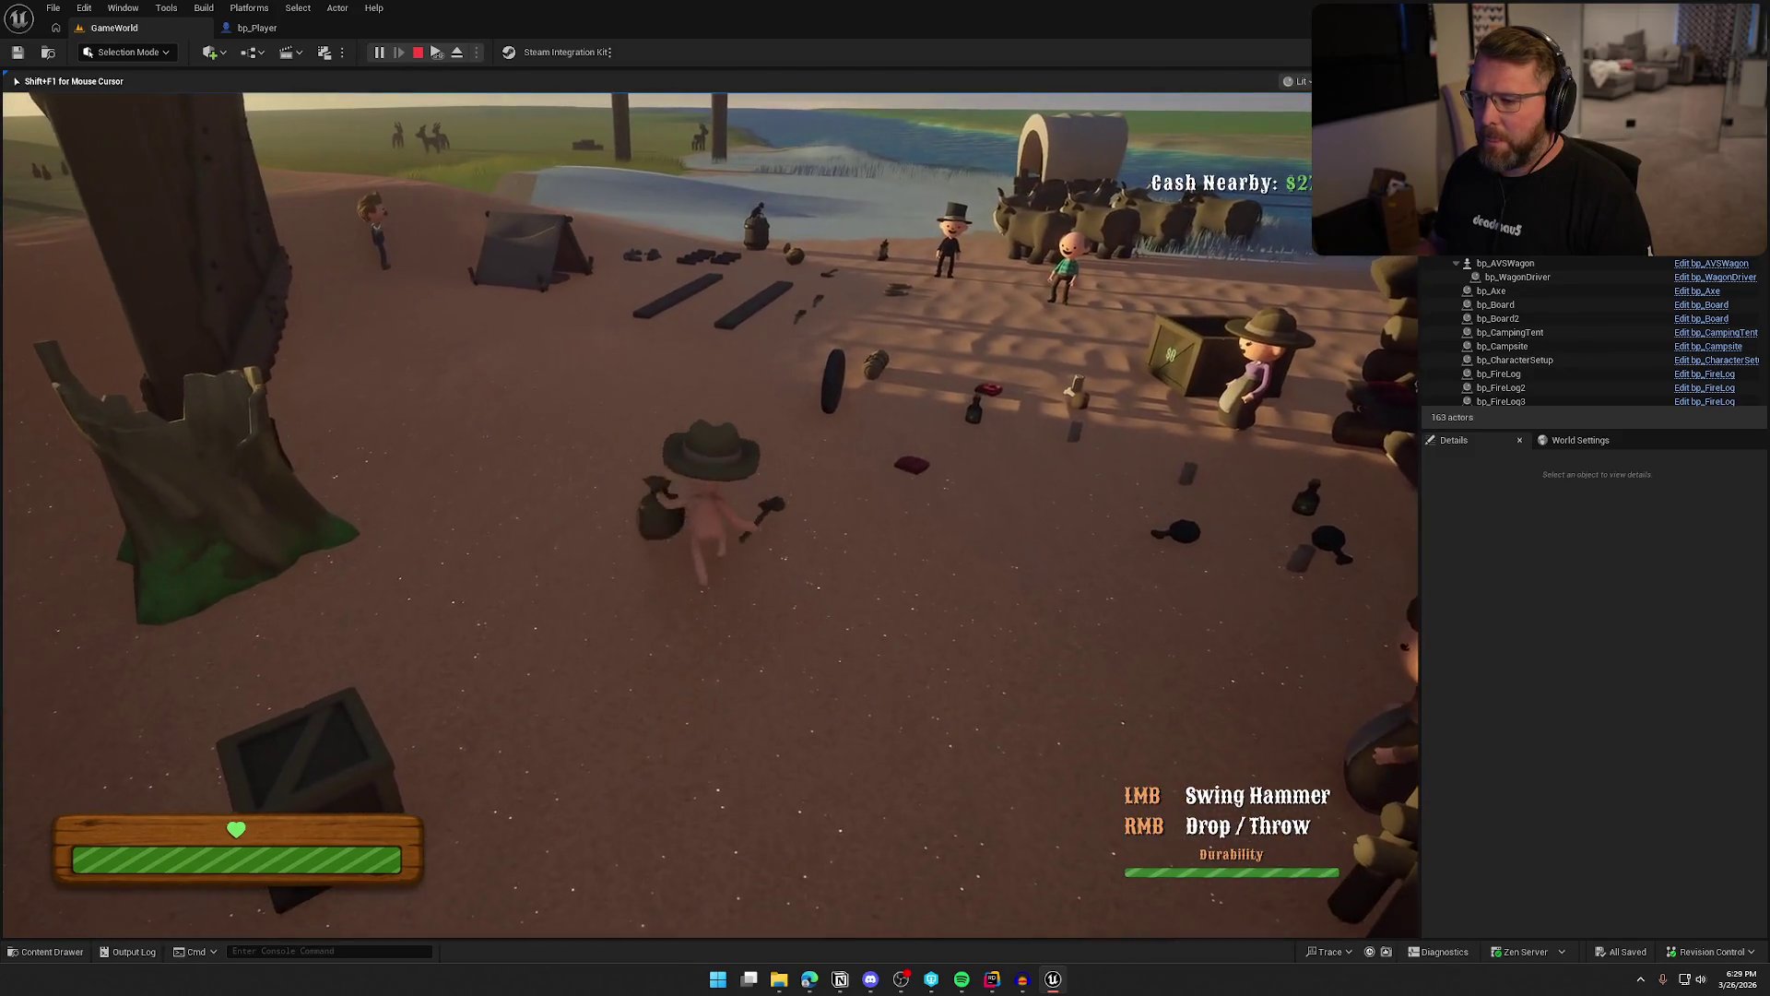
key(Escape)
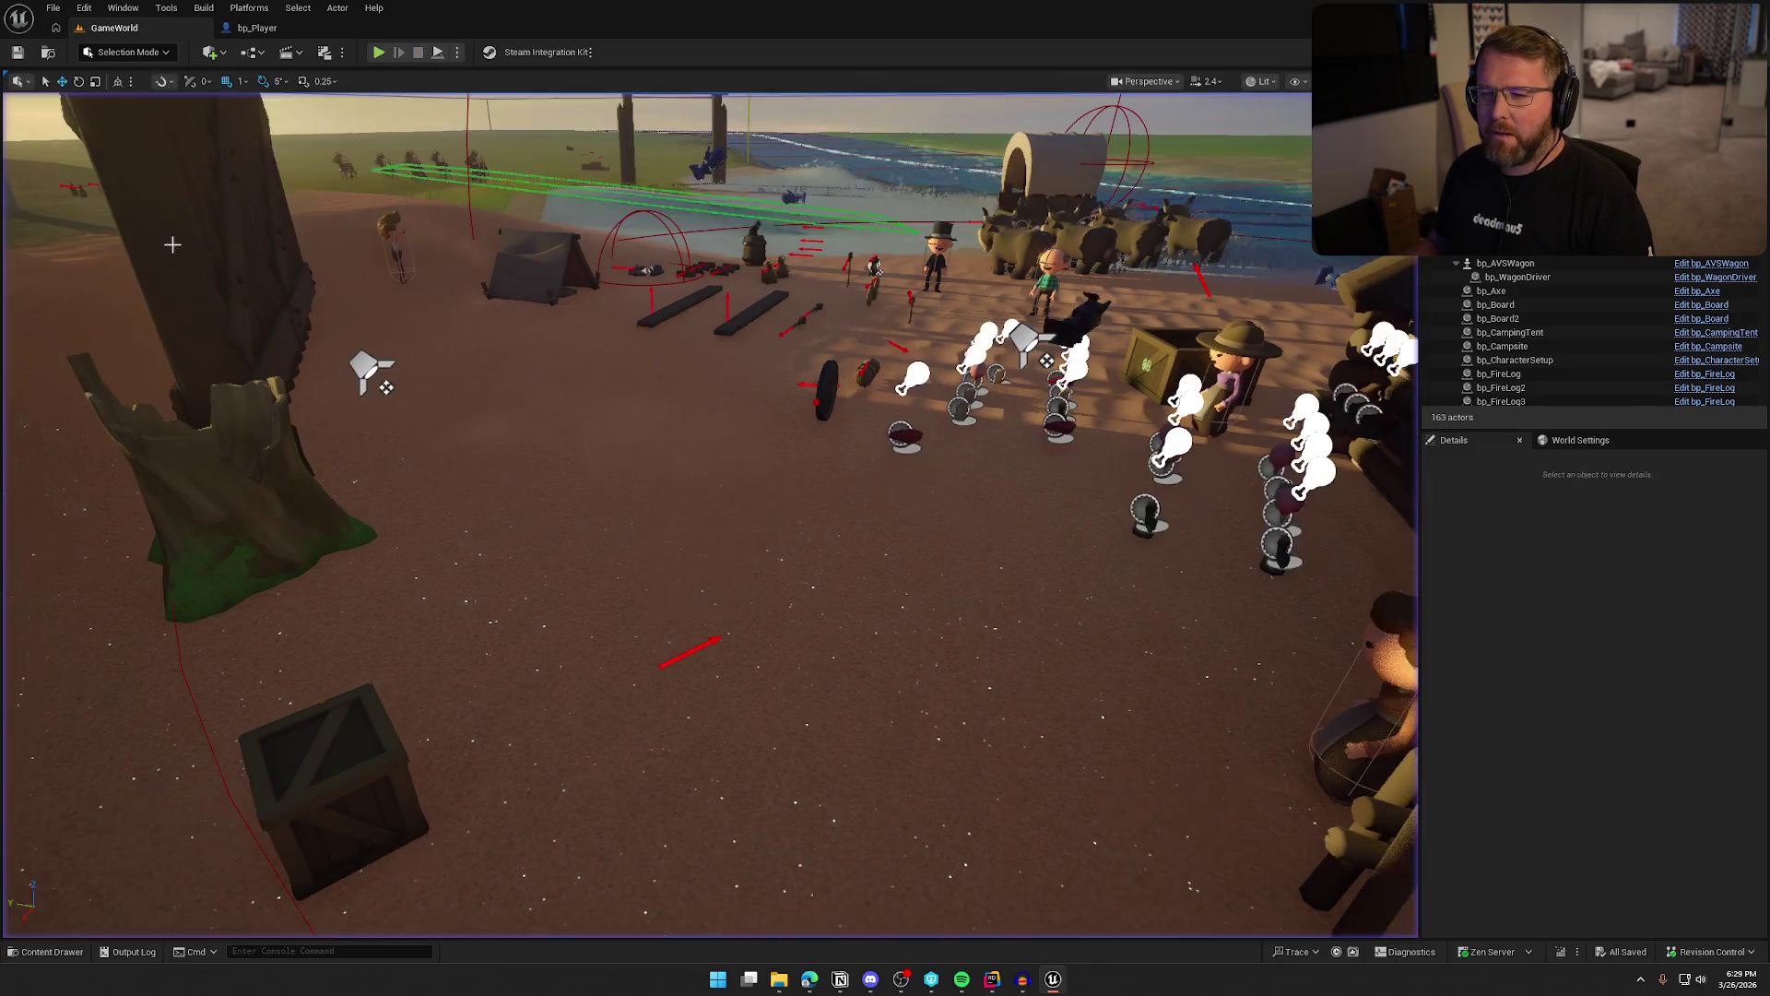
click(257, 27)
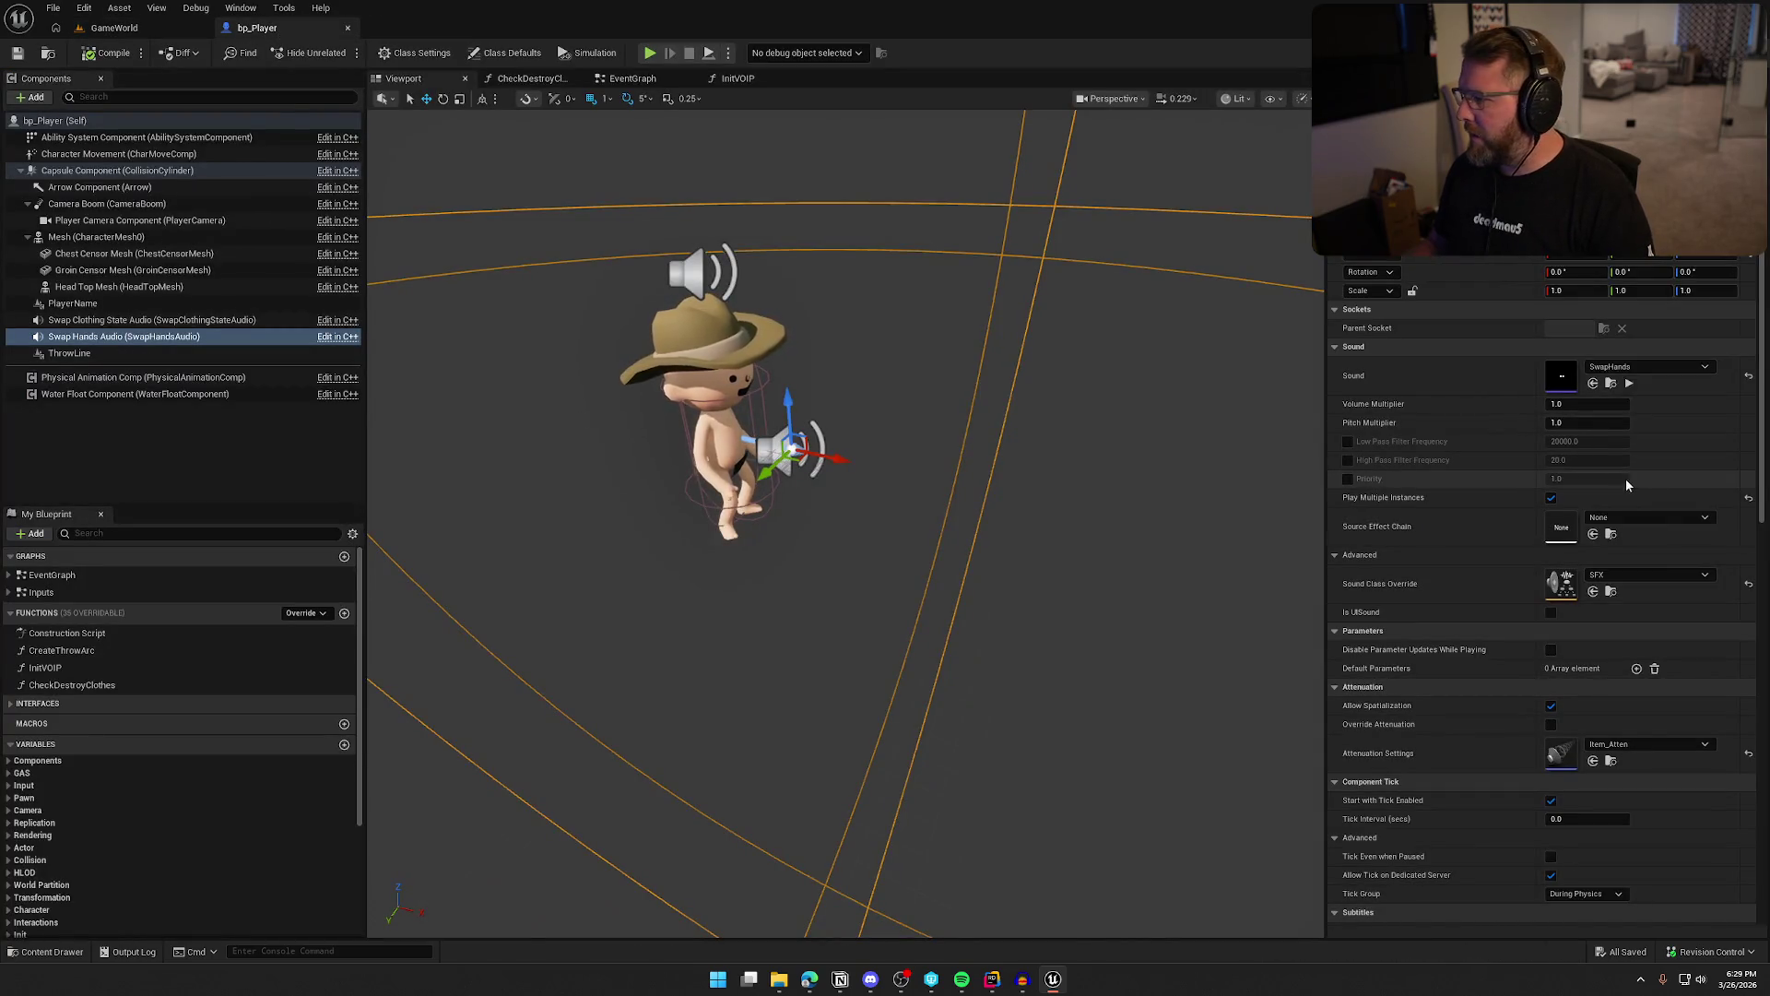
Set Swap Hands Audio's Volume Multiplier to 0.75, then compile and save bp_Player
click(1588, 406)
text(0.75)
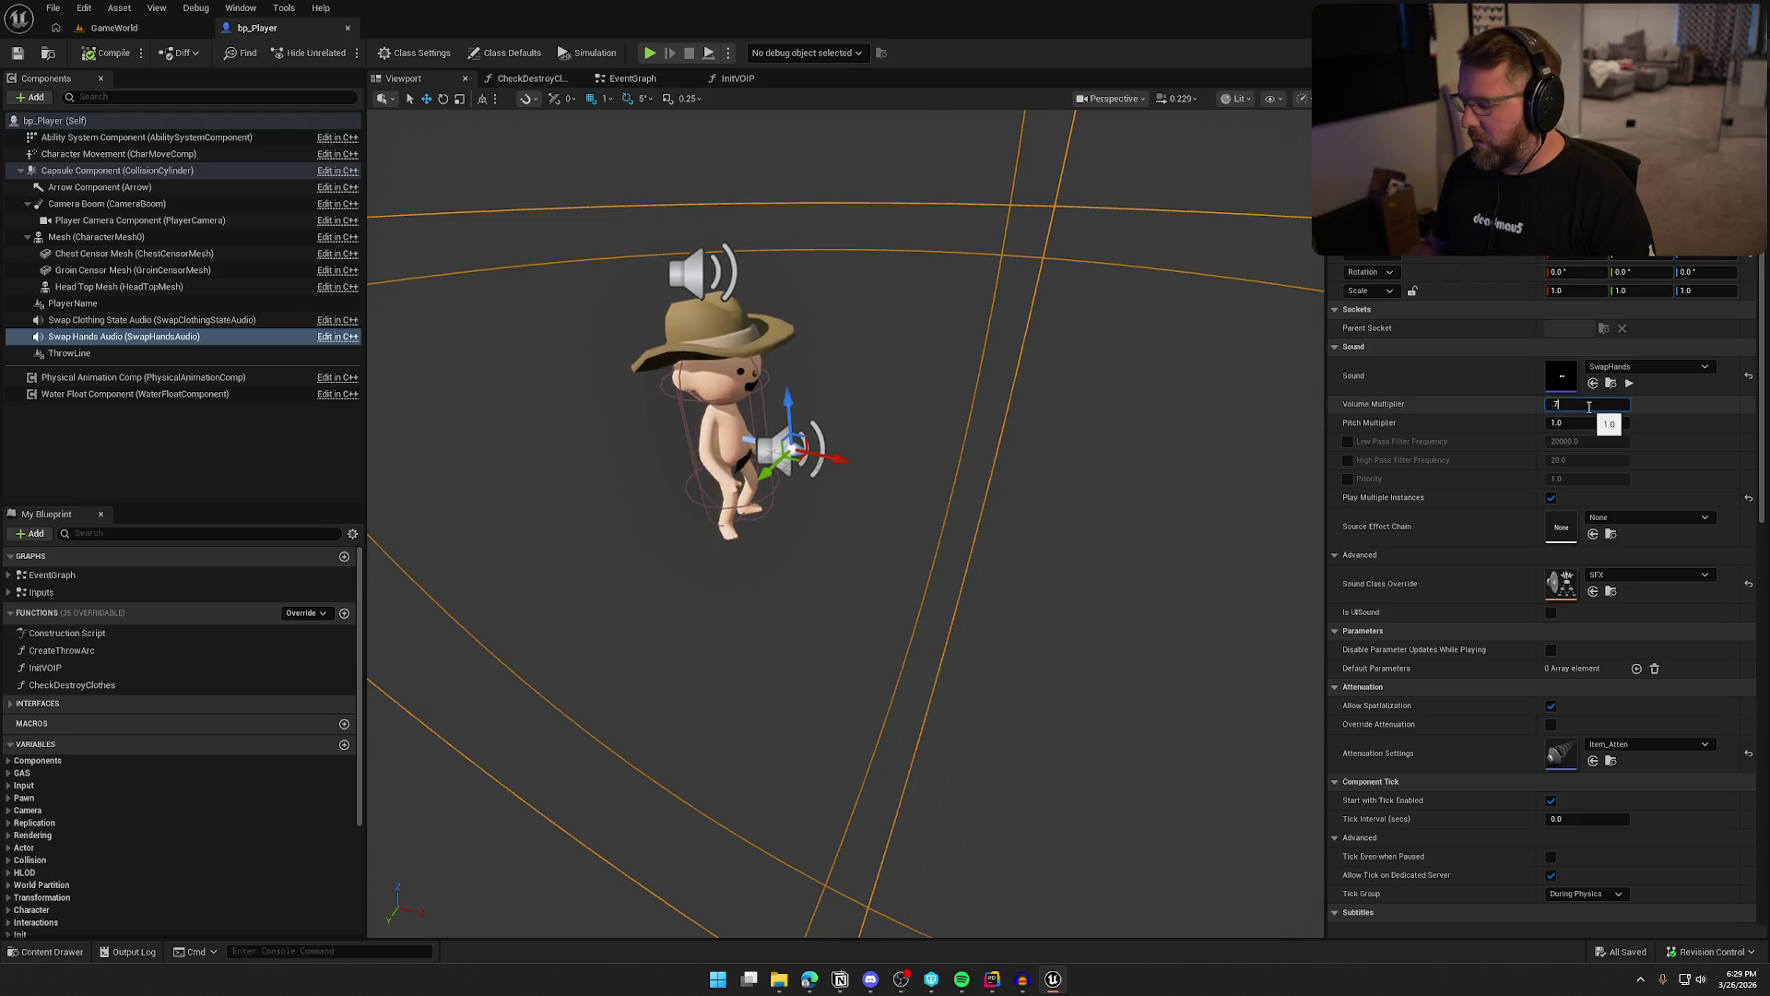
key(Return)
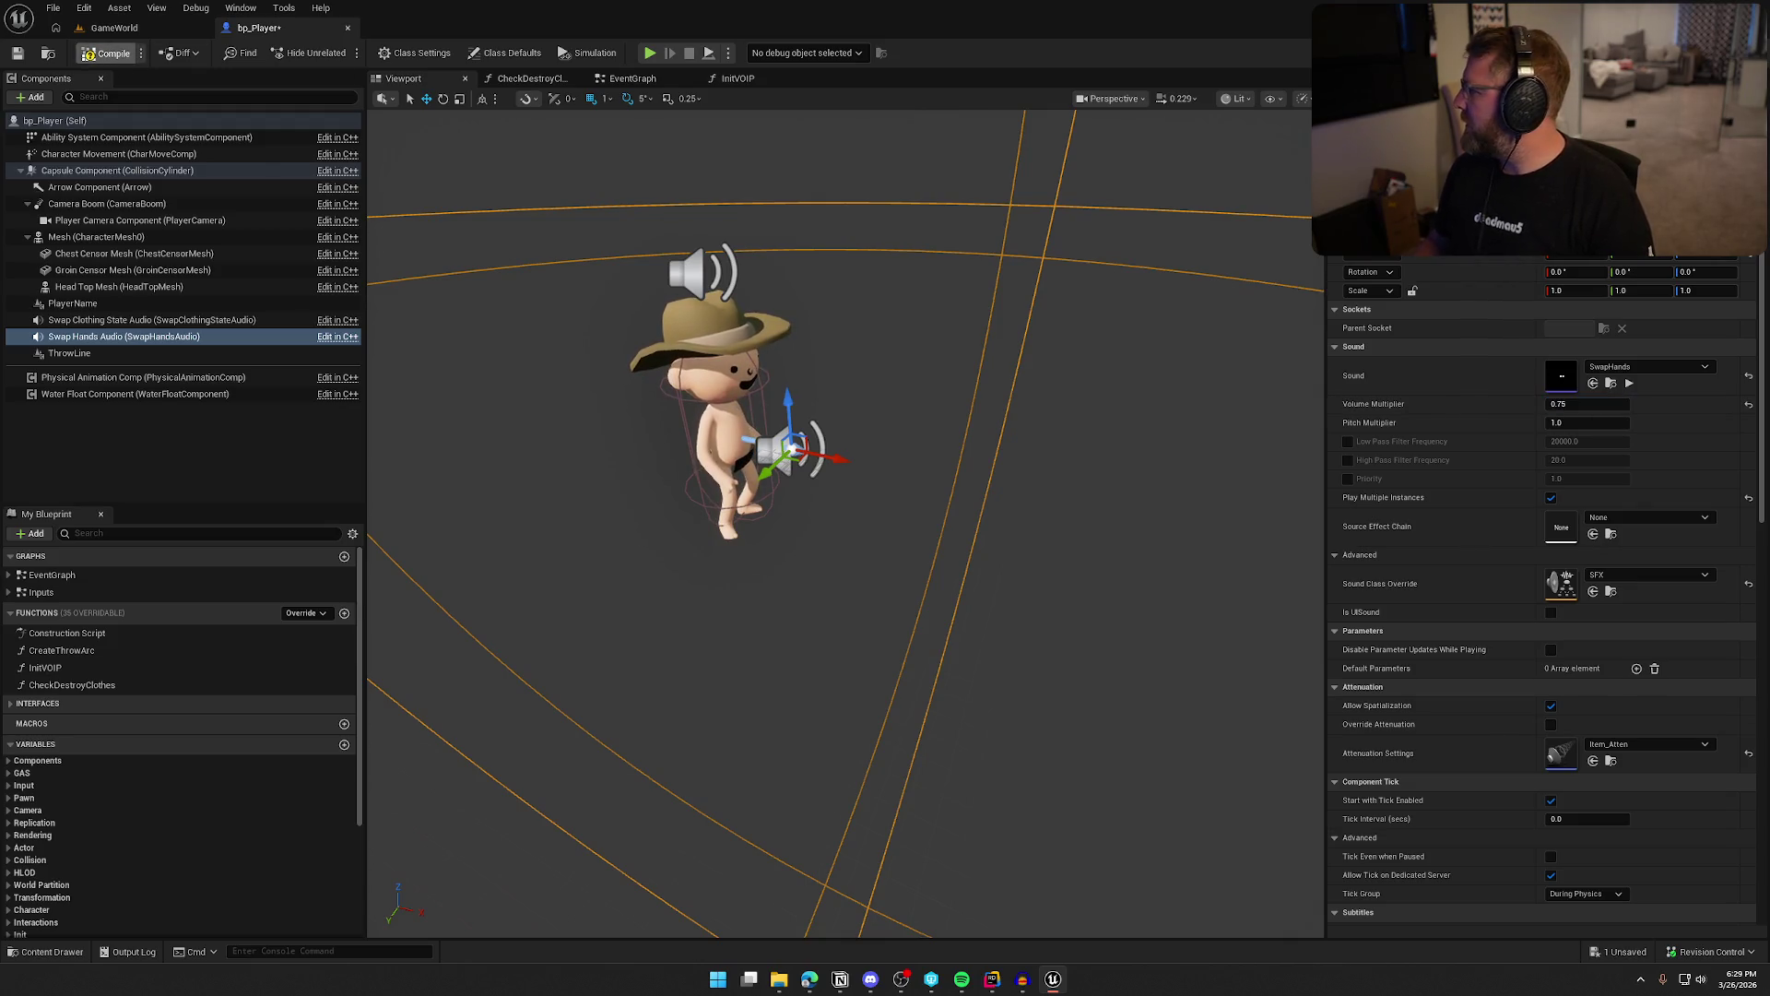
click(107, 52)
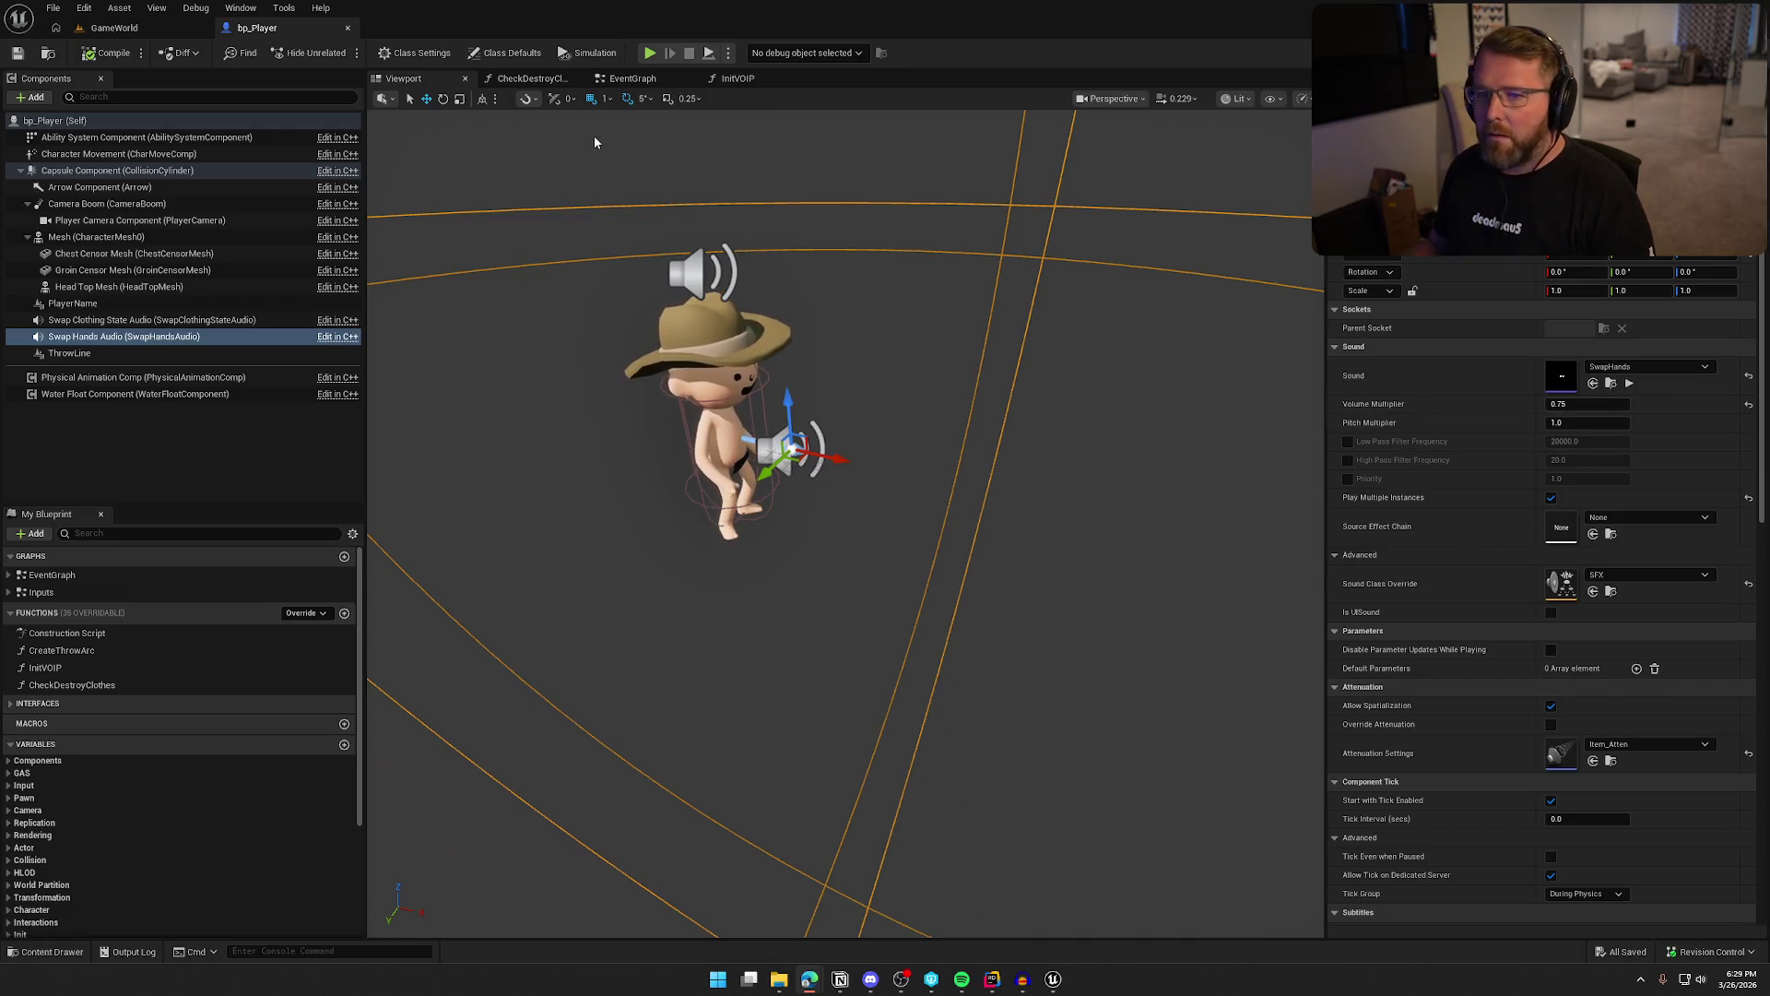
click(114, 28)
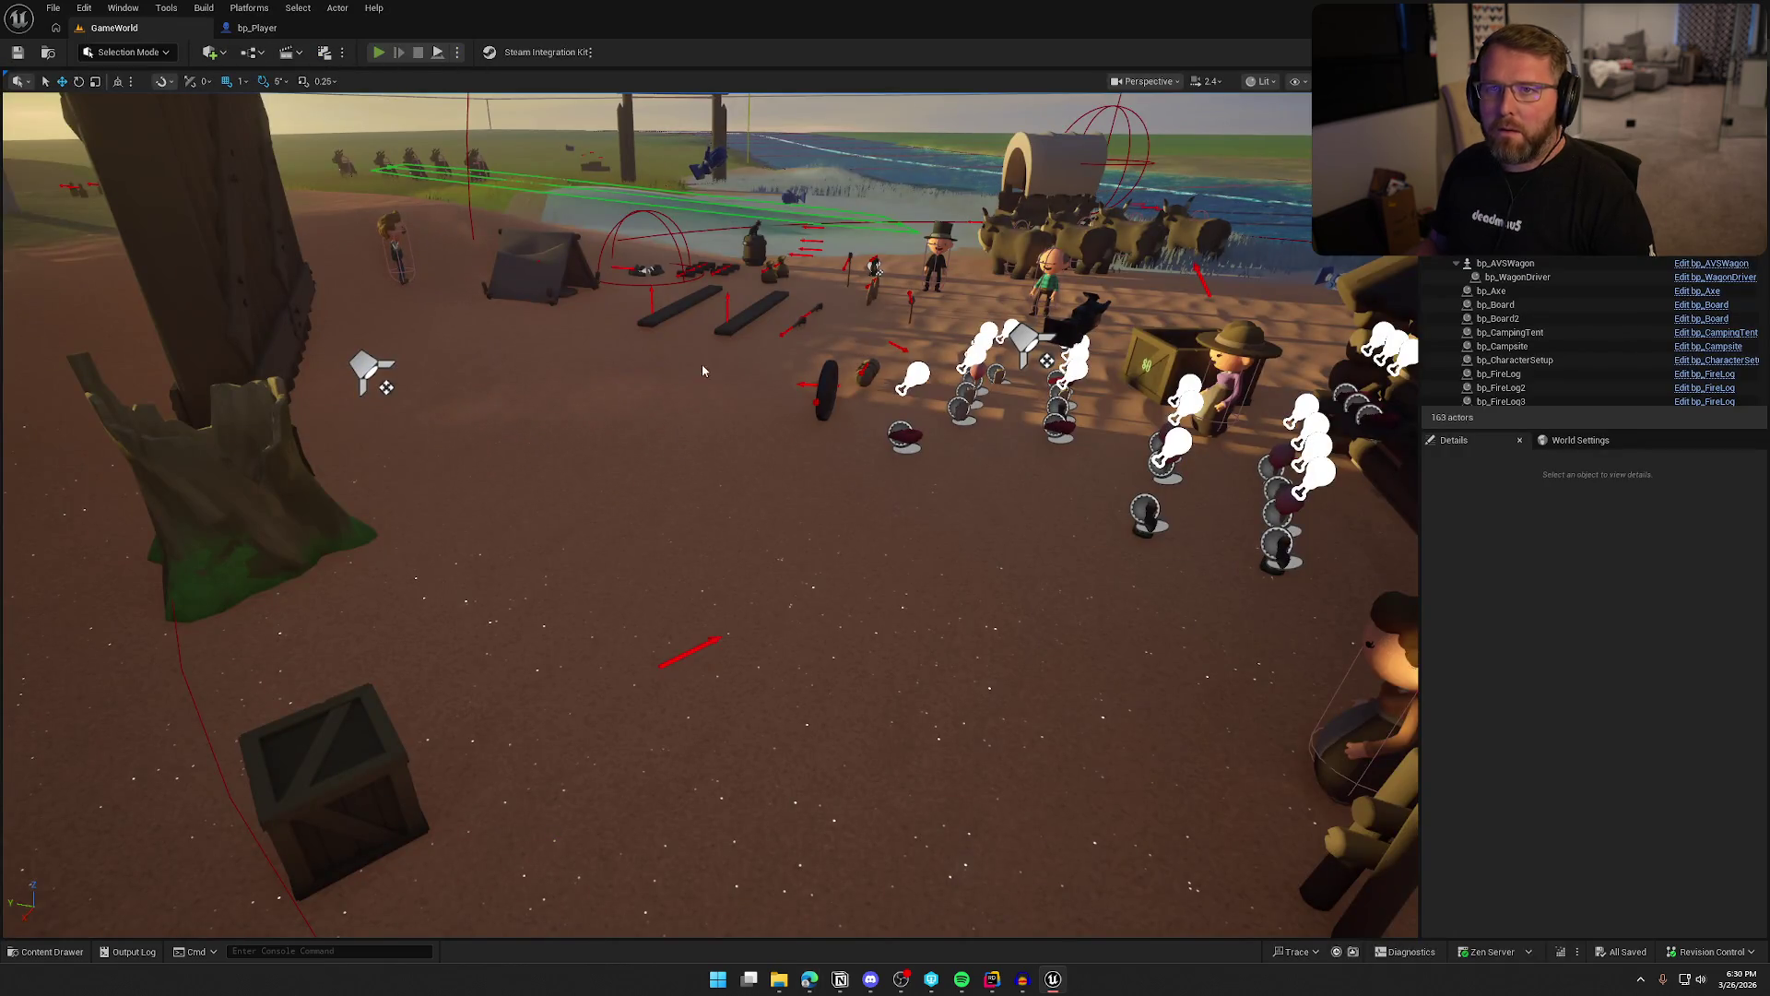
key(alt+p)
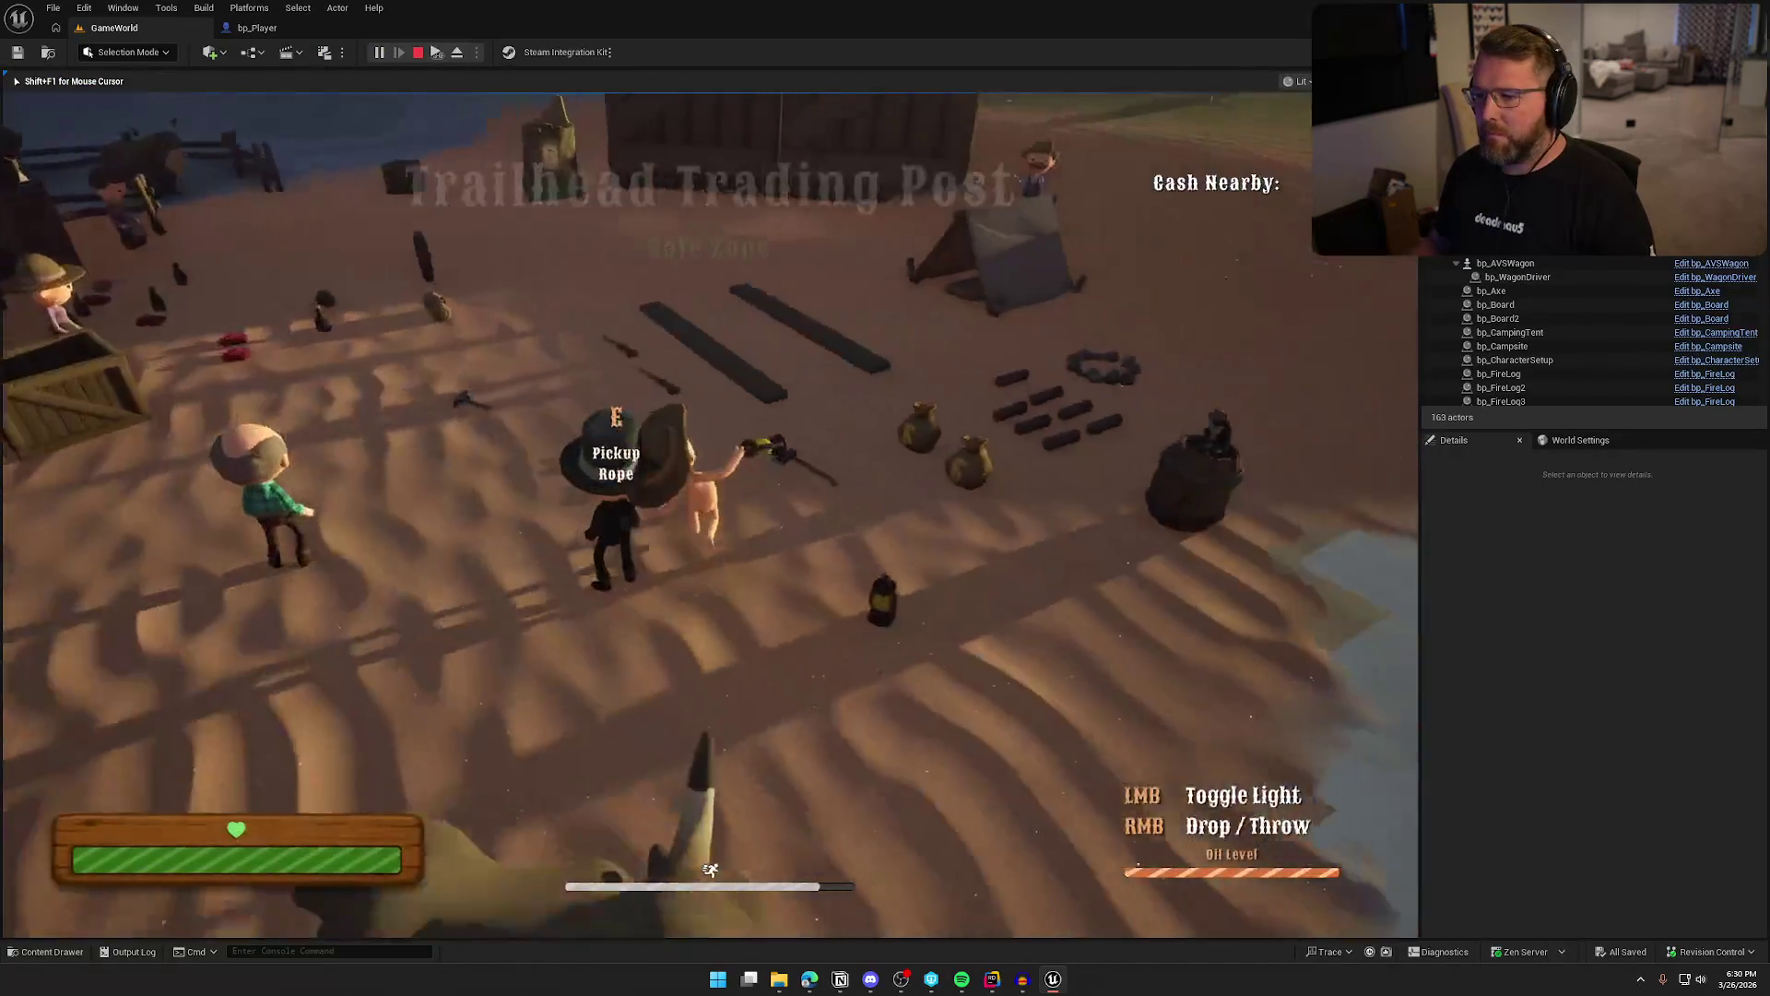
key(w)
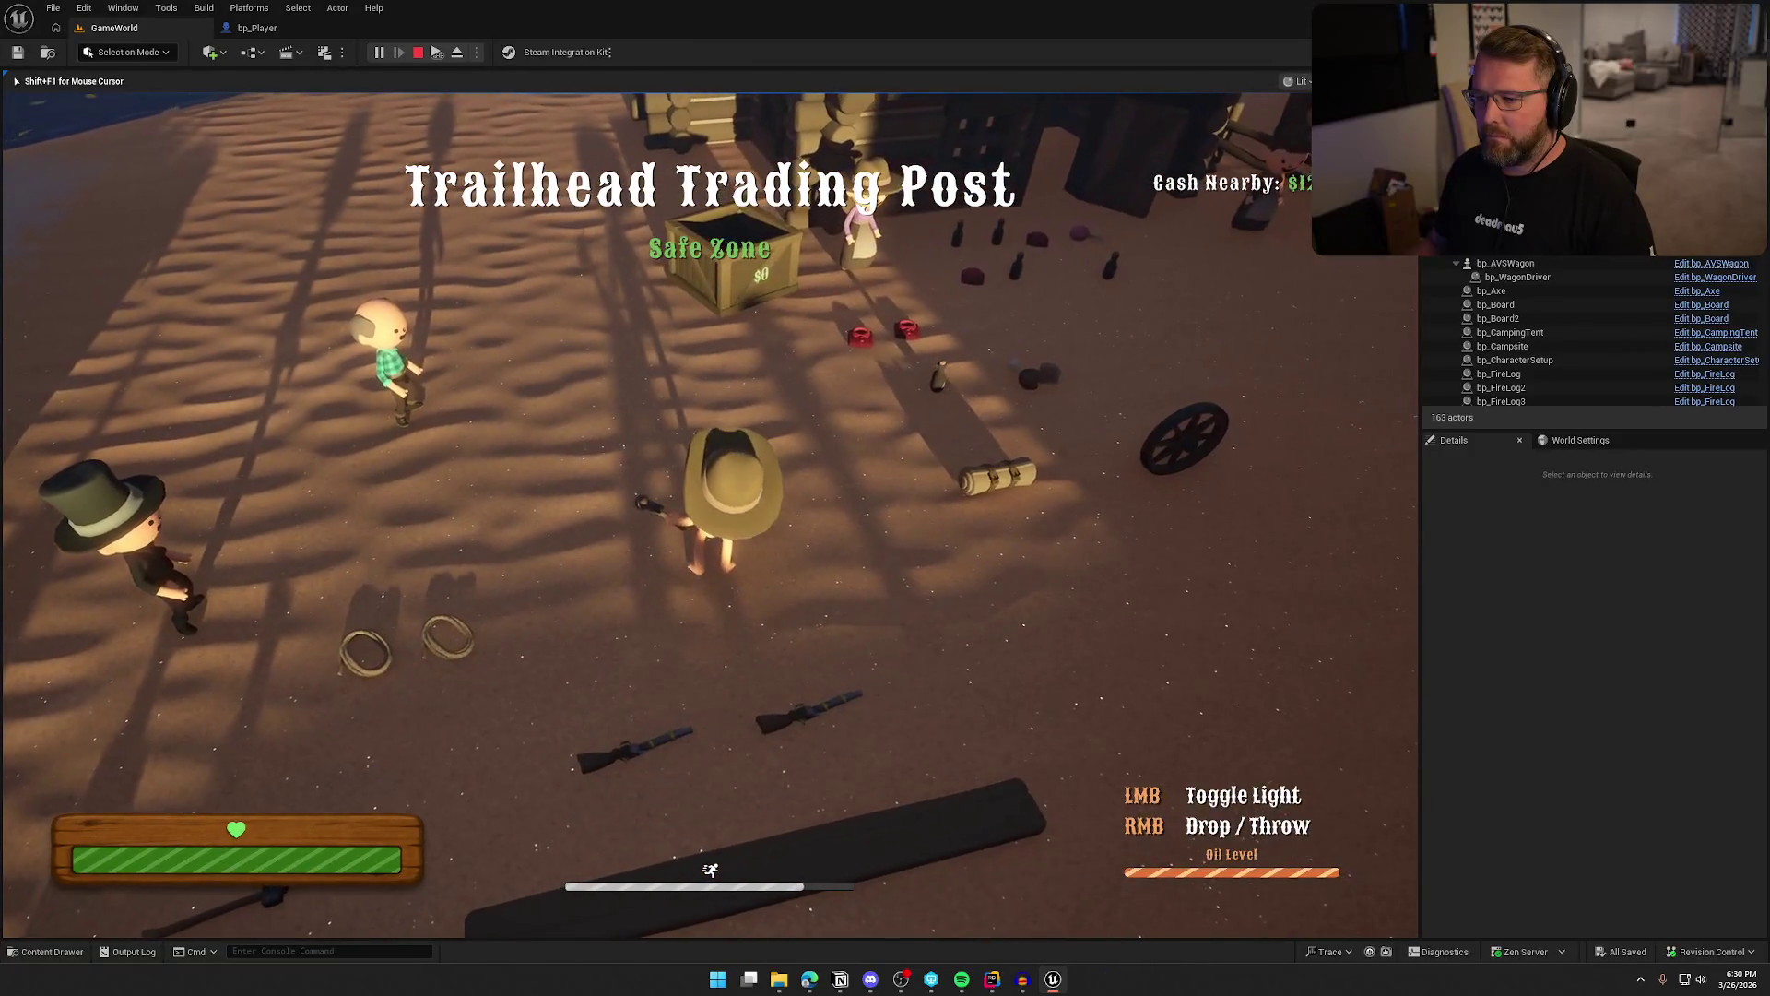
scroll(710, 497, down, 1)
scroll(710, 497, up, 1)
scroll(710, 498, down, 1)
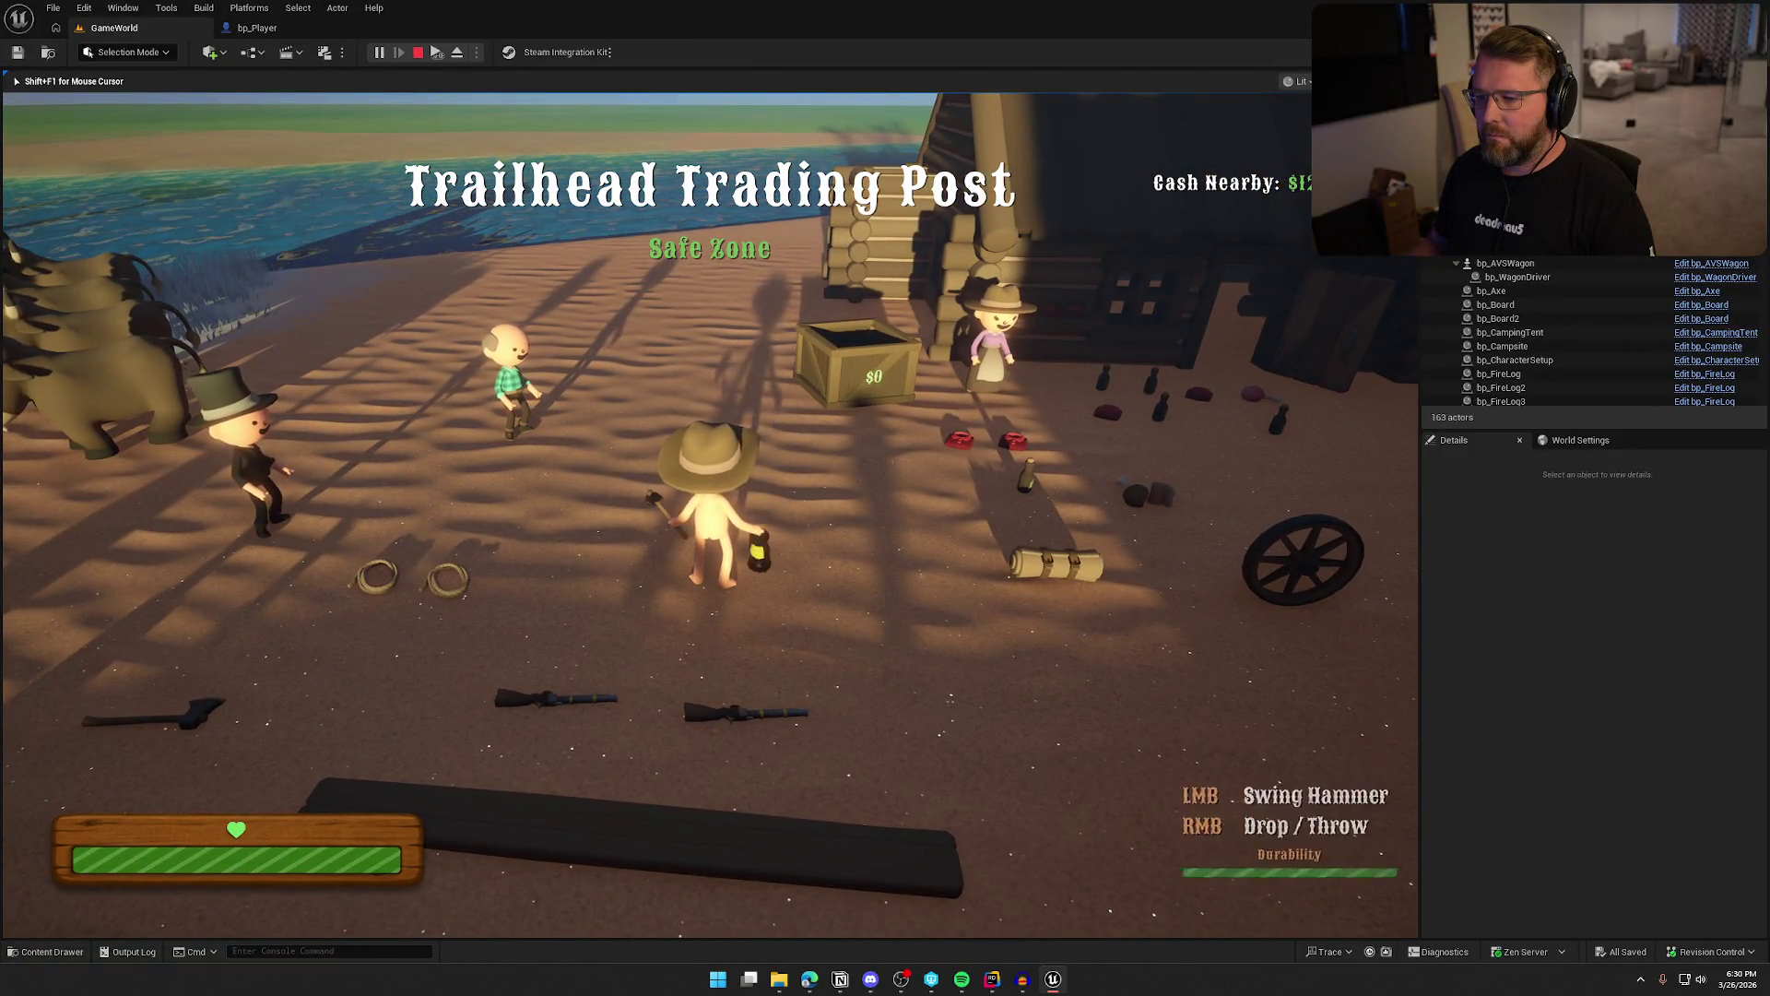
scroll(710, 498, up, 1)
key(Escape)
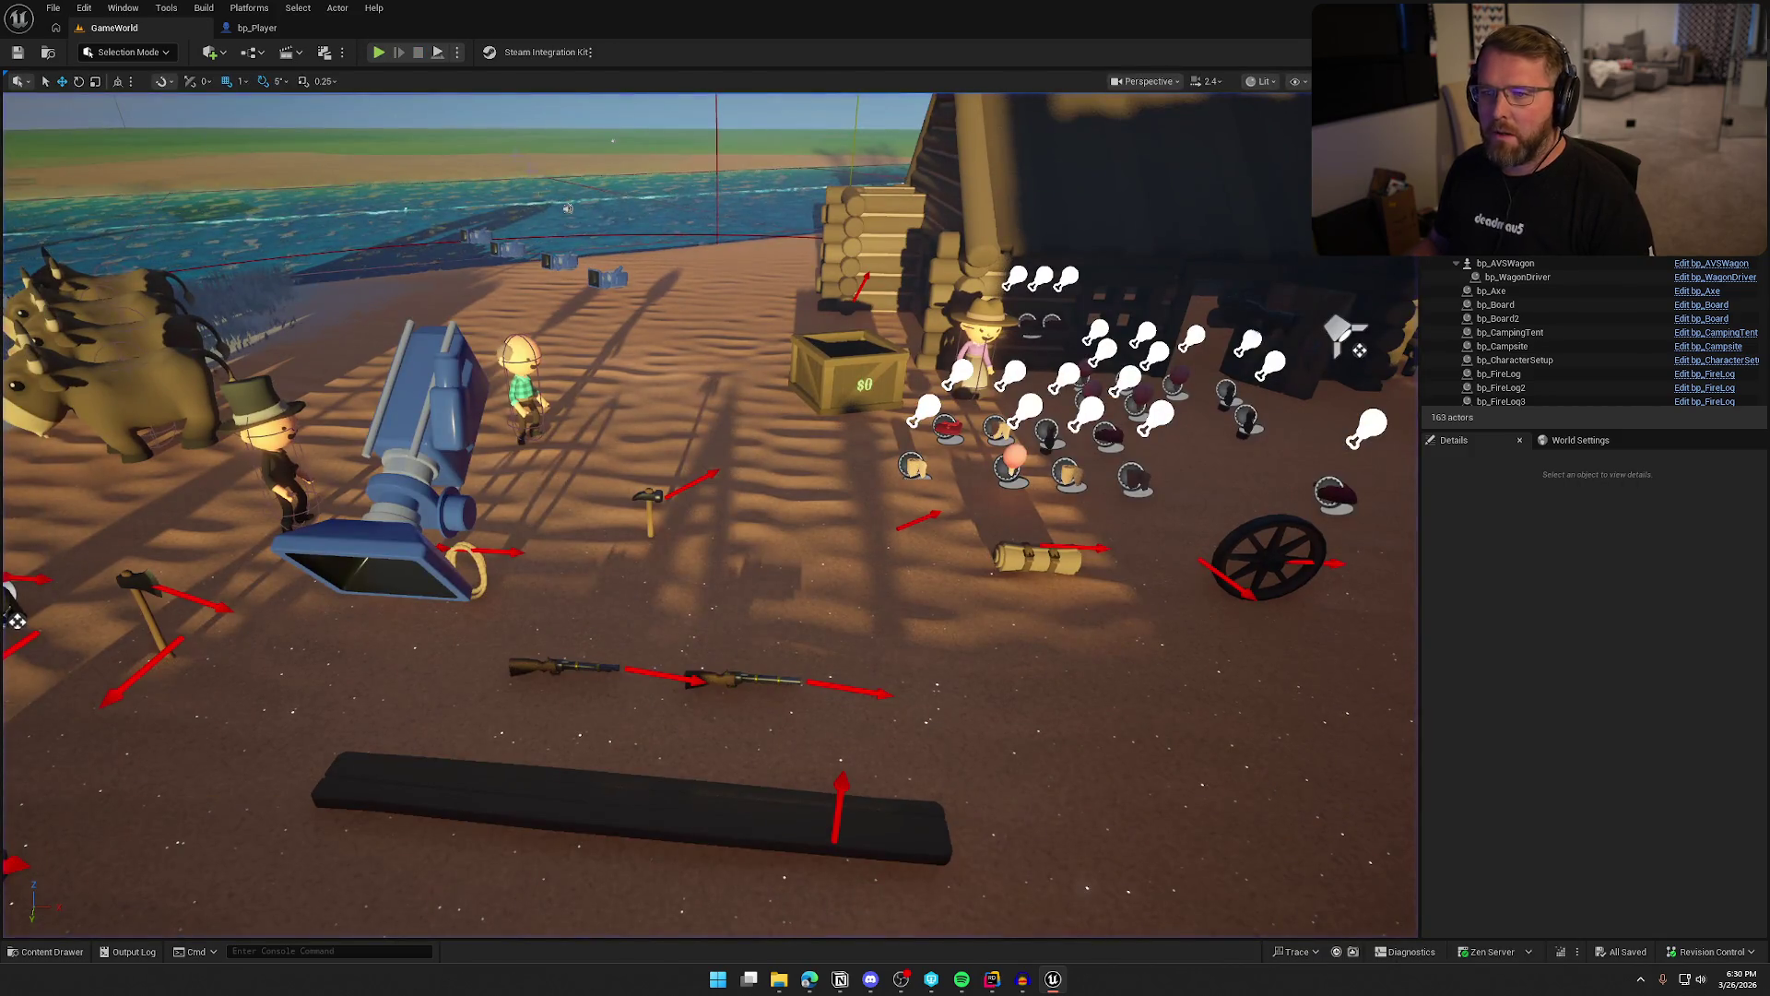
click(379, 52)
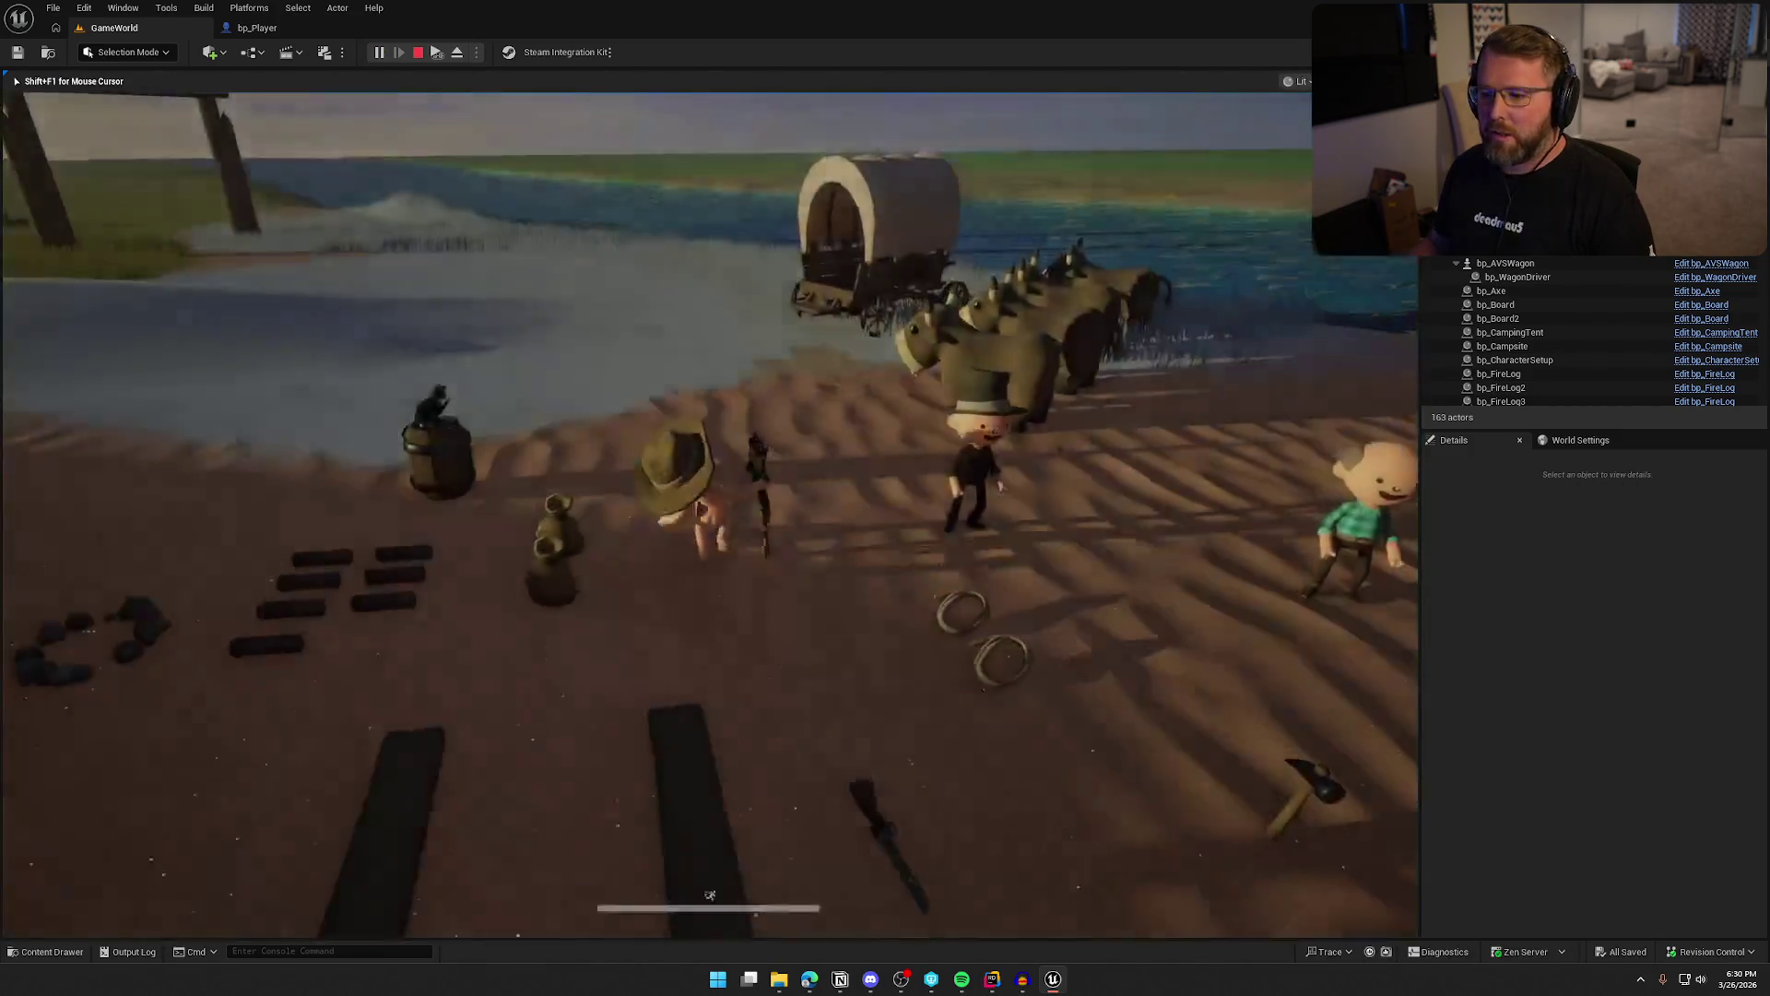
key(super)
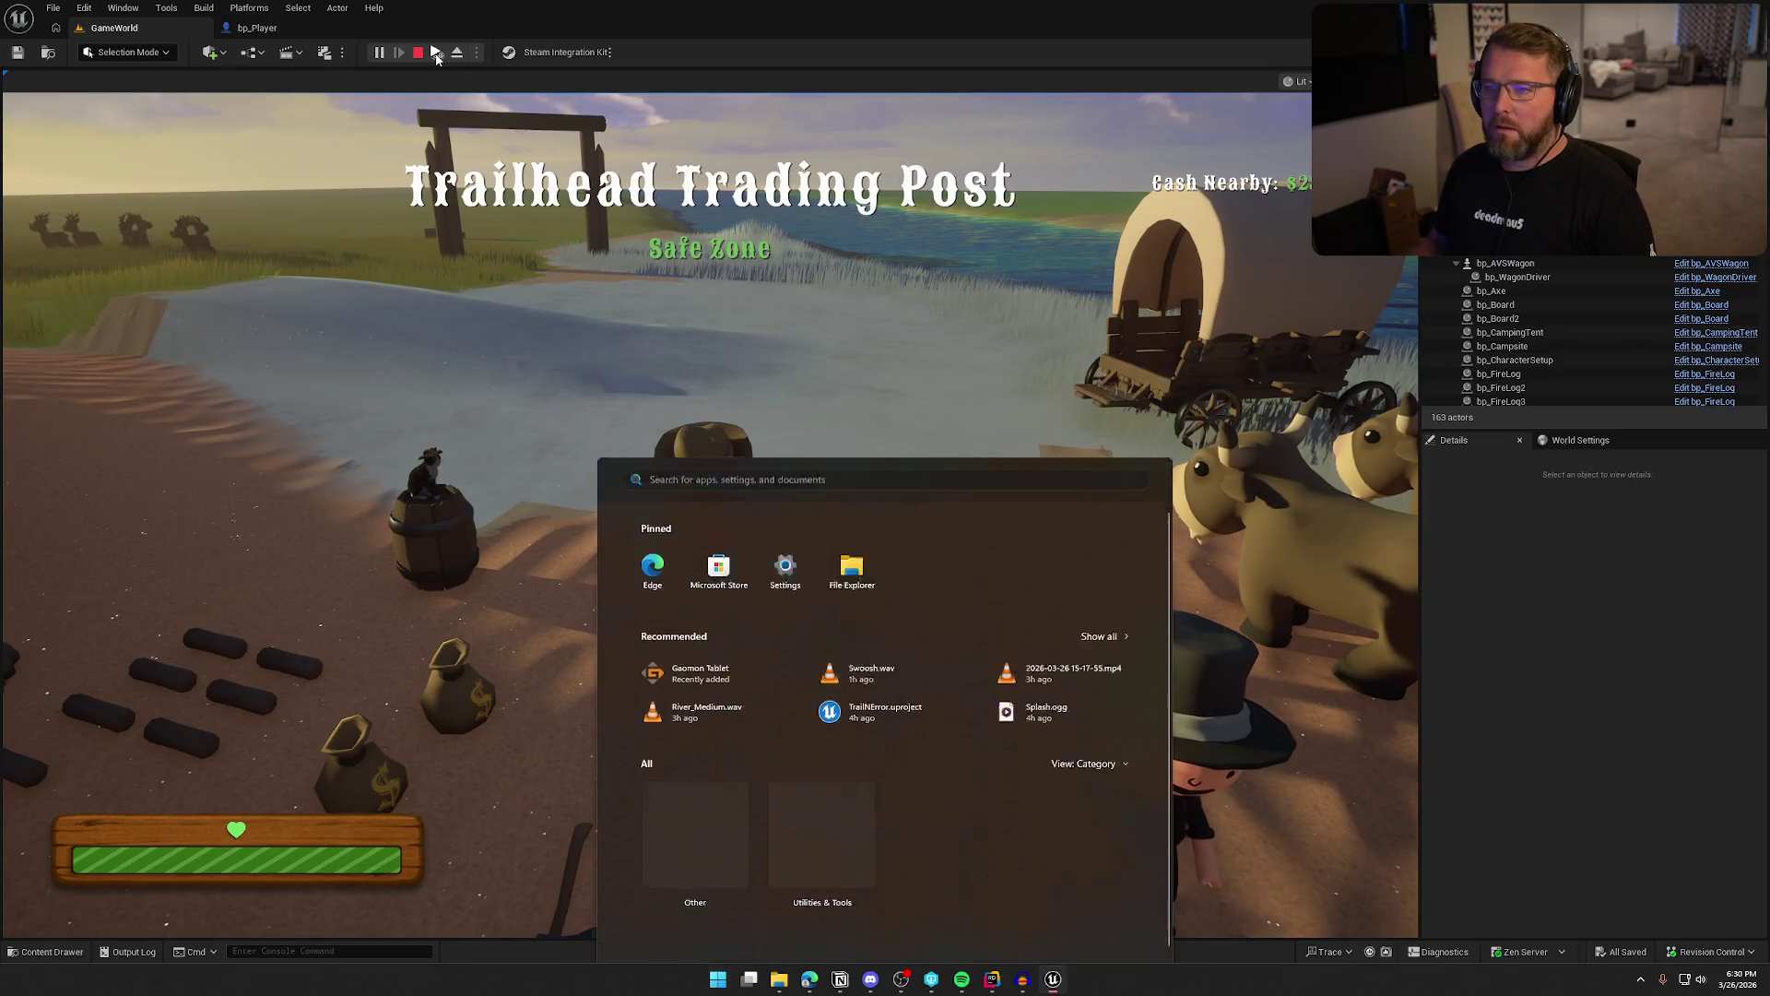
key(Escape)
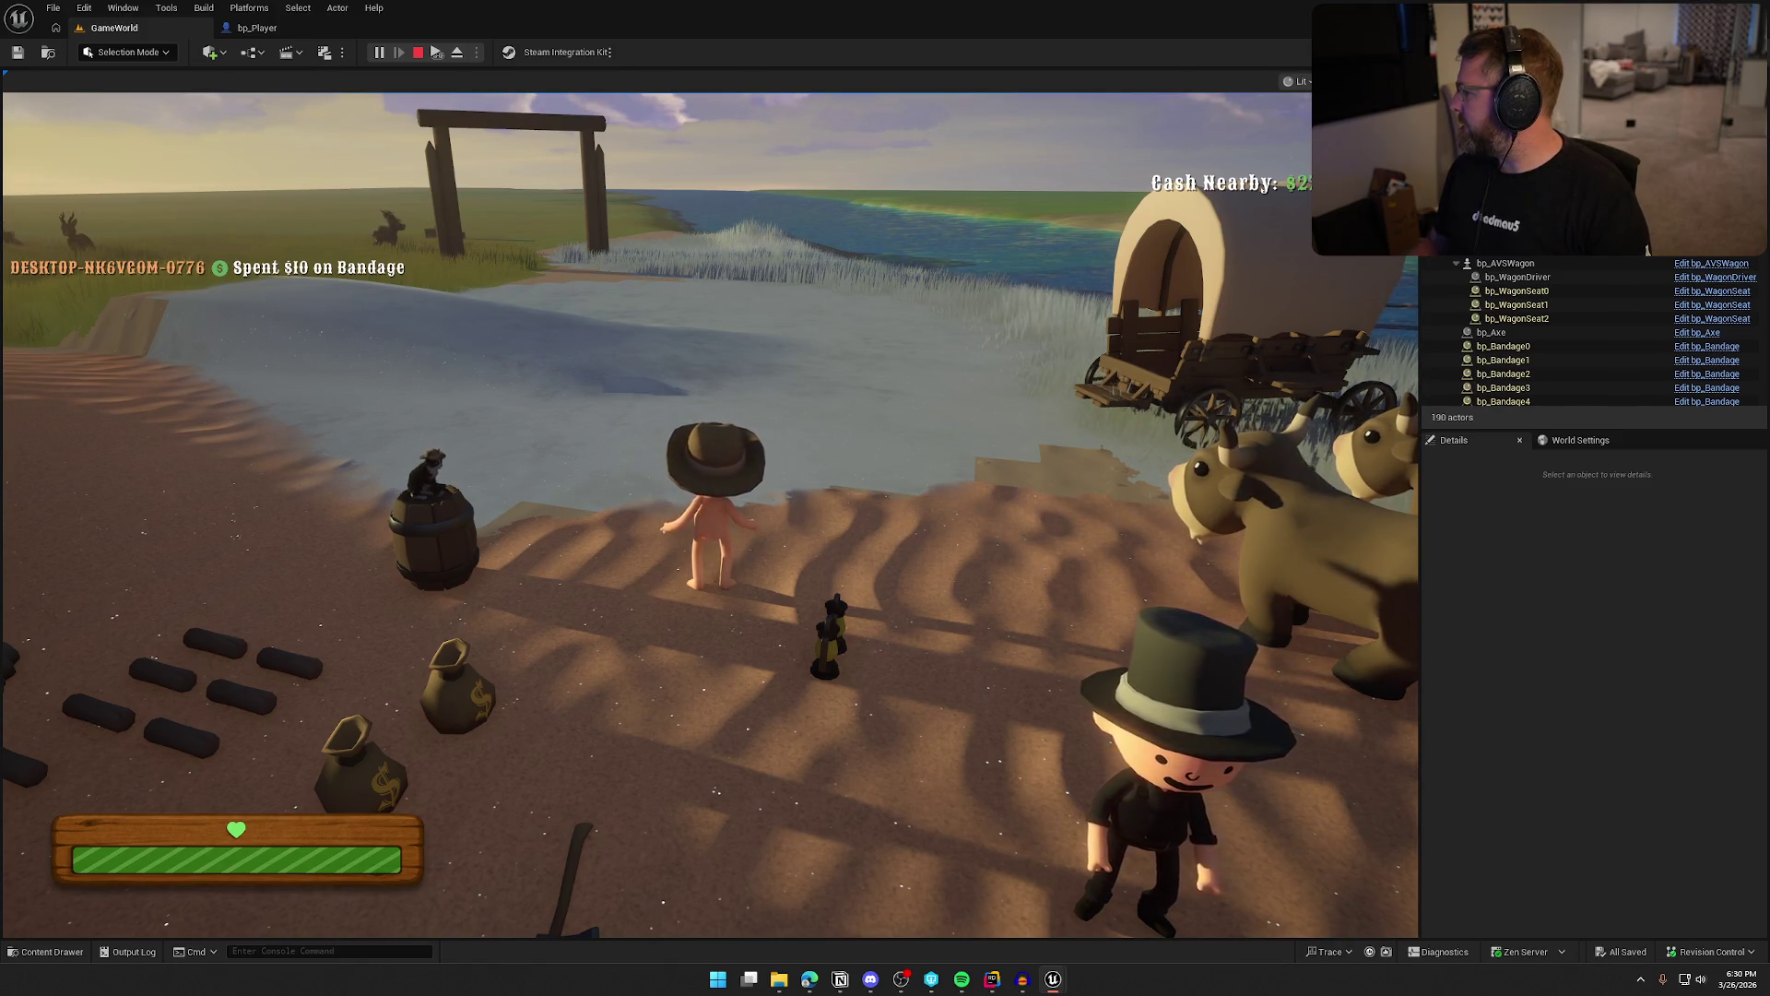
key(Escape)
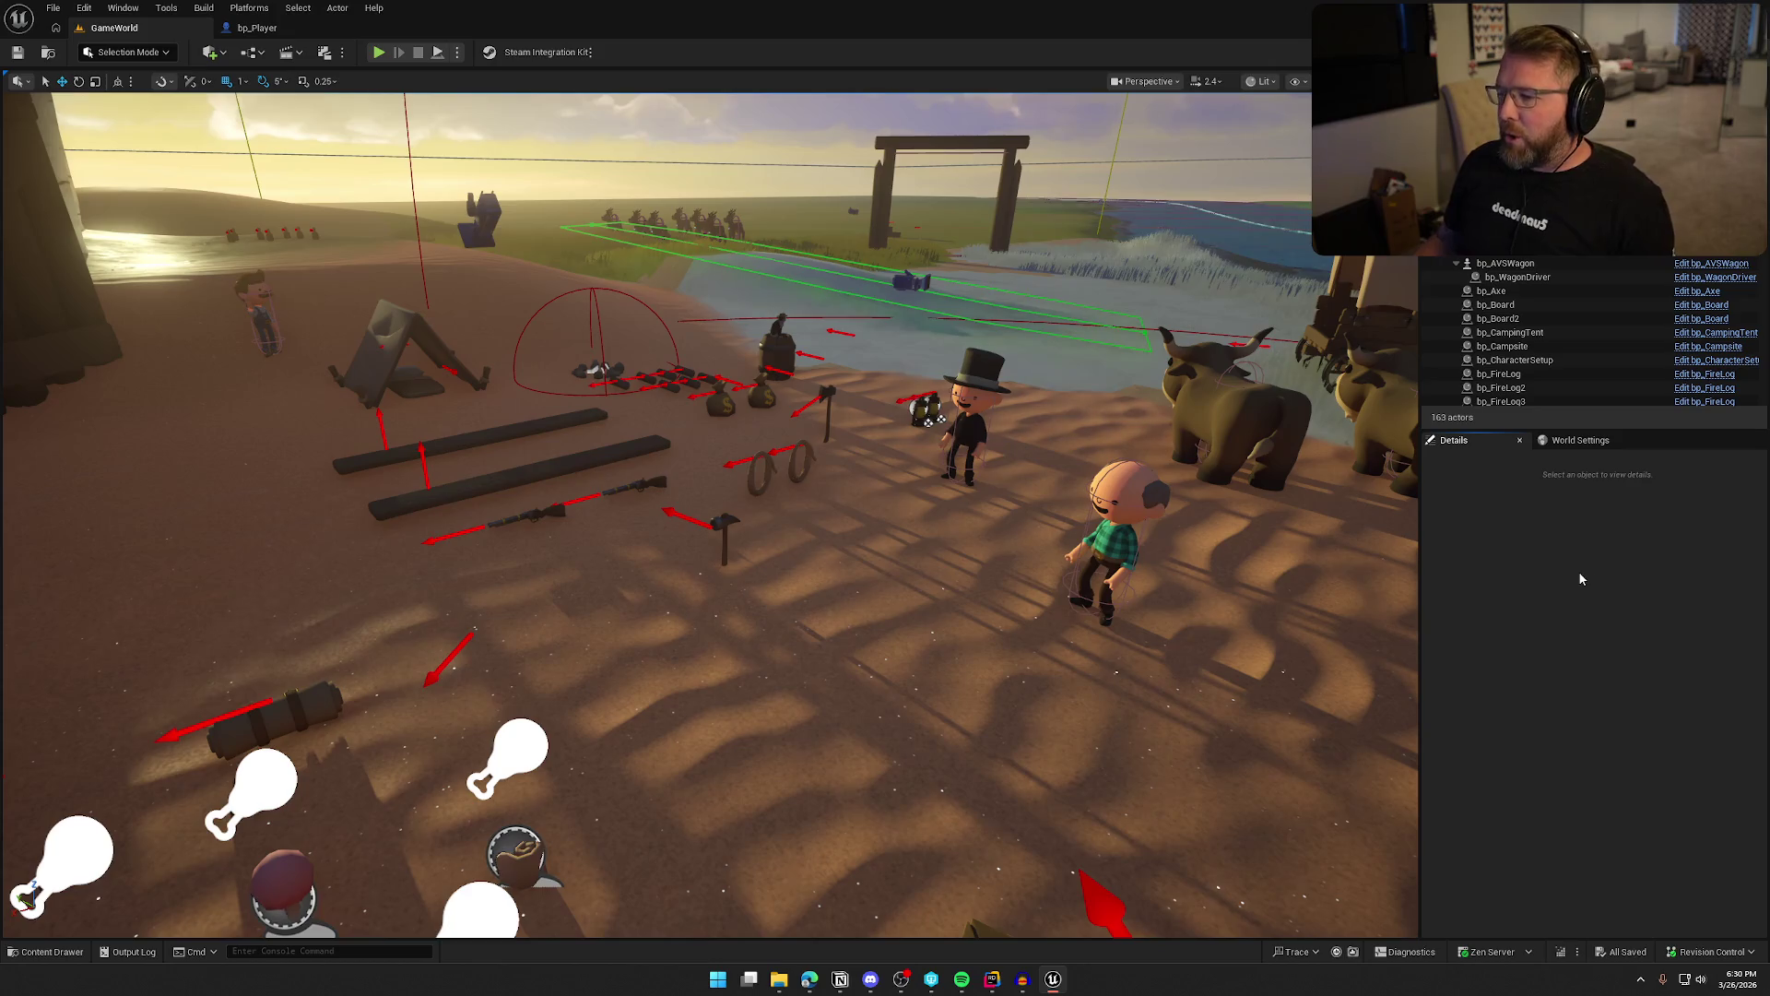
Fly the level viewport over to the camp props and select the rope lying on the sand
drag(834, 541, 835, 500)
scroll(835, 500, down, 8)
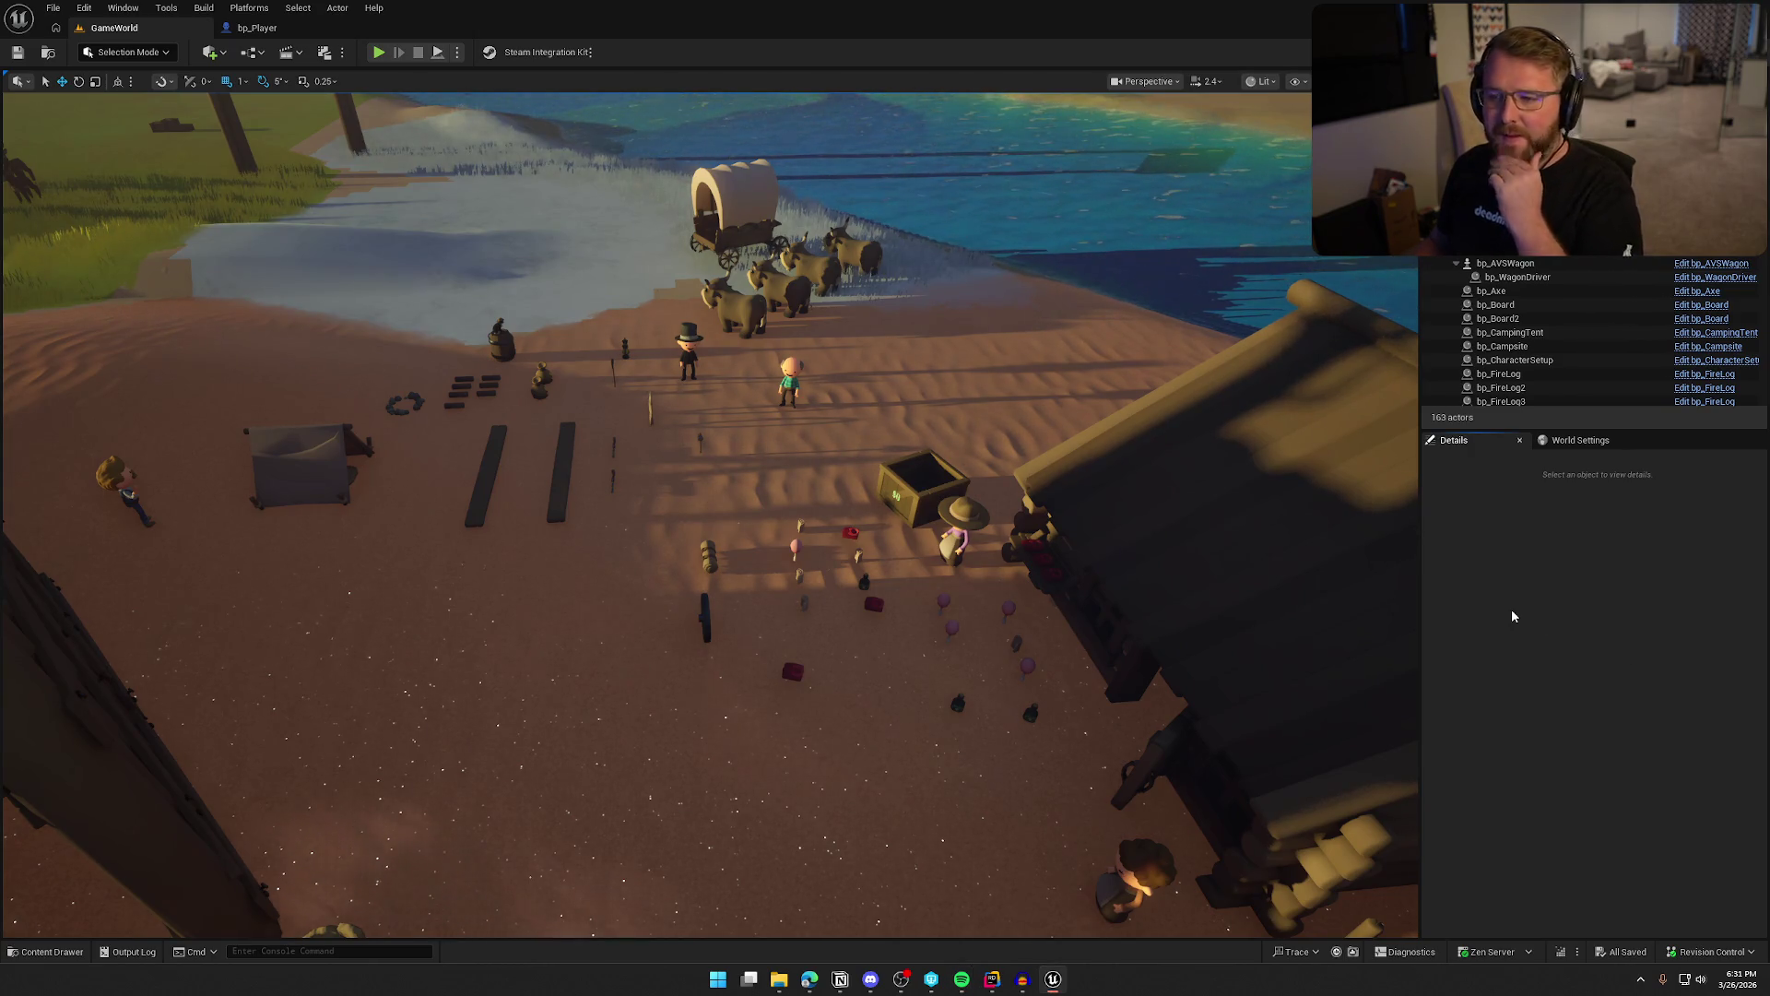
mouse_move(920, 544)
mouse_down()
mouse_move(913, 516)
mouse_move(857, 484)
mouse_up()
drag(668, 479, 674, 482)
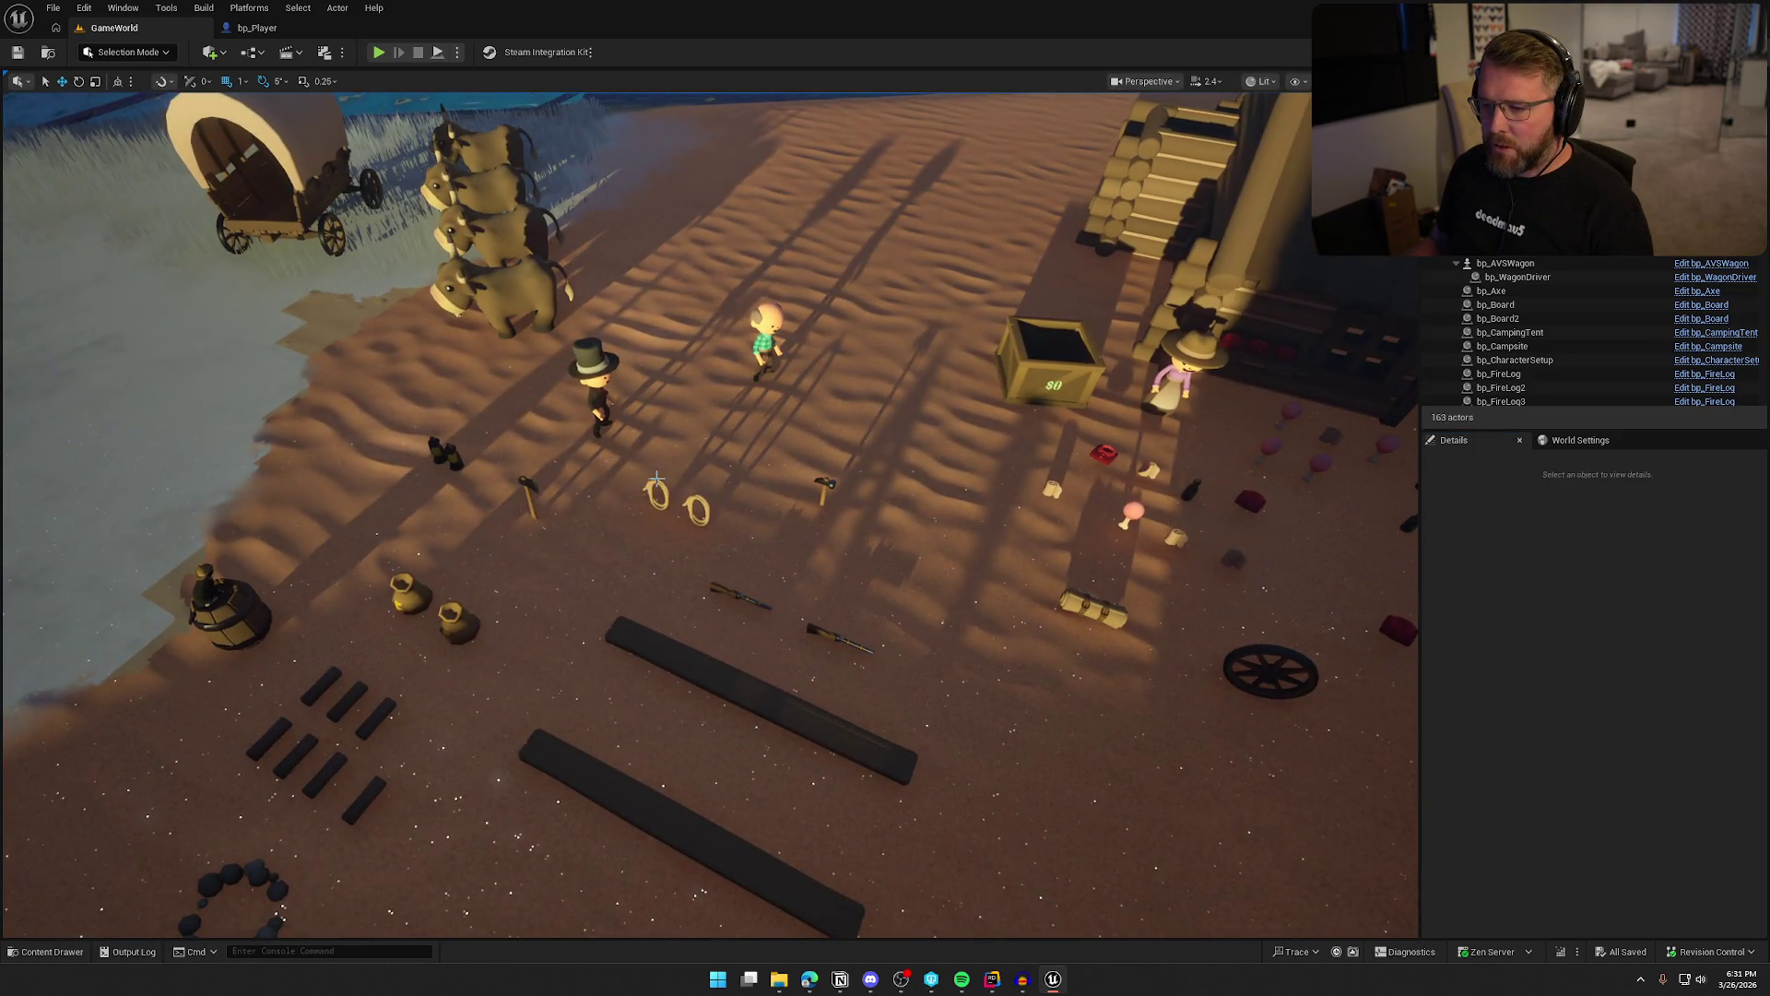
click(655, 480)
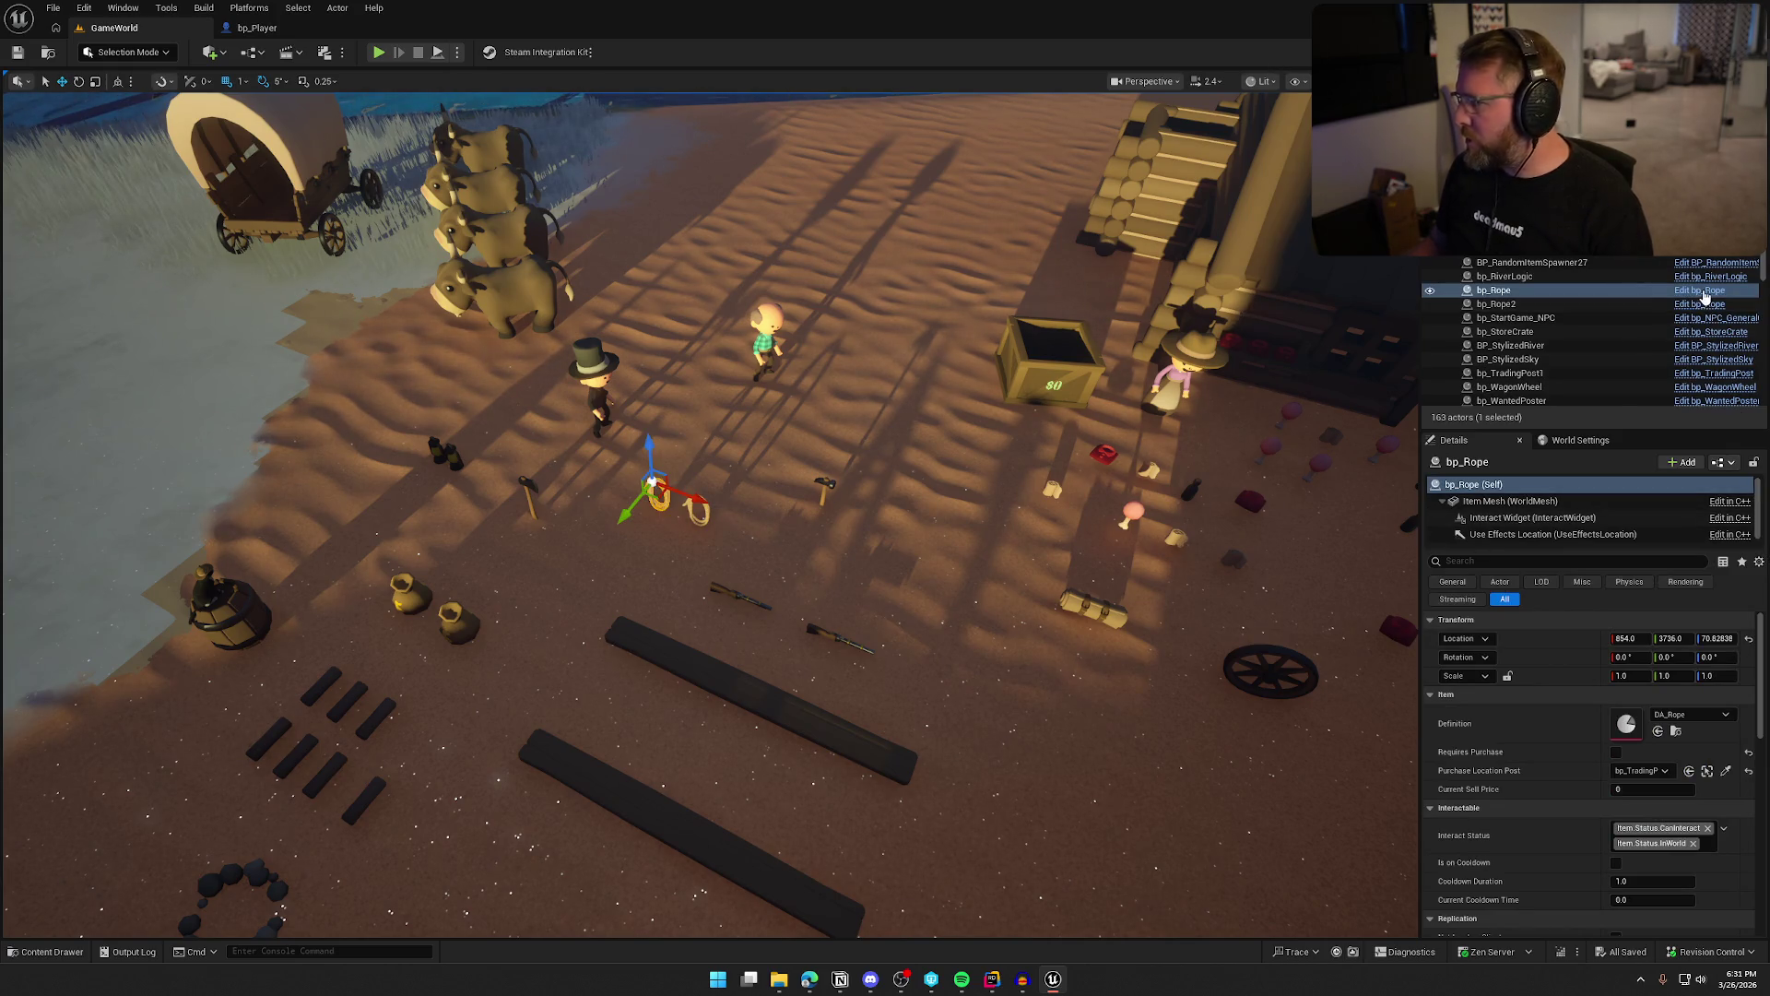
Open bp_Rope and pan its EventGraph across the UseItem and BreakRope logic
click(1706, 291)
drag(756, 656, 804, 779)
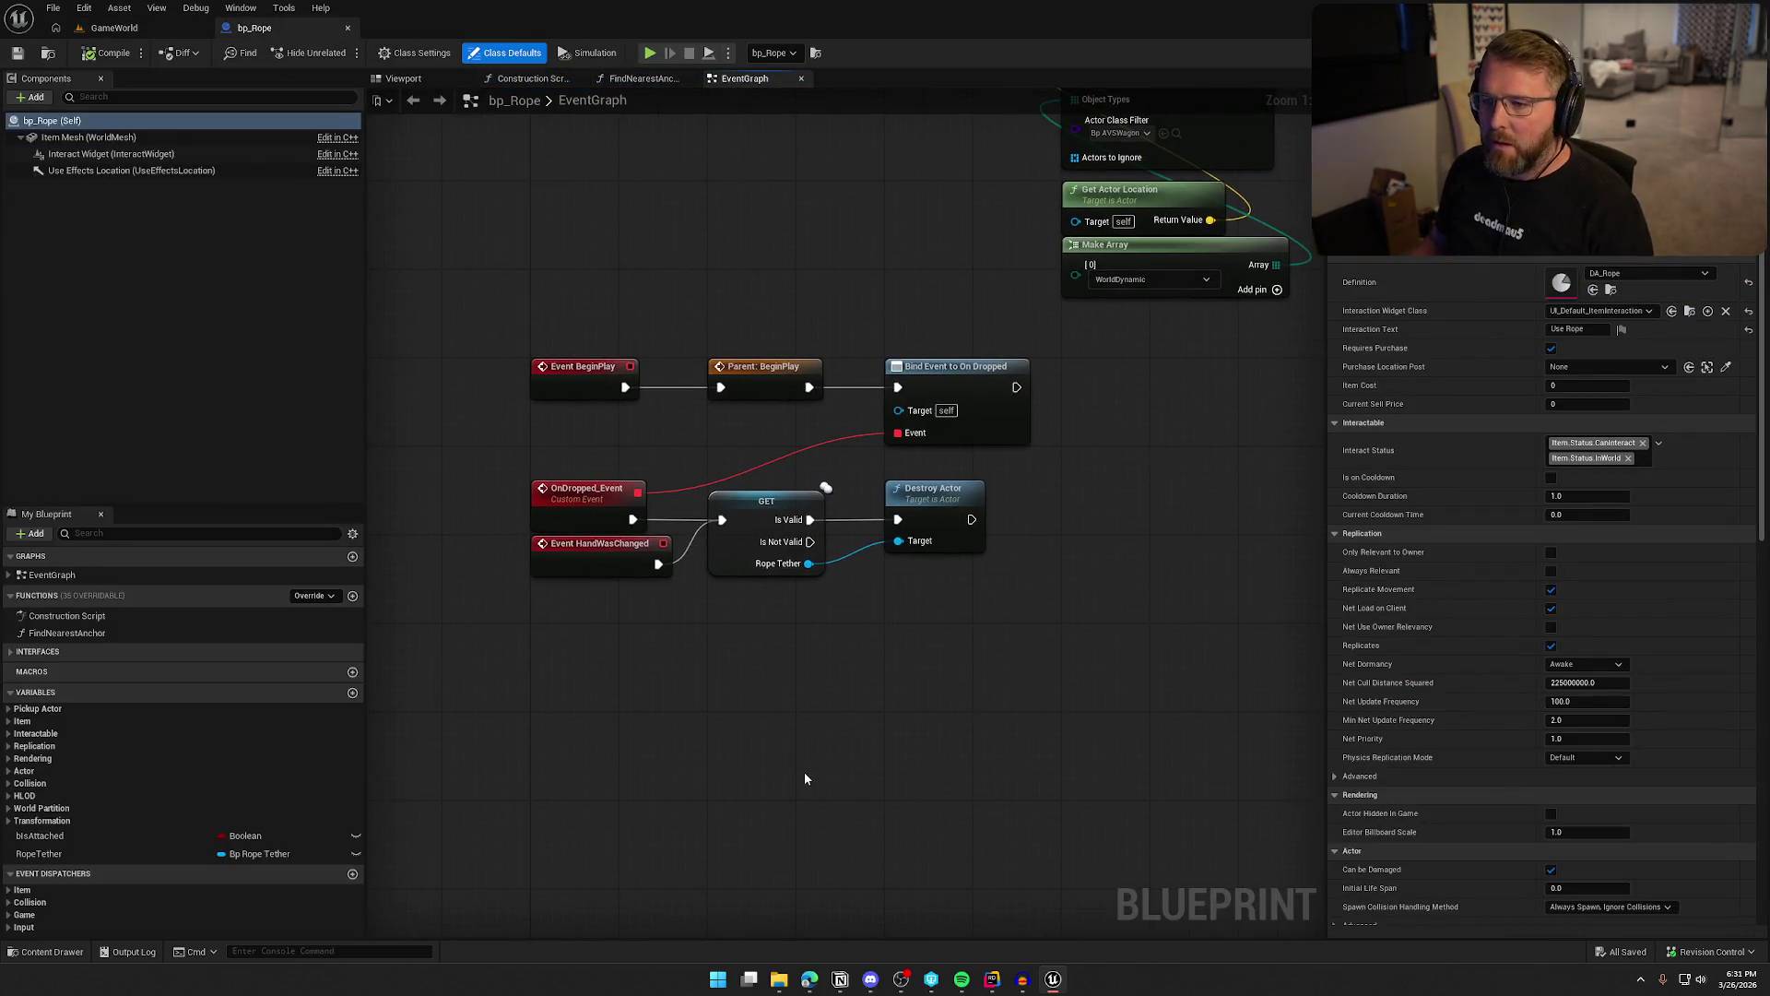
mouse_move(800, 685)
mouse_down()
mouse_move(873, 751)
mouse_move(913, 837)
mouse_up()
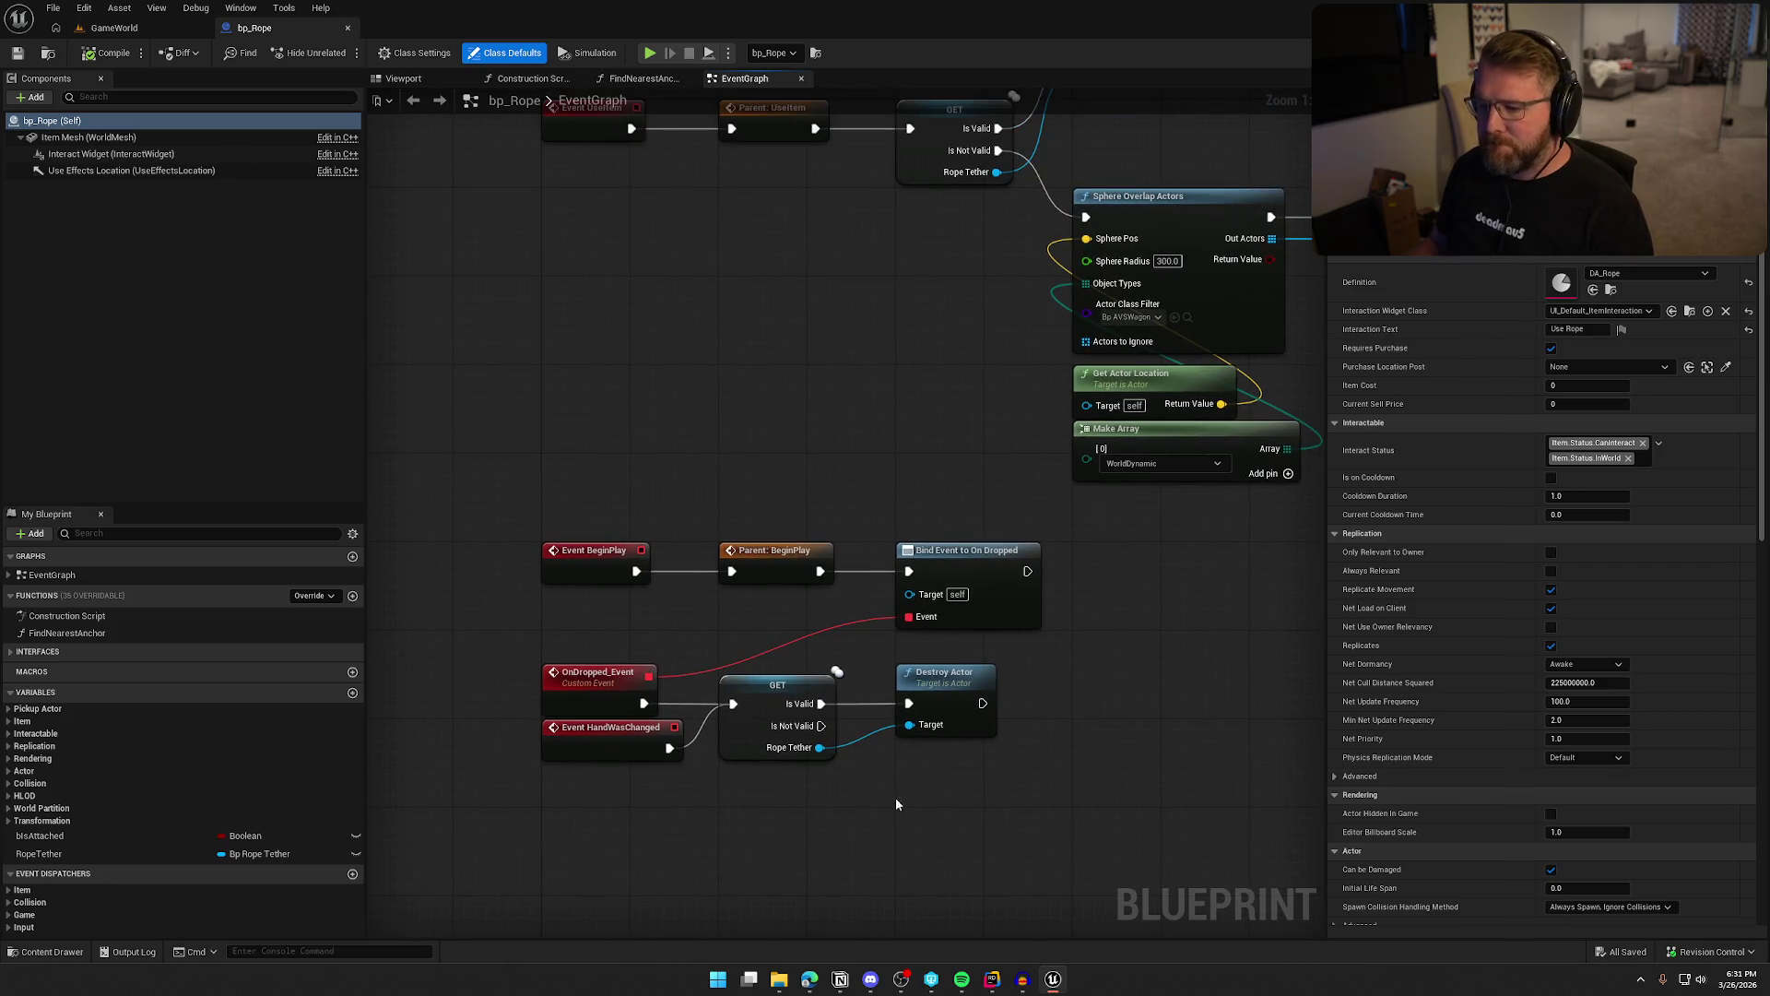
mouse_move(845, 411)
mouse_down()
mouse_move(819, 565)
mouse_move(707, 561)
mouse_up()
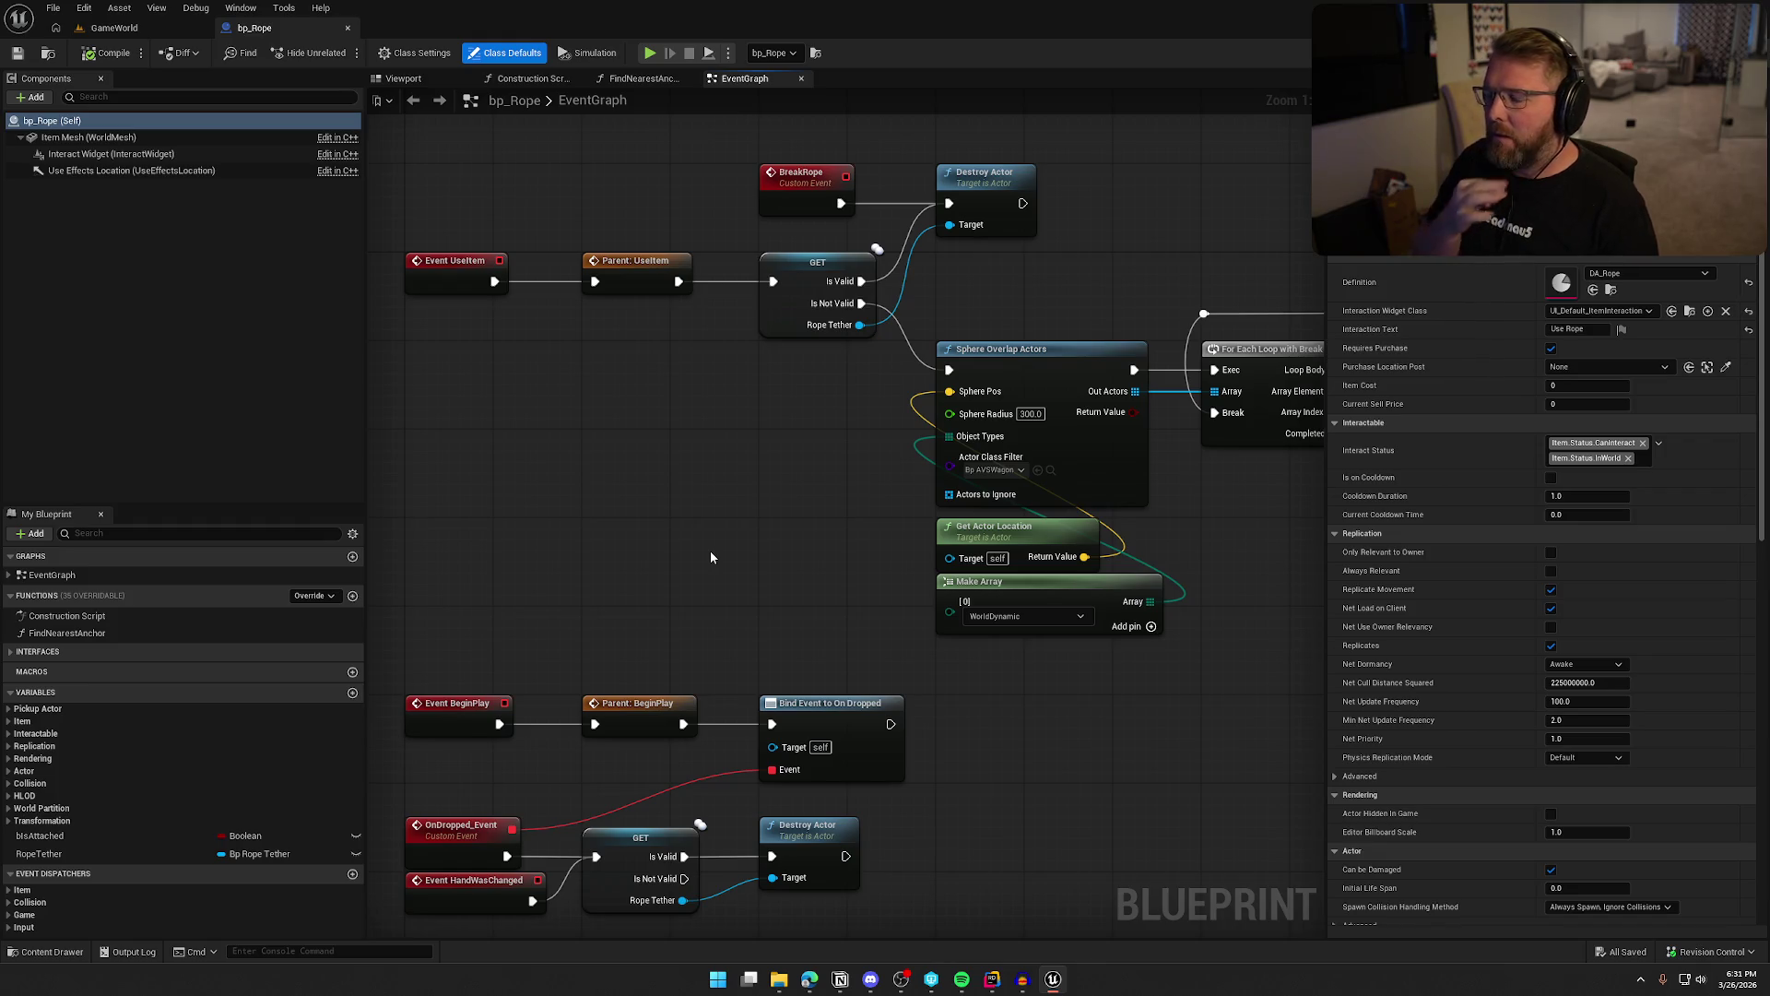
Follow the graph to the SpawnActor node and open its bp_RopeTether class asset
drag(743, 522, 437, 481)
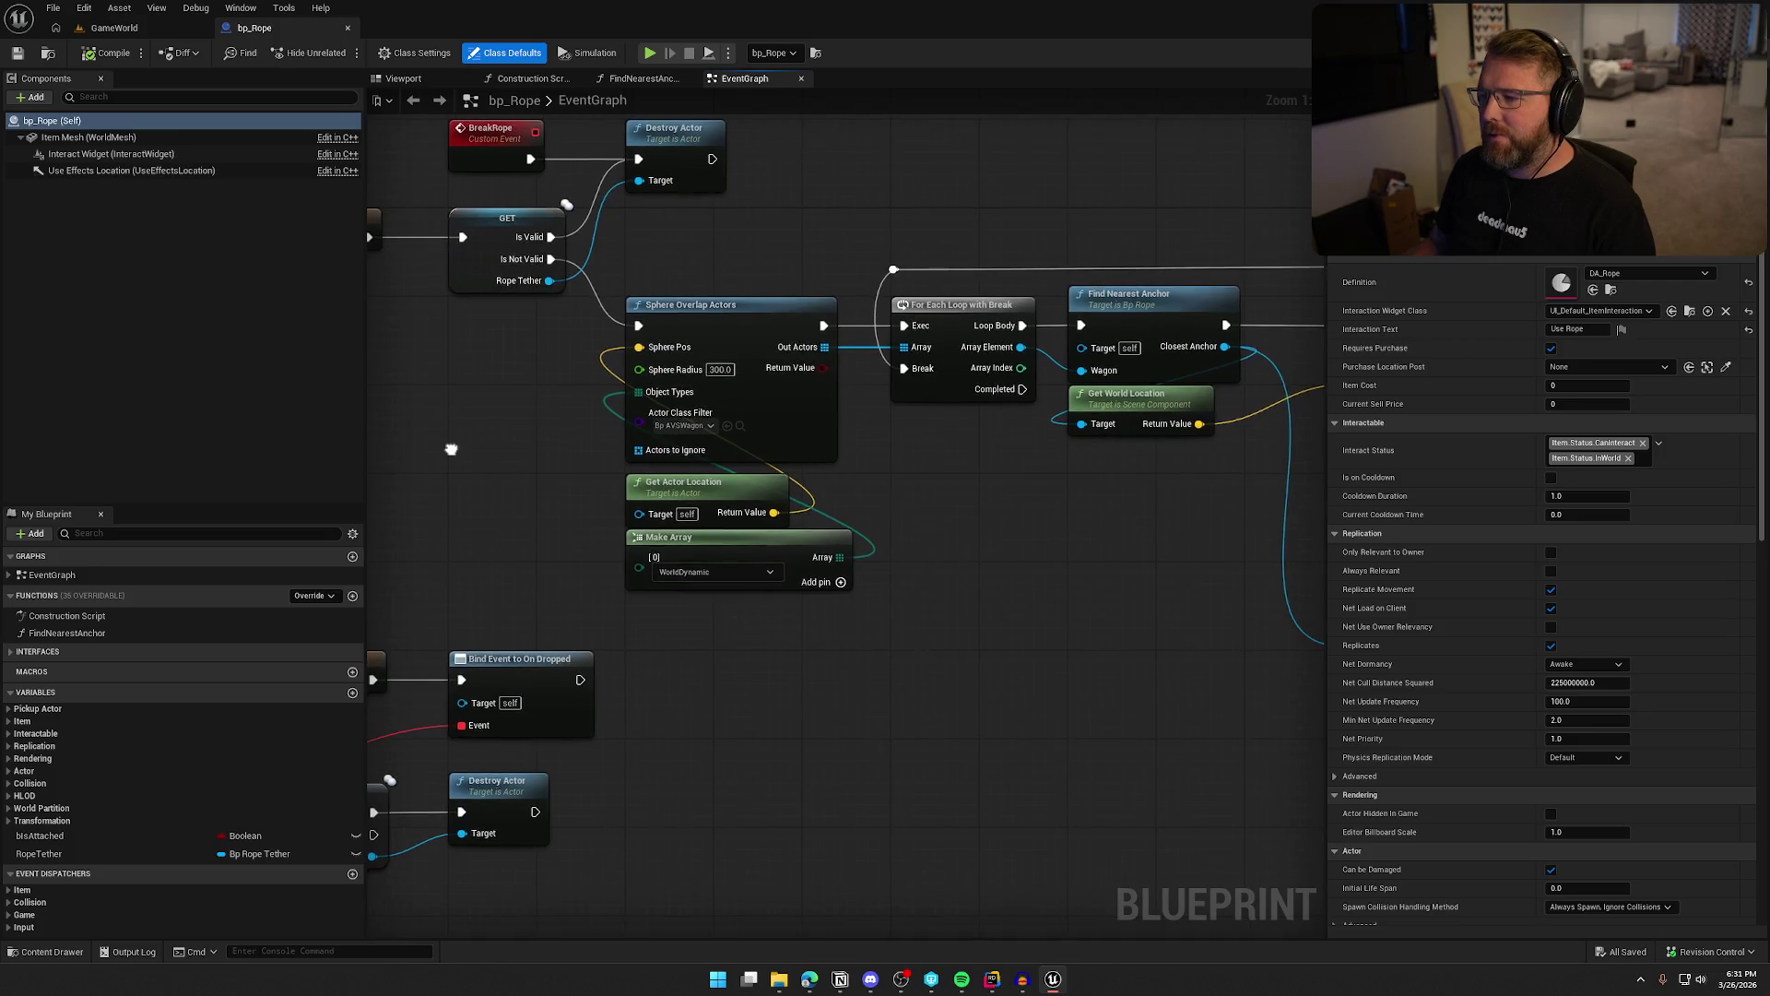
mouse_move(1039, 512)
mouse_down()
mouse_move(865, 523)
mouse_move(519, 469)
mouse_up()
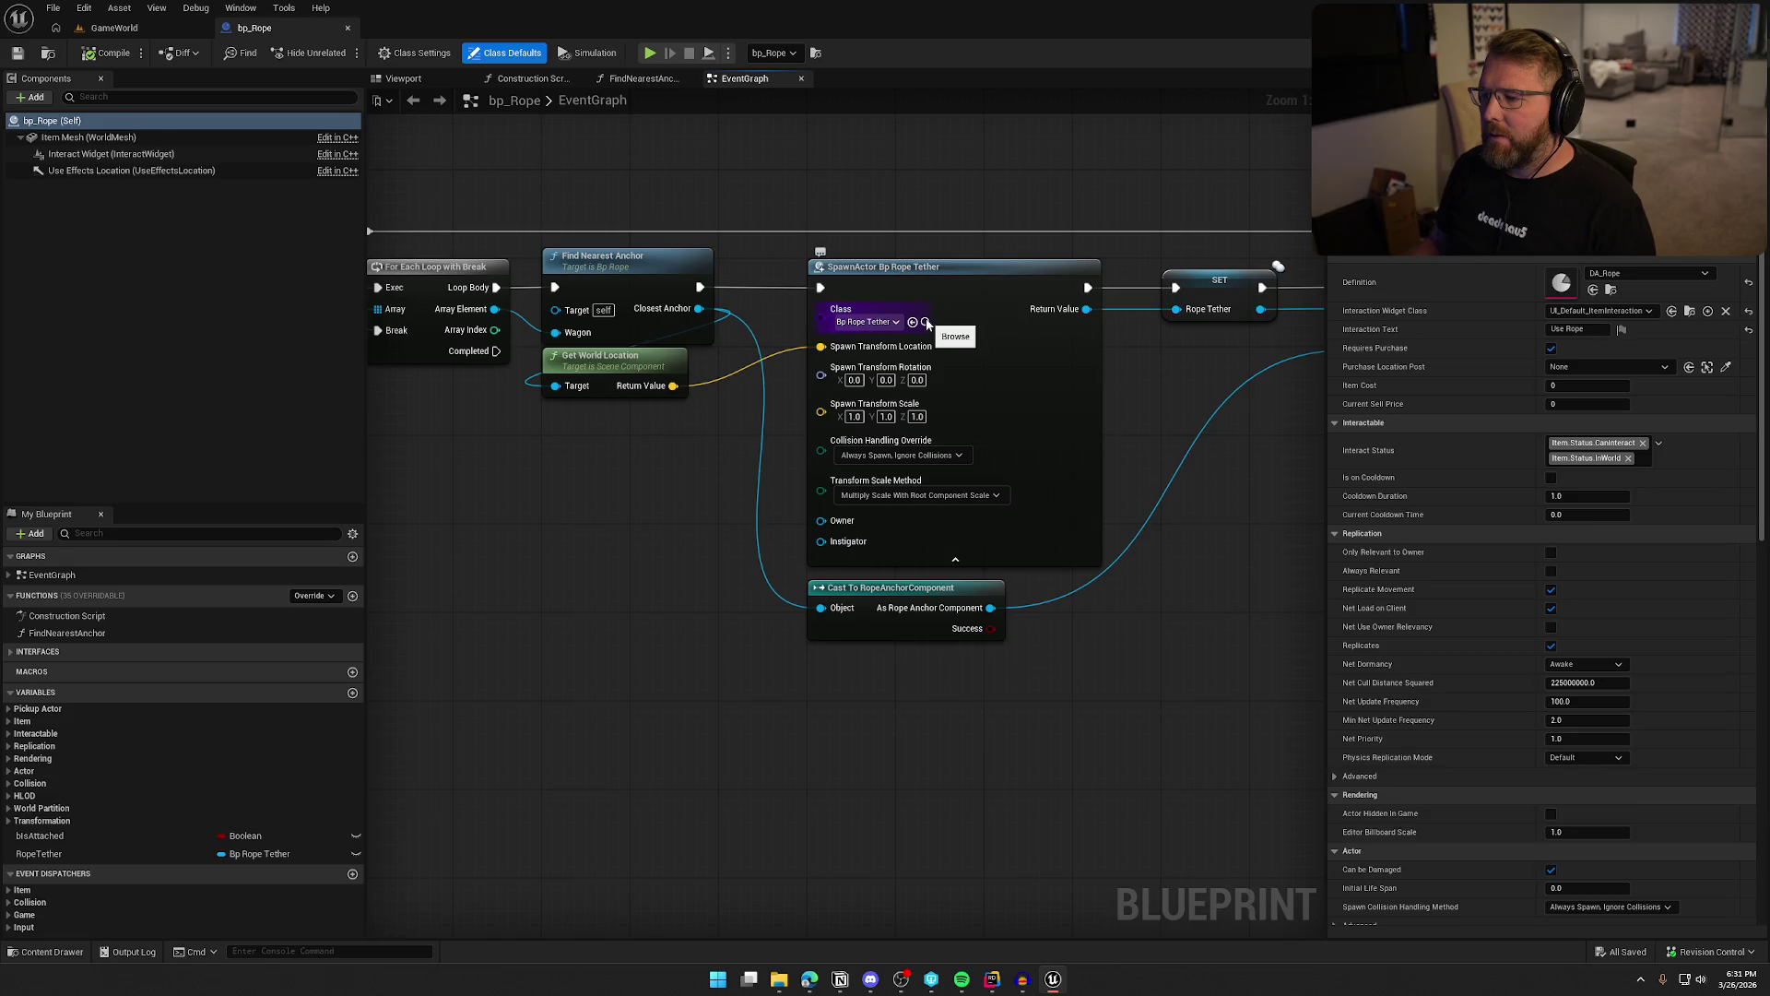
mouse_move(1149, 375)
mouse_down()
mouse_move(731, 358)
mouse_move(1290, 398)
mouse_up()
scroll(844, 302, down, 2)
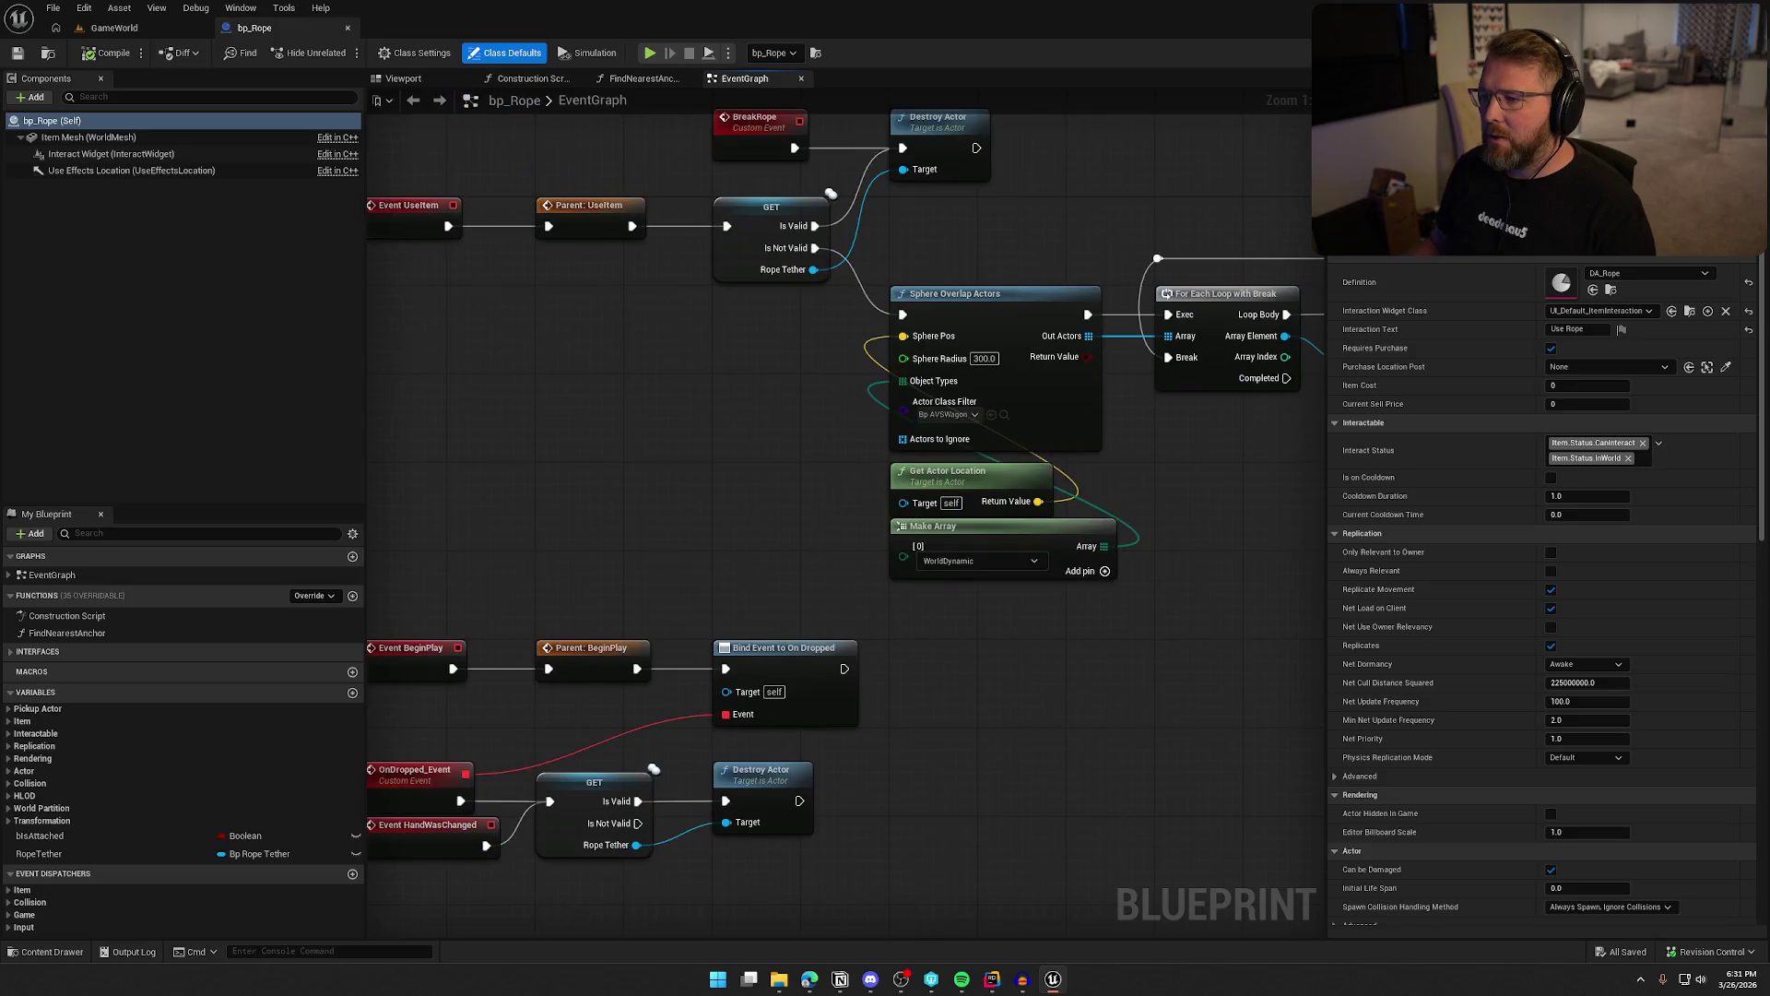
scroll(844, 302, up, 2)
drag(891, 305, 844, 303)
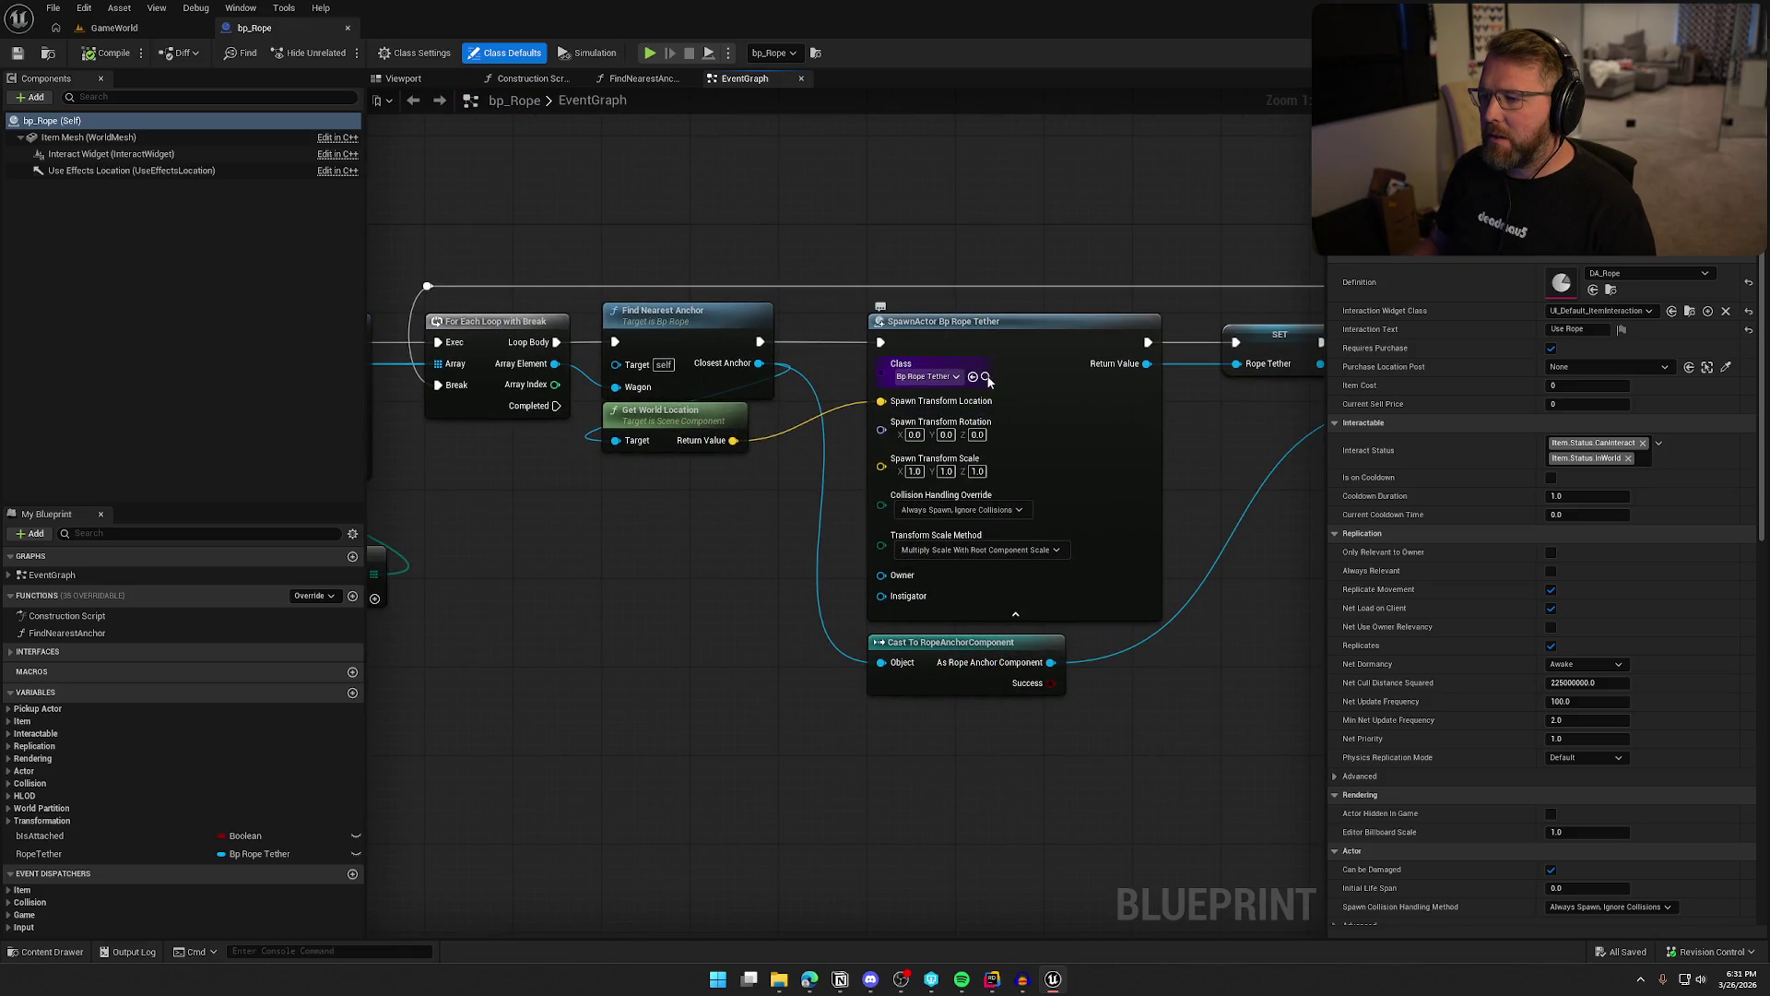
click(986, 377)
key(Return)
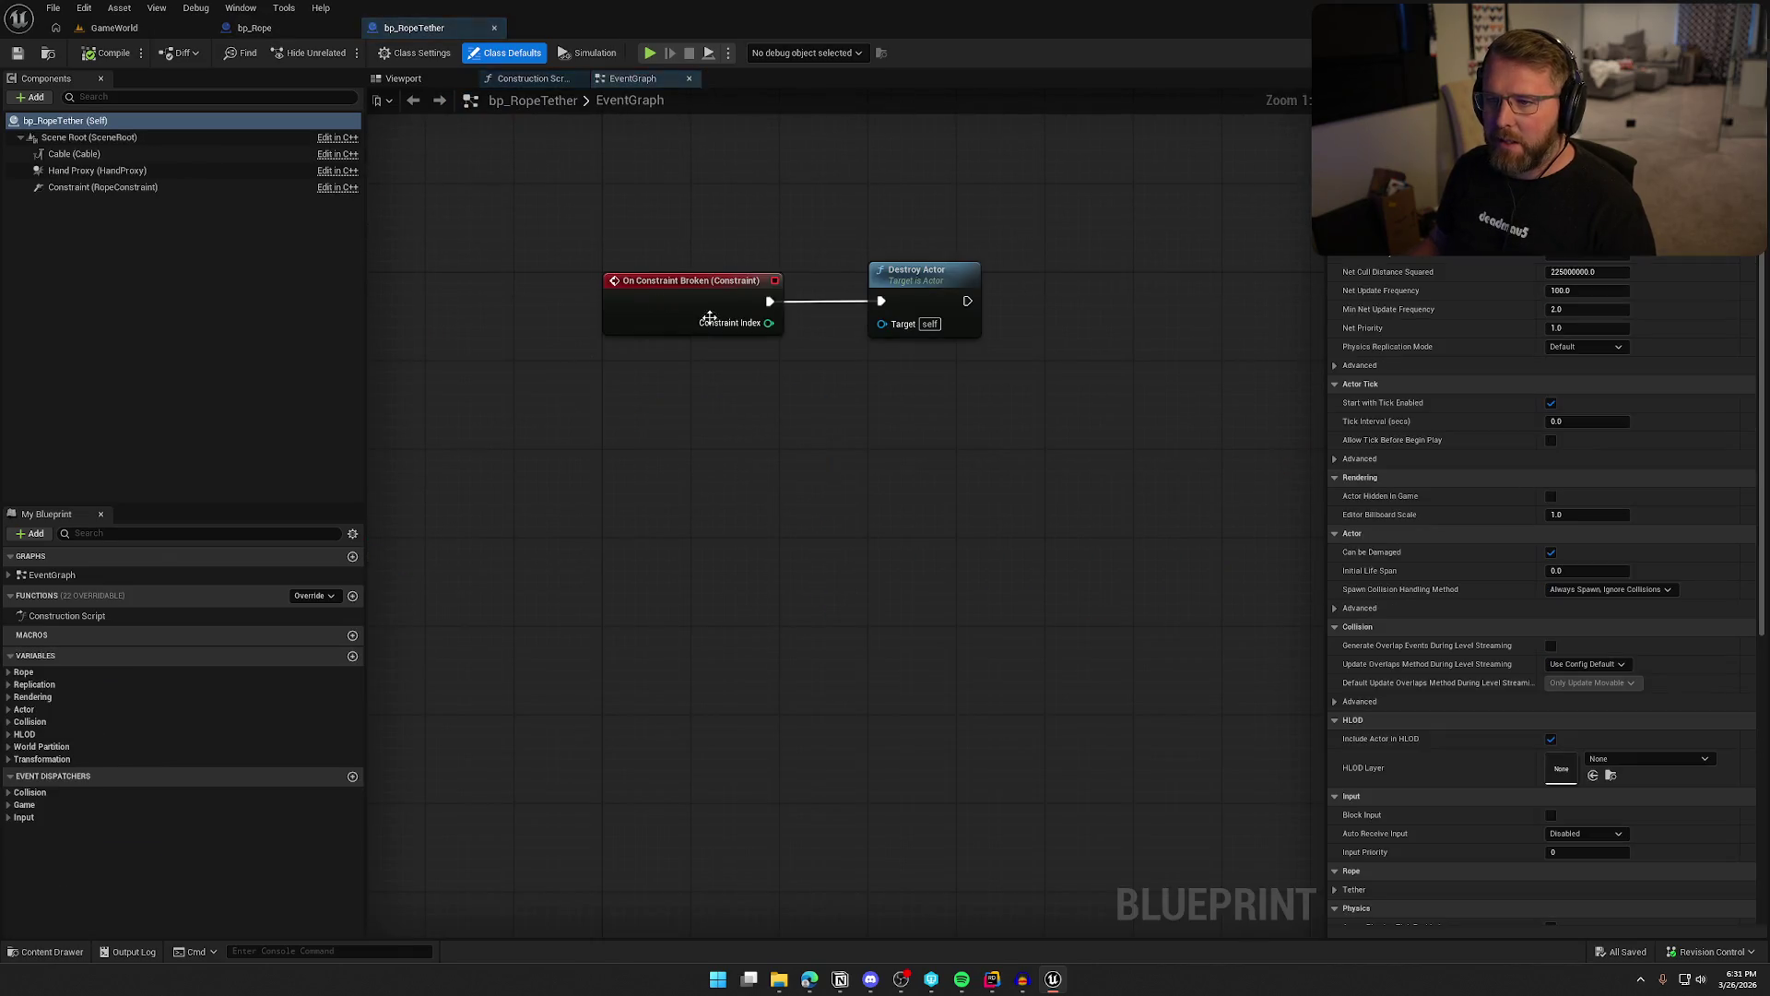
Add a BeginPlay override event and place it above On Constraint Broken
click(1024, 412)
drag(701, 376, 684, 550)
drag(707, 418, 695, 453)
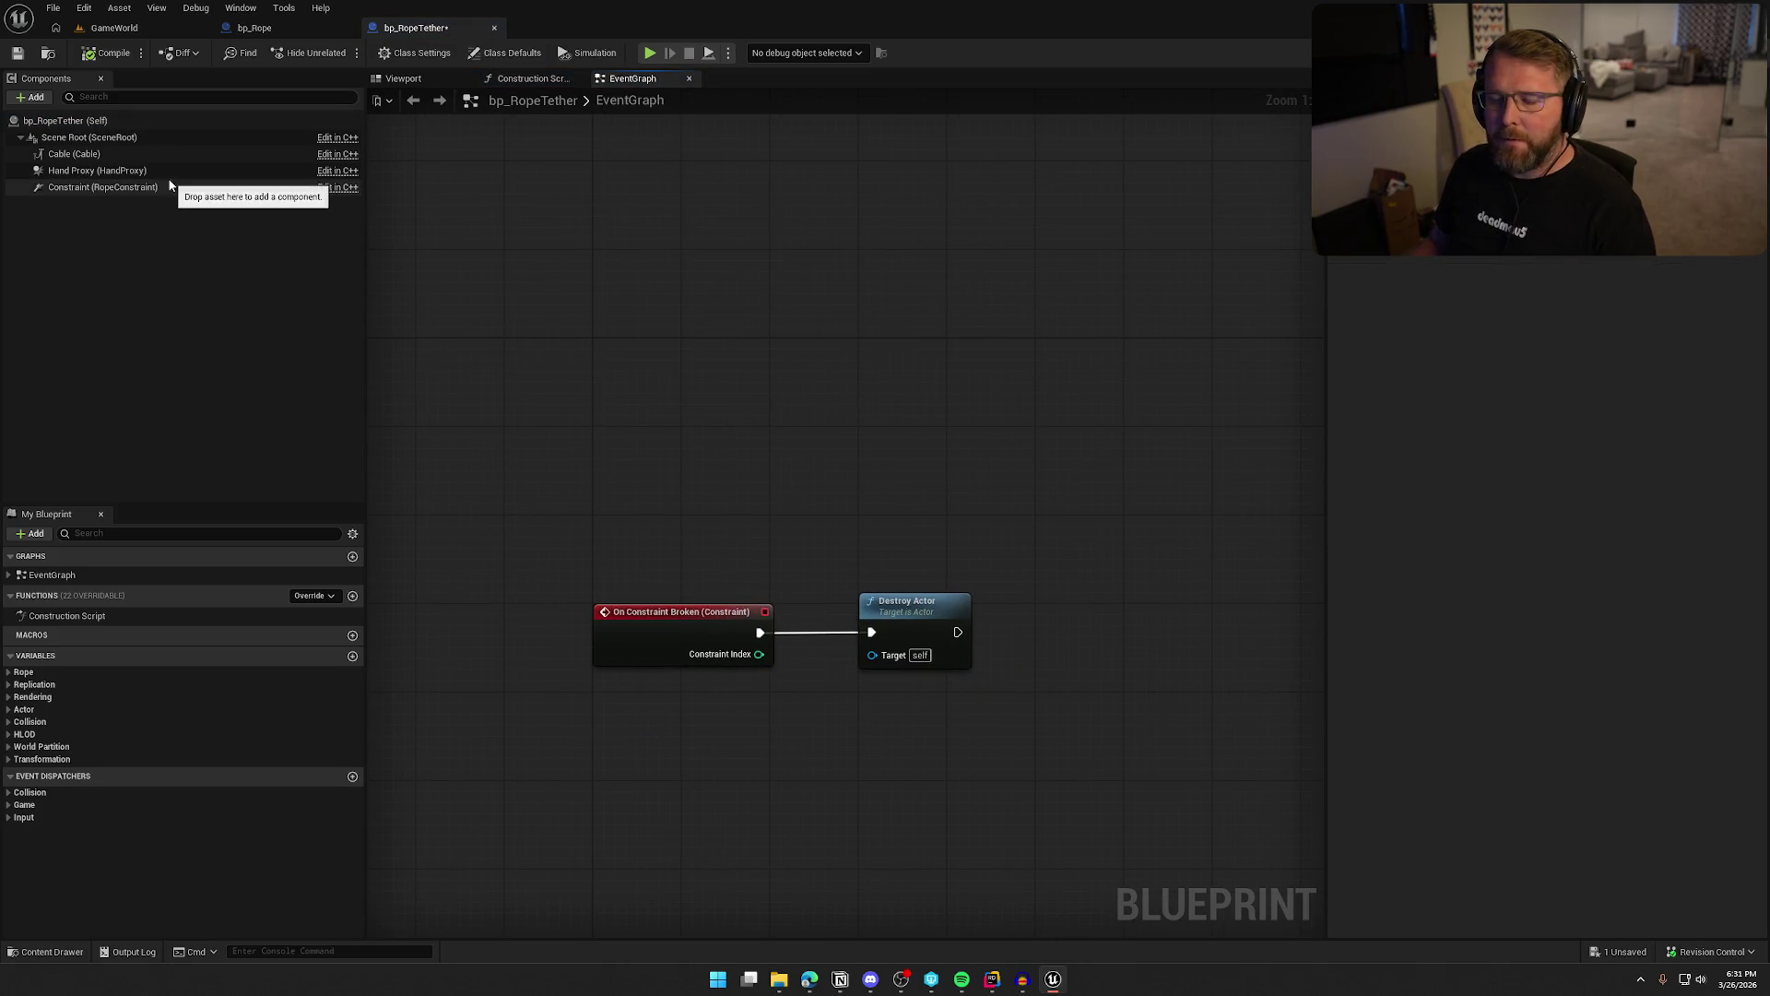
click(276, 595)
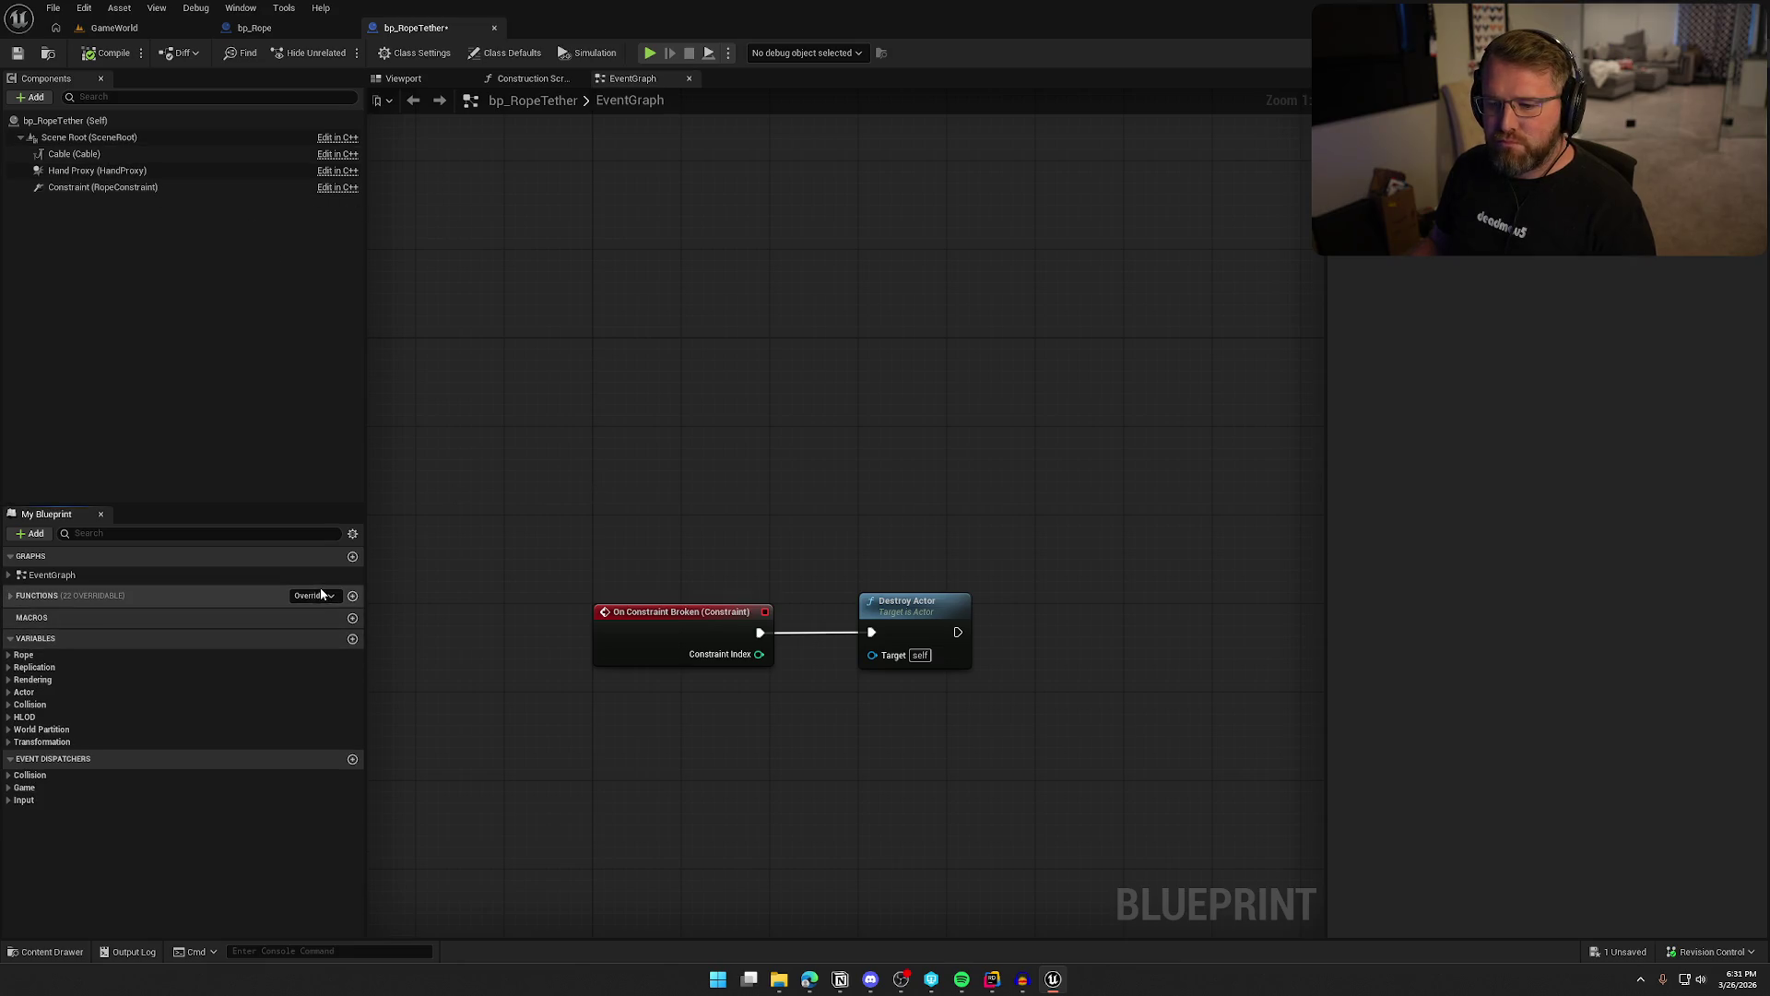
click(313, 595)
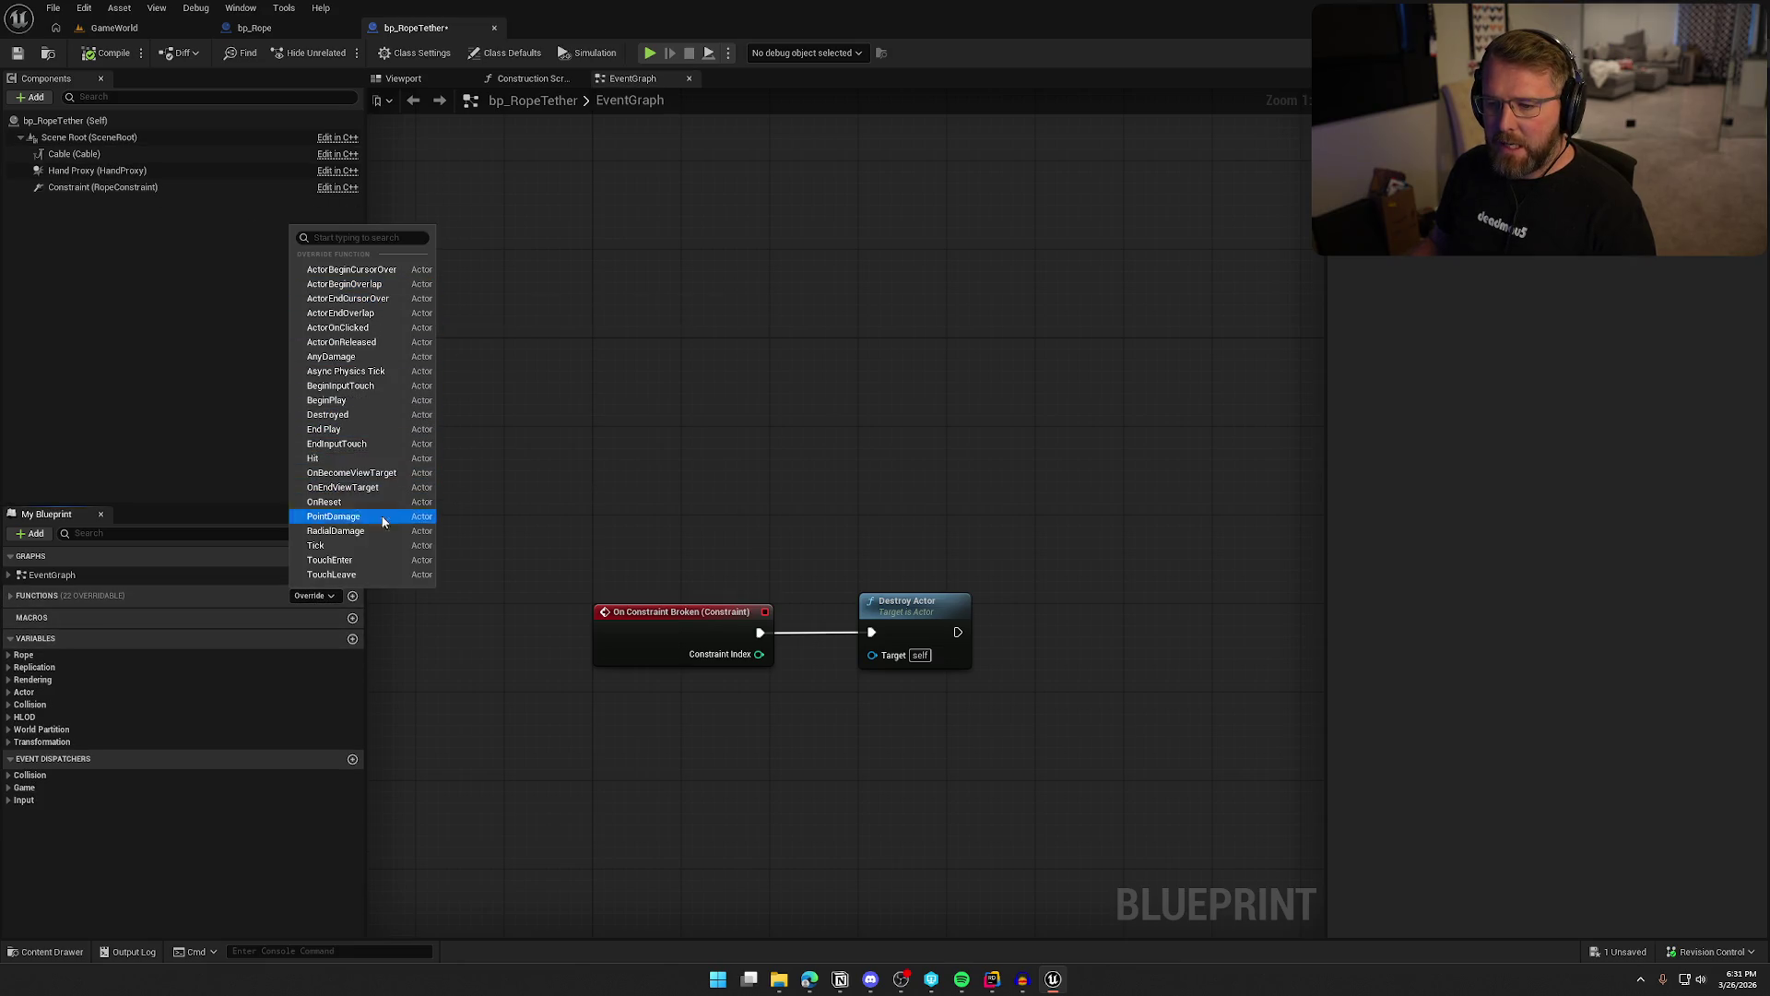
click(375, 398)
drag(795, 533, 805, 175)
key(Home)
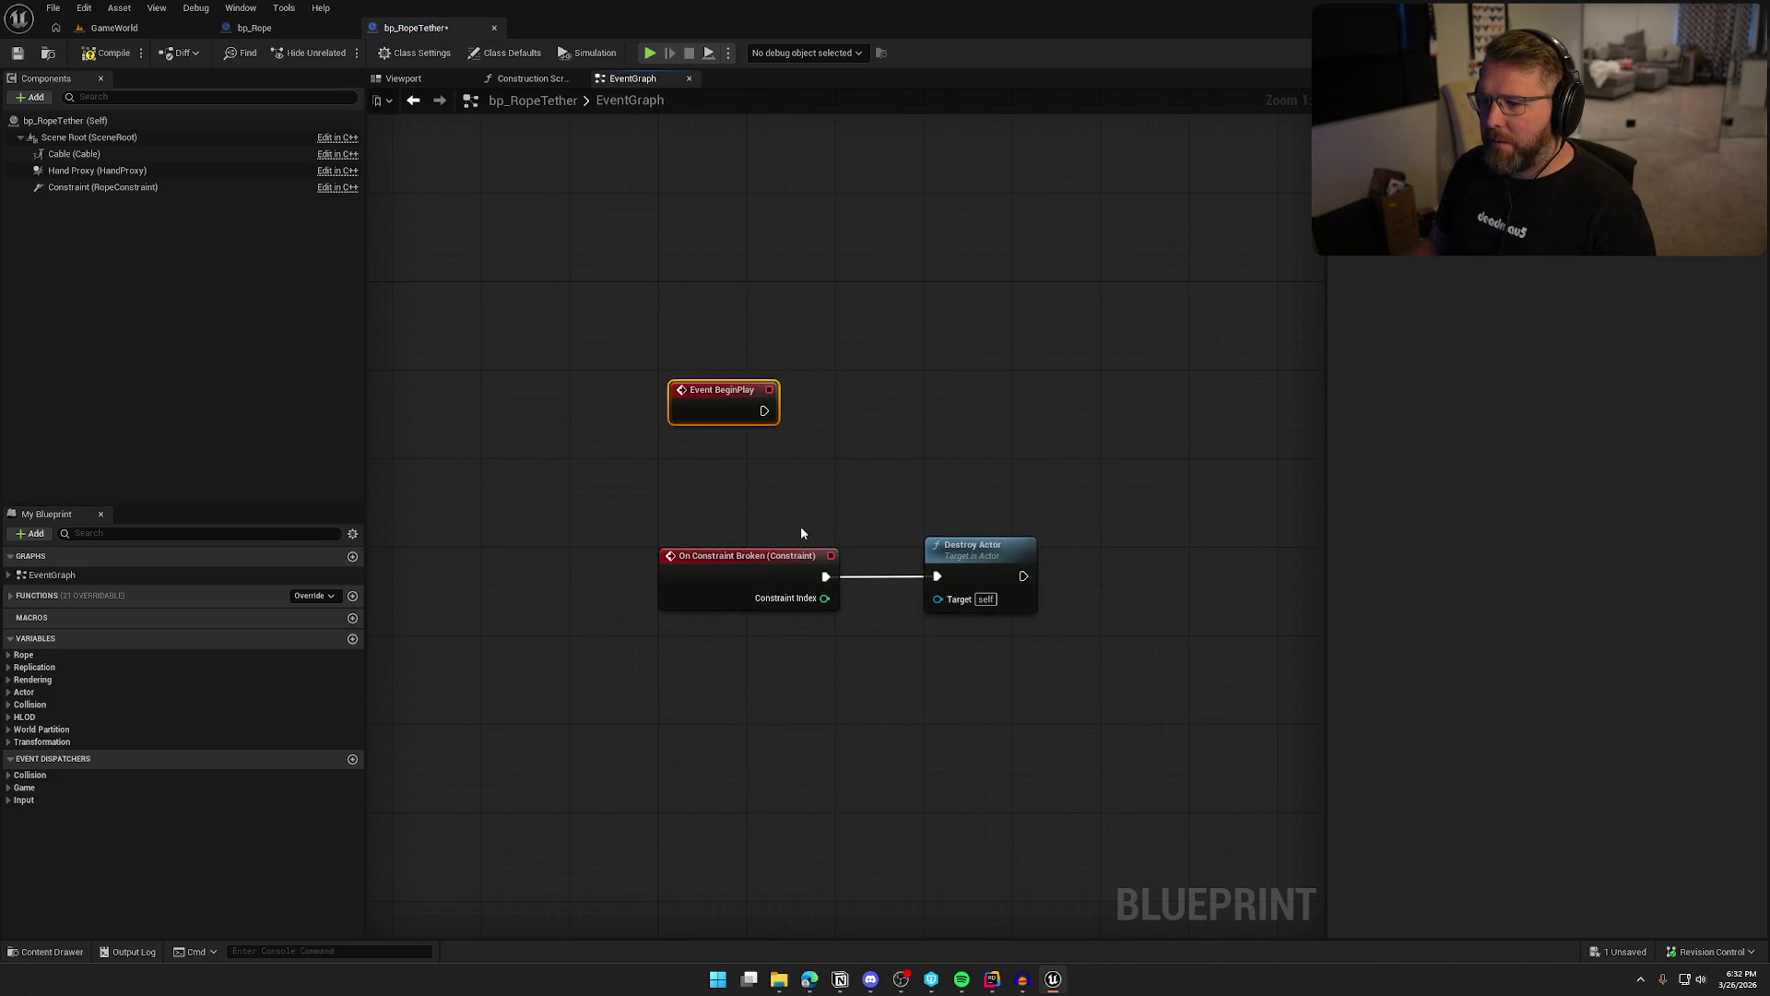
mouse_move(726, 422)
mouse_down()
mouse_move(712, 324)
mouse_move(833, 311)
mouse_up()
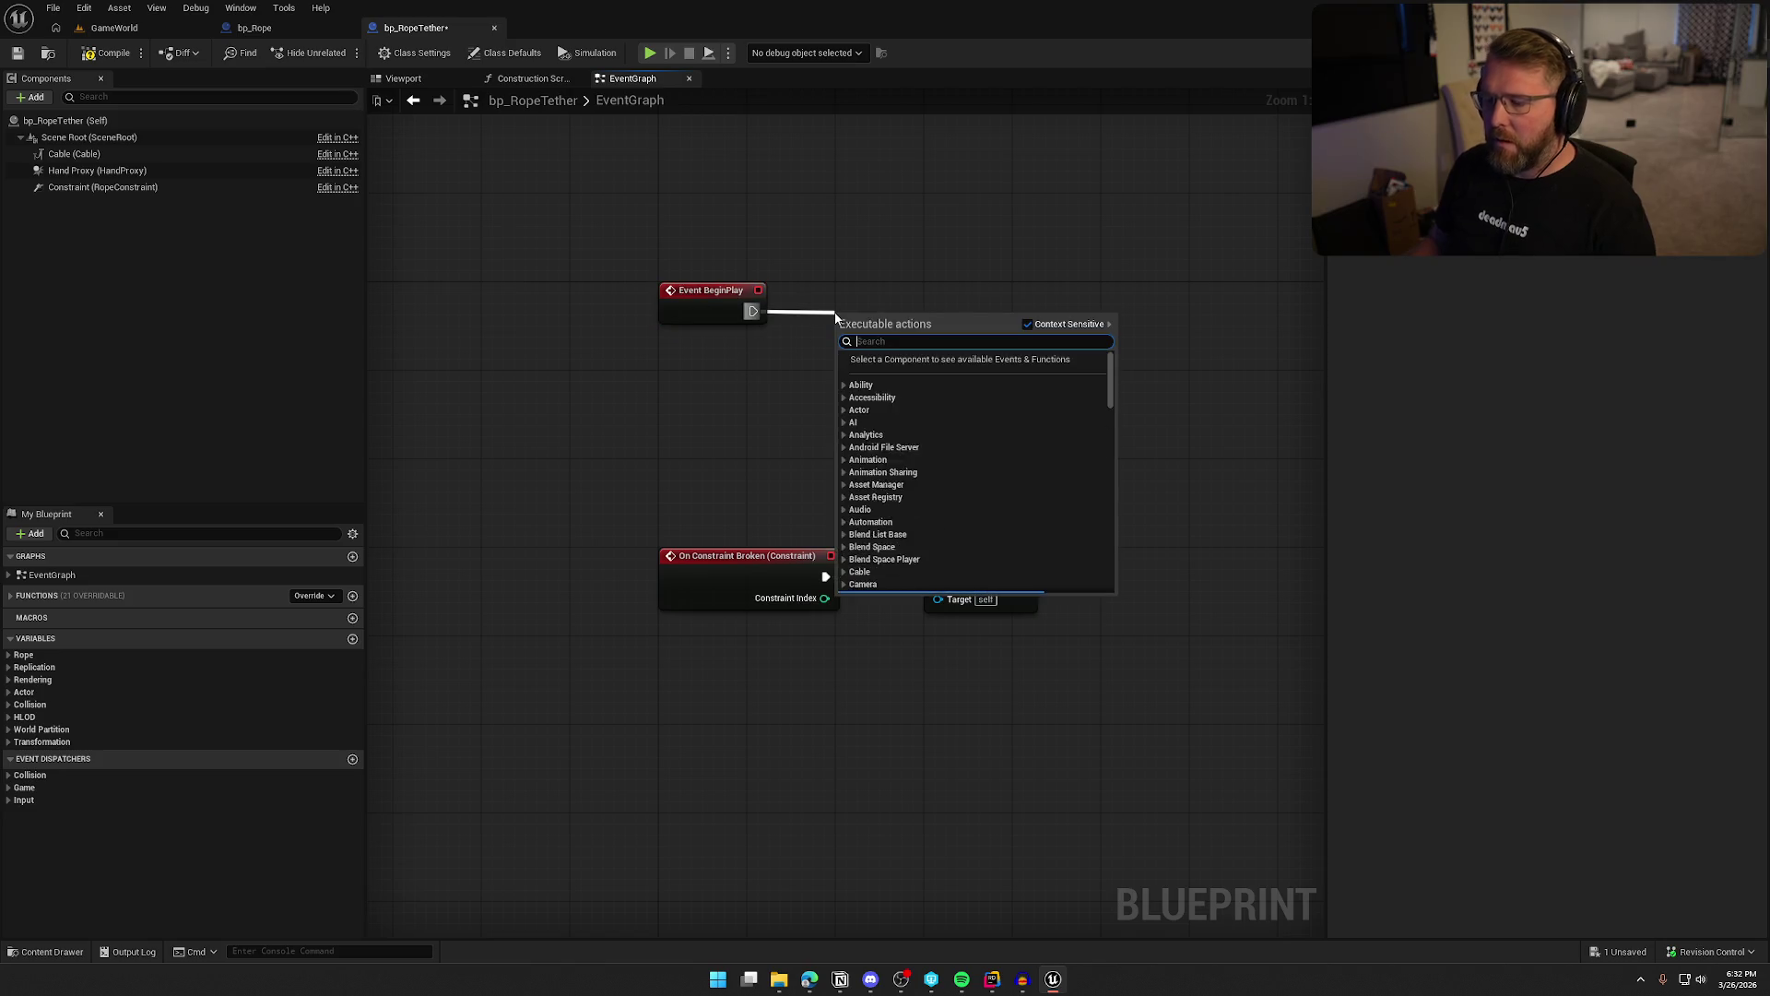
Add a Play Sound at Location node wired to Event BeginPlay
text(spawn)
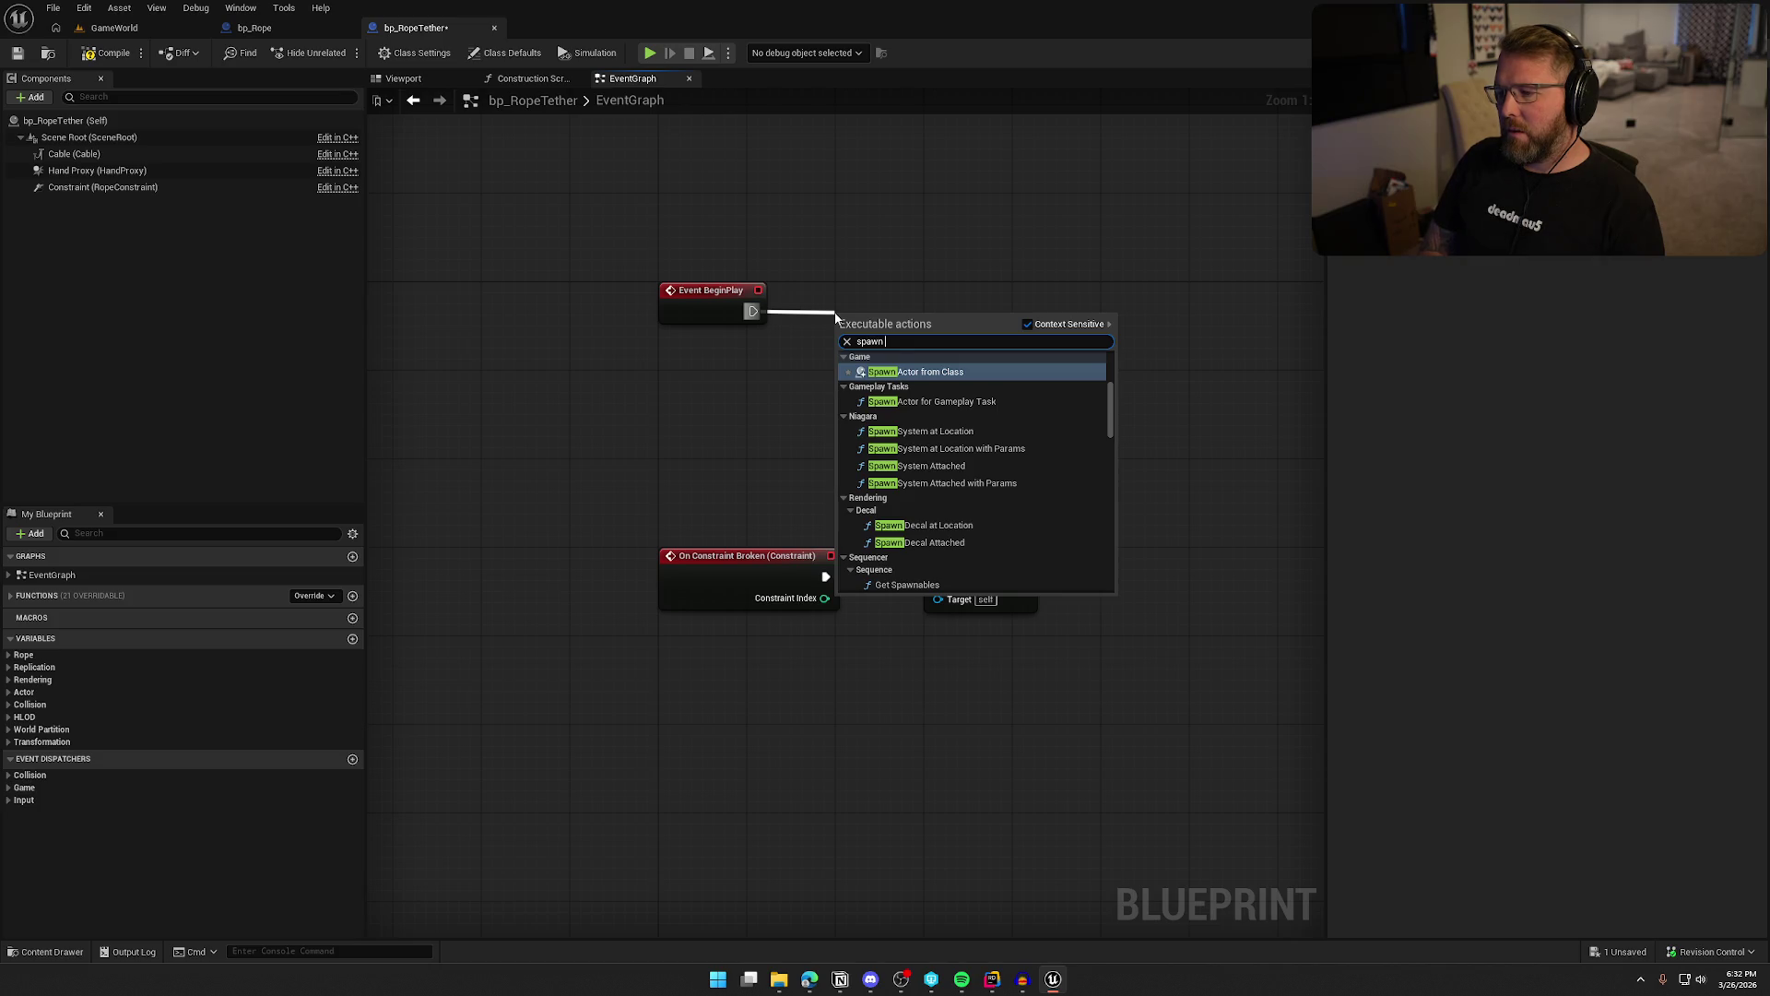
key(BackSpace)
key(BackSpace)
key(BackSpace)
text(play sound at)
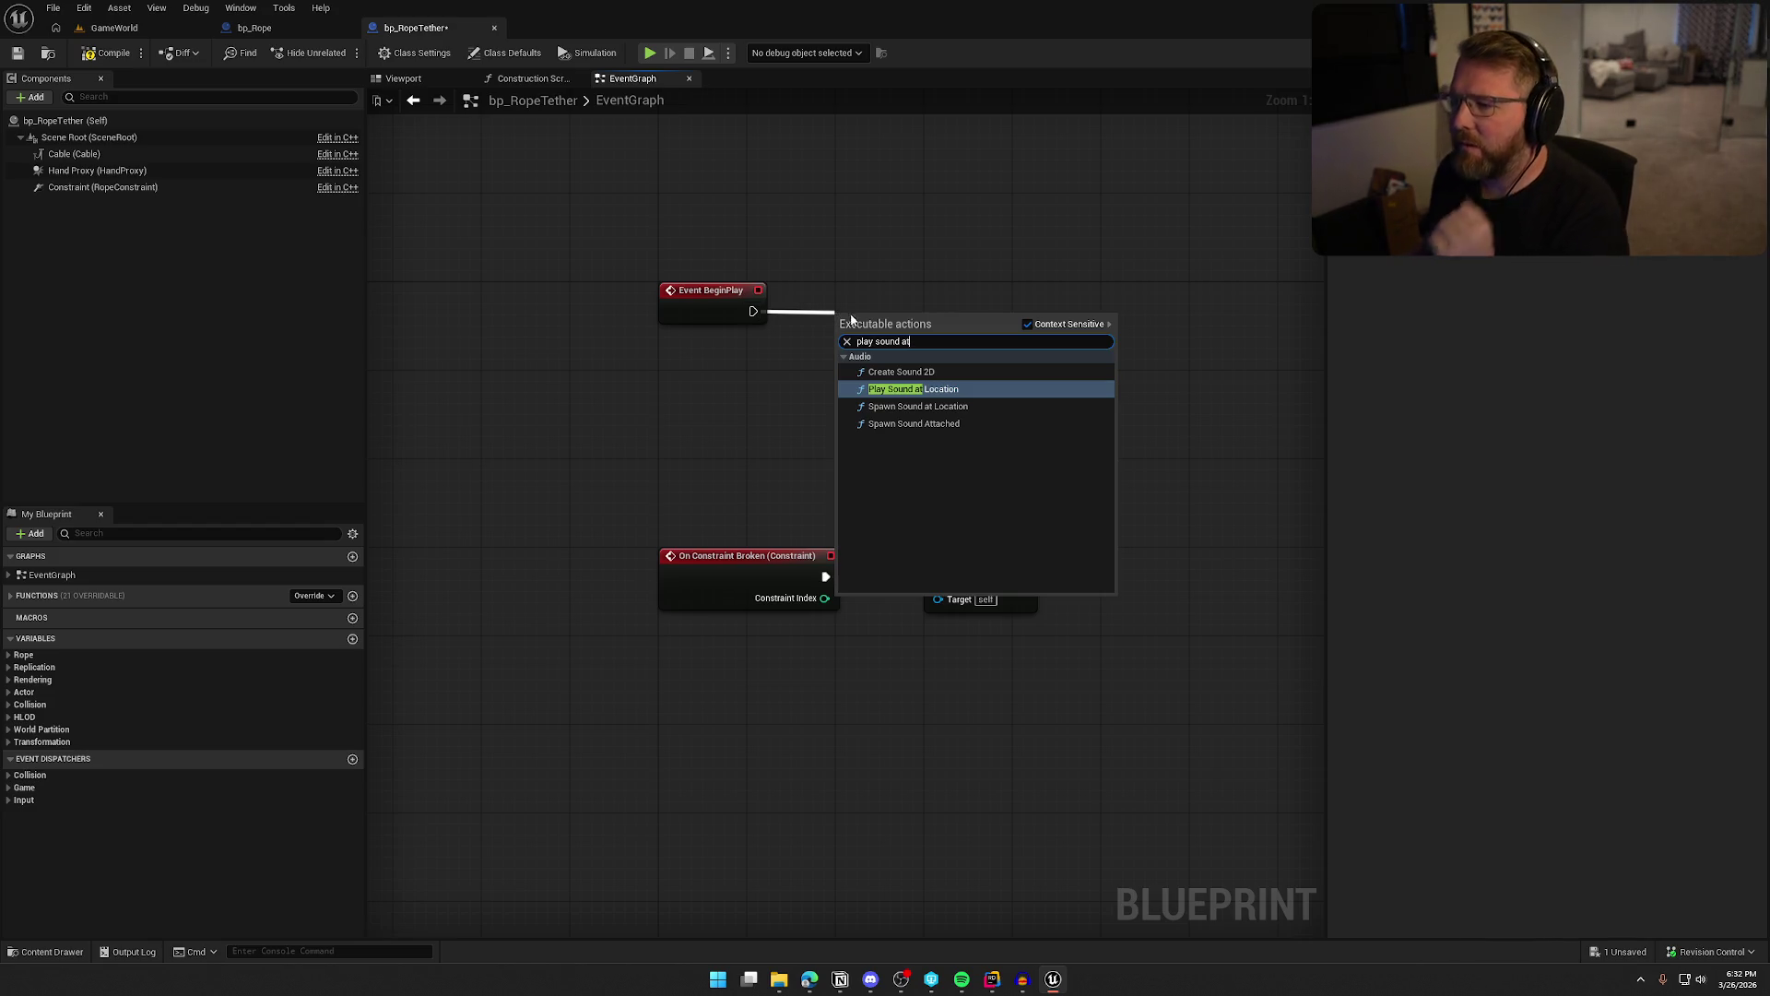
click(943, 389)
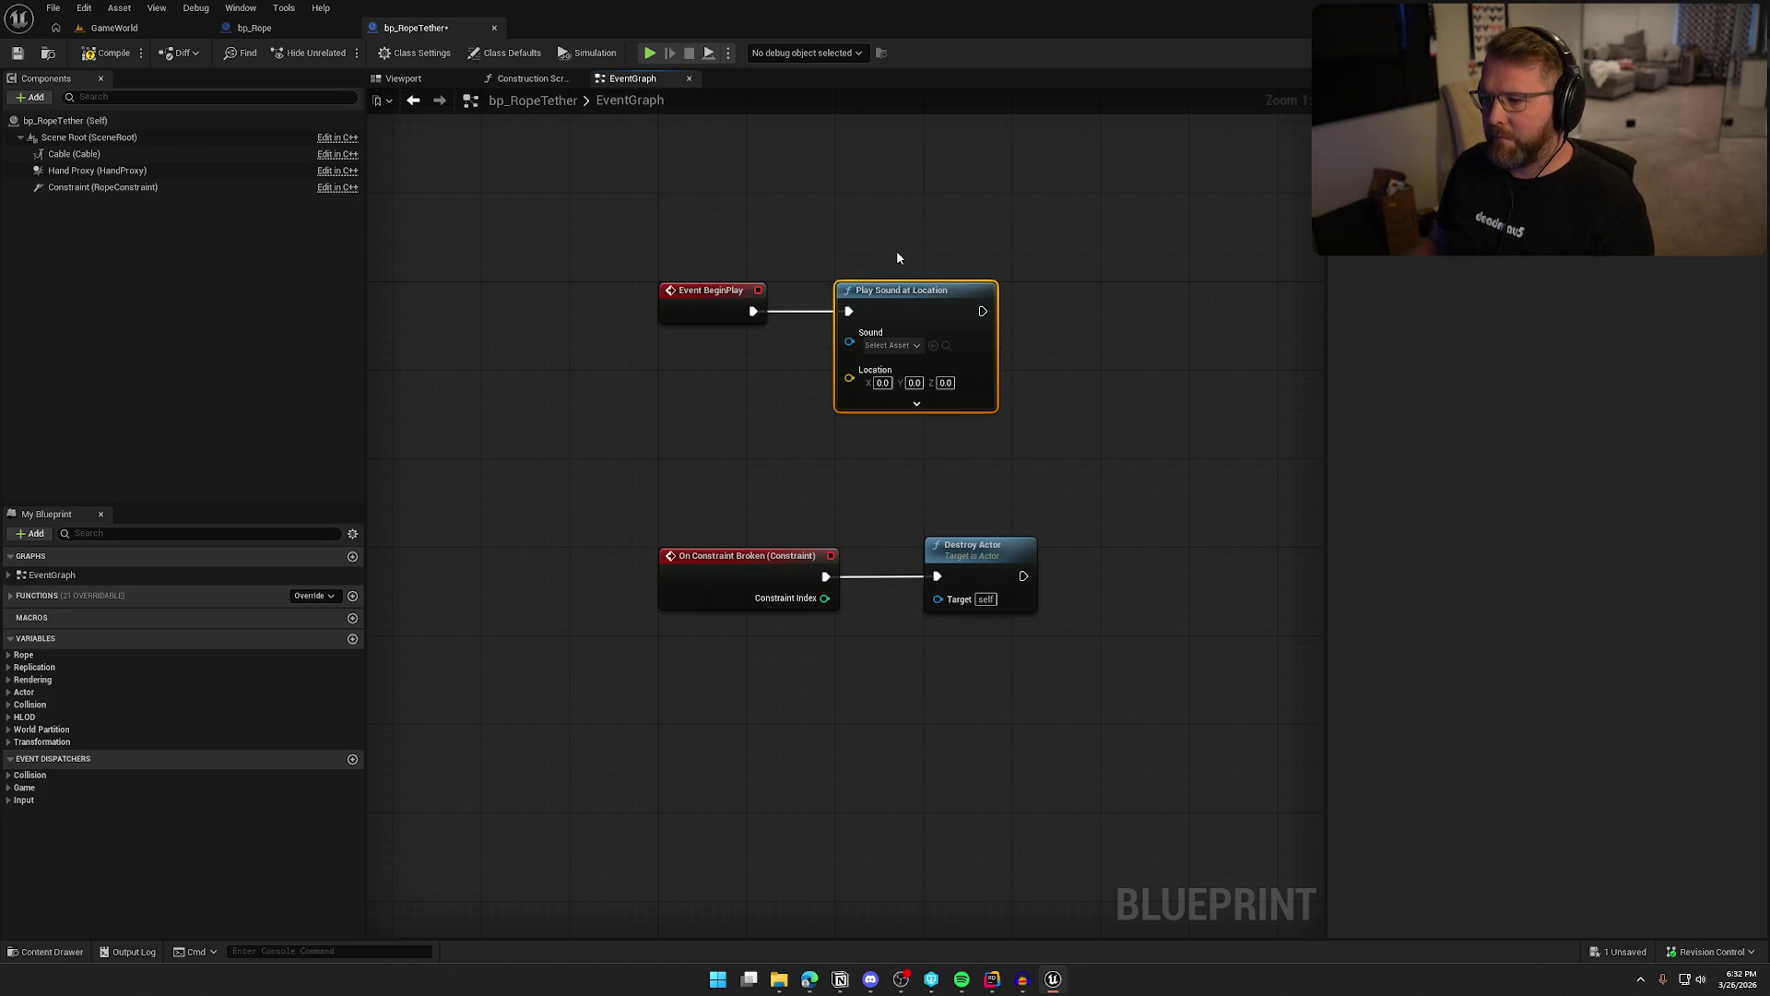
Set the Play Sound node's sound to RopeAttach and attenuation to Item_Atten
click(887, 345)
text(rop)
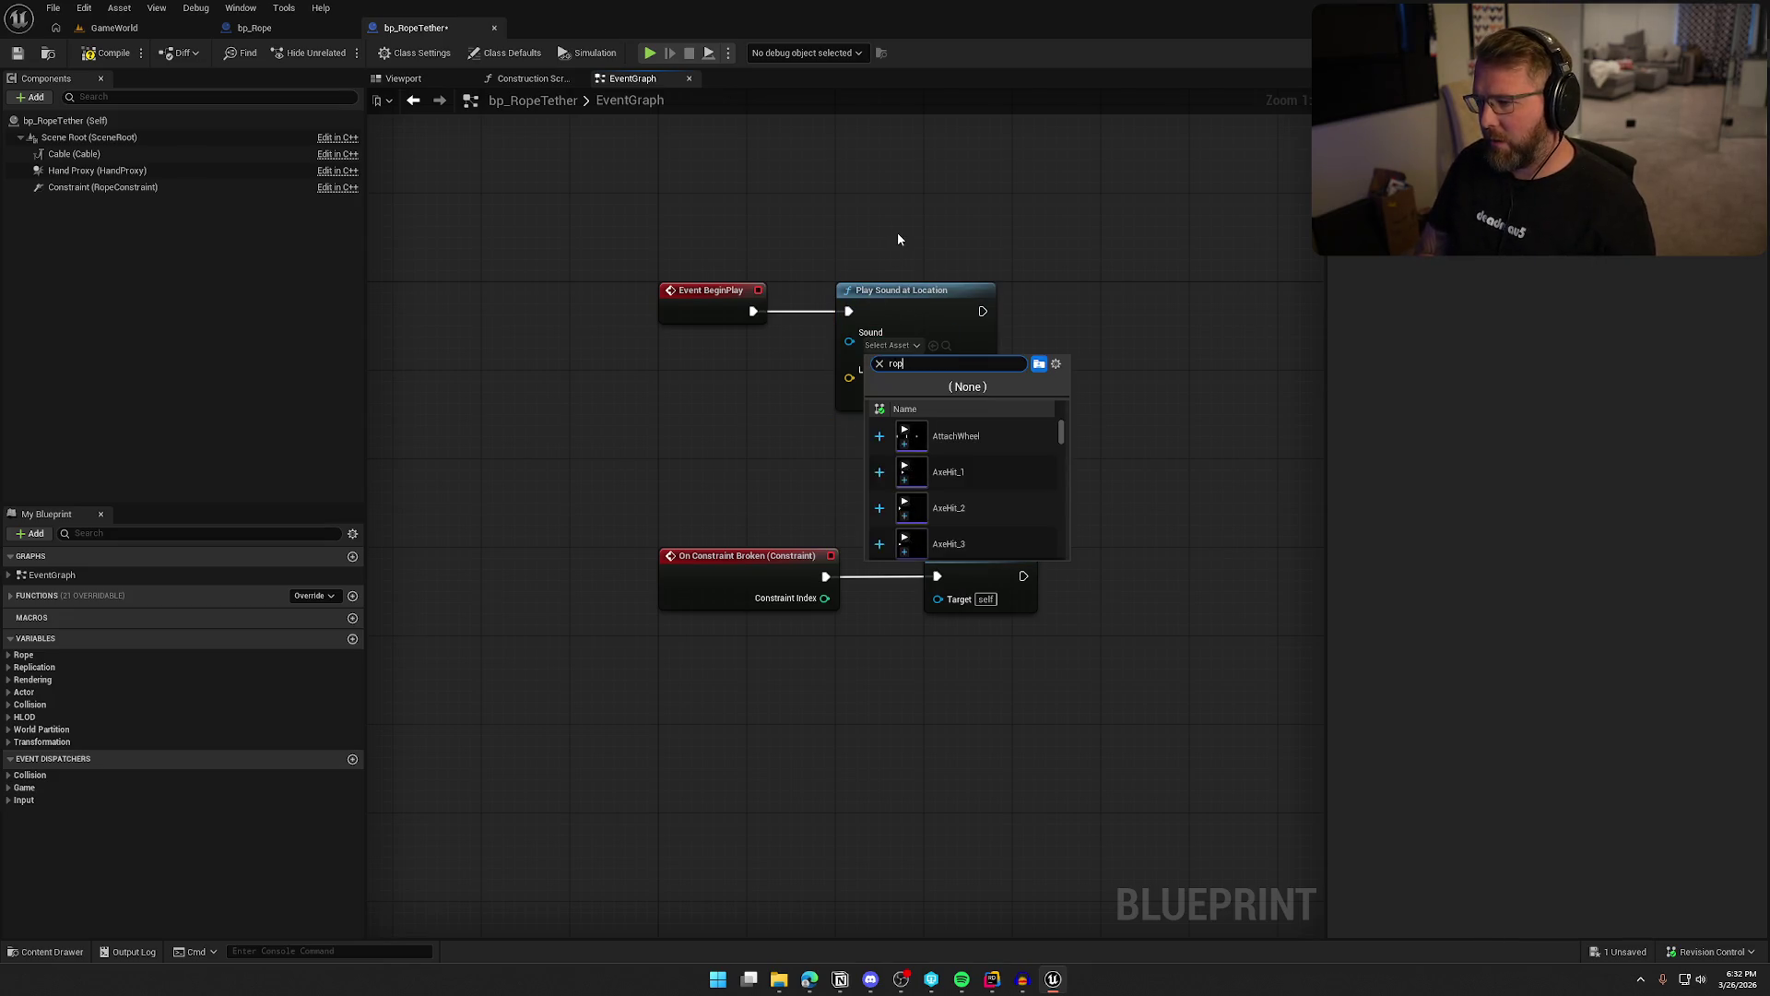
click(954, 436)
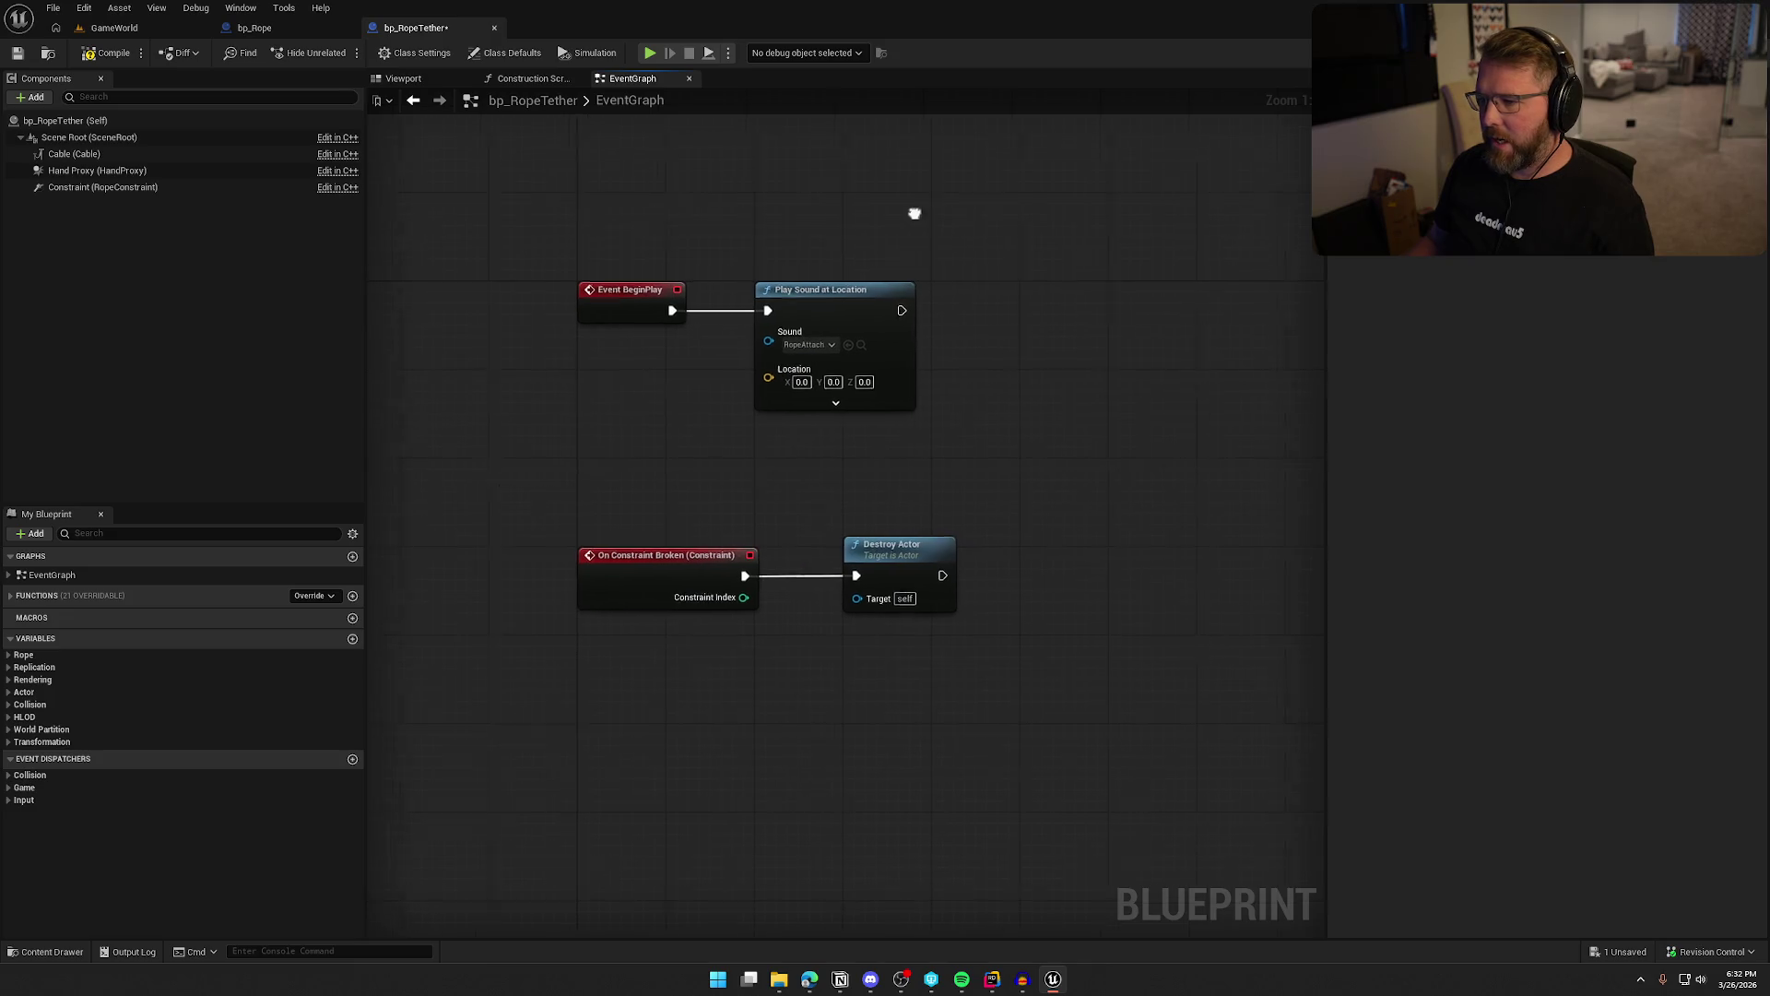
mouse_move(844, 305)
mouse_down()
mouse_move(929, 307)
mouse_move(915, 153)
mouse_up()
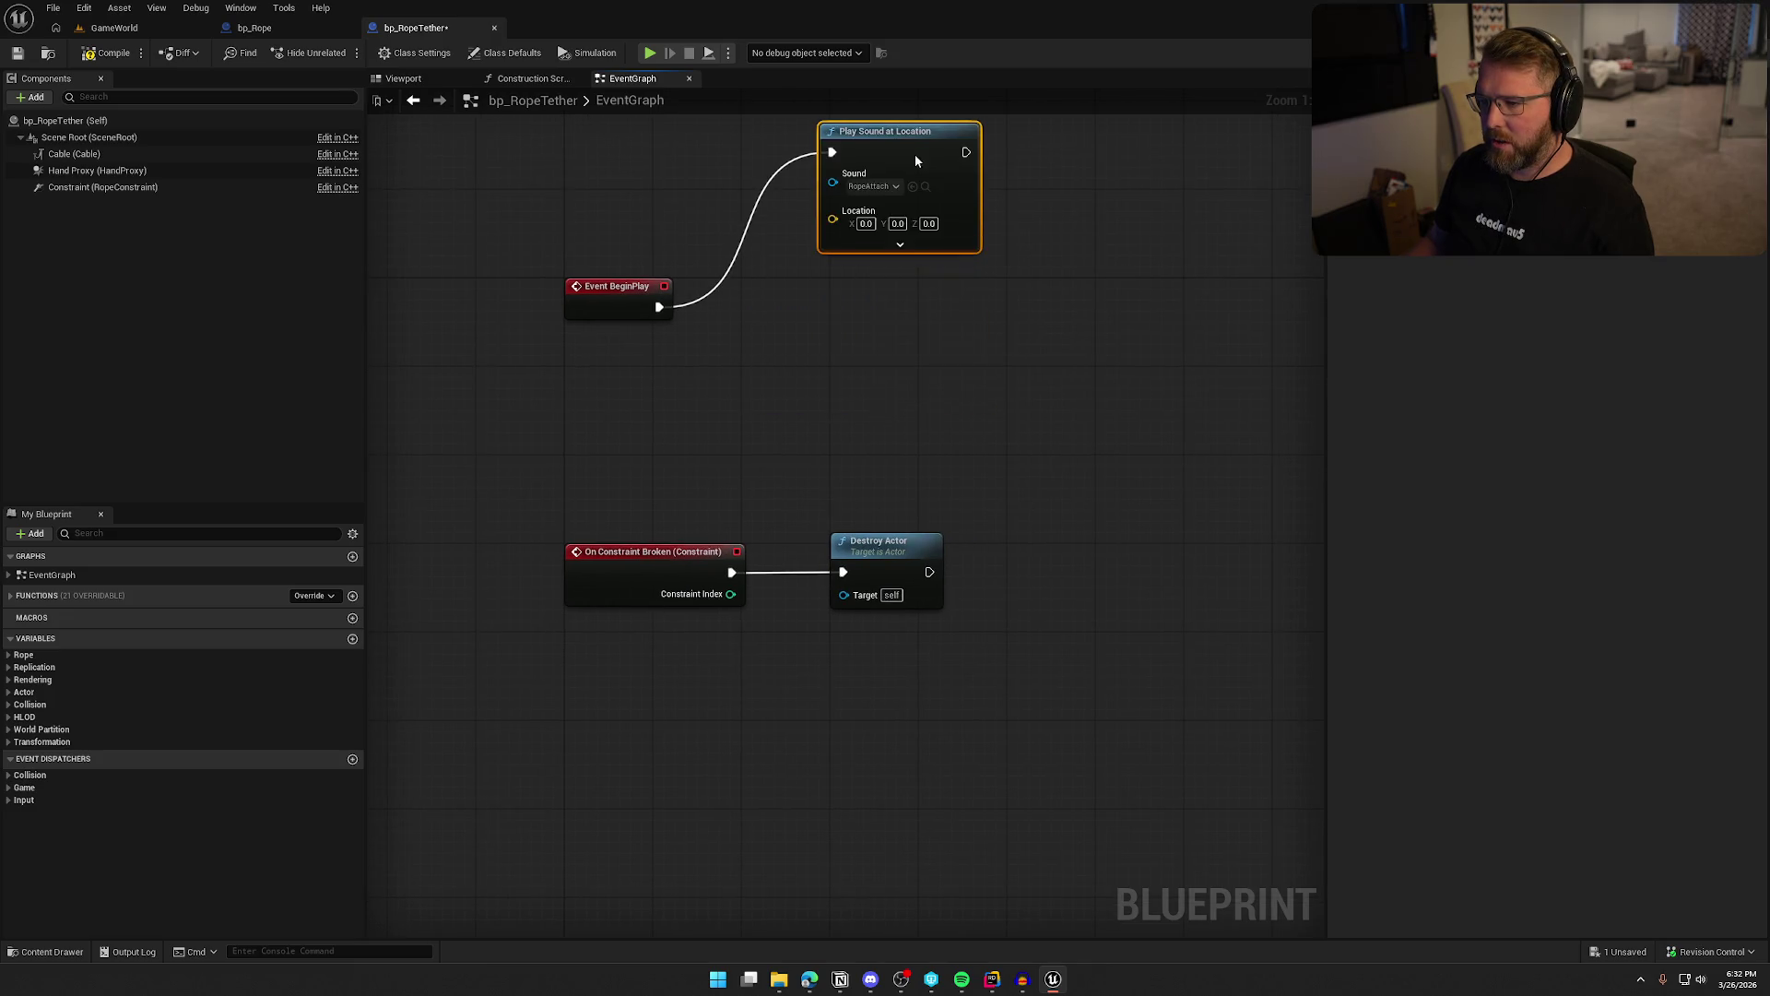
click(886, 246)
click(876, 370)
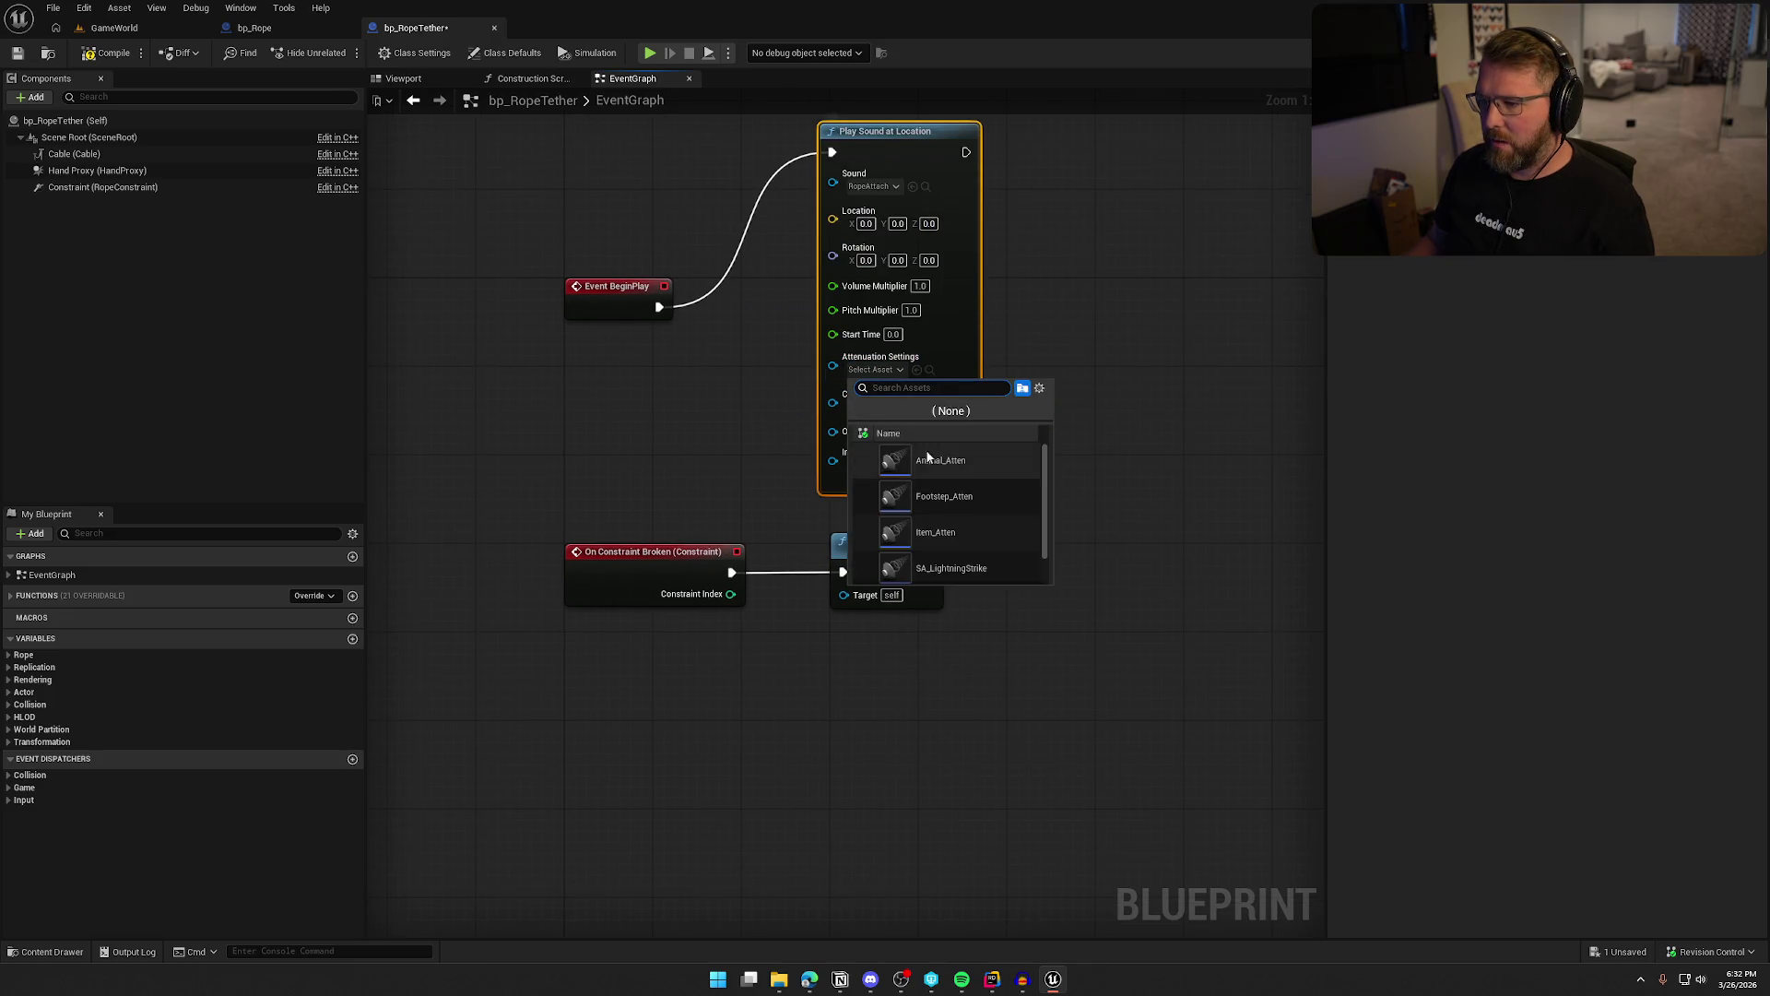
click(972, 535)
Feed Pitch Multiplier from a Random Float in Range node with Min 0.9 and Max 1.1
drag(833, 310, 761, 386)
text(random fl)
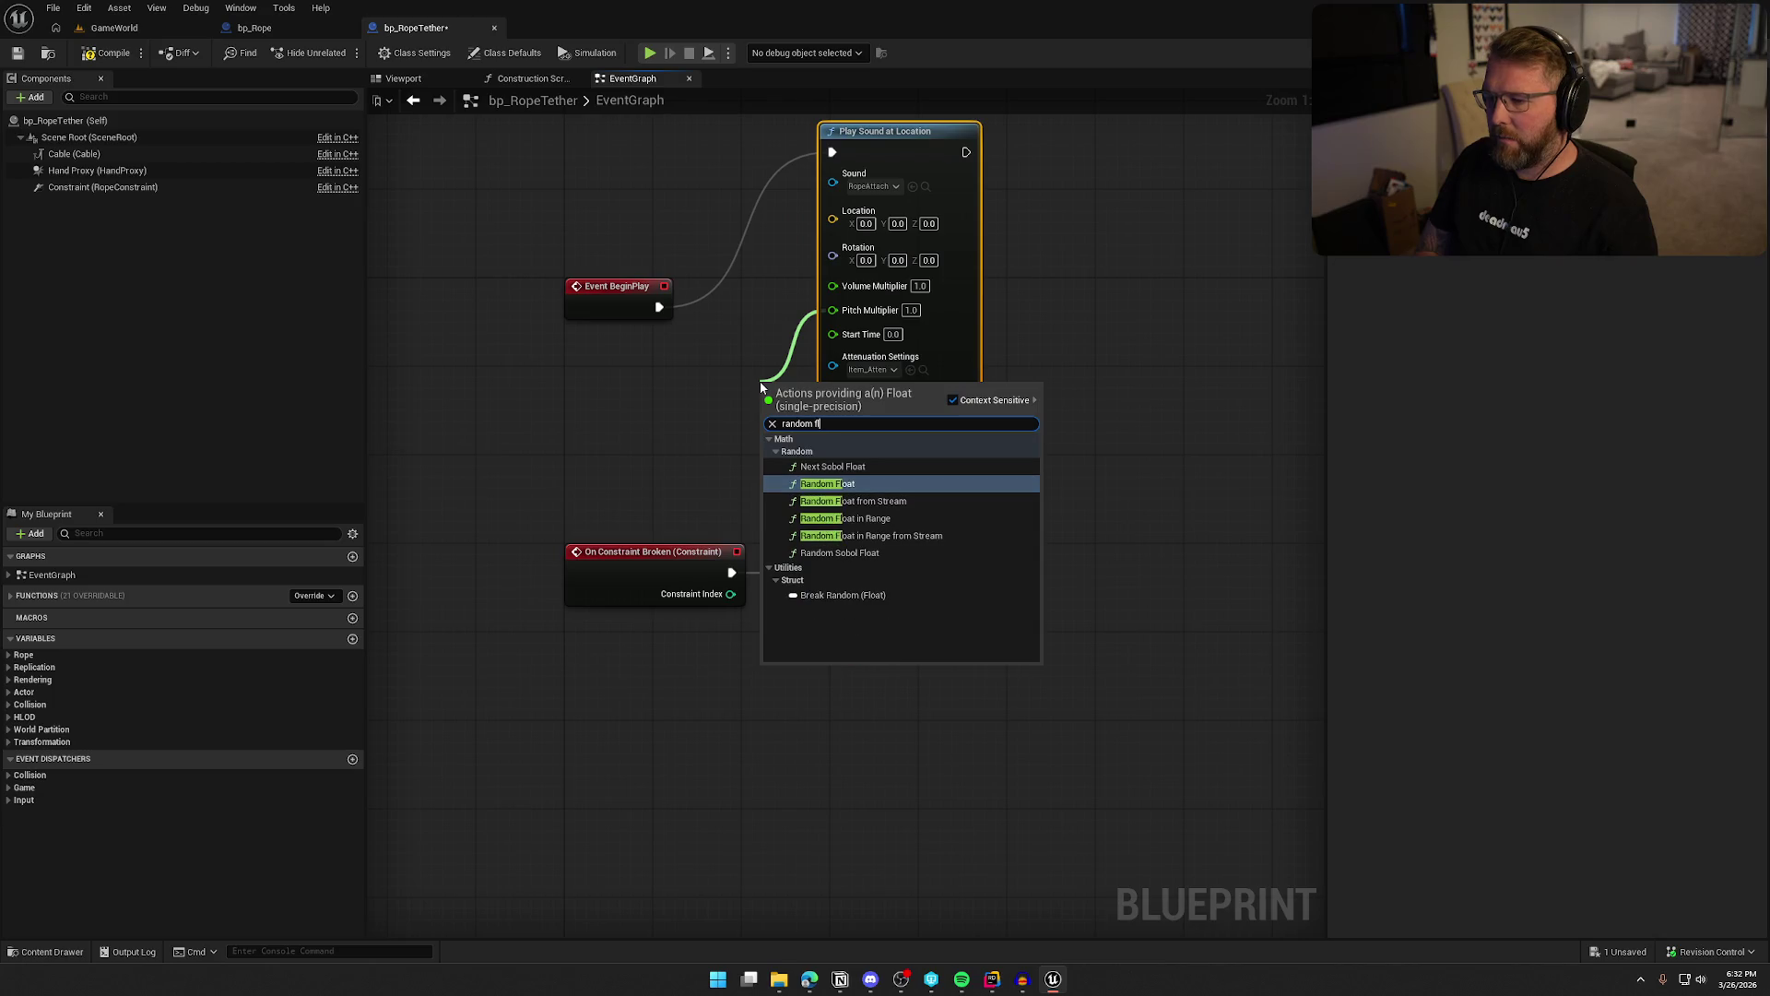
key(Down)
key(Down)
key(Return)
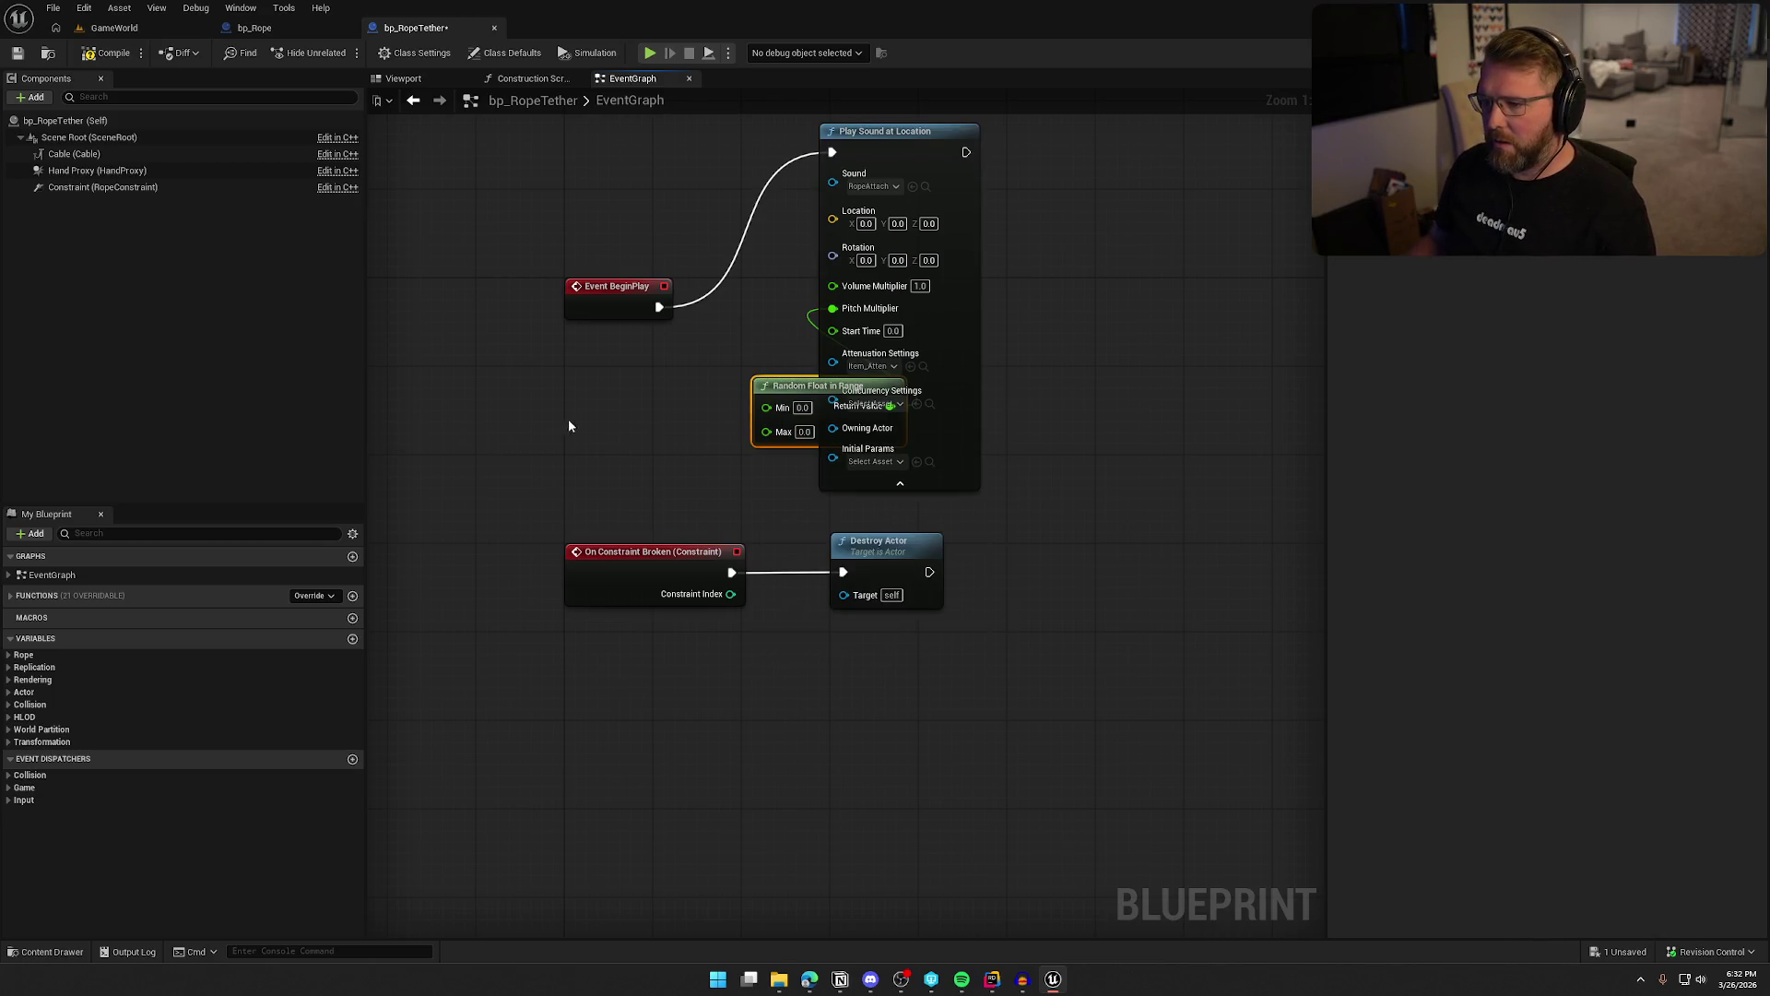
drag(789, 382, 605, 333)
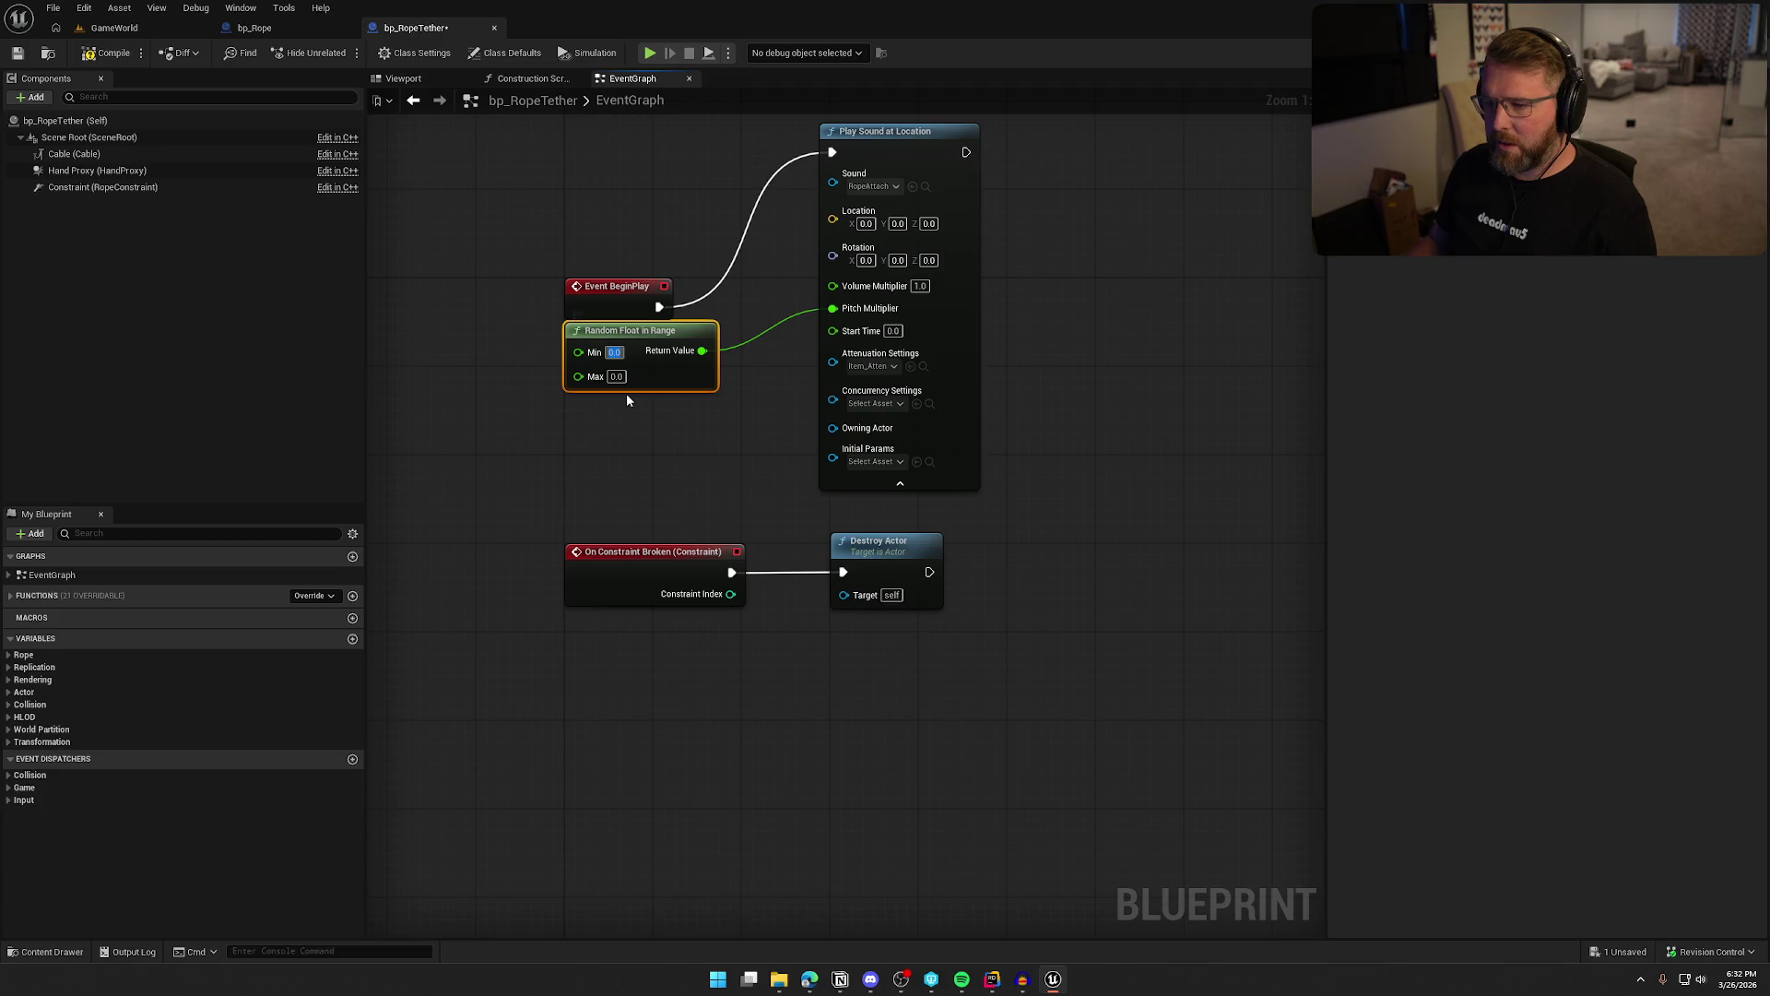
key(Tab)
text(1.1)
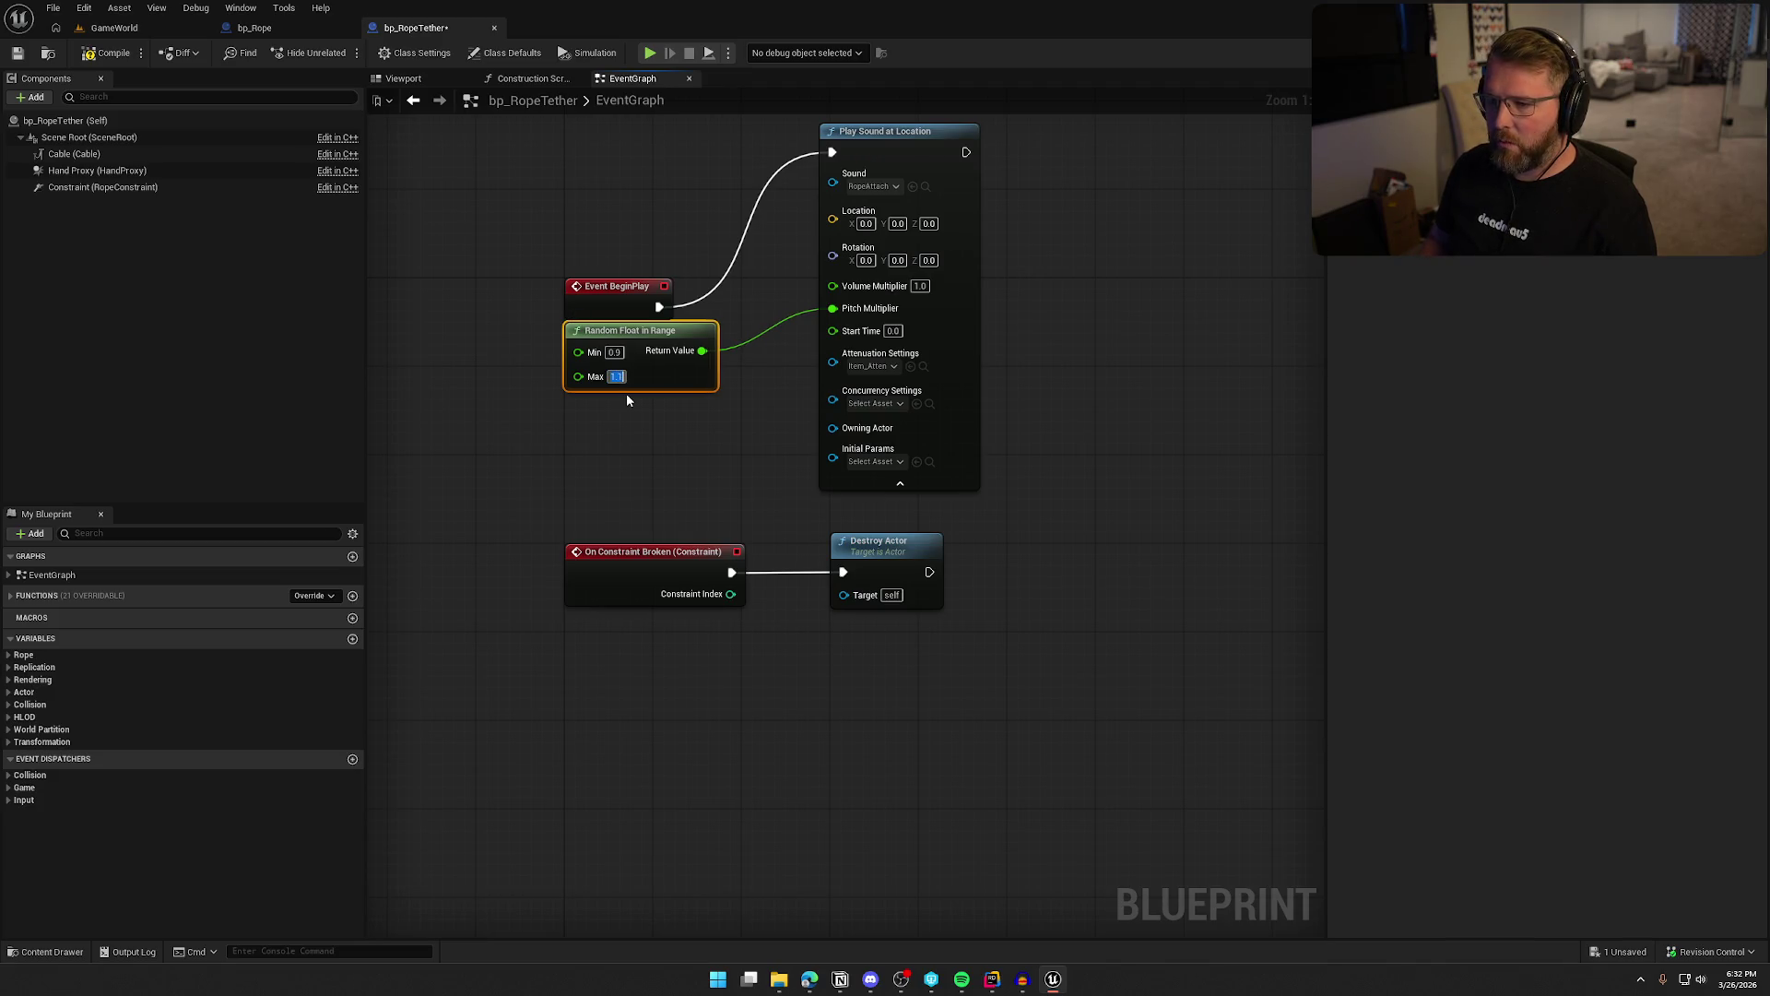
click(665, 413)
Hide the Play Sound node's advanced inputs and rearrange the nodes neatly
click(899, 482)
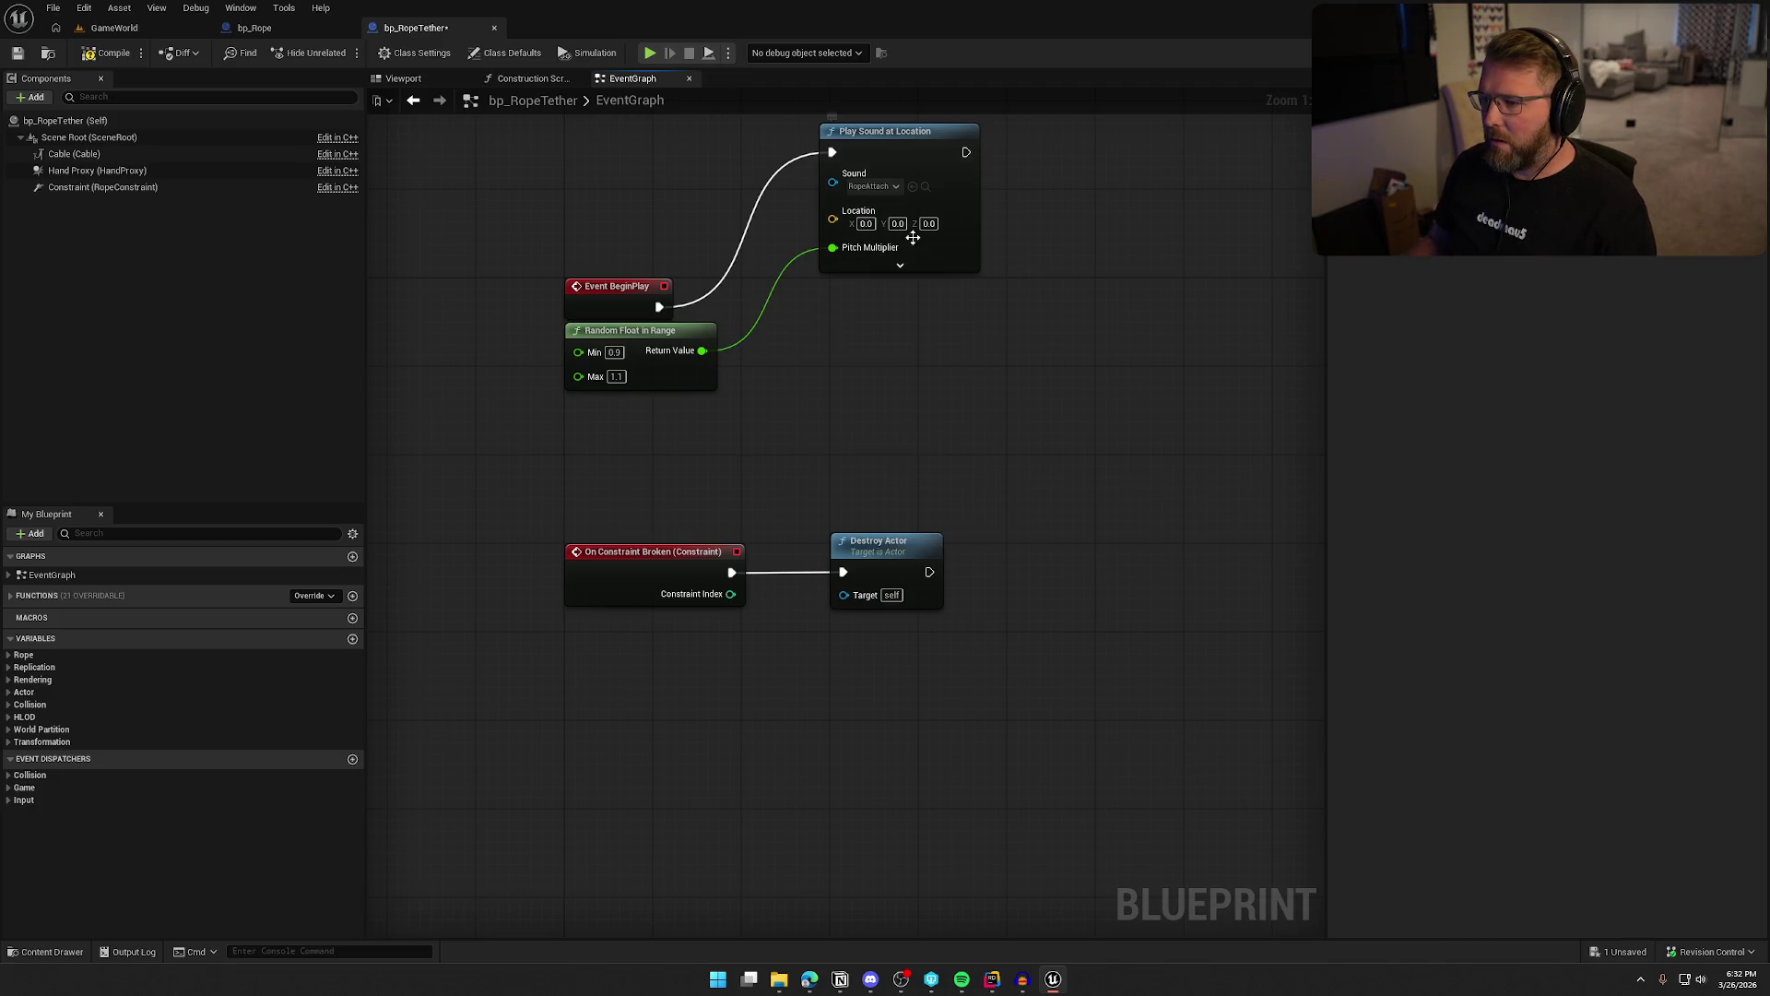
drag(915, 150, 924, 304)
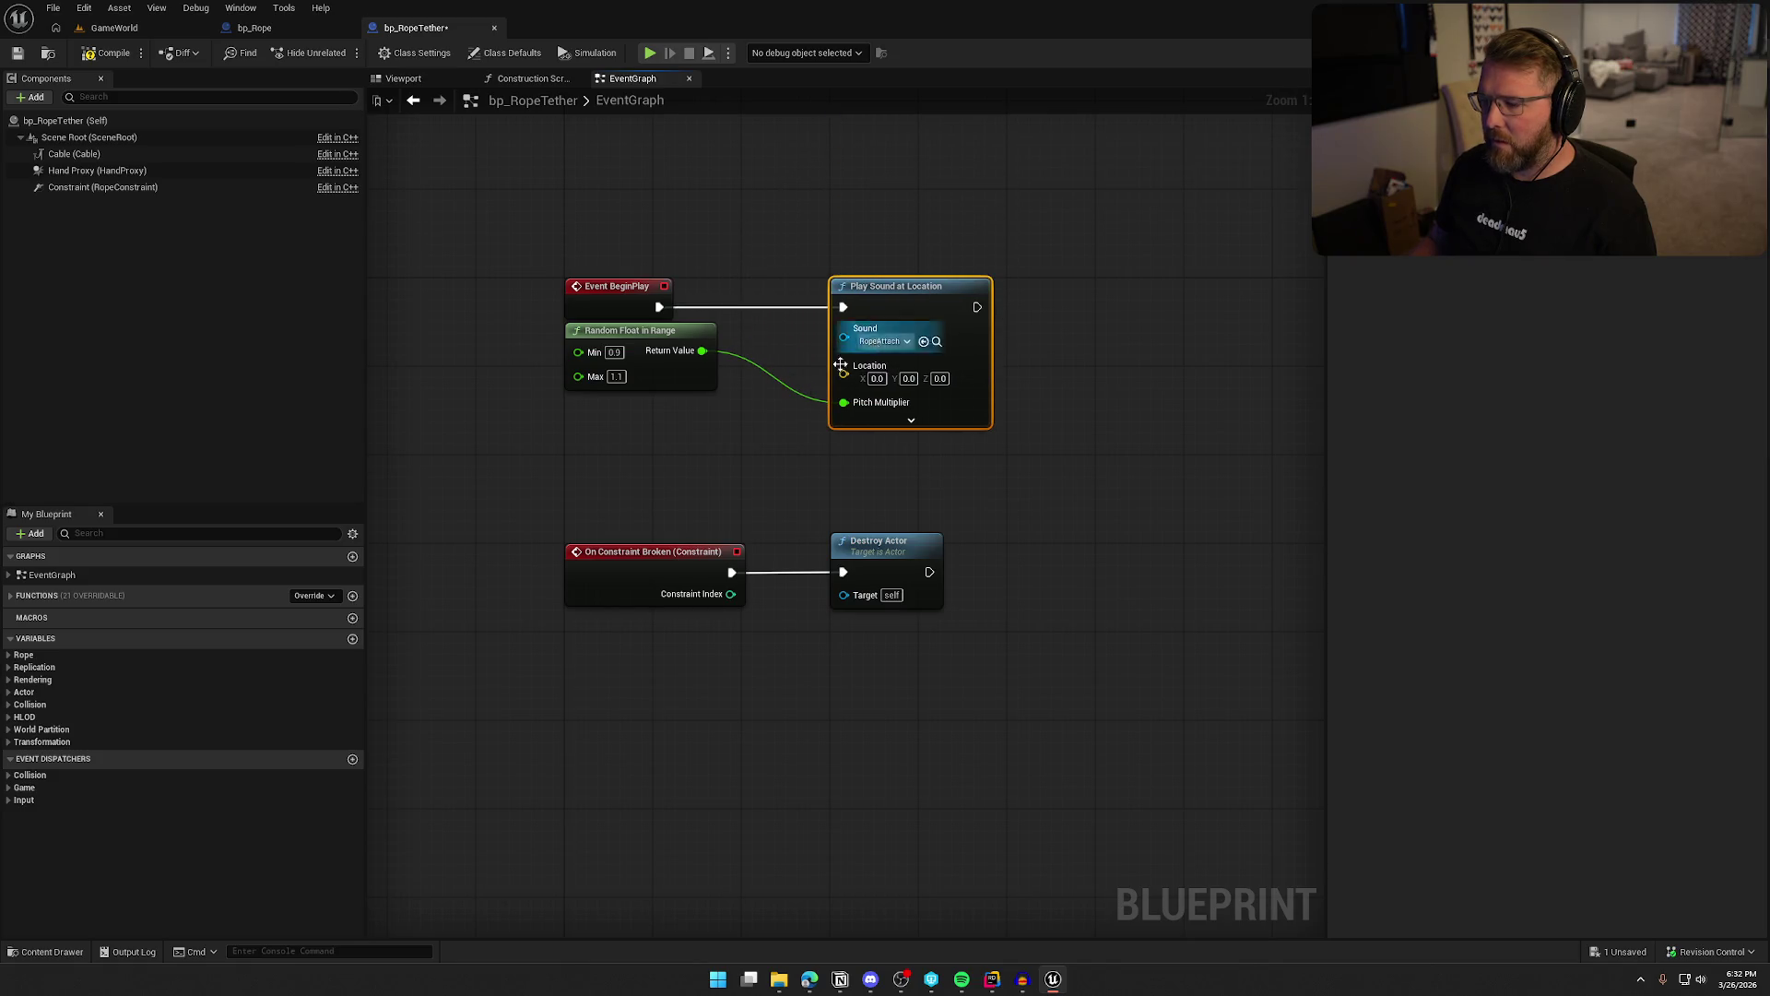
click(811, 442)
mouse_move(645, 532)
mouse_down()
mouse_move(695, 450)
mouse_move(759, 480)
mouse_up()
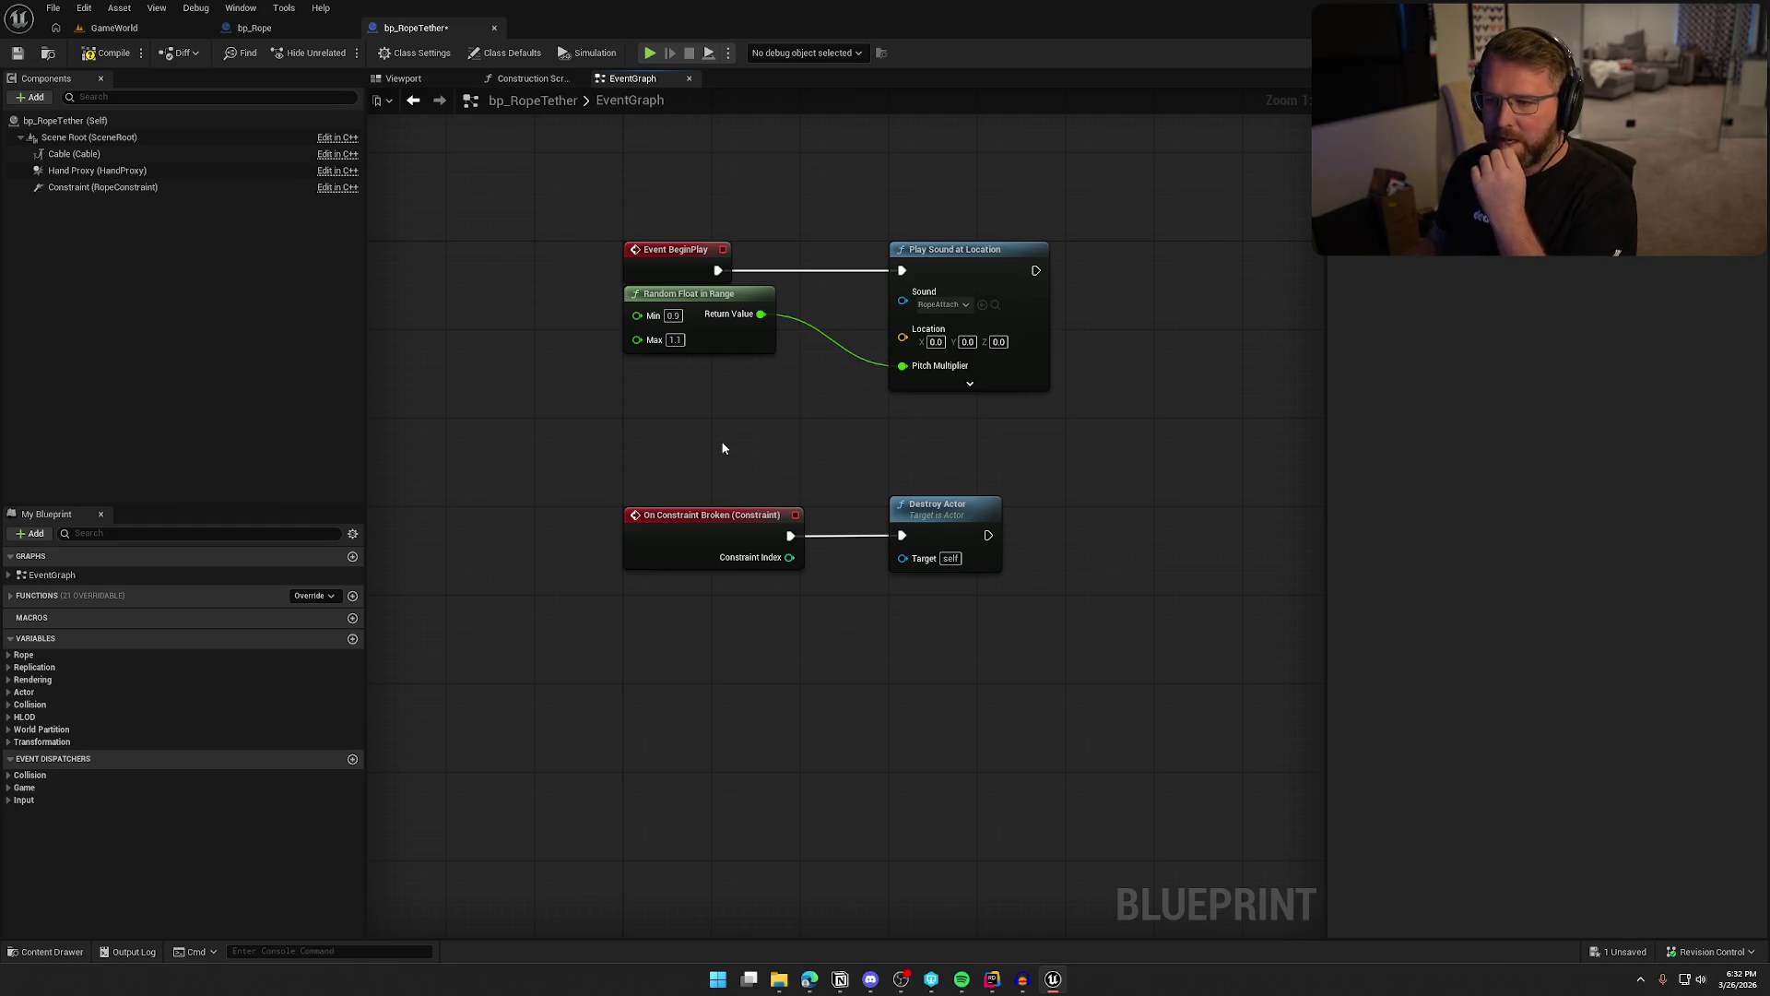
click(67, 155)
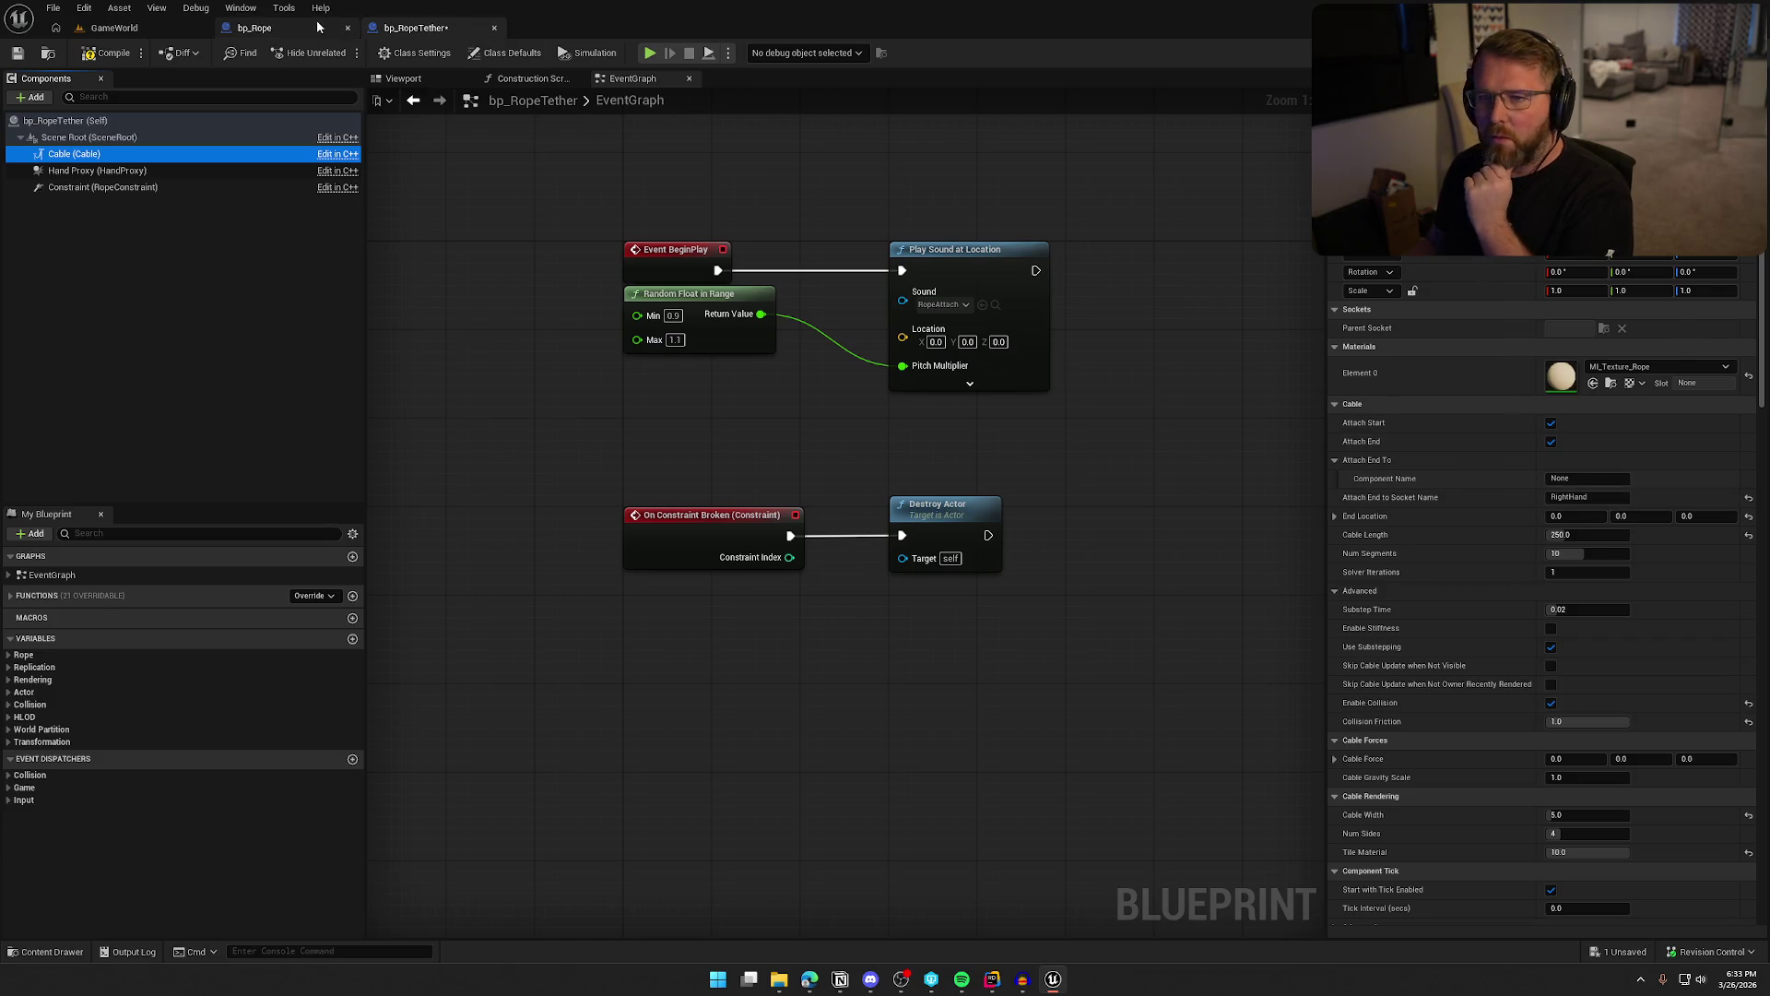
click(254, 28)
drag(986, 275, 981, 231)
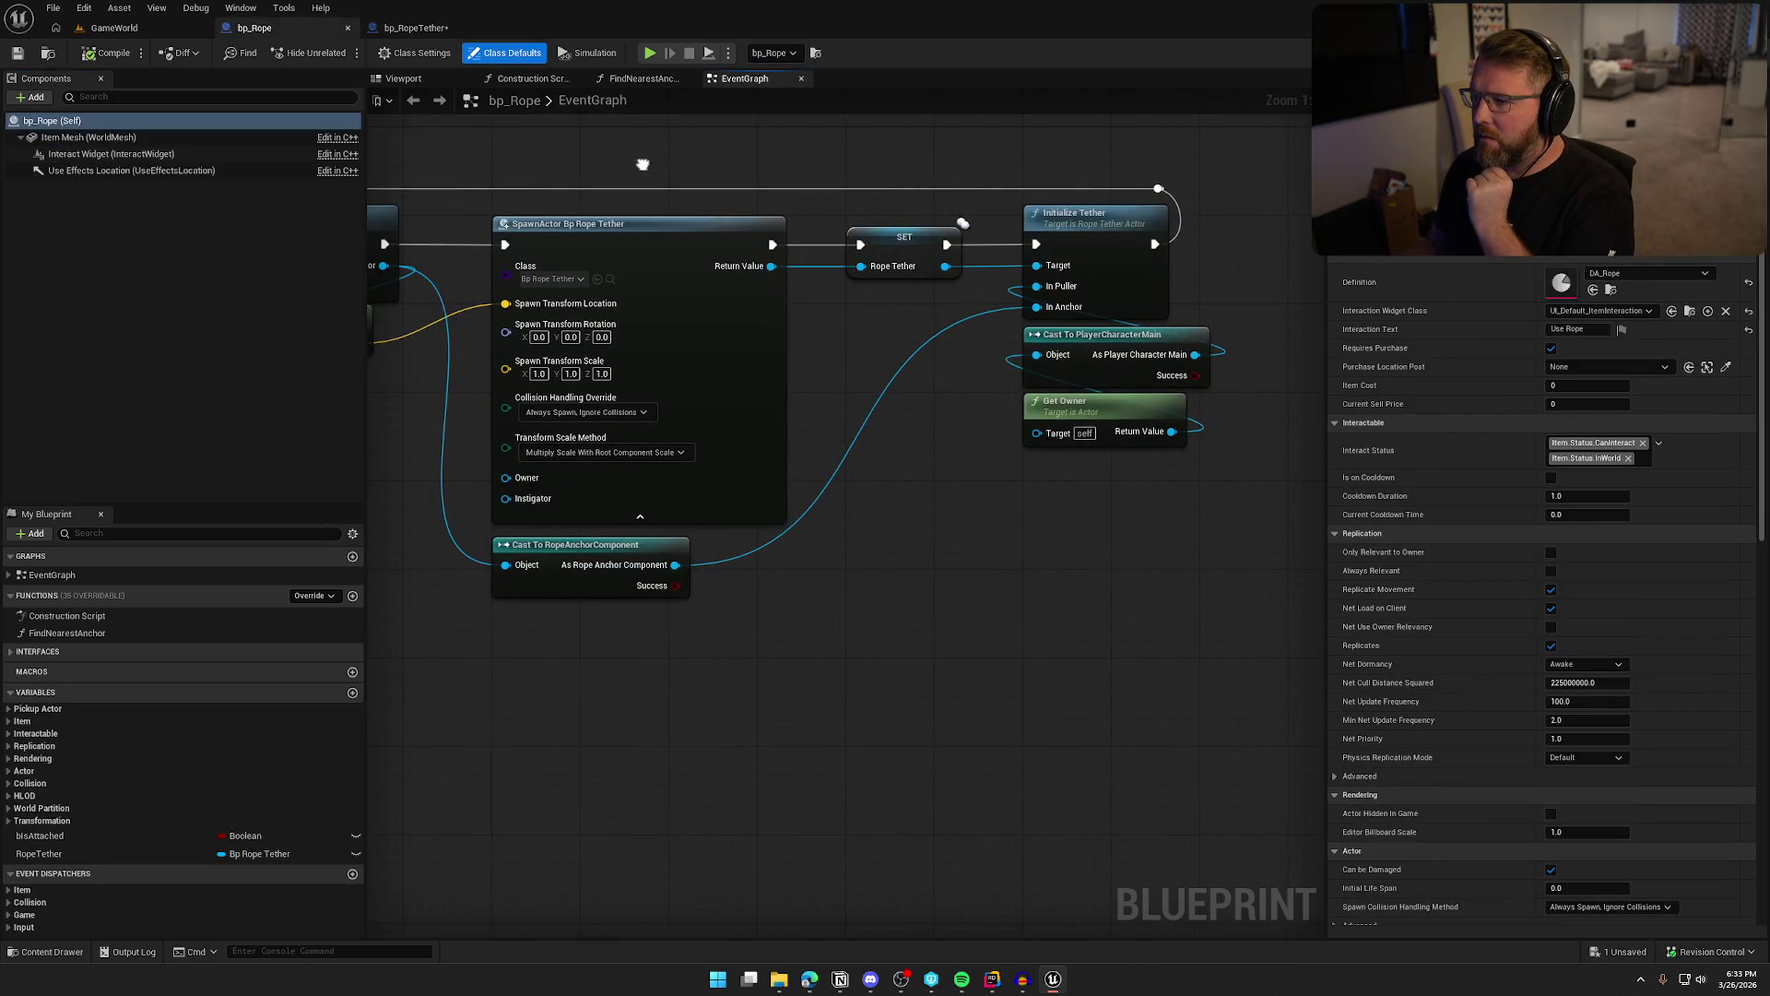
drag(642, 164, 746, 194)
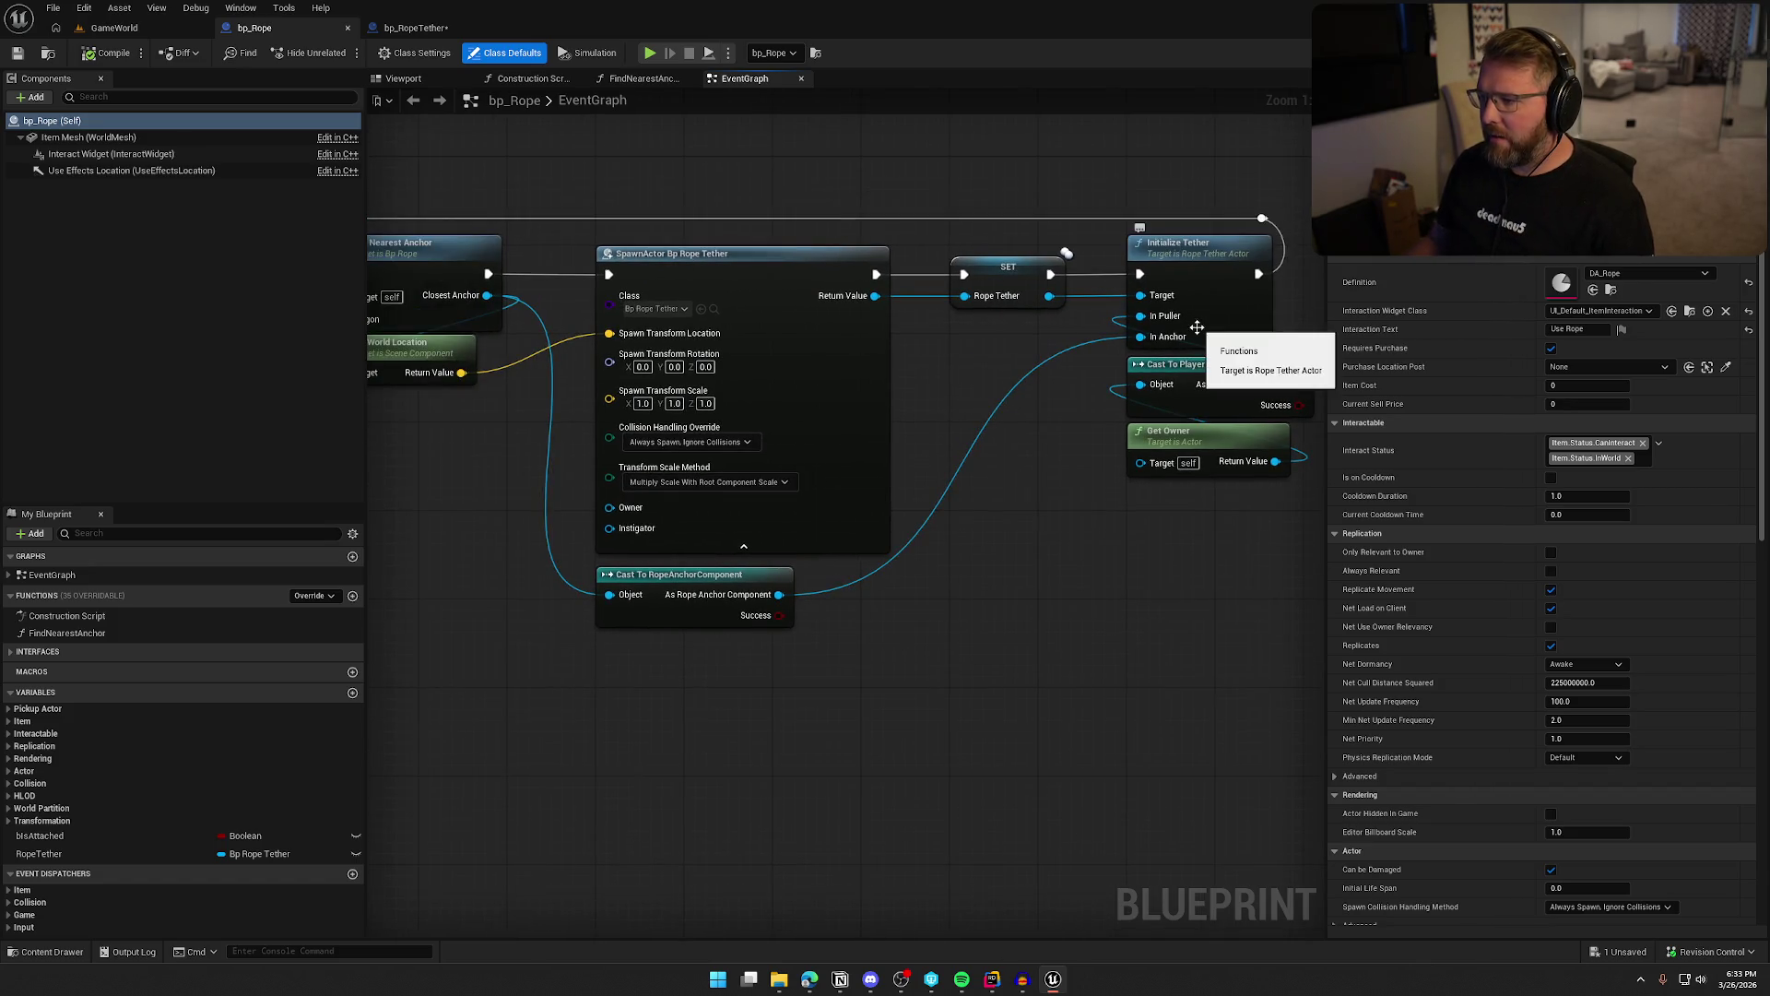
click(415, 27)
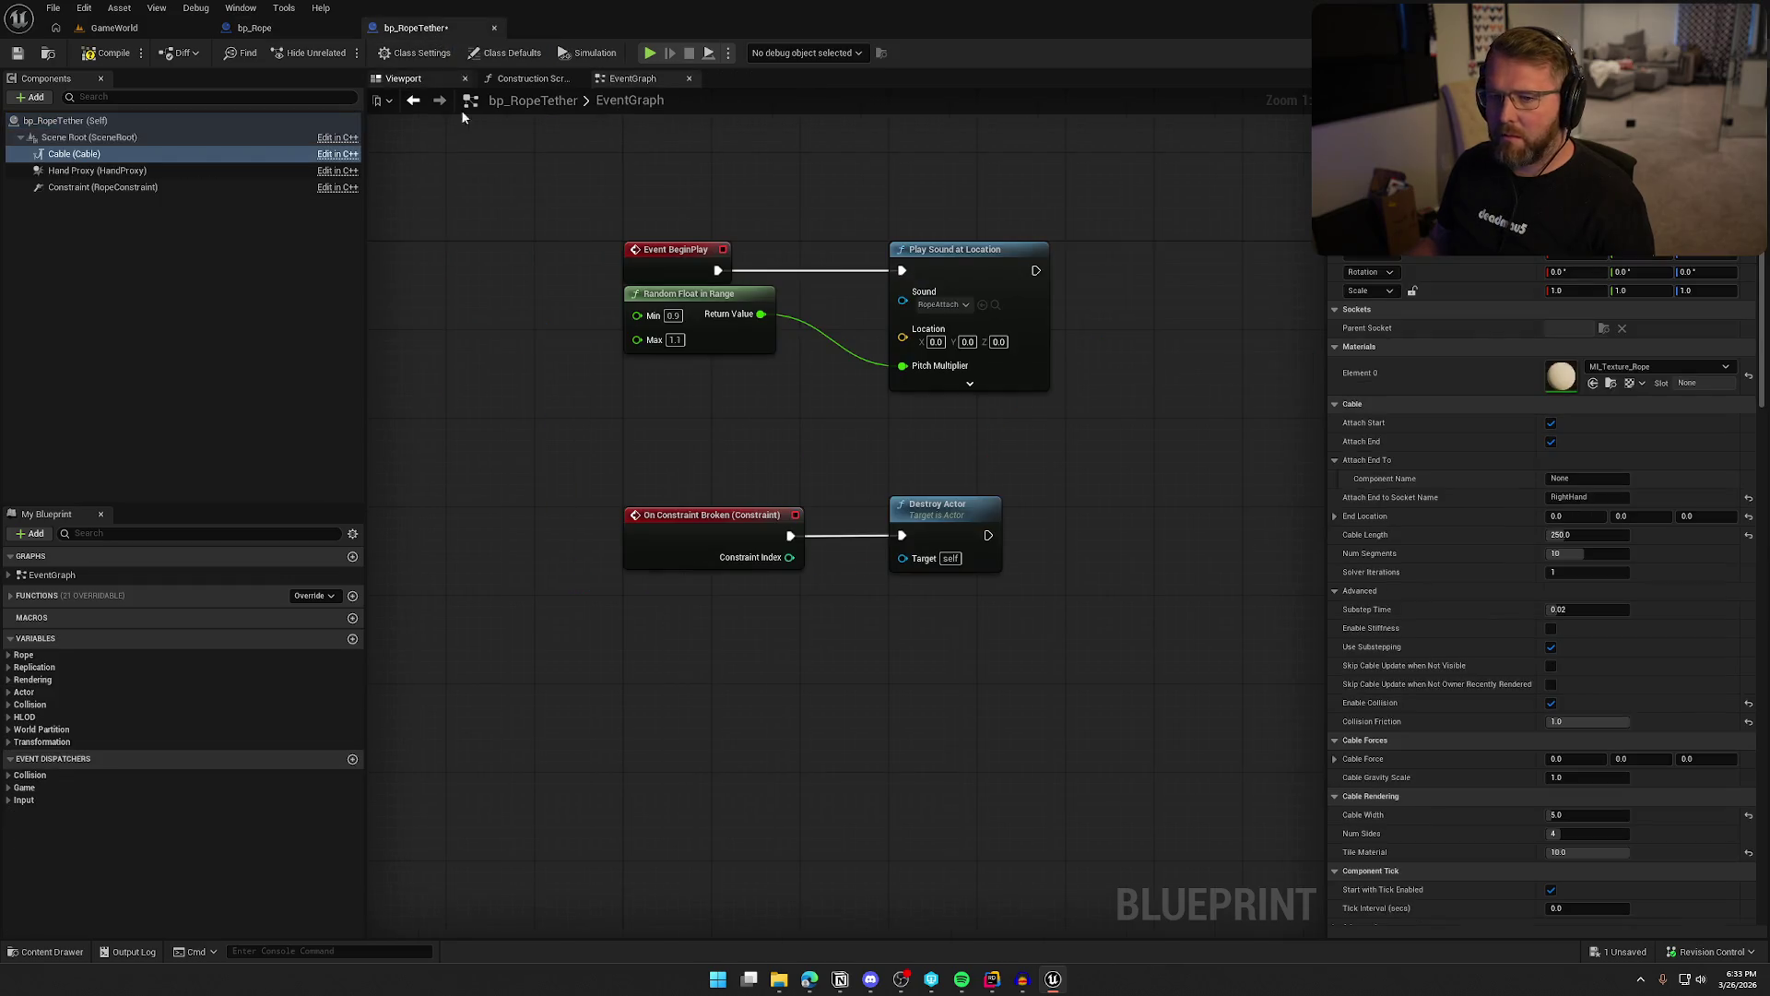
Expand the variable groups and place a Get Anchor node in the graph
click(10, 655)
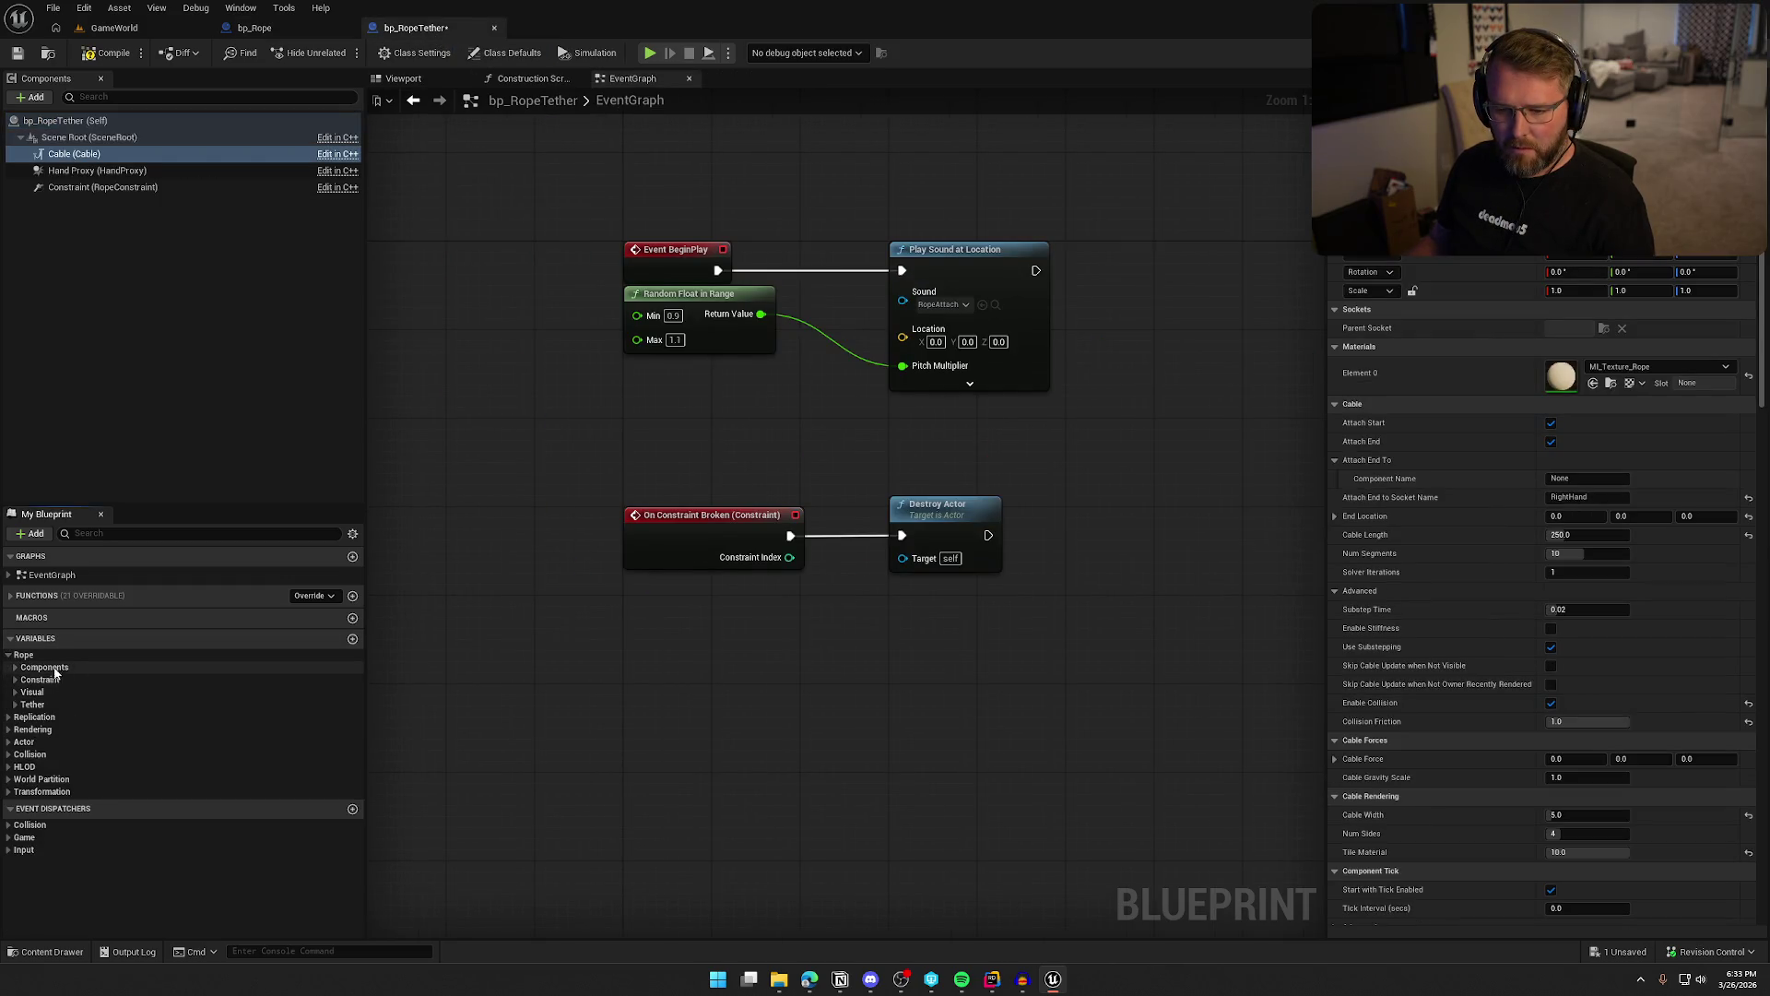
click(15, 667)
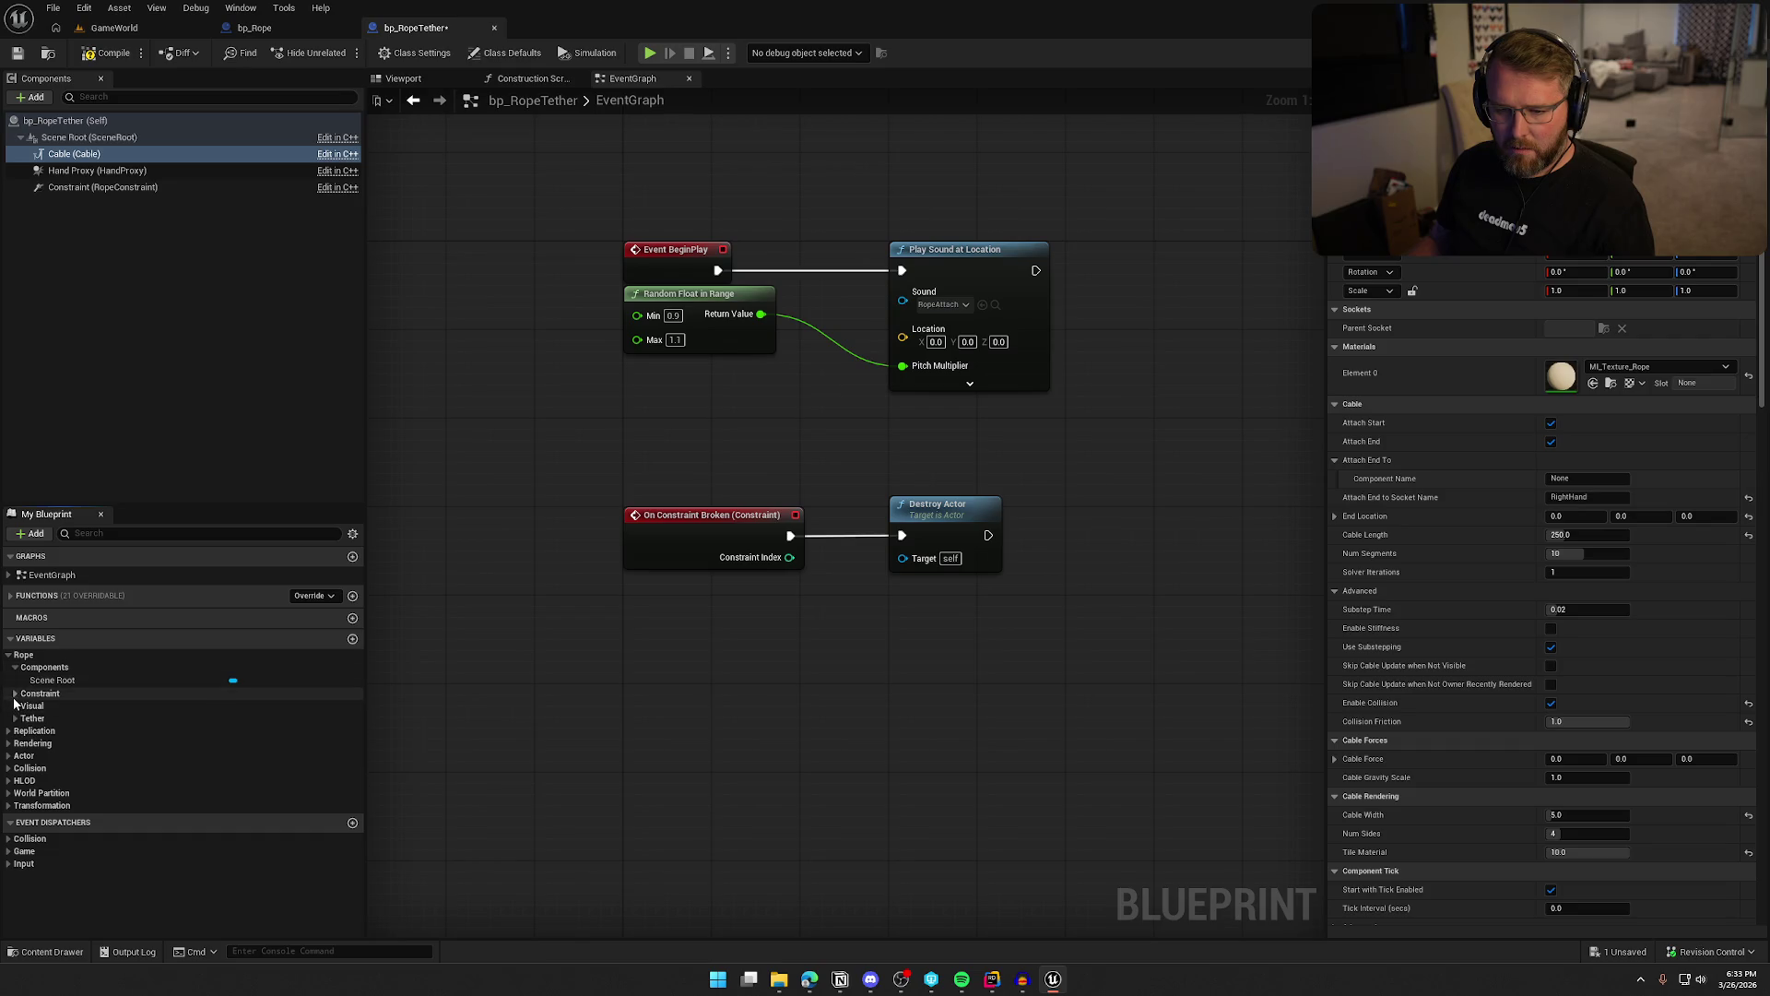
click(24, 694)
click(15, 733)
click(14, 759)
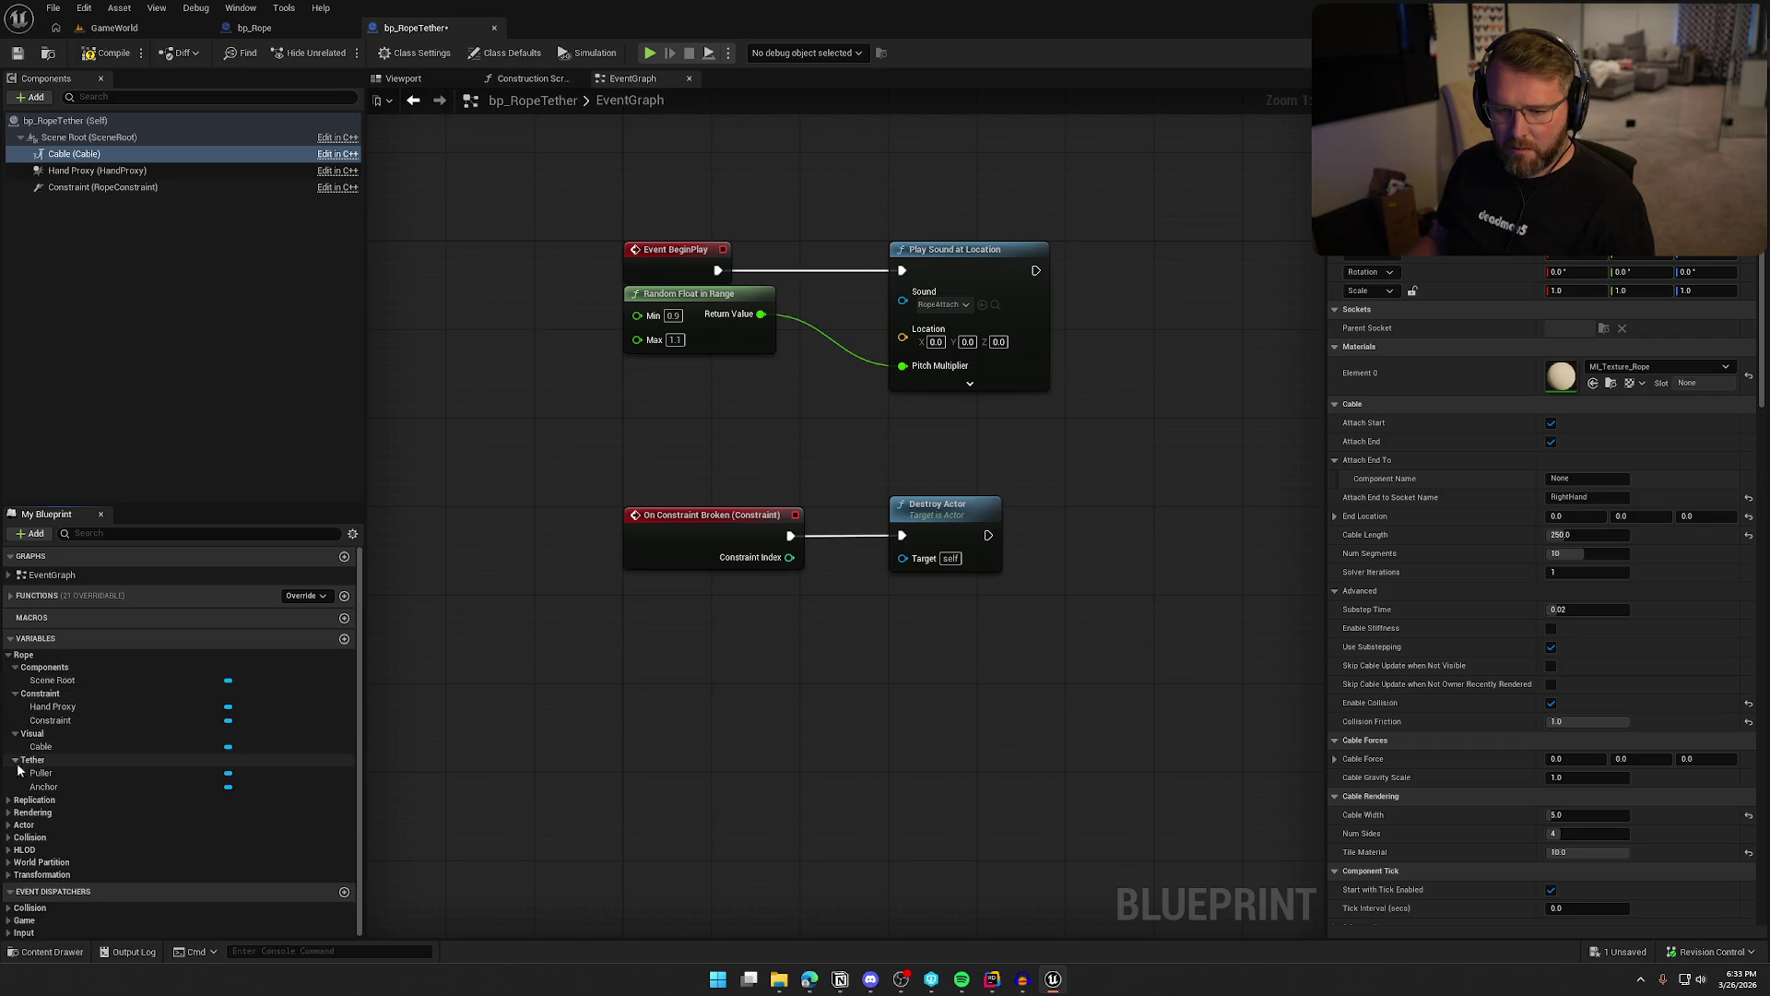
click(48, 788)
mouse_move(53, 794)
mouse_down()
mouse_move(636, 418)
mouse_move(737, 429)
mouse_up()
Wire Anchor's Get World Location into the sound's Location, then save with Ctrl+S
click(671, 450)
text(get world location)
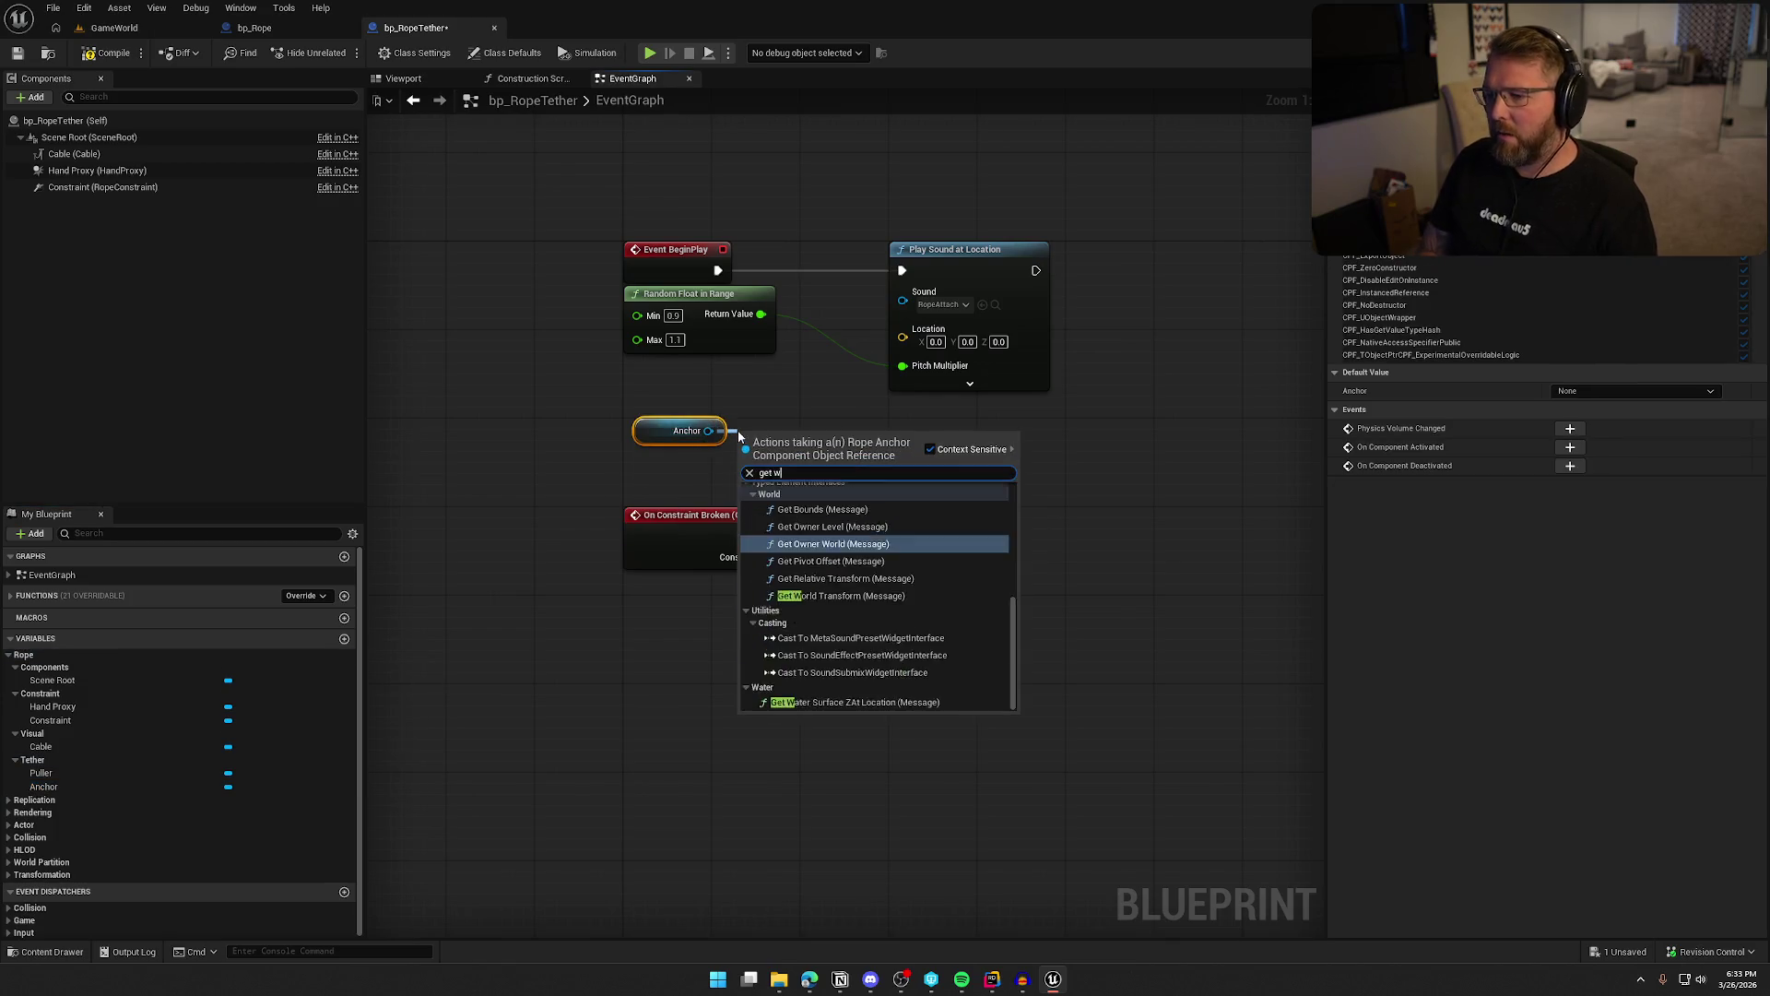
key(Return)
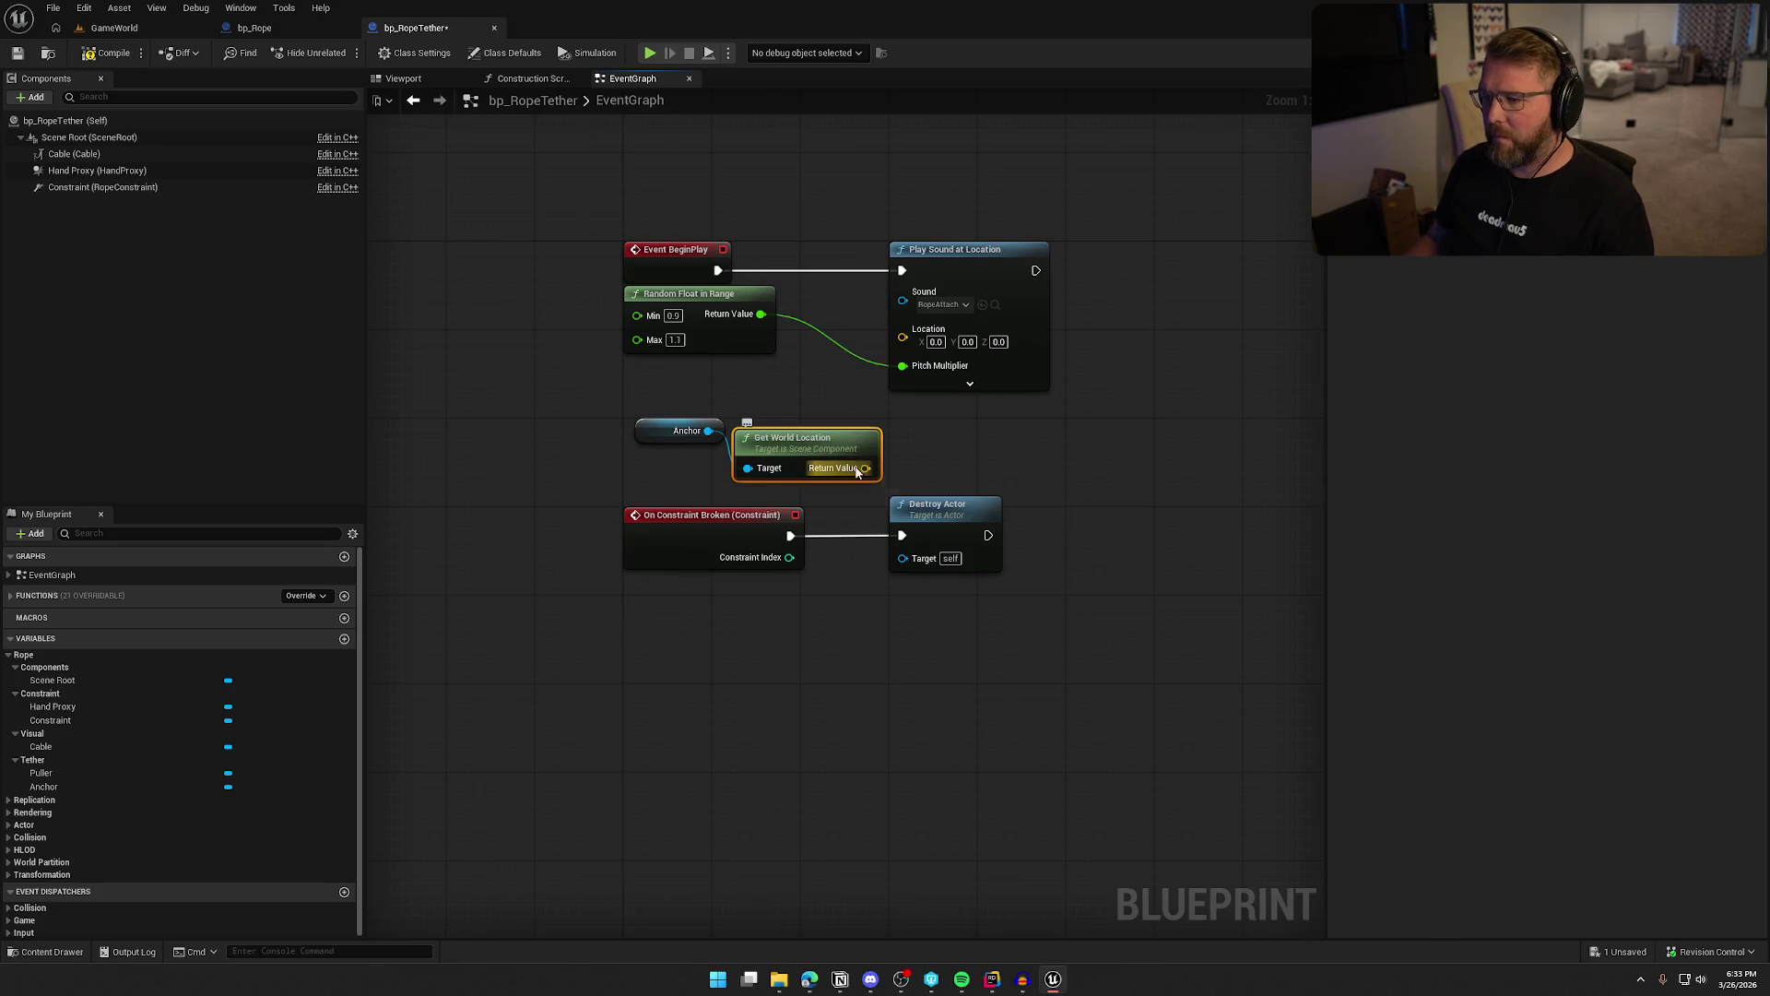
drag(864, 467, 902, 338)
mouse_move(805, 439)
mouse_down()
mouse_move(762, 388)
mouse_move(695, 377)
mouse_move(650, 429)
mouse_up()
click(877, 464)
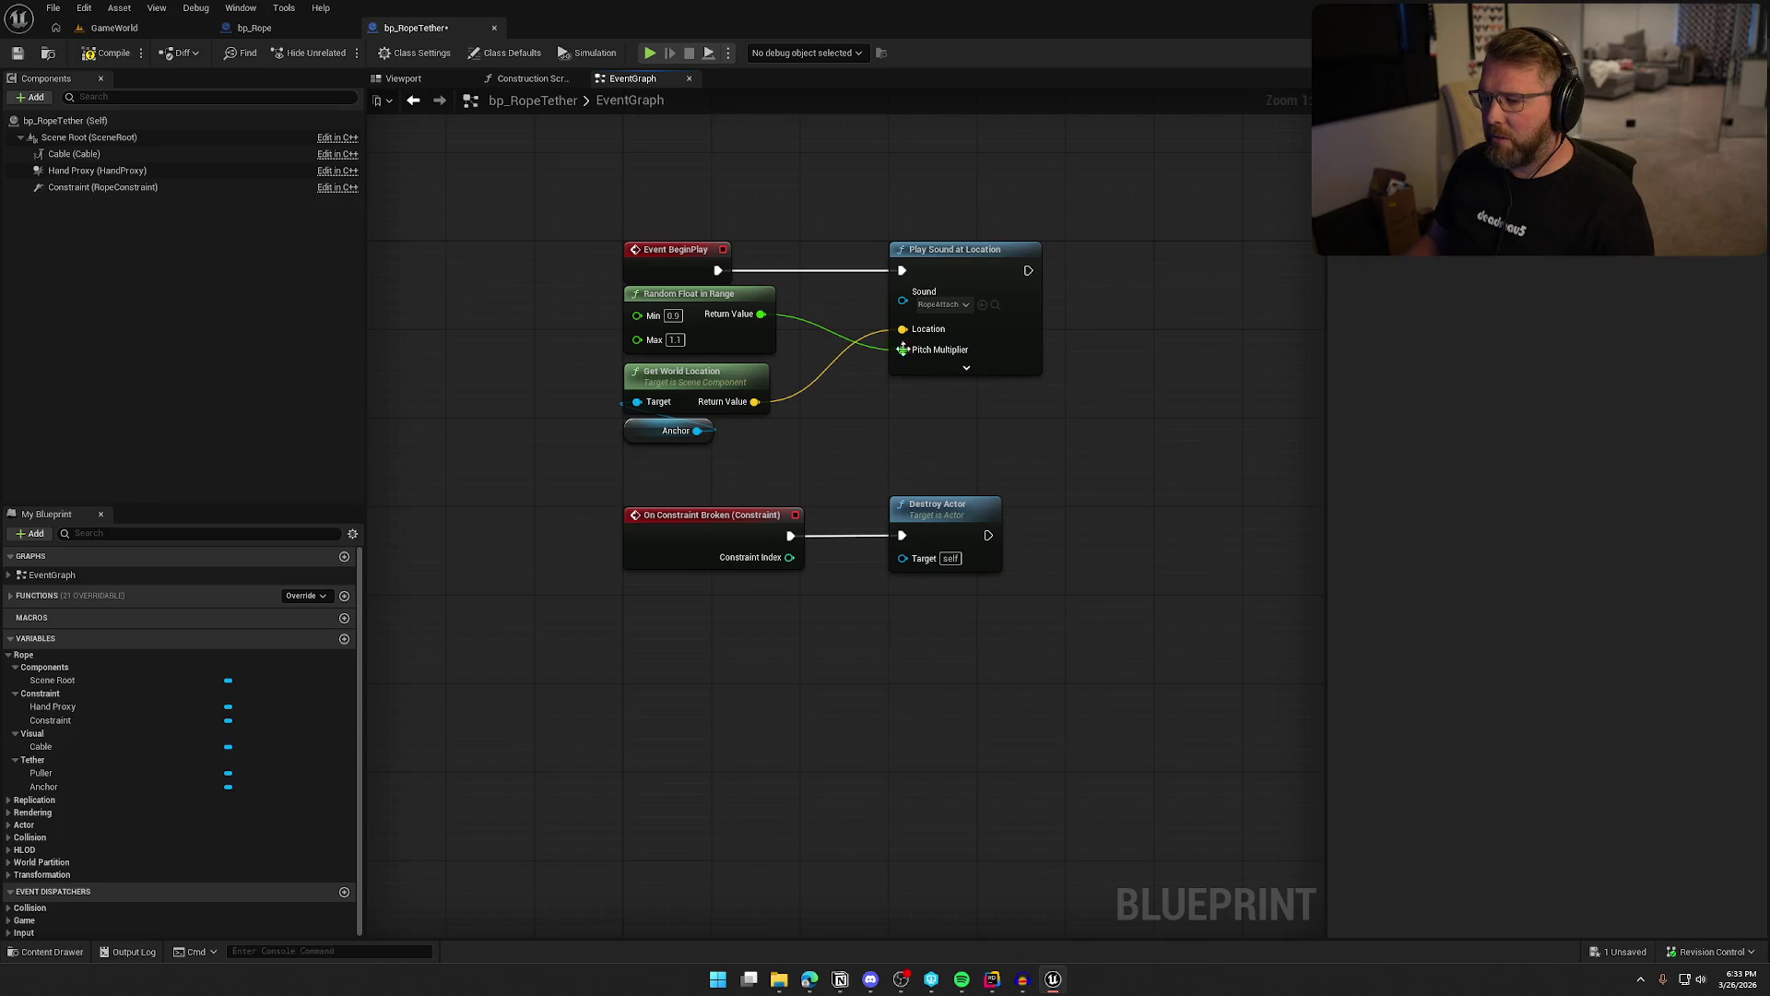
key(ctrl+s)
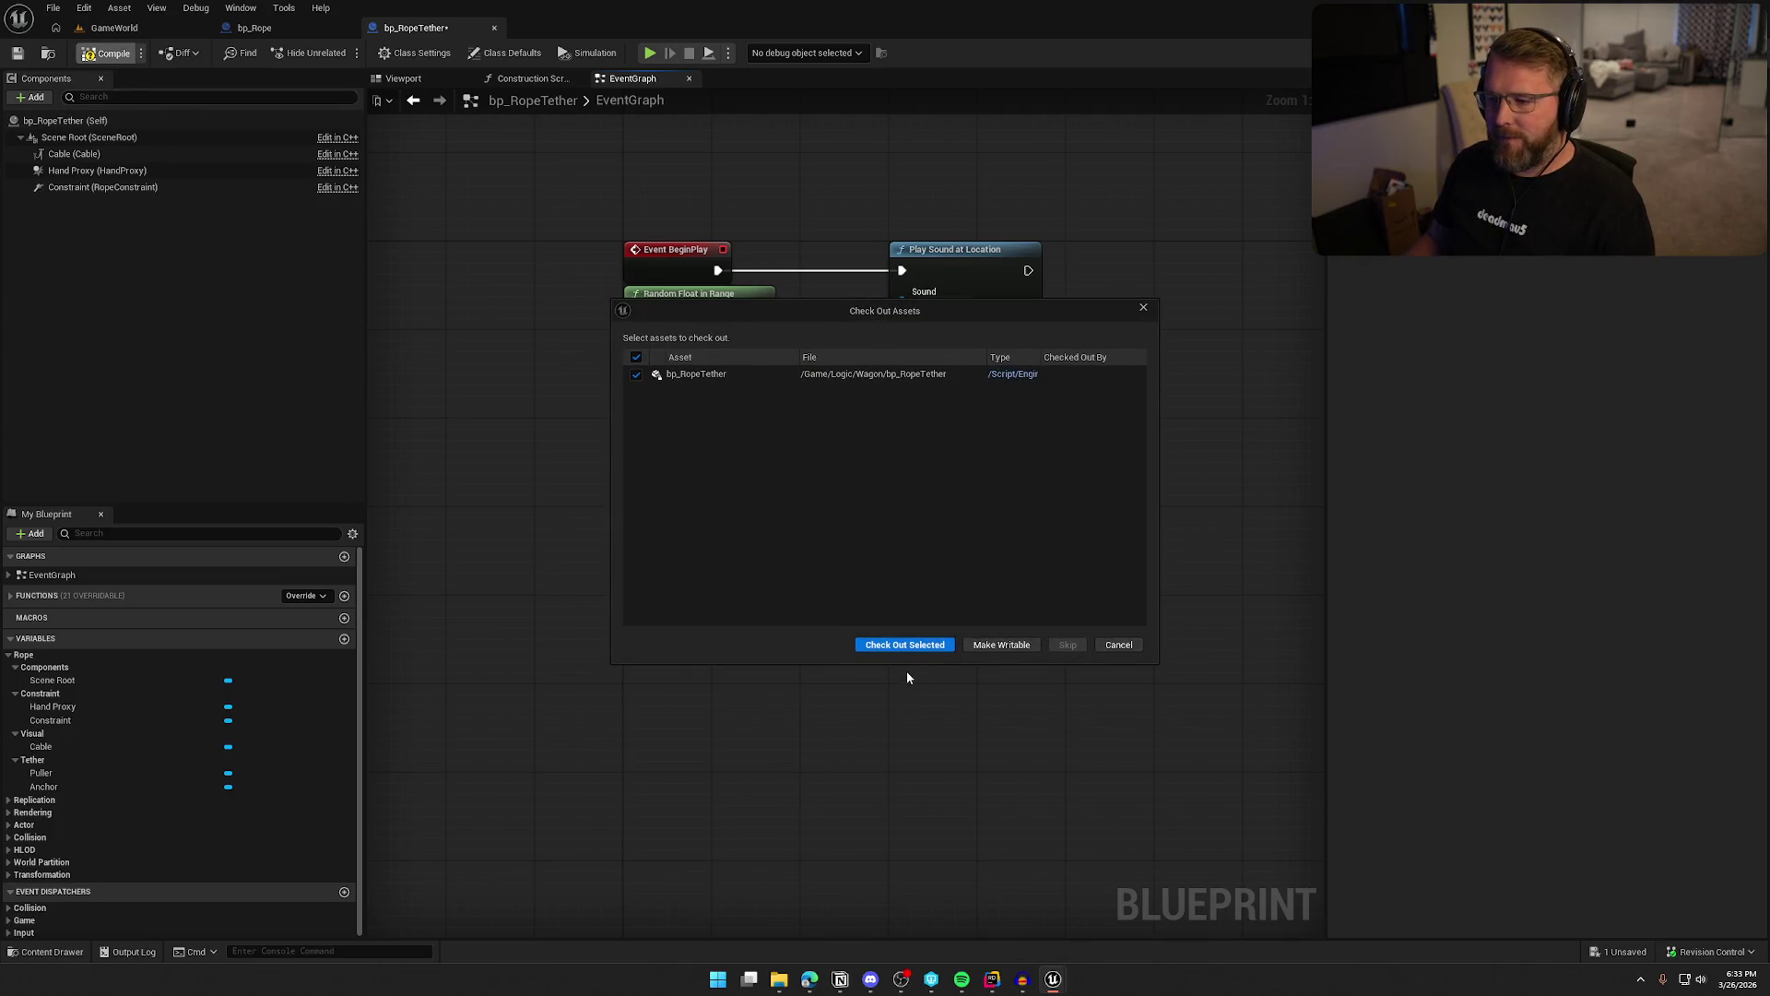
Check out bp_RopeTether so it saves, then switch to the Rider code editor
click(903, 641)
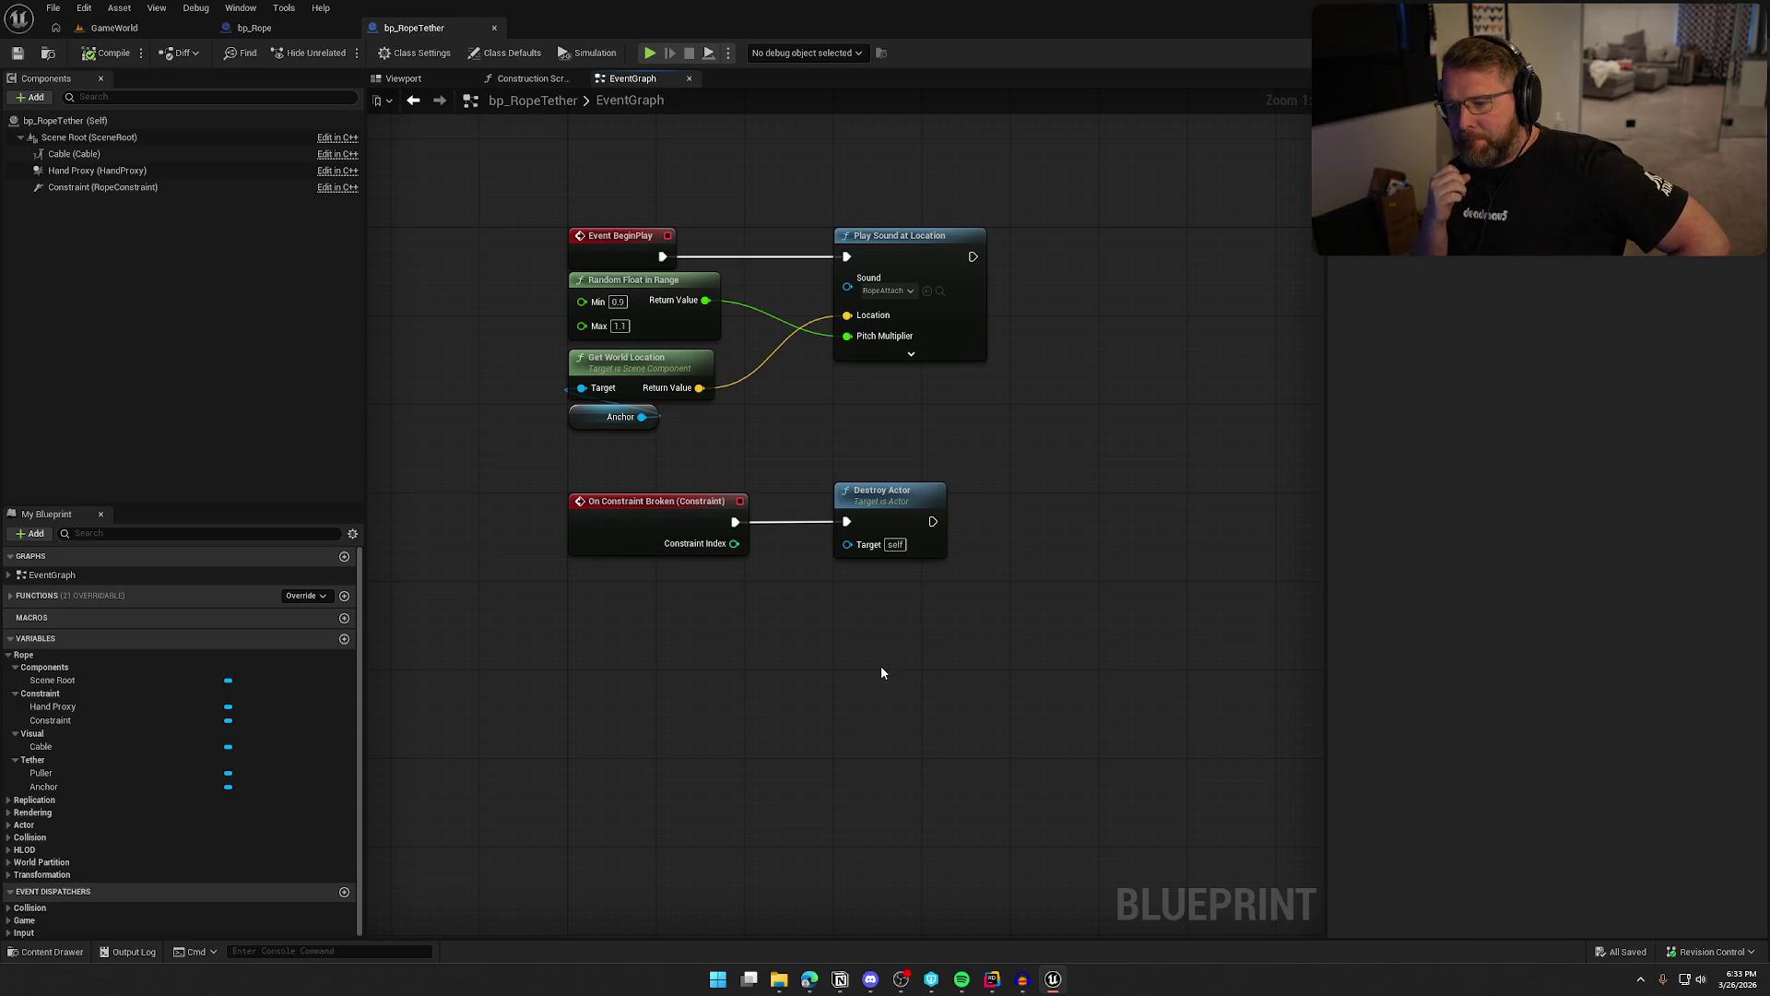
click(994, 979)
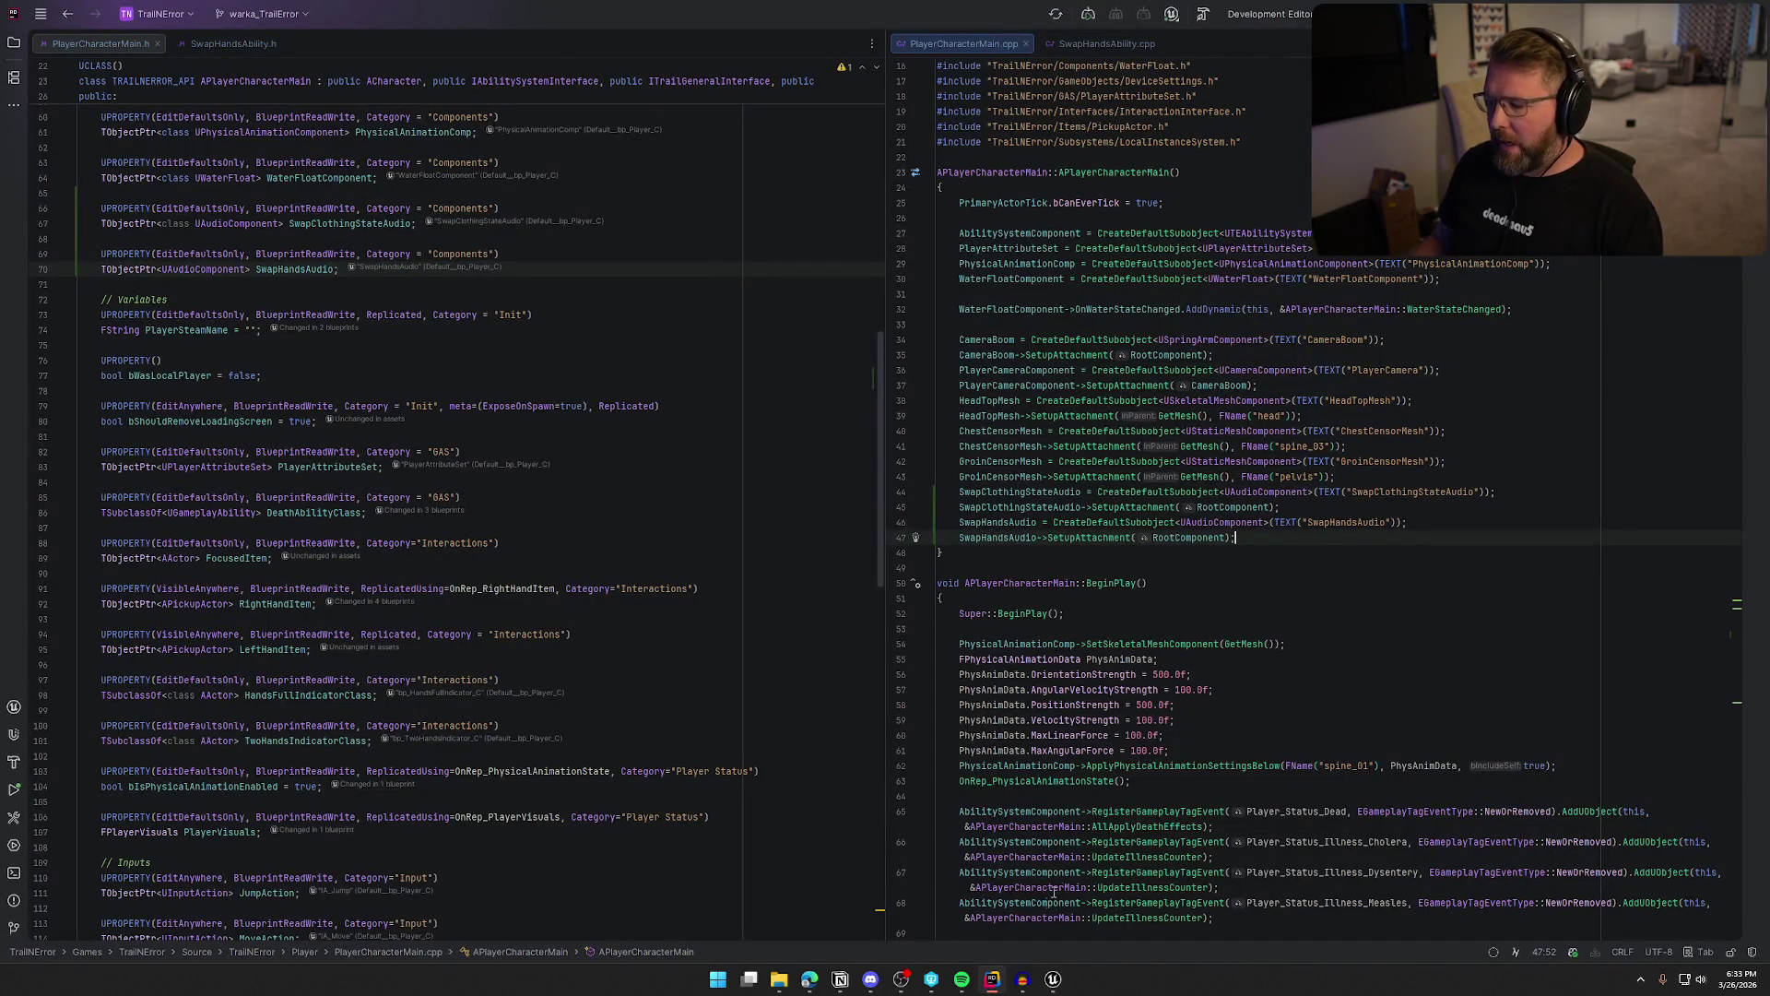
Open RopeTetherActor.cpp at the Tick function, comparing against the blueprint graph
click(1062, 988)
key(alt+Tab)
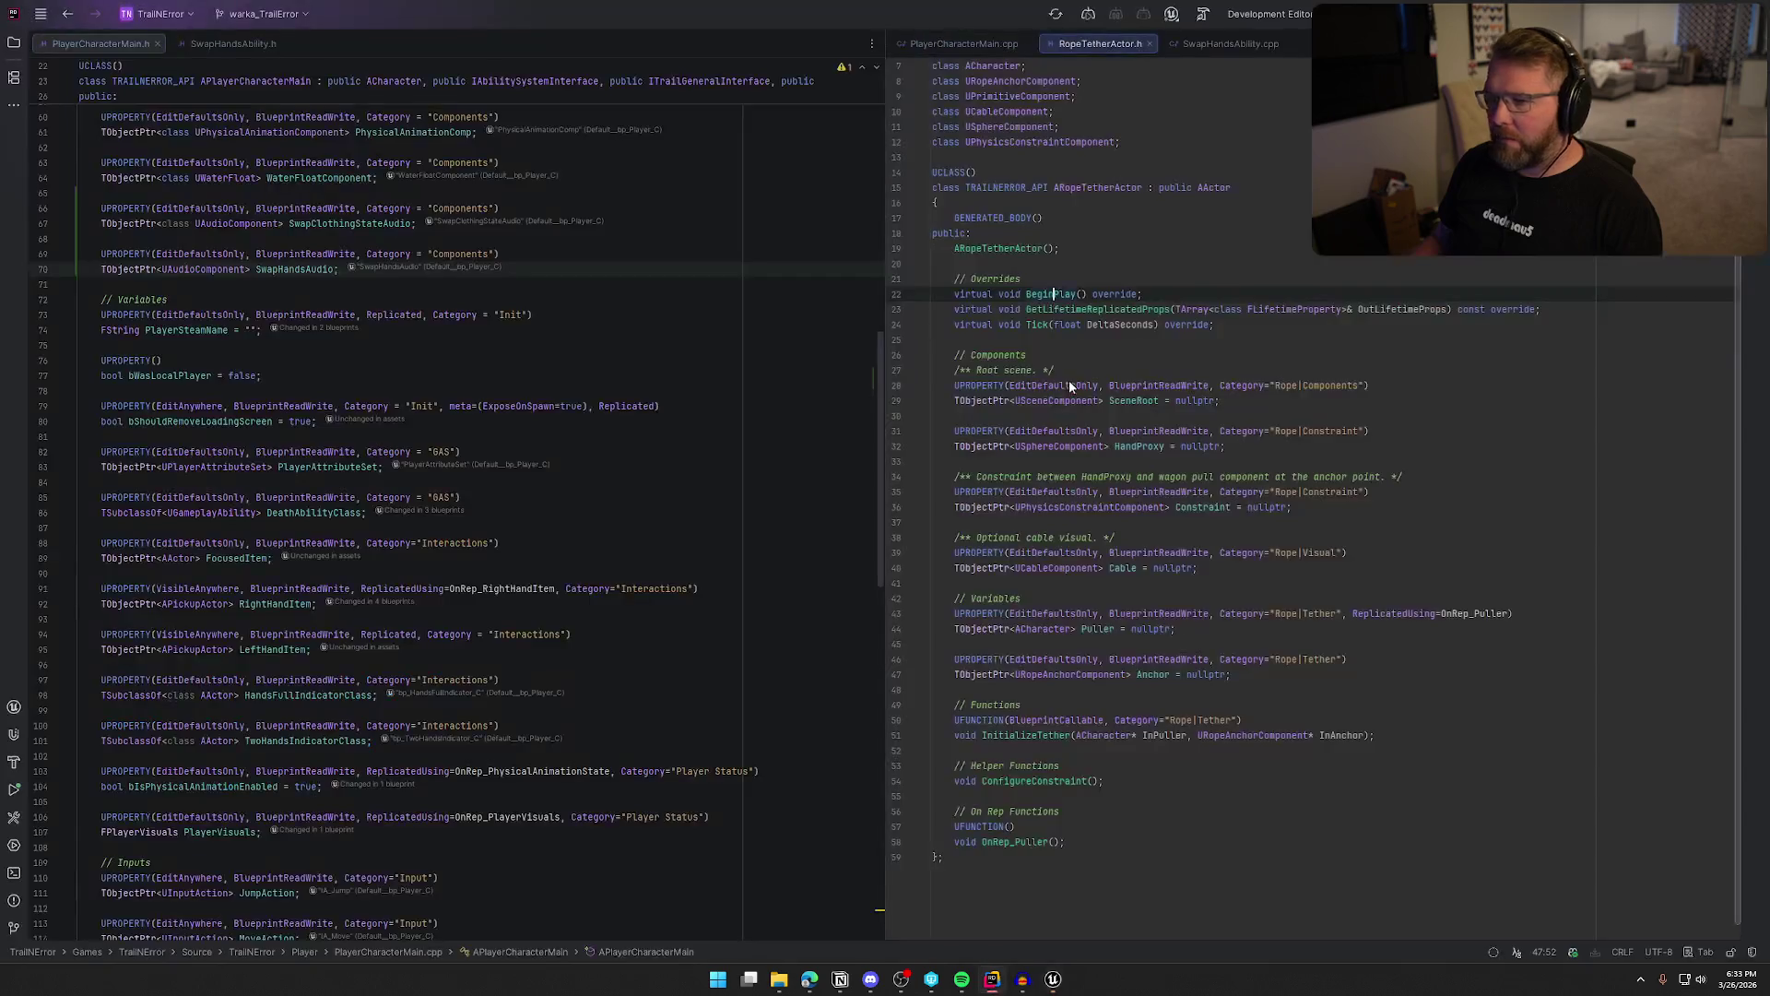
drag(1088, 44, 484, 44)
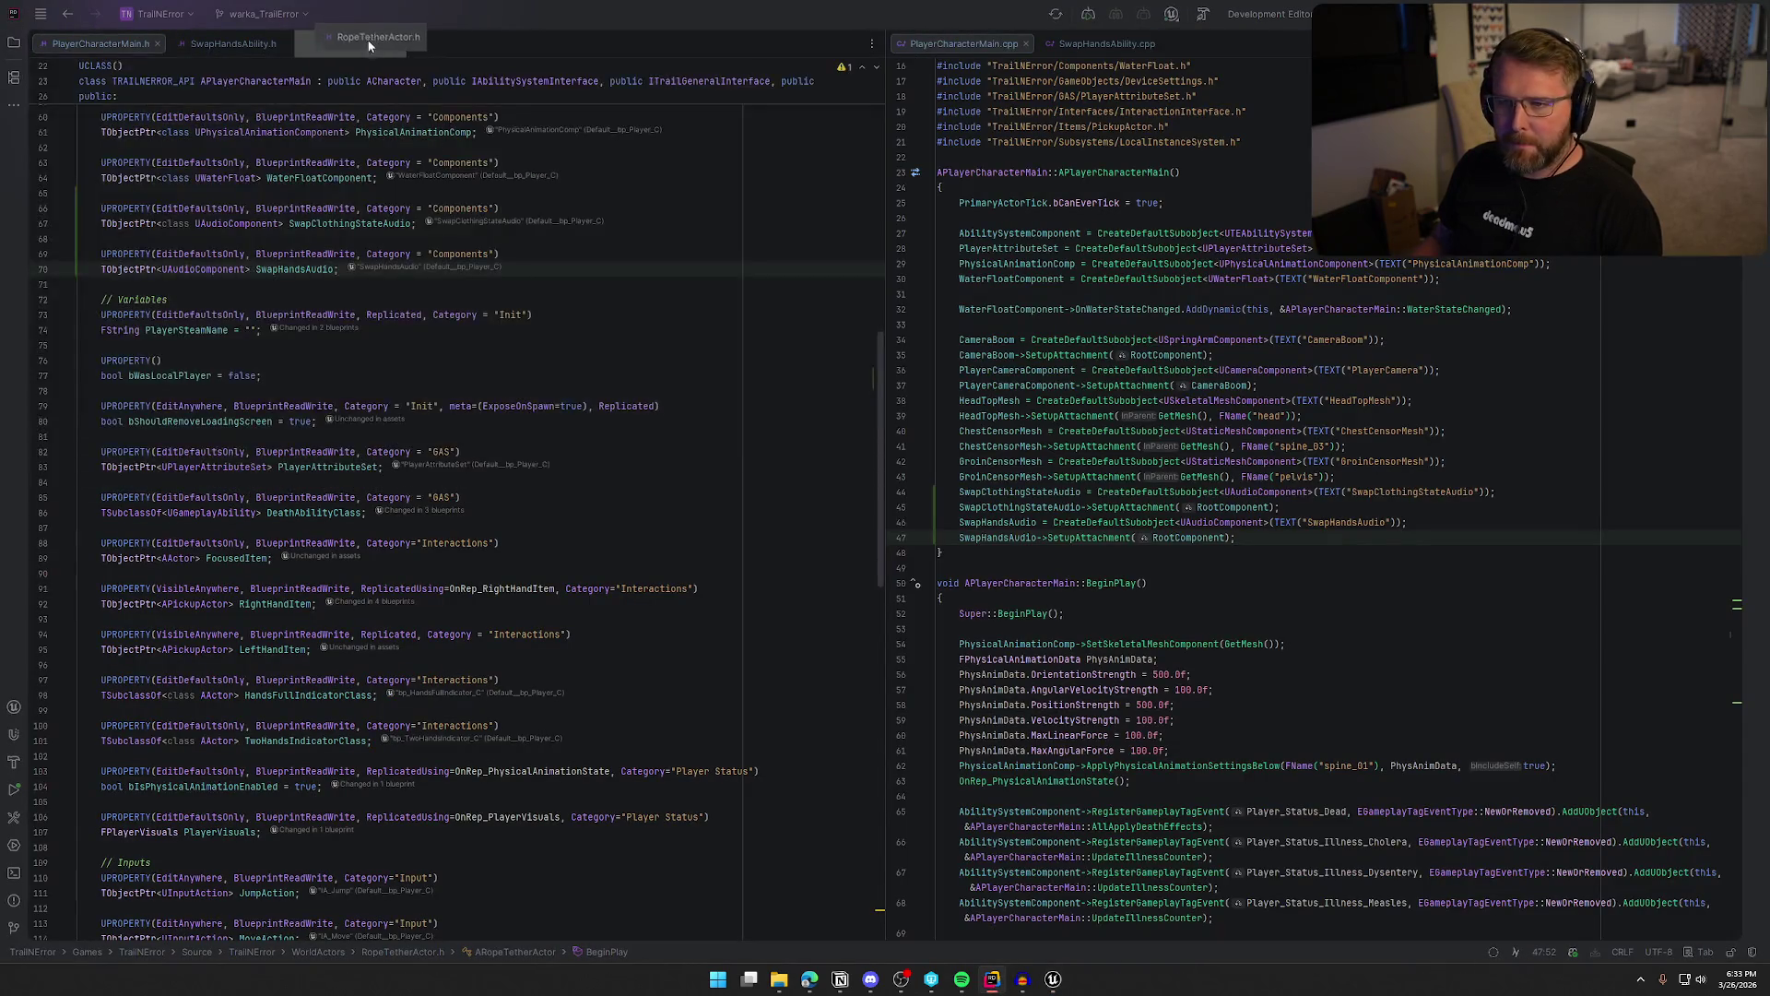
ctrl+click(180, 324)
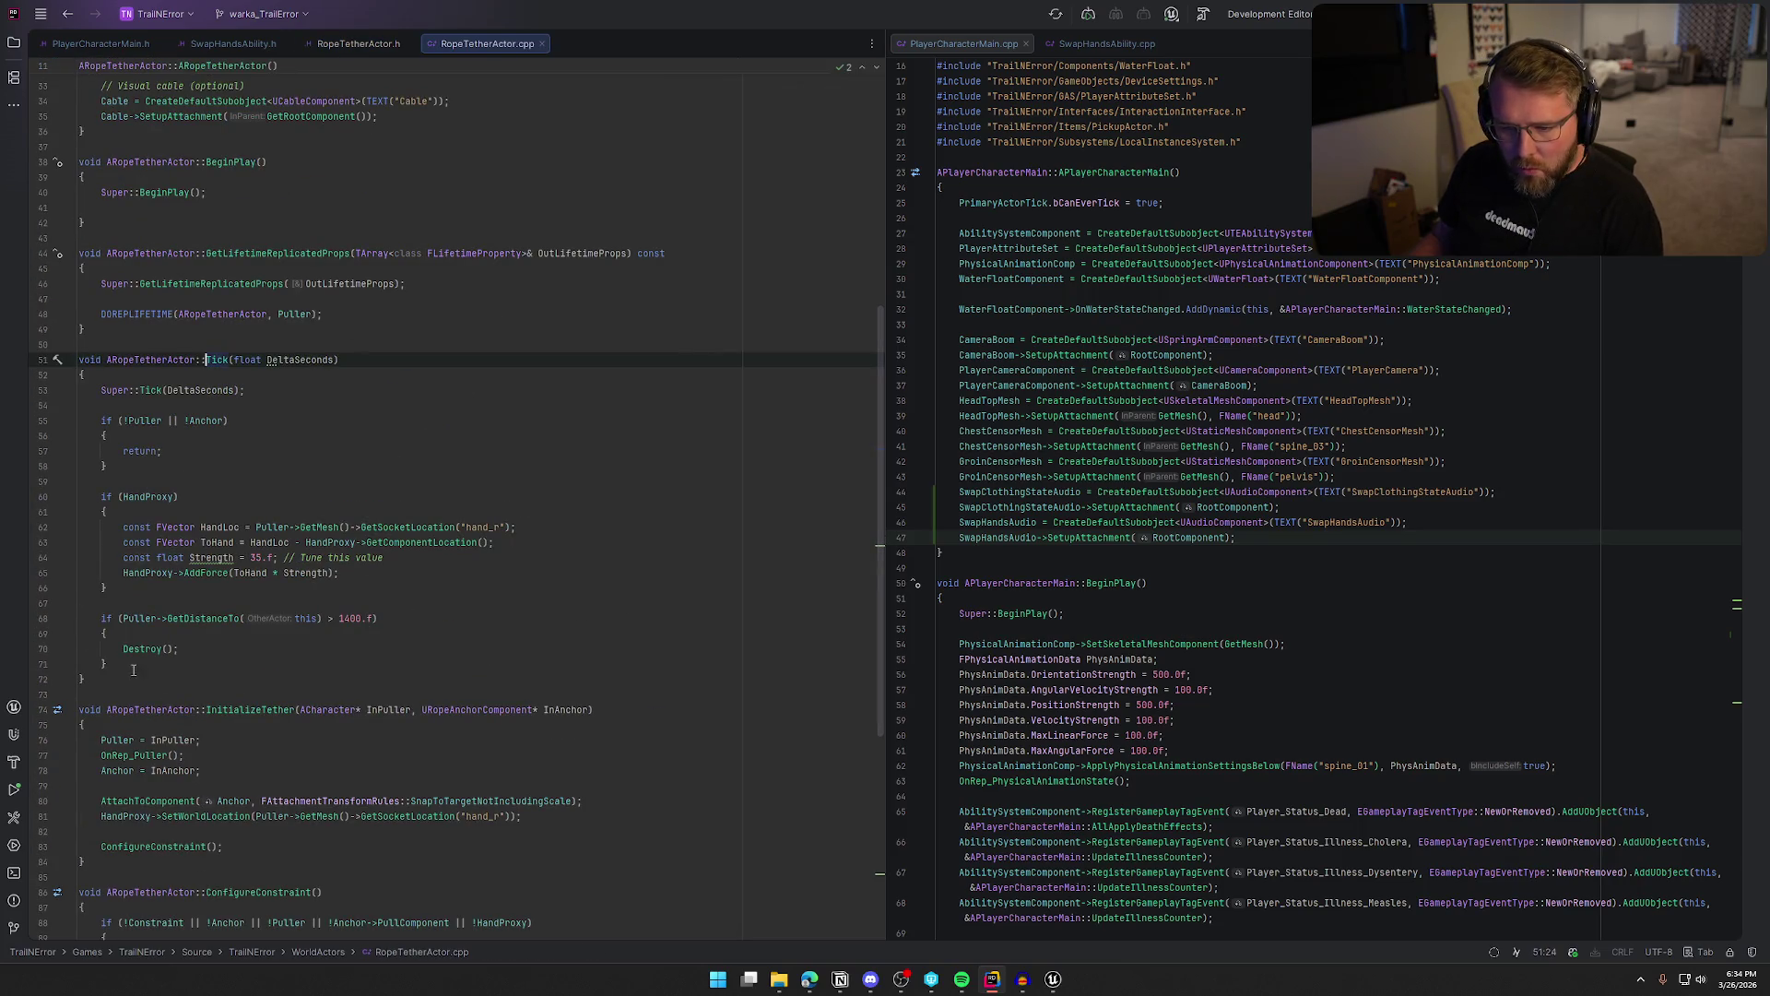
click(1053, 979)
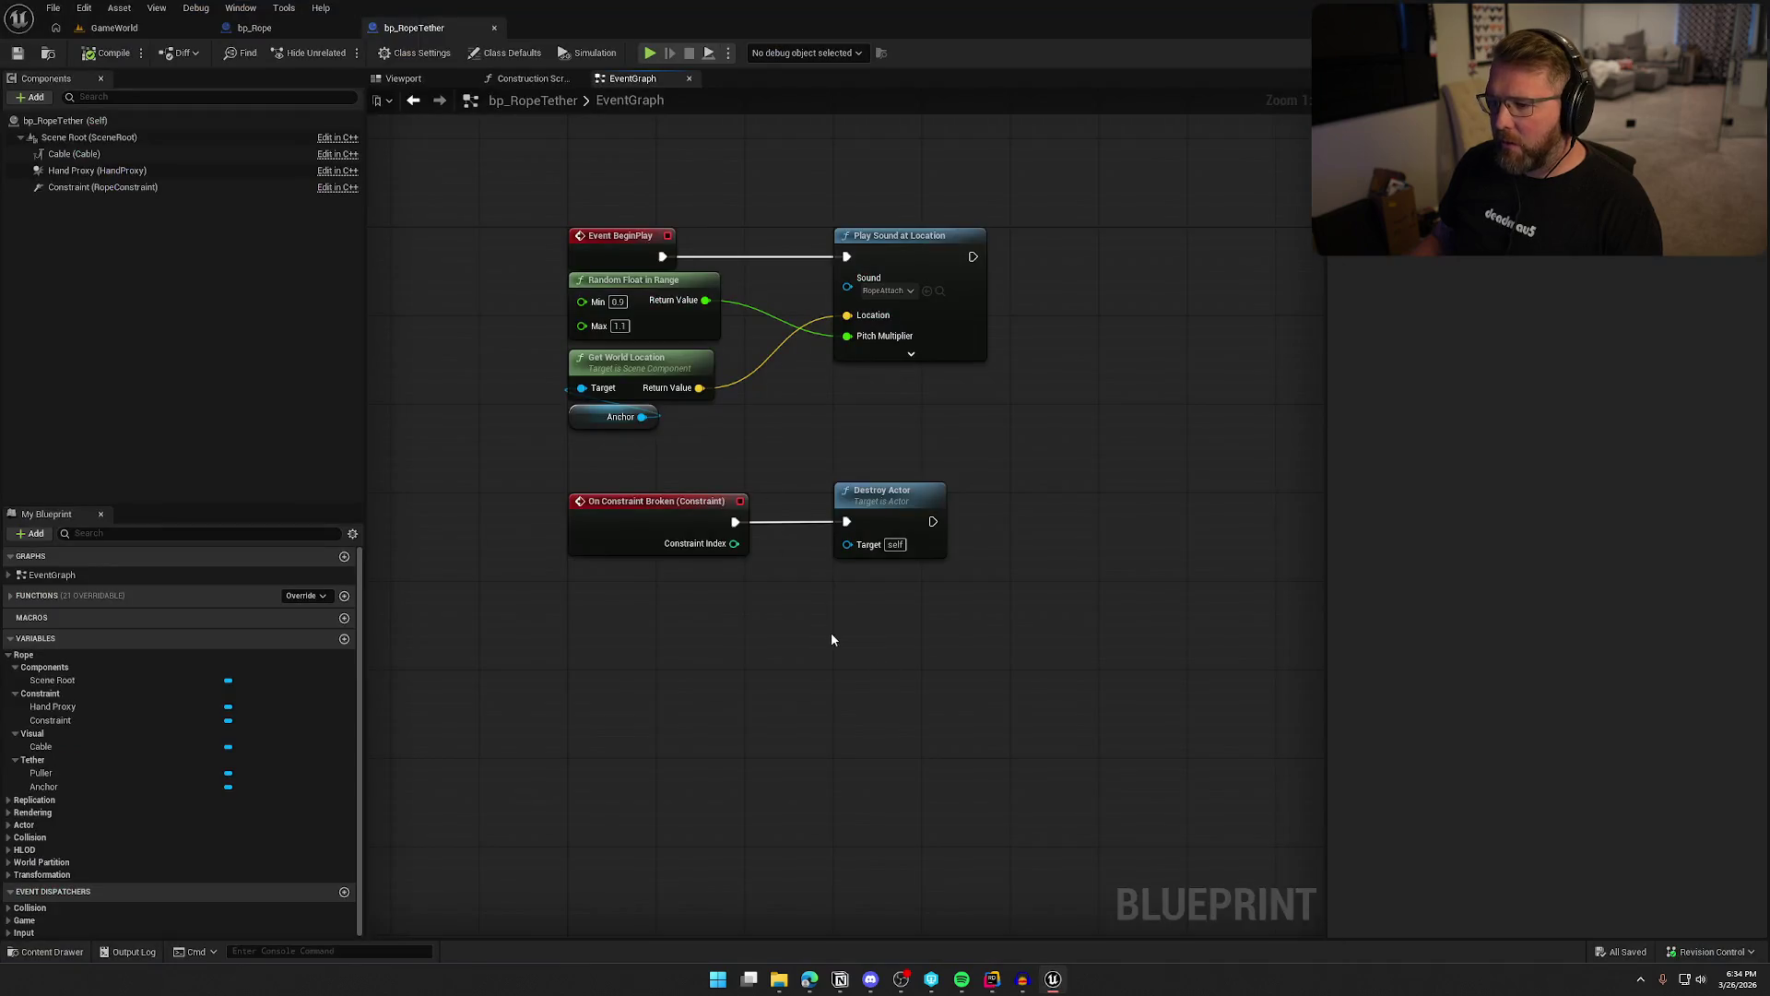
key(alt+Tab)
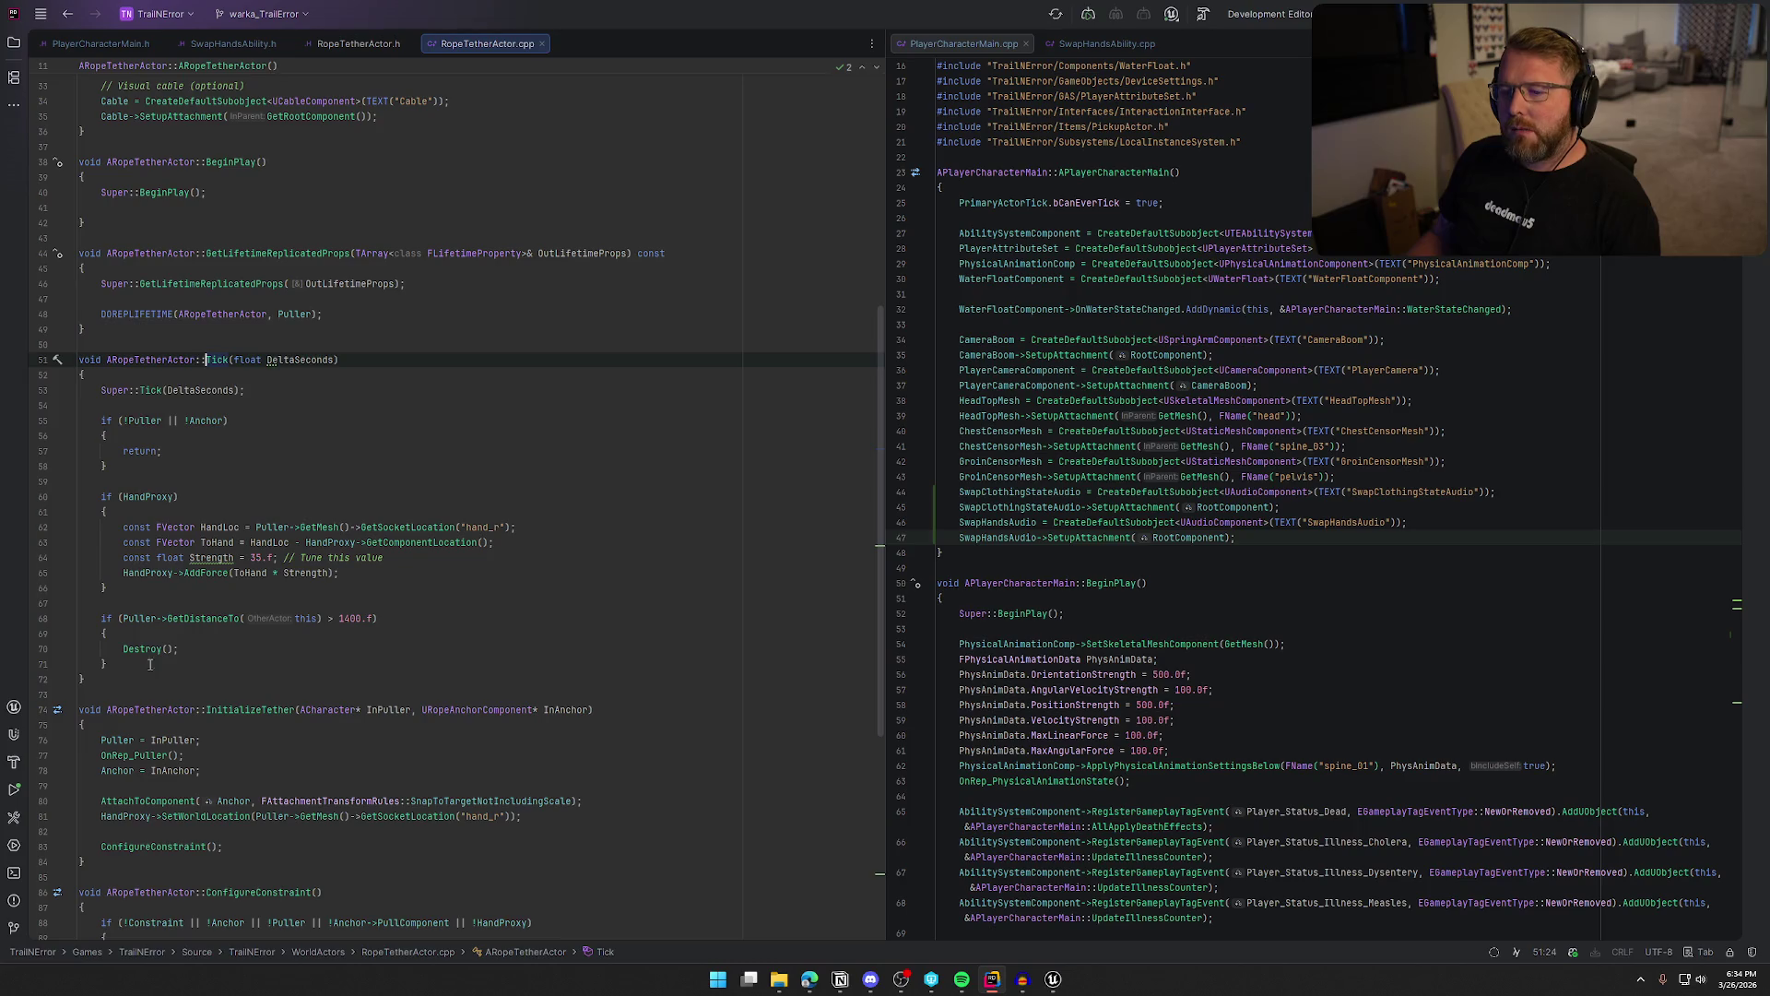
key(alt+Tab)
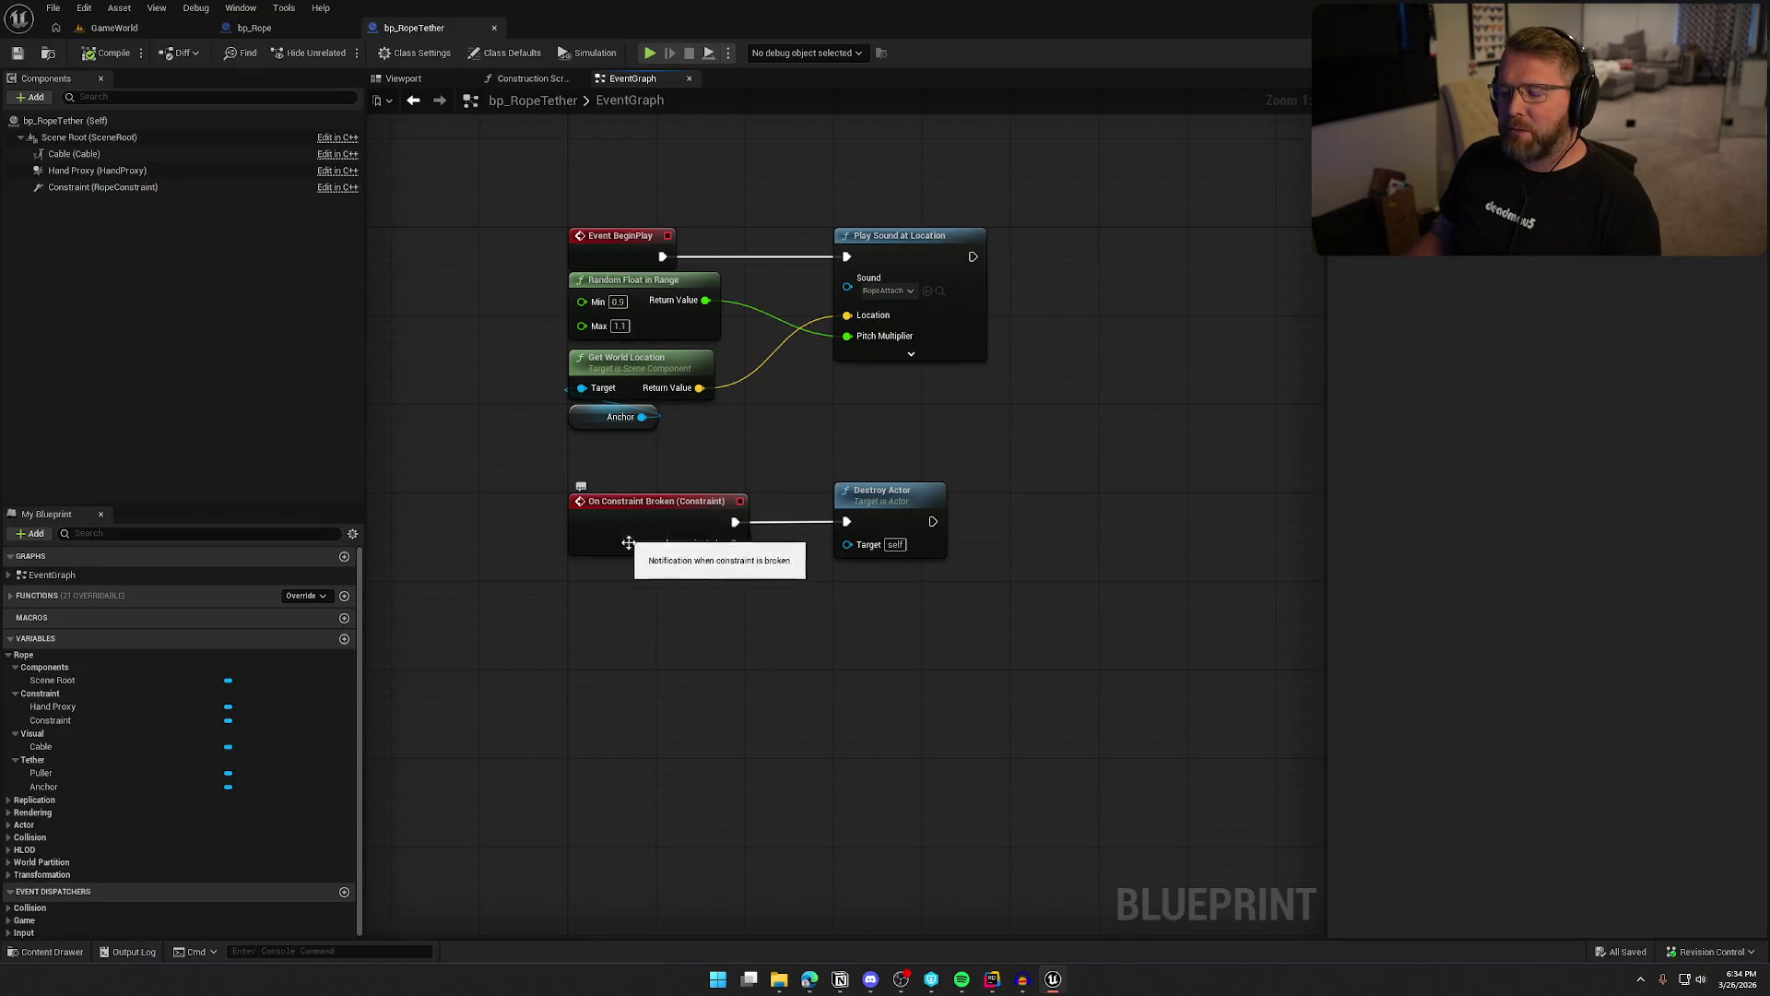
key(alt+Tab)
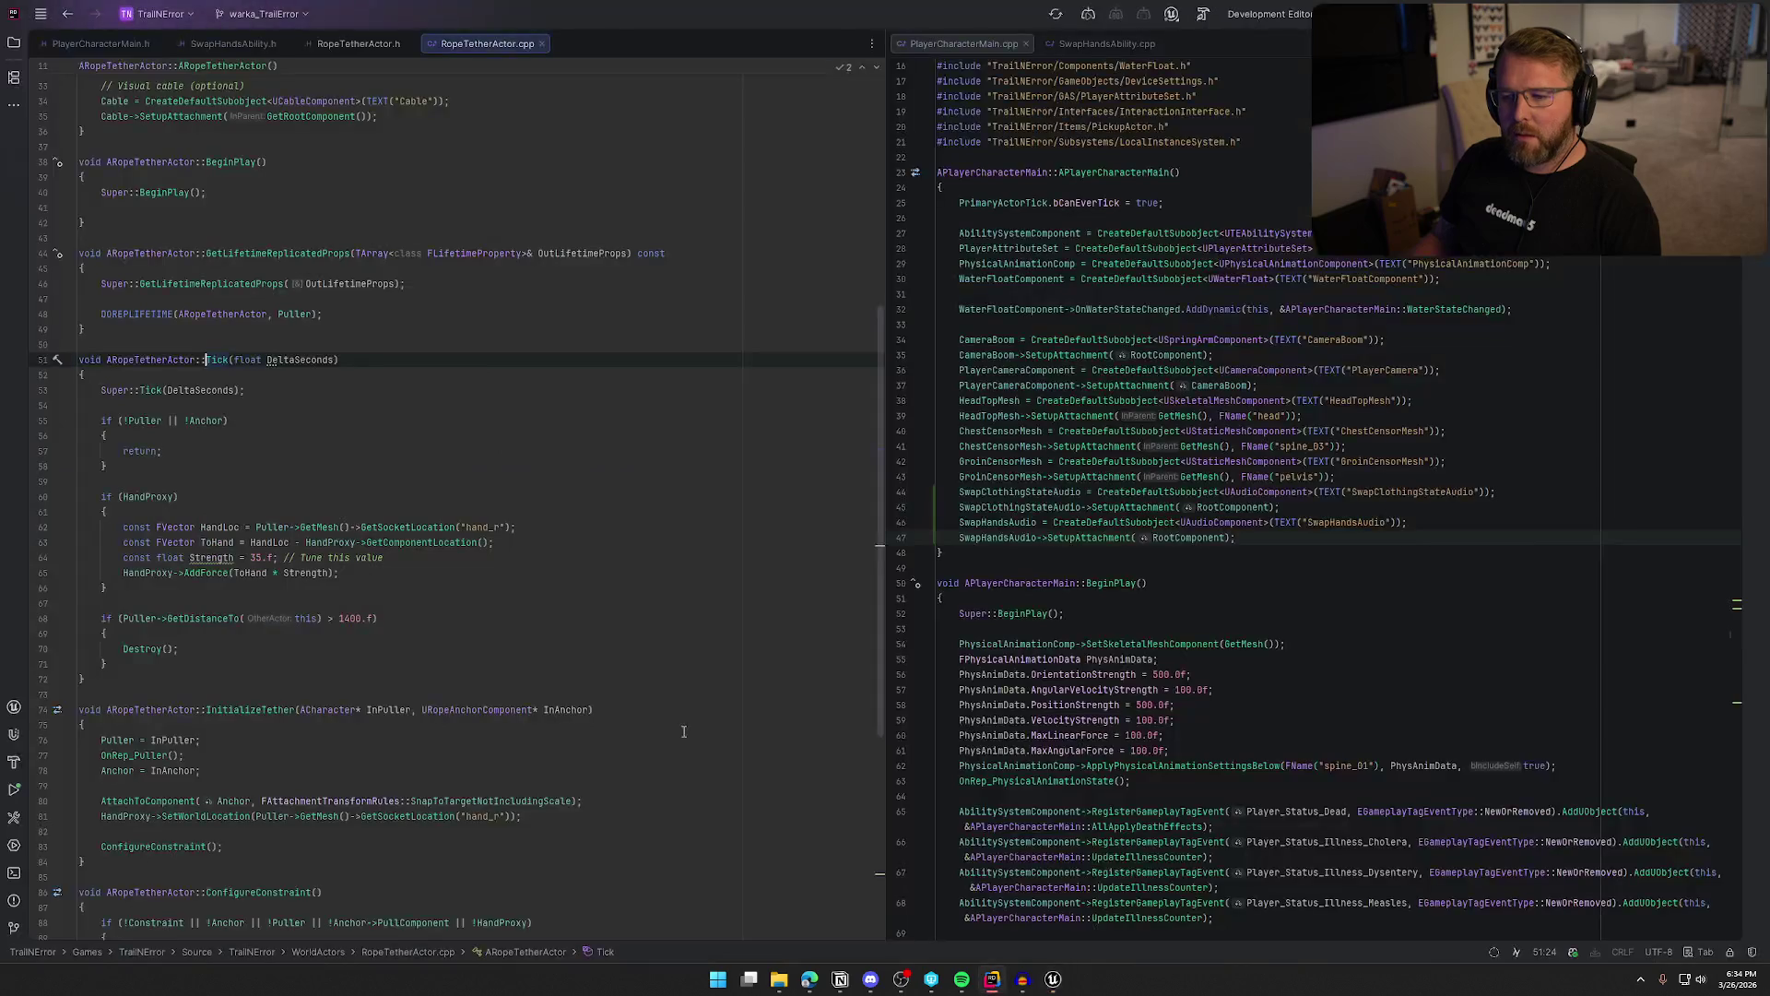
Add a Constraint->BreakConstraint() call inside Tick's 1400-unit distance check
click(154, 633)
key(Return)
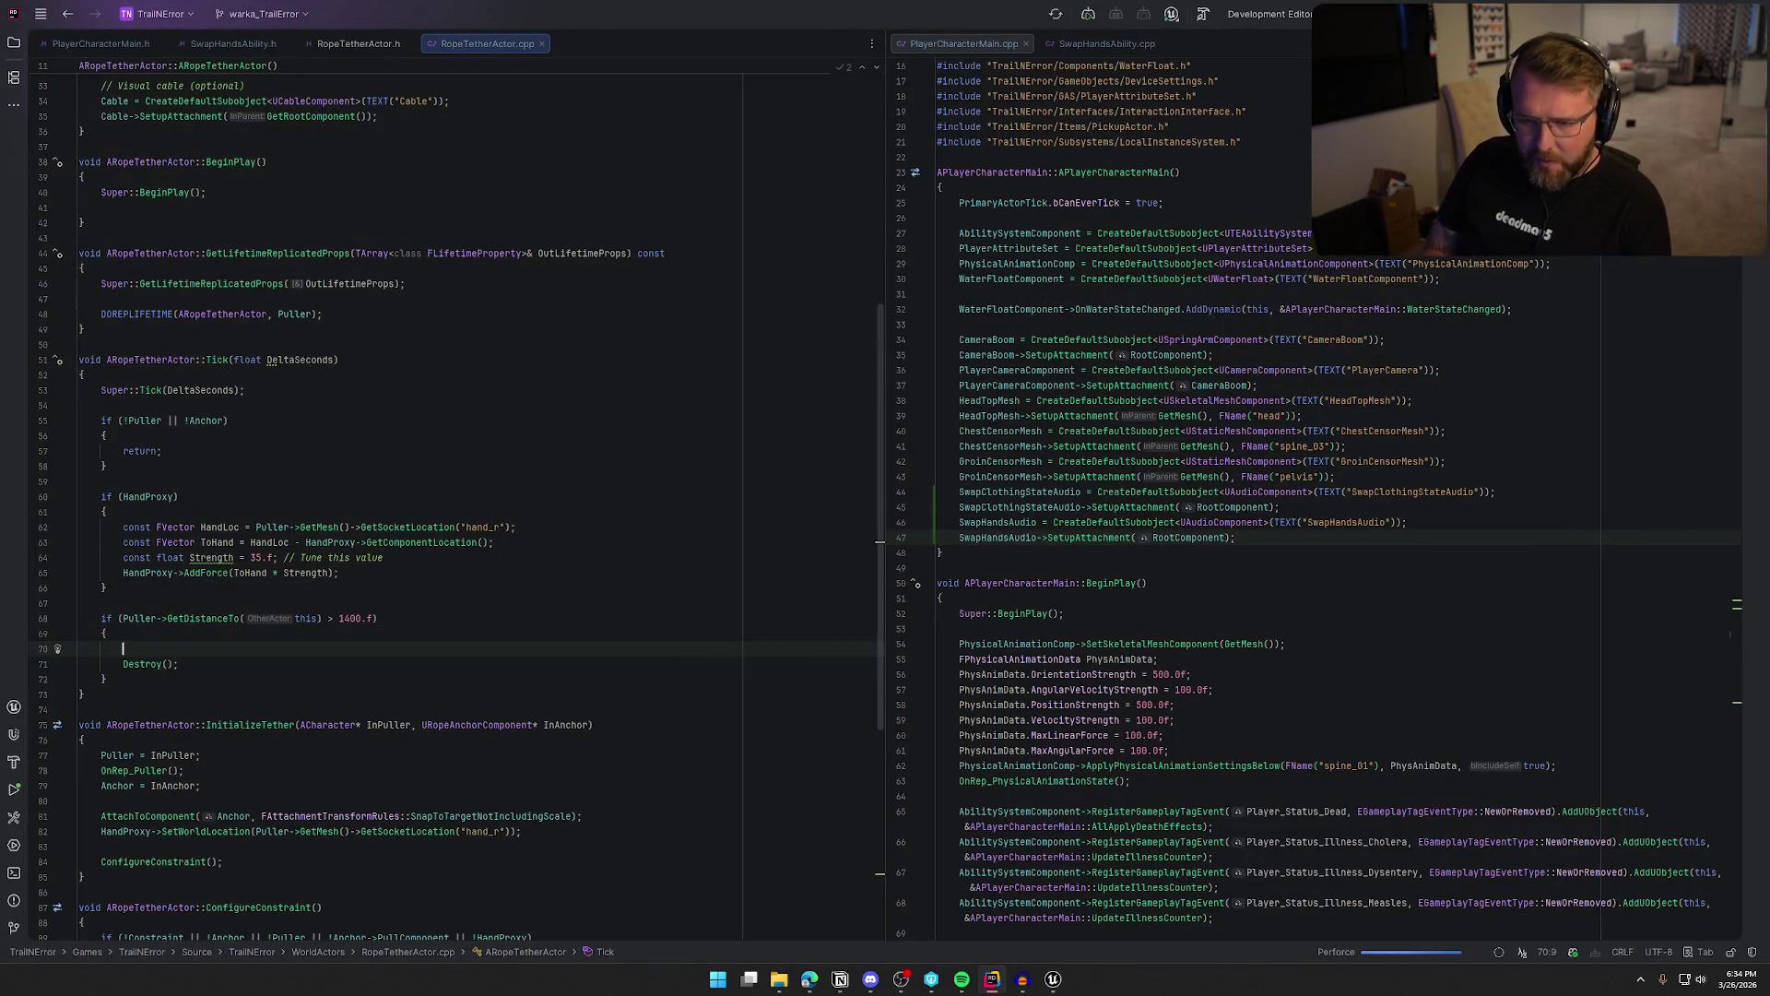
key(alt+Tab)
key(alt+Tab)
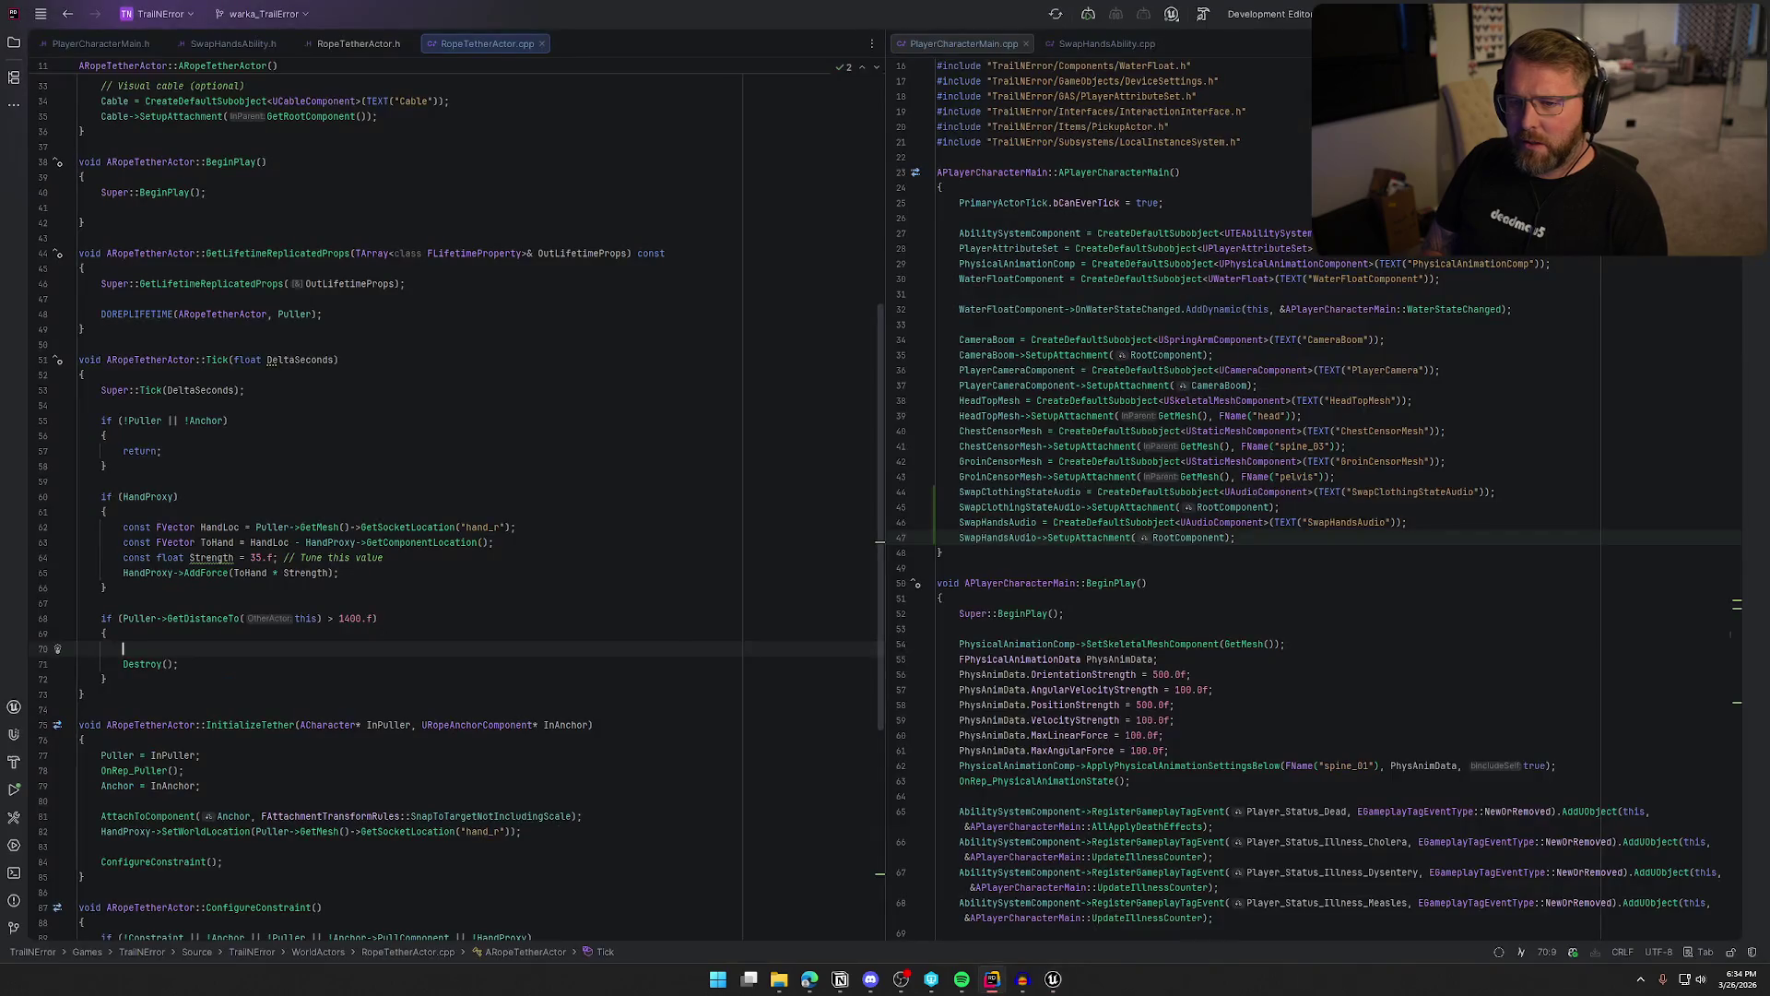
text(Rop)
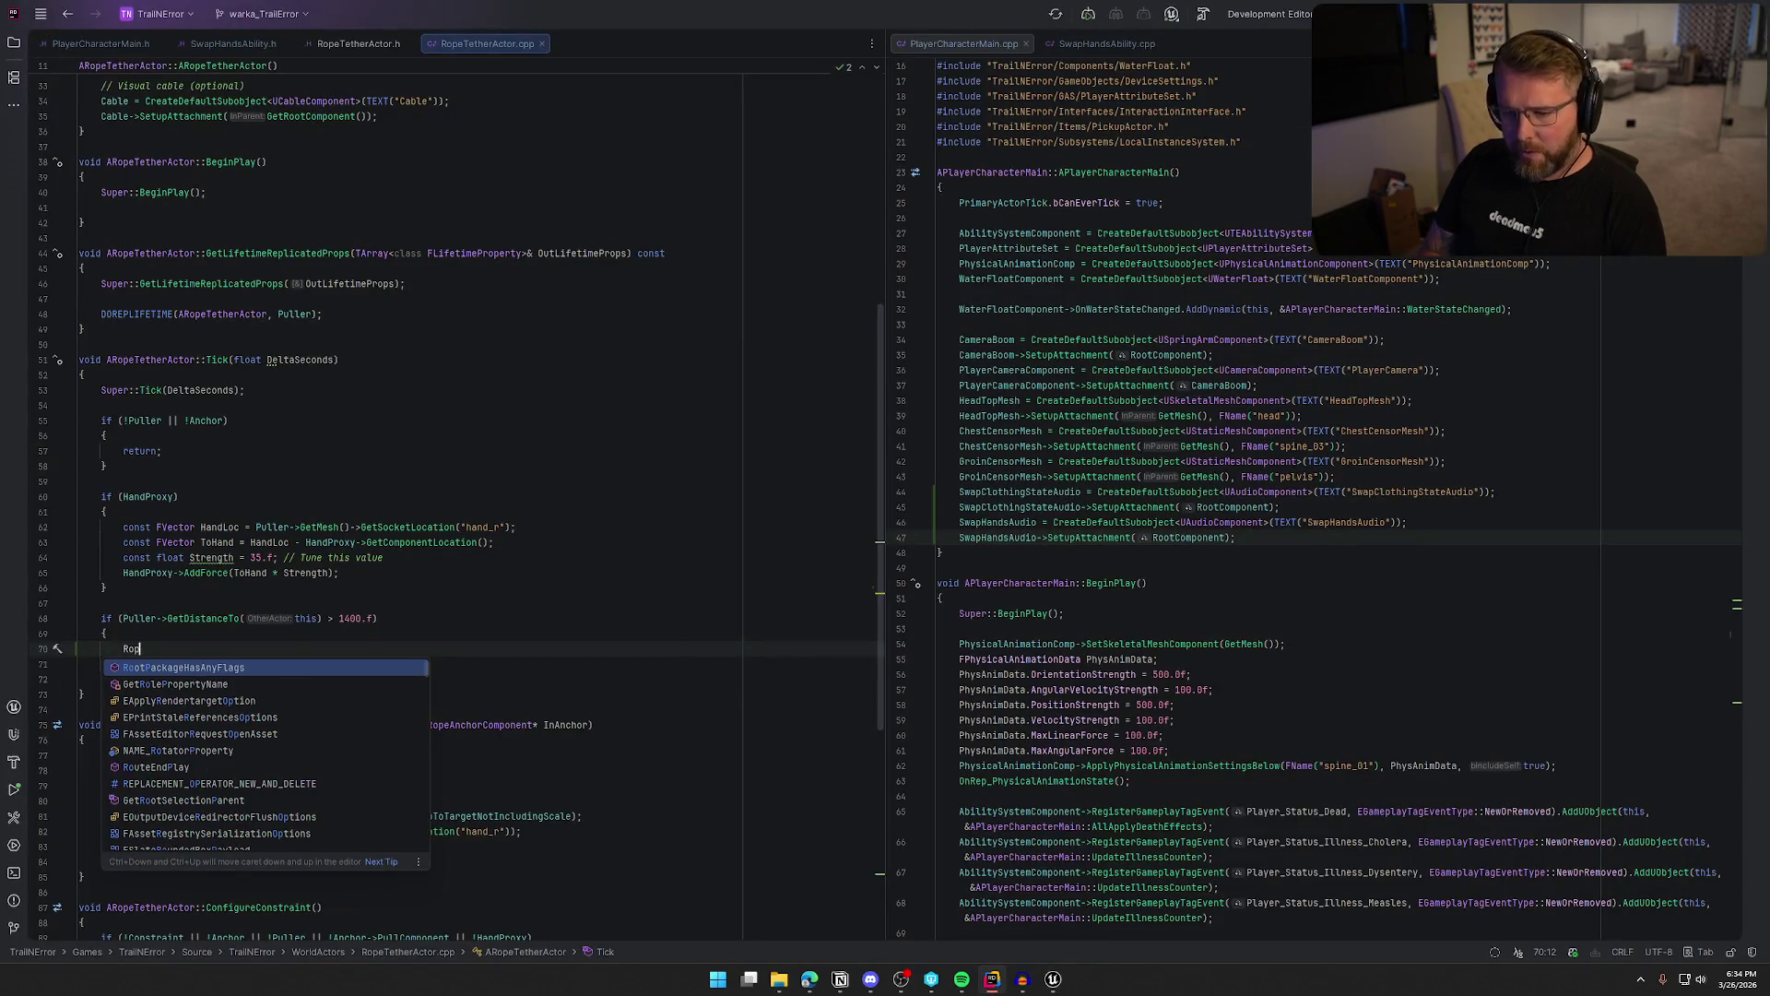
text(eCon)
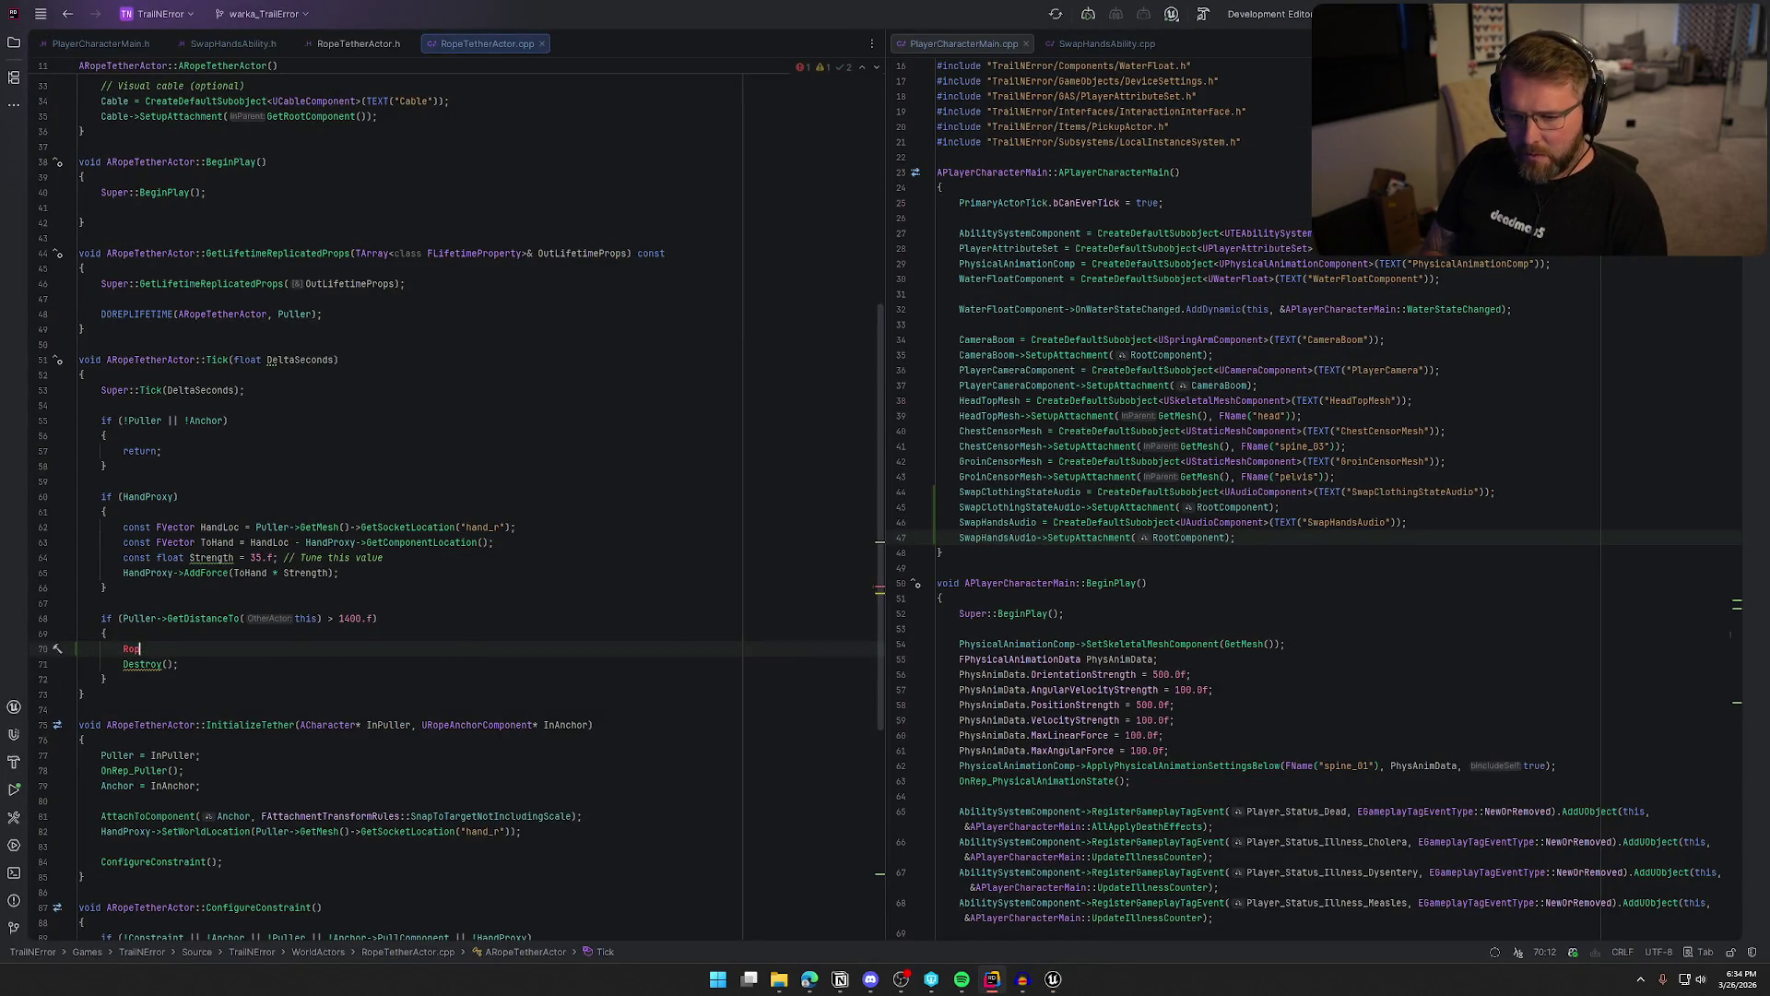
key(BackSpace)
key(BackSpace)
key(BackSpace)
text(Constra)
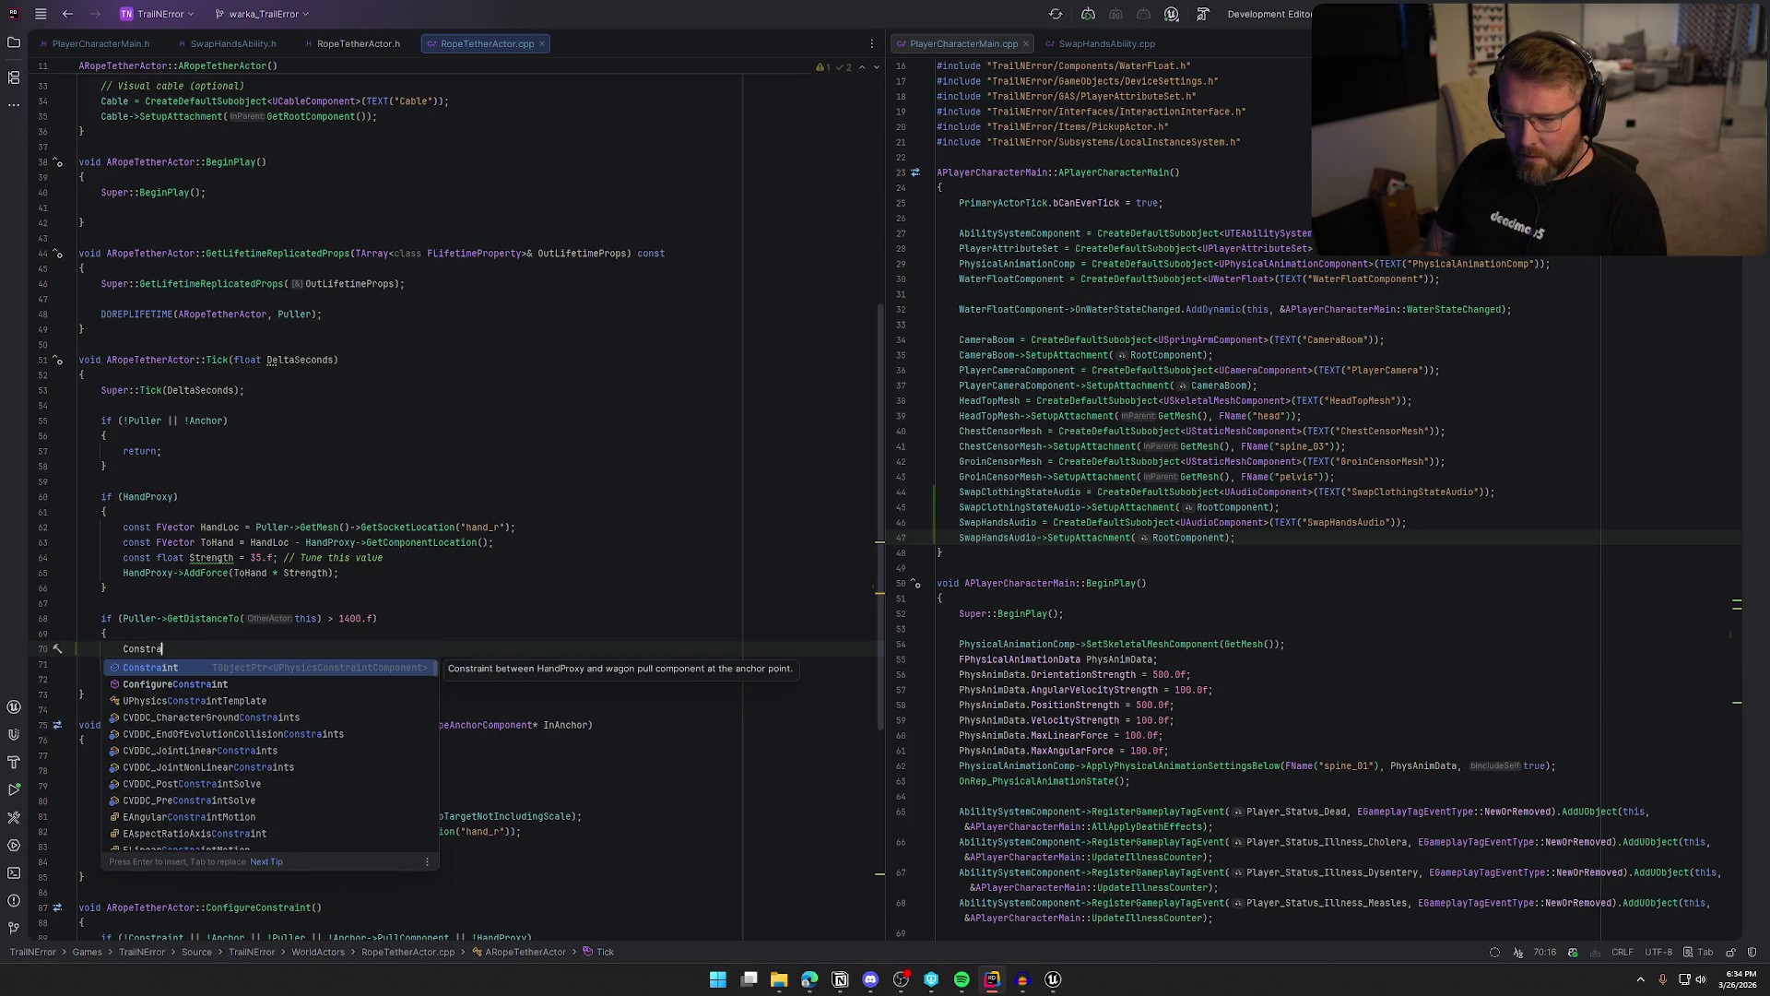
key(Return)
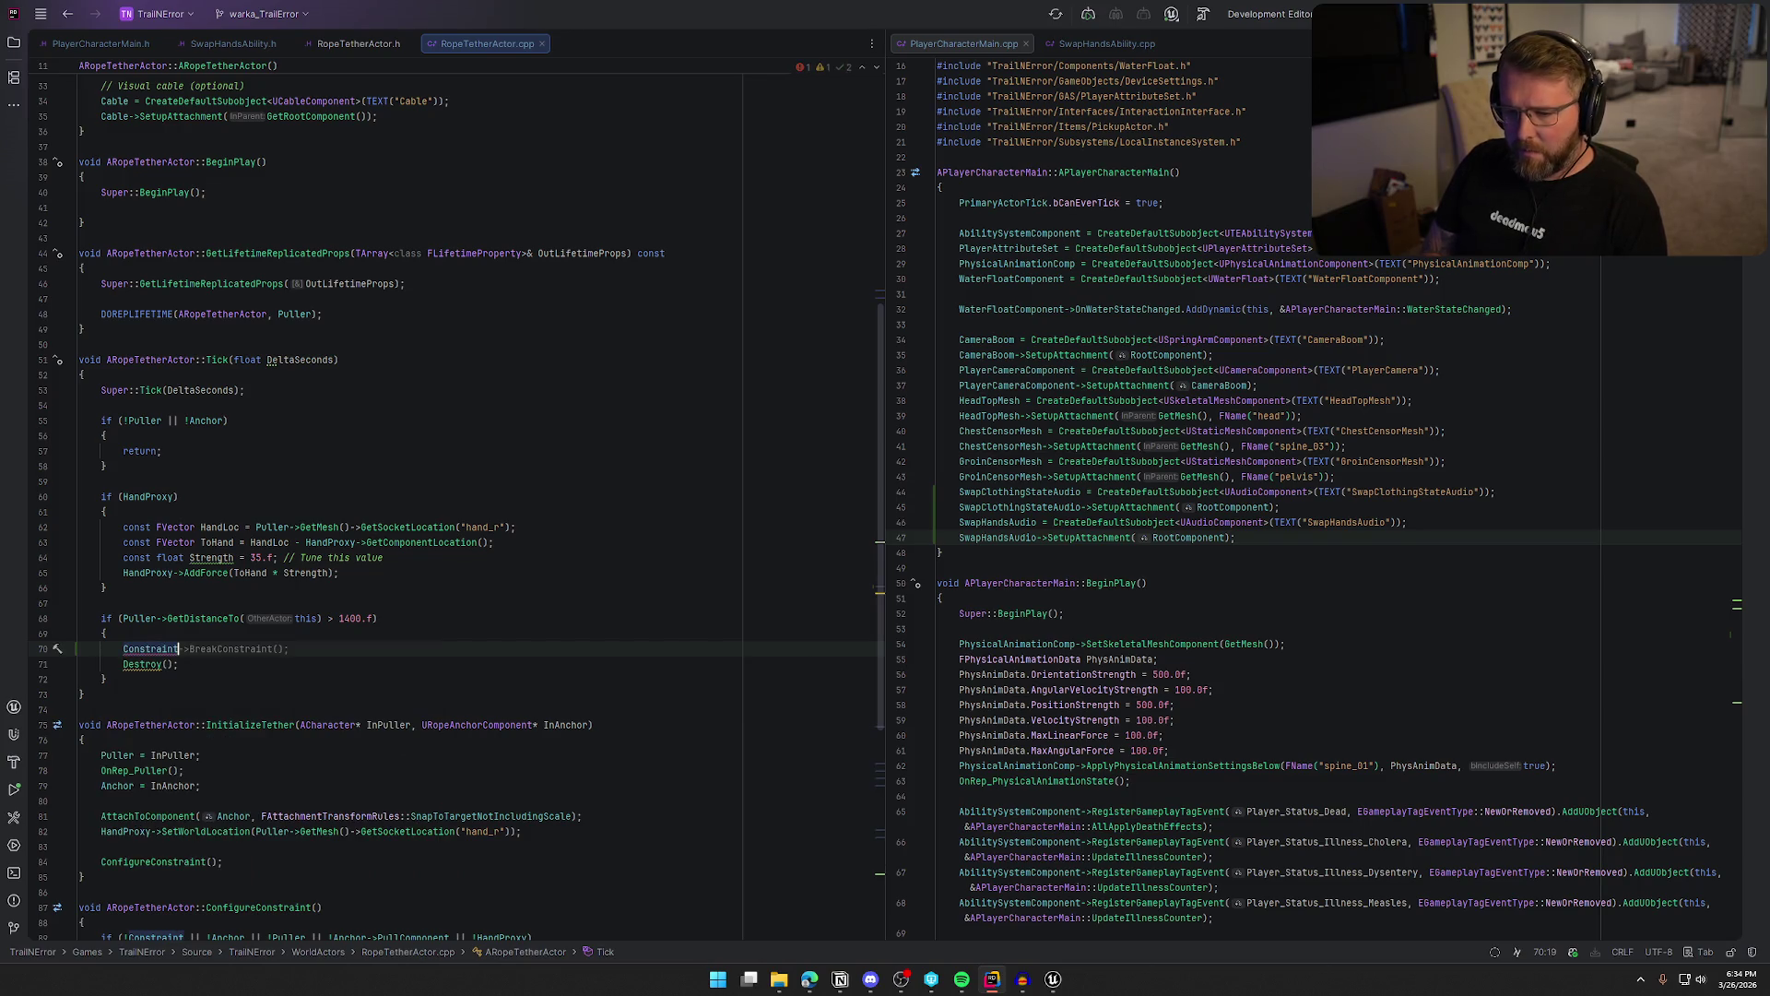
key(Tab)
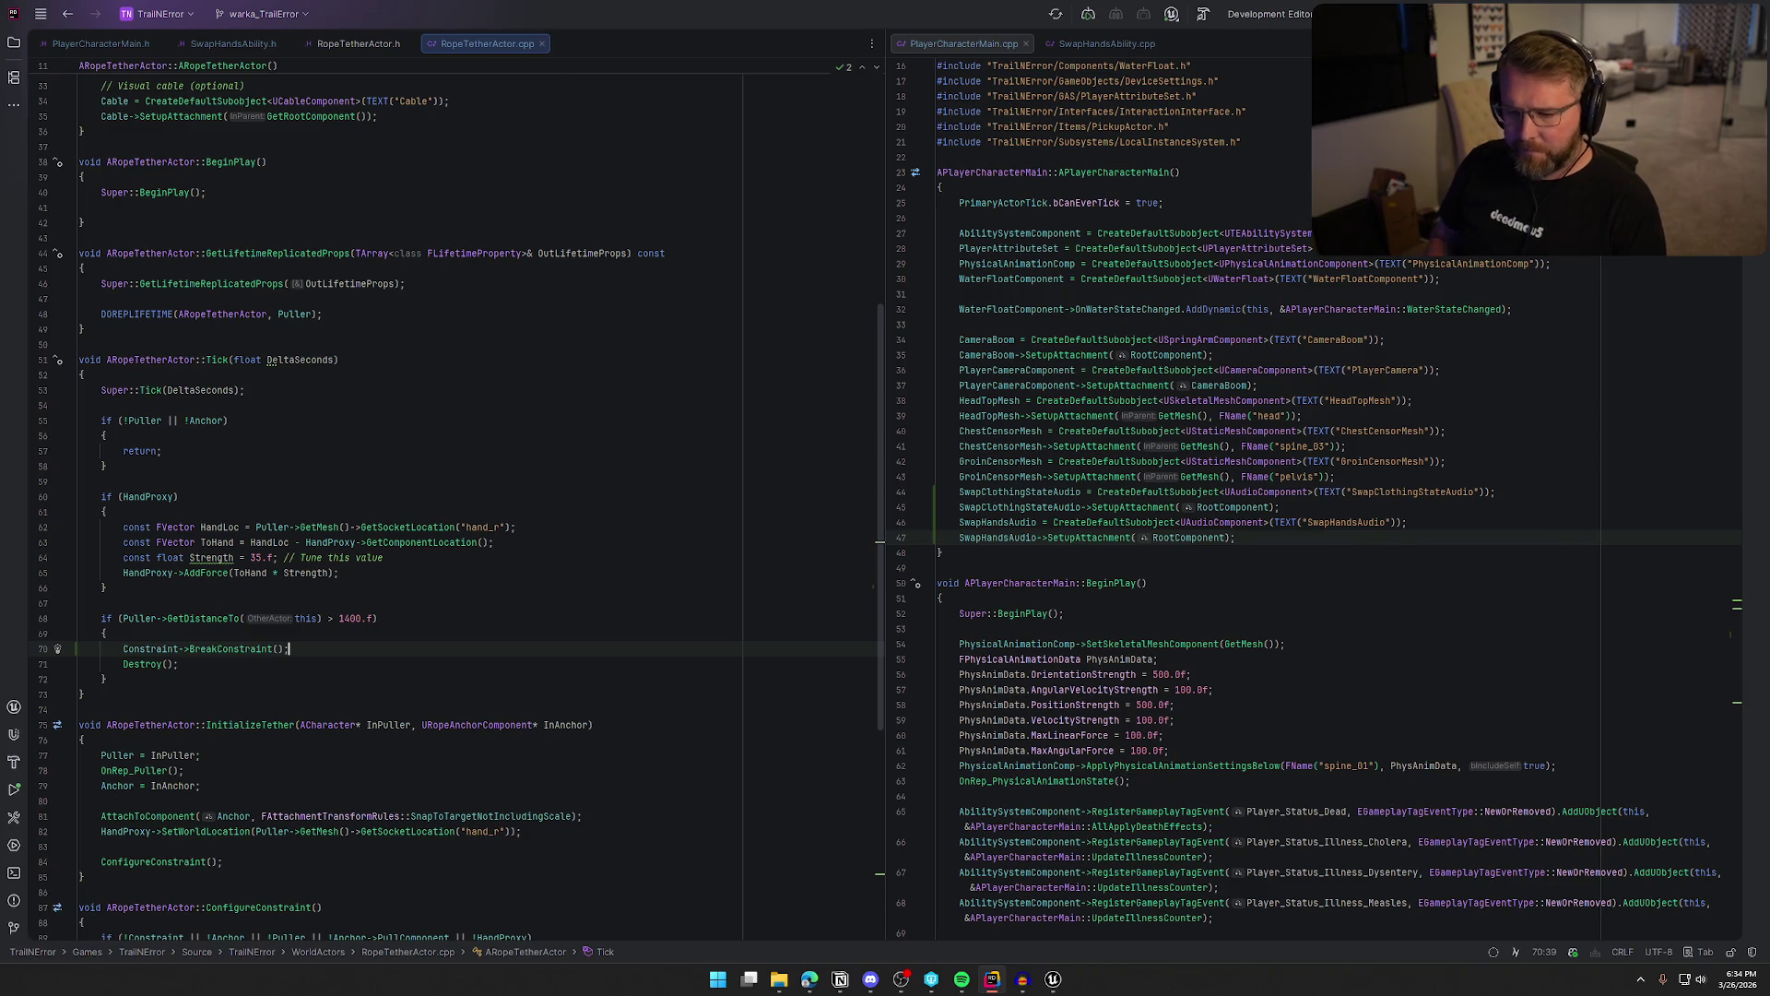
Delete the old Destroy() call and go back to Unreal
key(Down)
key(shift+Home)
key(BackSpace)
key(BackSpace)
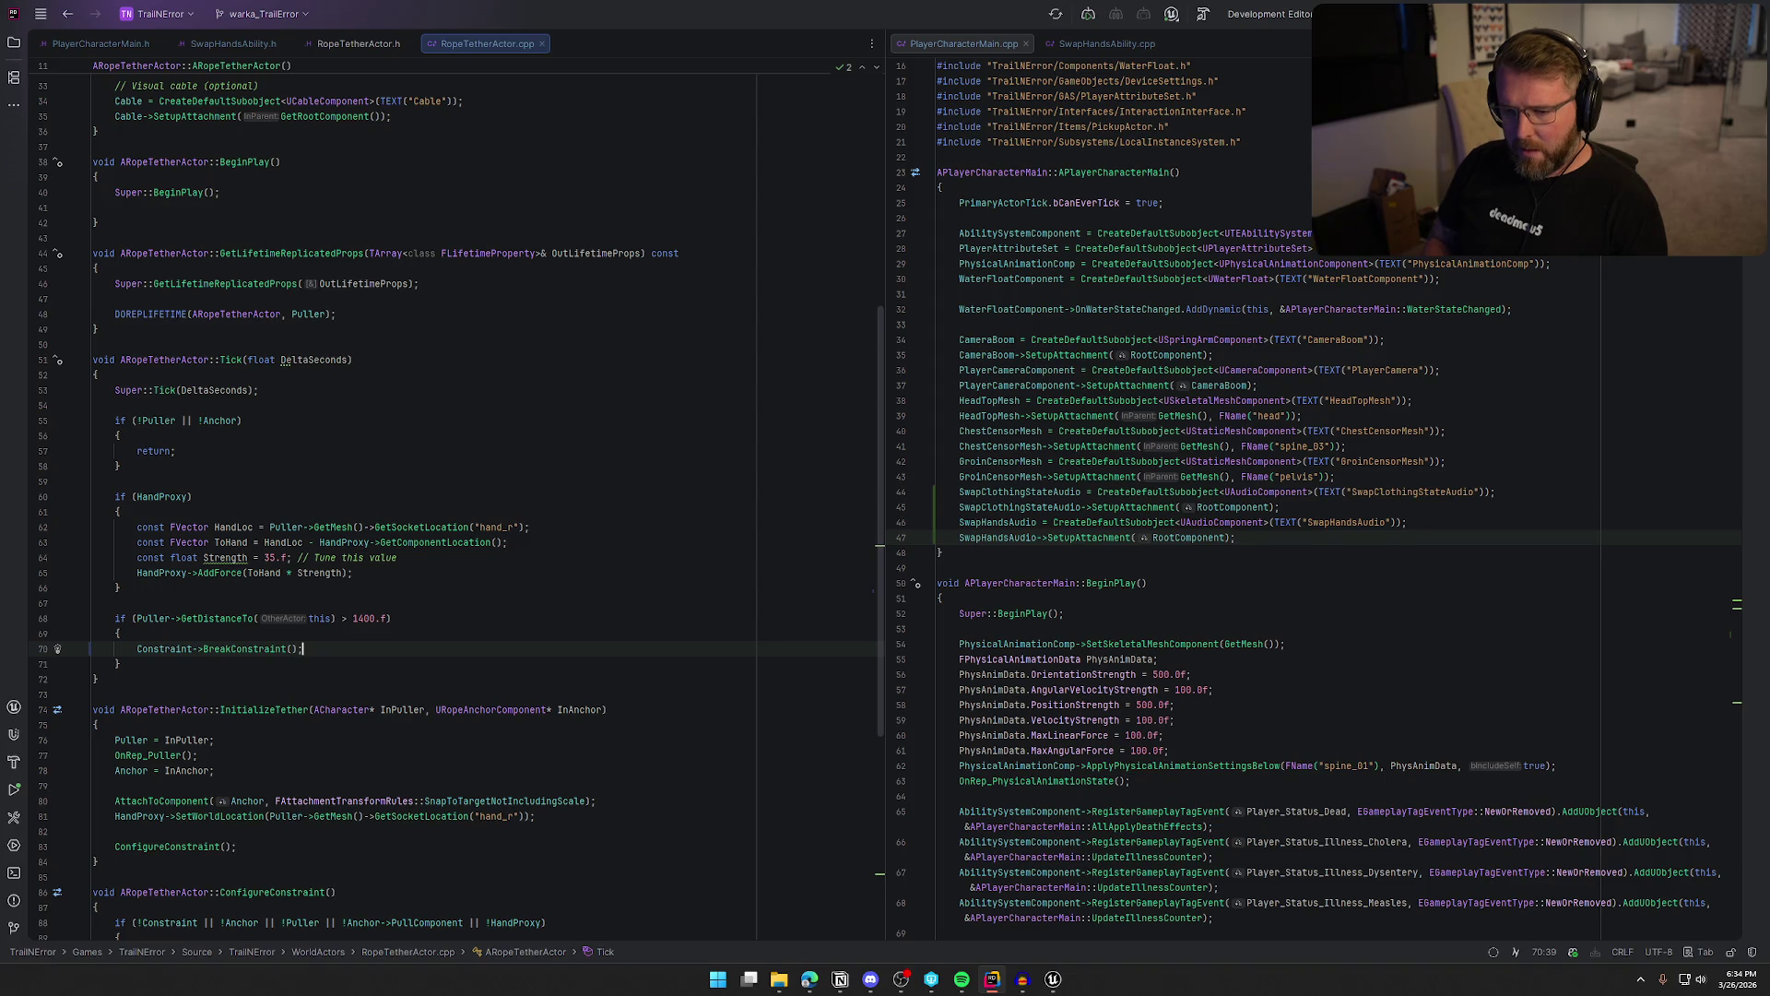
click(1056, 983)
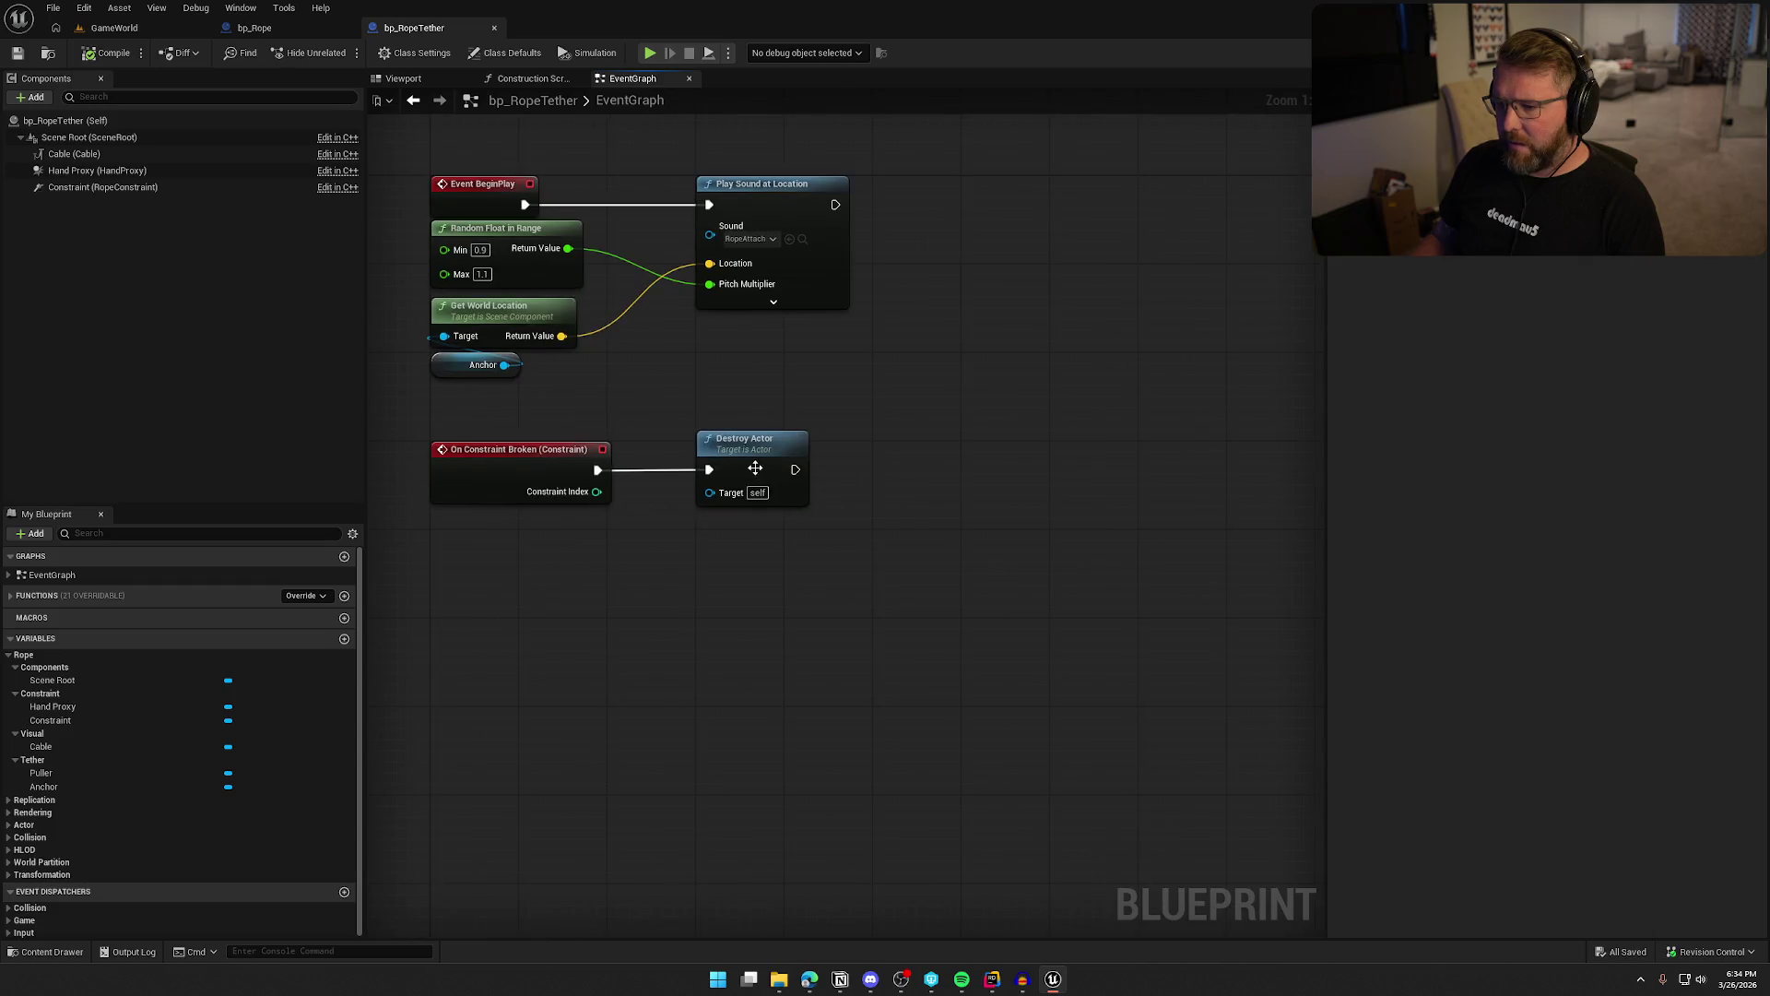
Paste a Play Sound at Location copy between On Constraint Broken and Destroy Actor
drag(751, 463, 1004, 464)
mouse_move(785, 406)
mouse_down()
mouse_move(816, 413)
mouse_move(696, 183)
mouse_up()
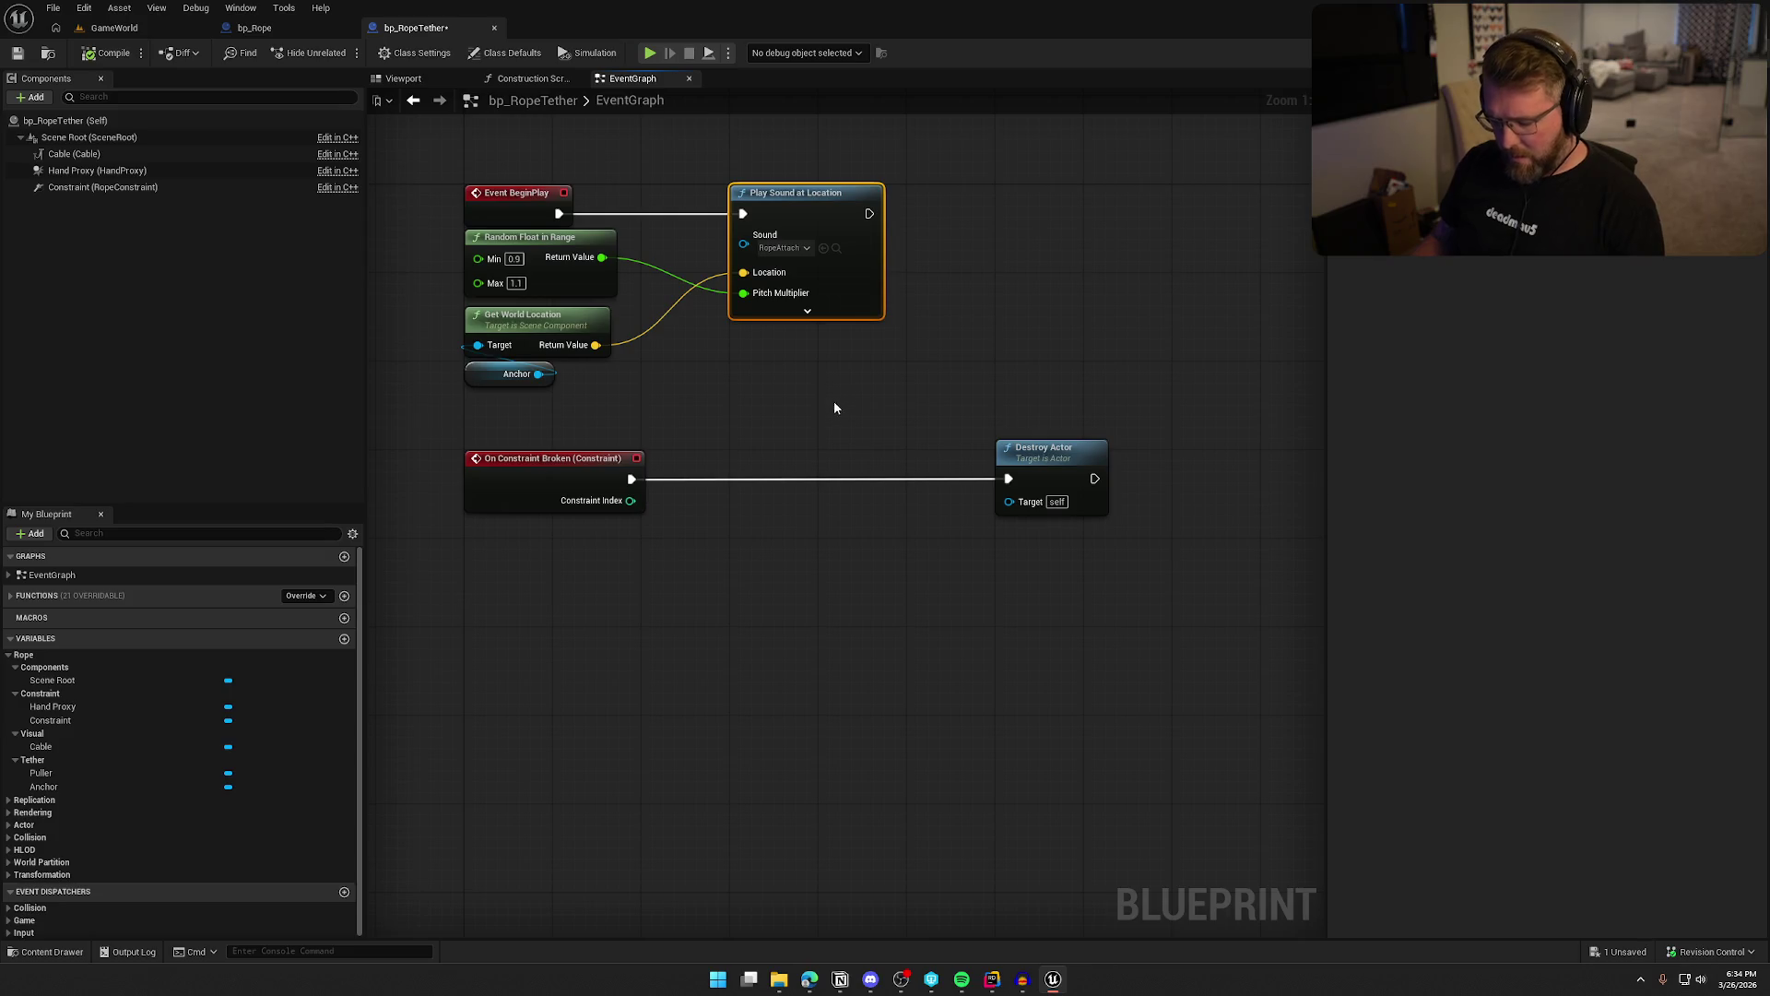
click(813, 456)
key(ctrl+v)
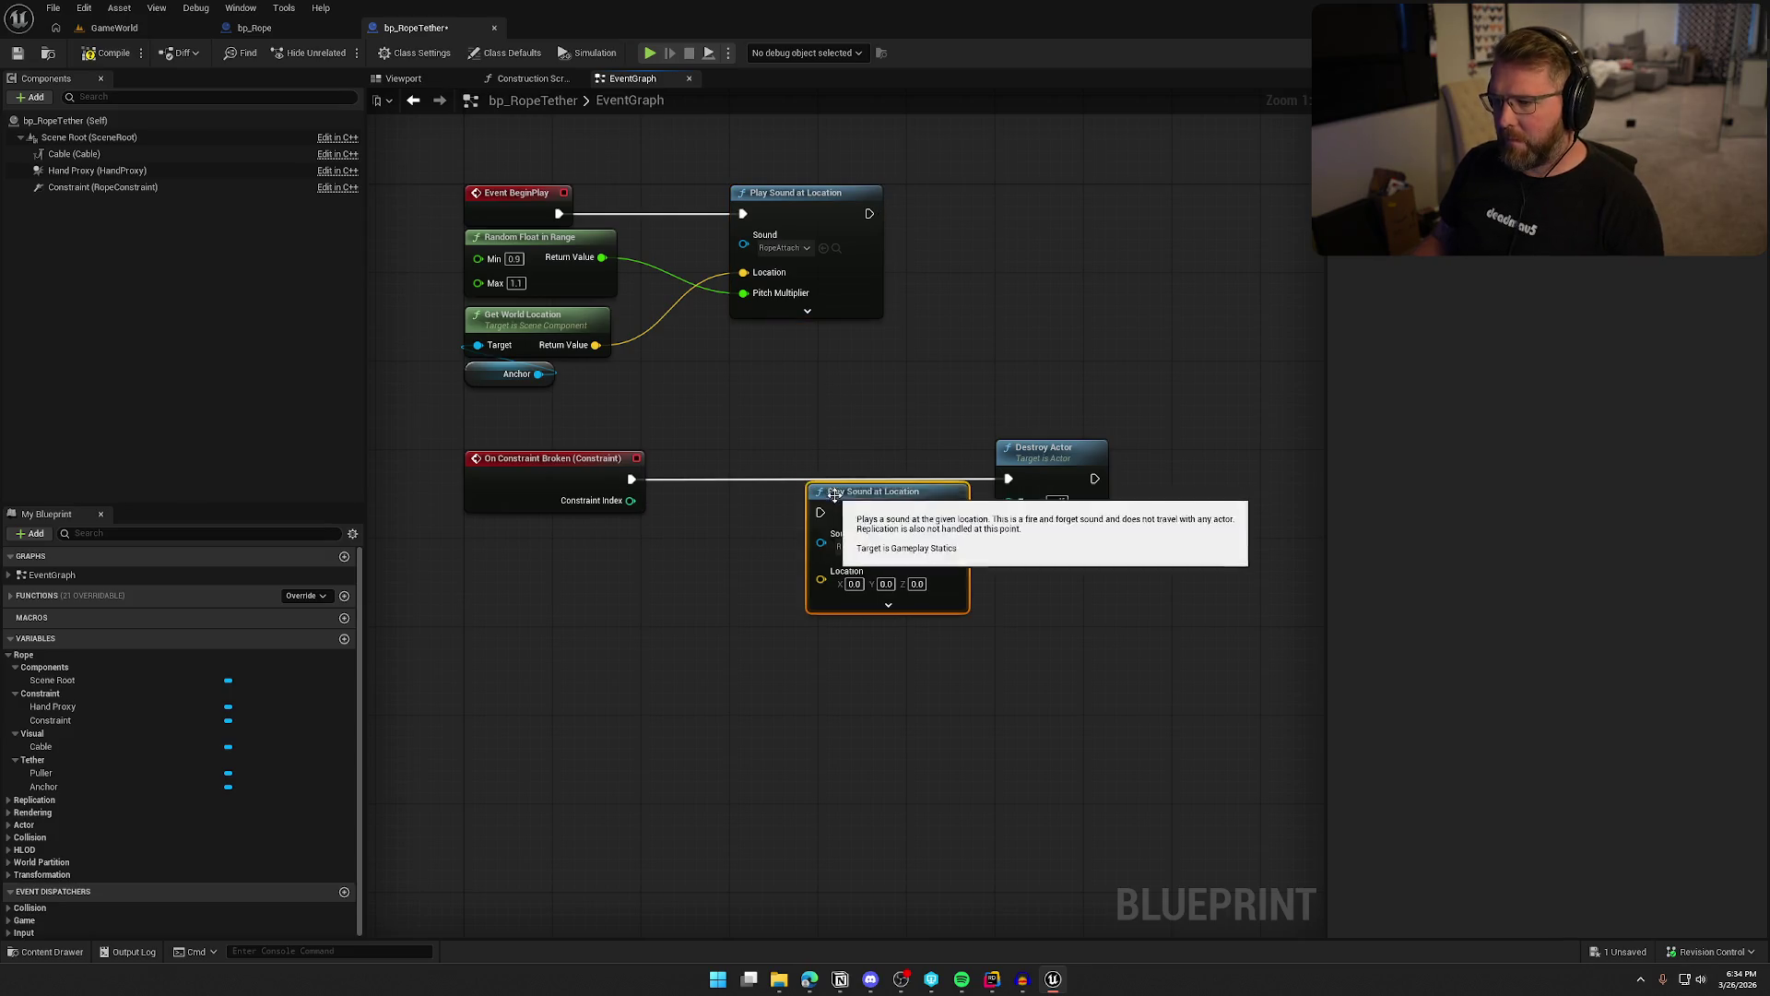
drag(816, 506, 631, 478)
mouse_move(881, 518)
mouse_down()
mouse_move(807, 478)
mouse_move(1014, 484)
mouse_move(964, 475)
mouse_move(1111, 402)
mouse_up()
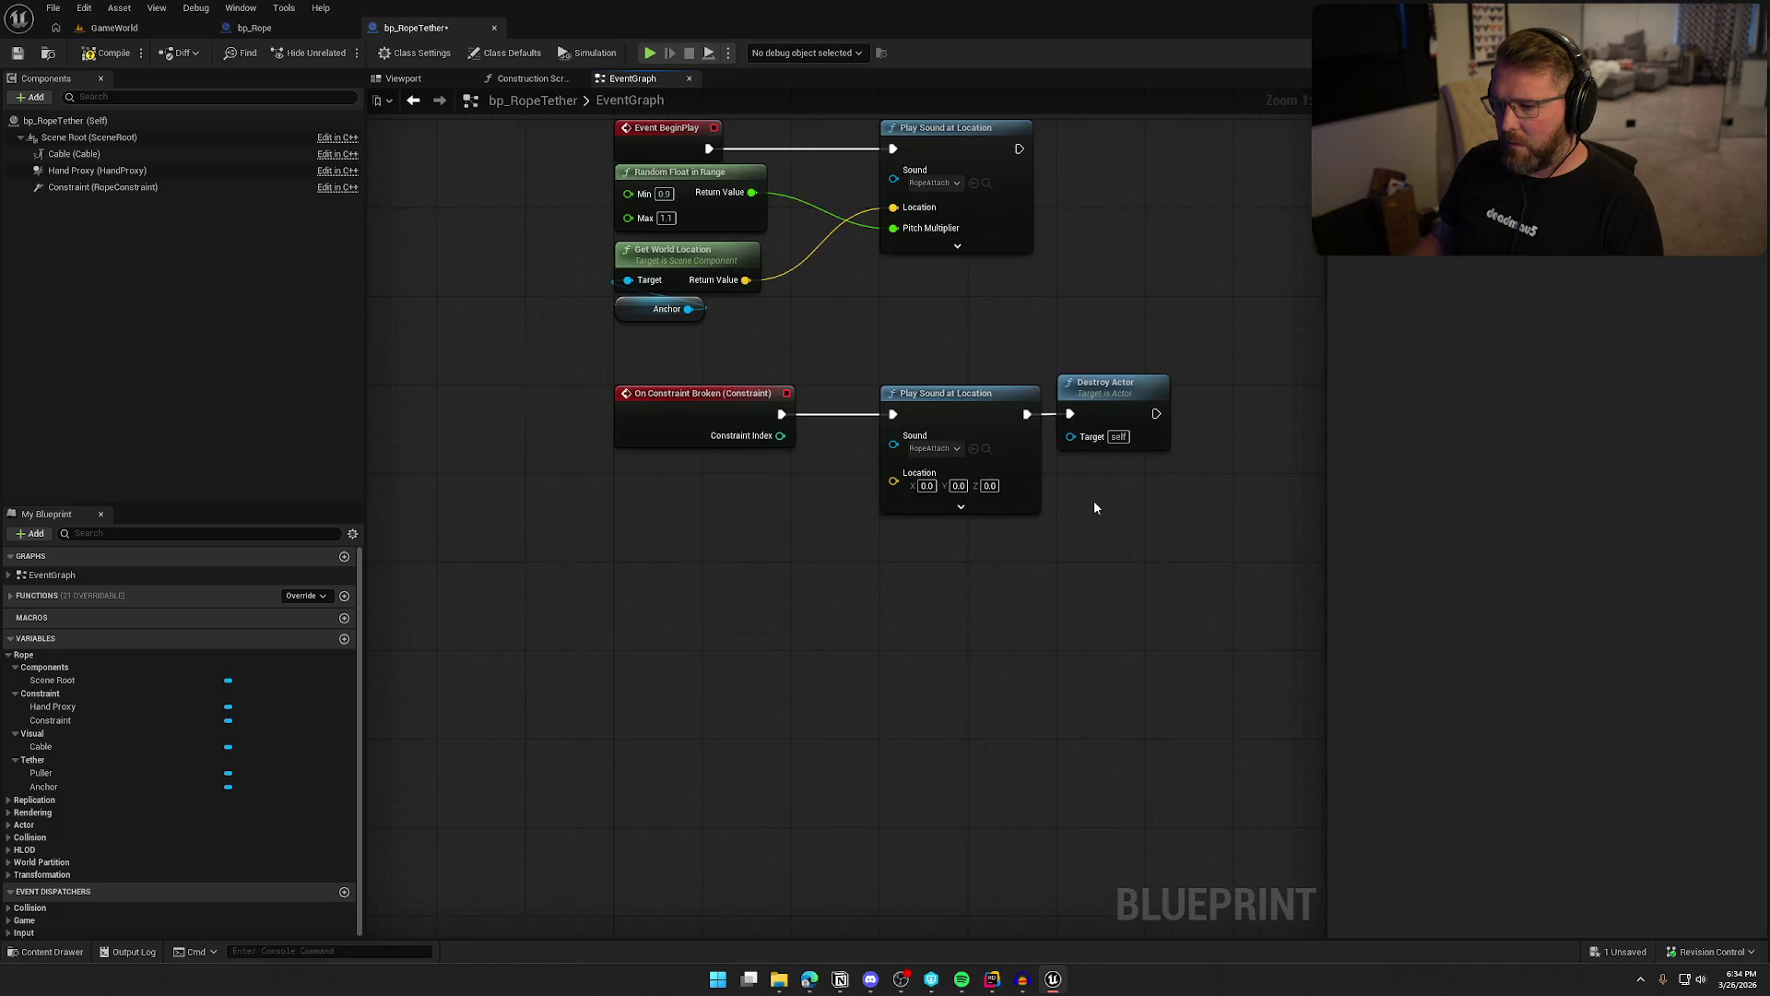
Feed the new node's Sound from a Random array item node backed by Make Array
click(945, 448)
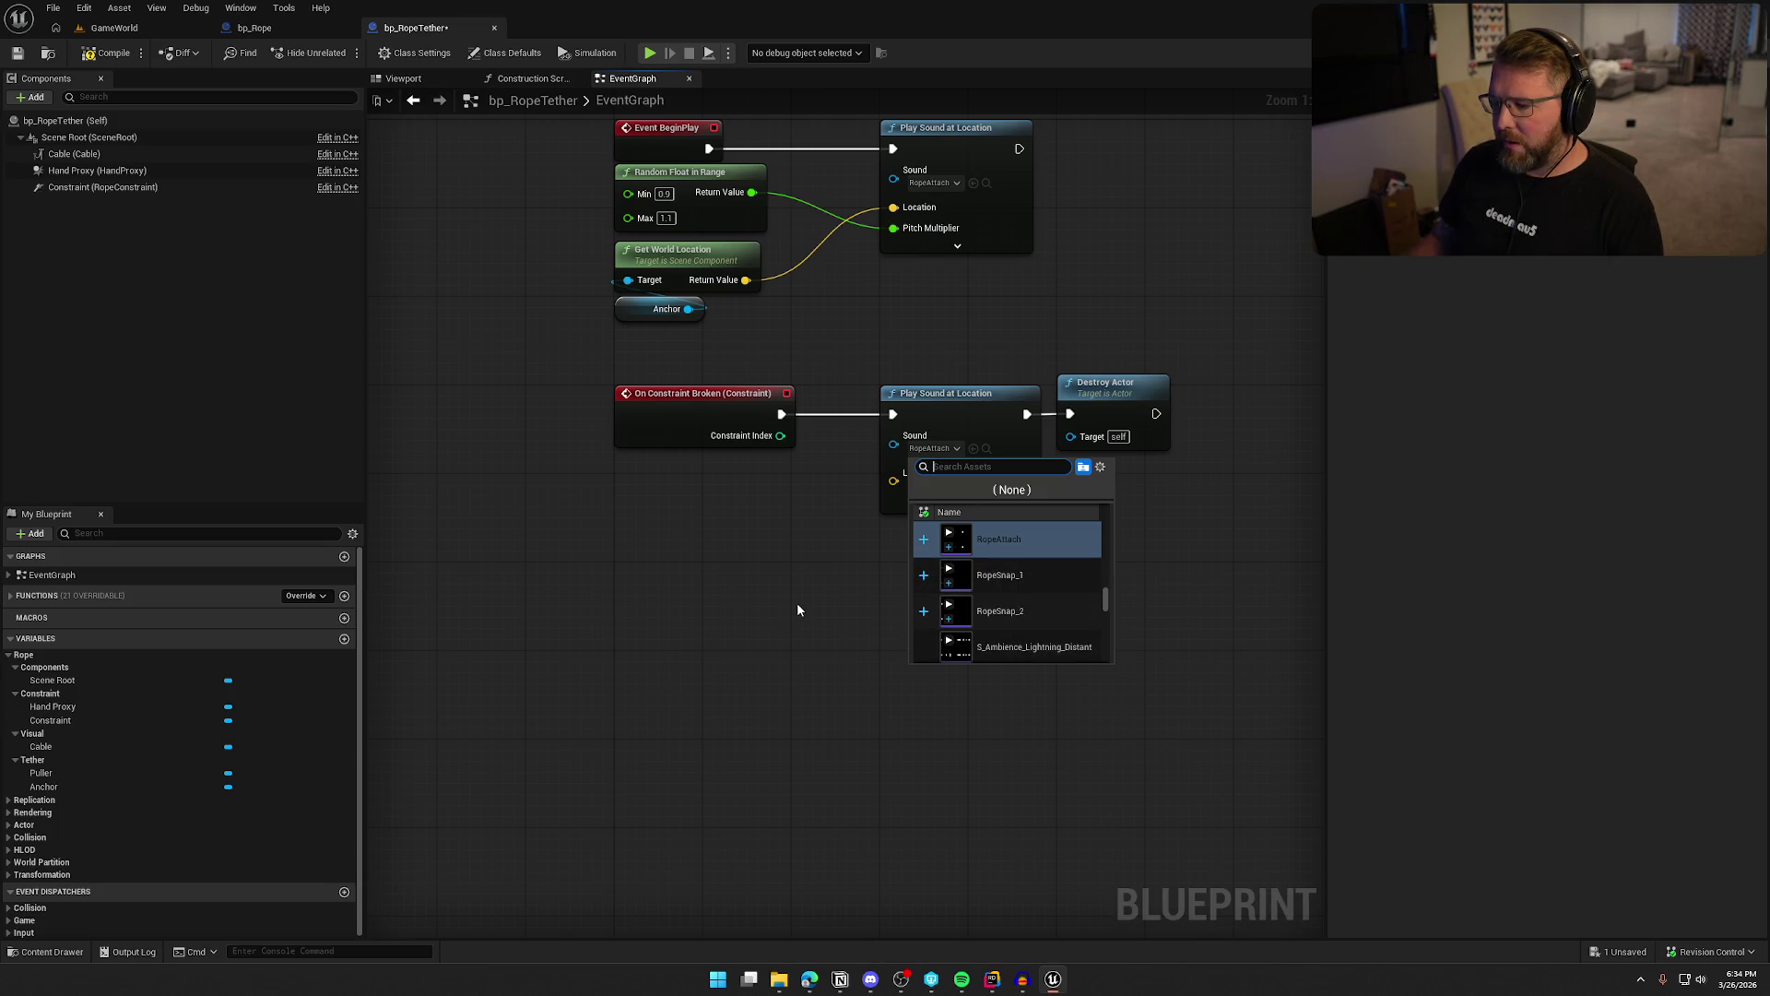
click(999, 574)
drag(893, 444, 779, 550)
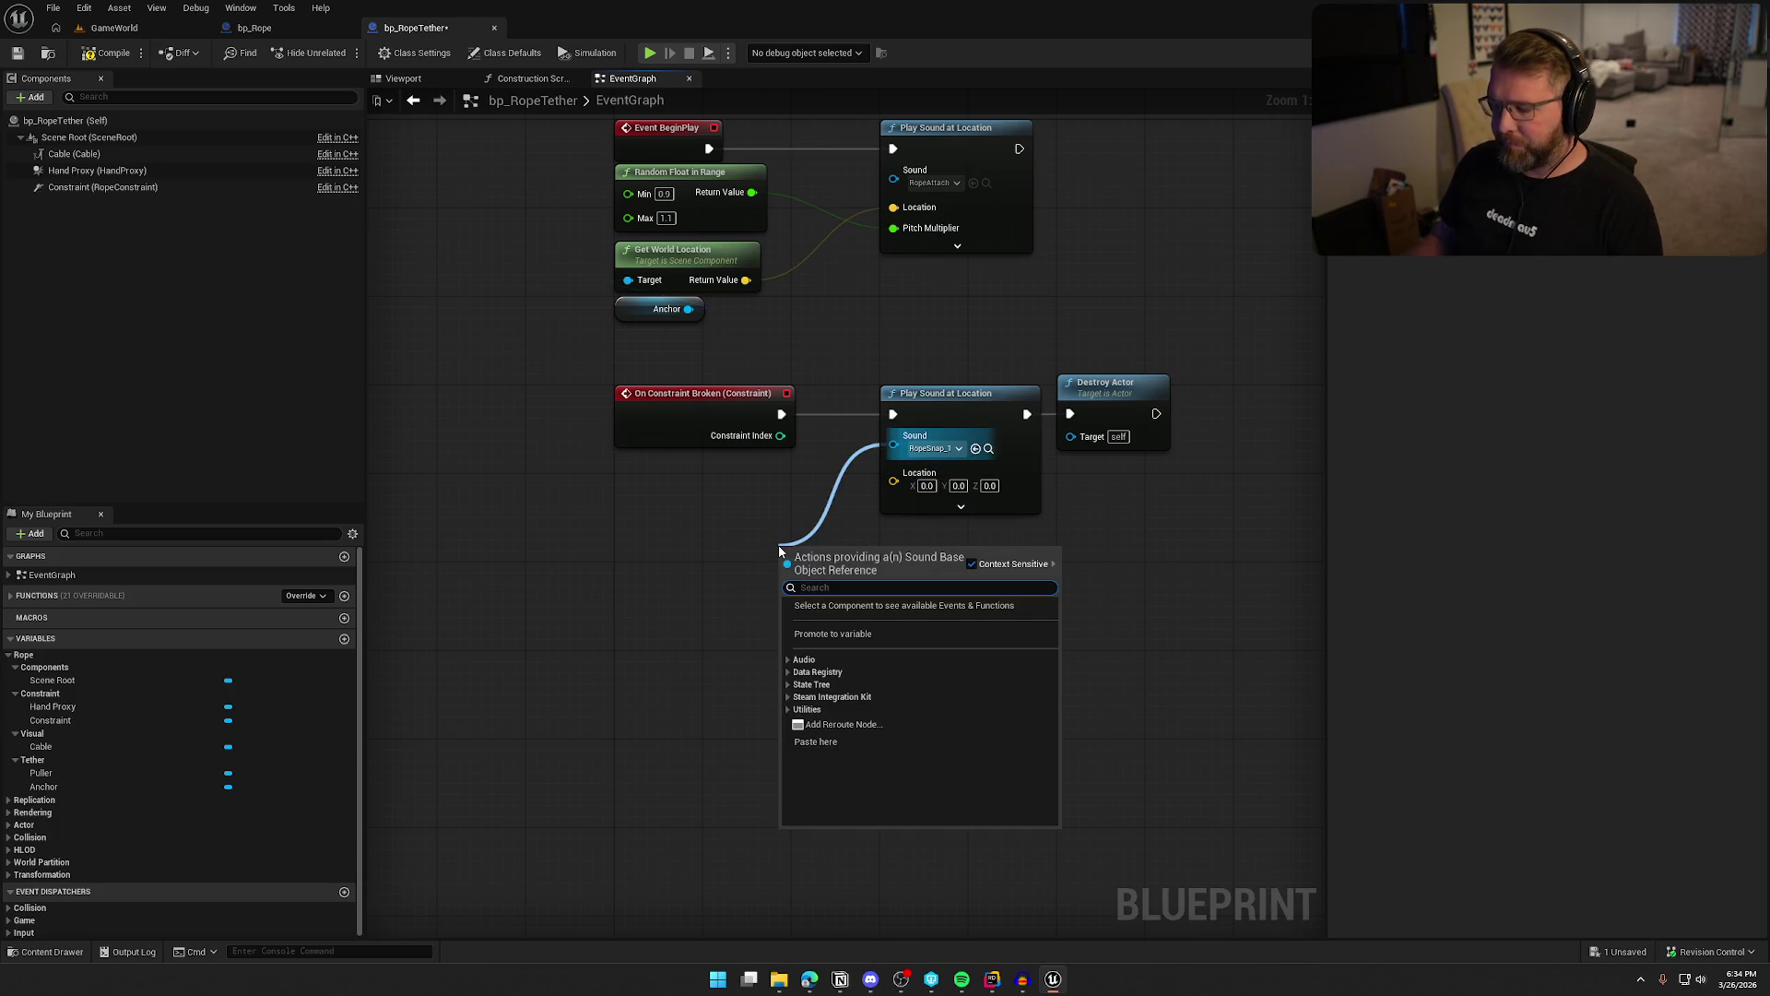
text(random)
key(Return)
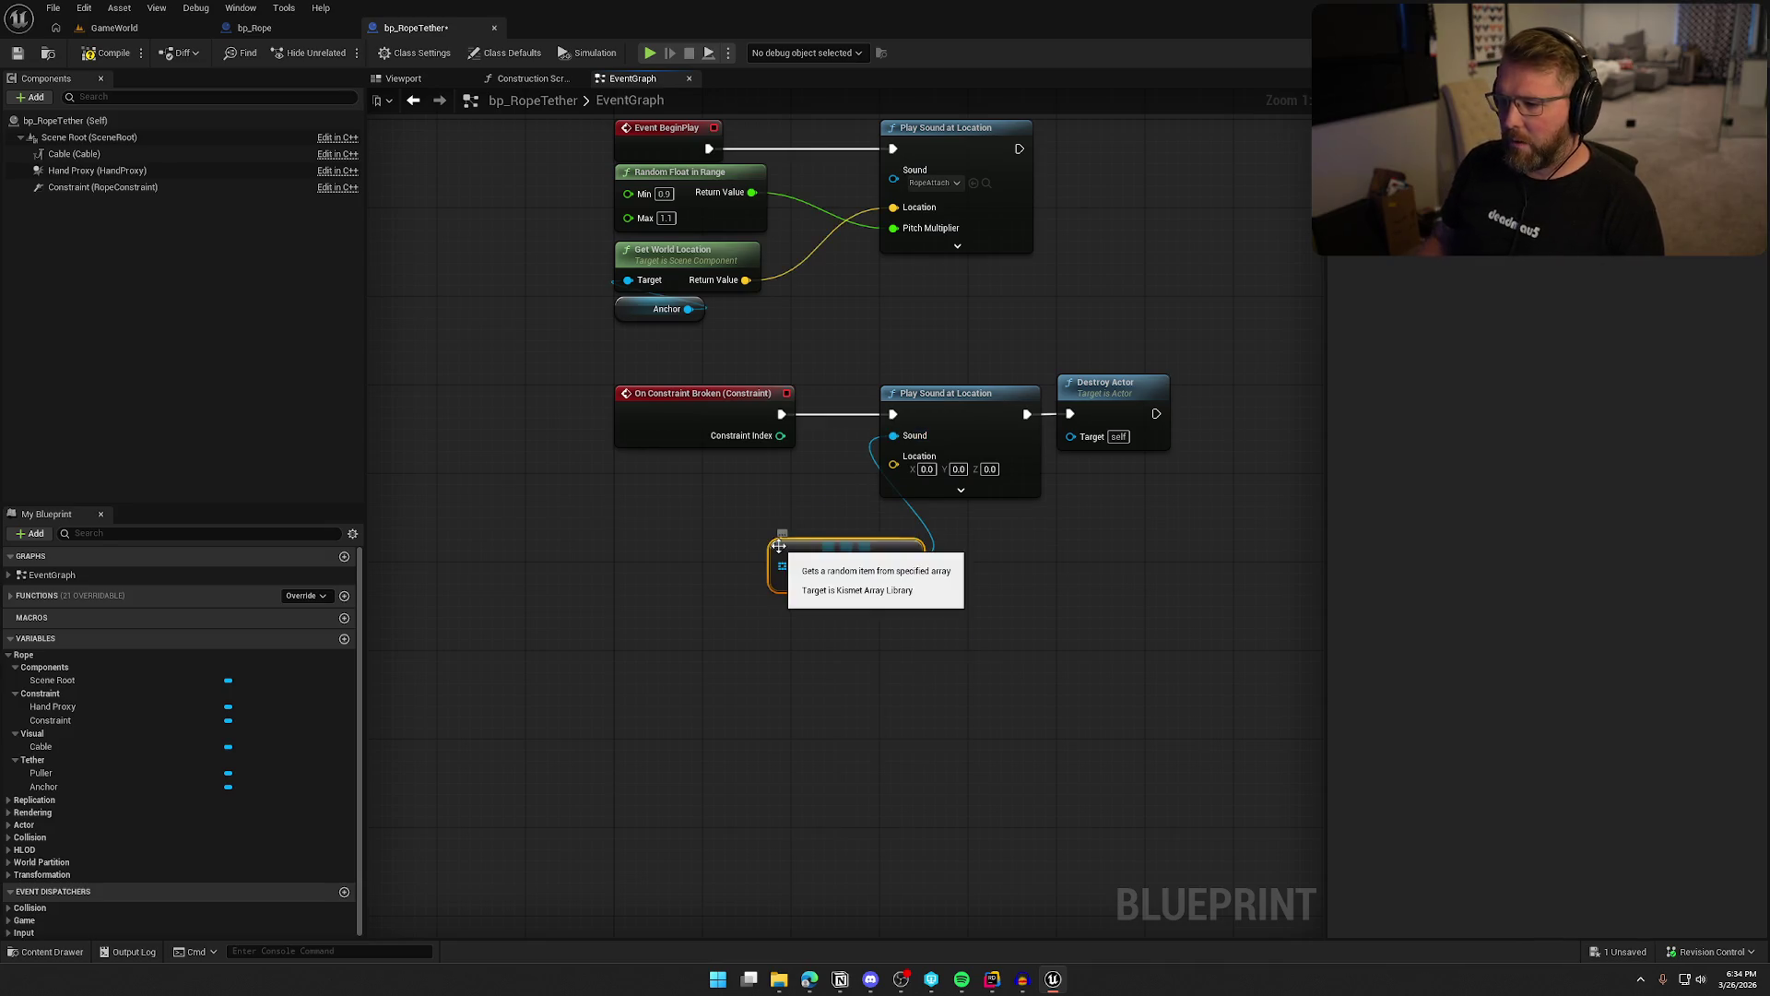
mouse_move(797, 575)
mouse_down()
mouse_move(739, 612)
mouse_move(729, 599)
mouse_up()
click(791, 842)
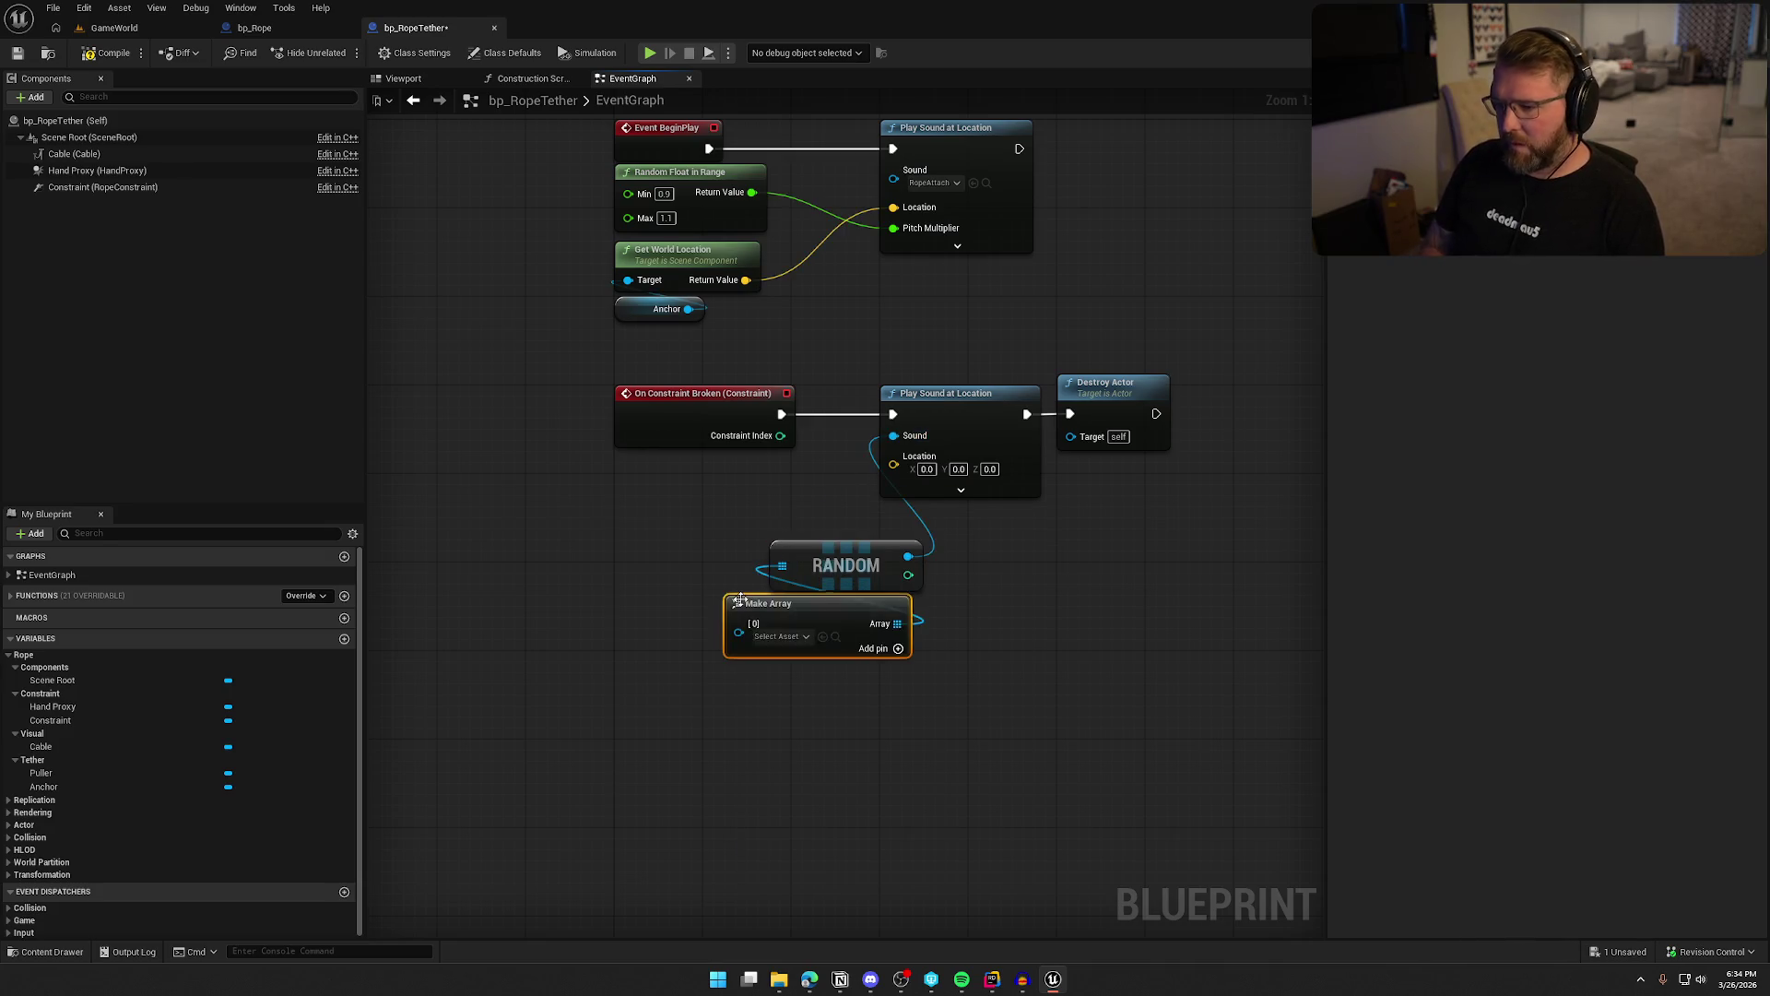
Fill the Make Array with RopeSnap_1 and RopeSnap_2 and connect it to Random
click(782, 637)
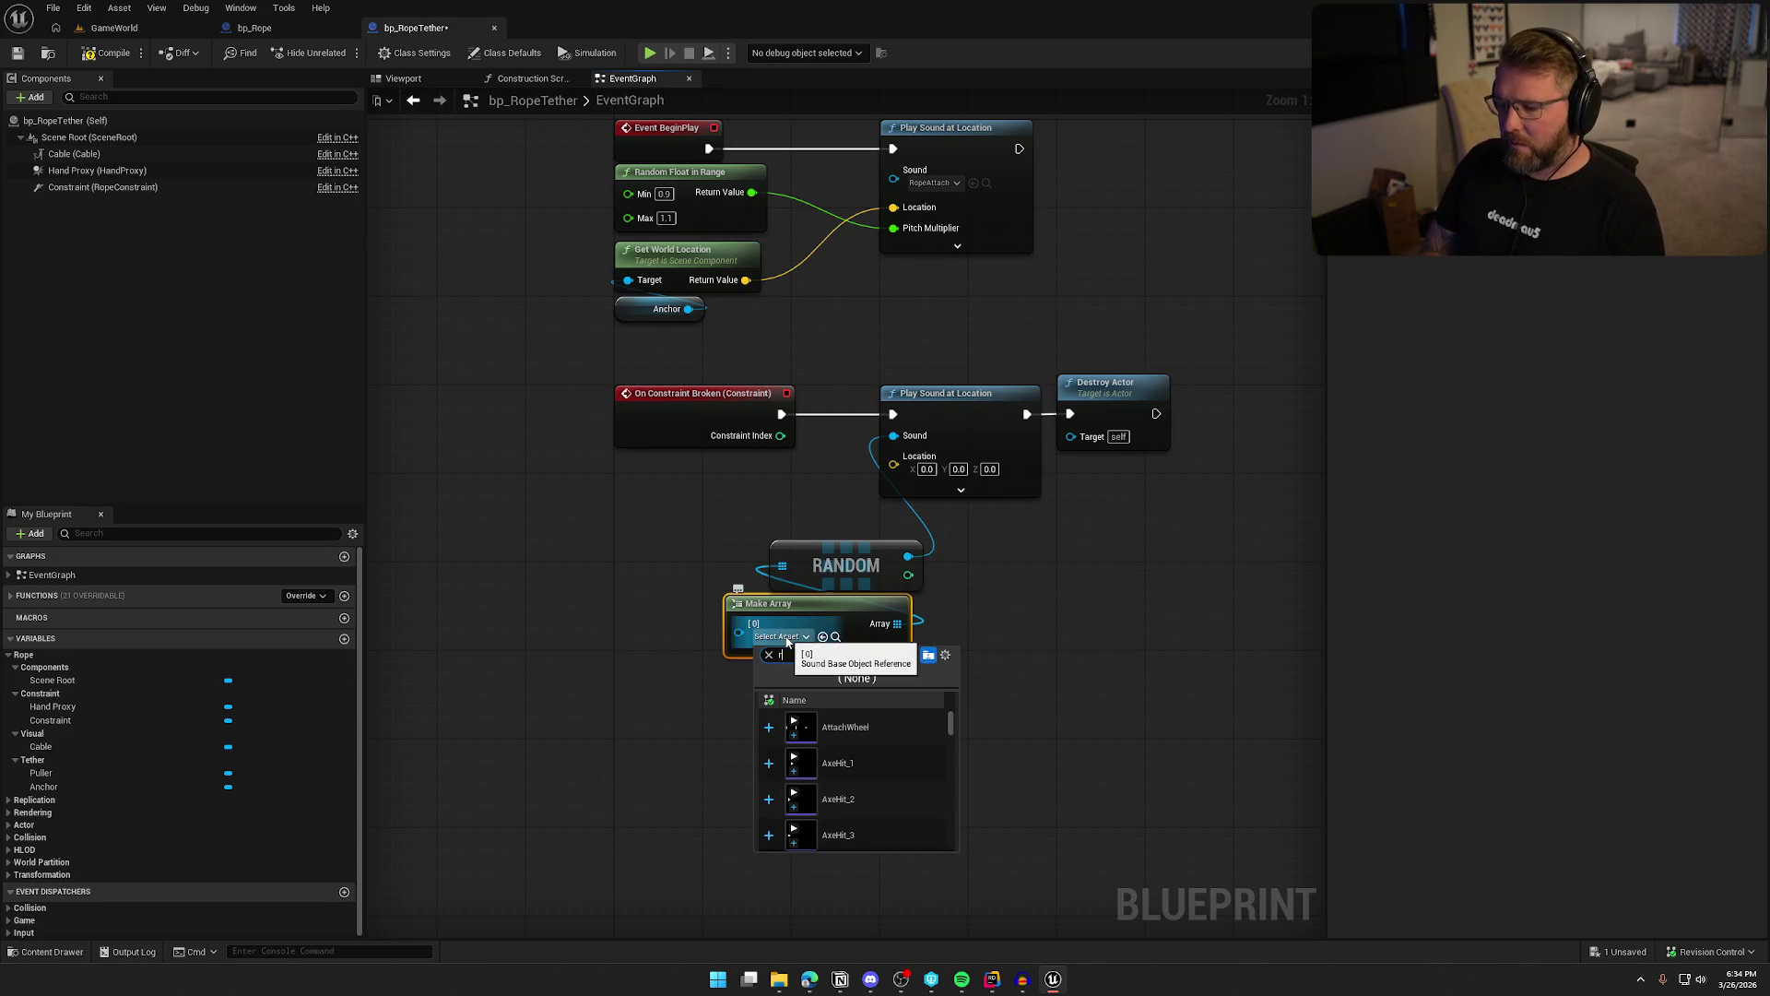
text(ope)
click(870, 773)
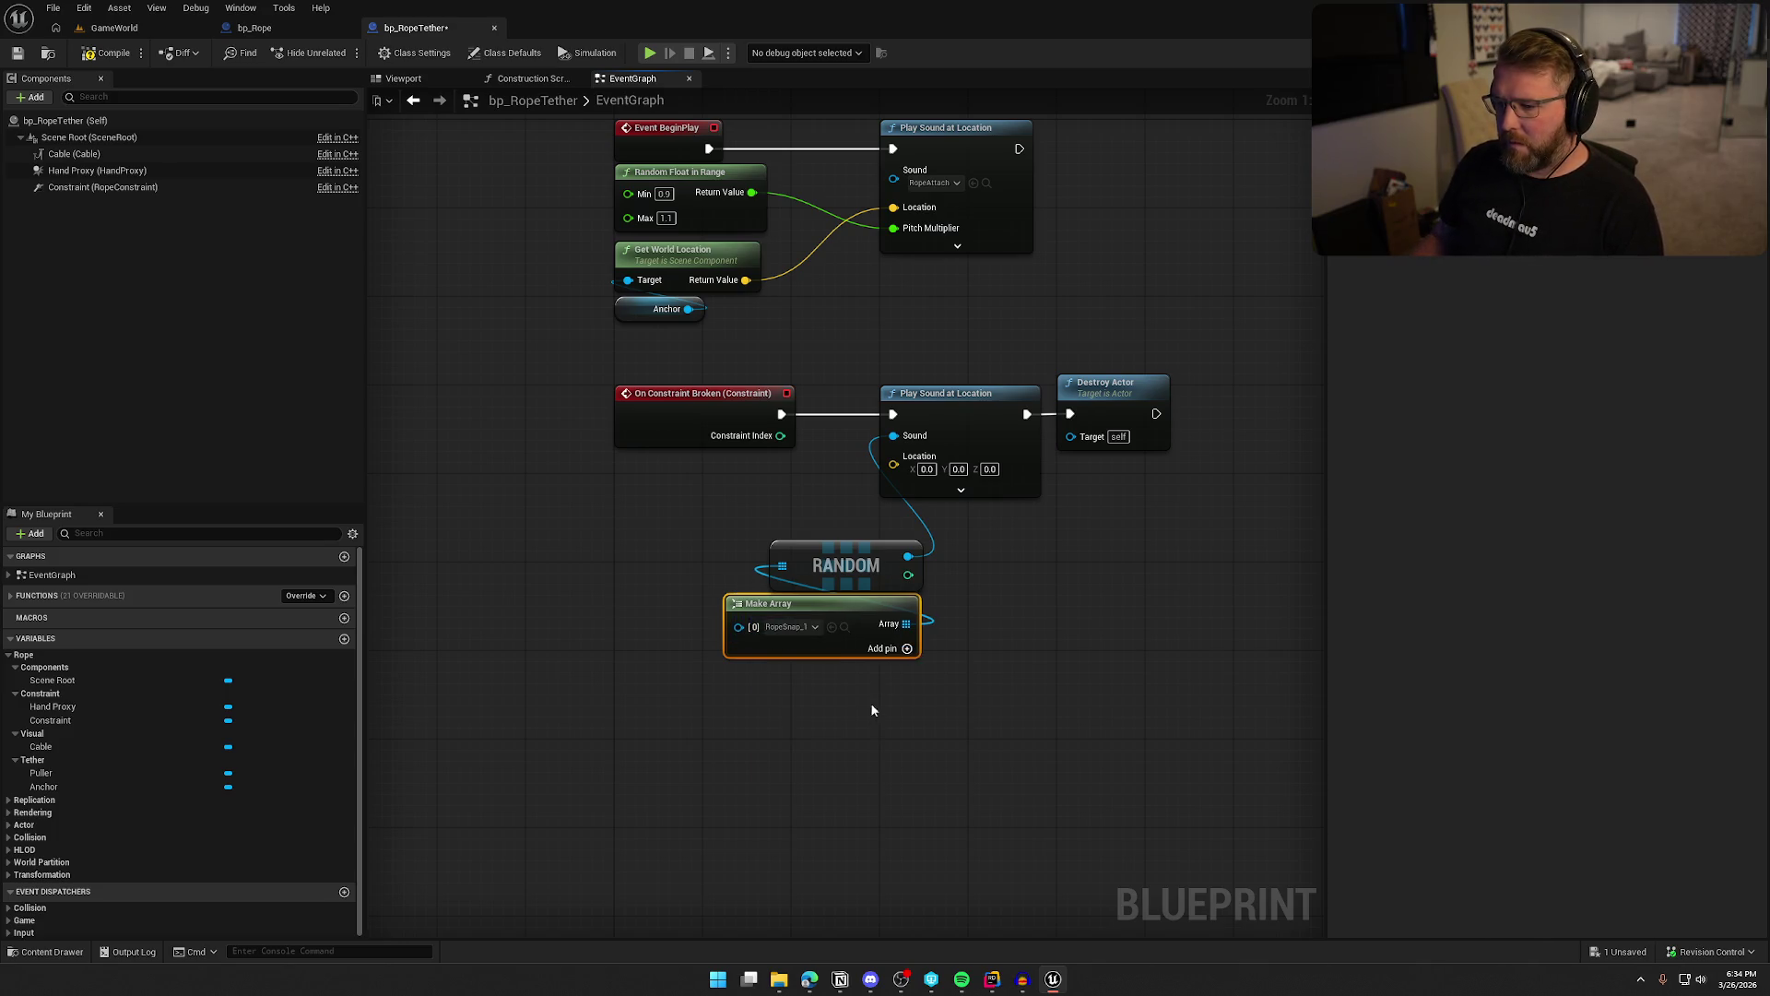
click(907, 648)
click(792, 664)
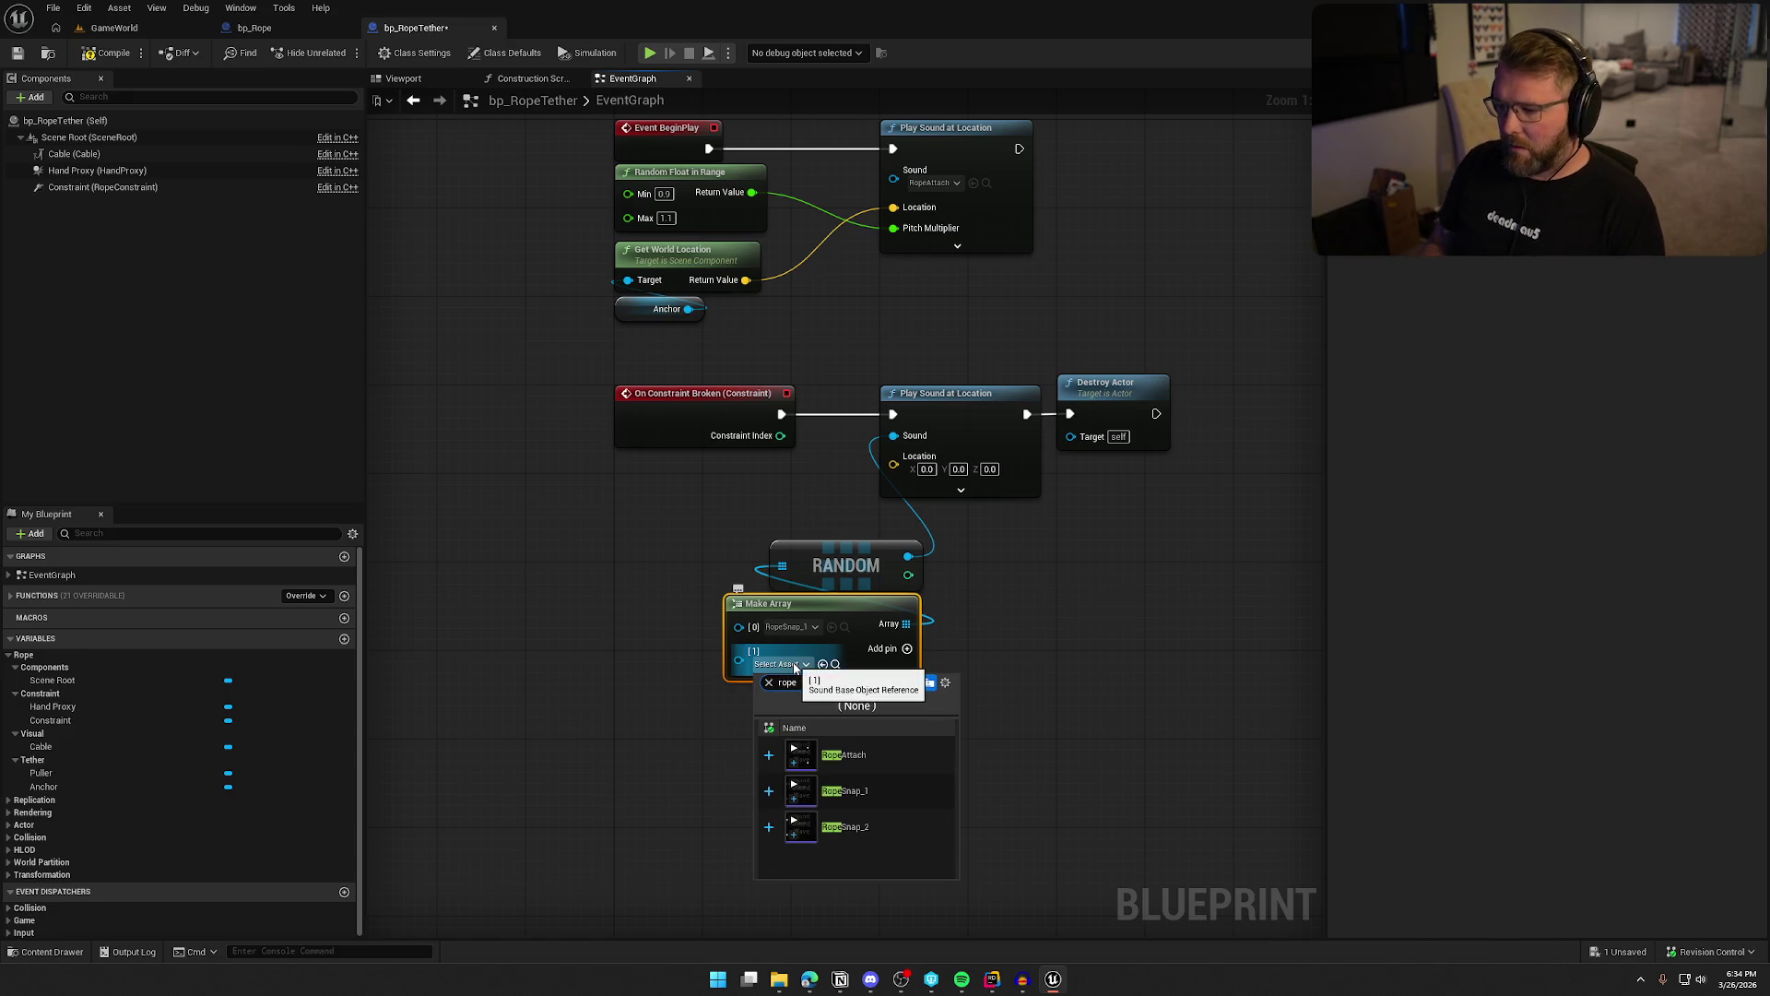
click(866, 826)
mouse_move(906, 623)
mouse_down()
mouse_move(781, 565)
mouse_move(955, 551)
mouse_move(966, 771)
mouse_up()
click(898, 606)
shift+click(834, 563)
Set attenuation to Item_Atten, wire a copied Random Float pitch, and tuck the random nodes below
click(961, 490)
click(929, 615)
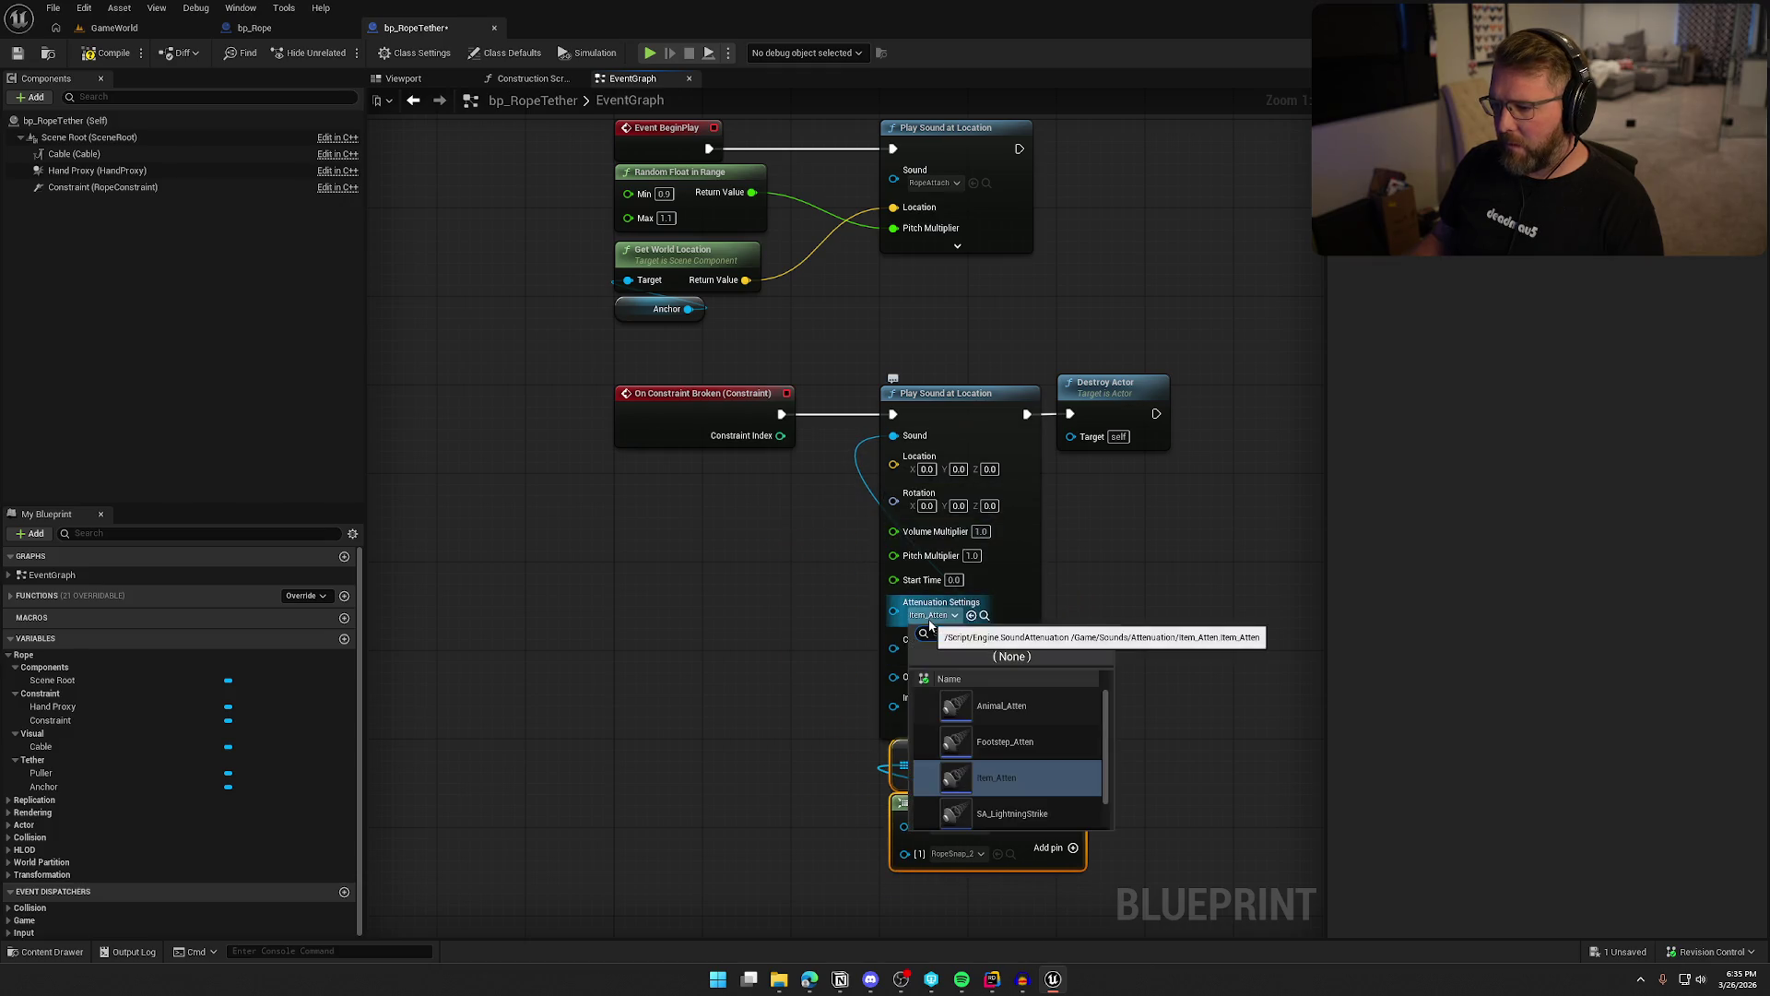
click(929, 626)
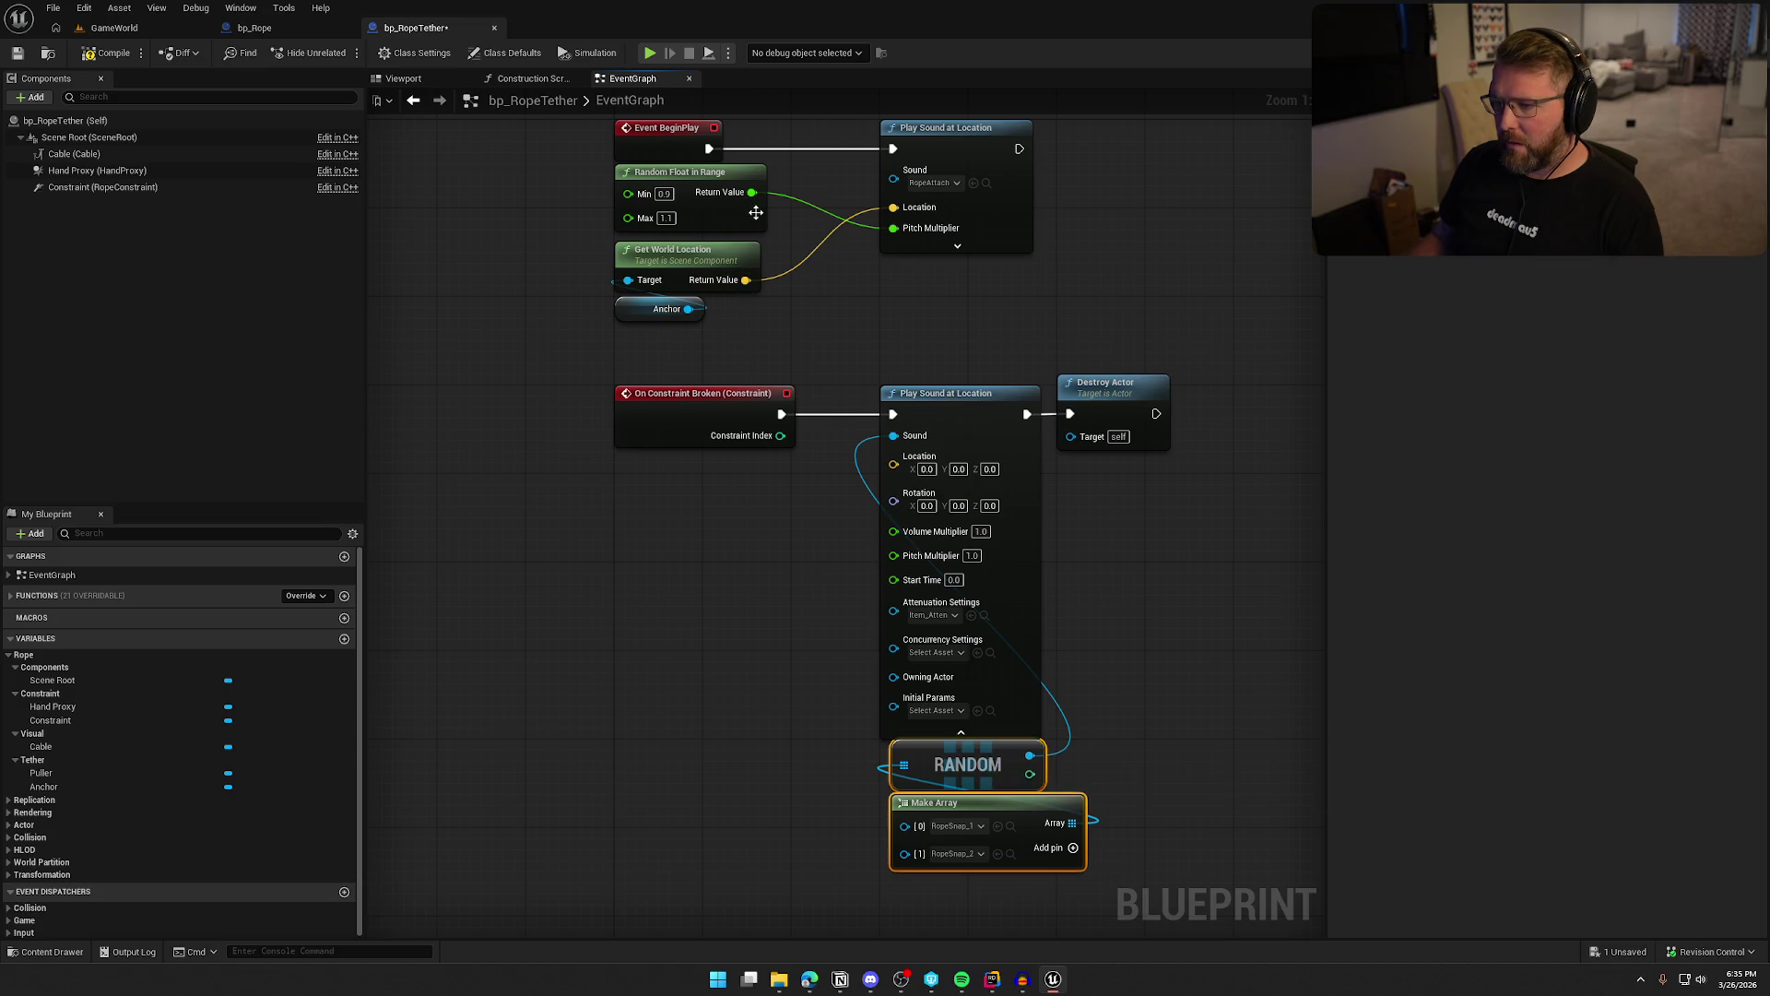
mouse_move(752, 192)
mouse_down()
mouse_move(893, 569)
mouse_move(728, 222)
mouse_up()
click(691, 172)
key(ctrl+c)
key(ctrl+v)
mouse_move(774, 557)
mouse_down()
mouse_move(849, 584)
mouse_move(892, 553)
mouse_move(712, 583)
mouse_up()
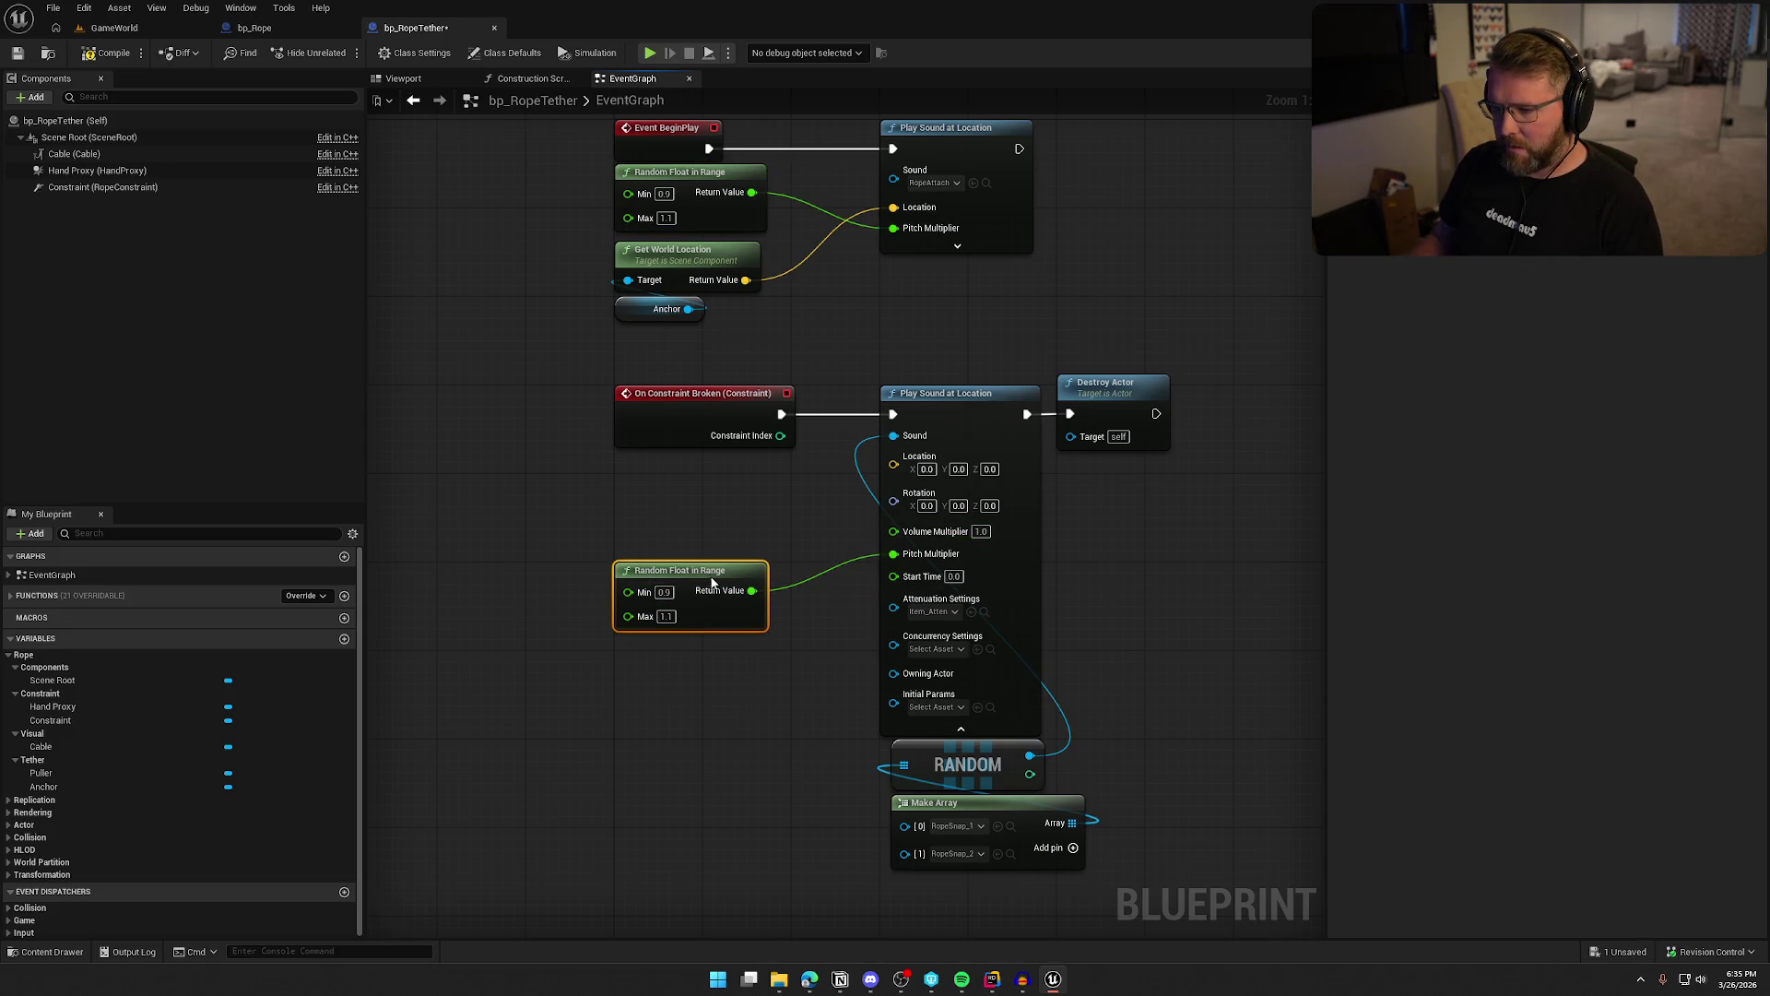
click(926, 730)
mouse_move(862, 742)
mouse_down()
mouse_move(1047, 933)
mouse_move(1088, 885)
mouse_up()
drag(922, 777, 911, 564)
click(861, 544)
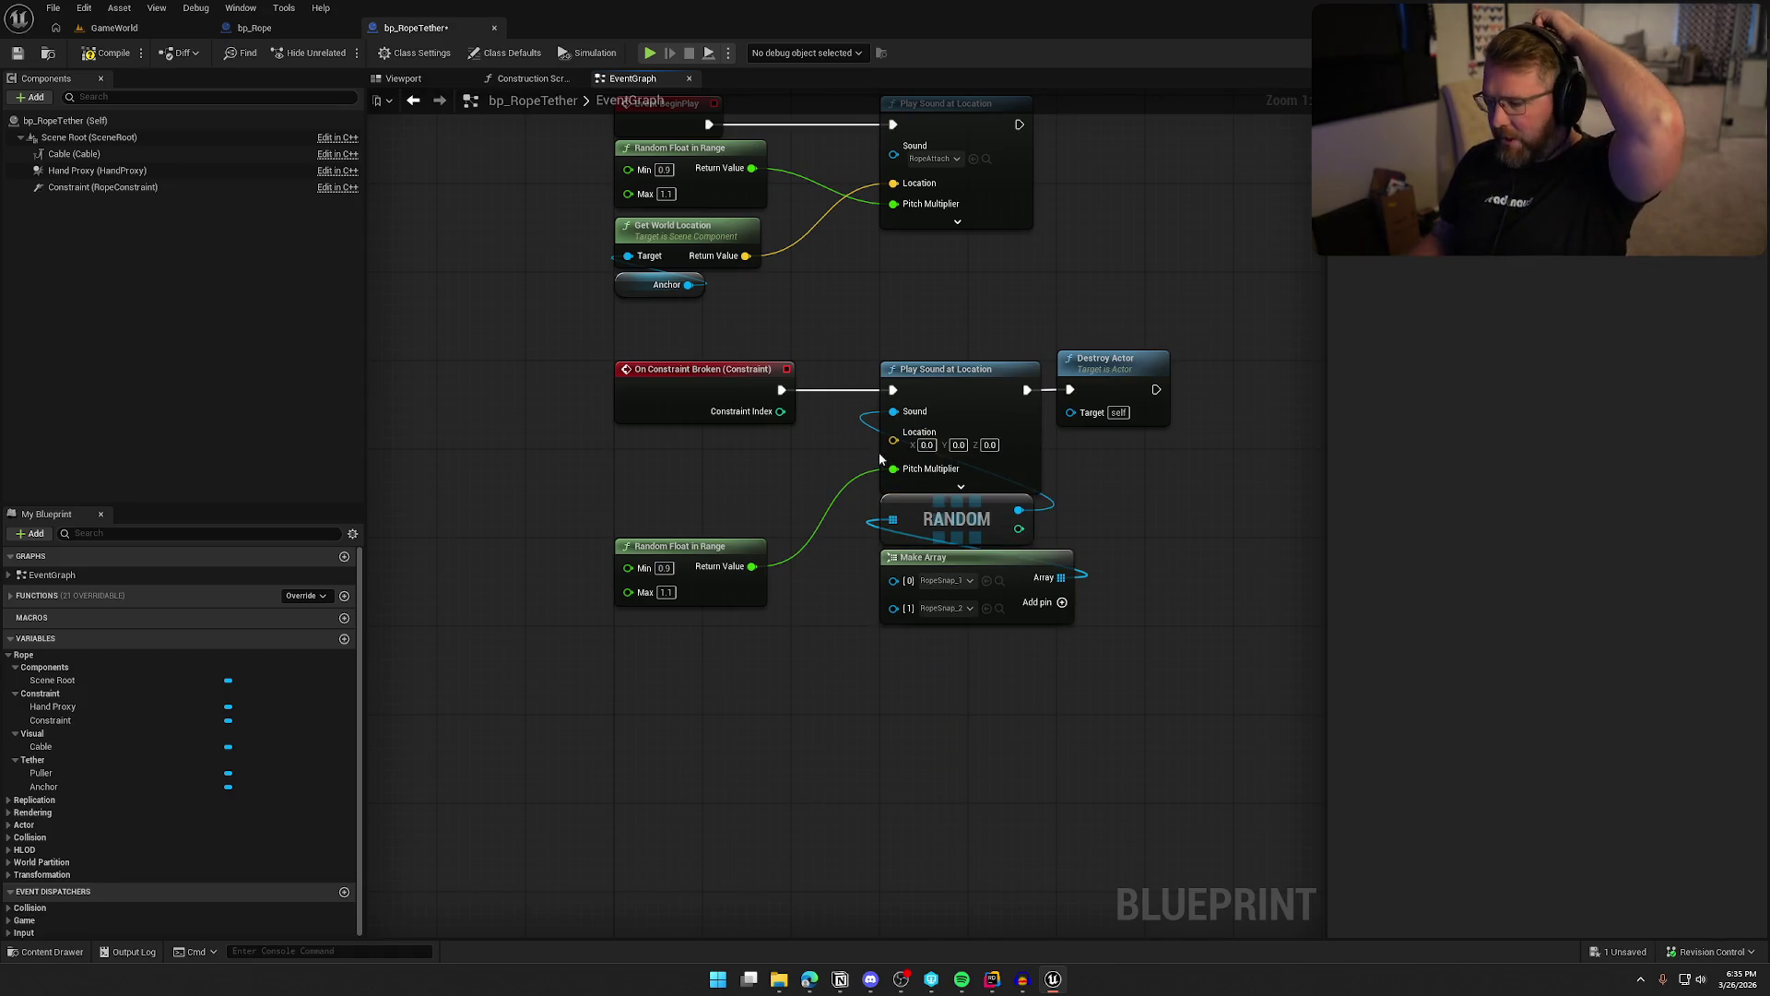
Feed Hand Proxy's Get World Location into the snap sound's Location
mouse_move(96, 170)
mouse_down()
mouse_move(498, 446)
mouse_move(616, 463)
mouse_move(656, 514)
mouse_move(730, 503)
mouse_up()
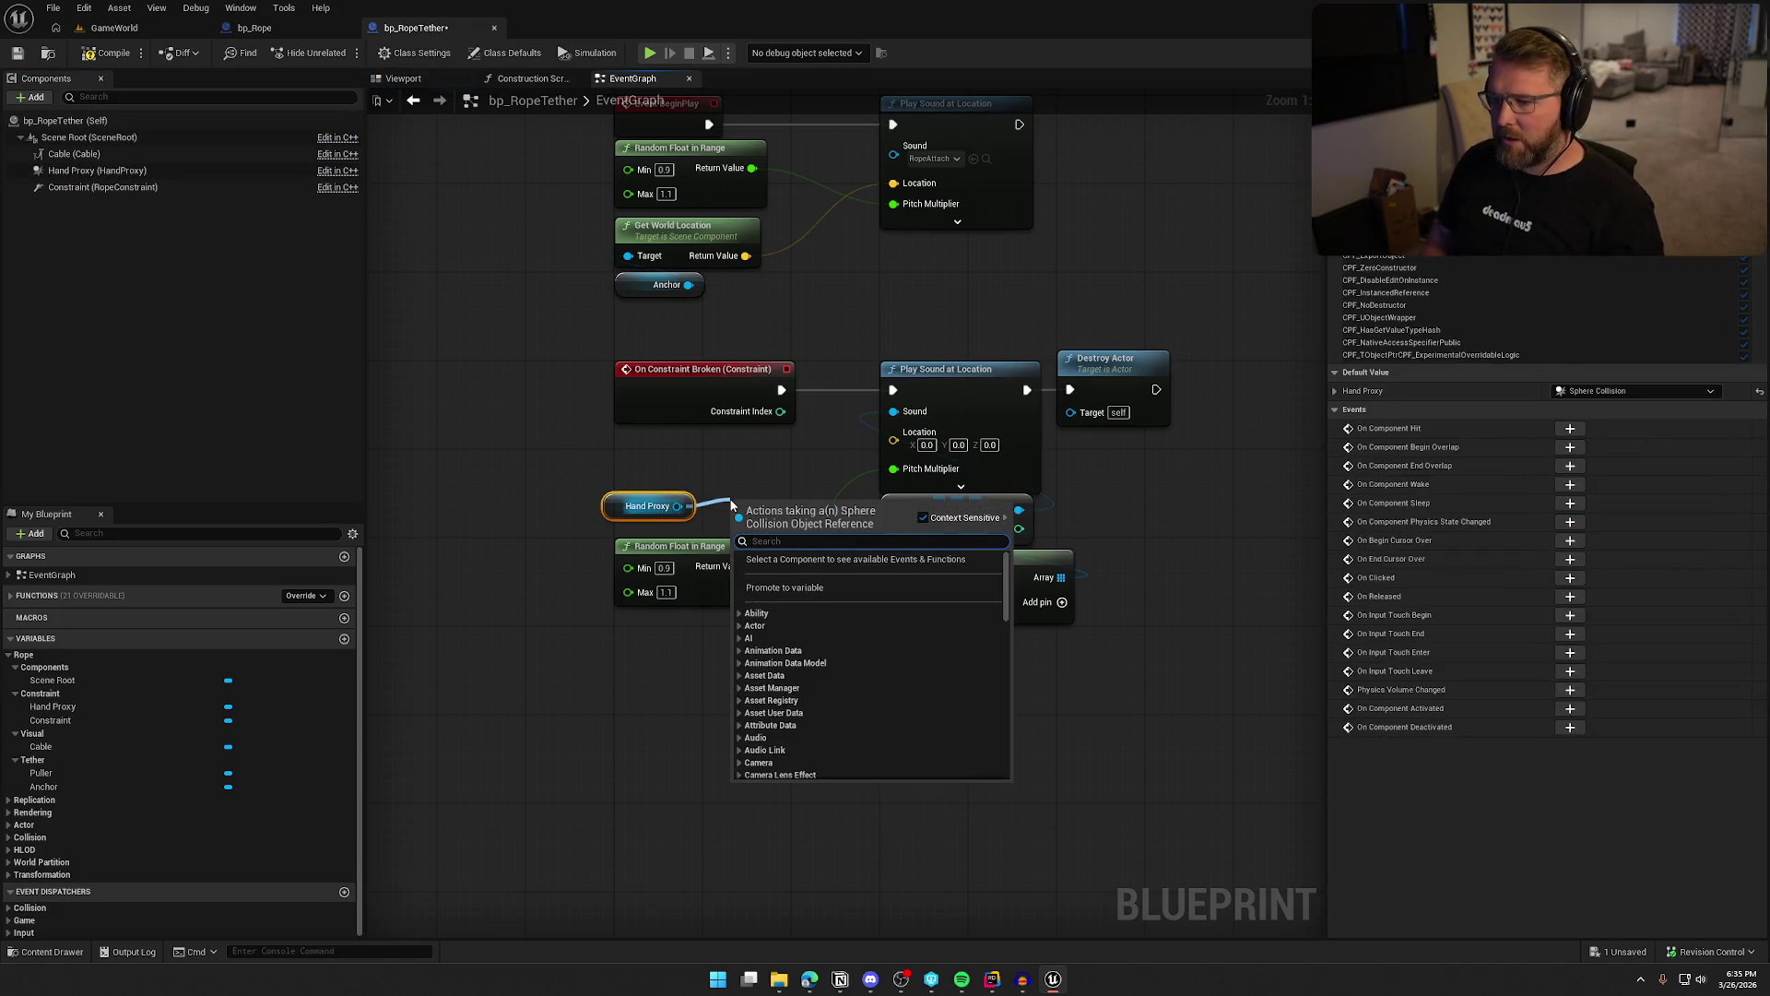
text(get world lcoa)
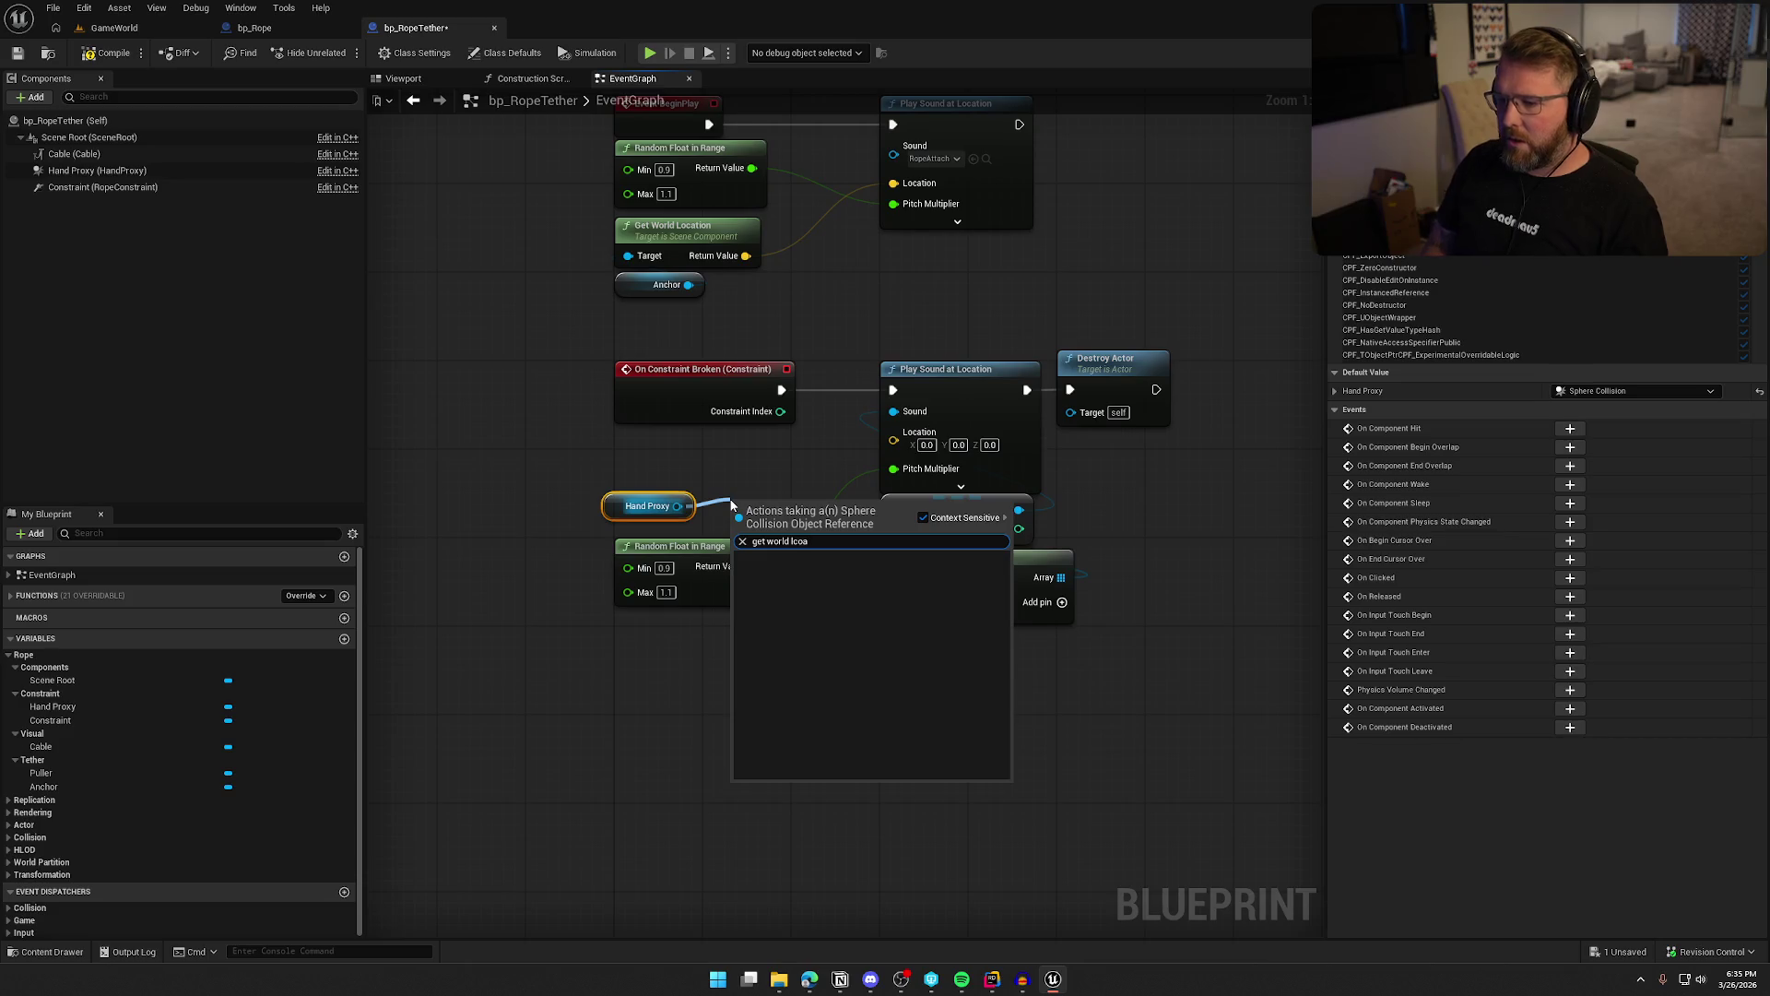
key(BackSpace)
text(ocation)
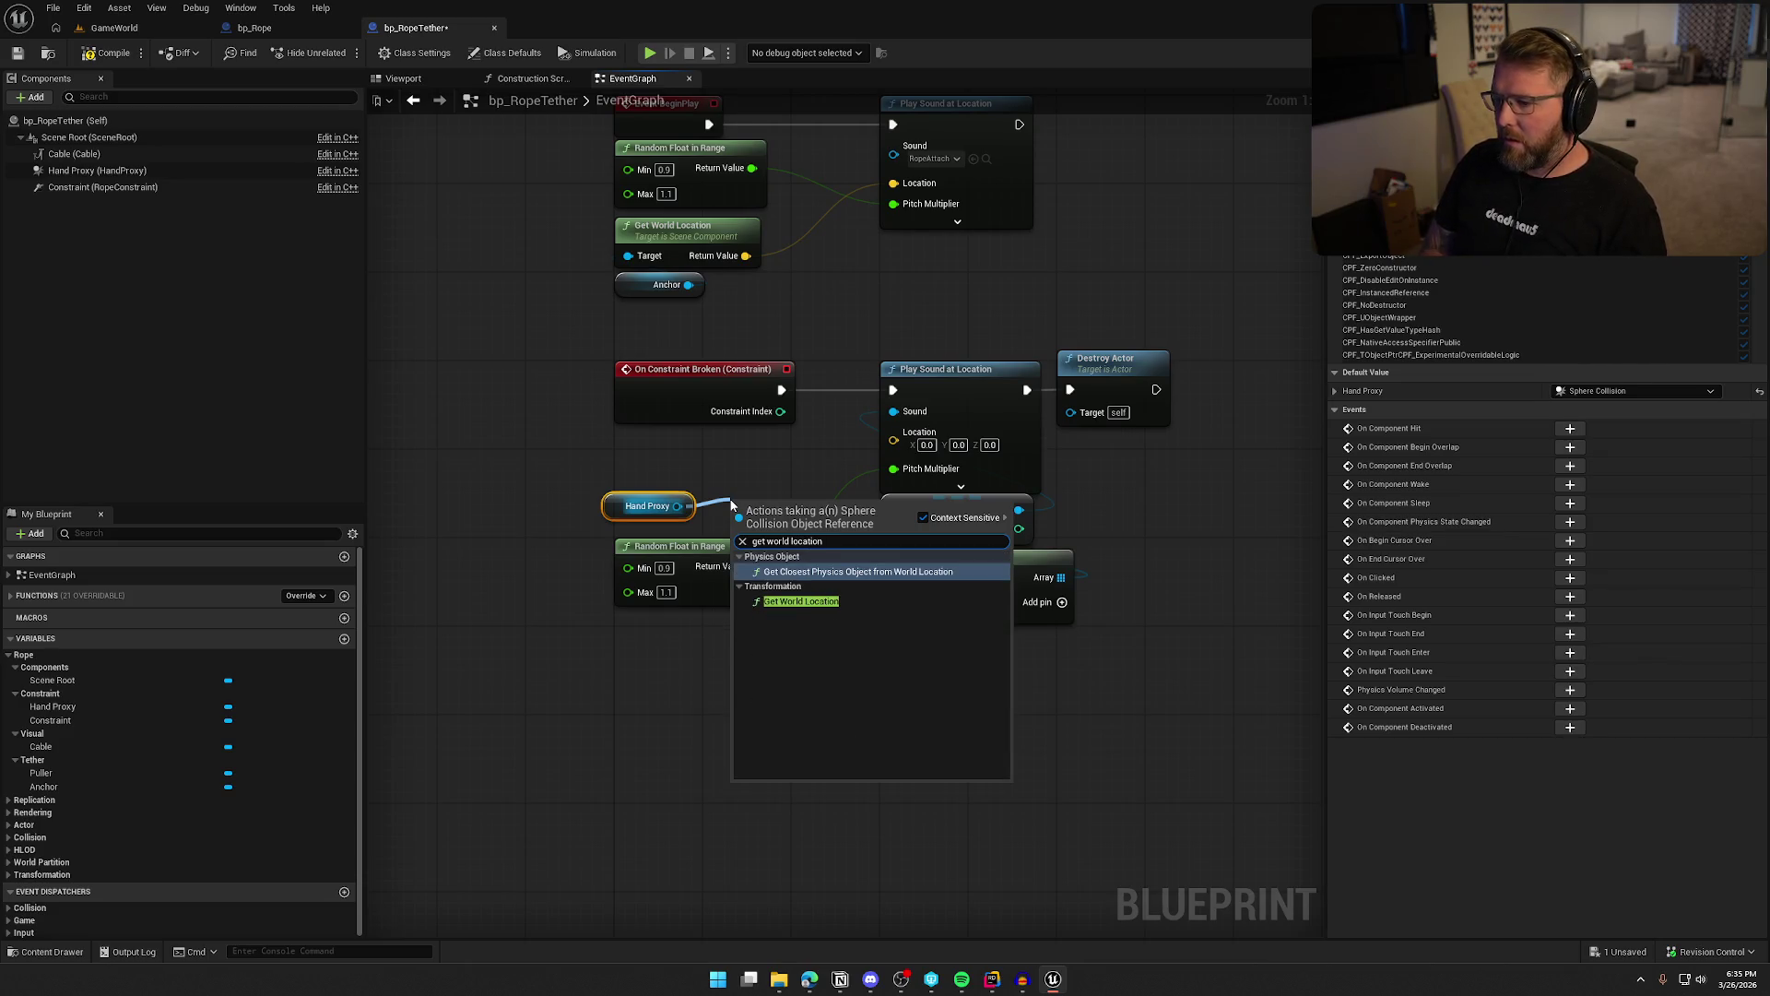
key(Down)
key(Return)
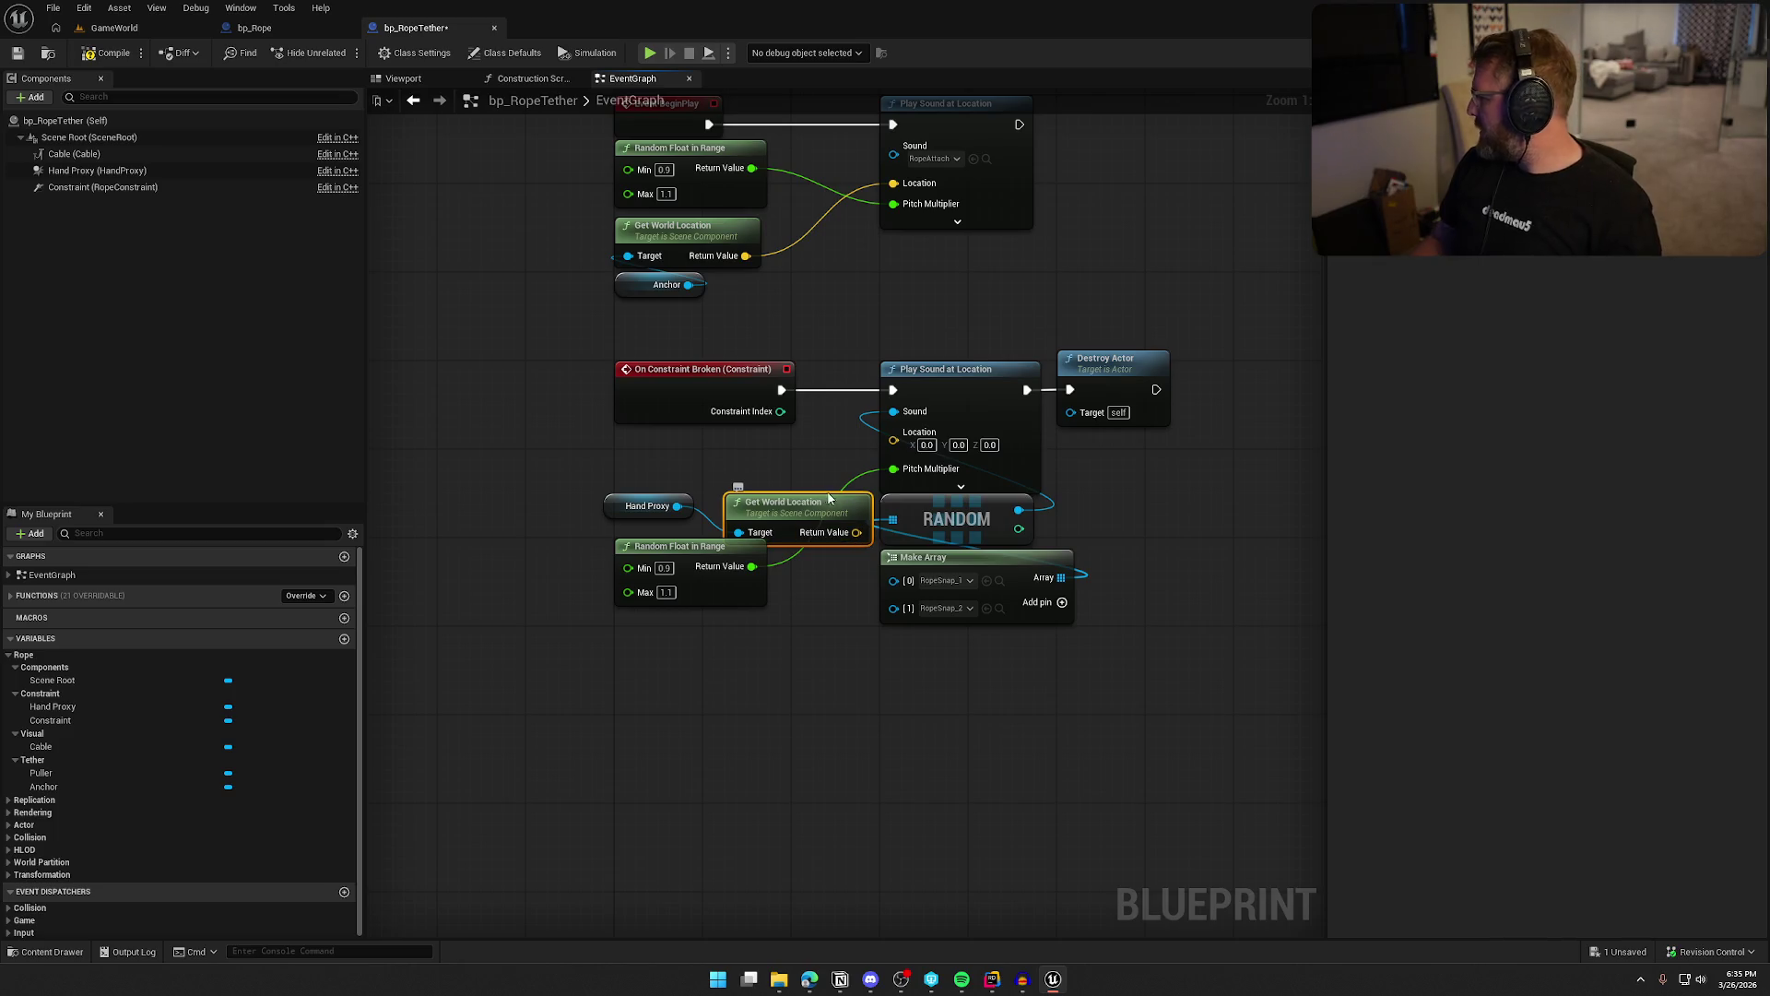
mouse_move(844, 522)
mouse_down()
mouse_move(733, 456)
mouse_move(894, 445)
mouse_up()
Tidy the Hand Proxy and random pitch nodes in the graph
drag(622, 500, 636, 496)
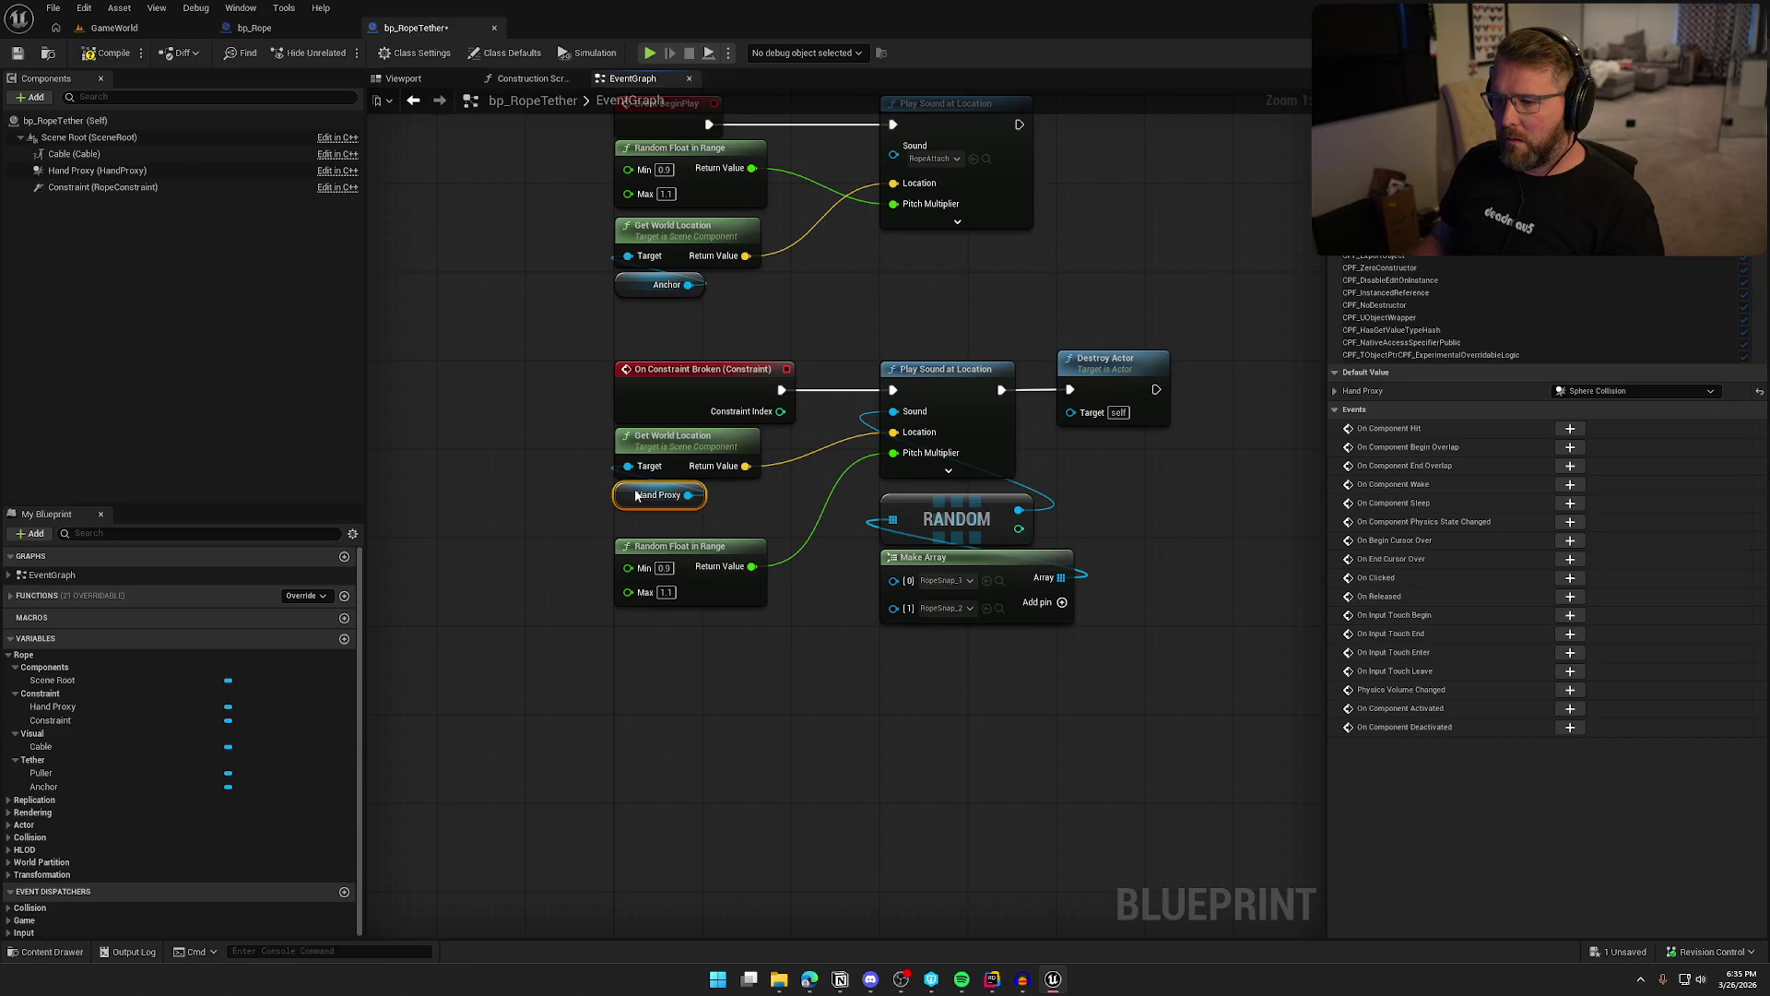
drag(676, 559, 676, 537)
mouse_move(1054, 700)
mouse_down()
mouse_move(968, 671)
mouse_move(875, 466)
mouse_move(850, 485)
mouse_up()
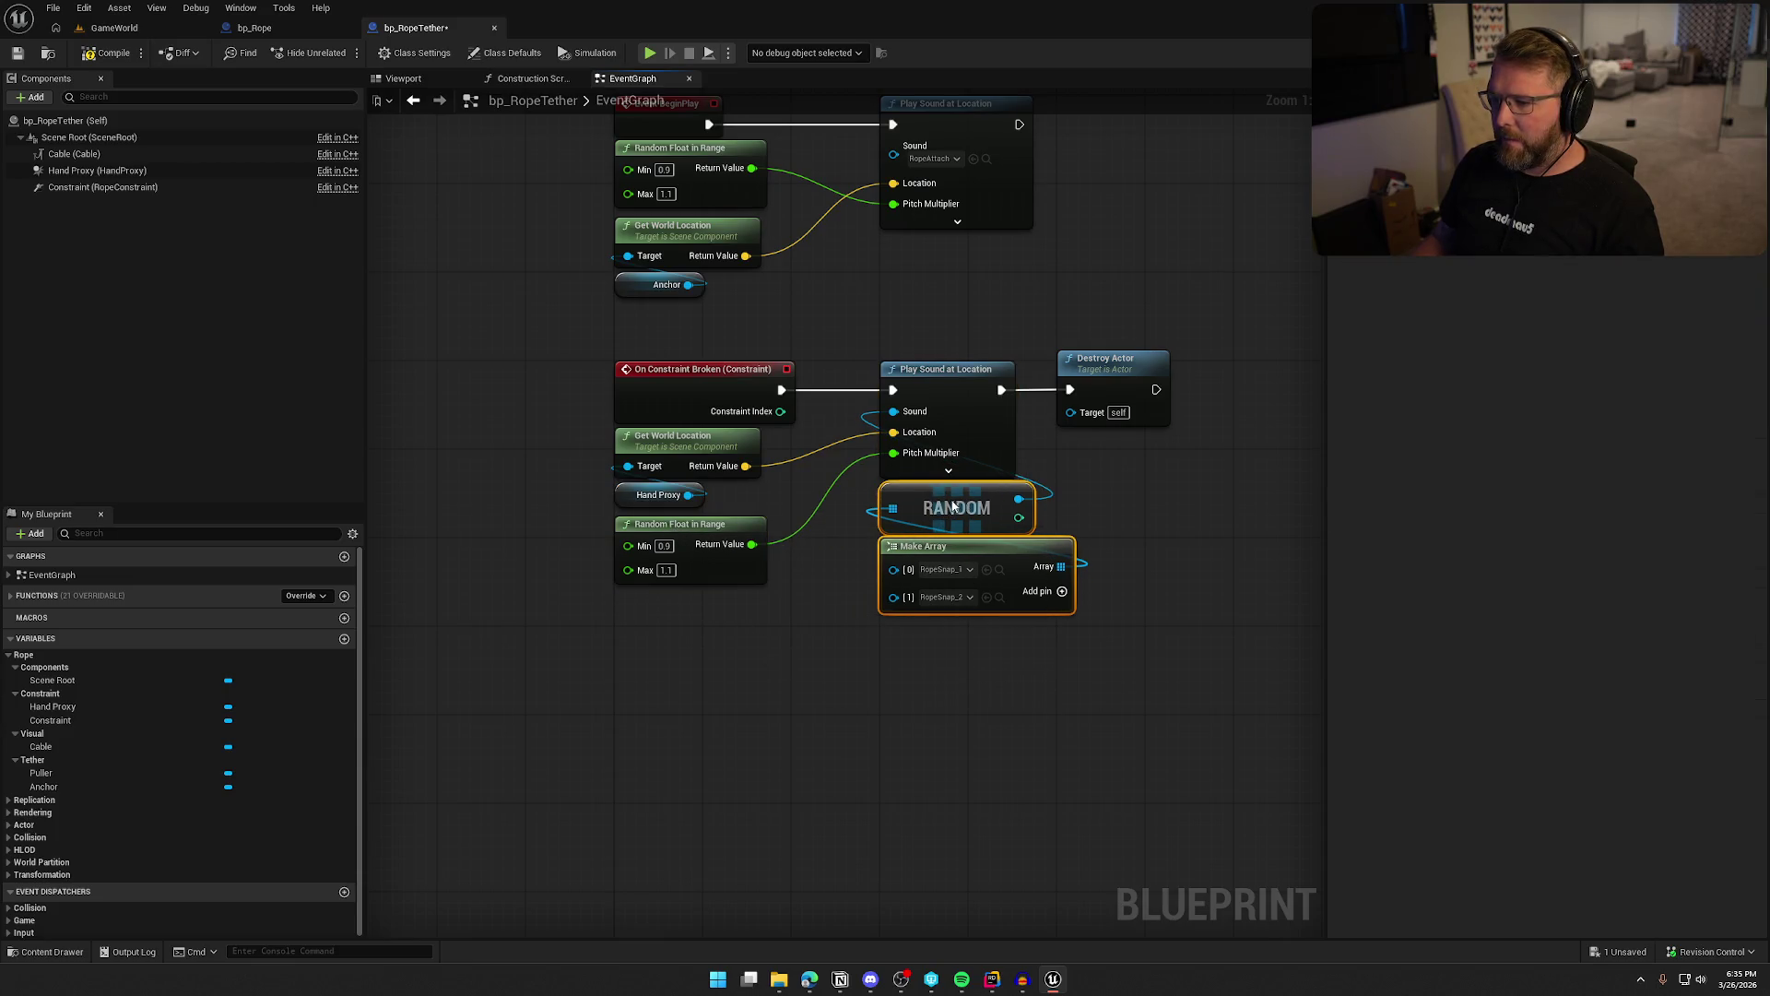
click(1115, 501)
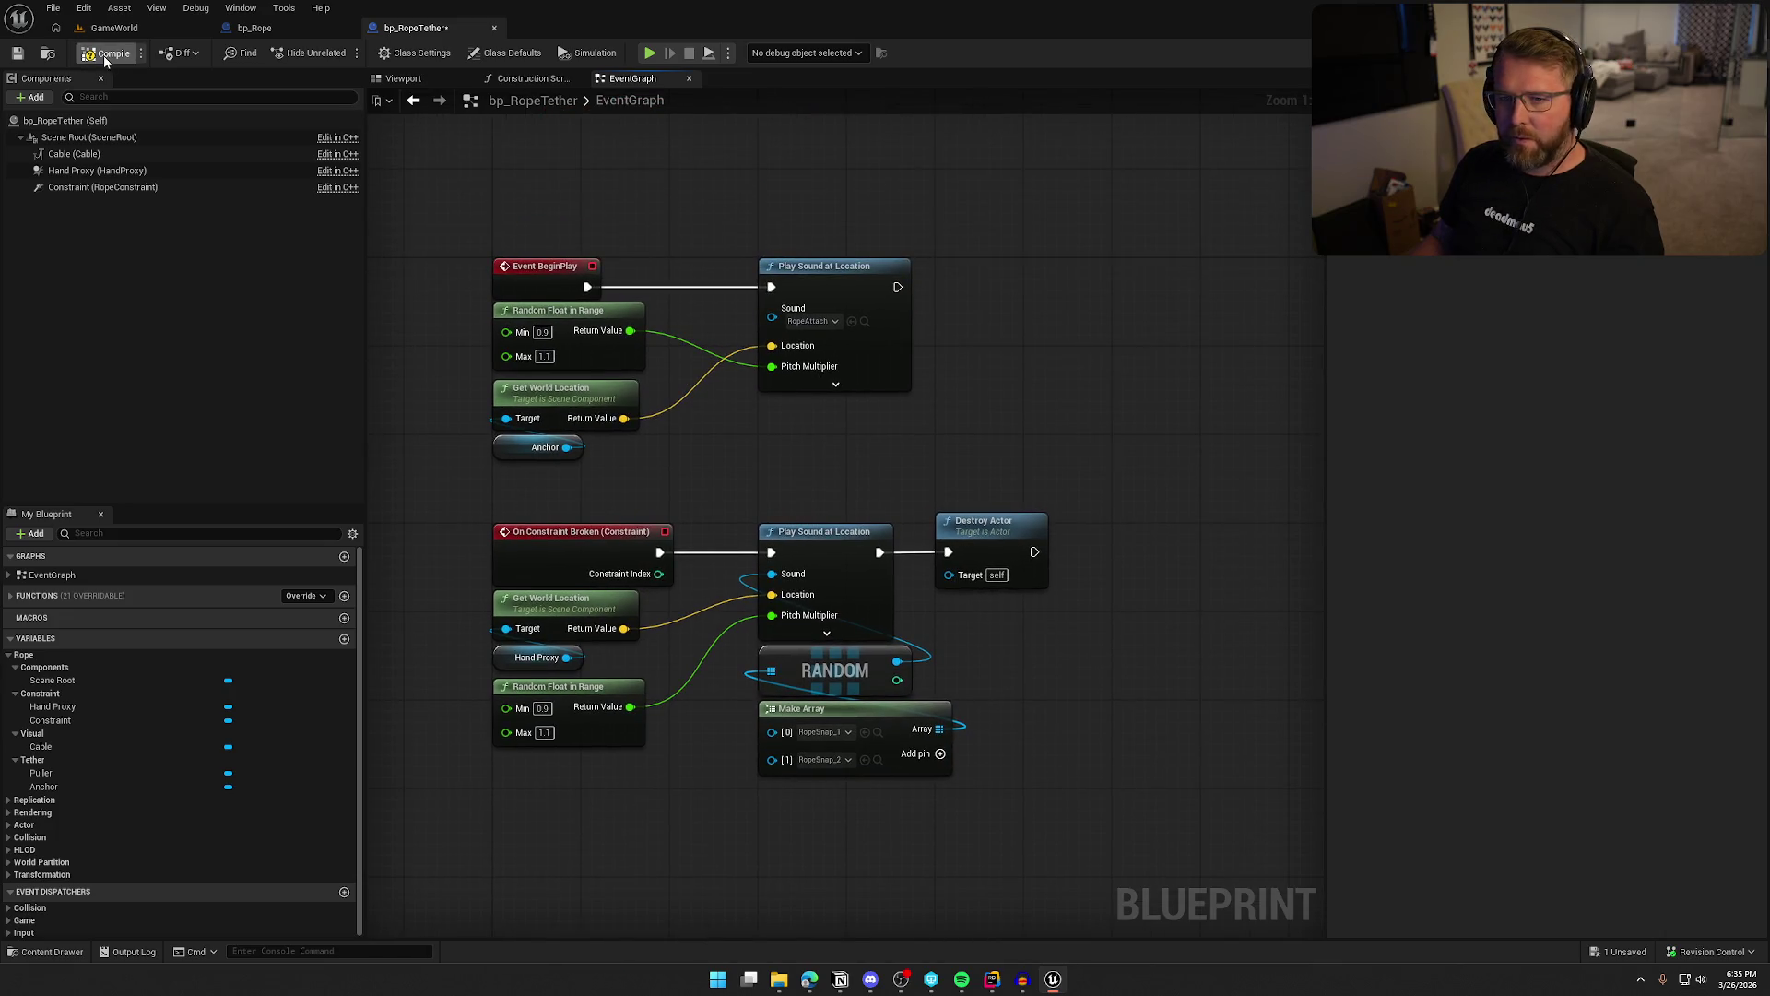
click(111, 28)
Live-compile the C++ change, then playtest by running from the wagon to stretch the rope
key(ctrl+alt+F11)
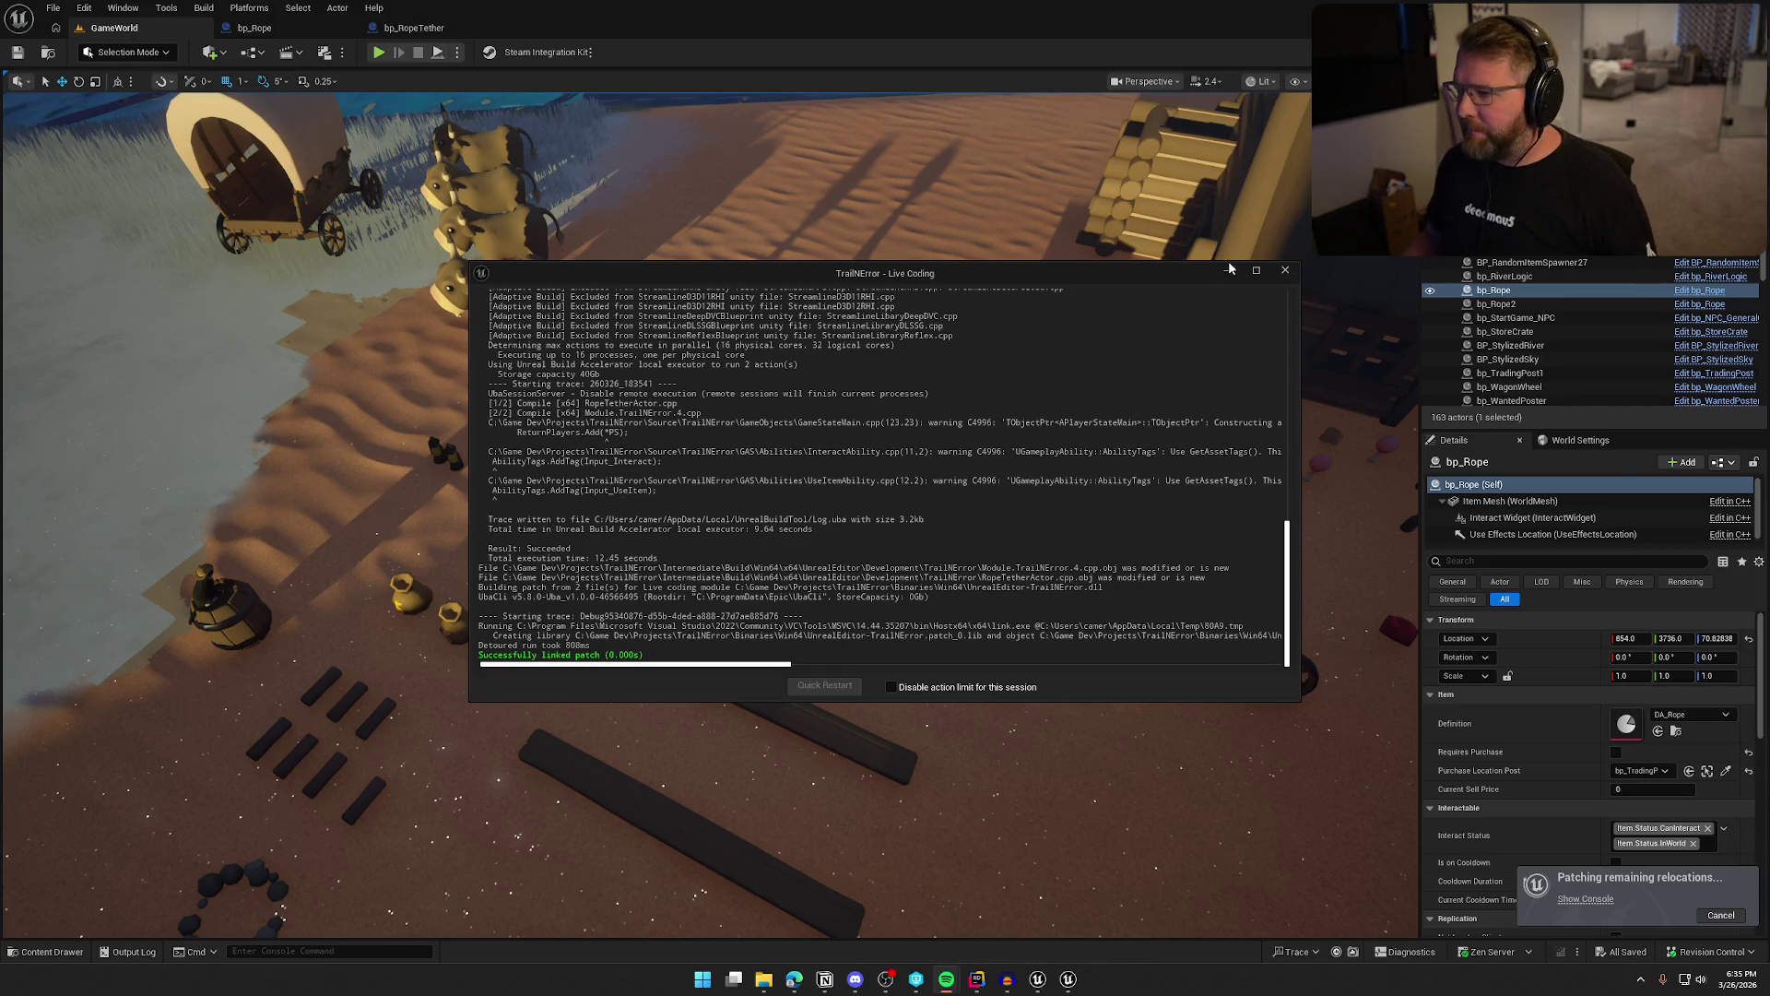
click(1286, 273)
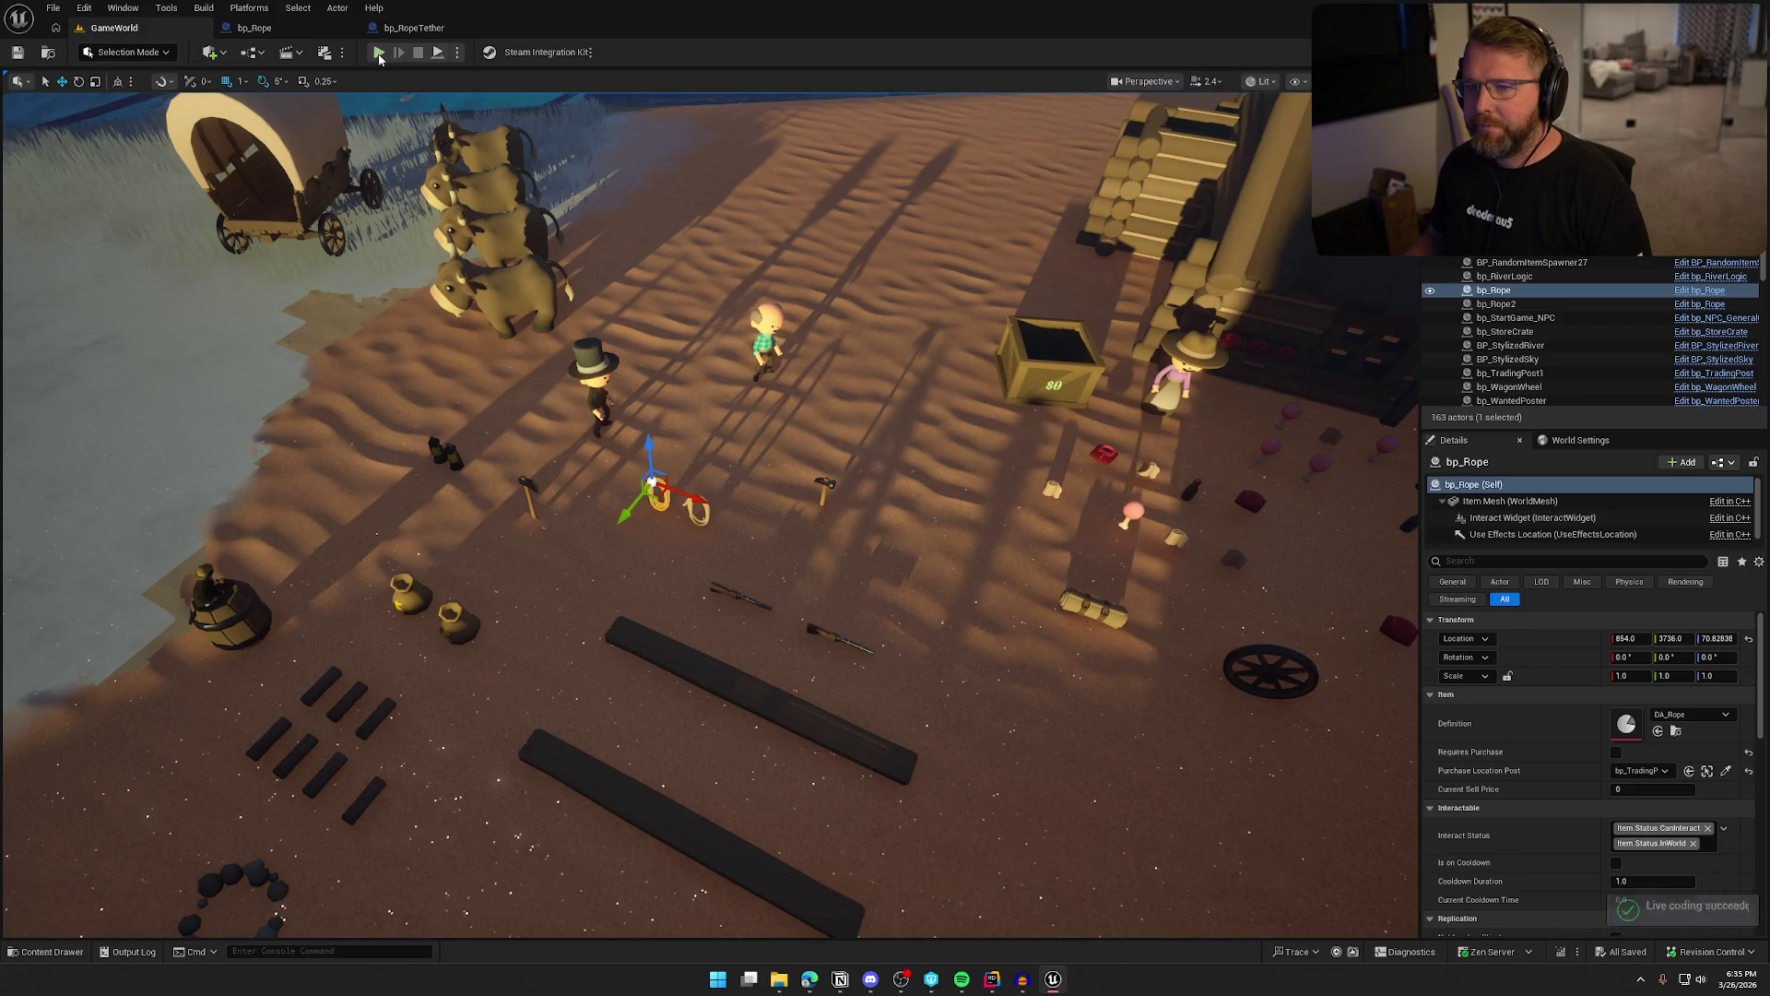
click(378, 52)
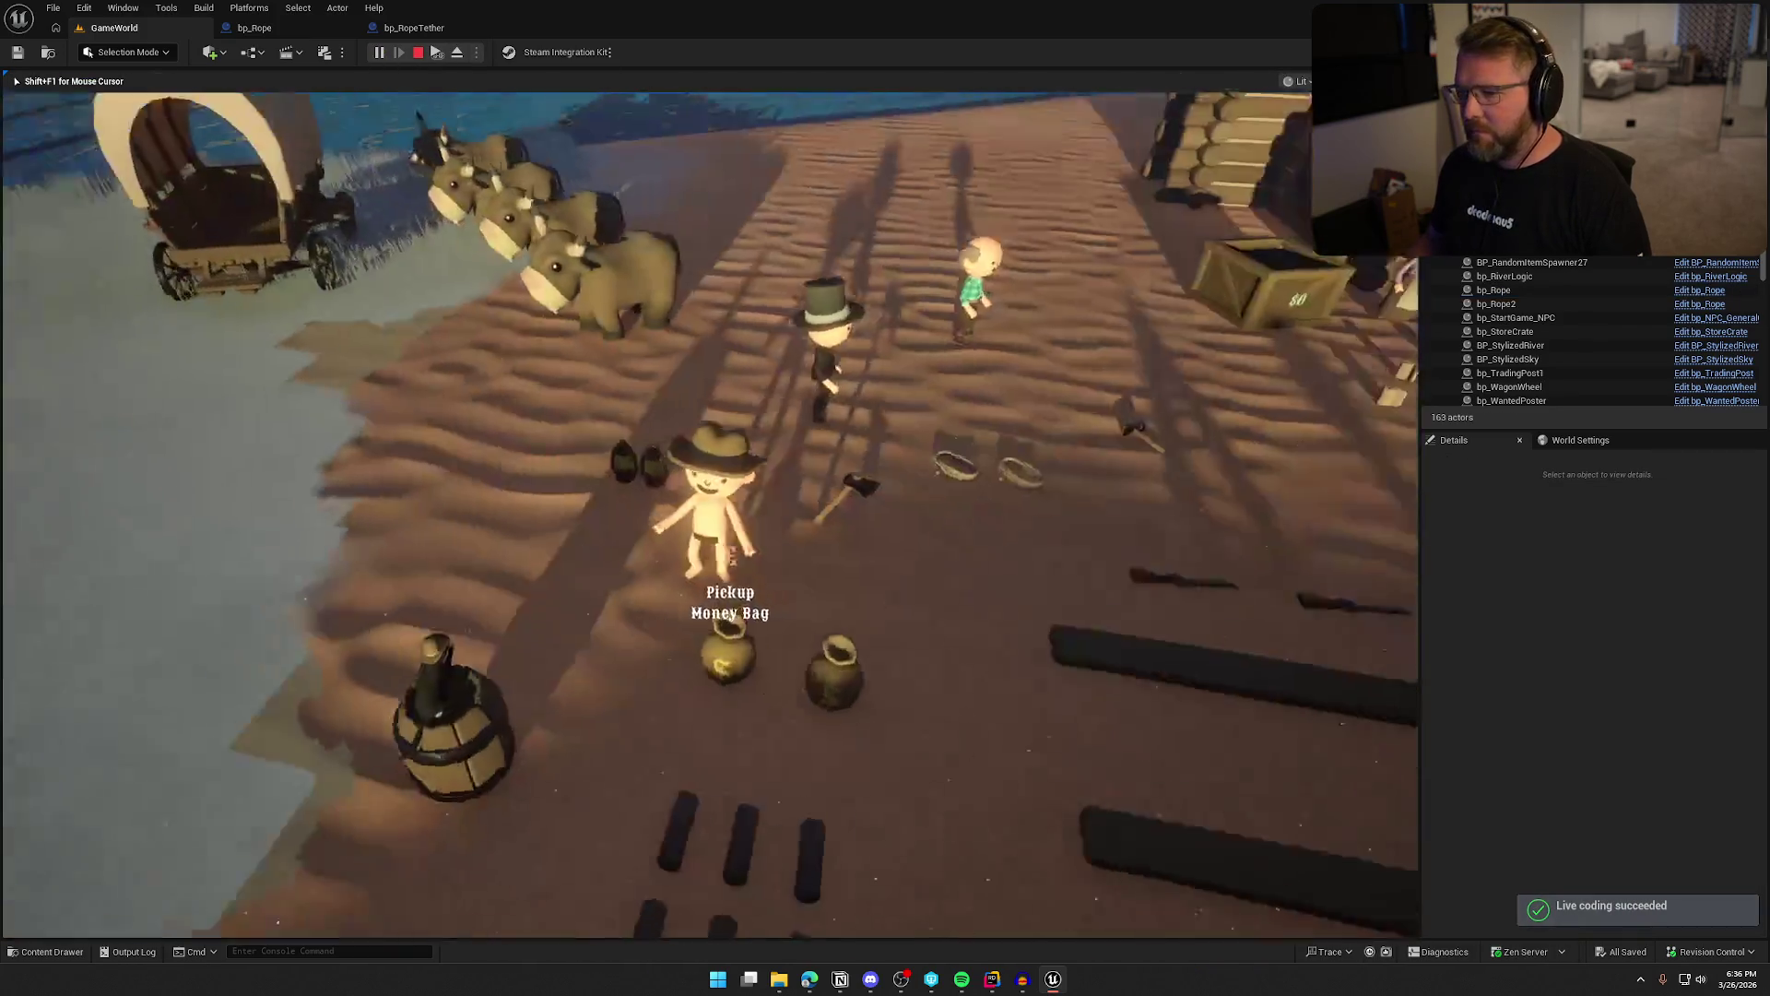
key(shift+w)
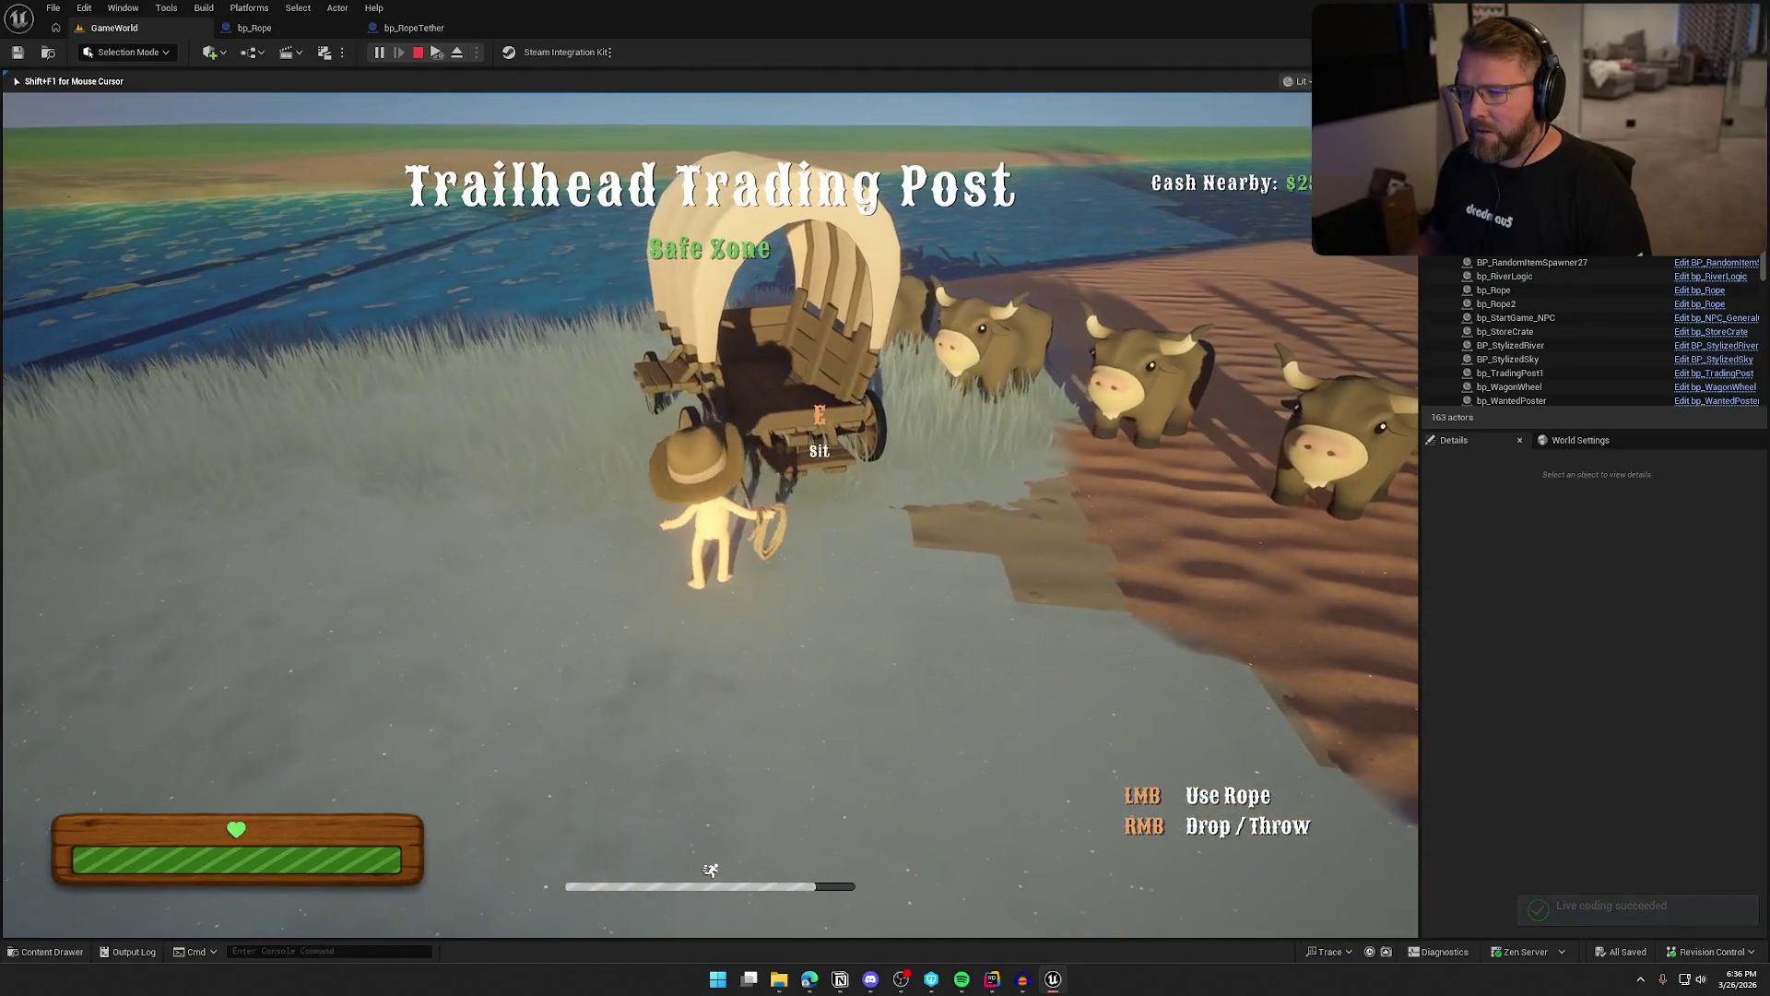
key(a)
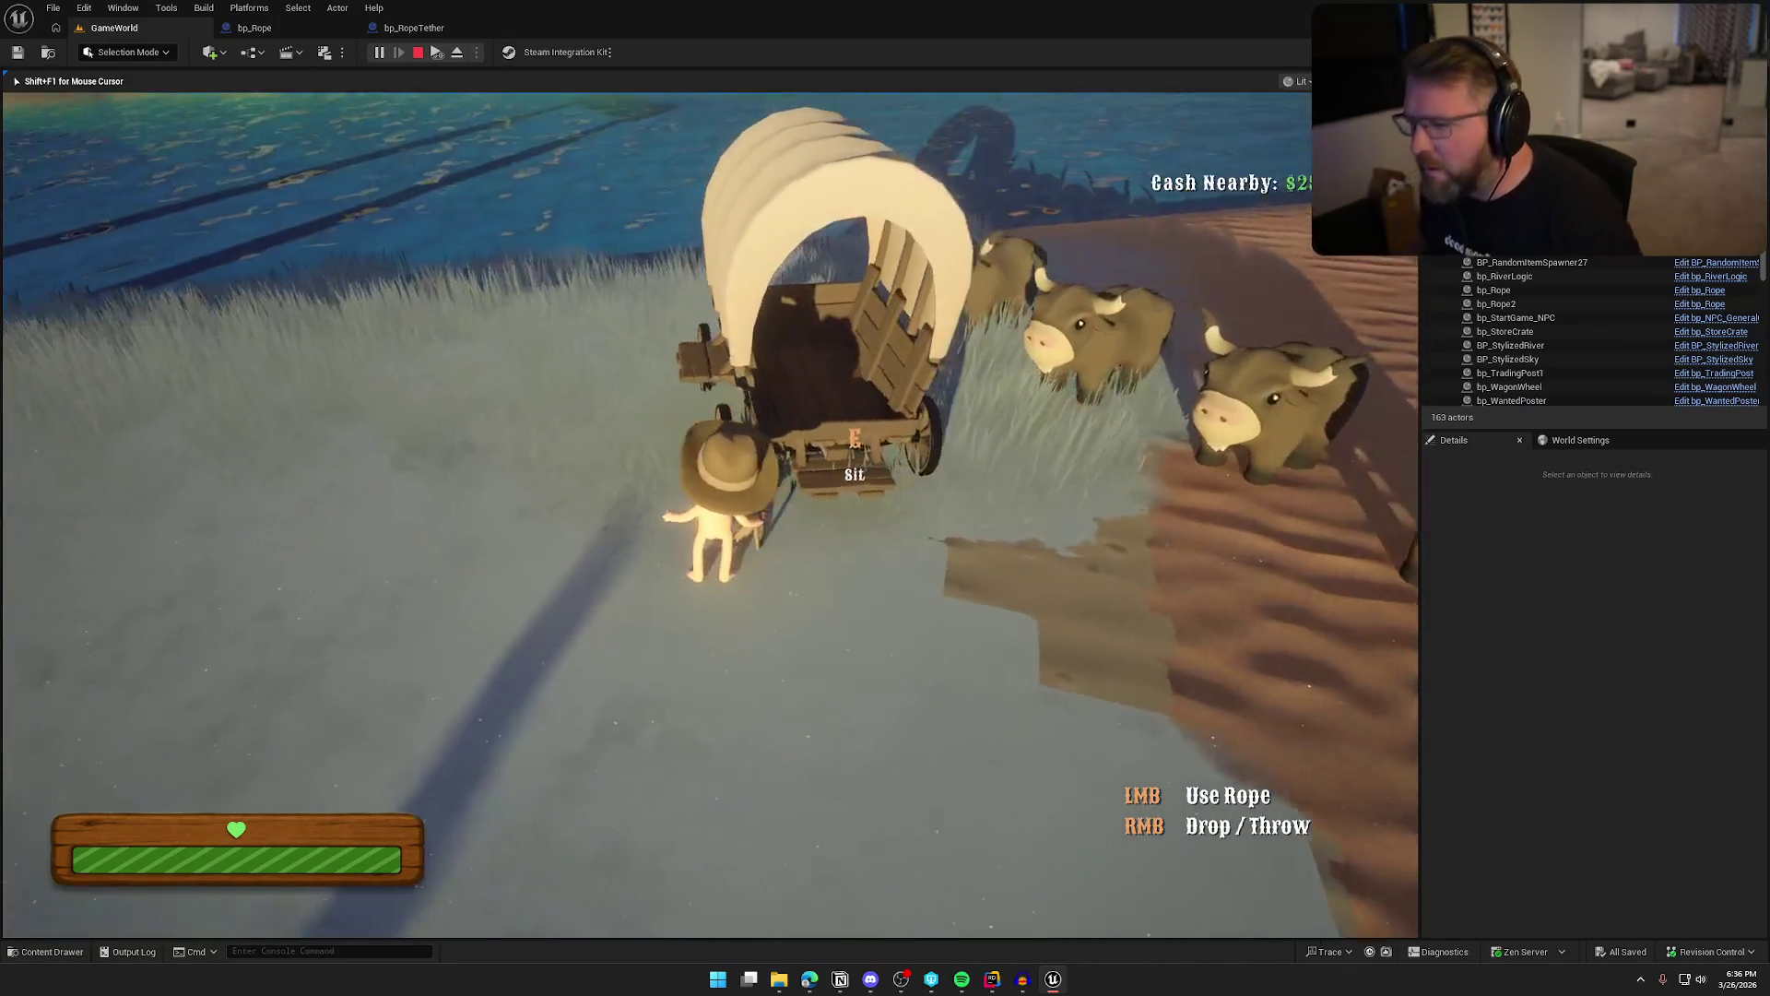
key(shift+s)
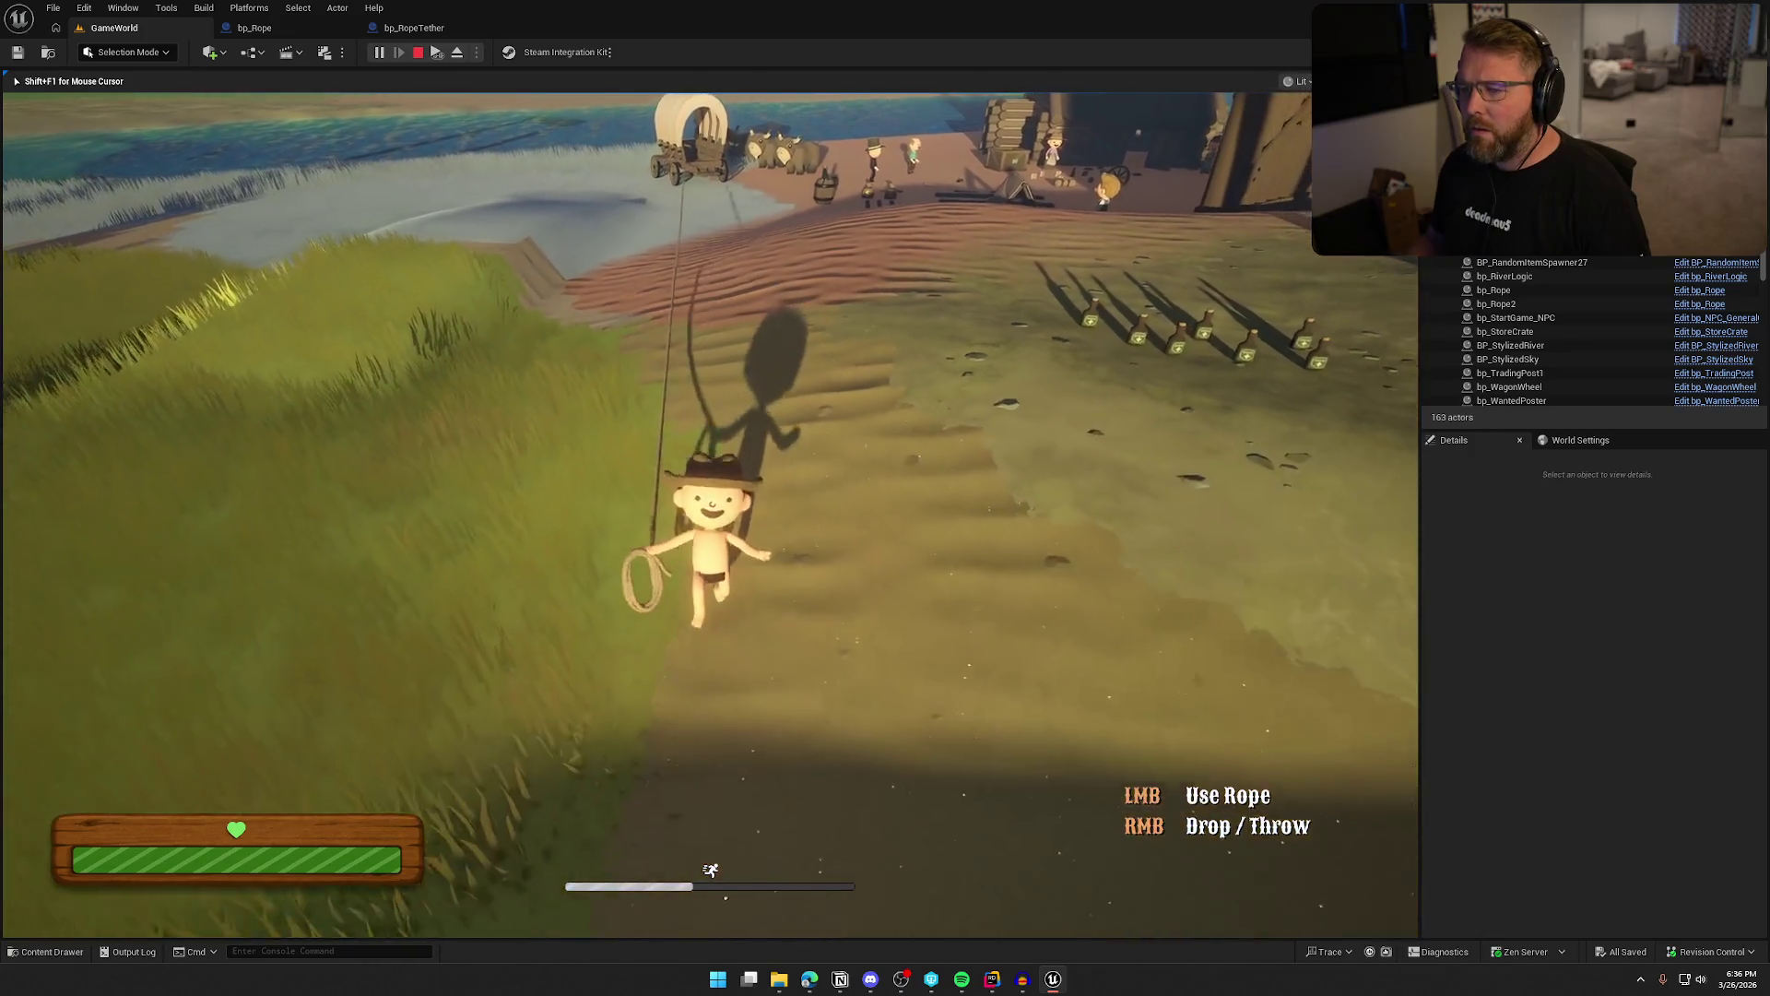
key(Escape)
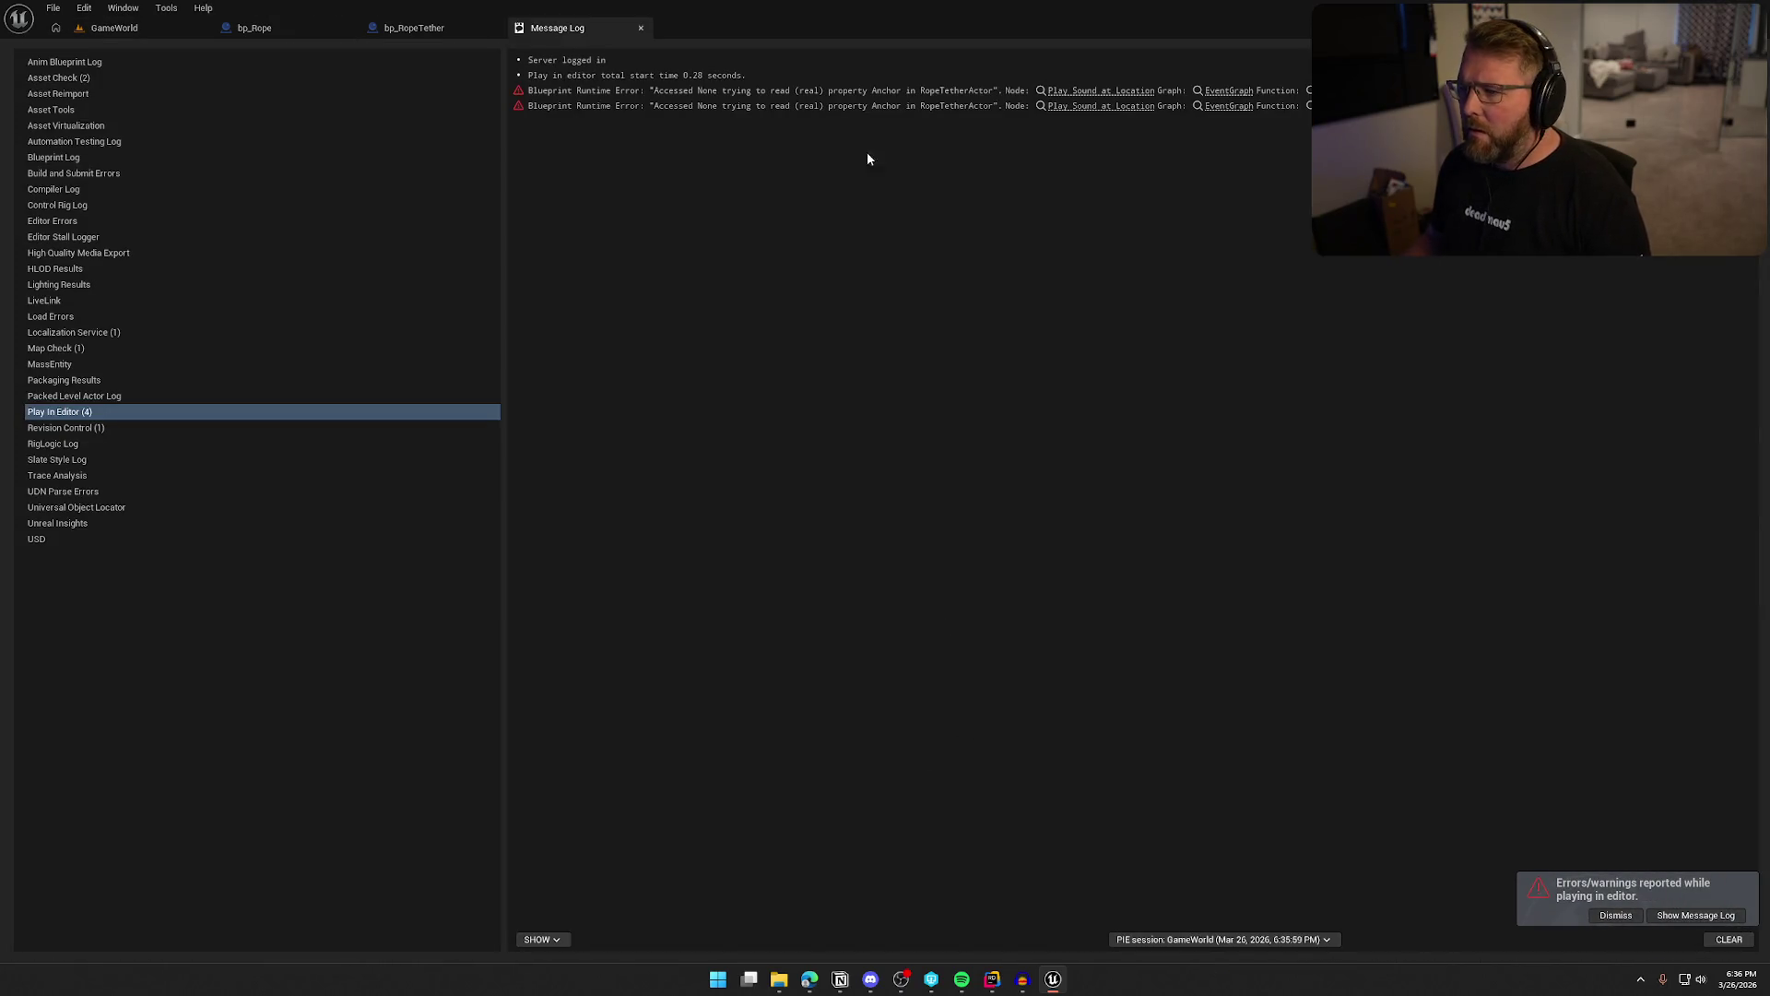
Jump from the Message Log error to the Play Sound node, check bp_Rope, and return
click(1116, 91)
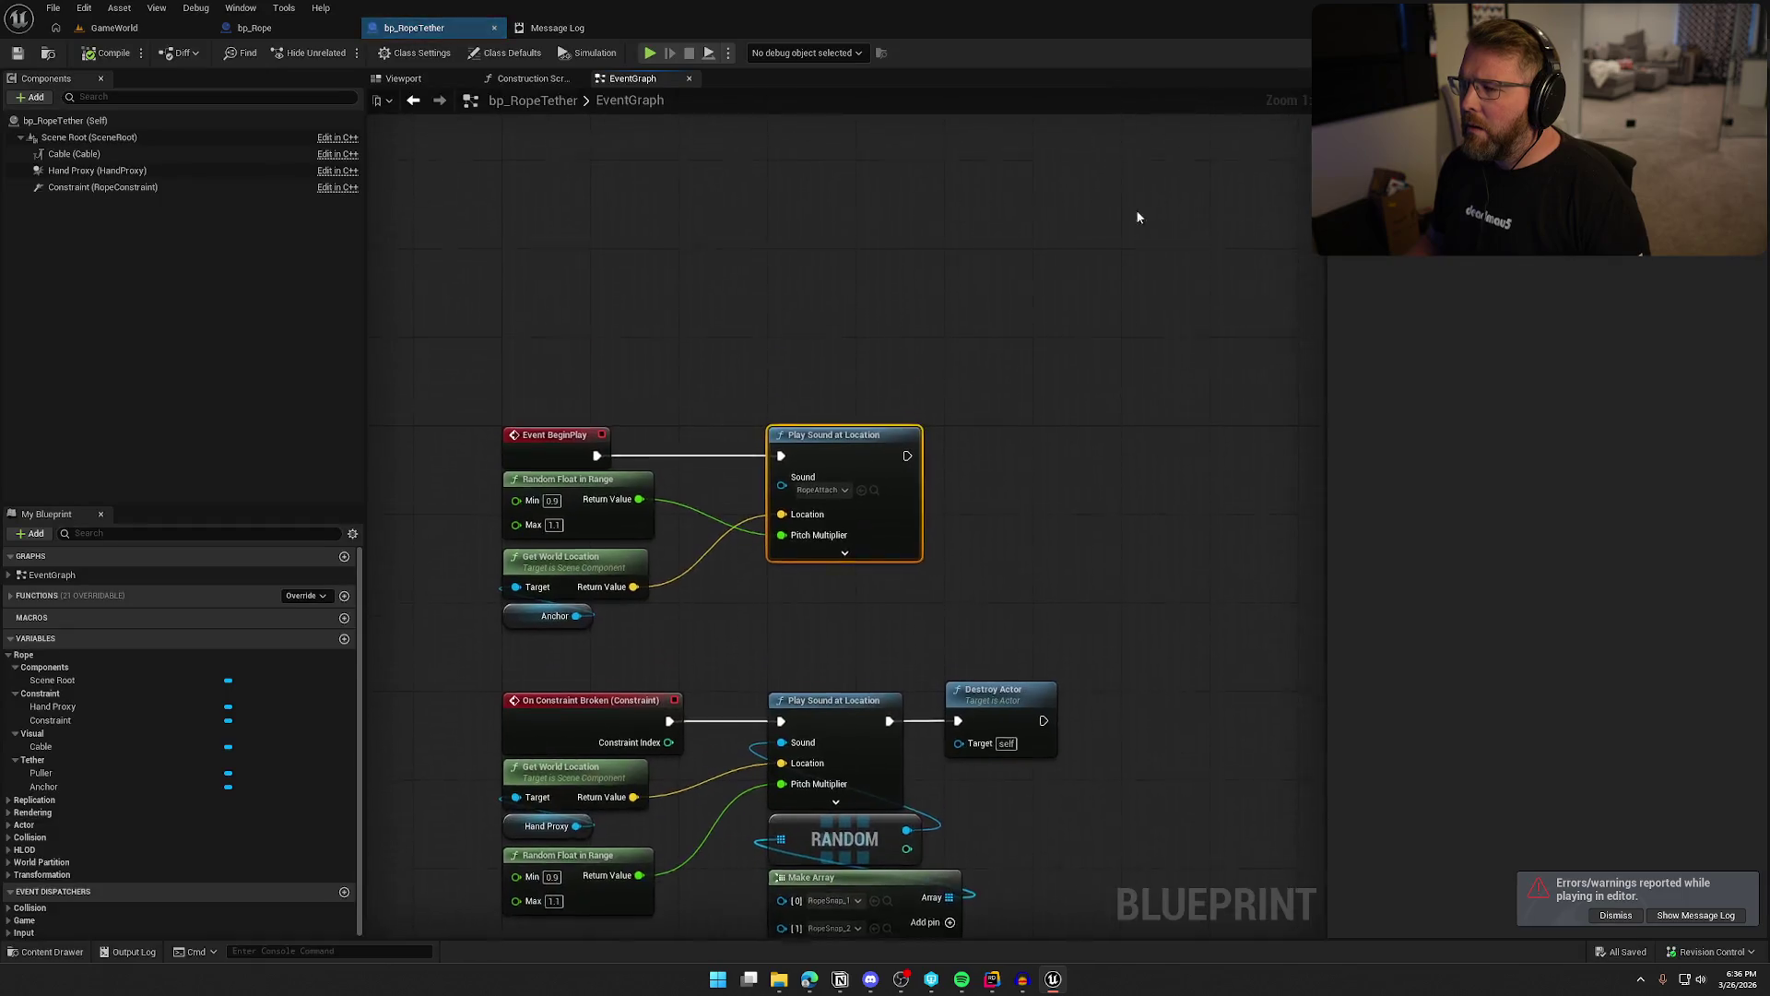
drag(676, 439, 522, 394)
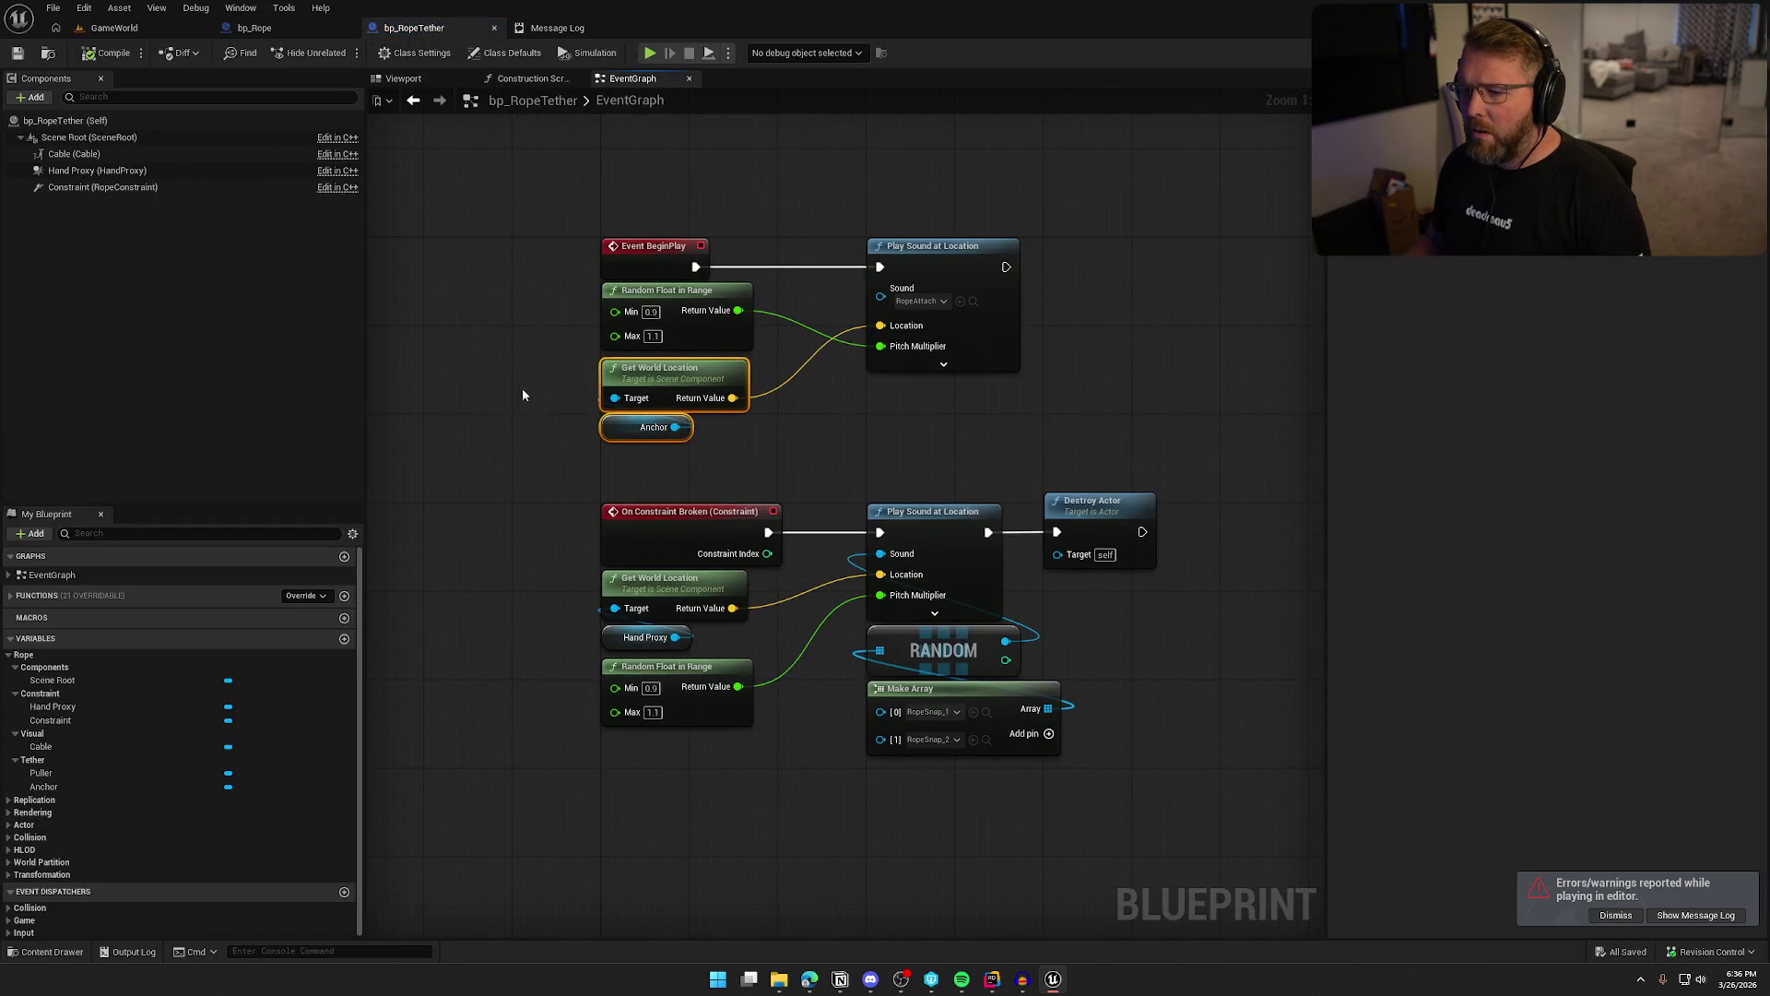
click(509, 421)
click(255, 27)
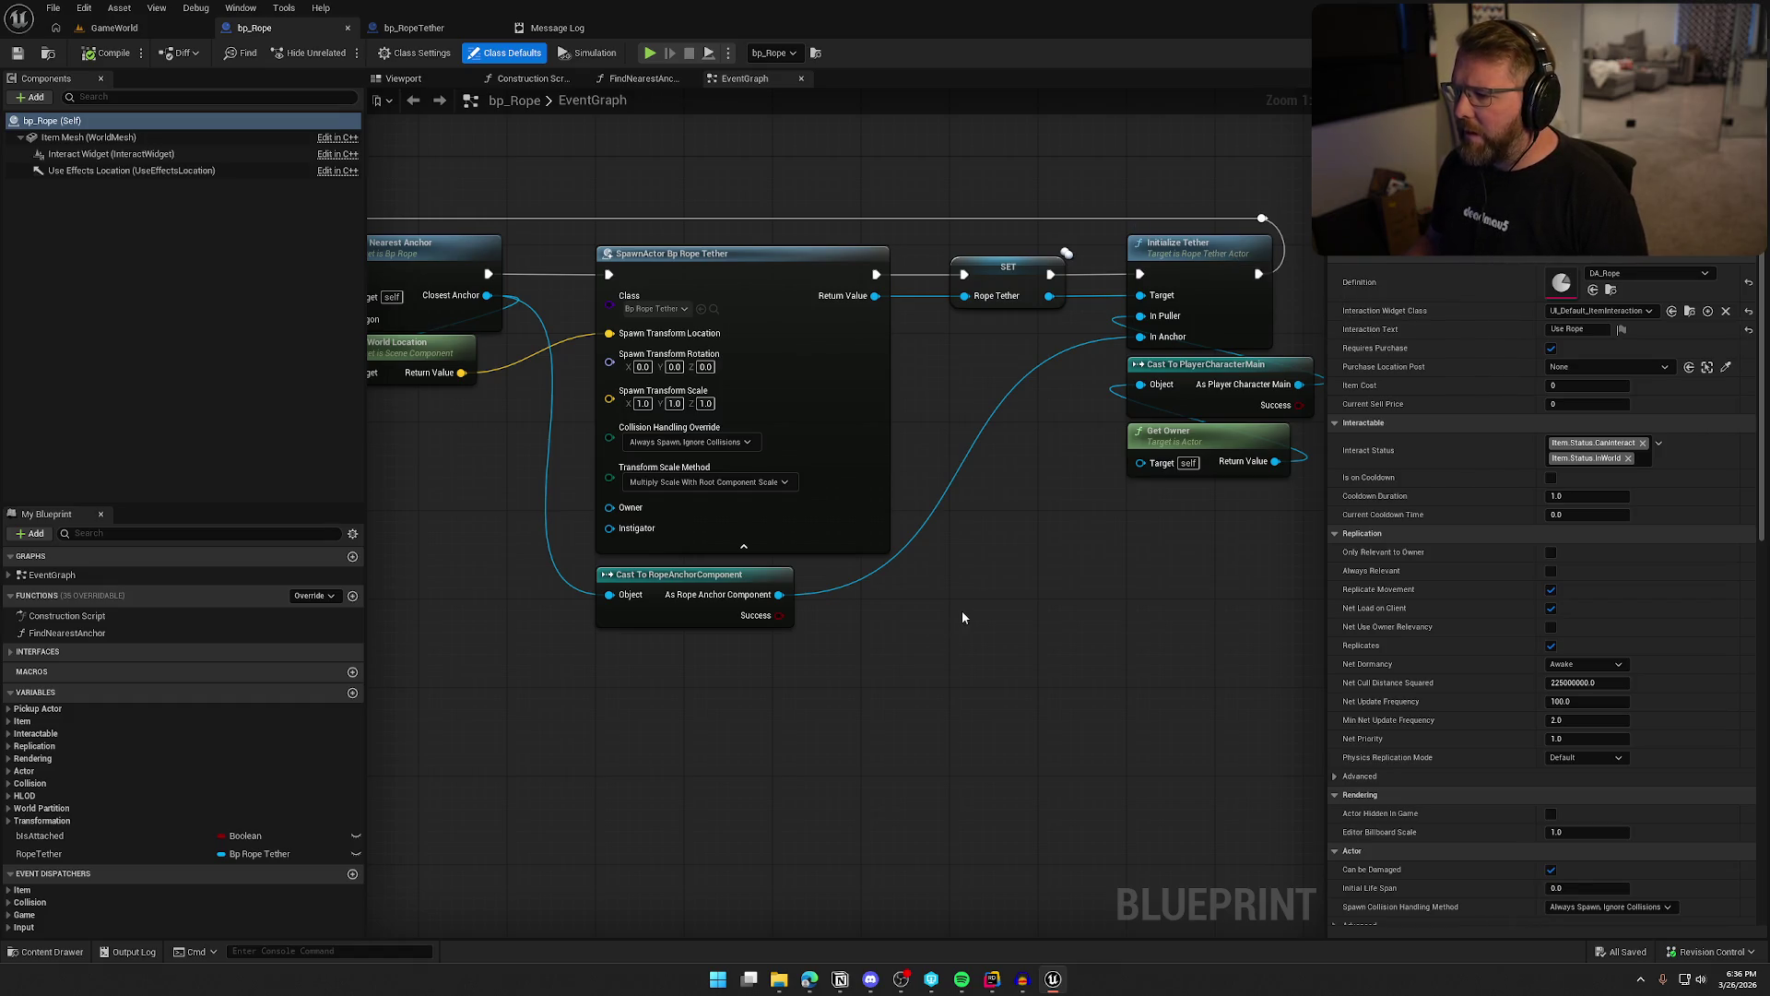
click(414, 27)
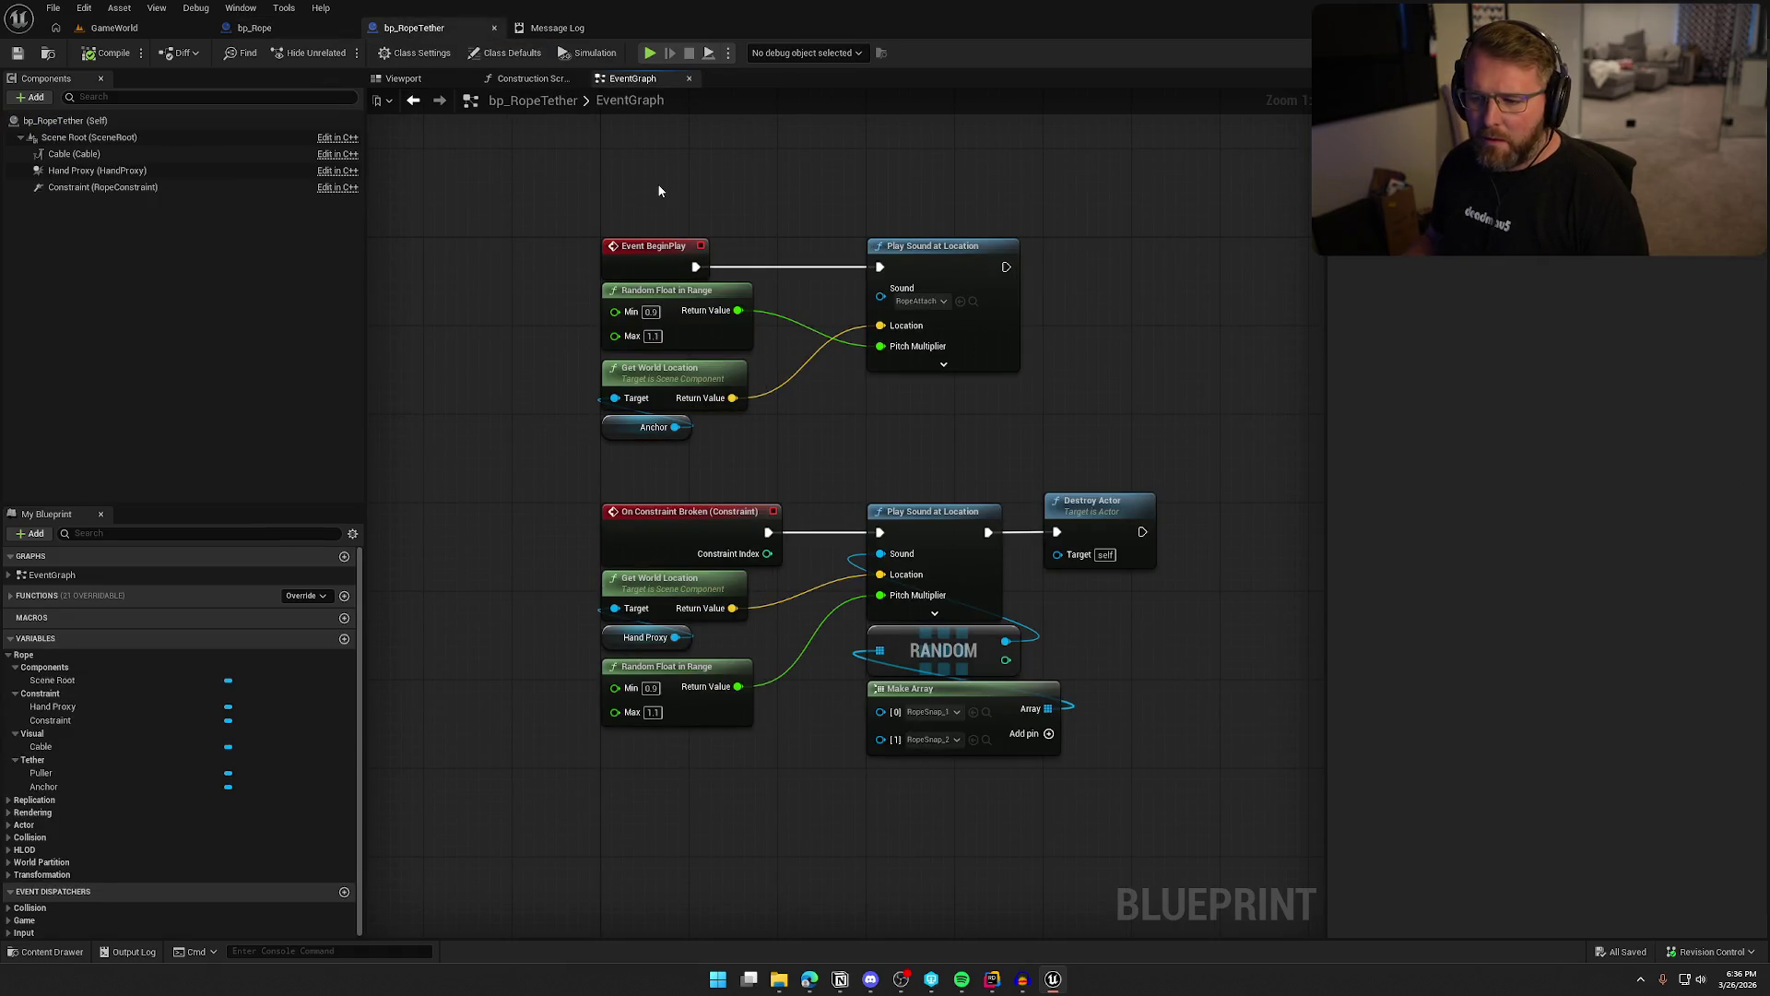
click(305, 594)
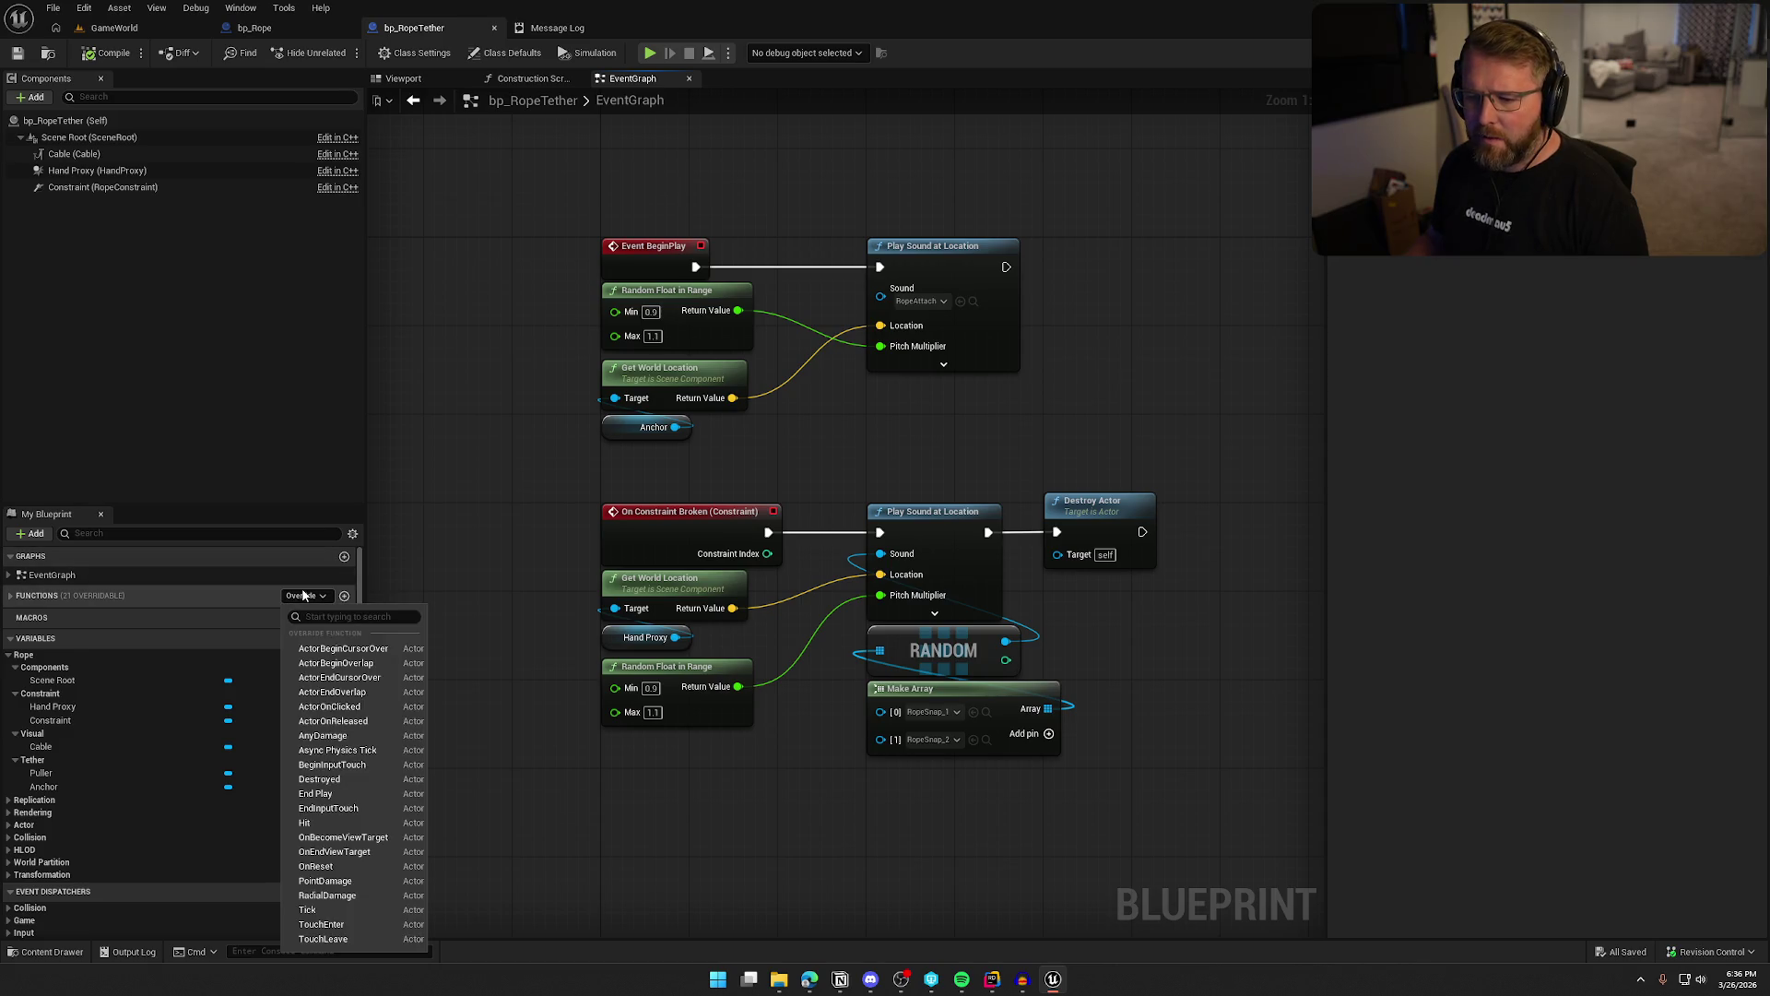
click(499, 376)
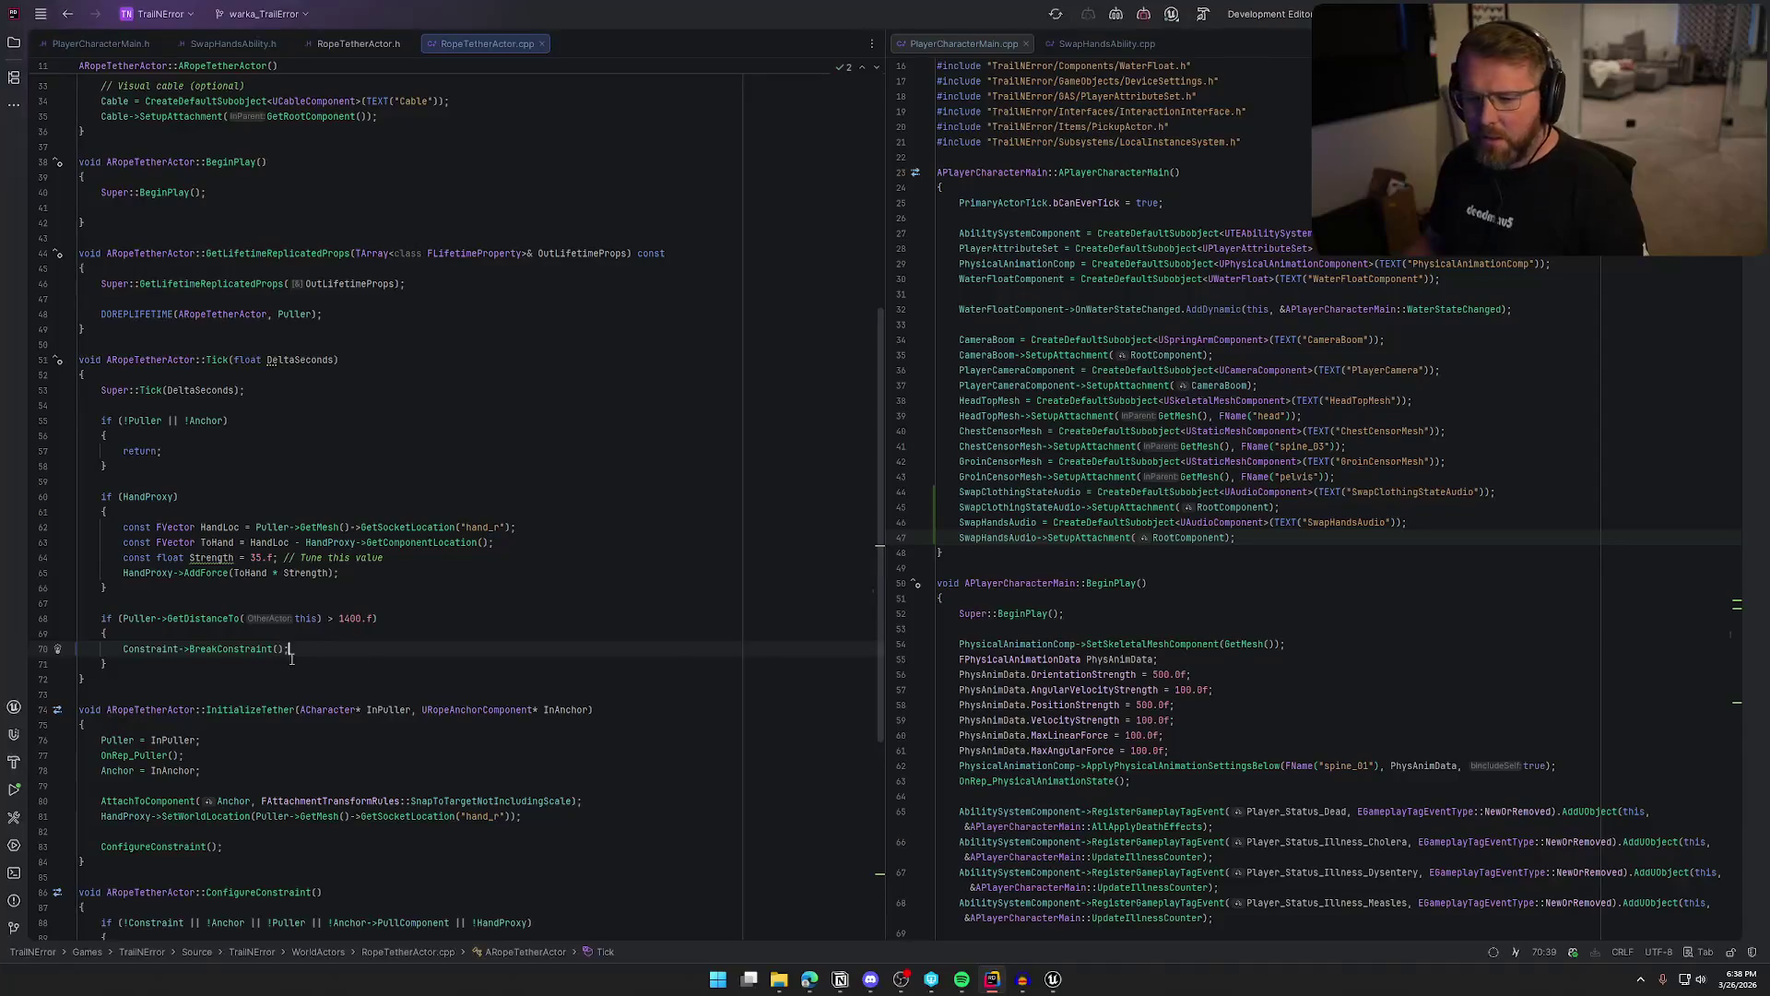
Delete the Constraint->BreakConstraint() line in RopeTetherActor.cpp Tick, keeping Destroy(), and return to Unreal
shift+click(289, 649)
text(Destroy();)
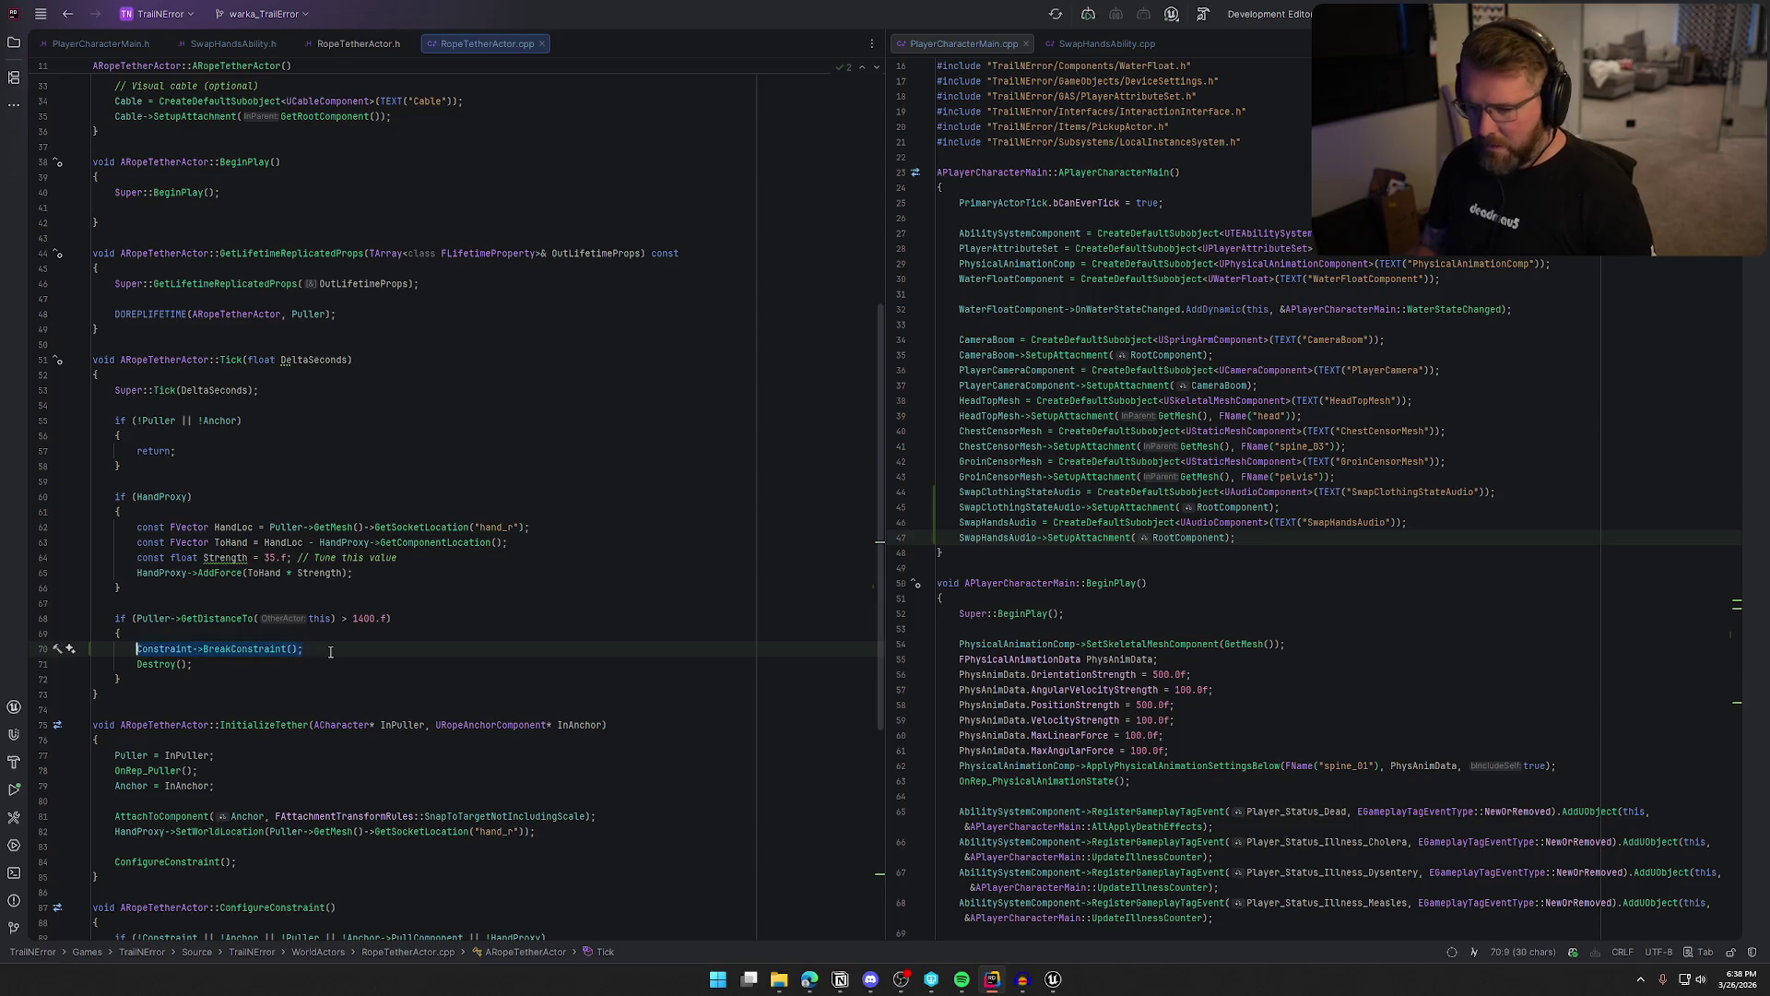
key(BackSpace)
key(BackSpace)
key(alt+Tab)
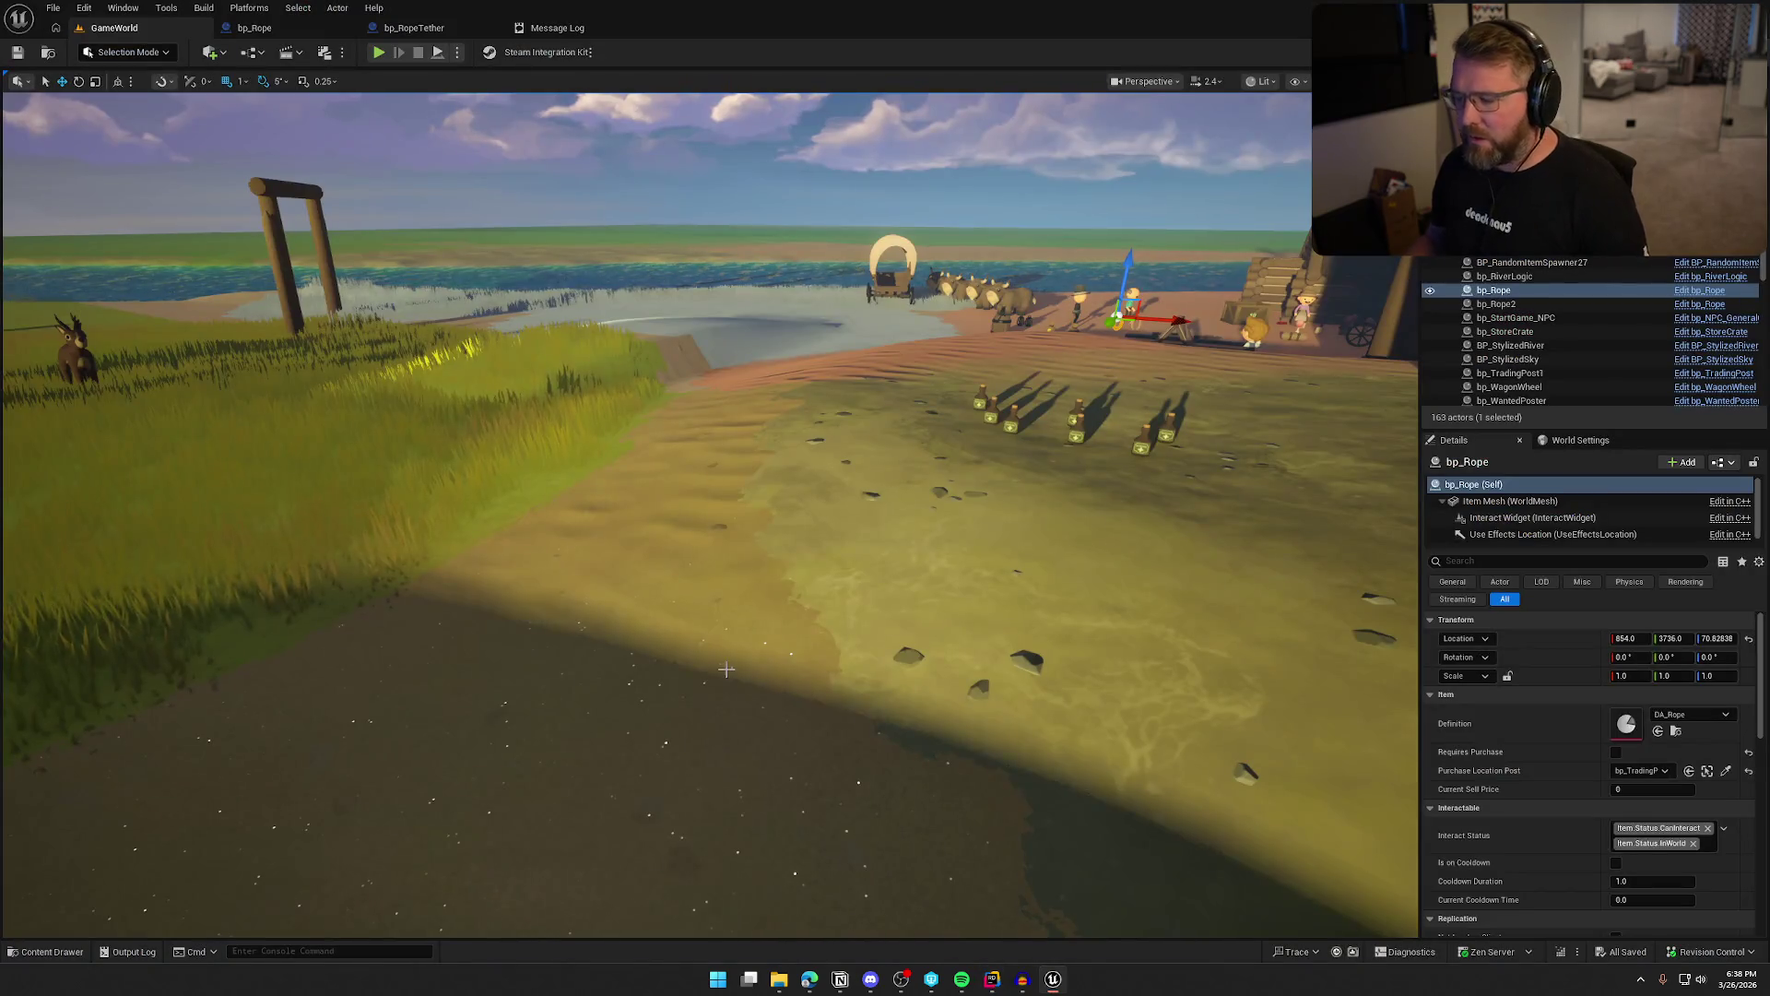
In the bp_RopeTether event graph, delete the Print String node and wire Play Sound straight to Destroy Actor
click(254, 27)
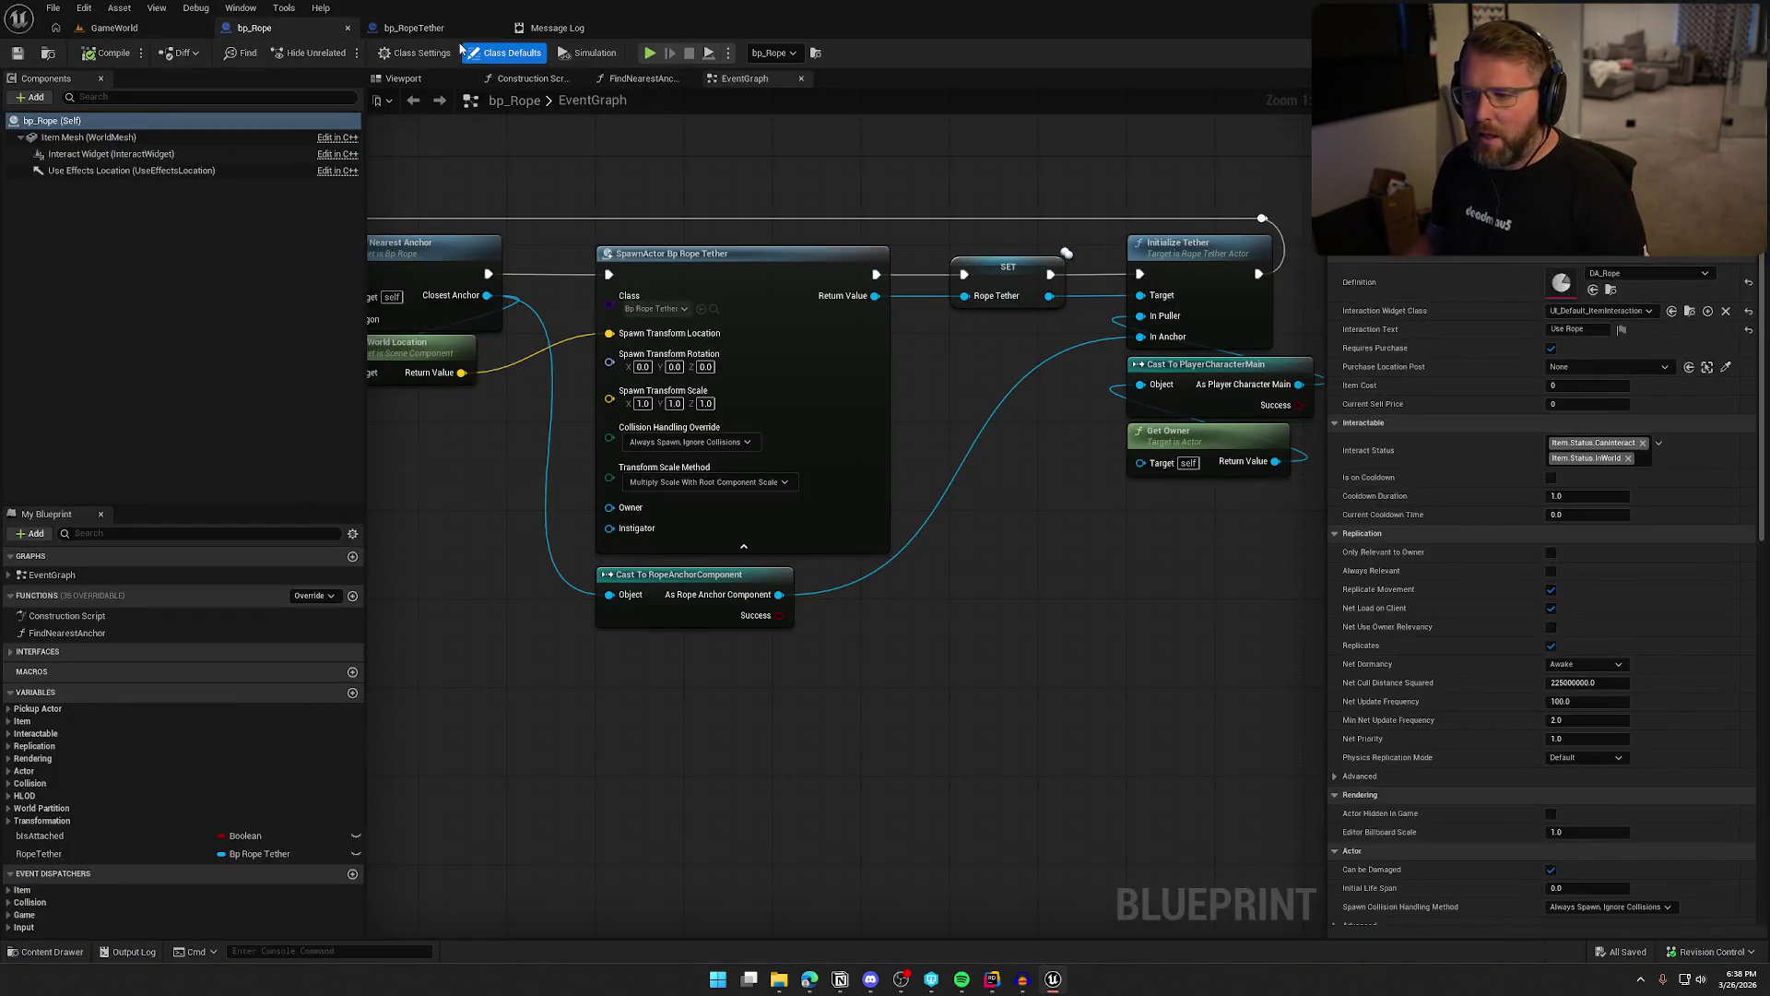
click(414, 28)
drag(982, 345, 921, 331)
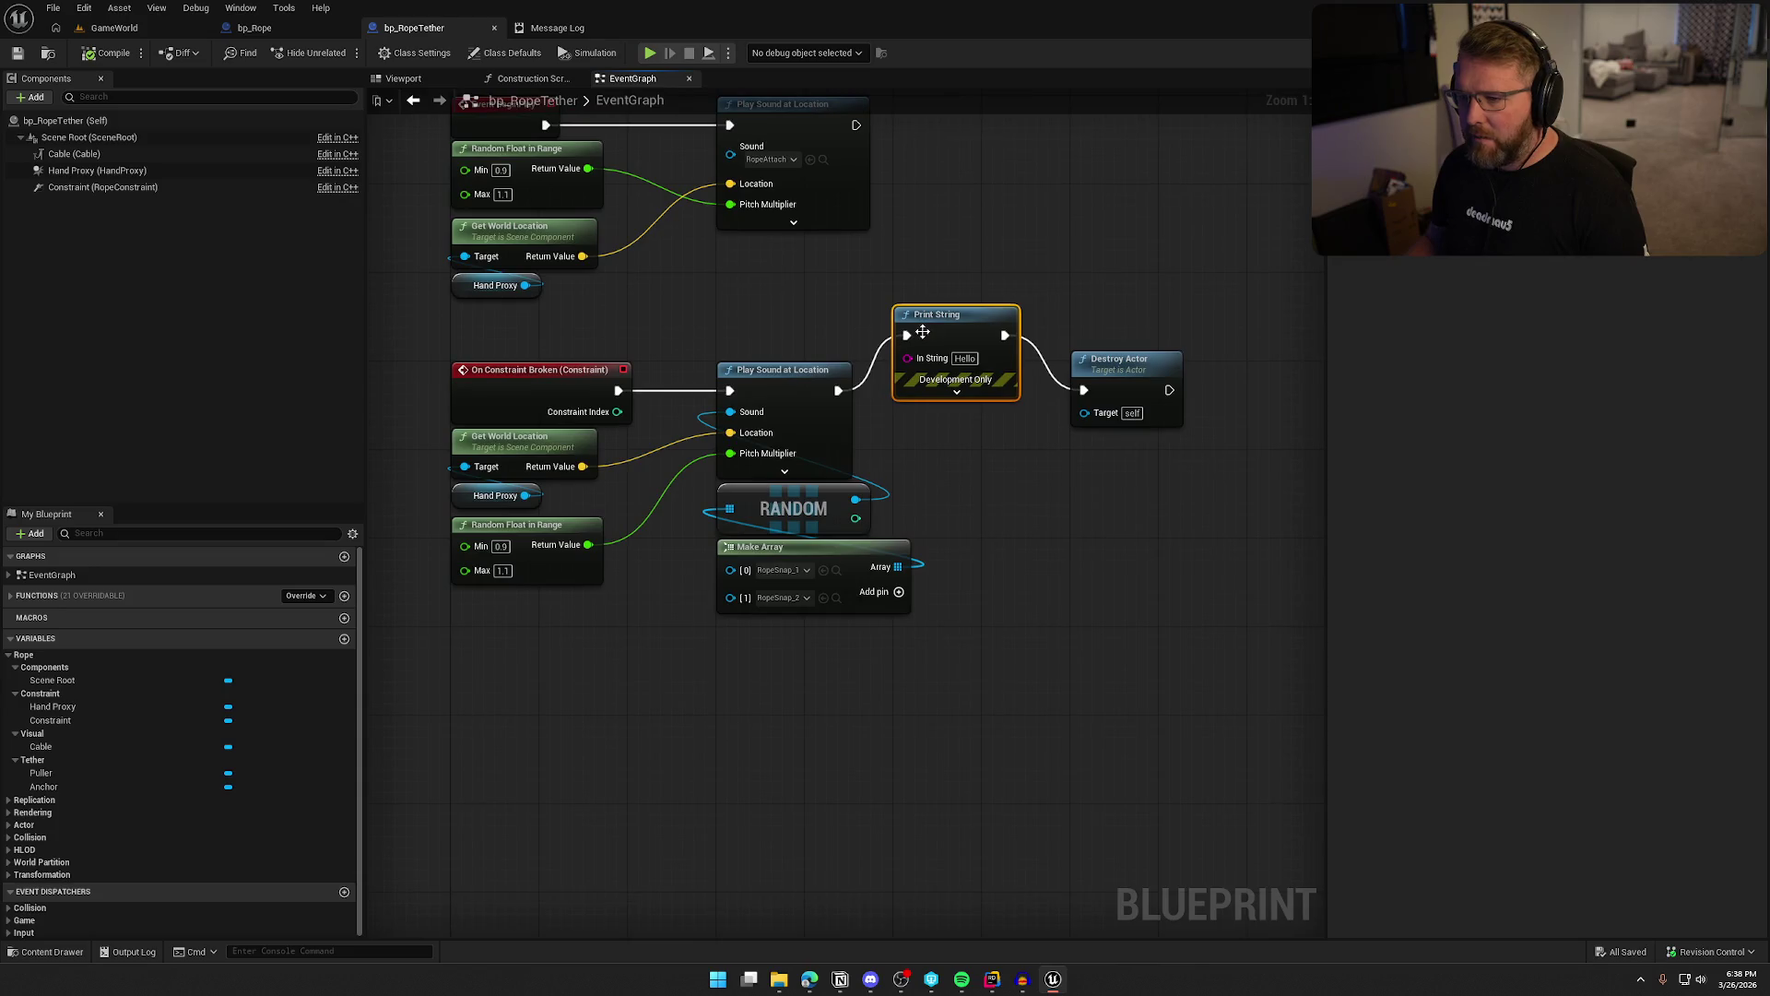
drag(883, 449, 801, 451)
drag(872, 328, 872, 339)
key(Delete)
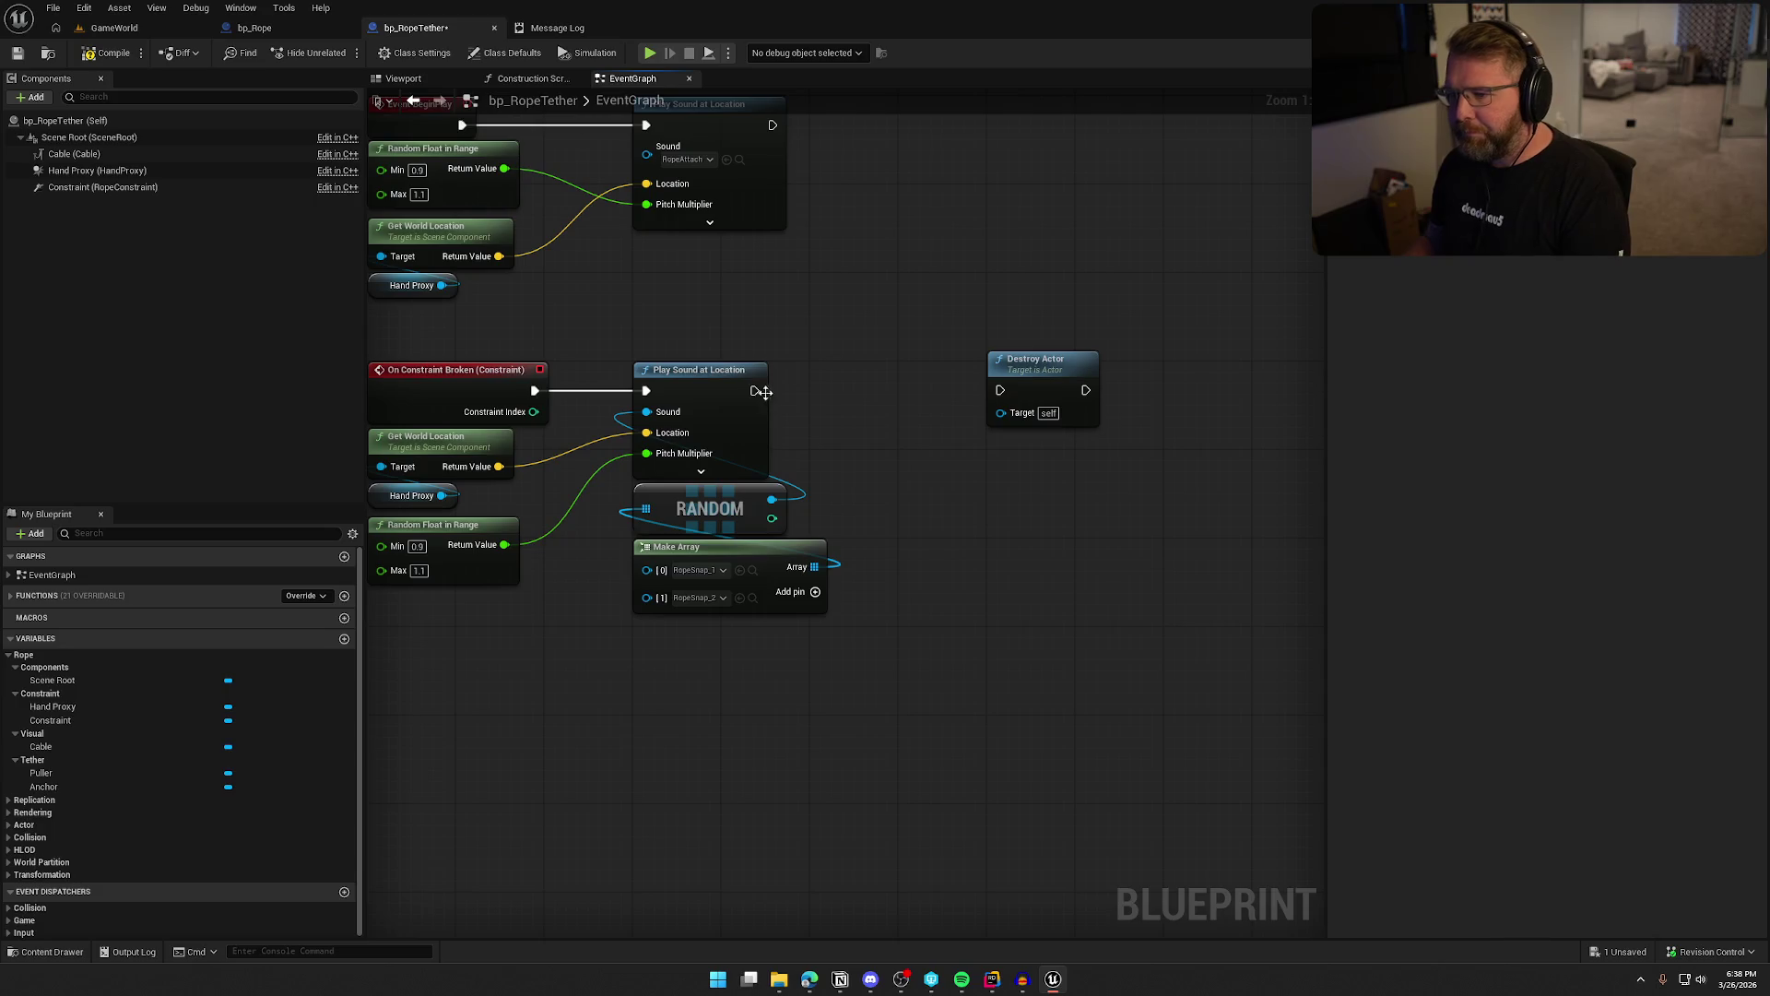
drag(754, 390, 1003, 390)
drag(834, 510, 981, 491)
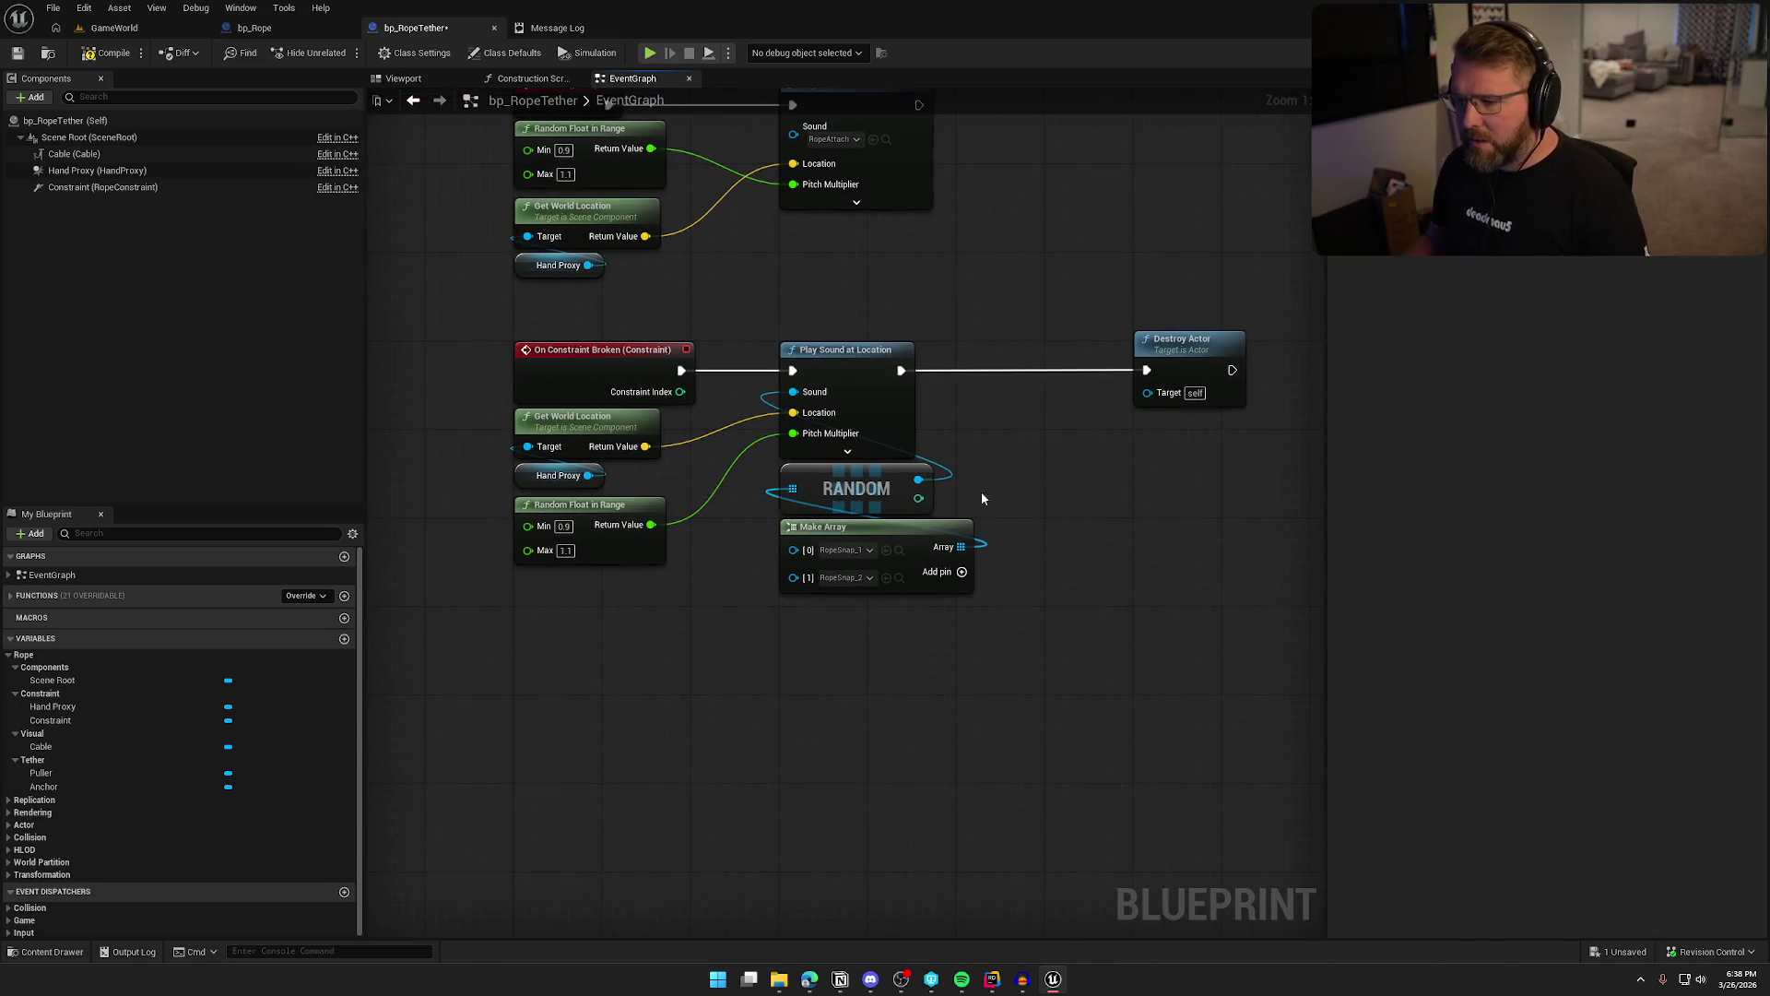
Add an Event Destroyed override and wire a pasted copy of the random Play Sound nodes to it
mouse_move(885, 650)
mouse_down()
mouse_move(850, 589)
mouse_move(913, 625)
mouse_up()
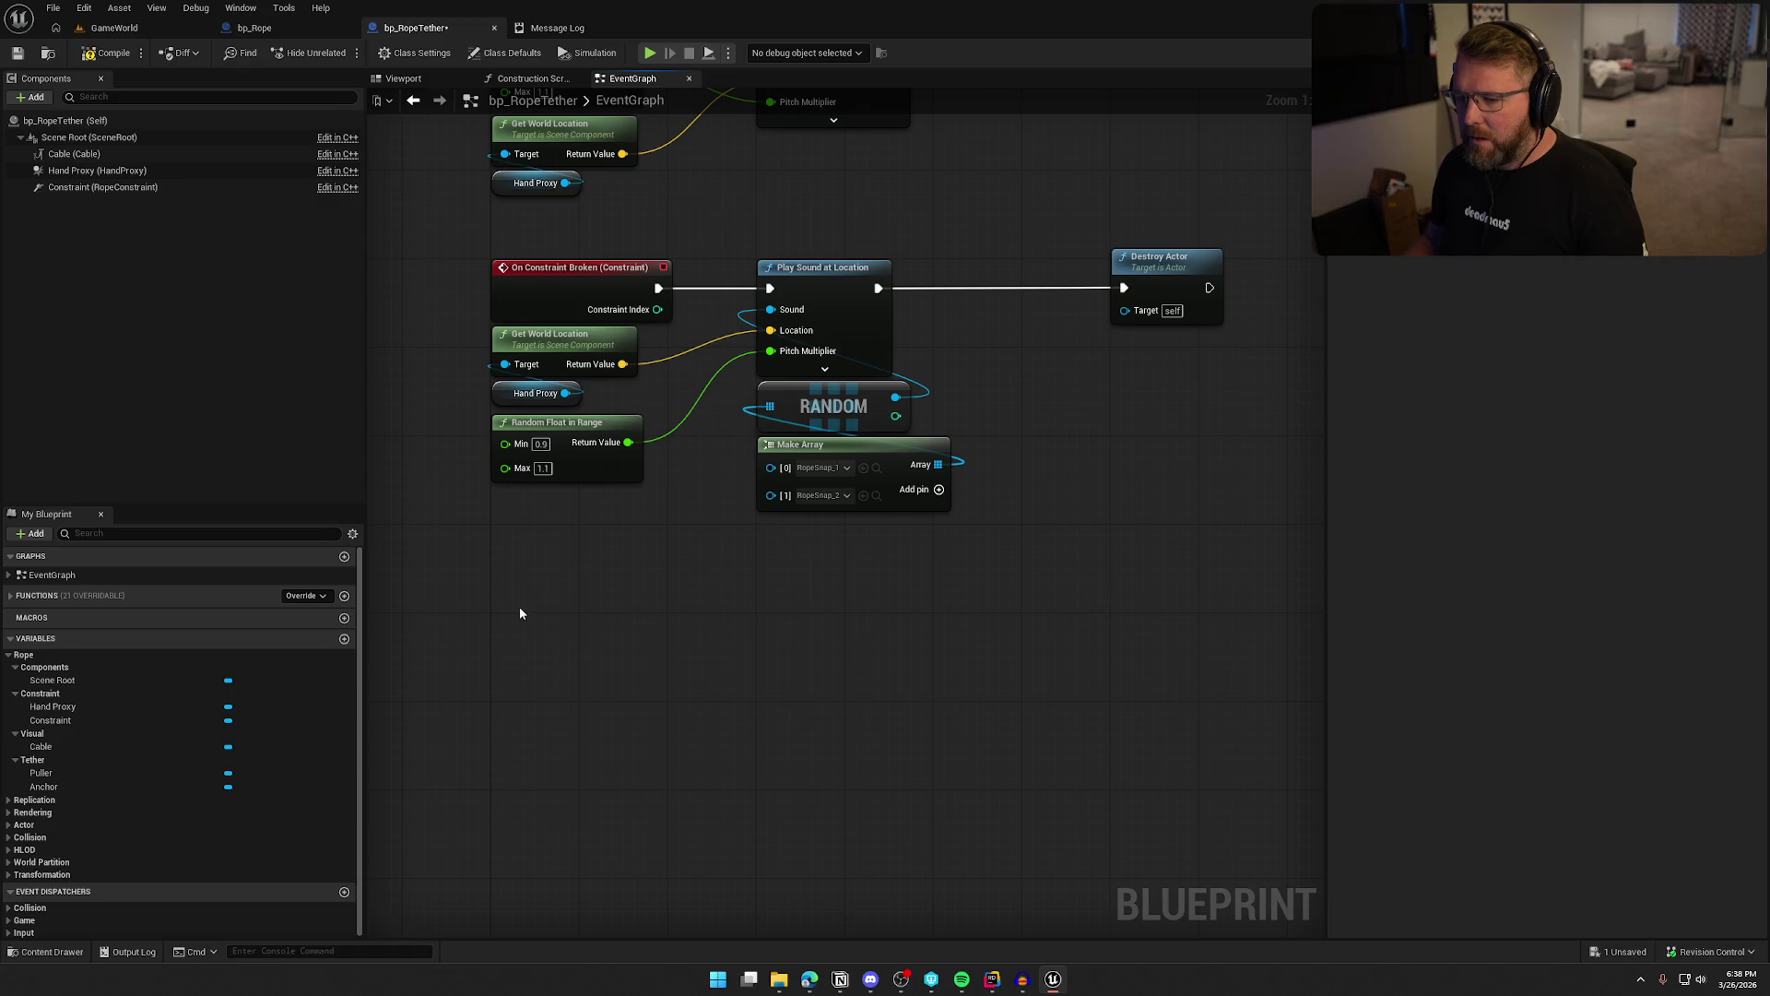
click(304, 595)
click(355, 781)
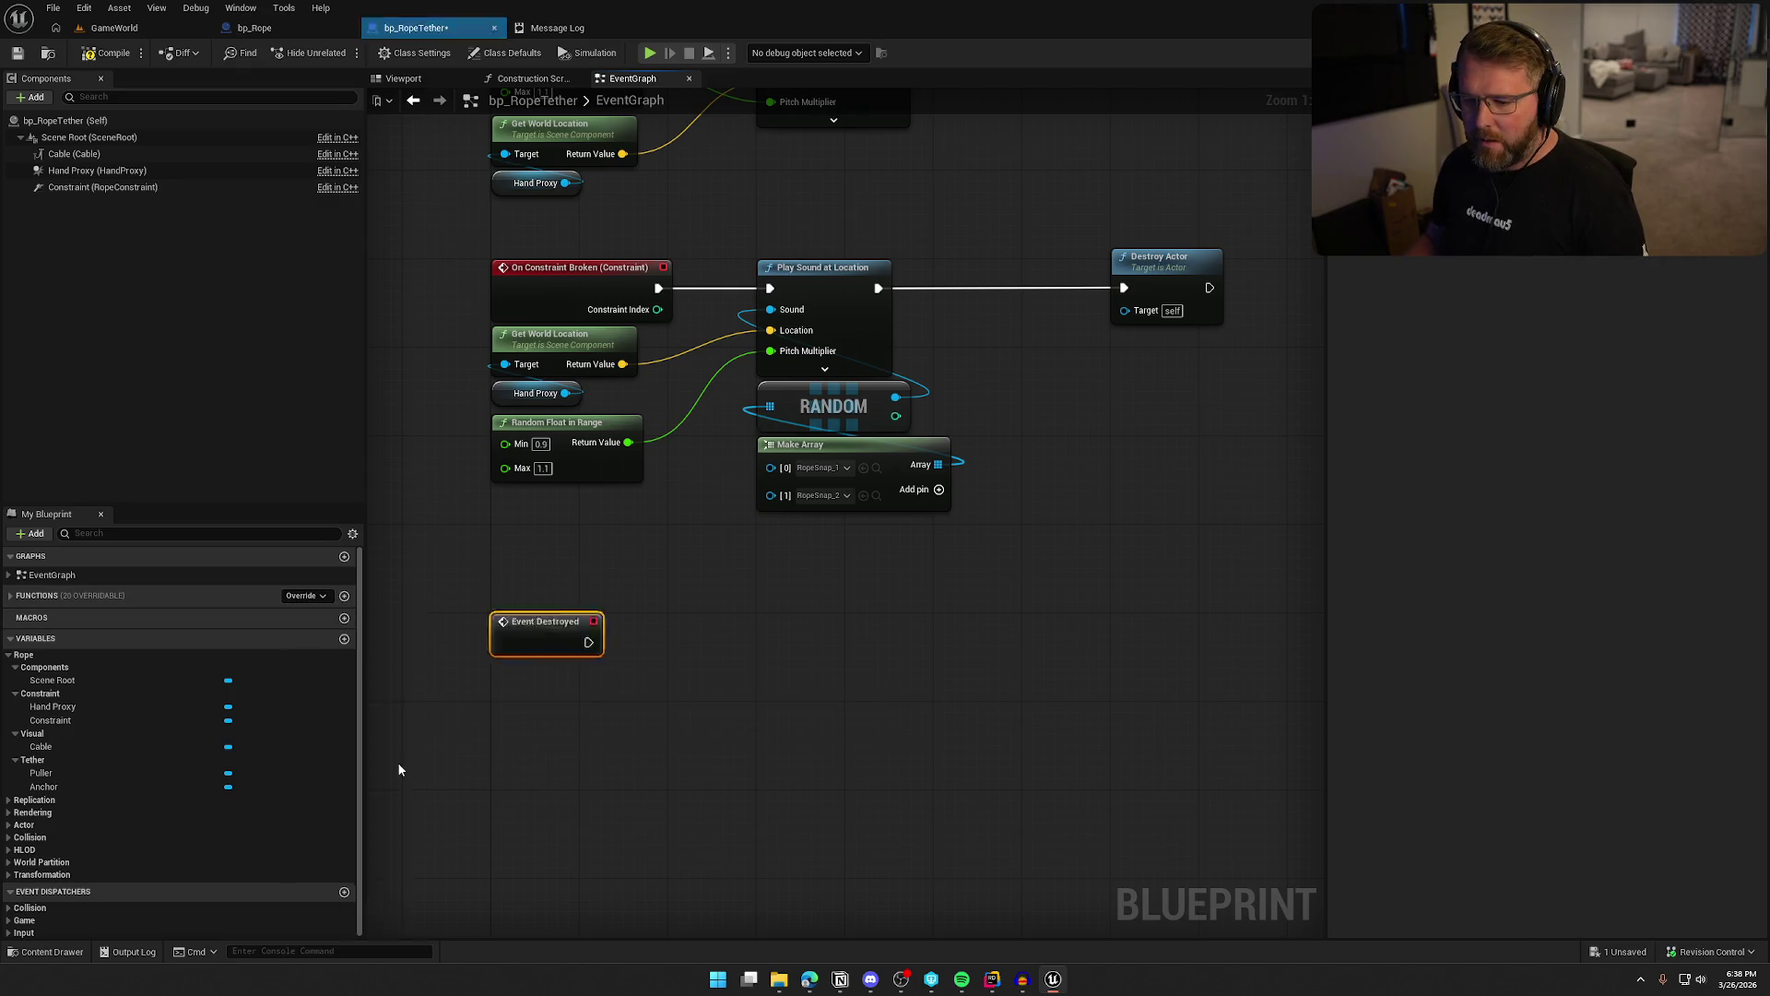
drag(885, 576, 546, 688)
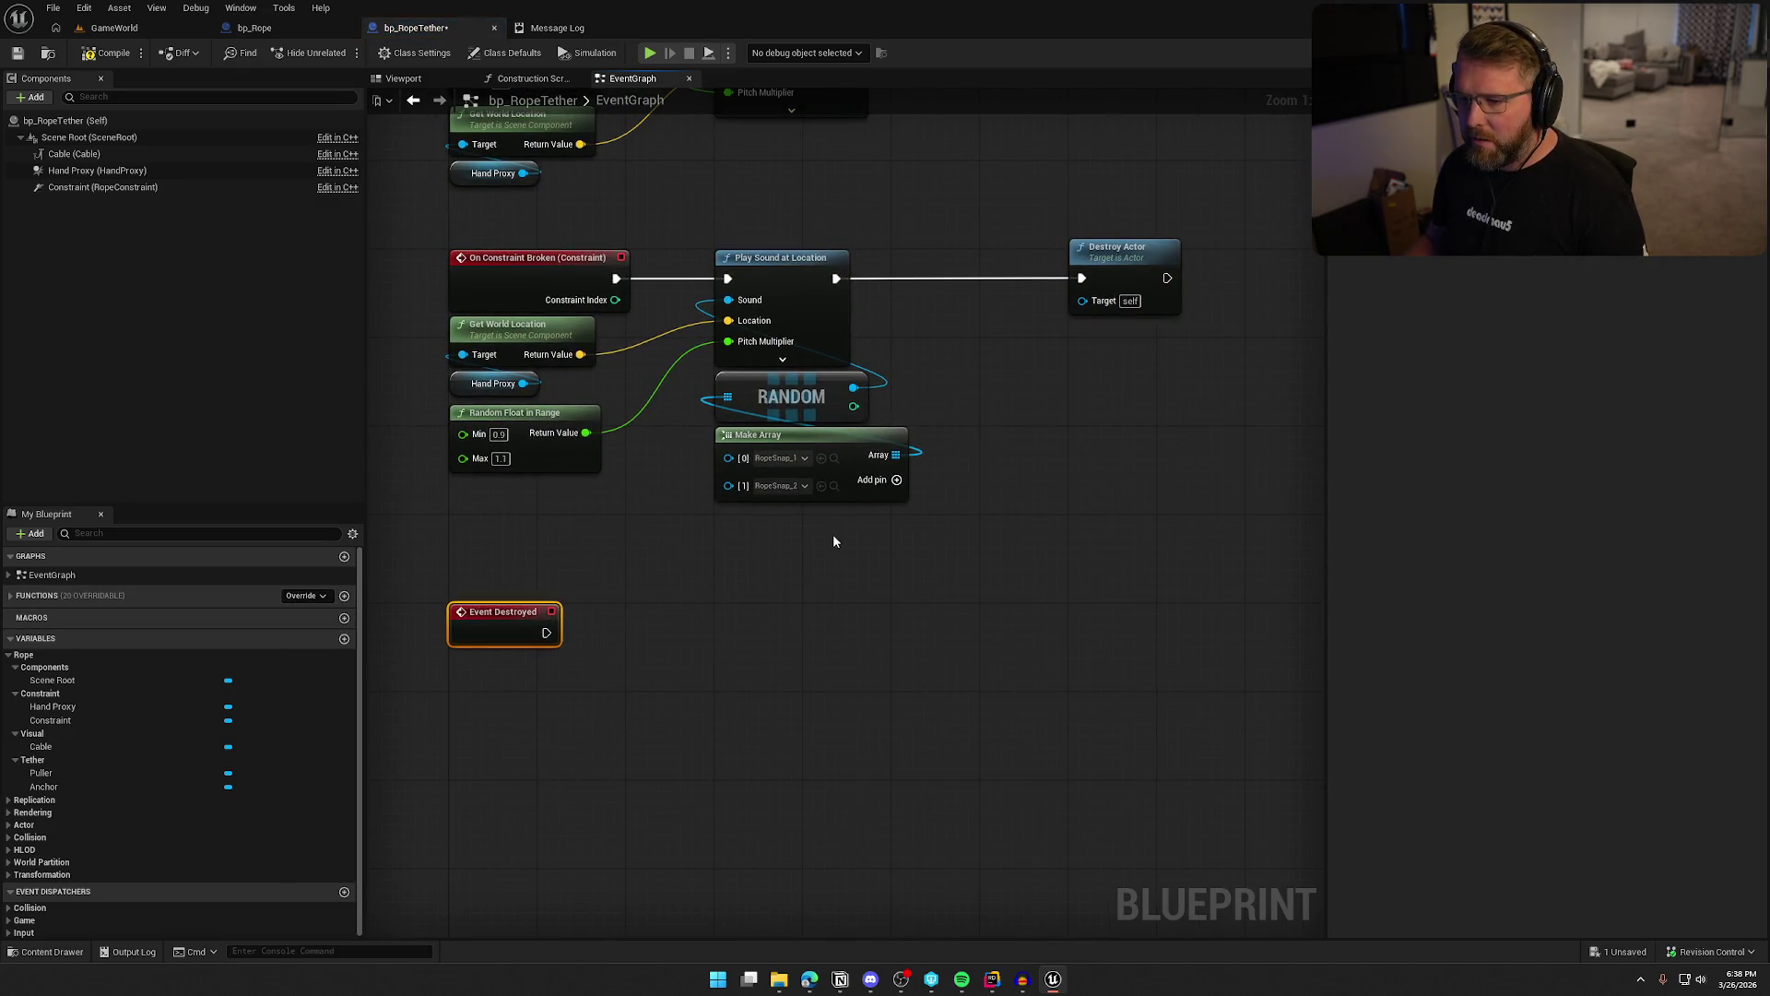
drag(828, 532, 482, 342)
key(ctrl+c)
key(ctrl+v)
drag(702, 742, 725, 483)
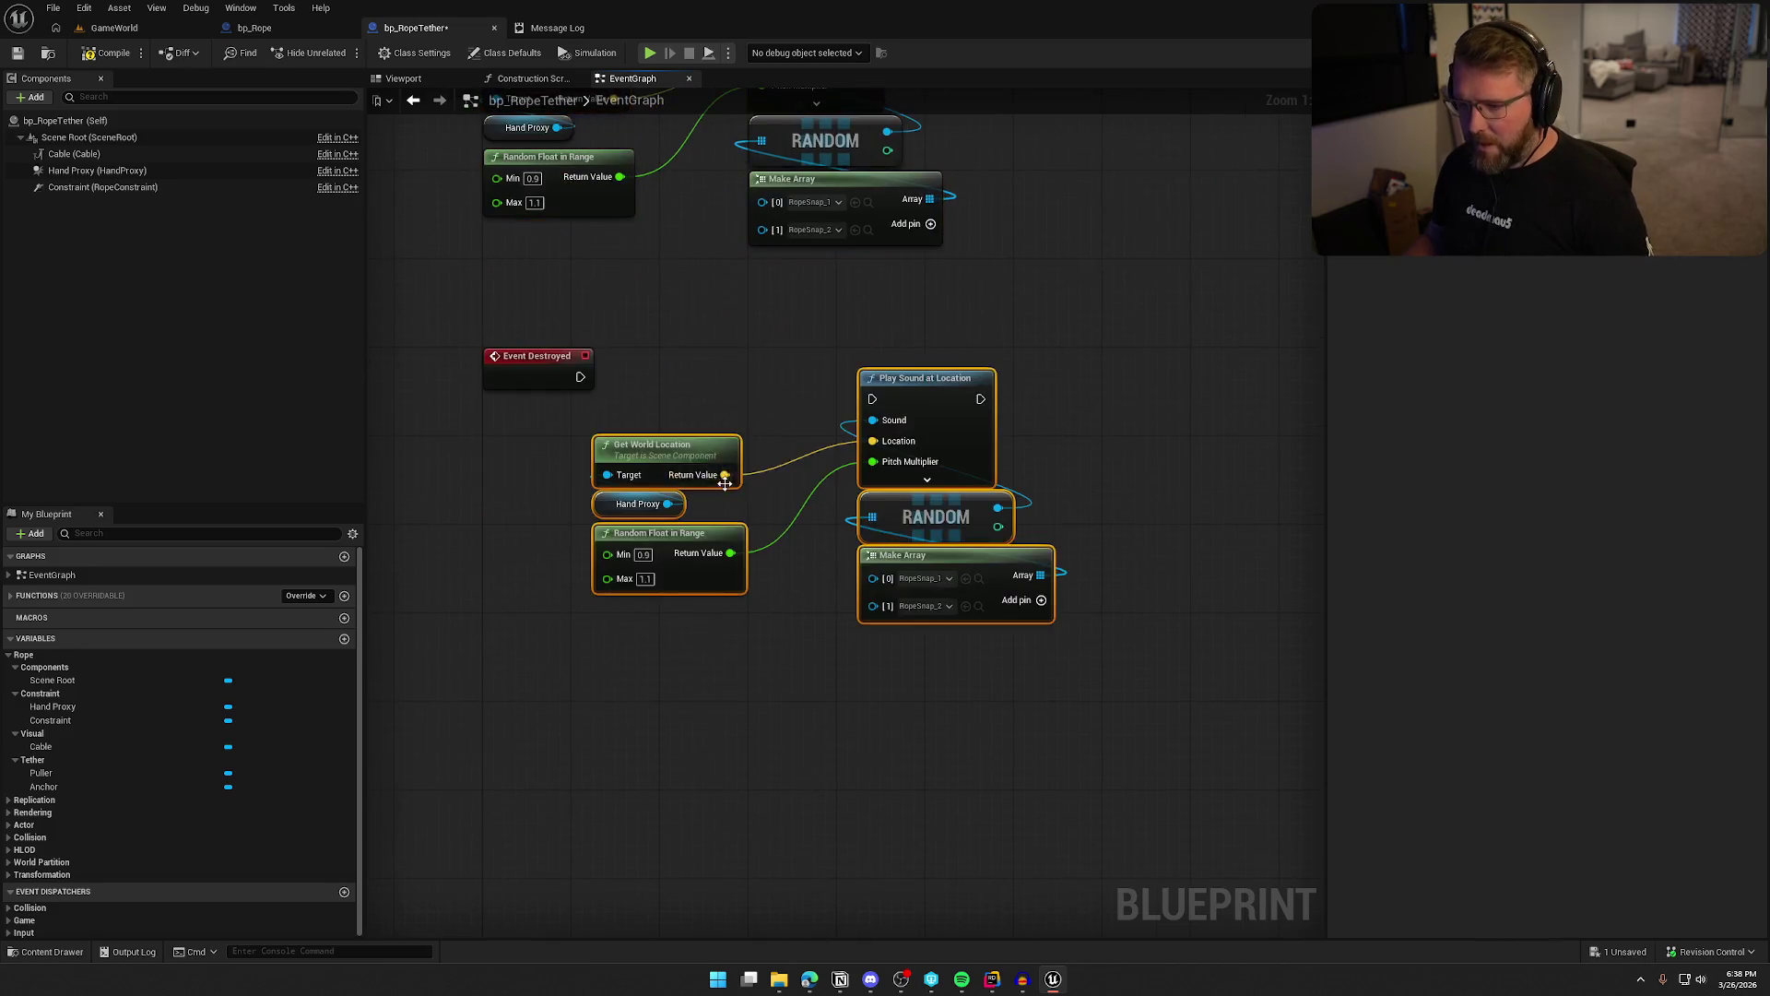
mouse_move(872, 399)
mouse_down()
mouse_move(580, 378)
mouse_move(798, 373)
mouse_up()
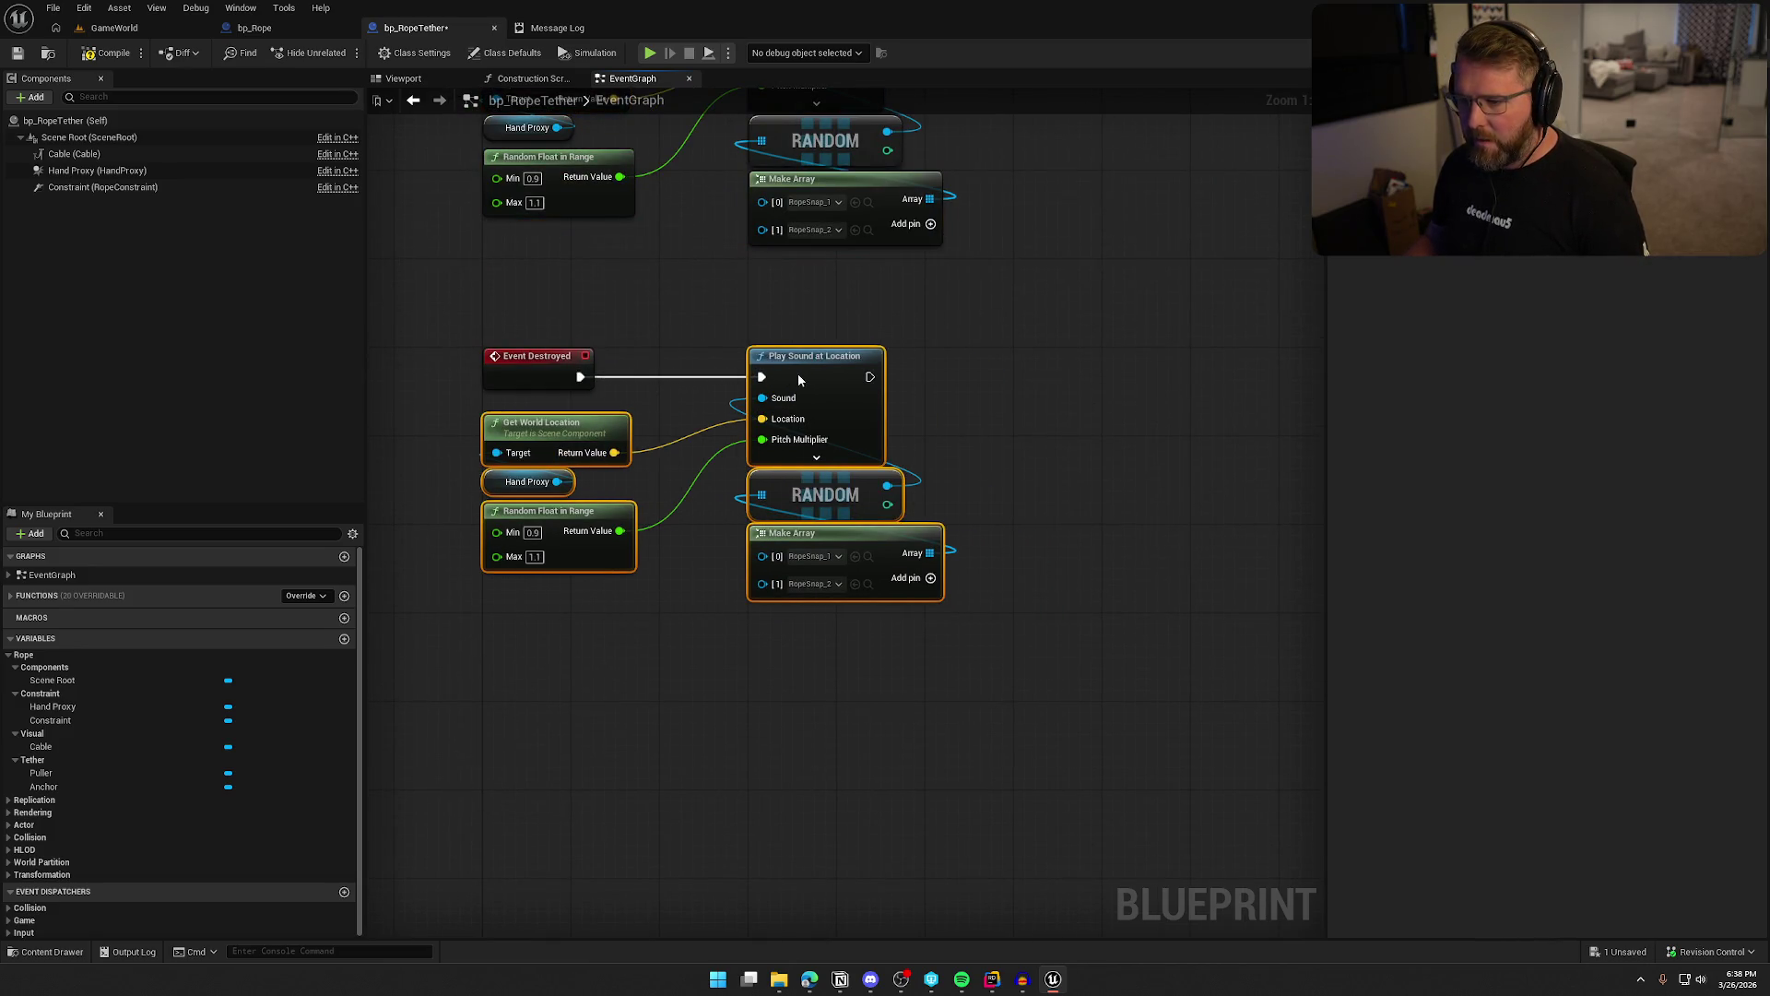
click(754, 291)
Delete the original sound nodes so On Constraint Broken feeds Destroy Actor directly, tidy the graph, and save
mouse_move(754, 292)
mouse_down()
mouse_move(749, 500)
mouse_move(683, 507)
mouse_up()
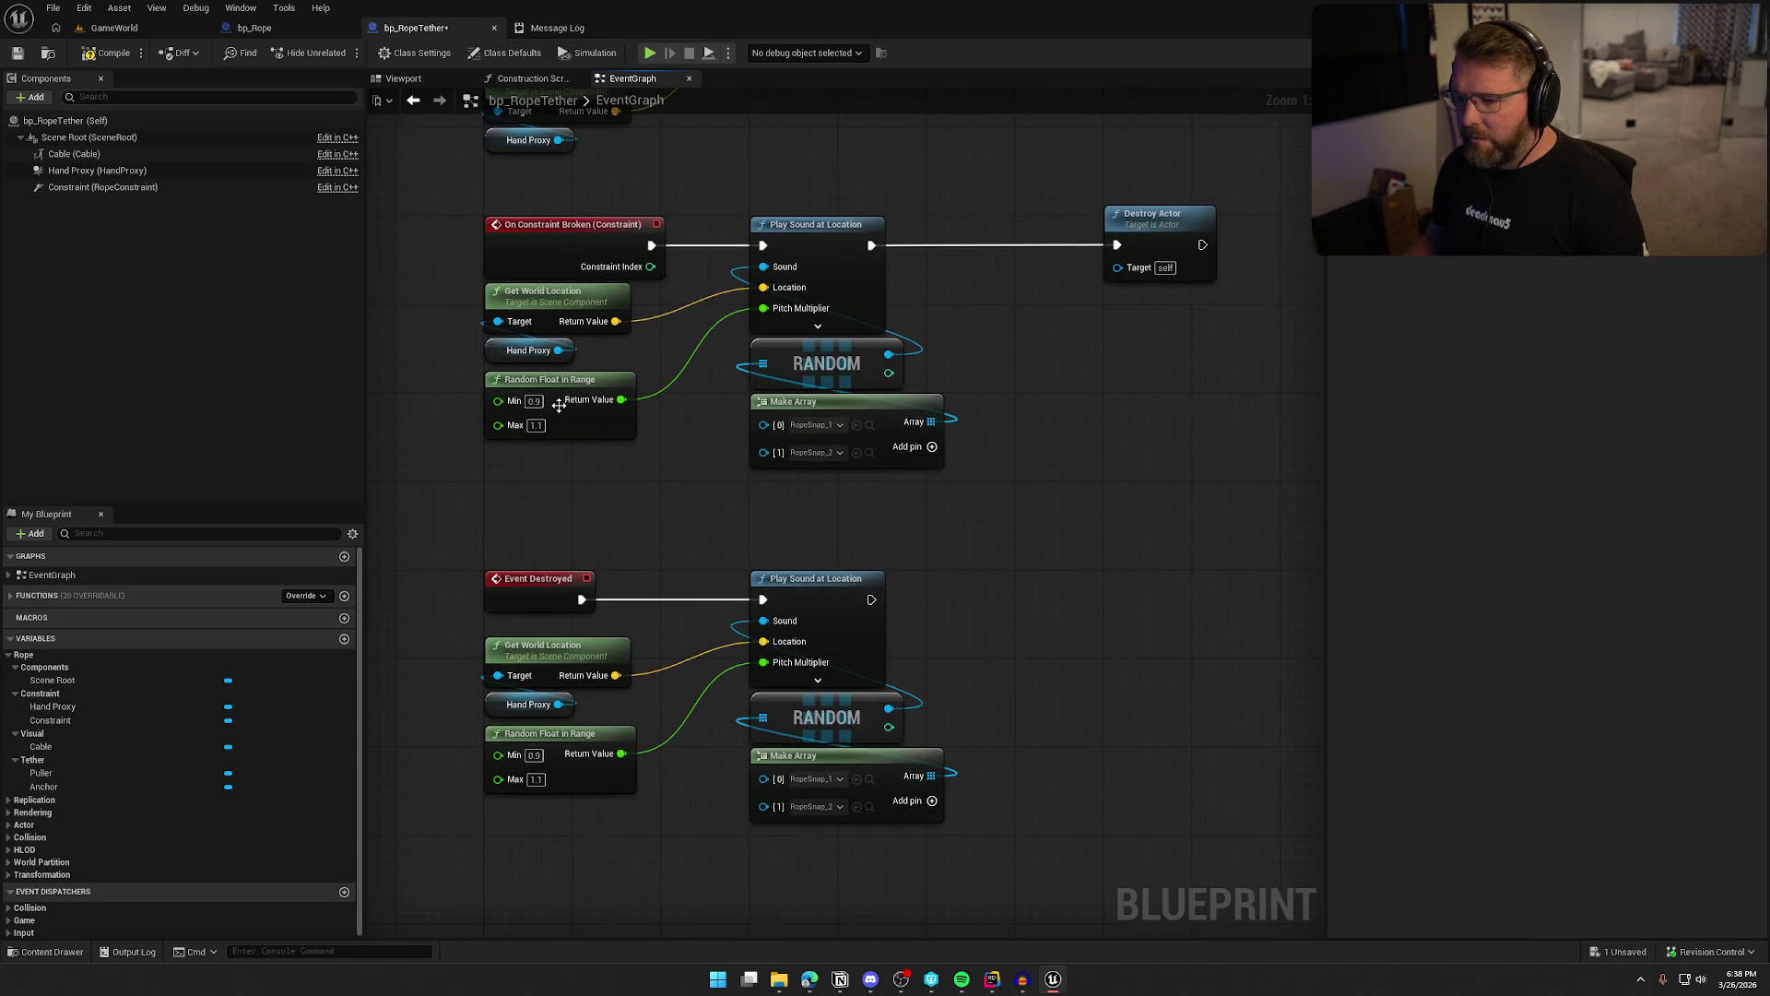
click(105, 42)
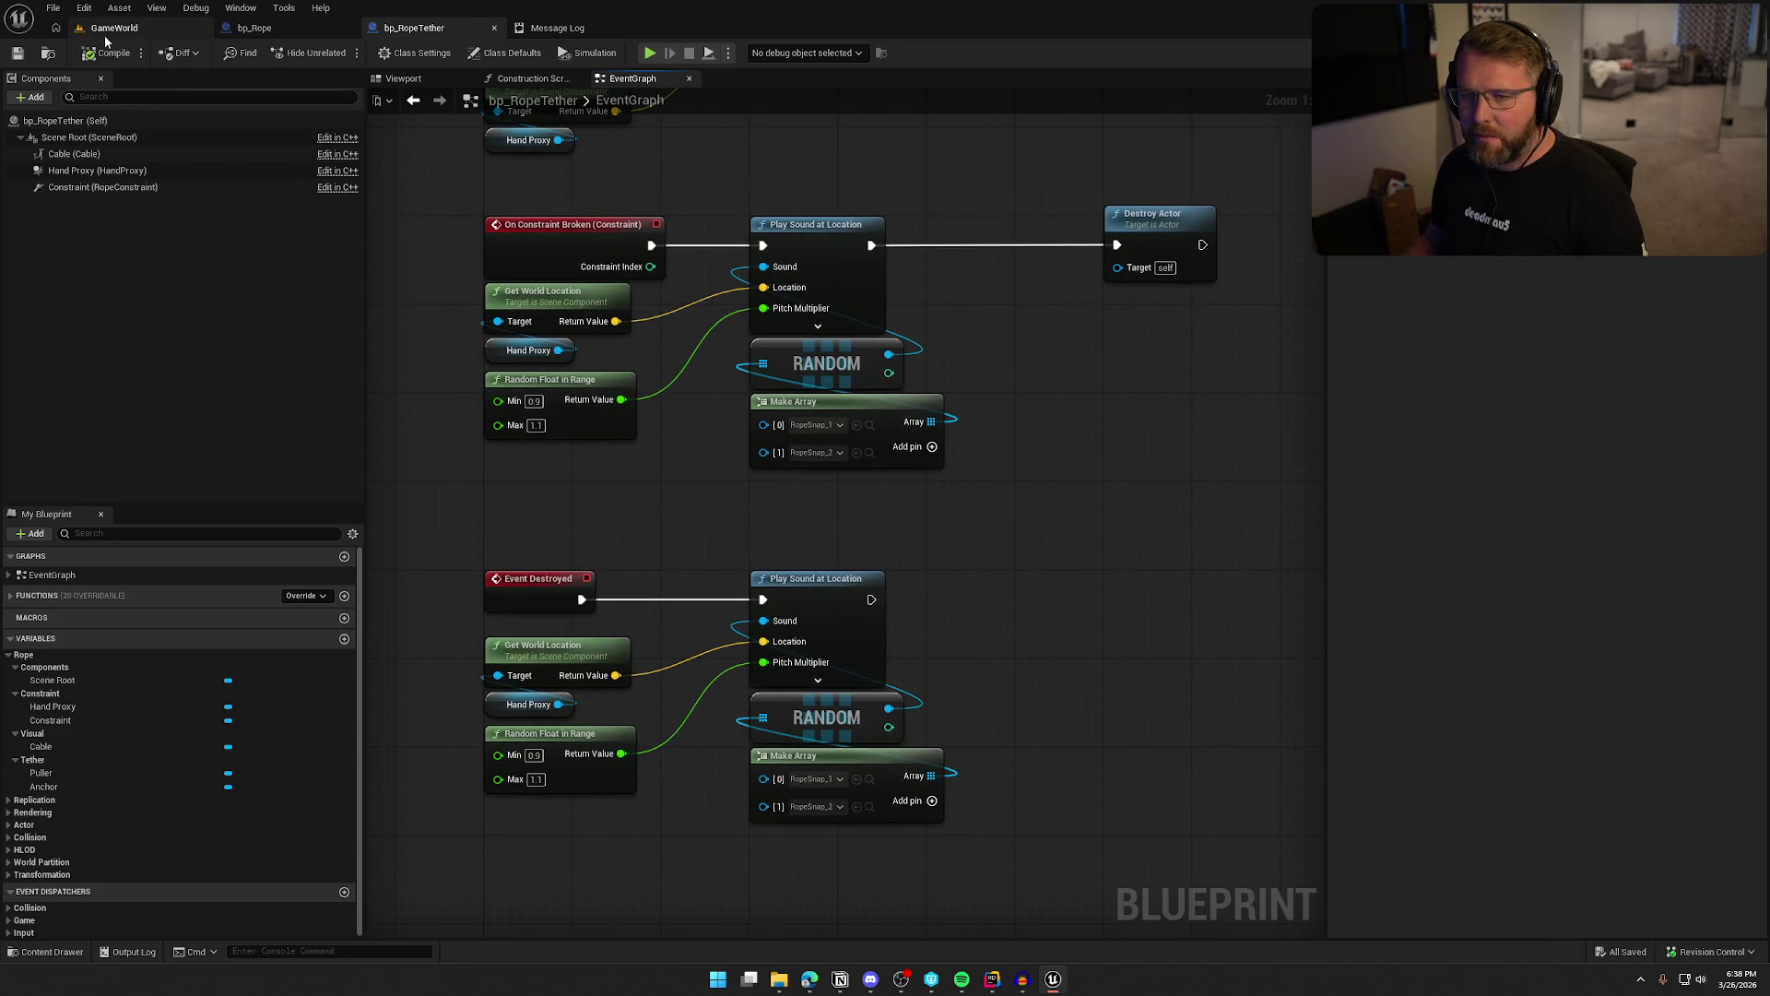
drag(789, 439, 512, 296)
key(Delete)
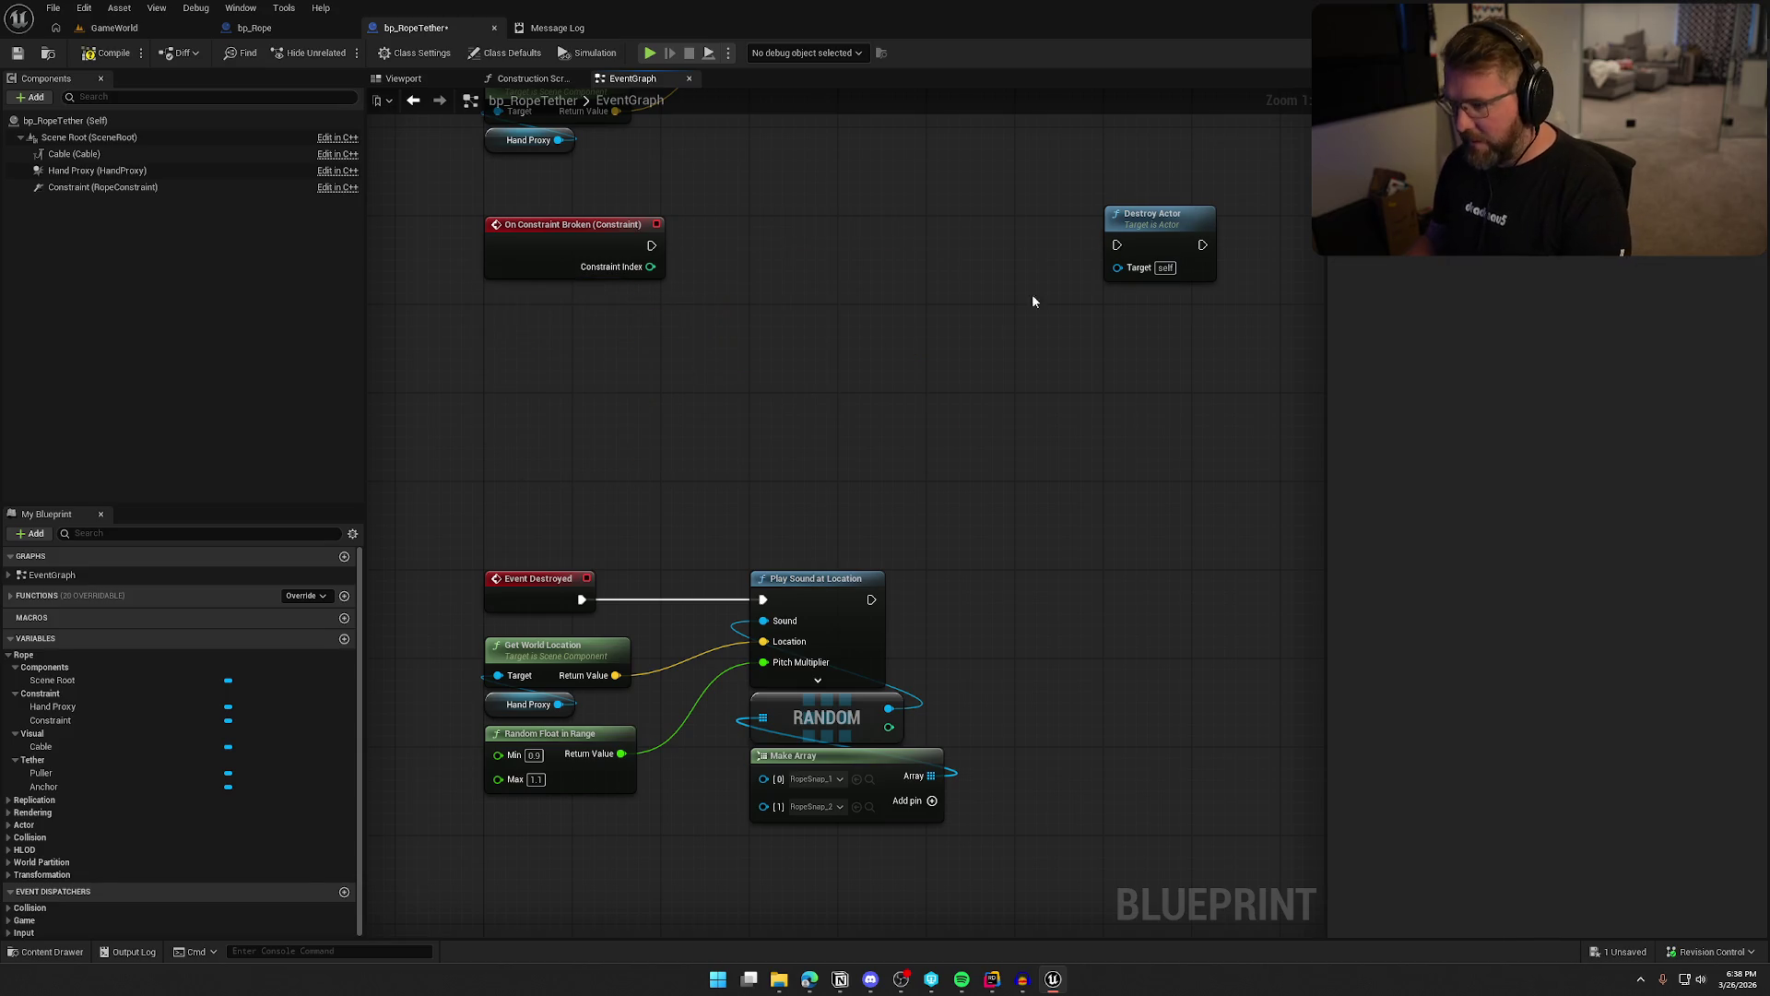
mouse_move(1116, 244)
mouse_down()
mouse_move(652, 245)
mouse_move(808, 242)
mouse_up()
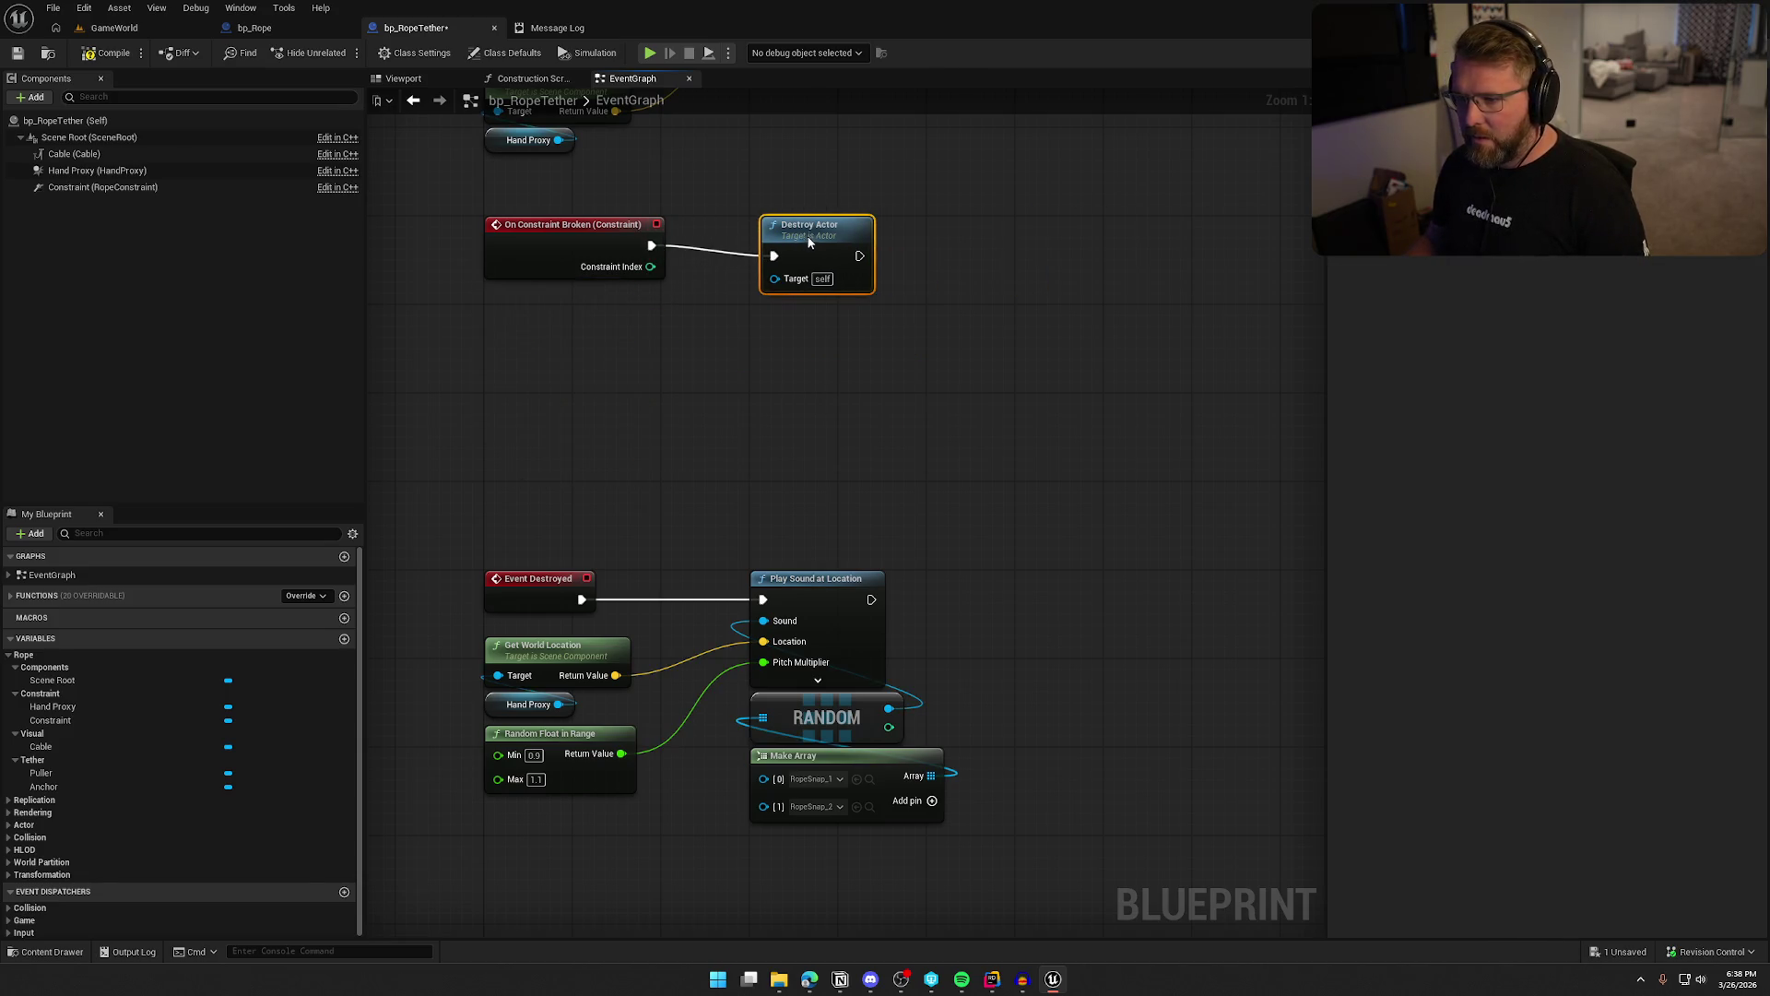
drag(466, 544, 929, 869)
drag(544, 579, 544, 502)
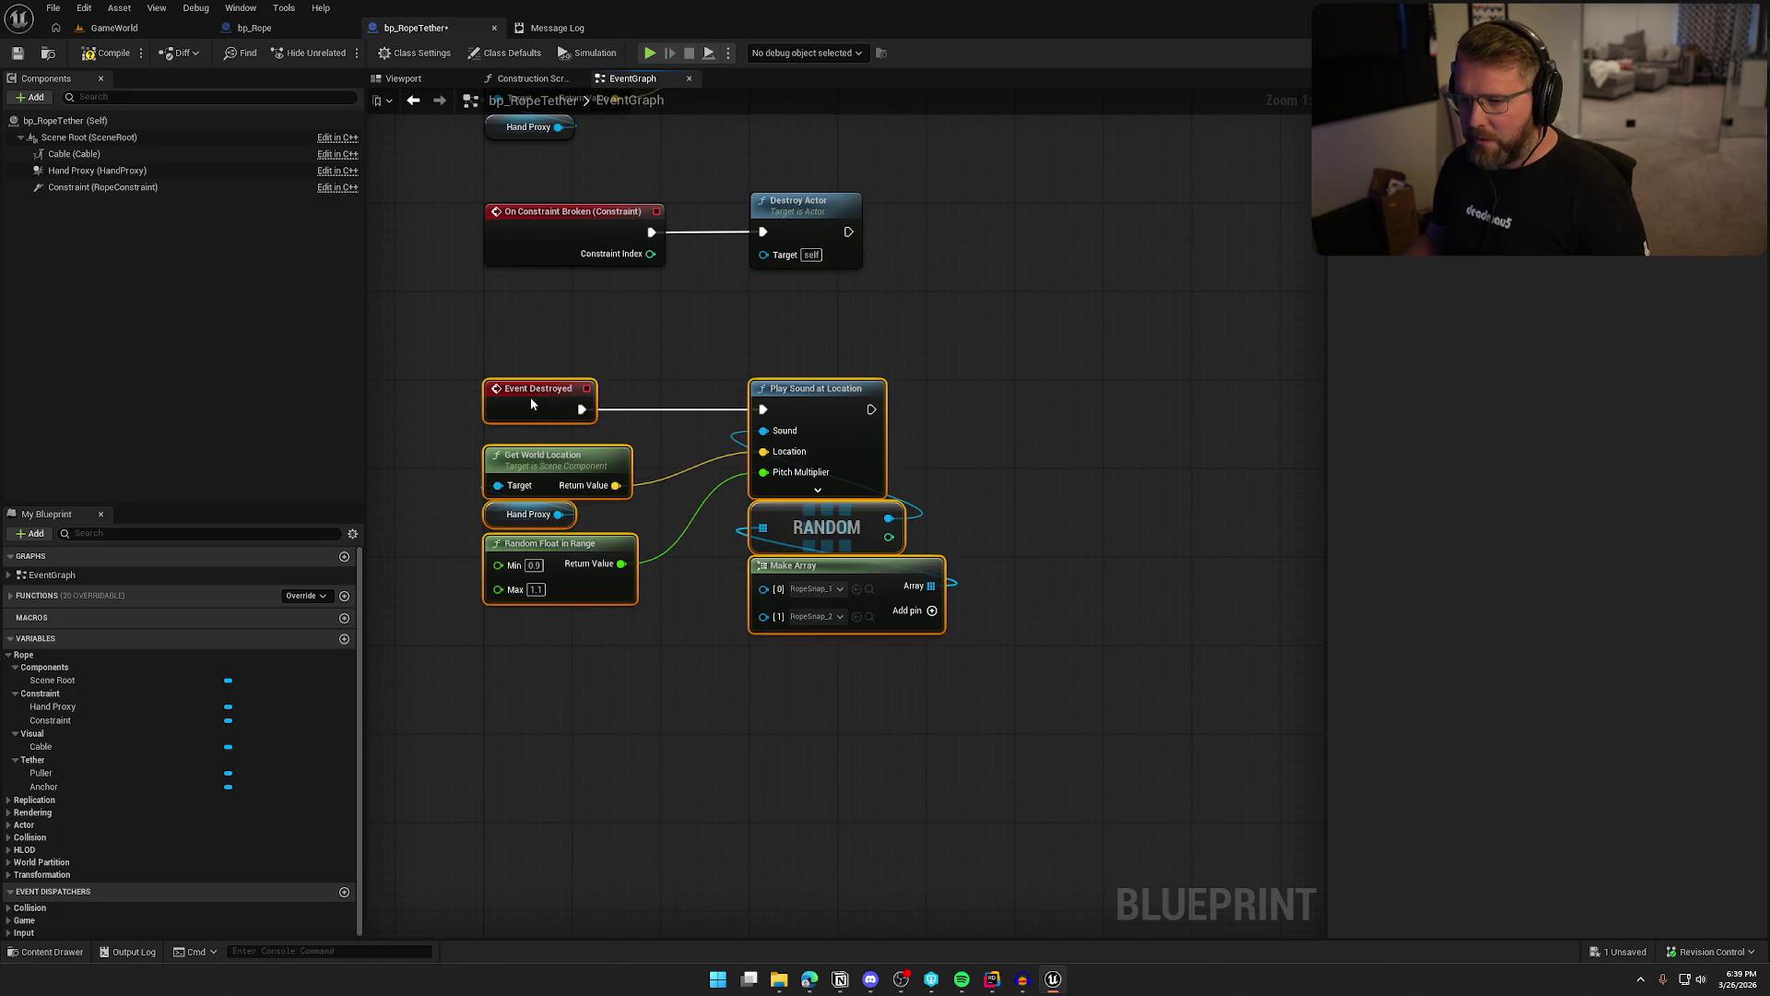
drag(584, 387, 712, 698)
click(88, 53)
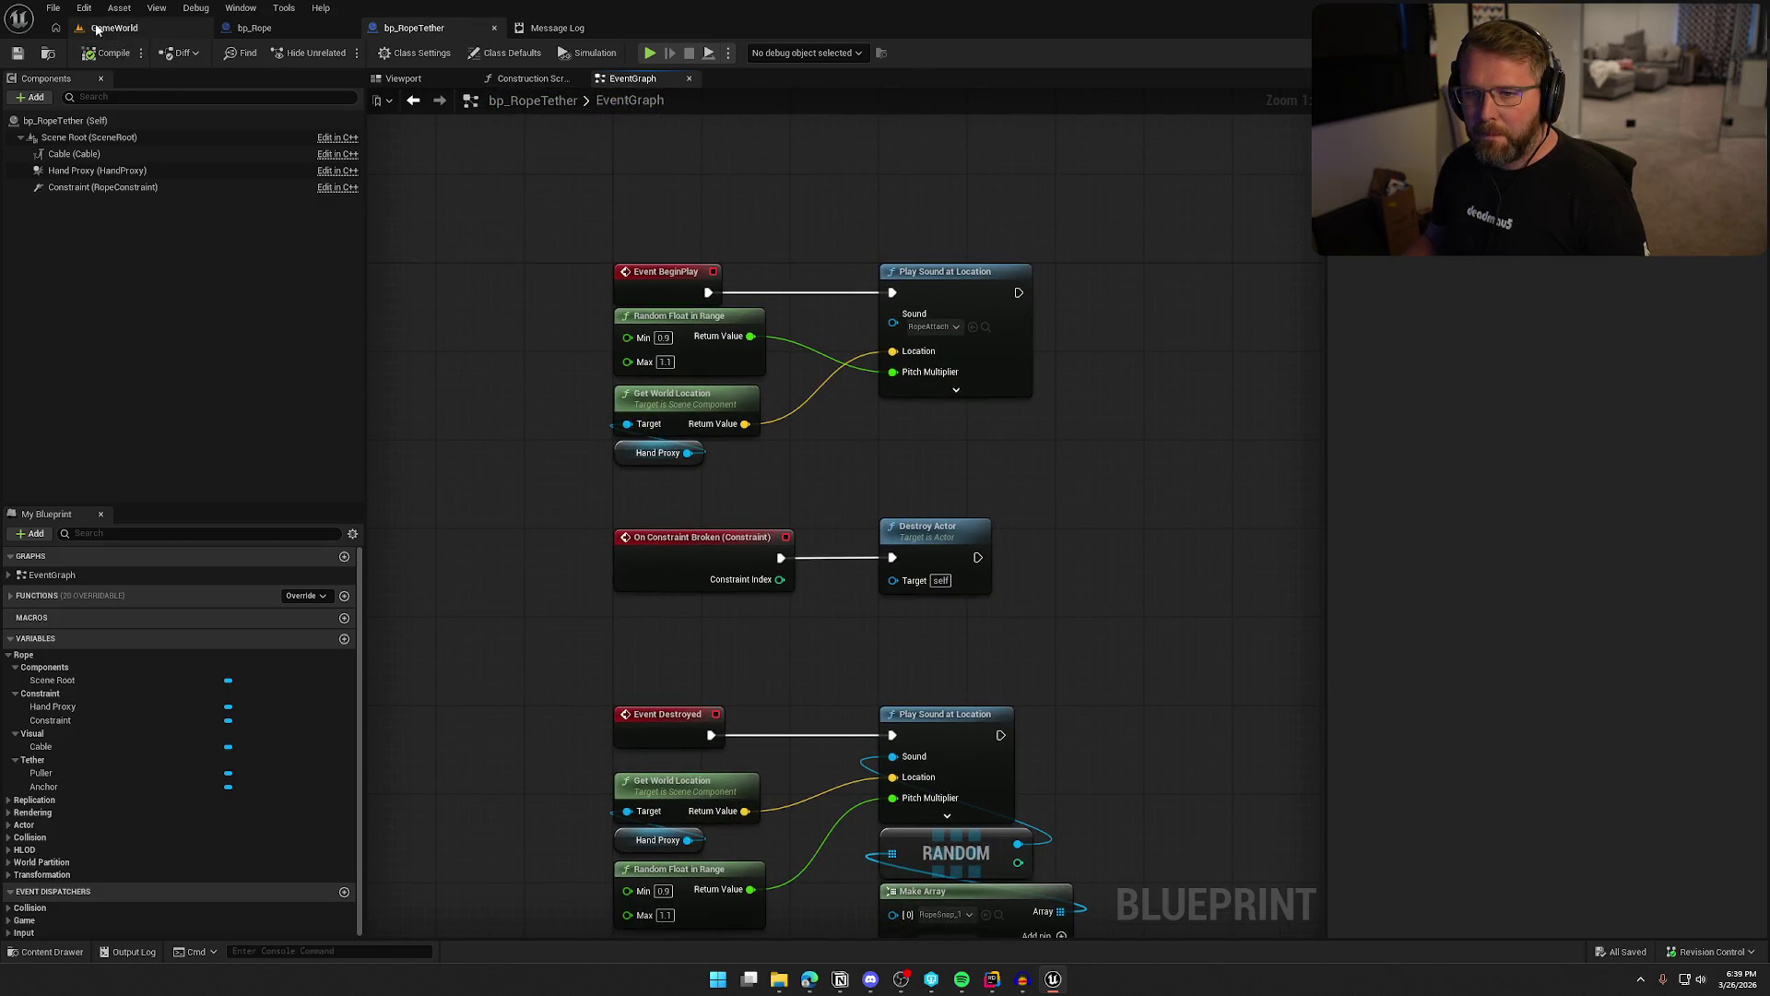
Play-test the GameWorld level by picking up and pulling the rope, then stop and close the Live Coding console
click(114, 27)
key(alt+p)
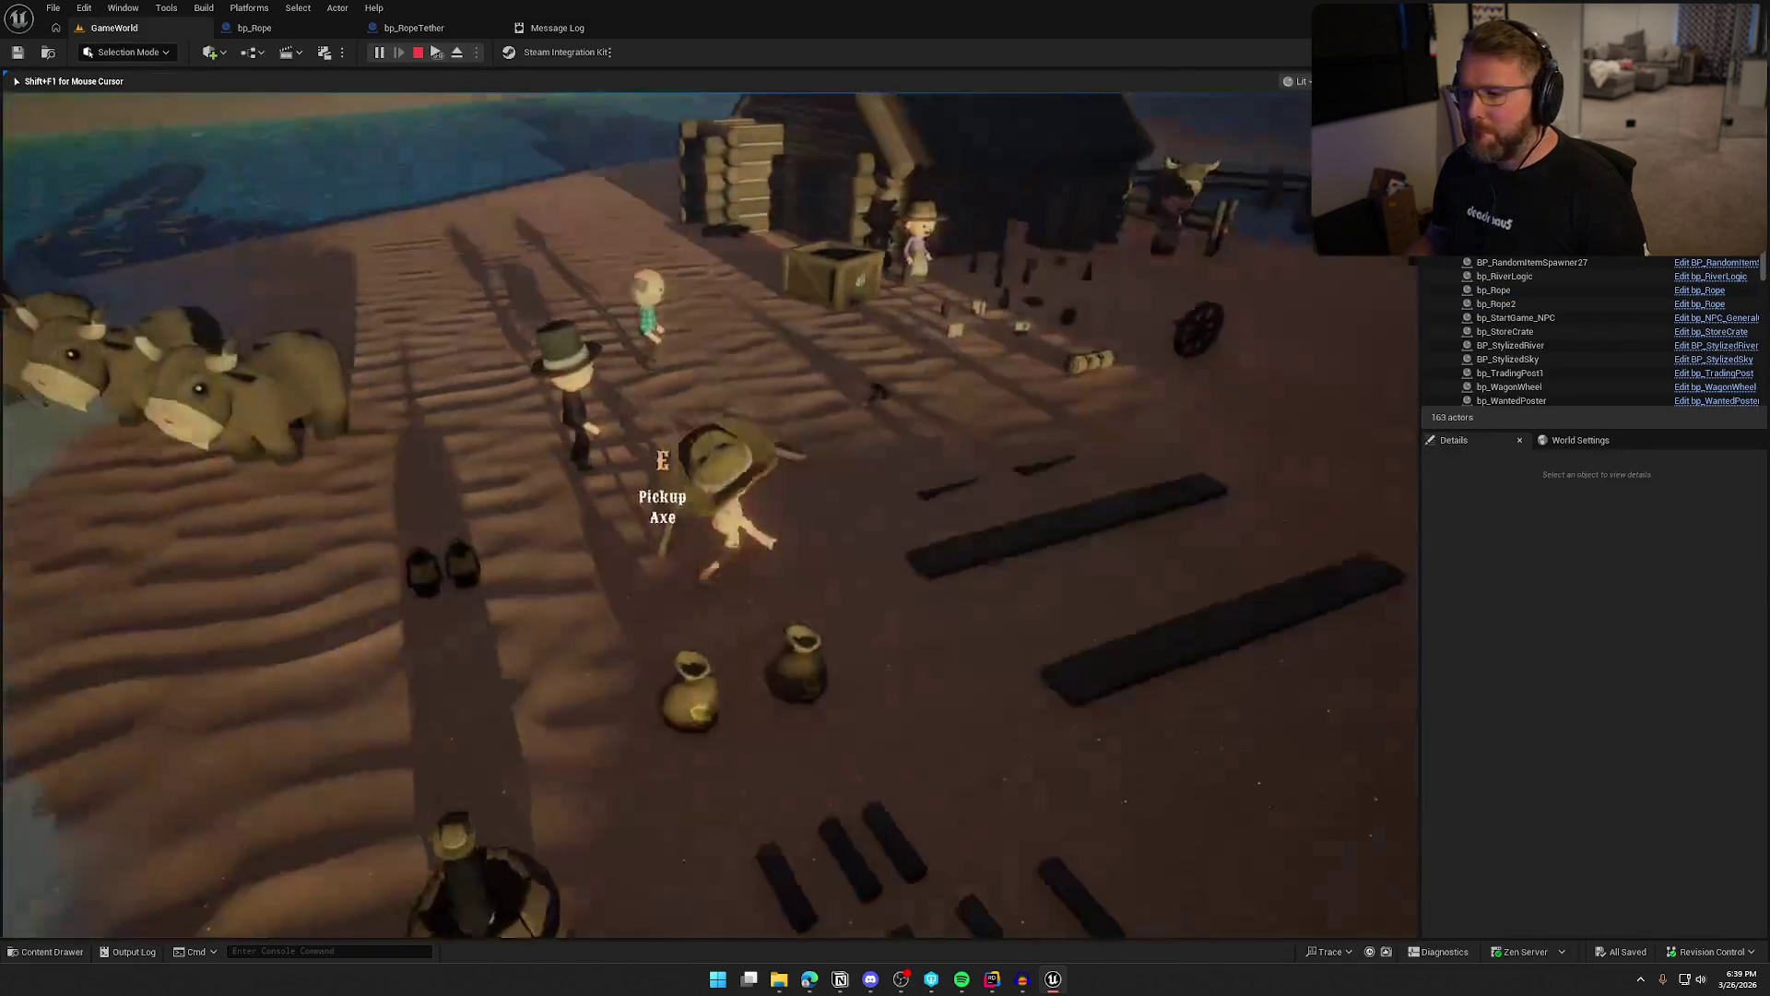
key(w)
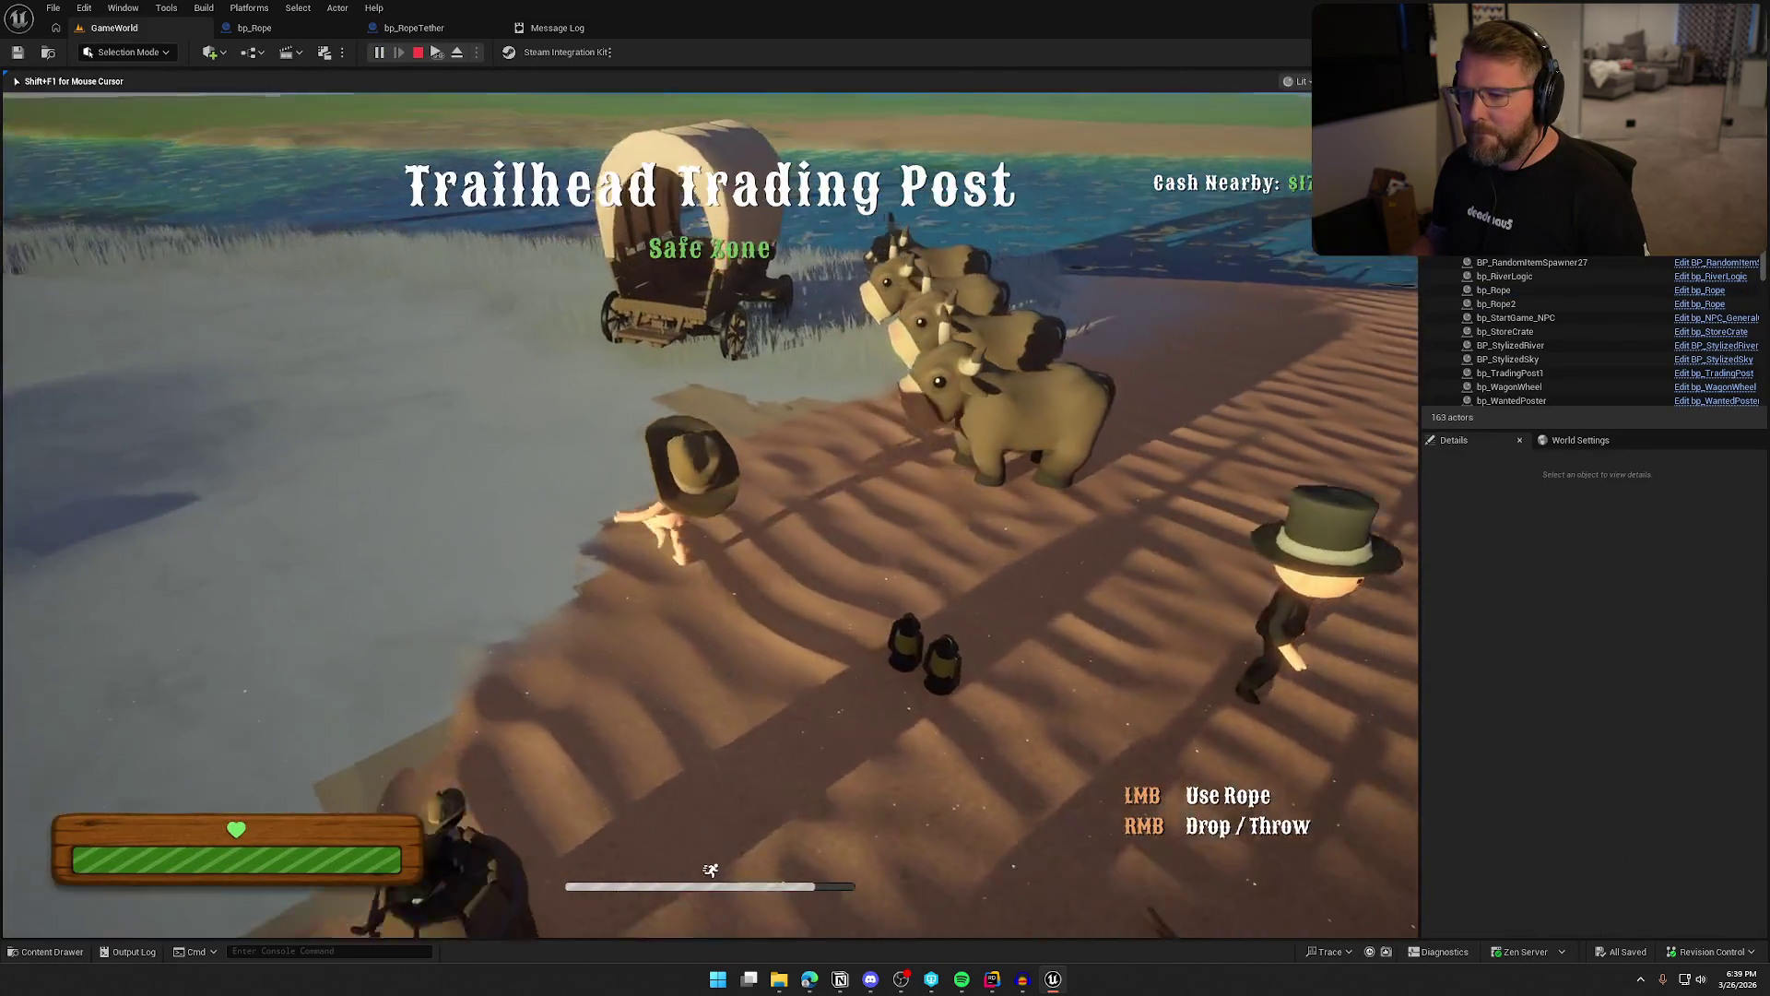
key(s)
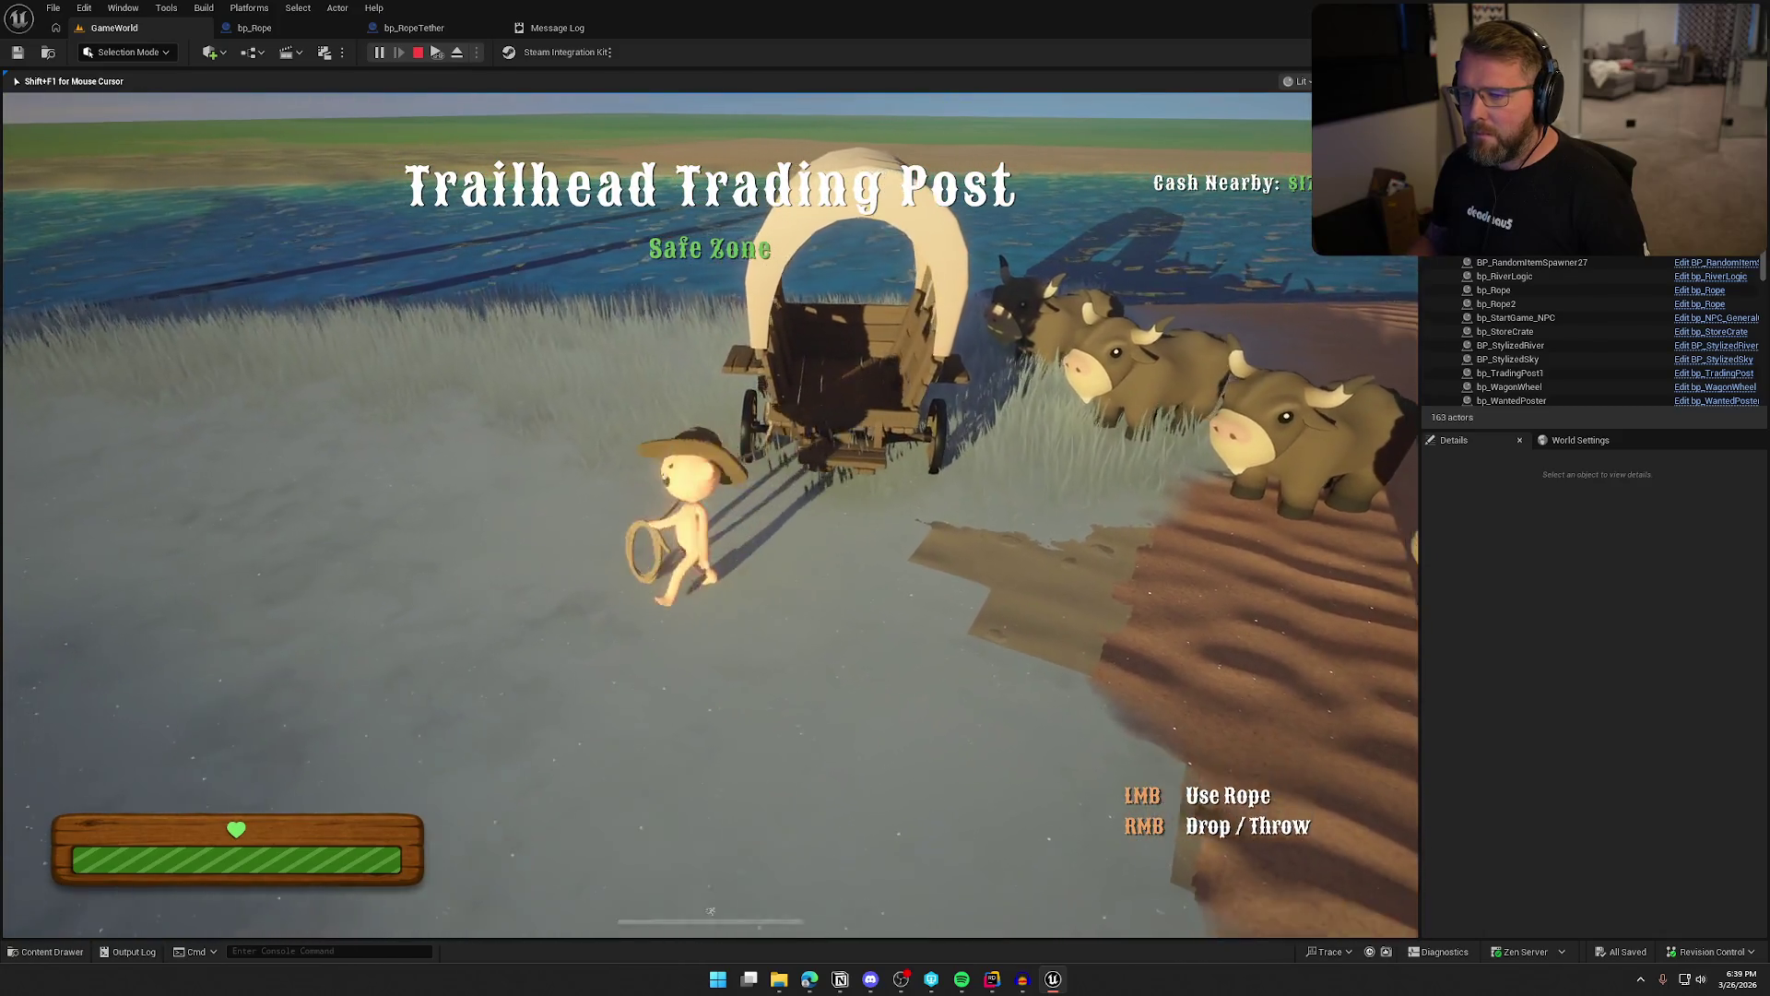
key(Escape)
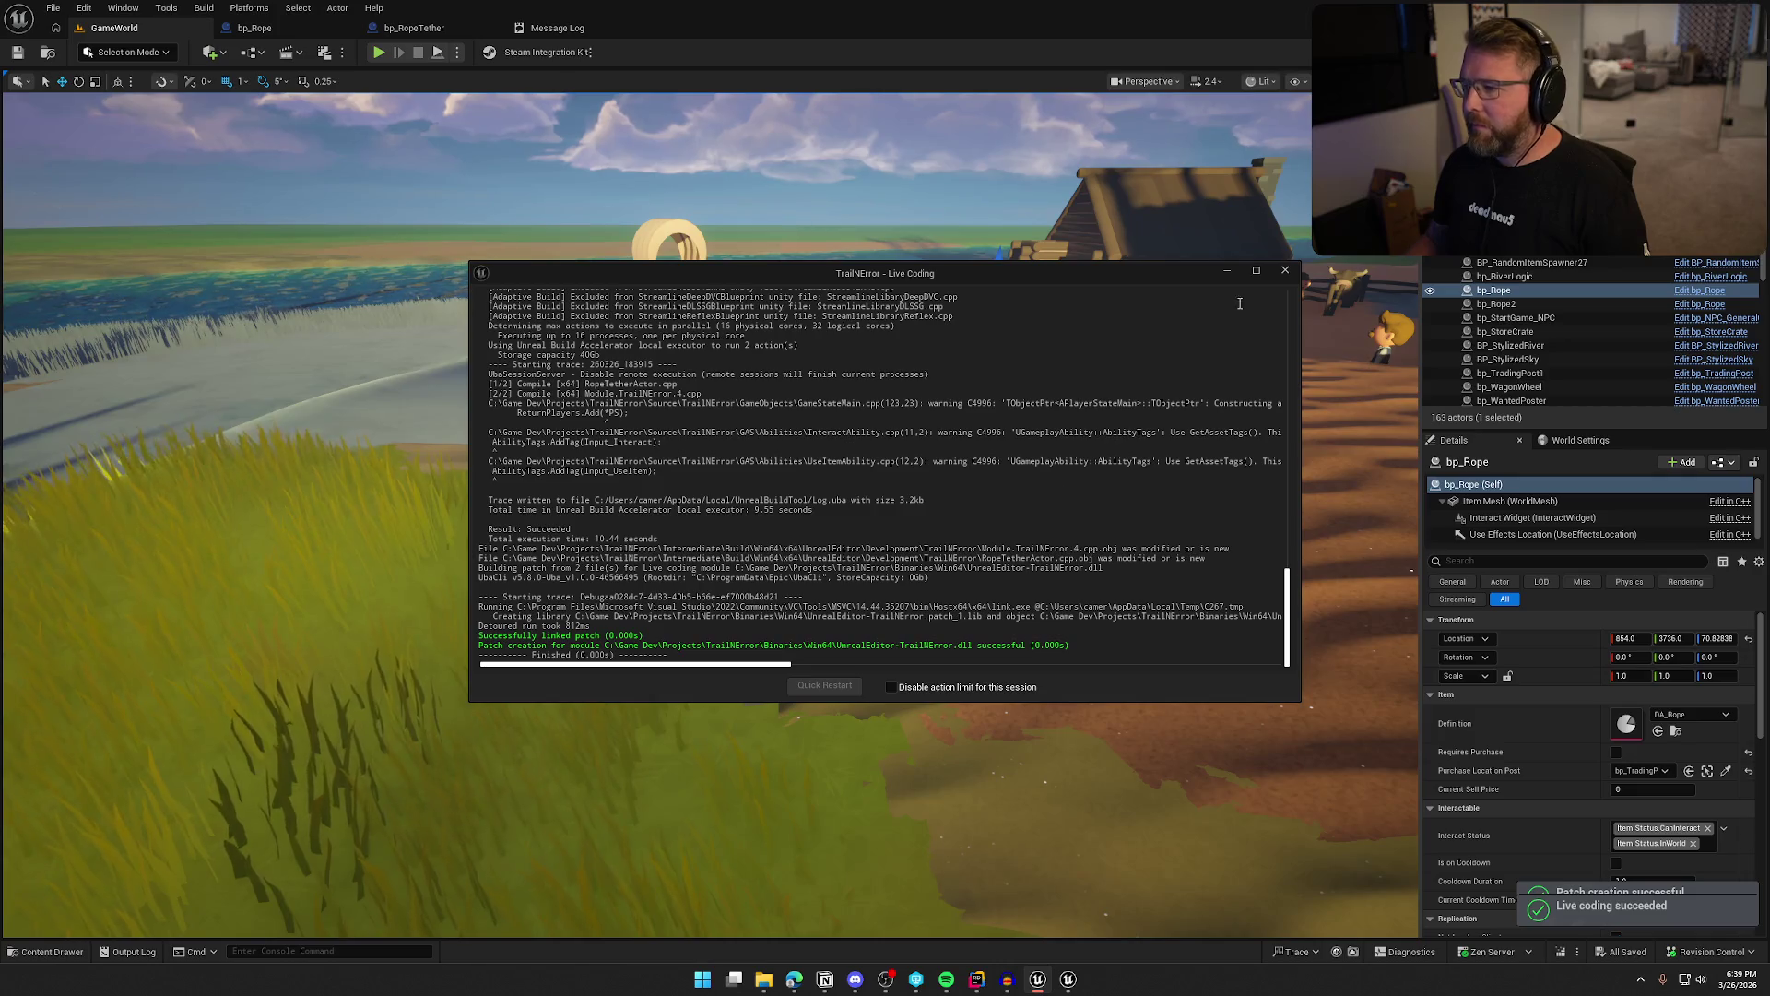
click(1285, 270)
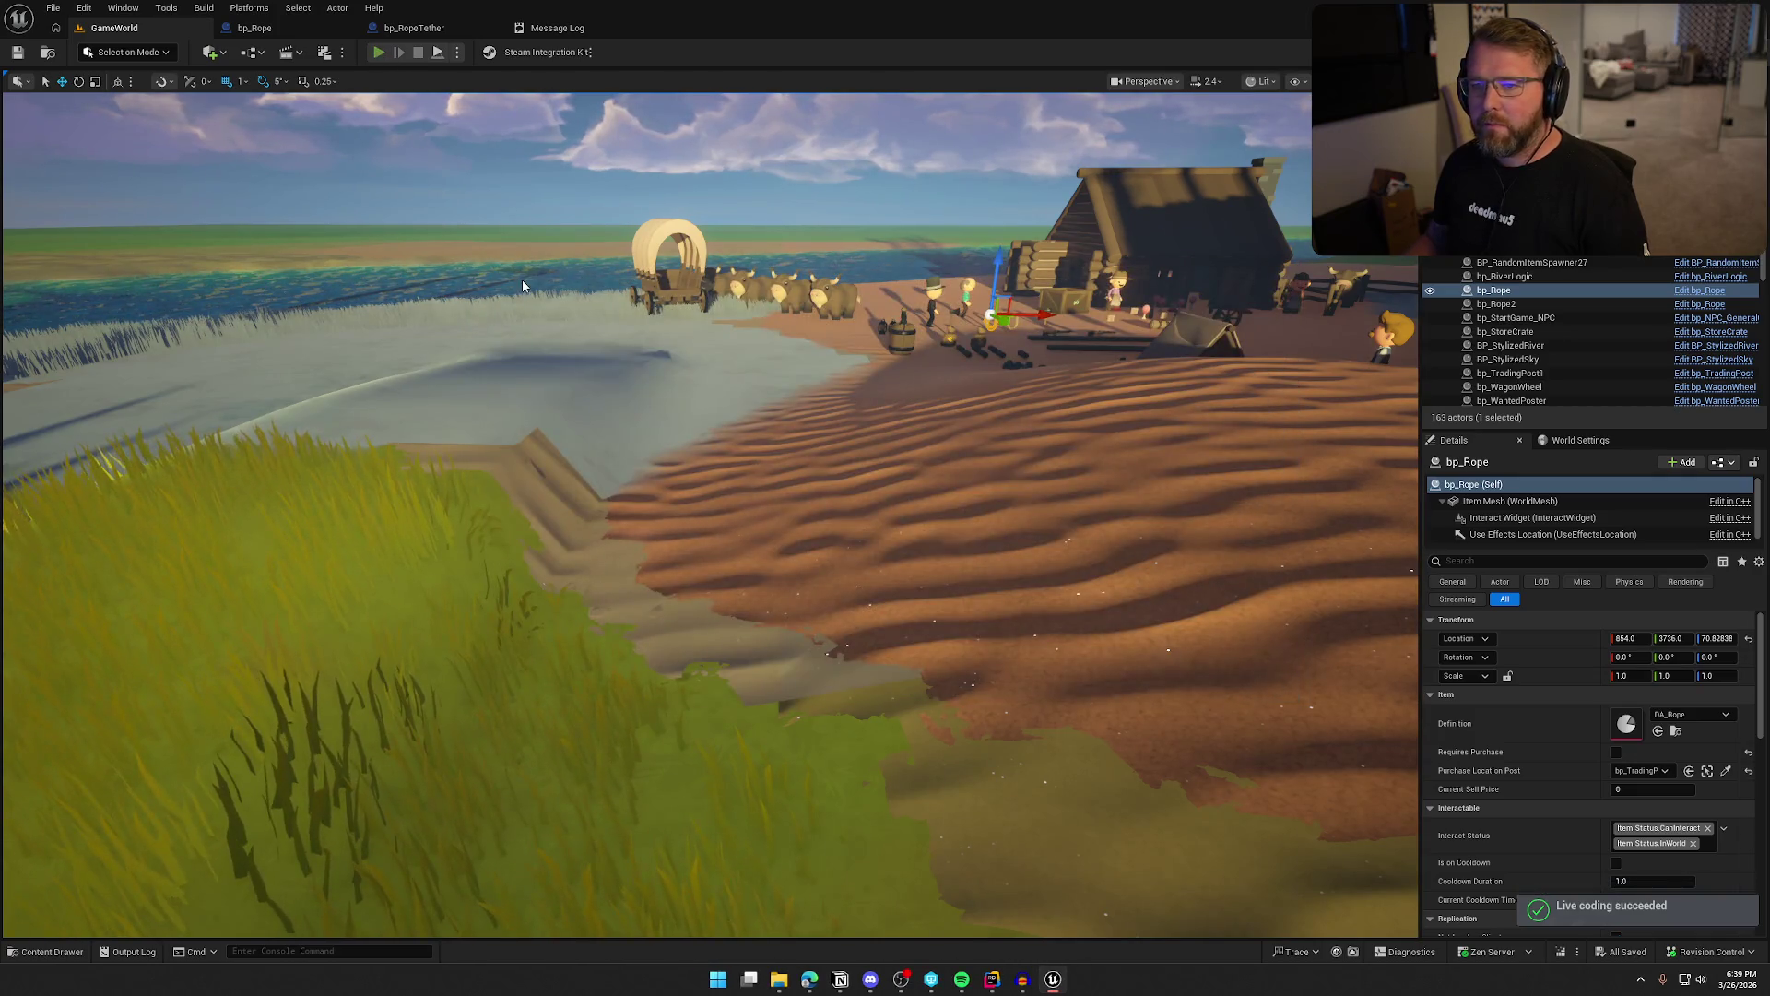
Play-test again, tethering the rope to the wagon and pulling until it breaks, then open bp_Rope
key(alt+p)
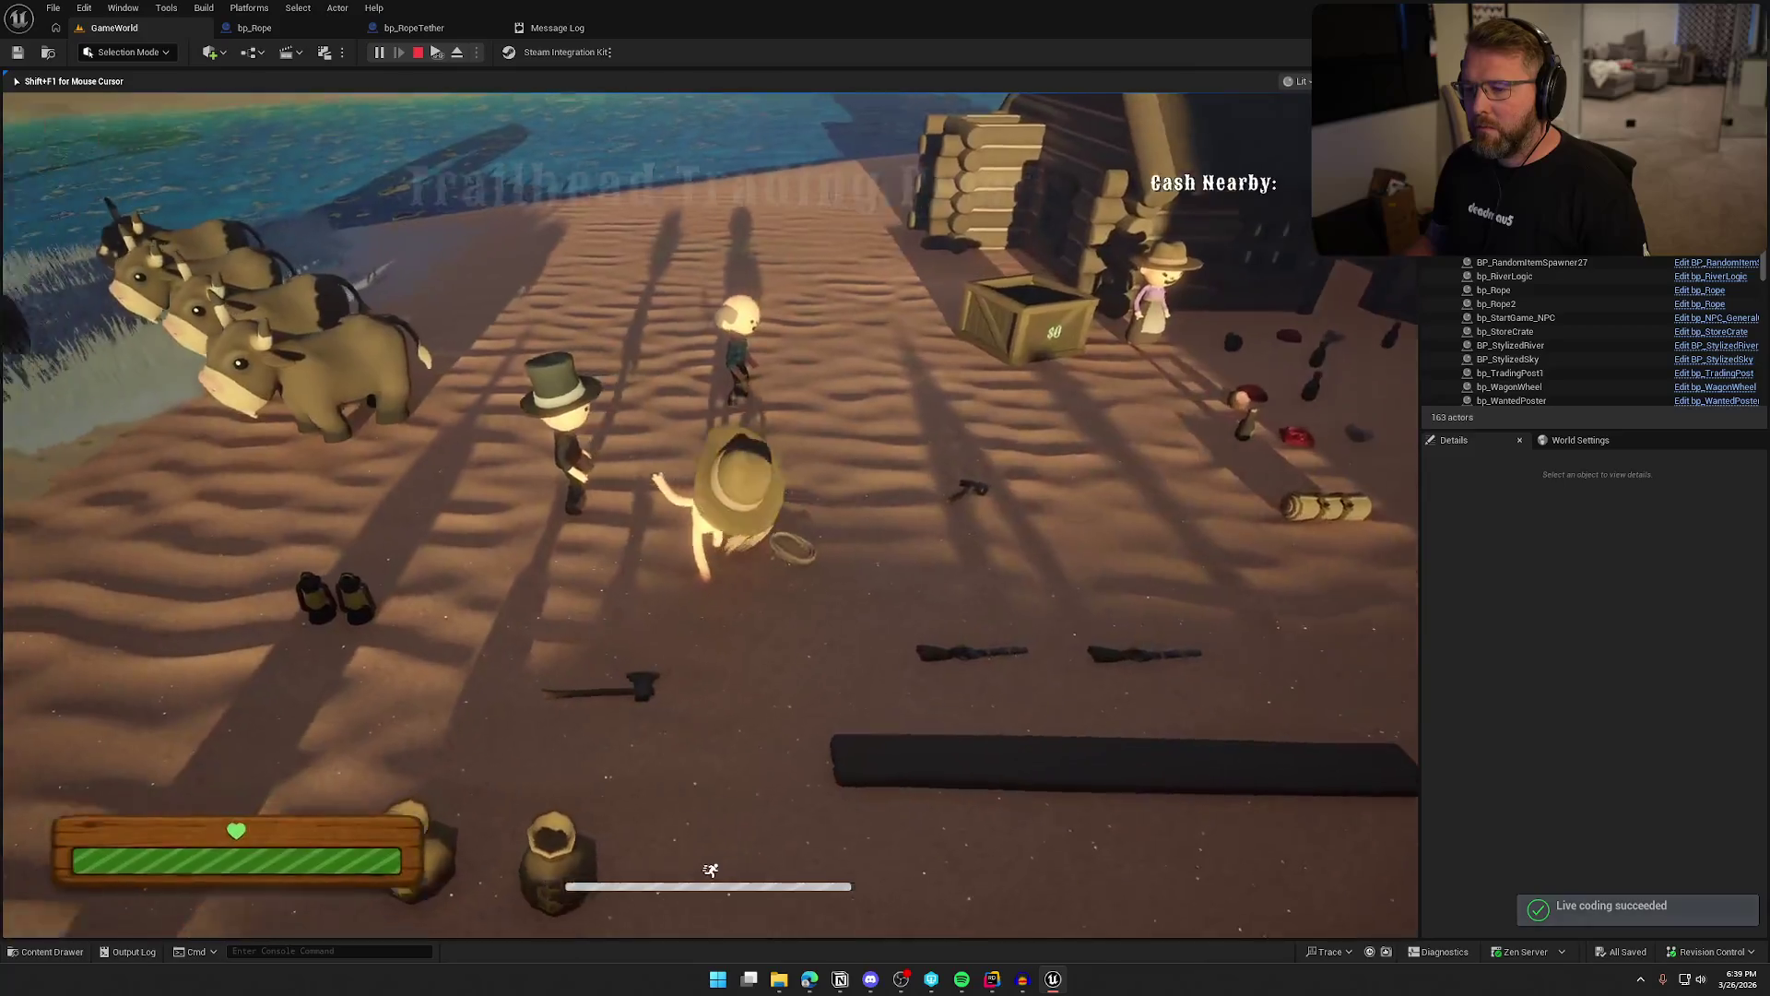
key(shift+w)
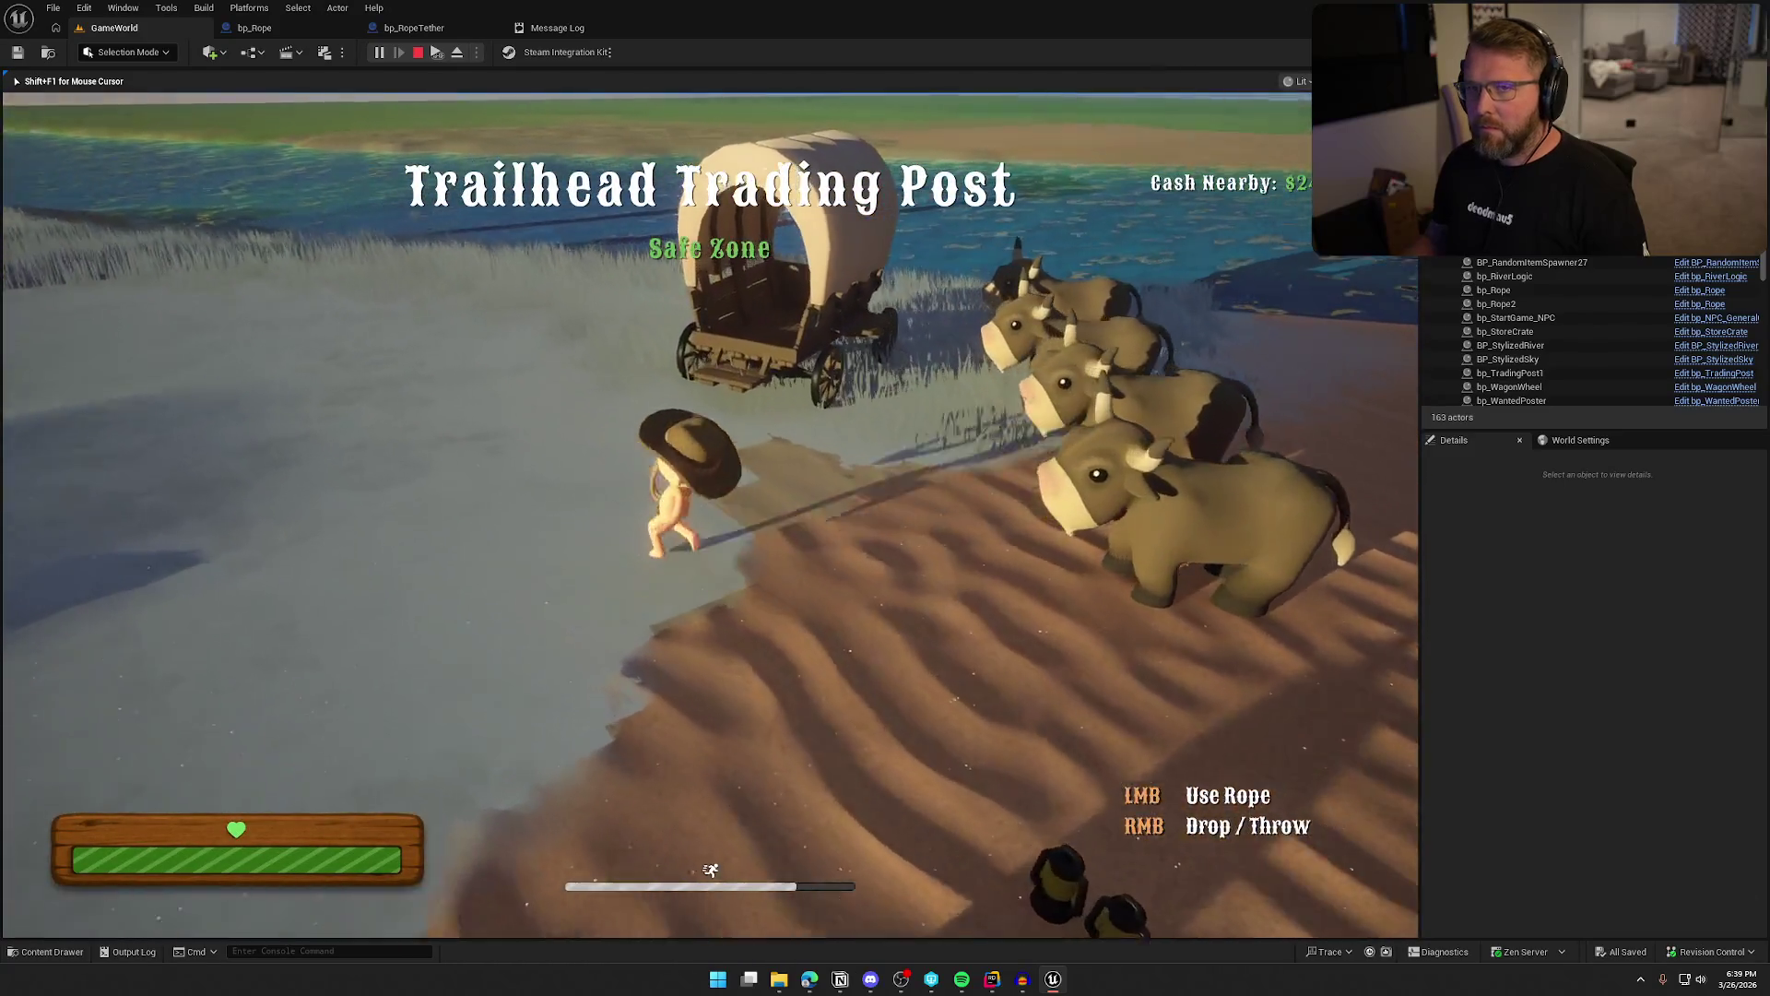
key(s)
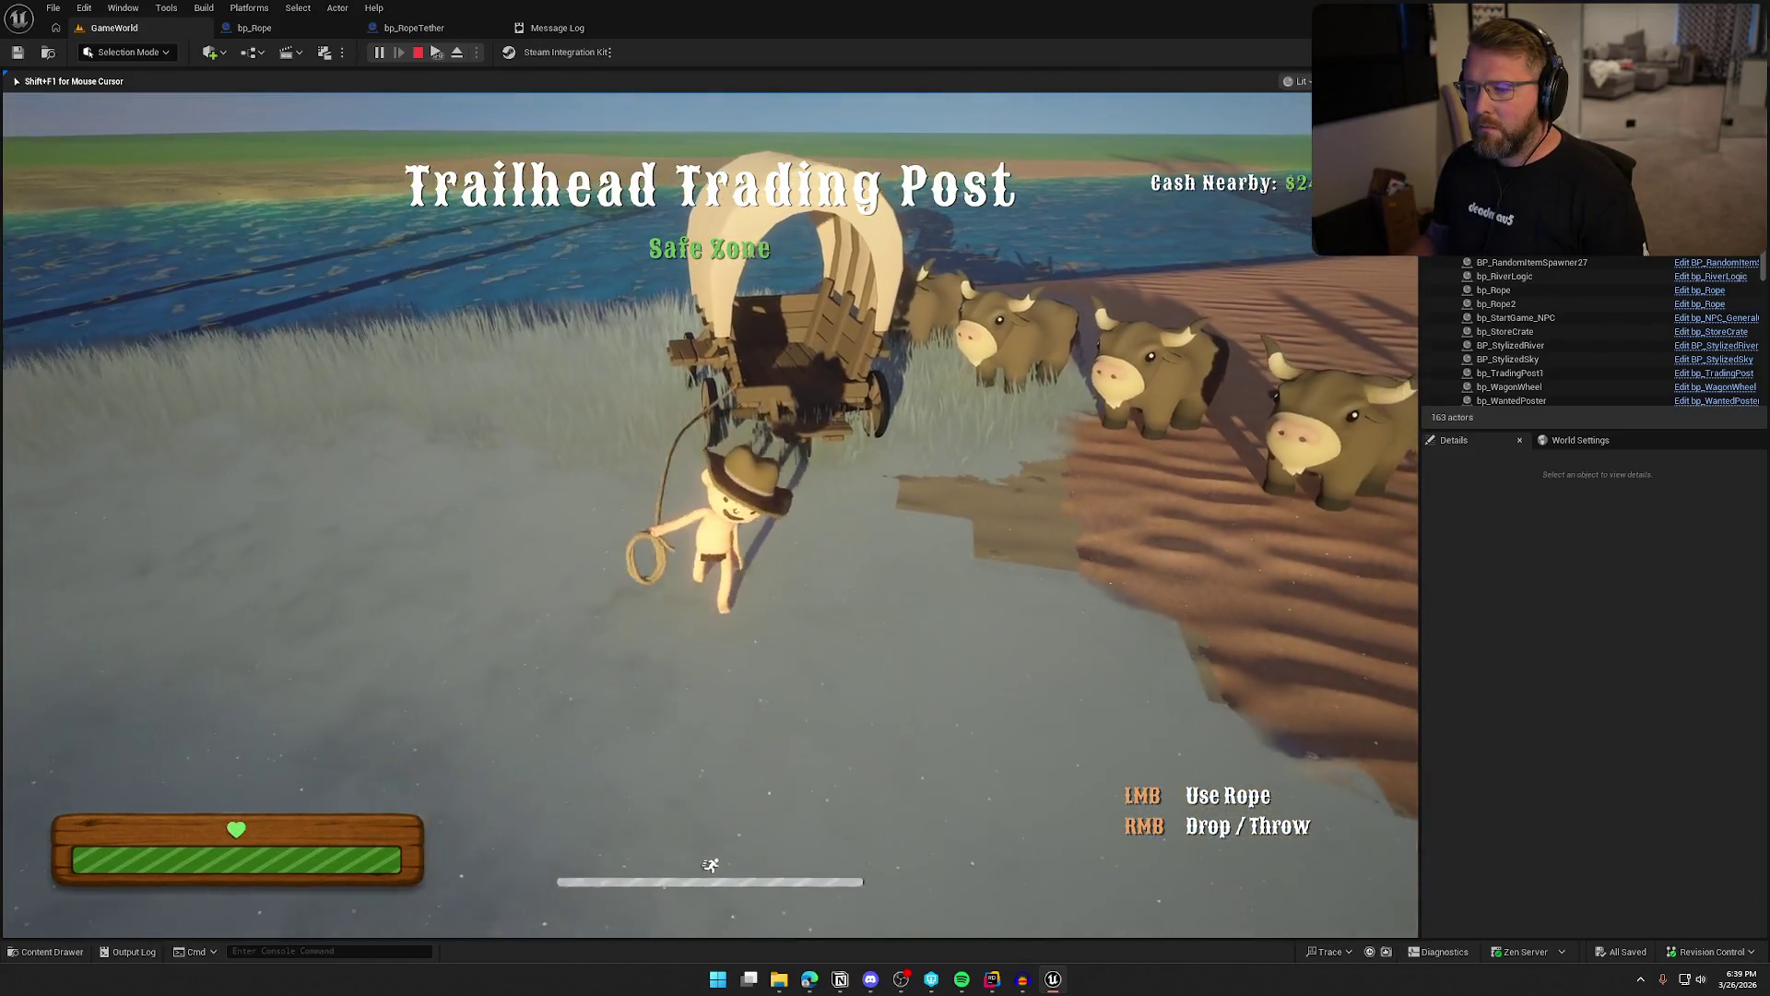
key(shift+s)
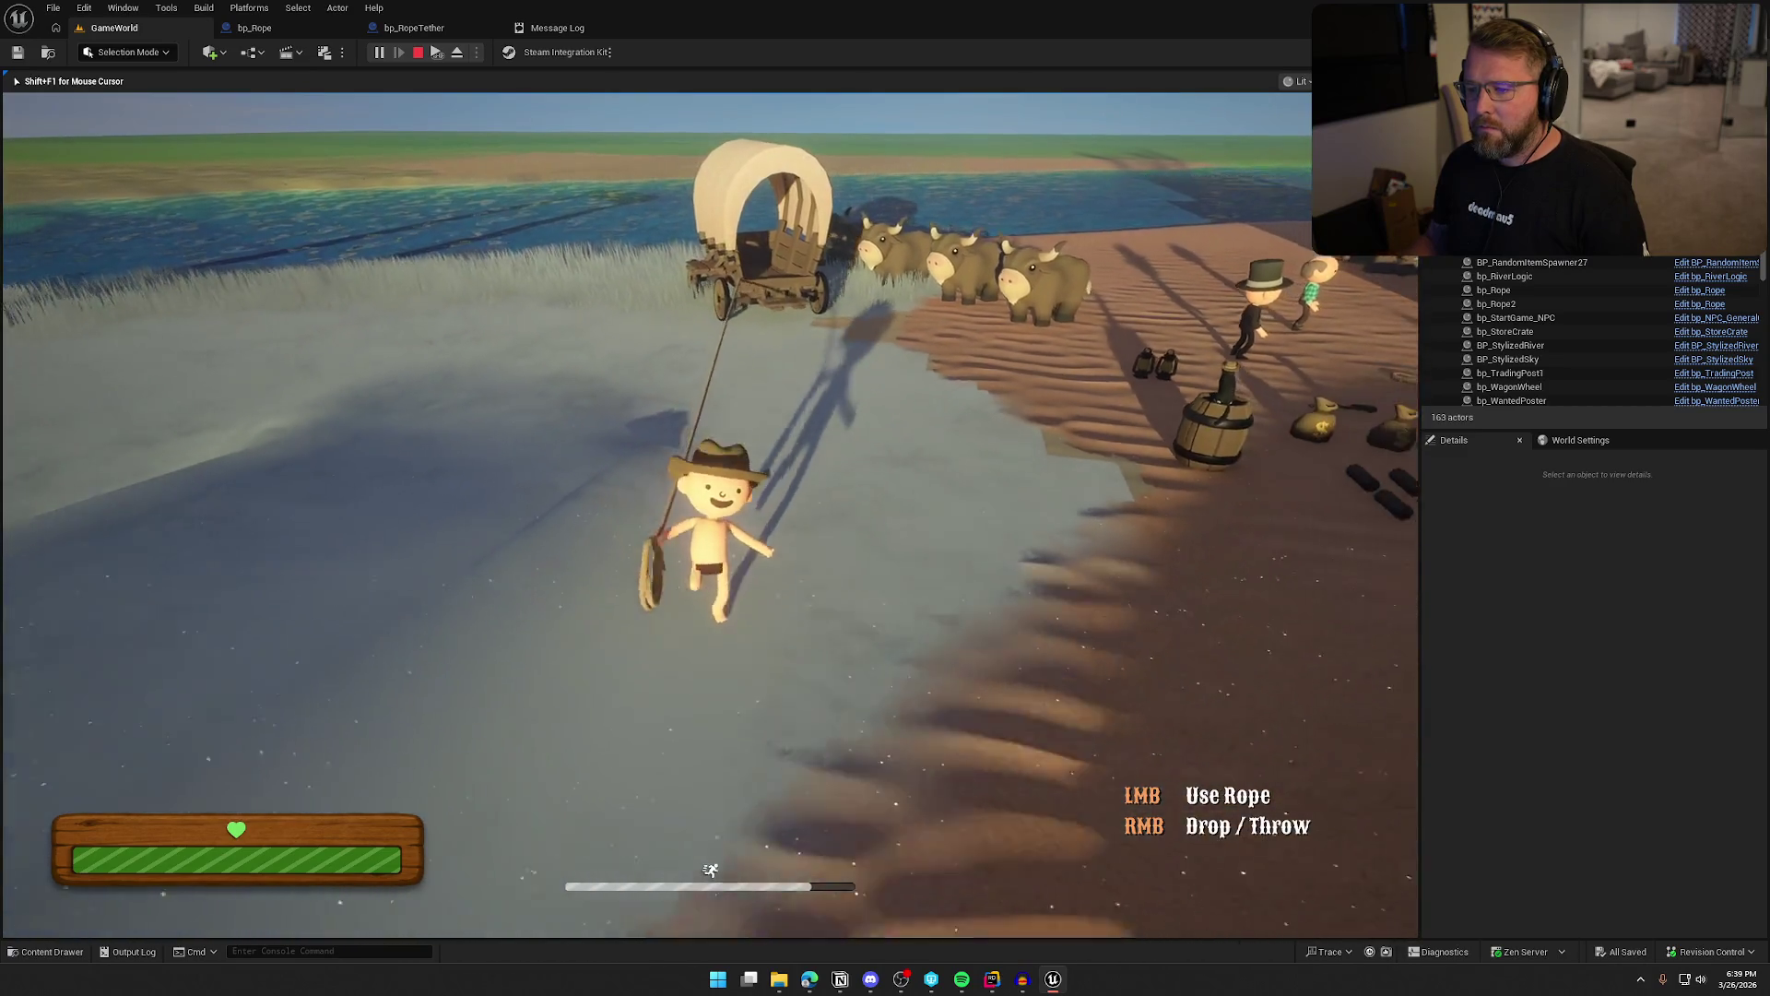
key(shift+s)
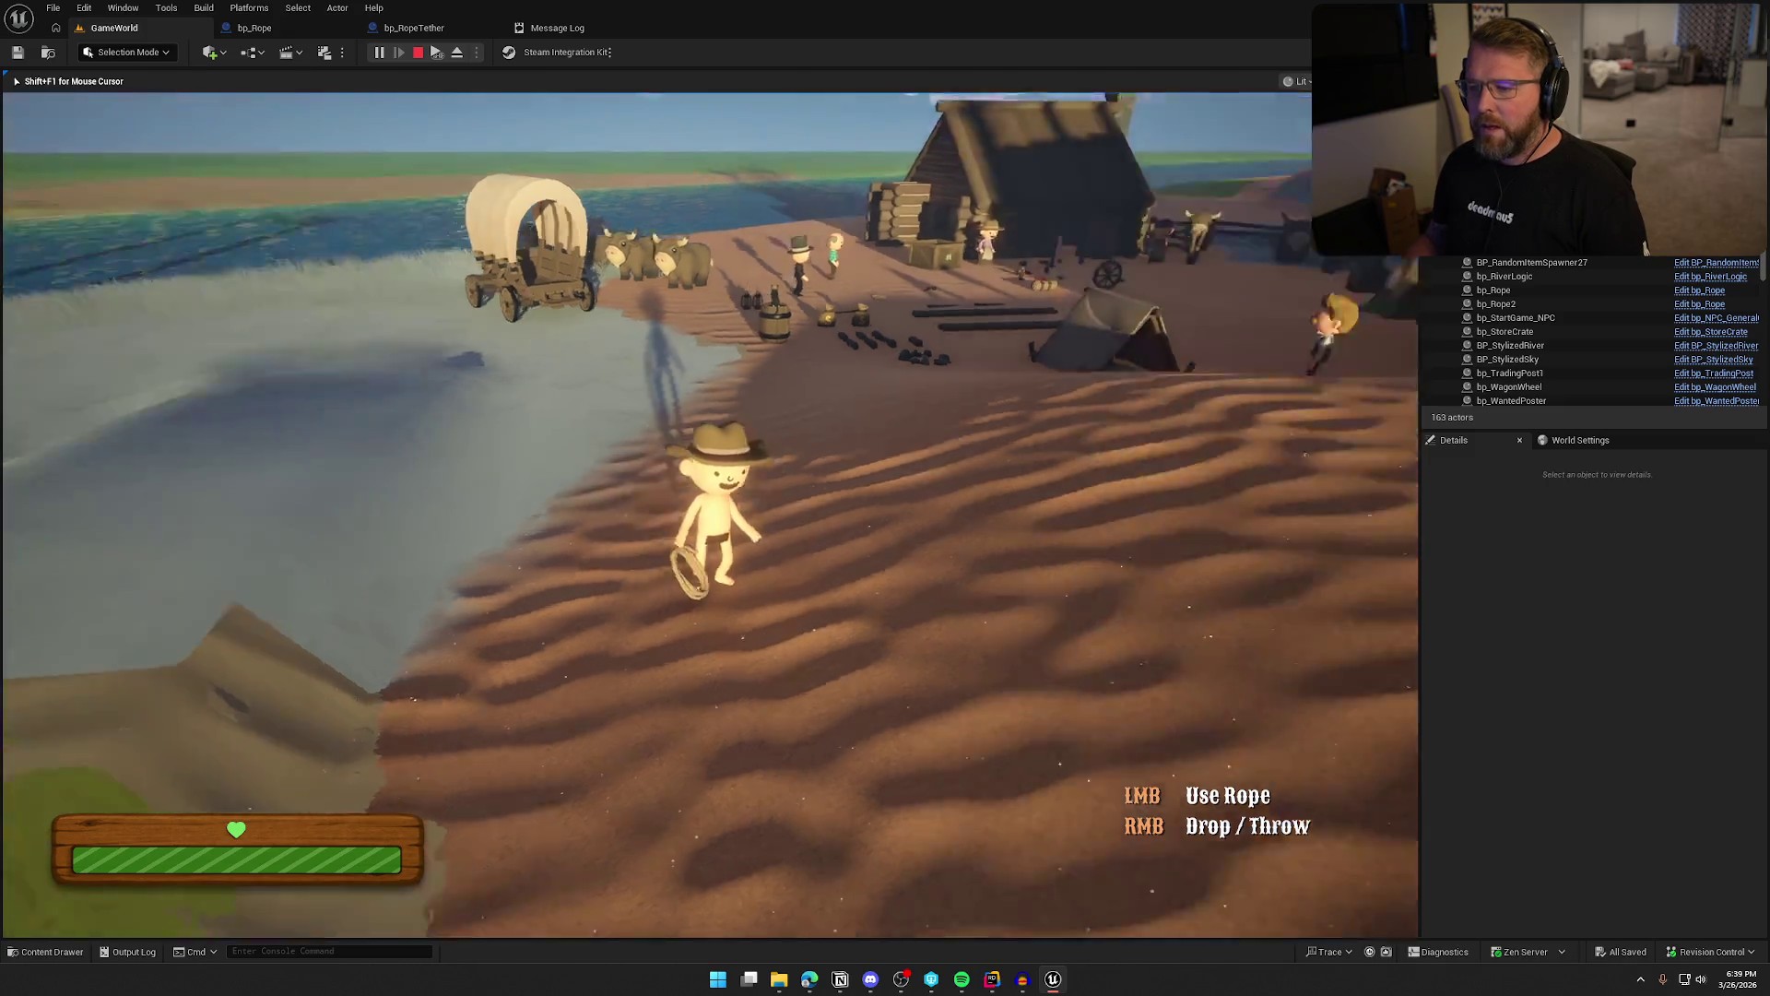
key(Escape)
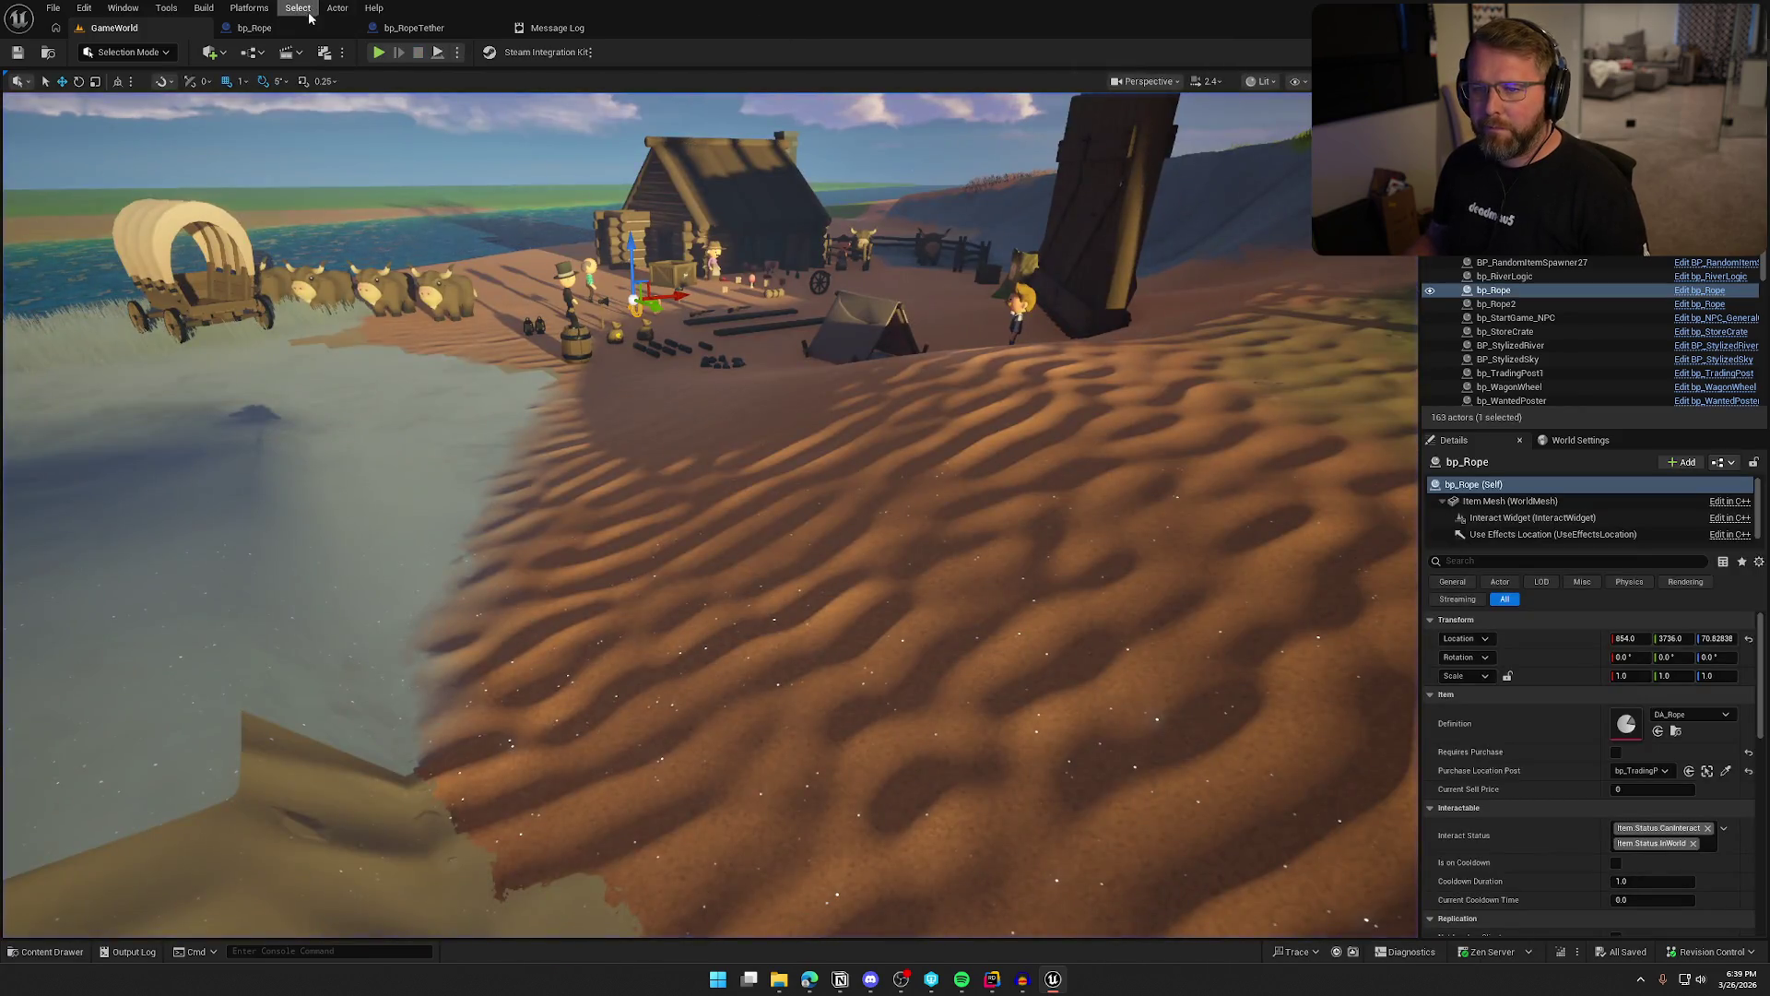
click(313, 27)
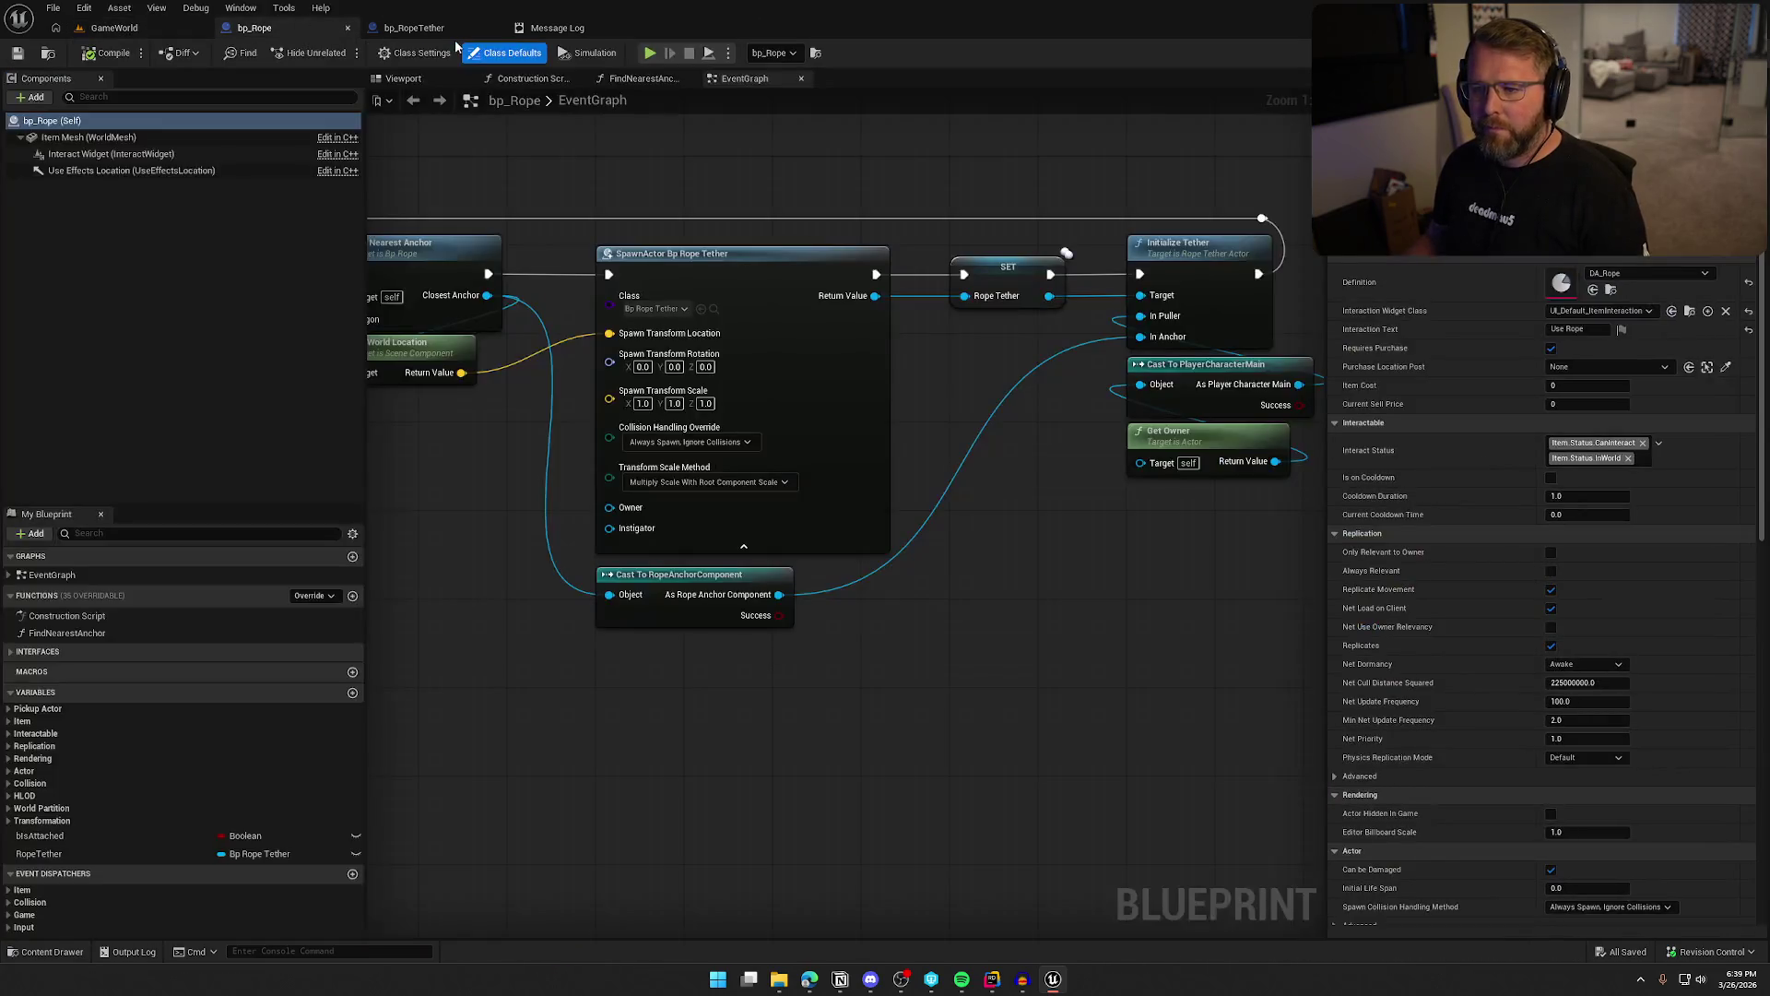
Replace Get Root Component with Puller's Get Actor Location, feeding Play Sound at Location's Location input
click(451, 35)
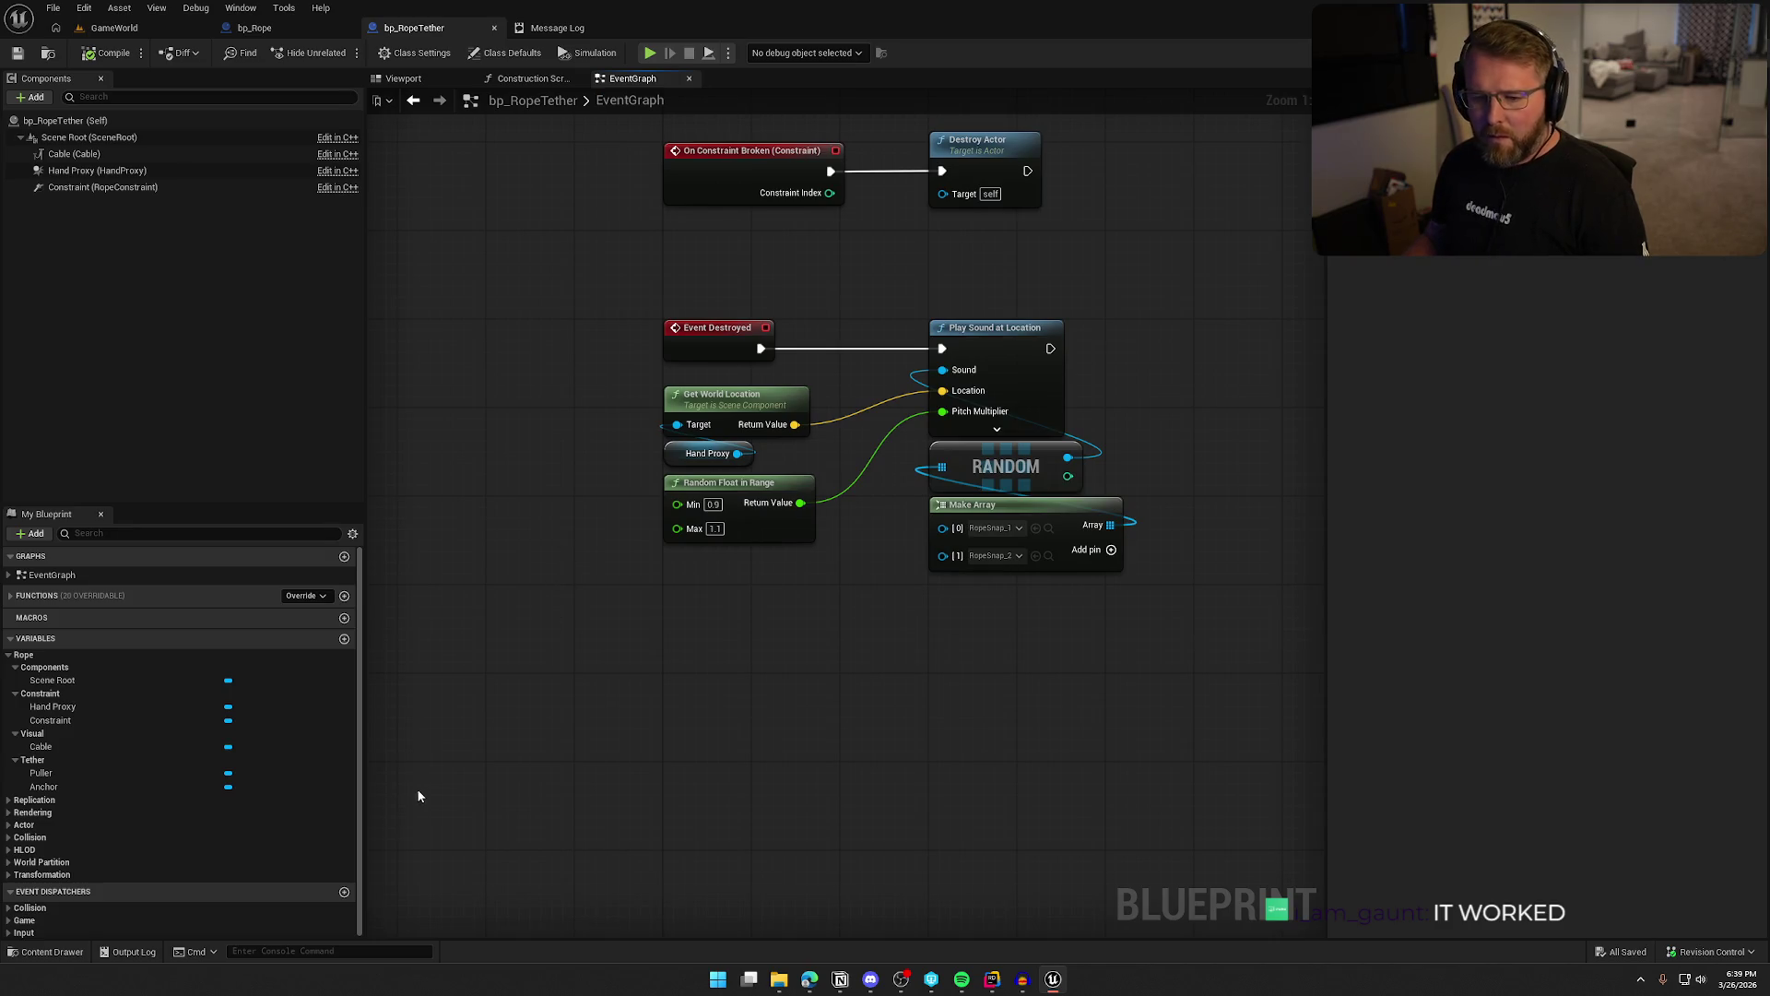
mouse_move(83, 776)
mouse_down()
mouse_move(436, 706)
mouse_move(548, 651)
mouse_move(677, 424)
mouse_up()
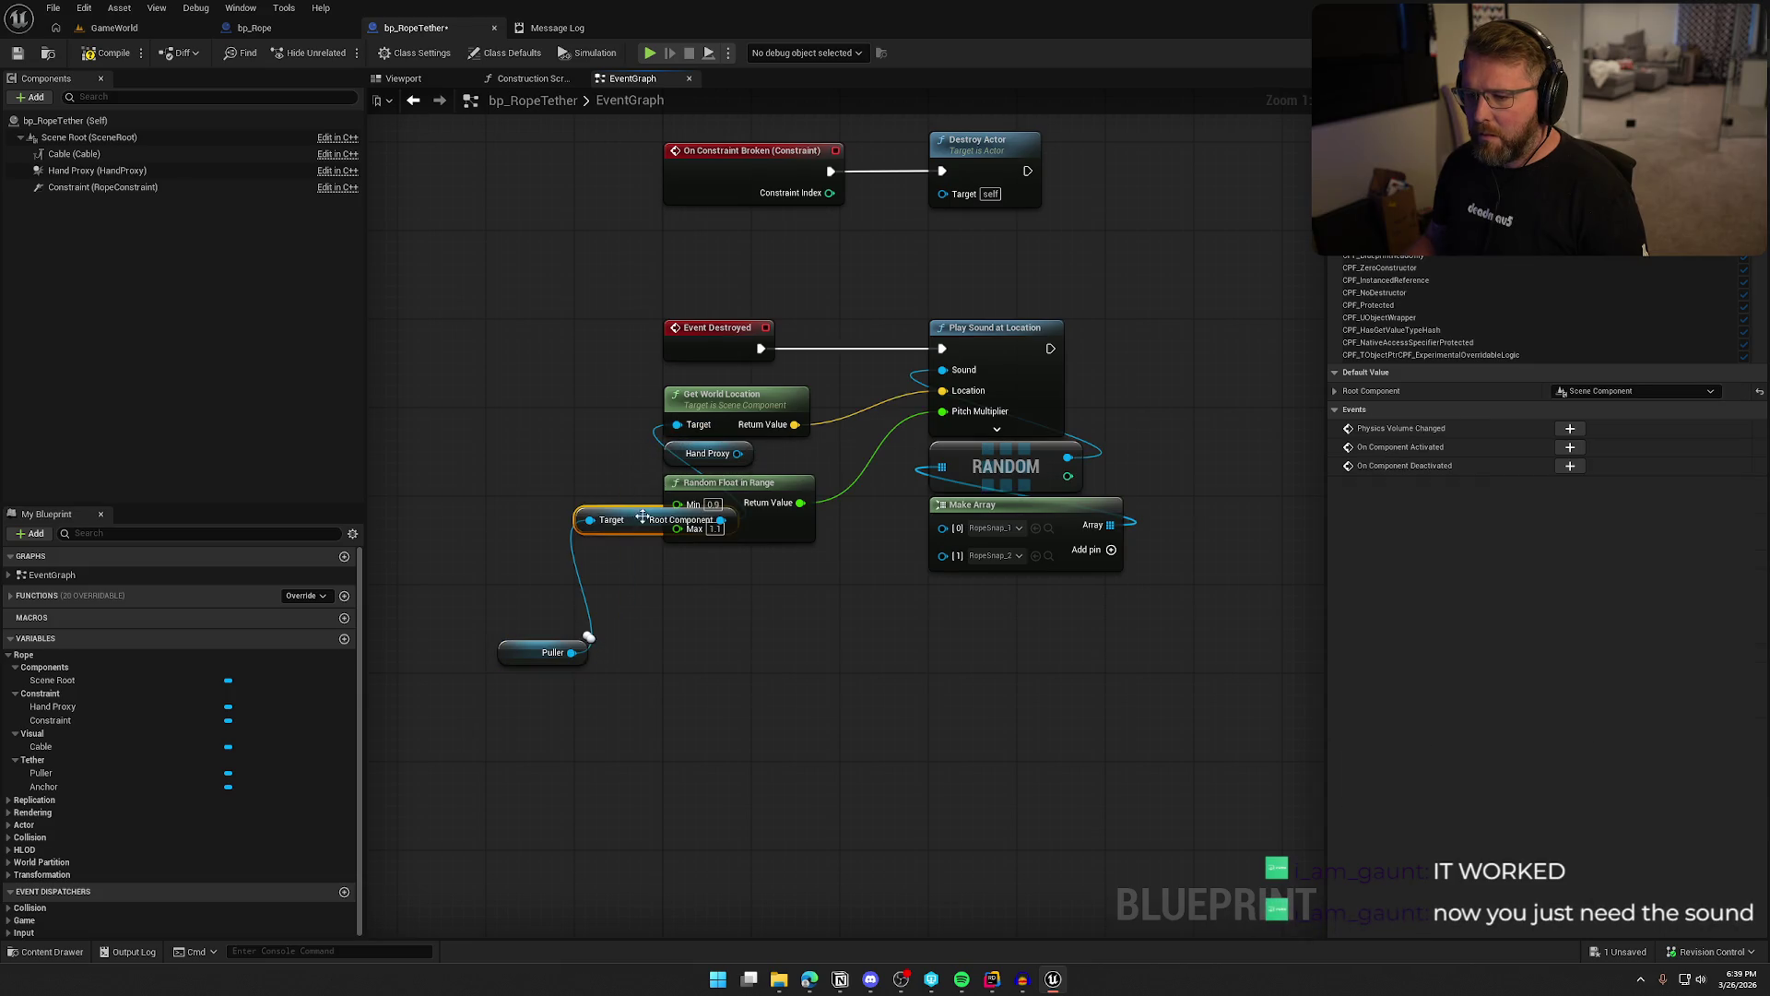
key(Delete)
drag(571, 651, 655, 669)
text(get actor lc)
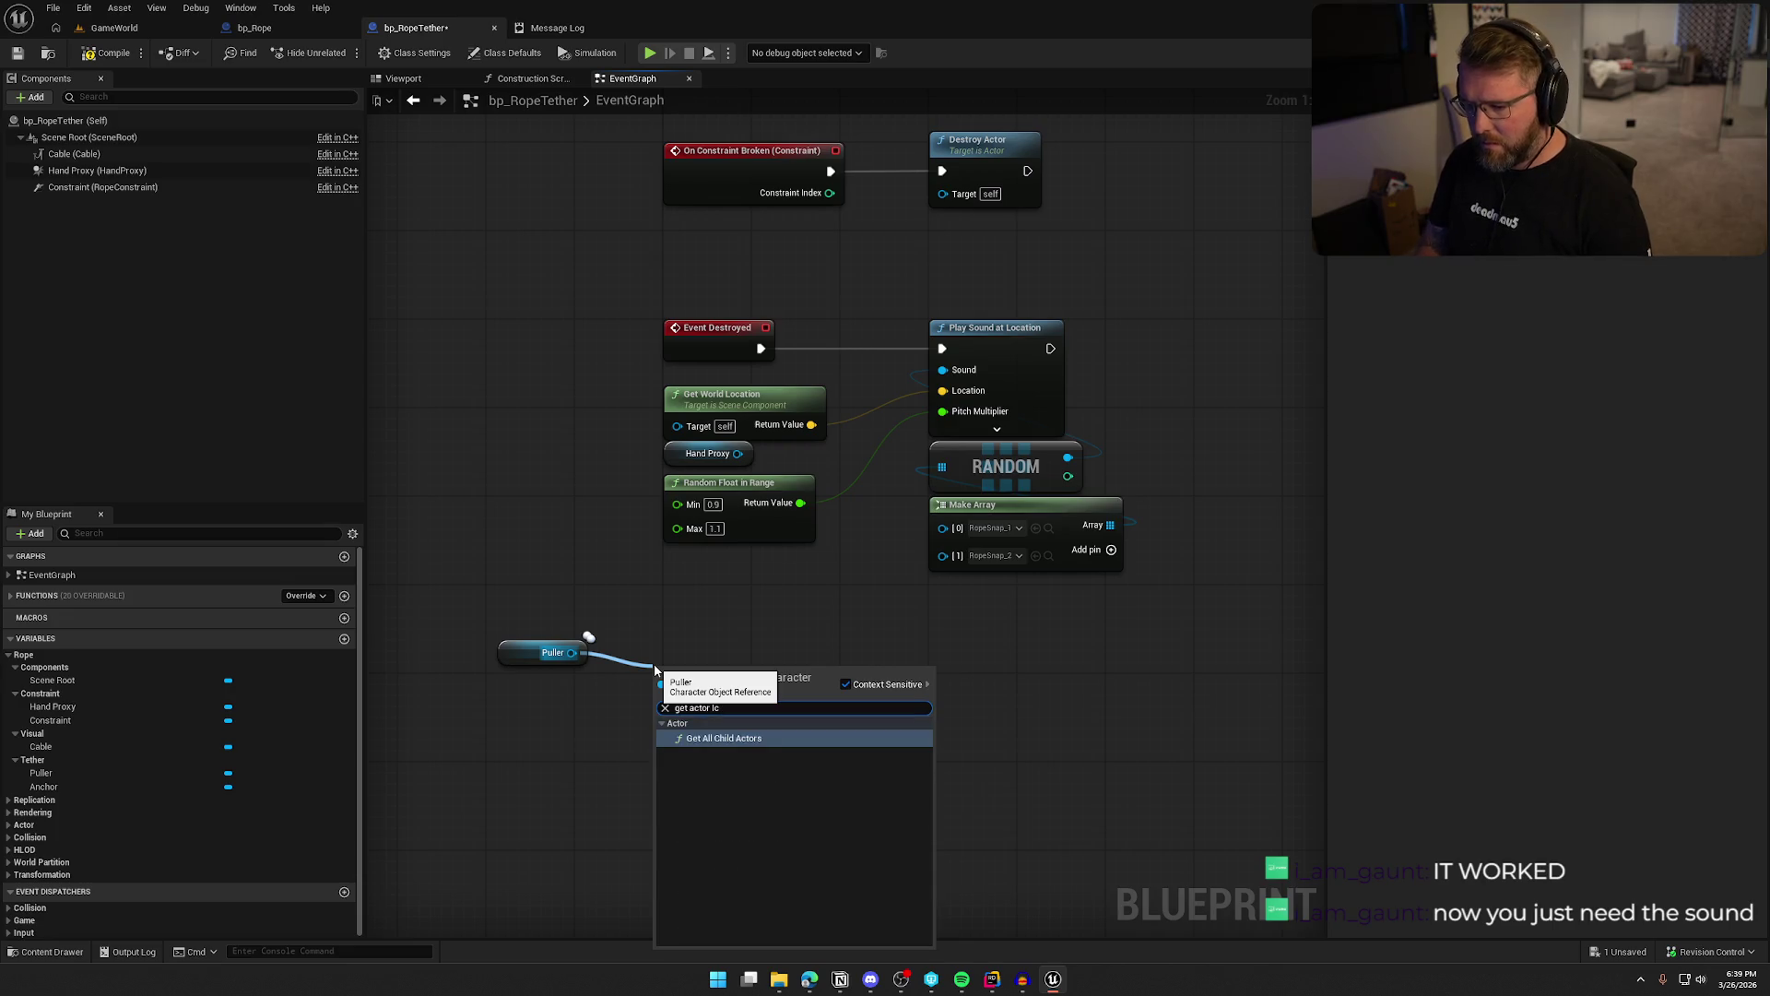
key(BackSpace)
text(oca)
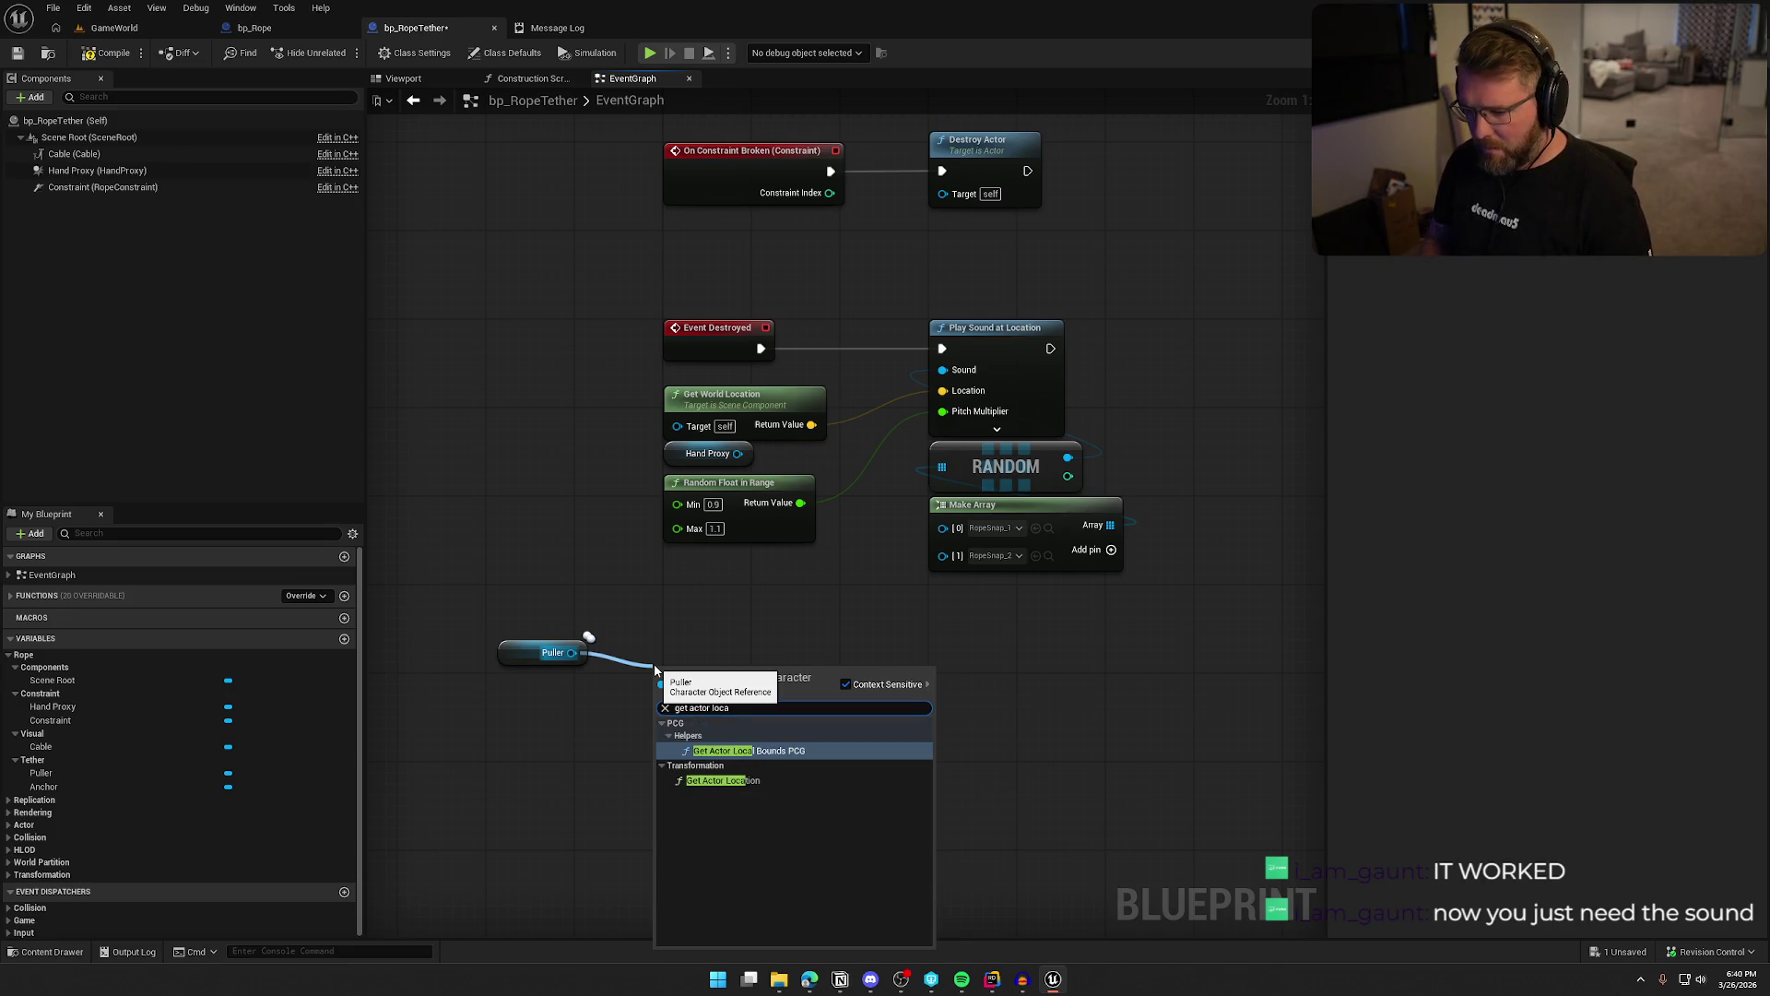
key(Down)
key(Return)
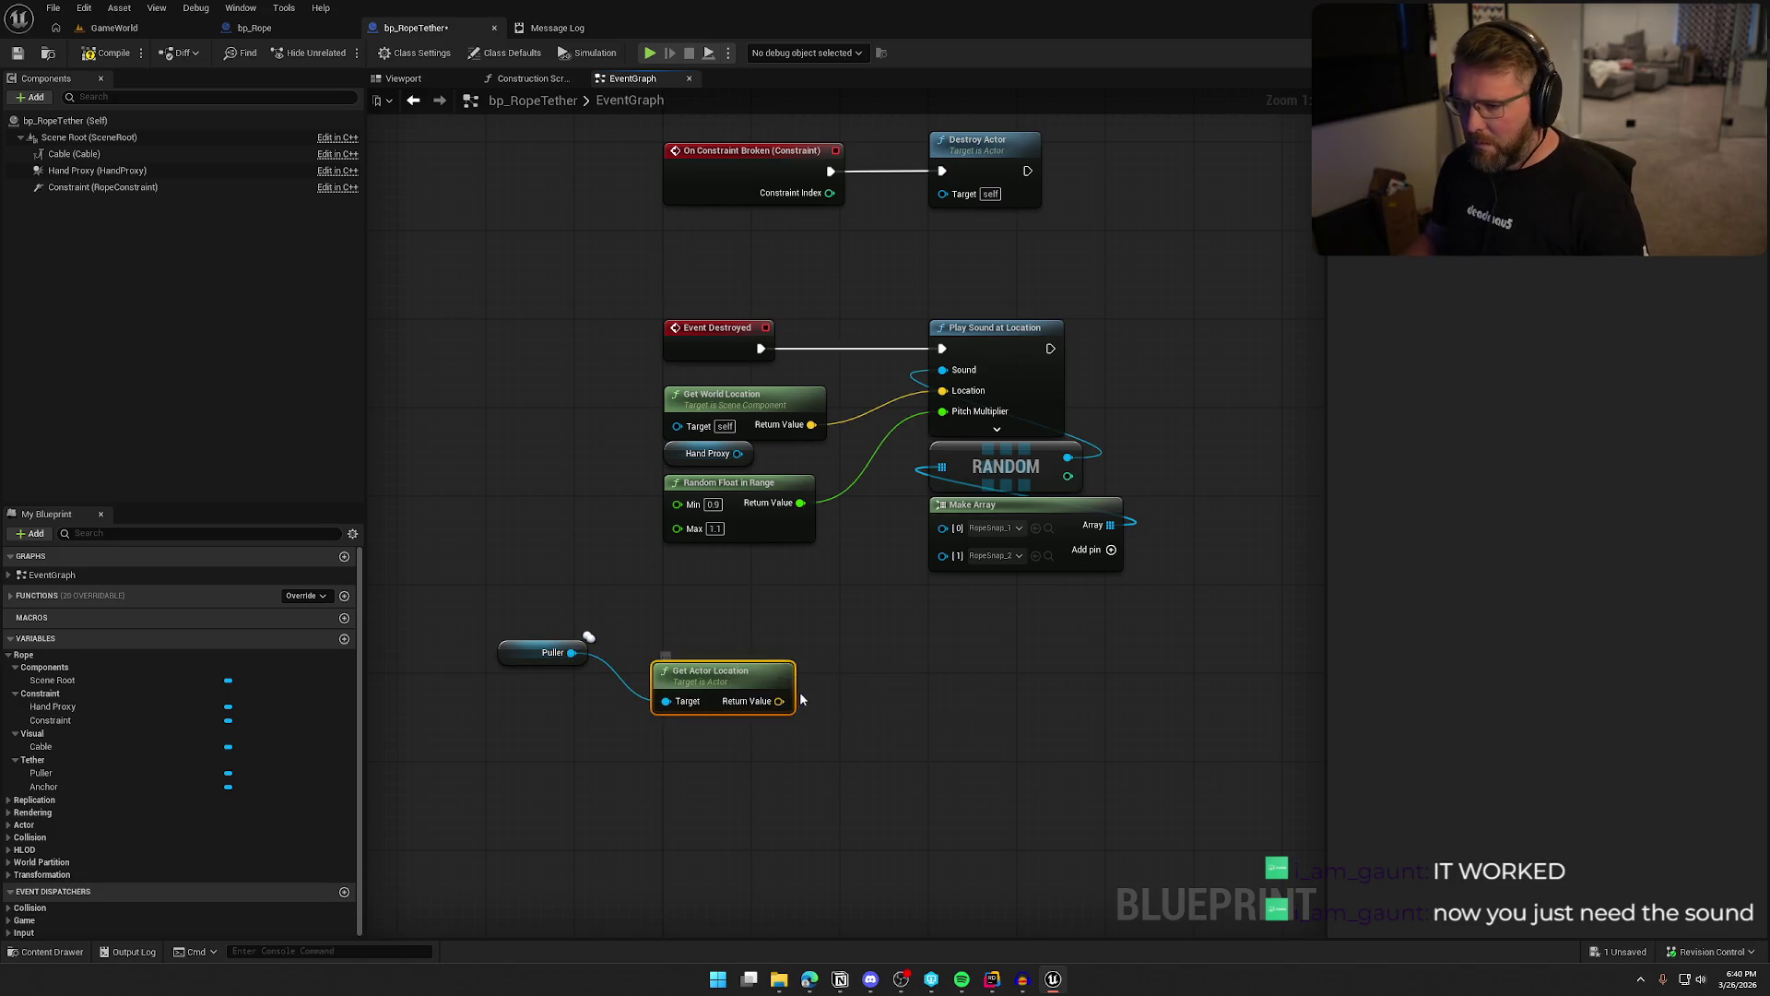
drag(779, 700, 942, 390)
click(501, 286)
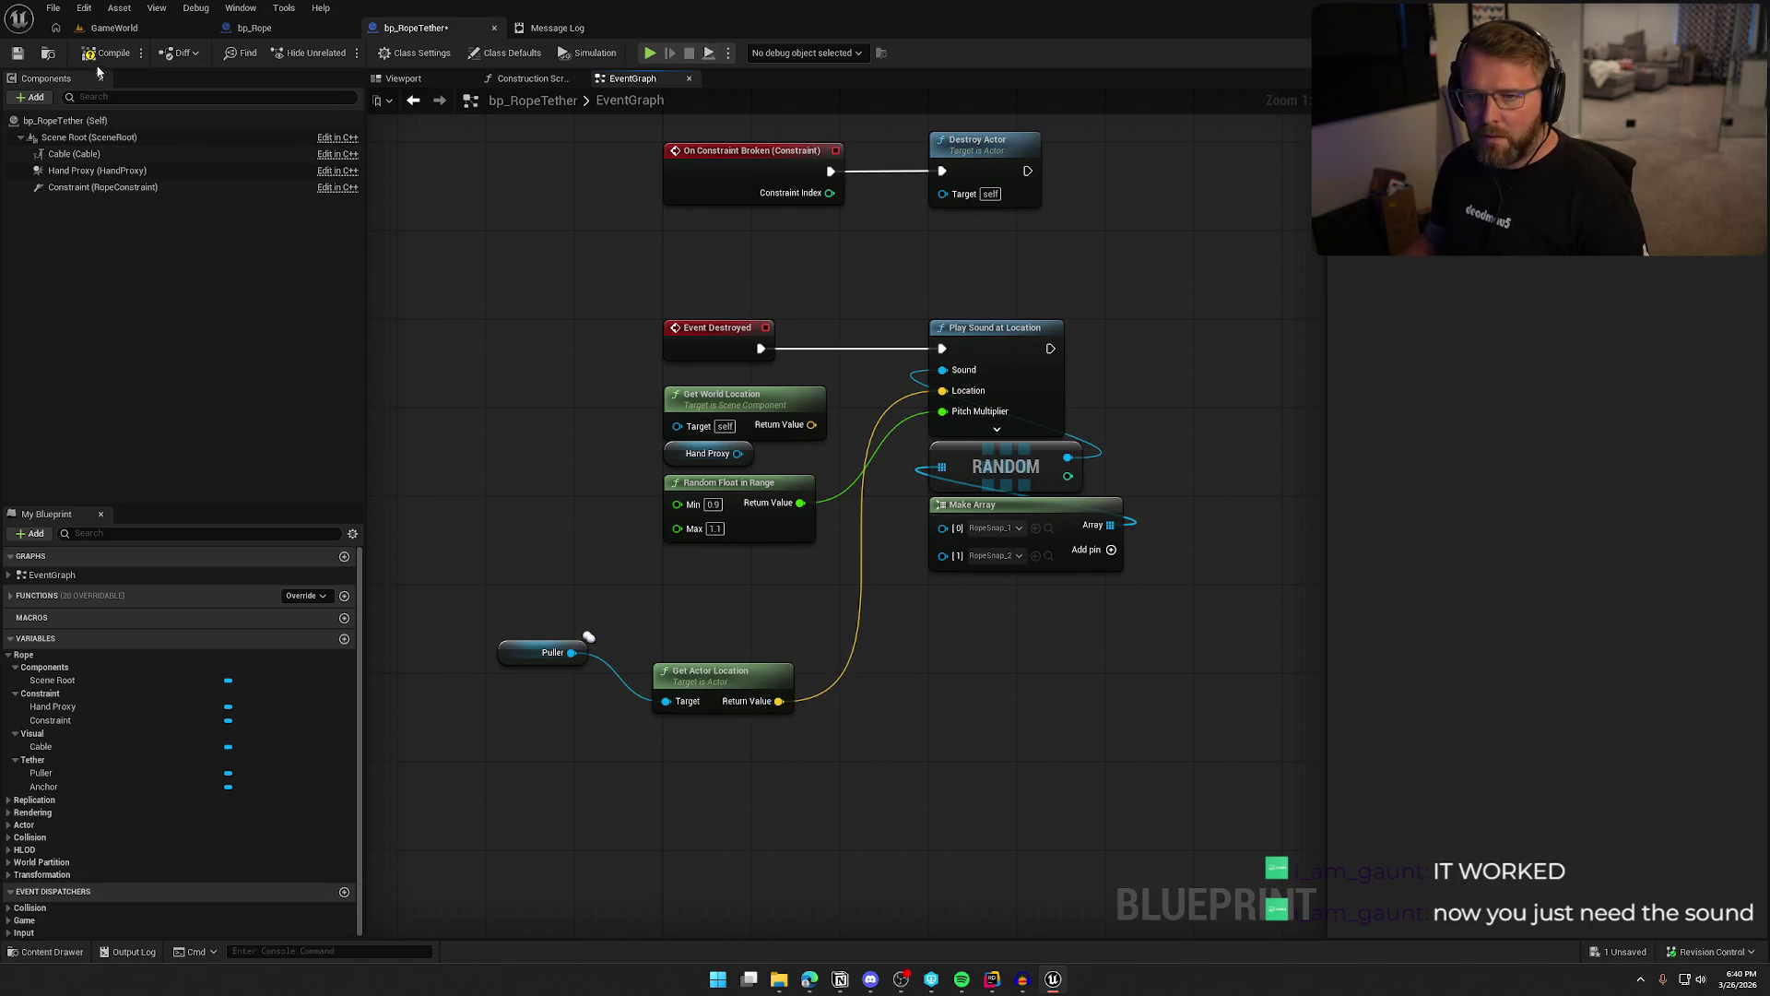
click(114, 28)
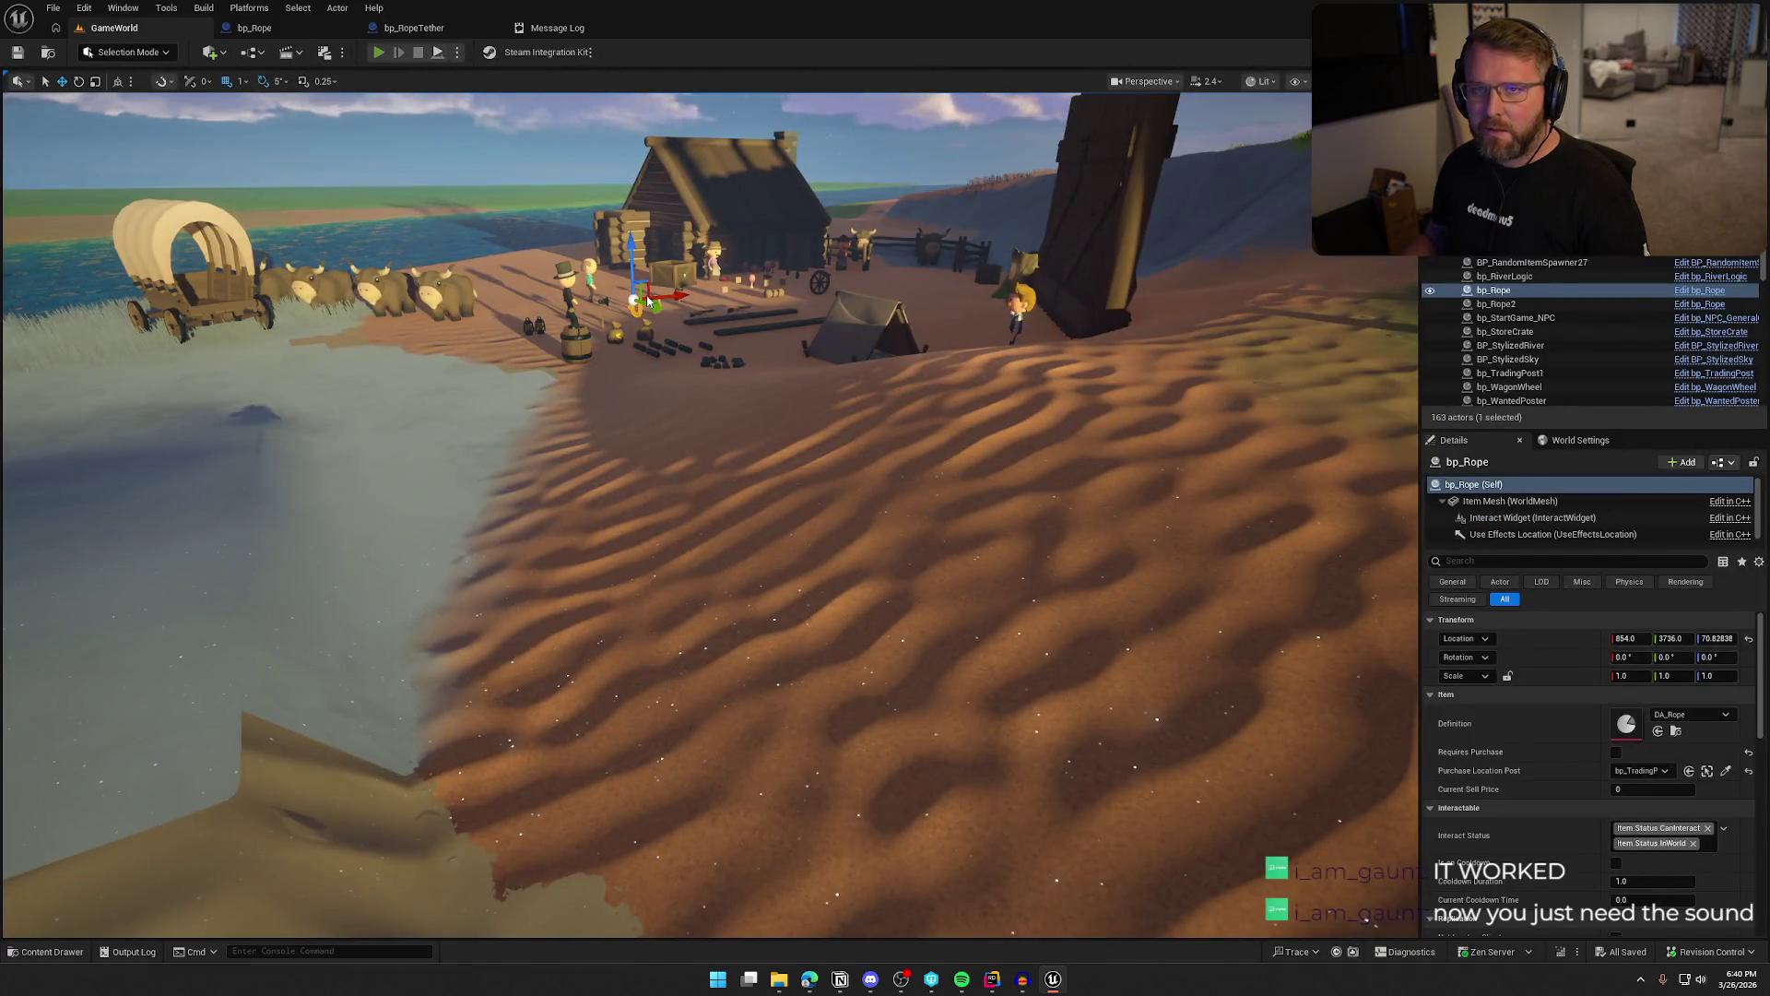
key(alt+p)
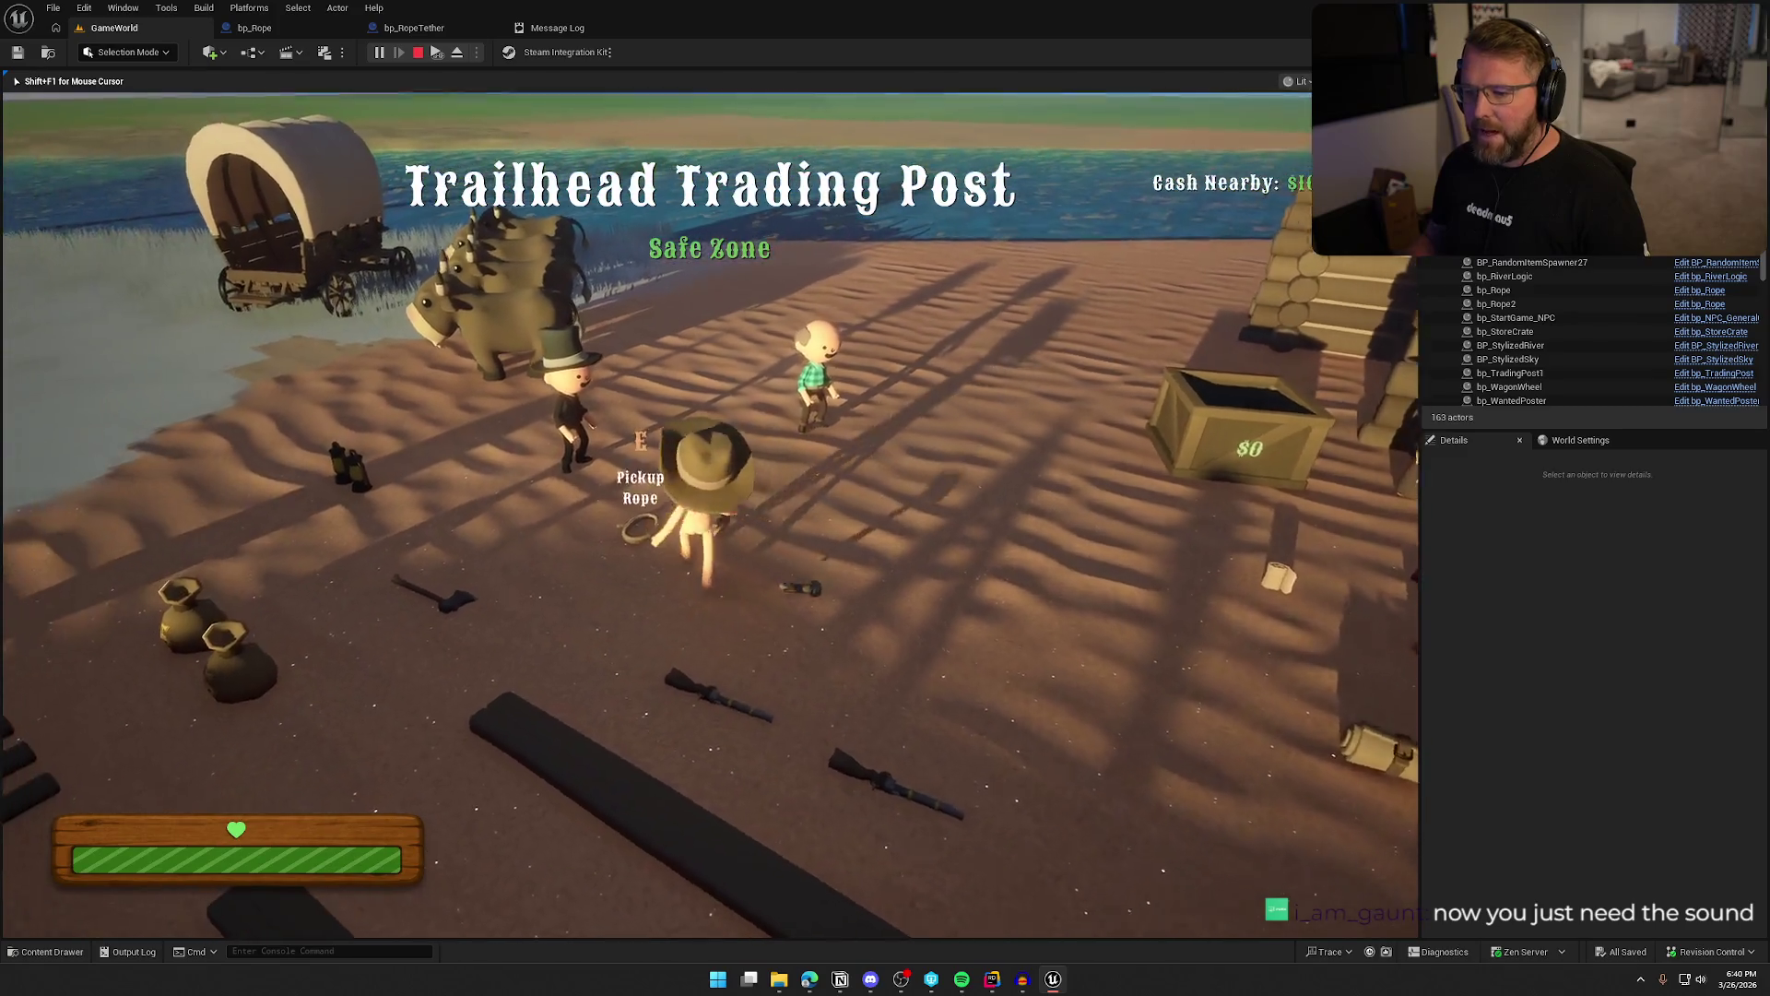
key(e)
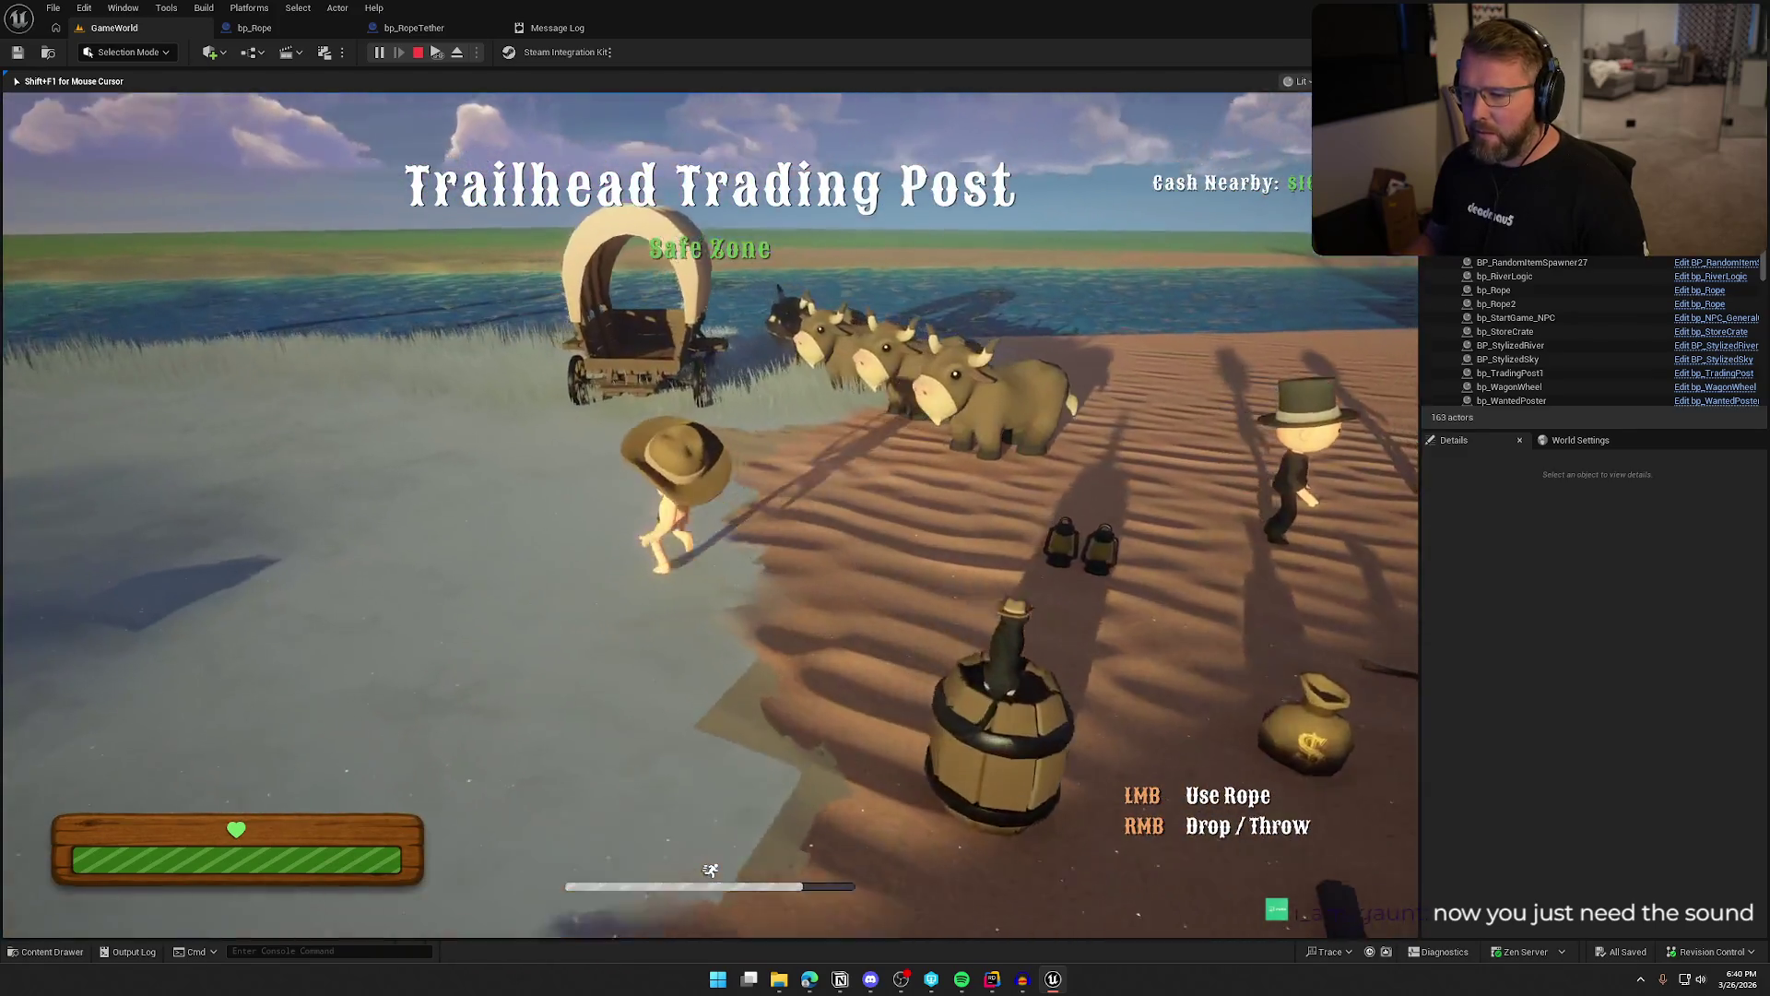
key(w)
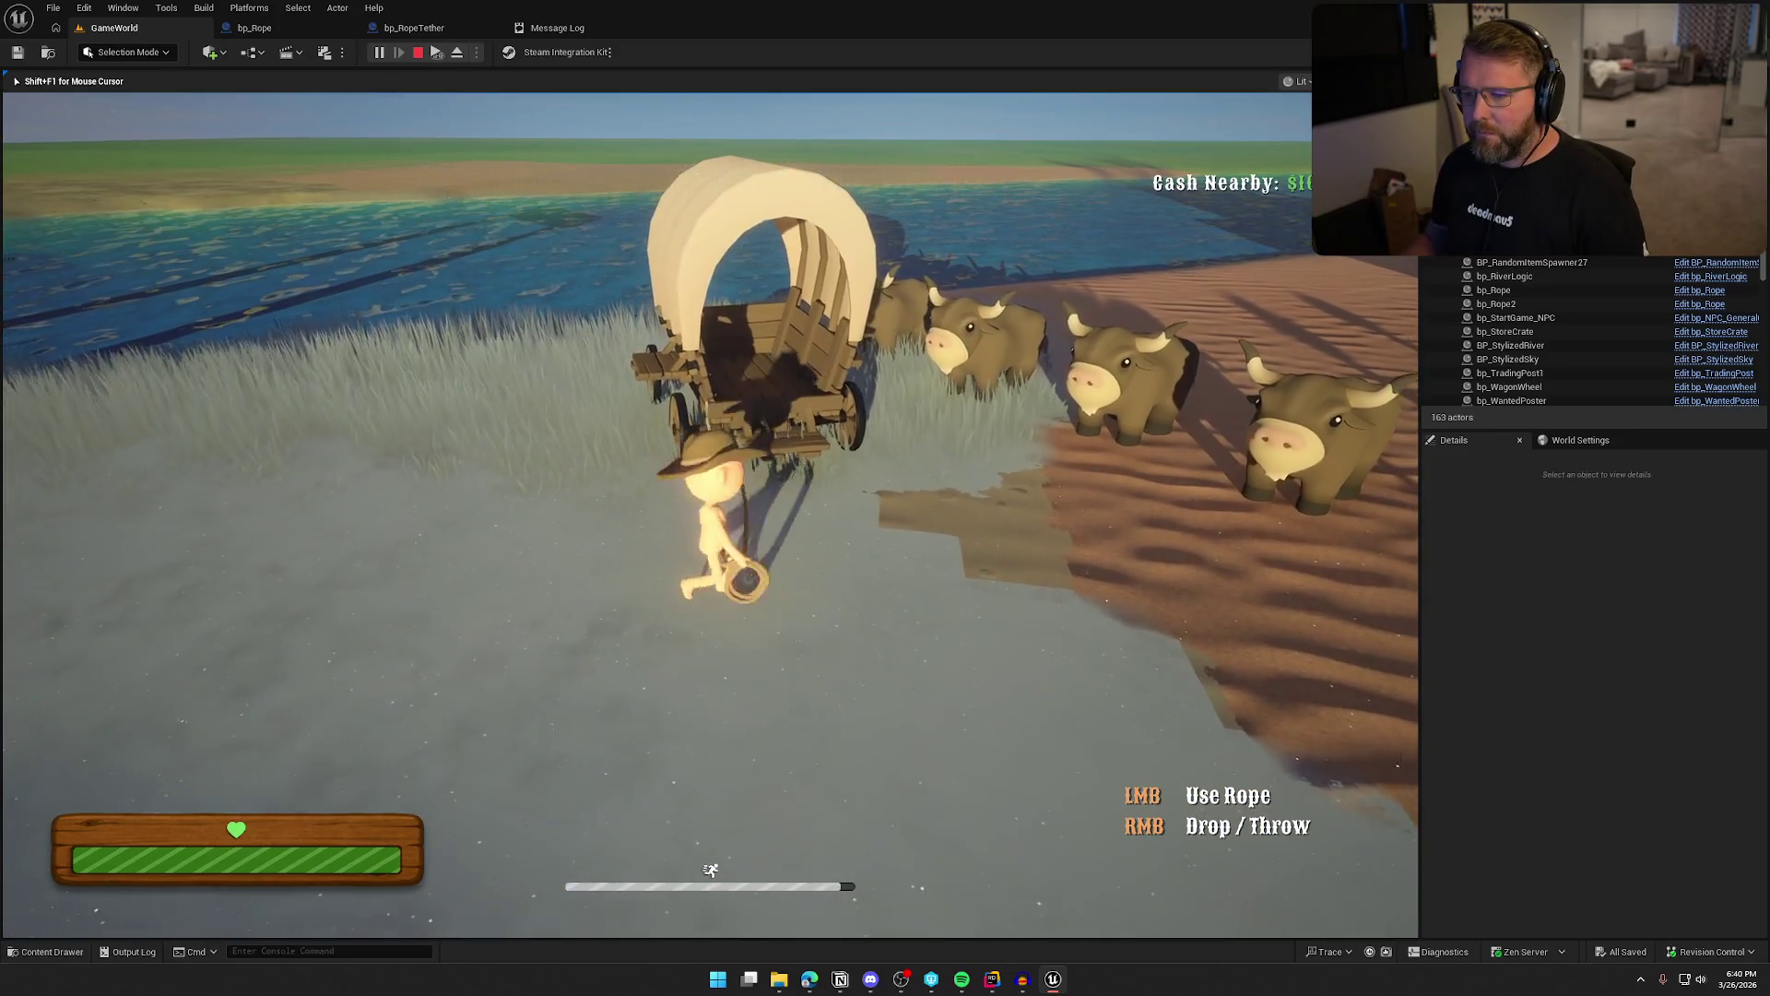
key(s)
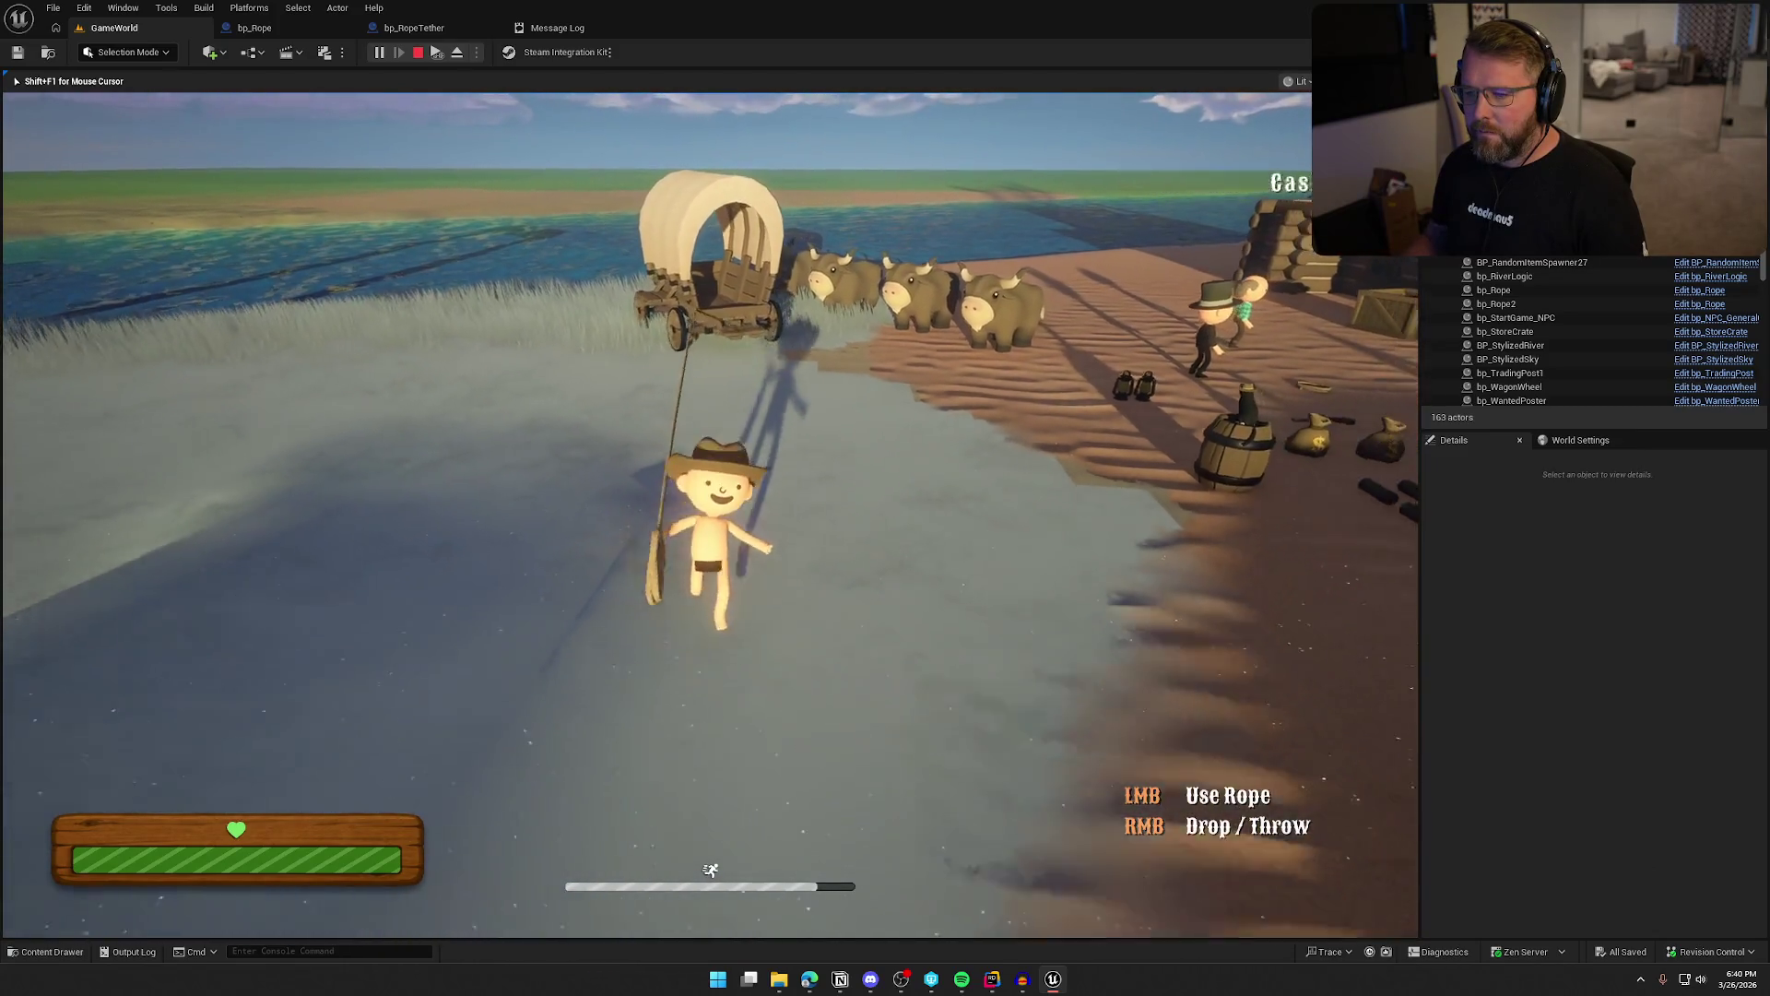
key(s)
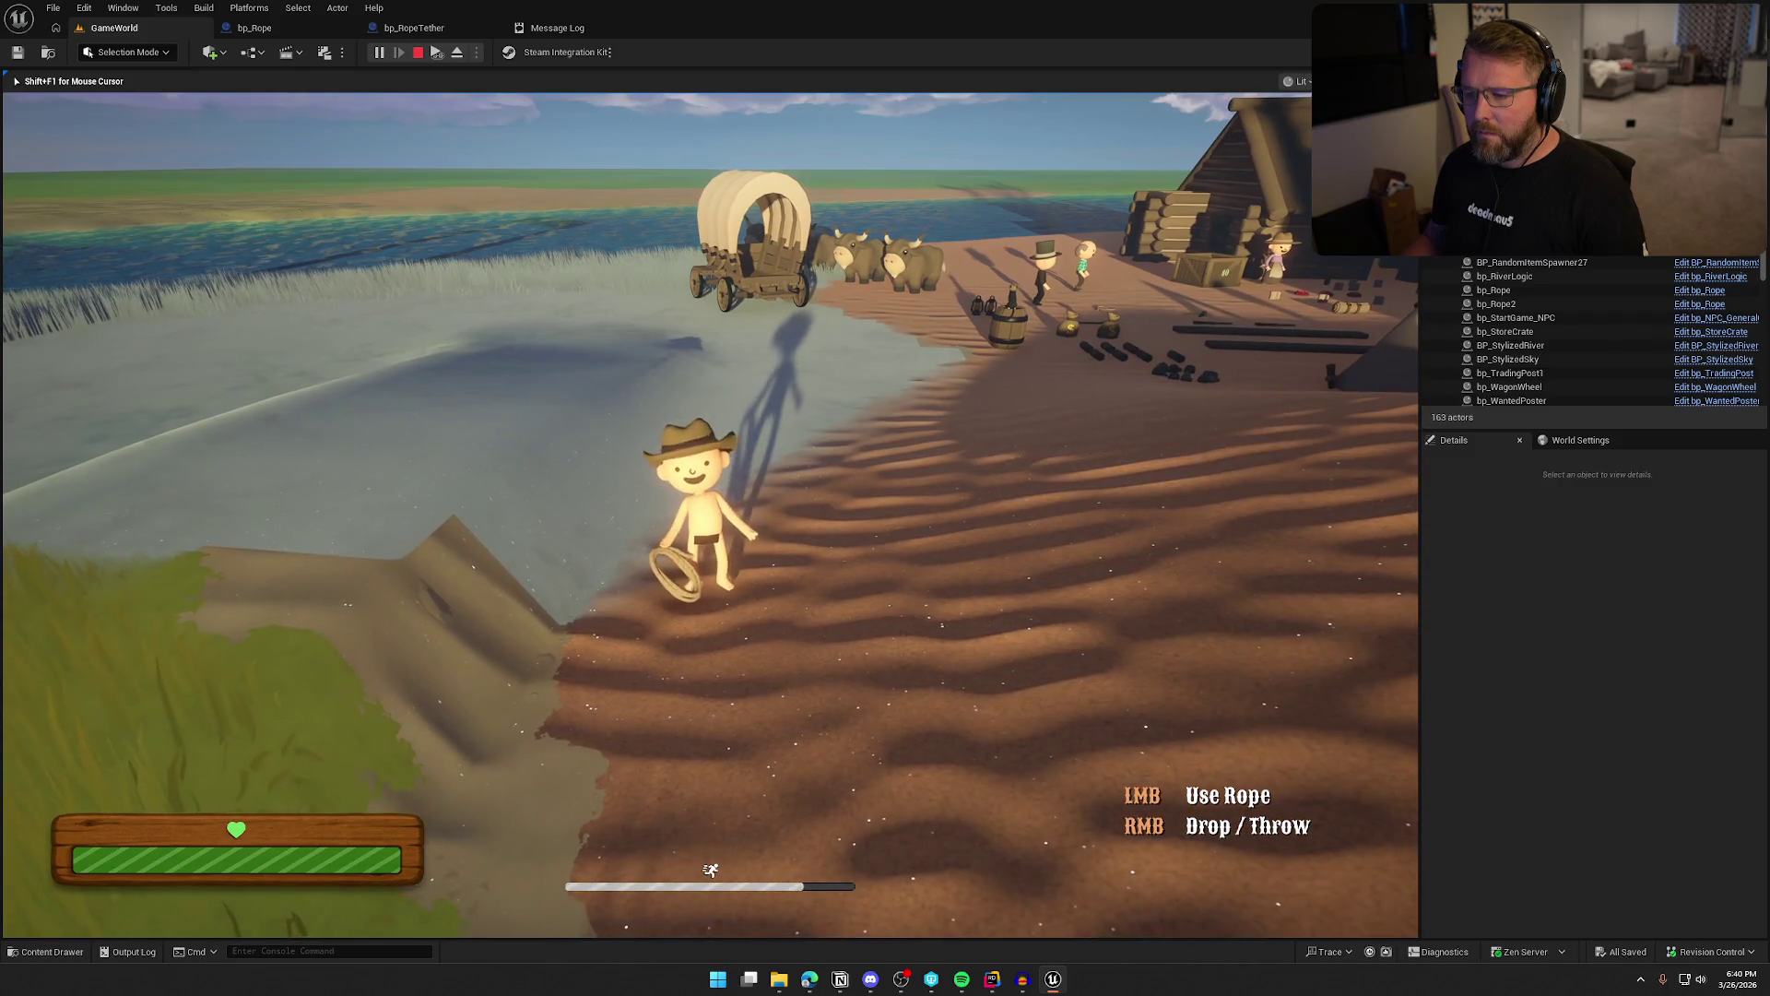
key(w)
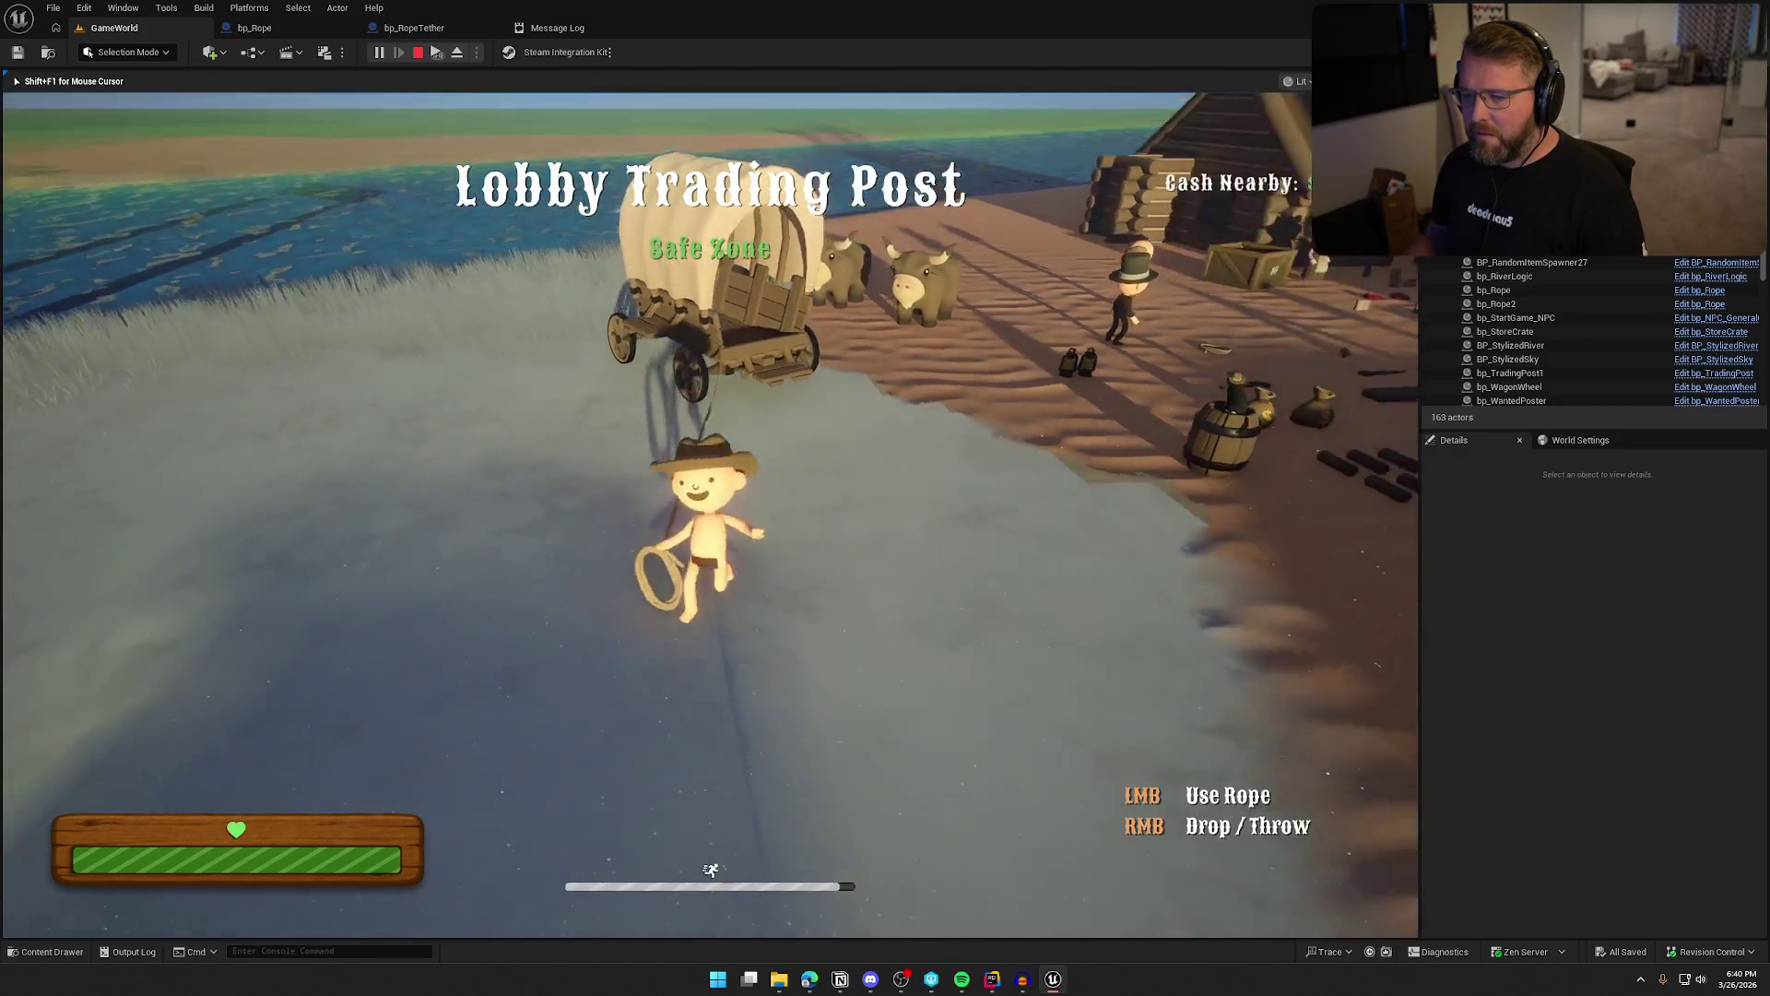
key(s)
key(s)
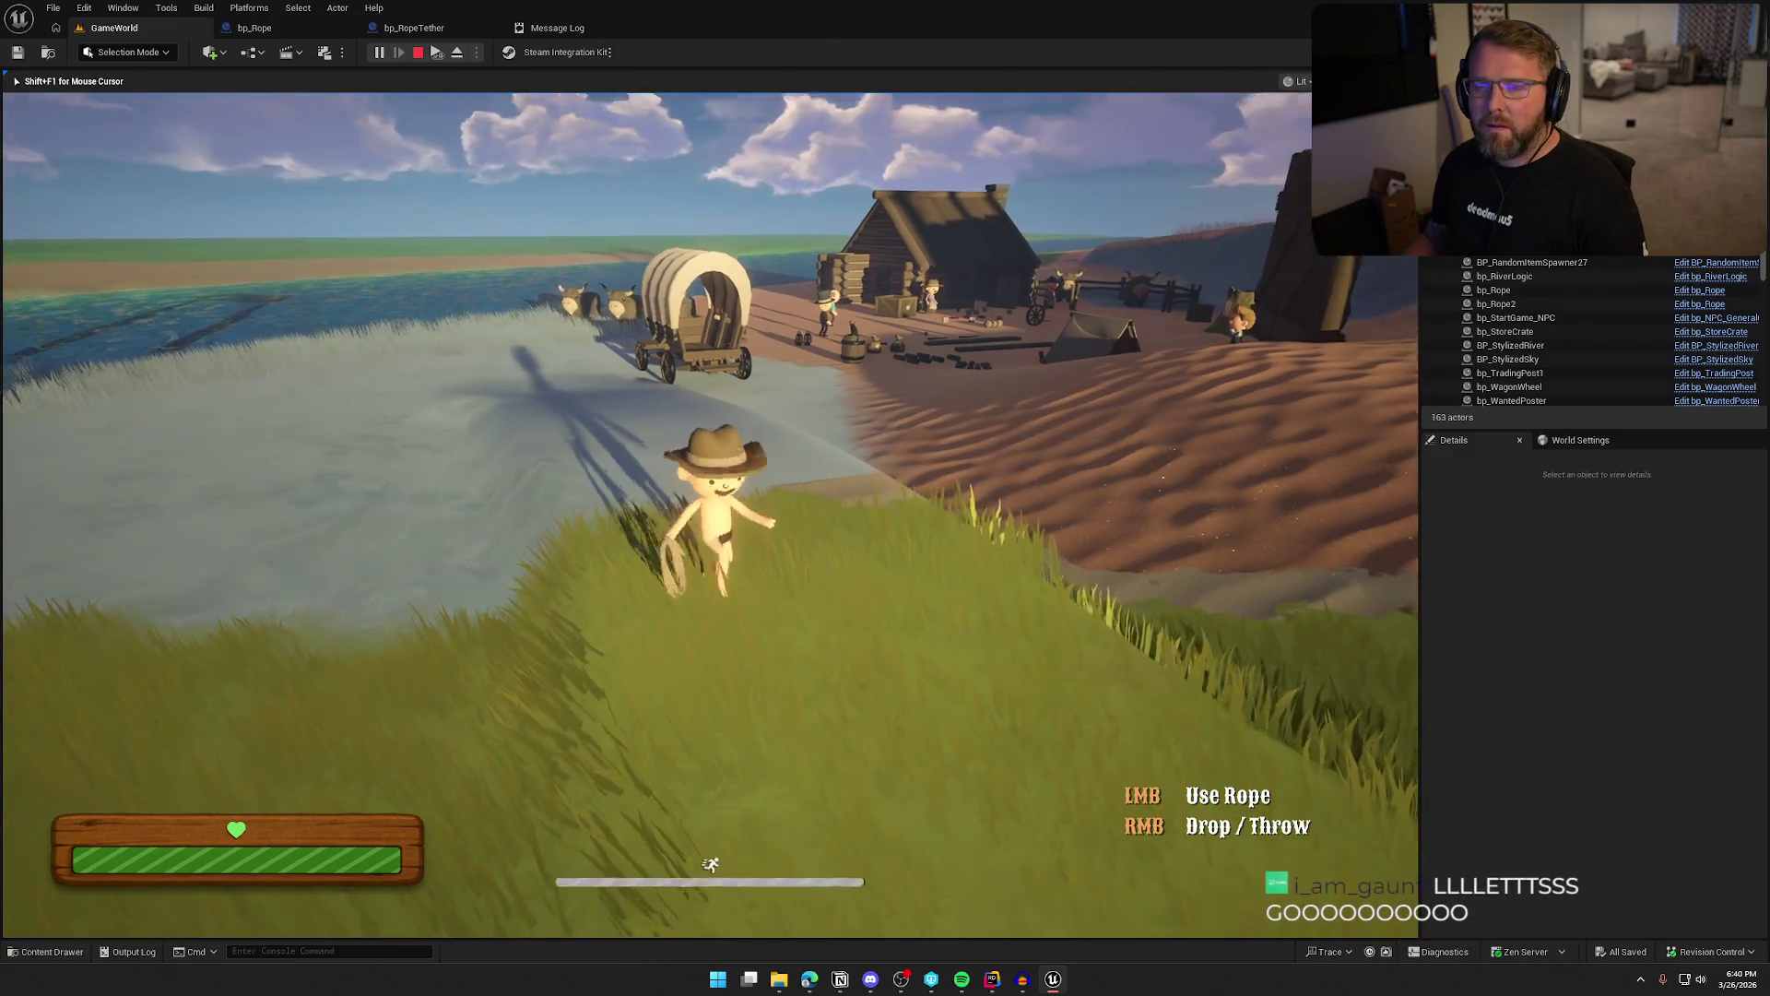
key(w)
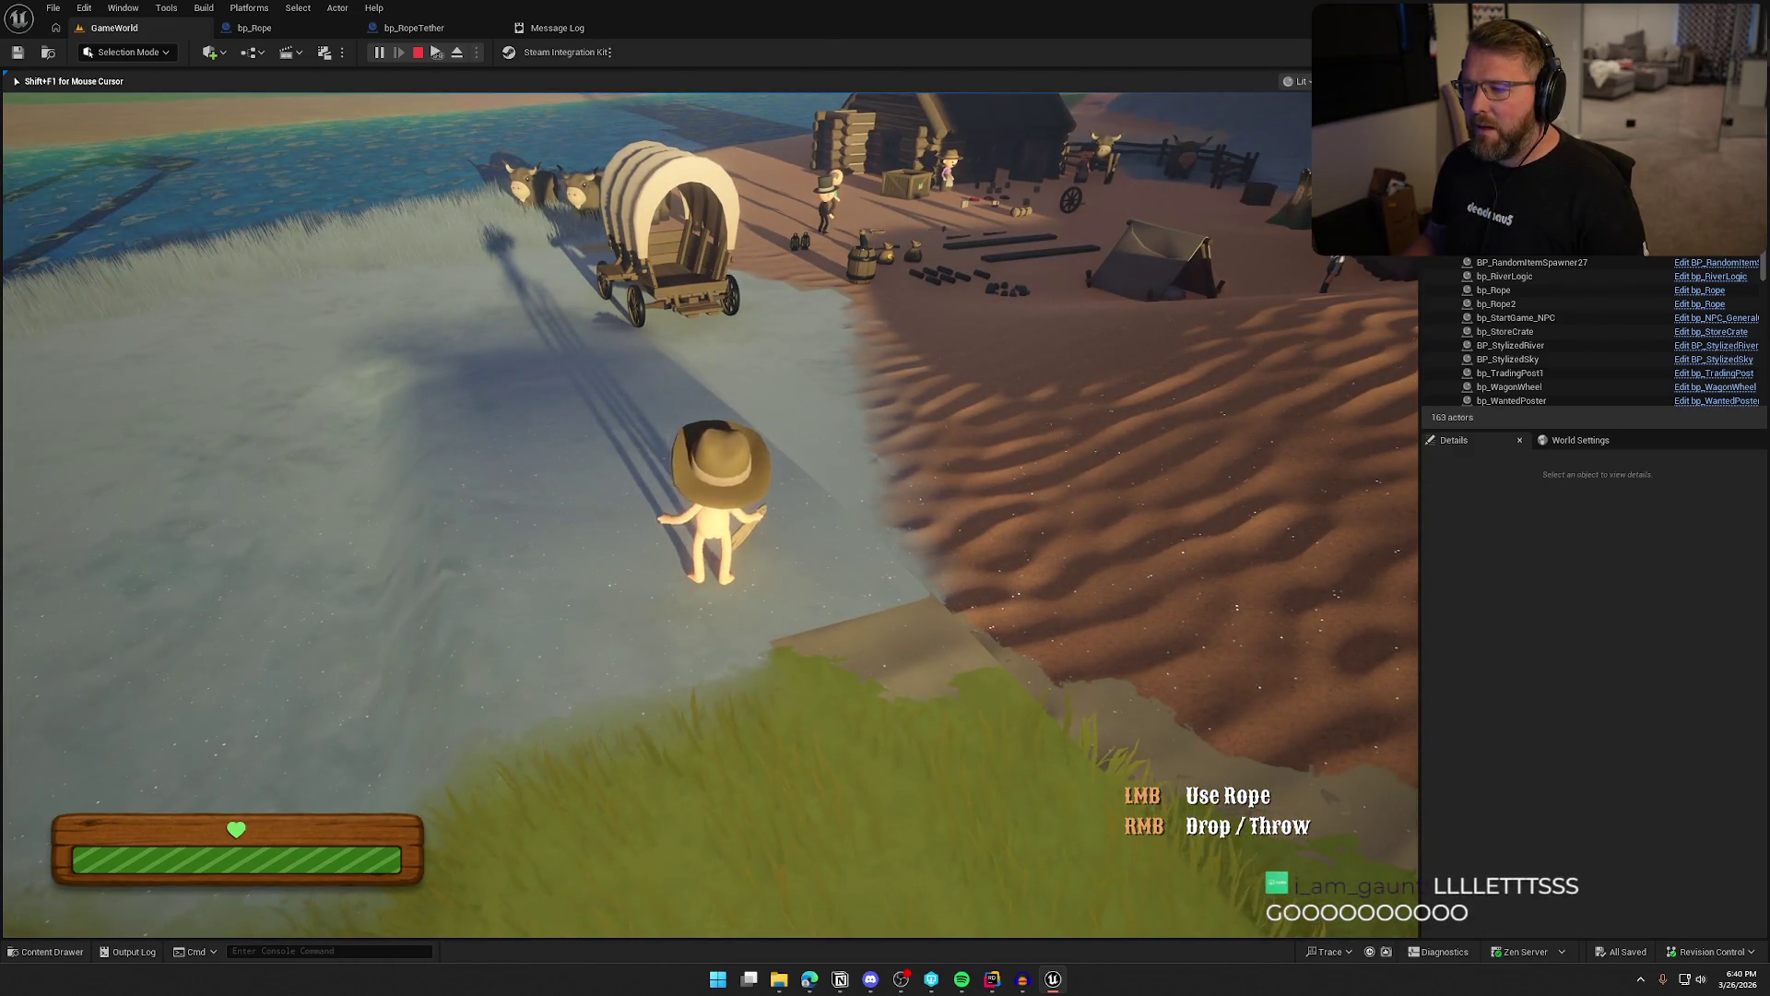
key(shift+w)
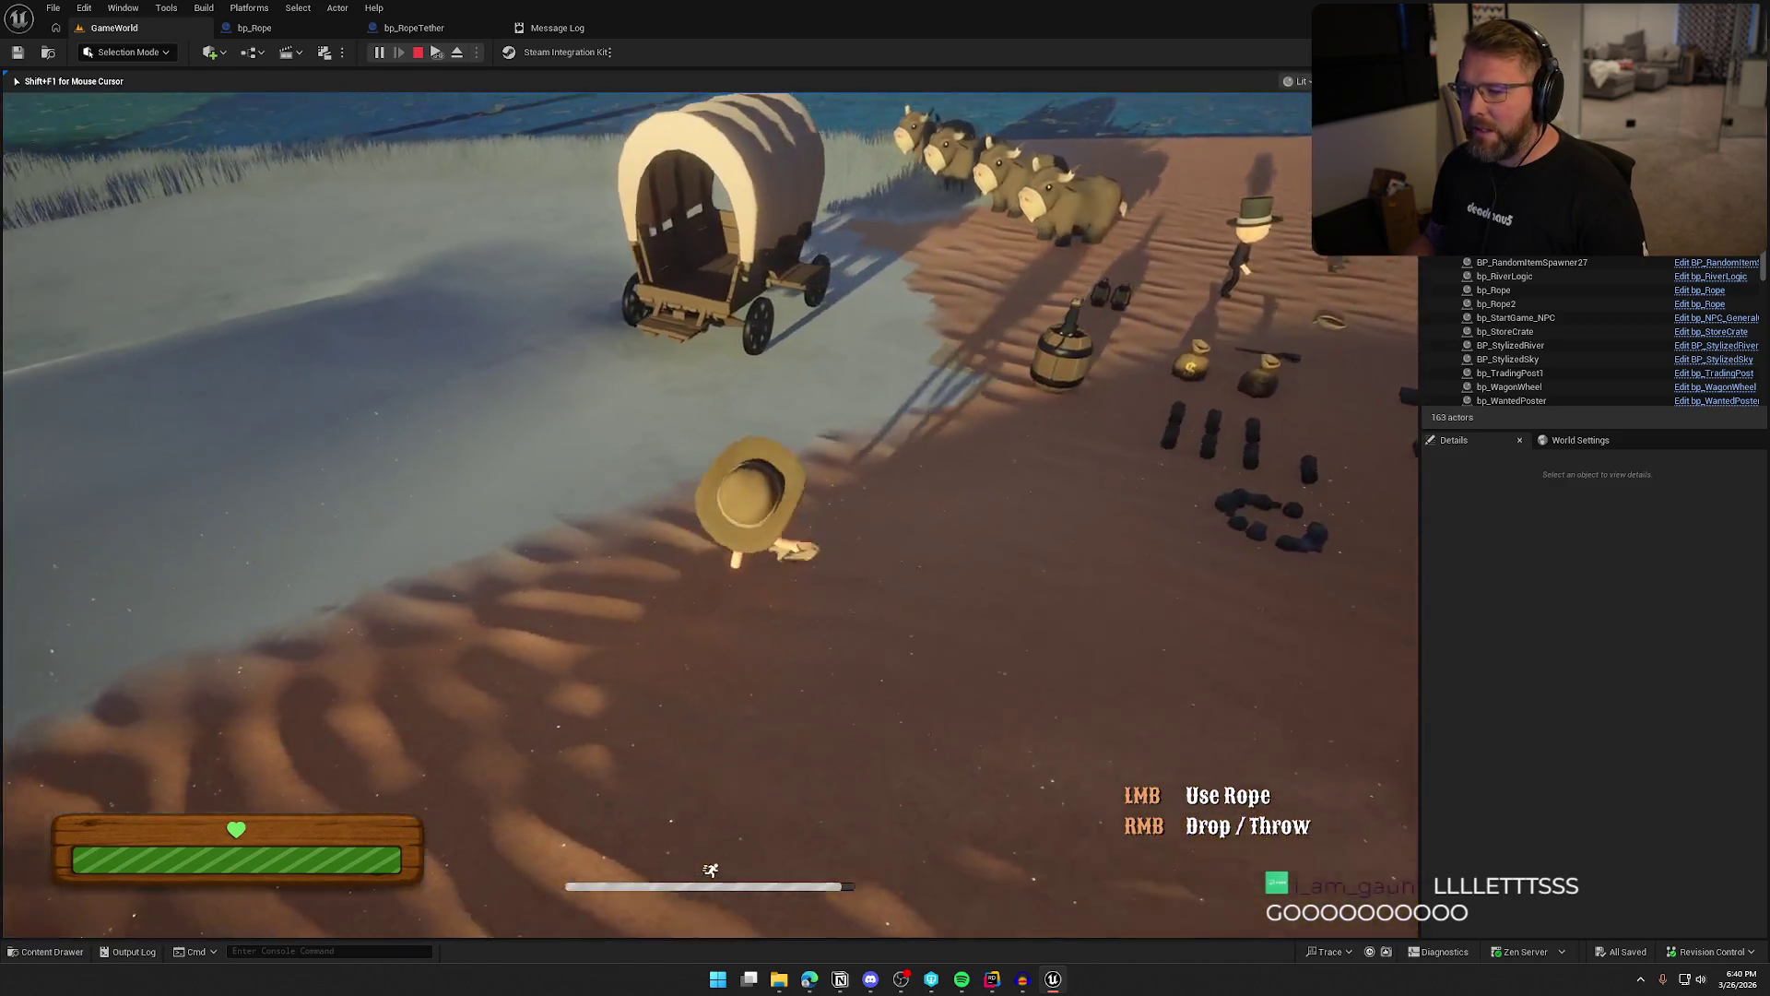
key(s)
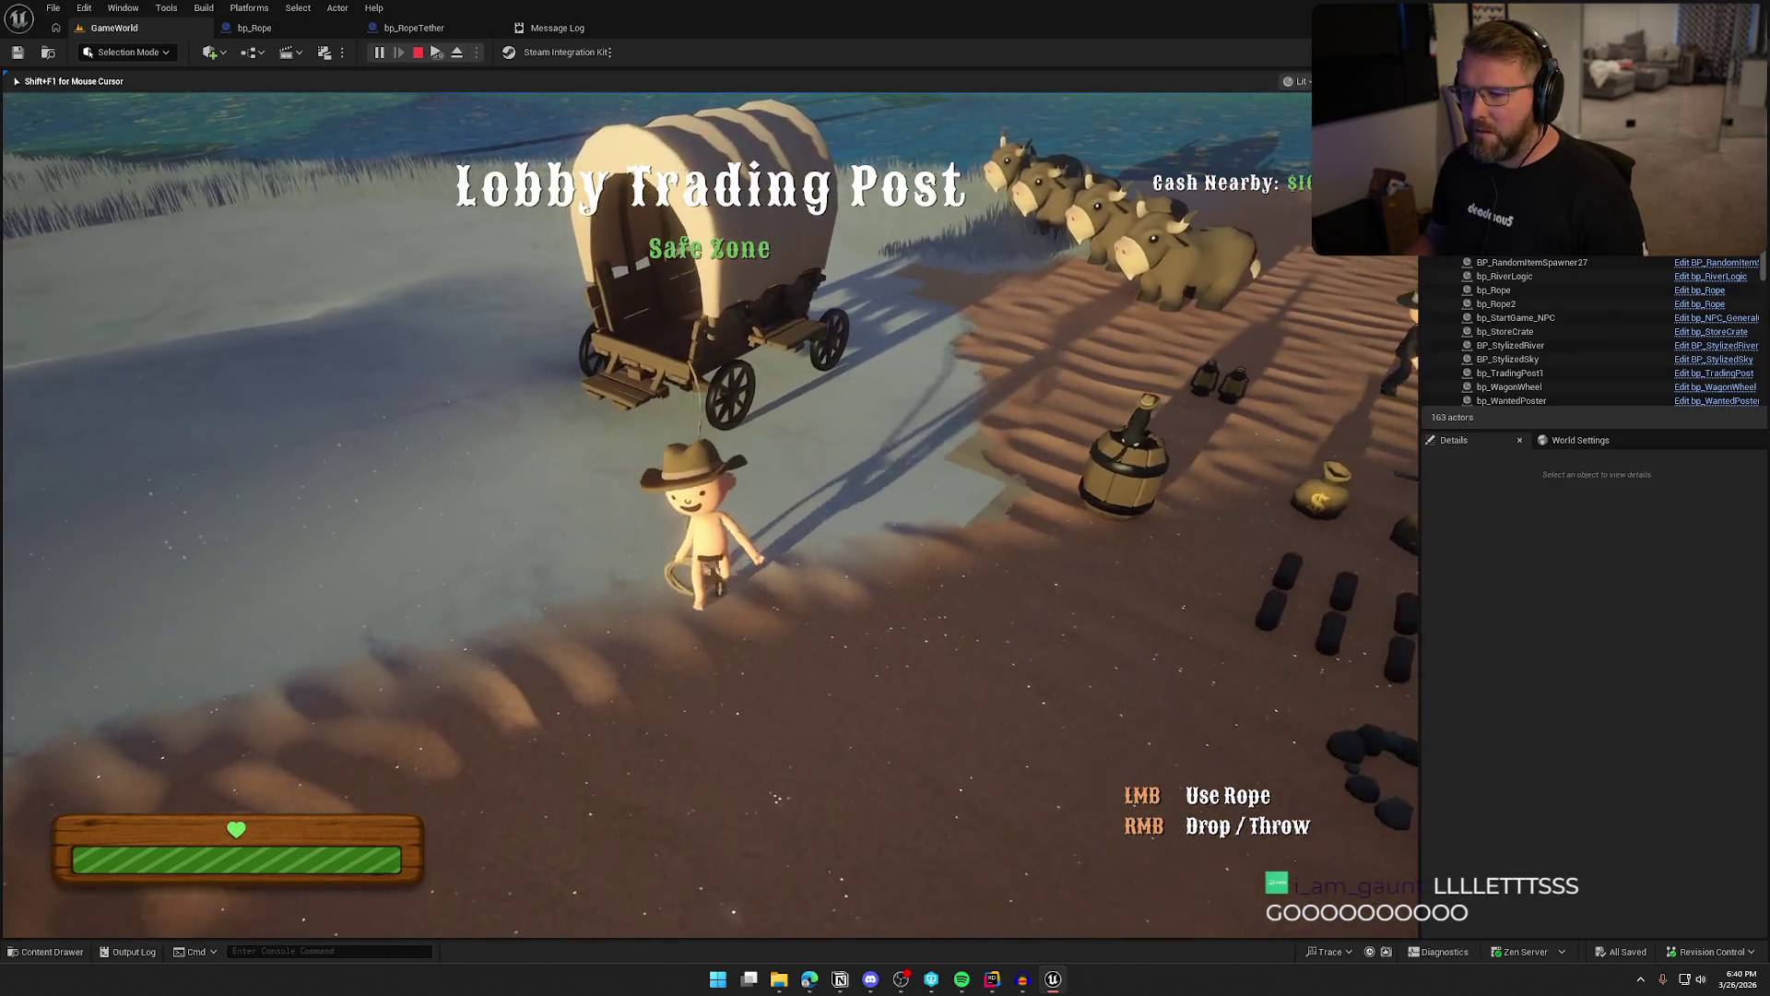
key(shift+s)
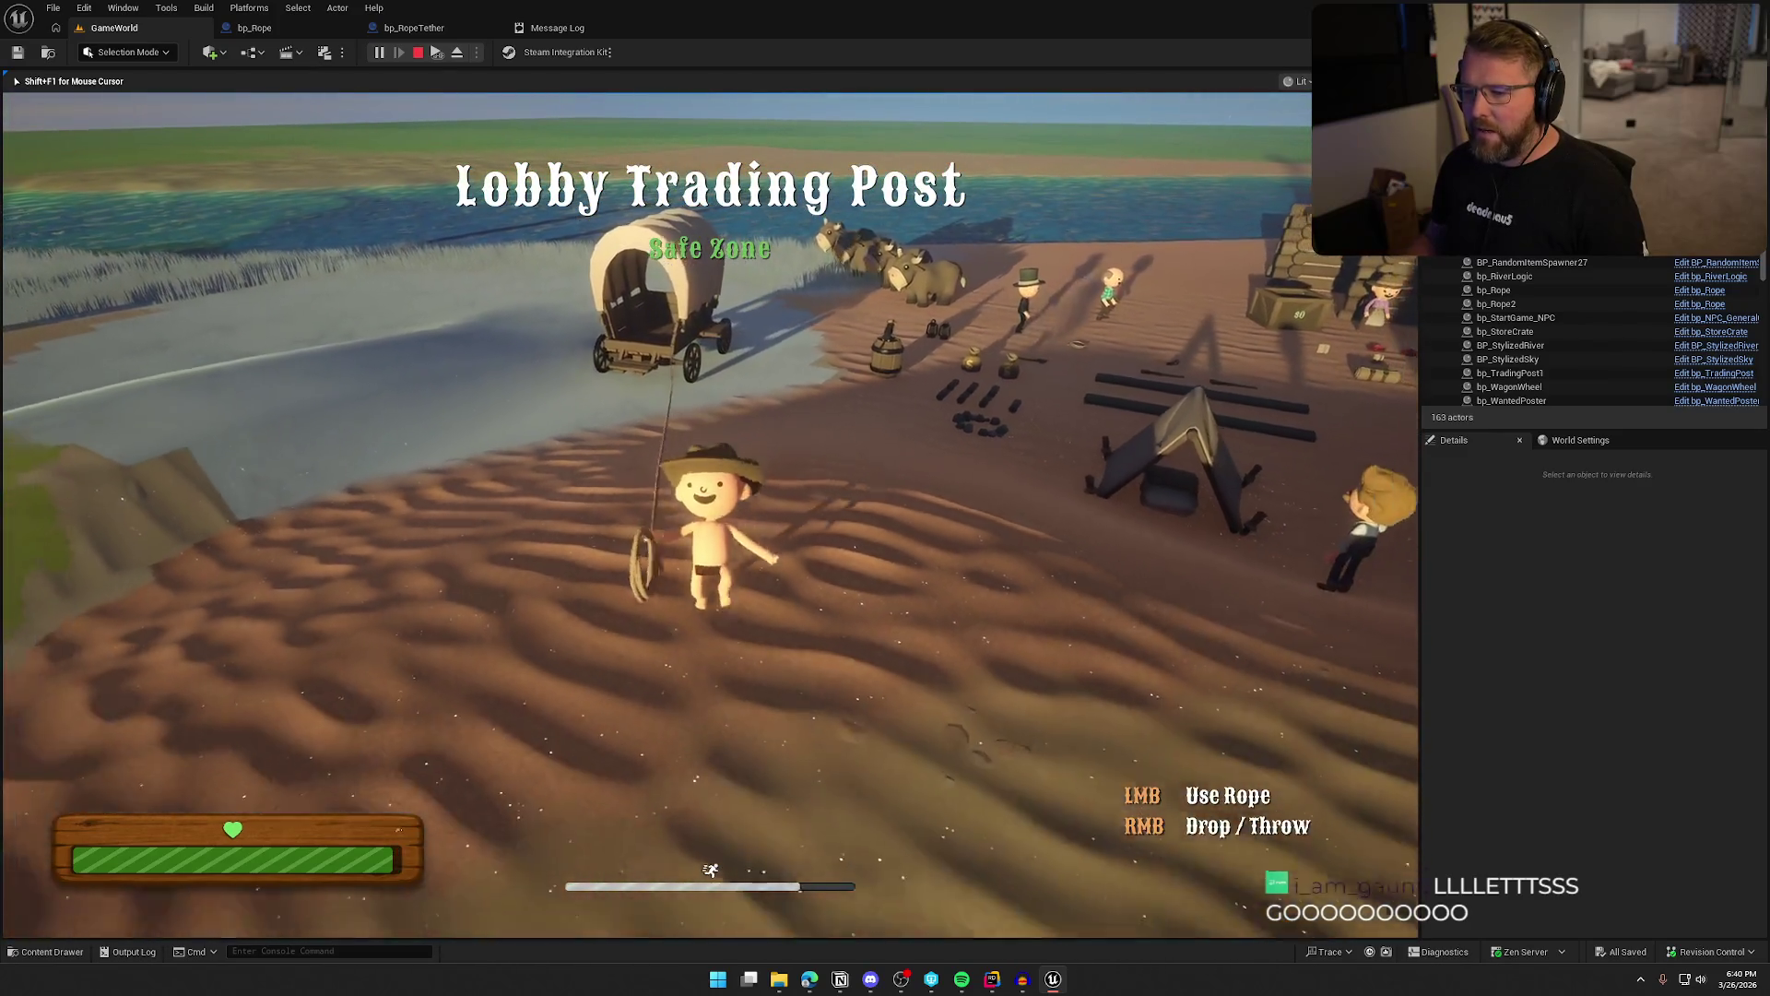
key(shift+s)
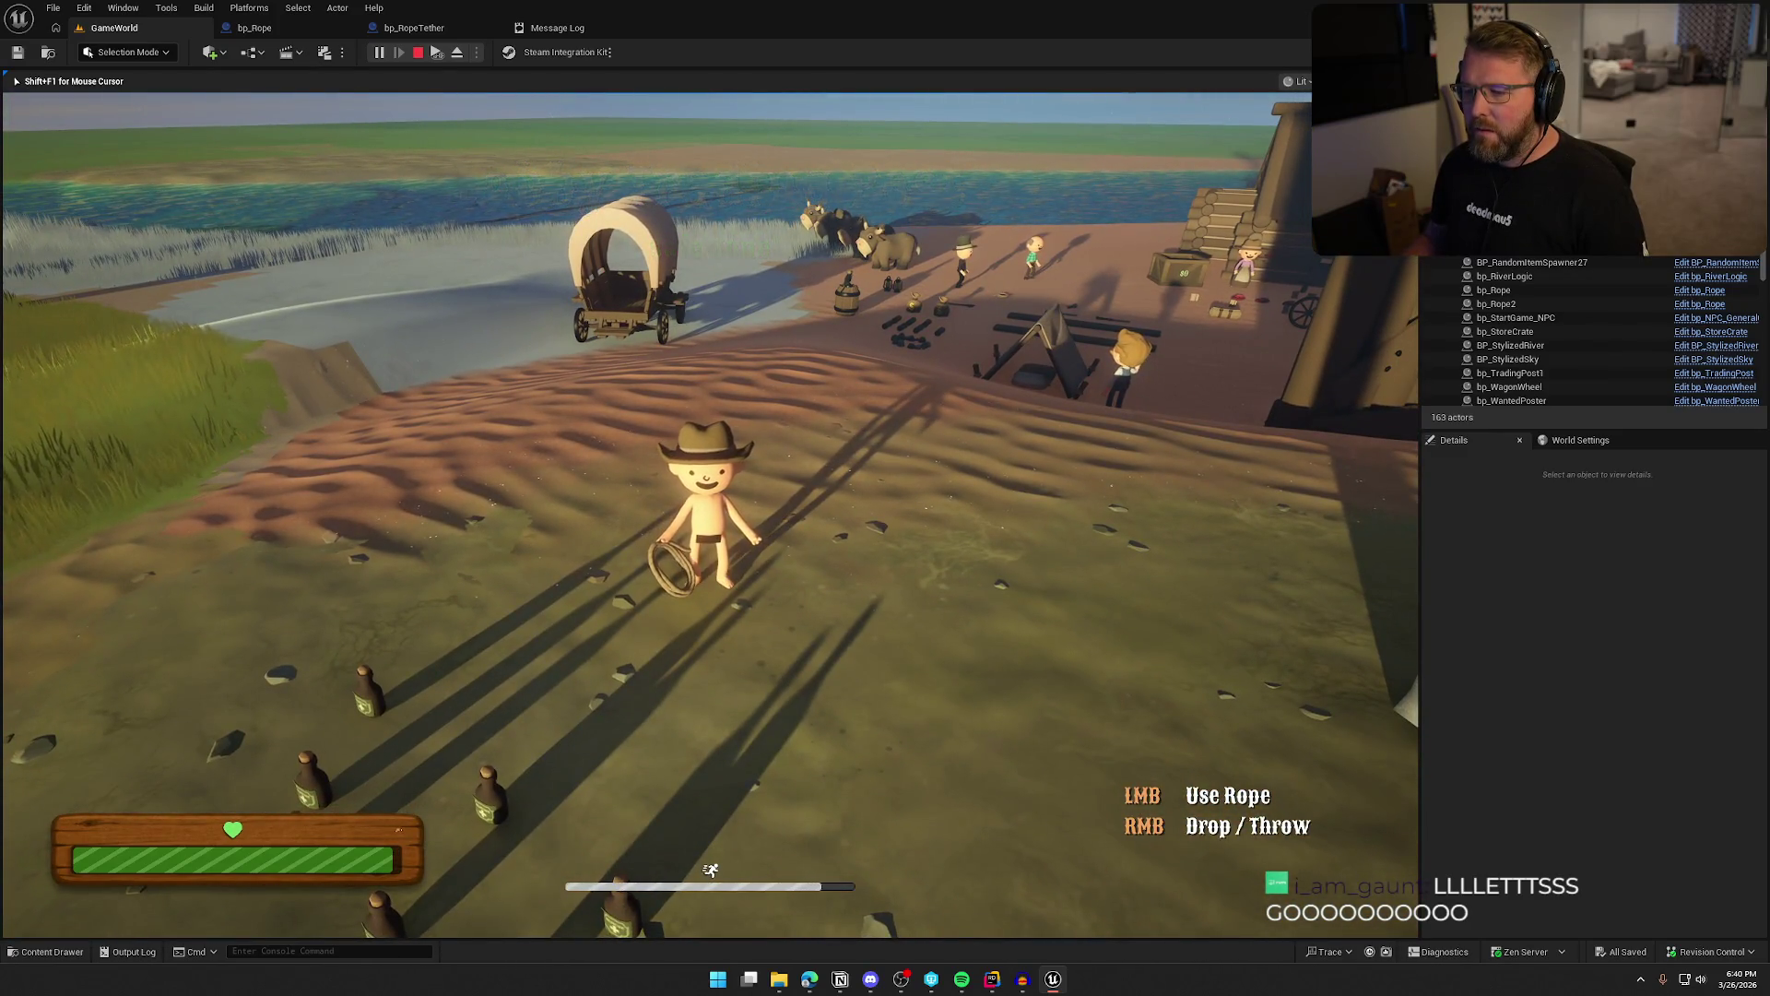
key(shift+w)
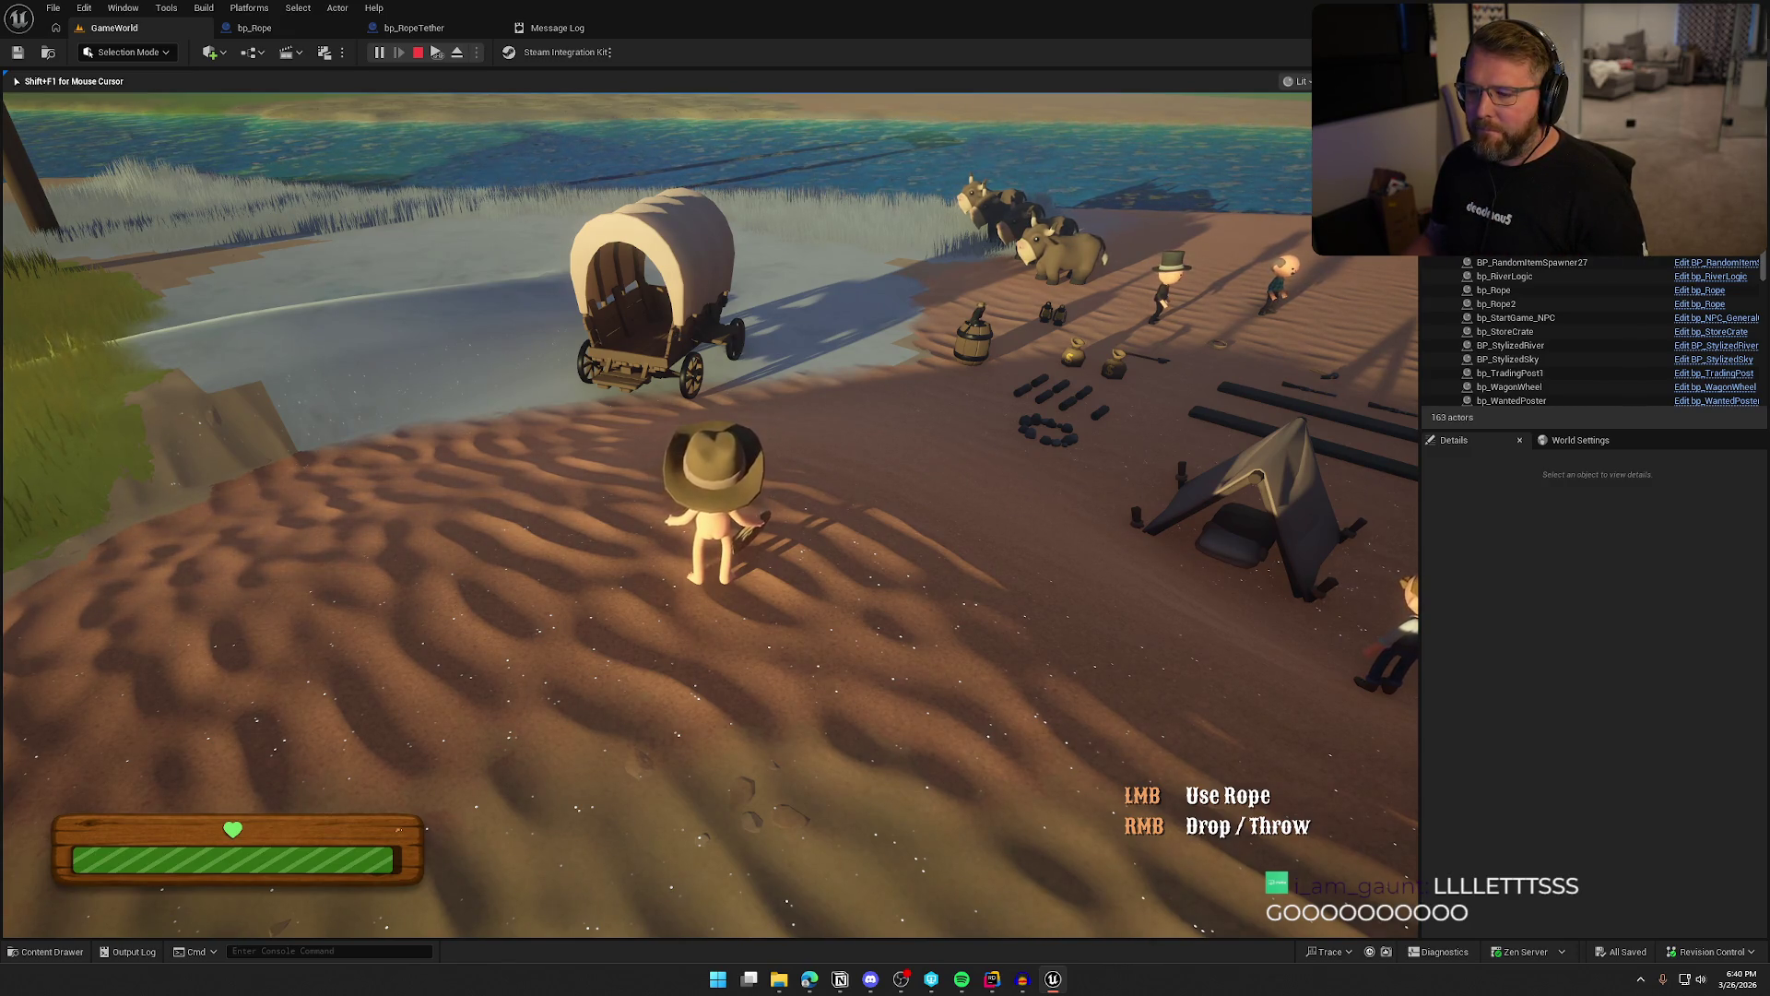
click(710, 516)
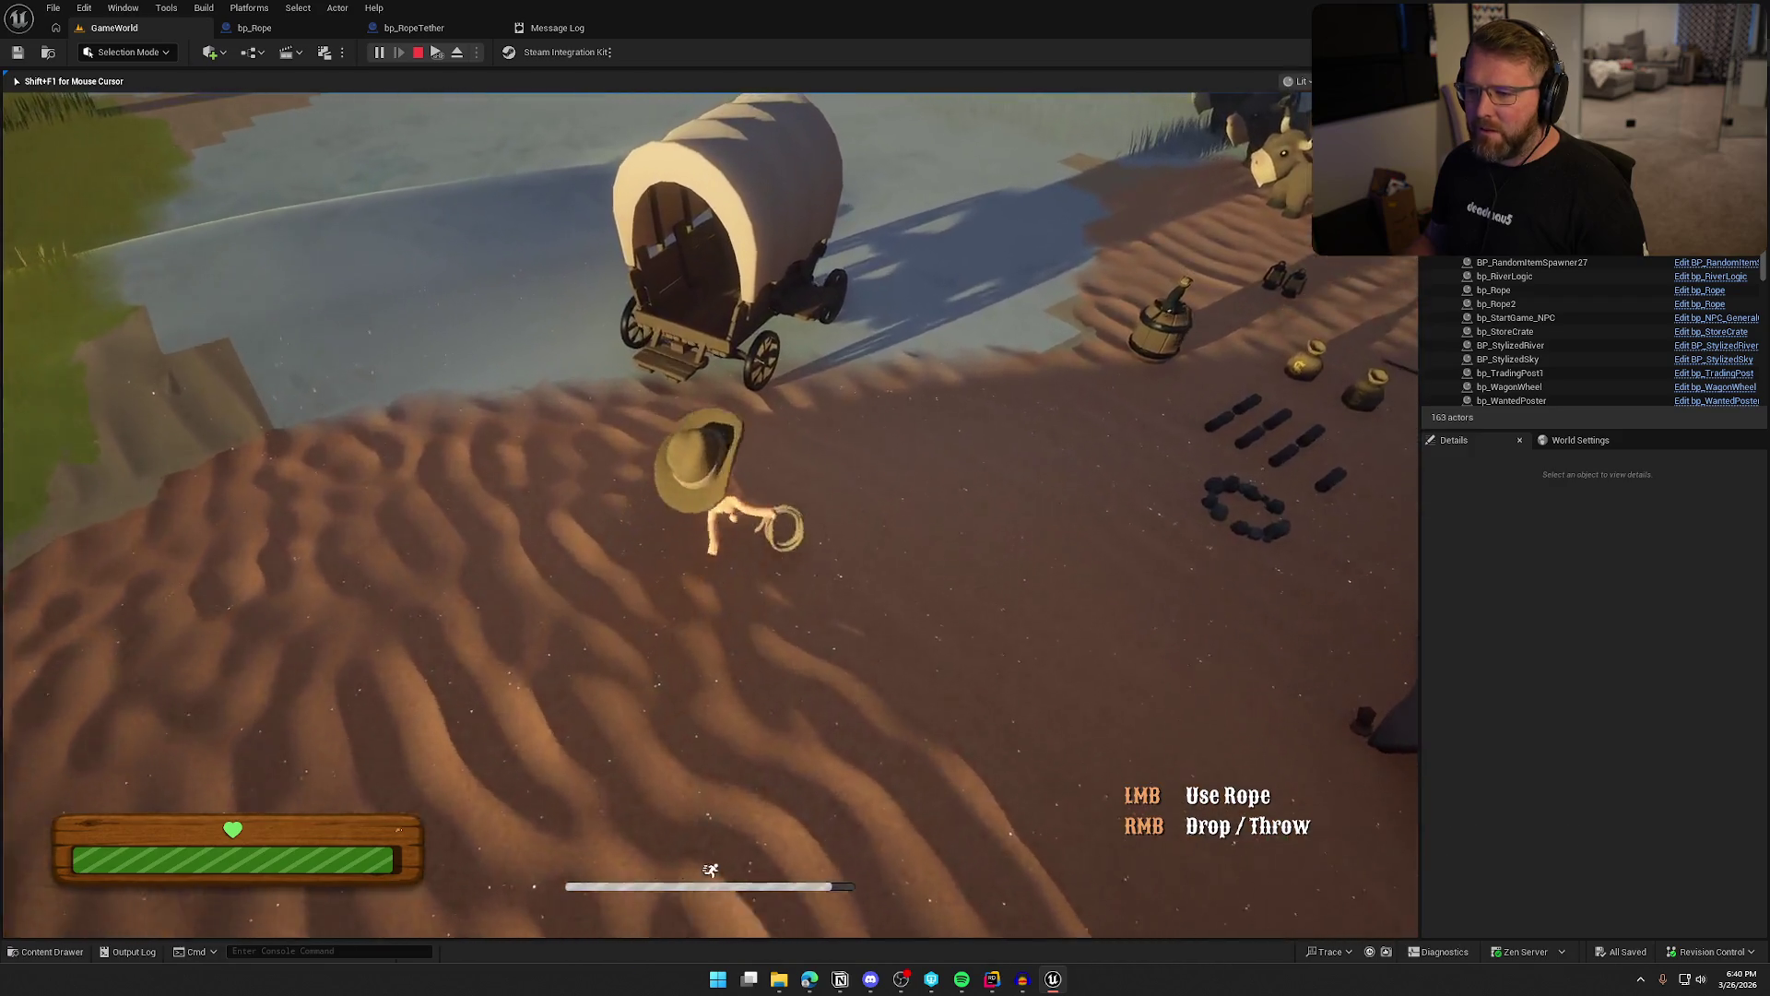
click(710, 517)
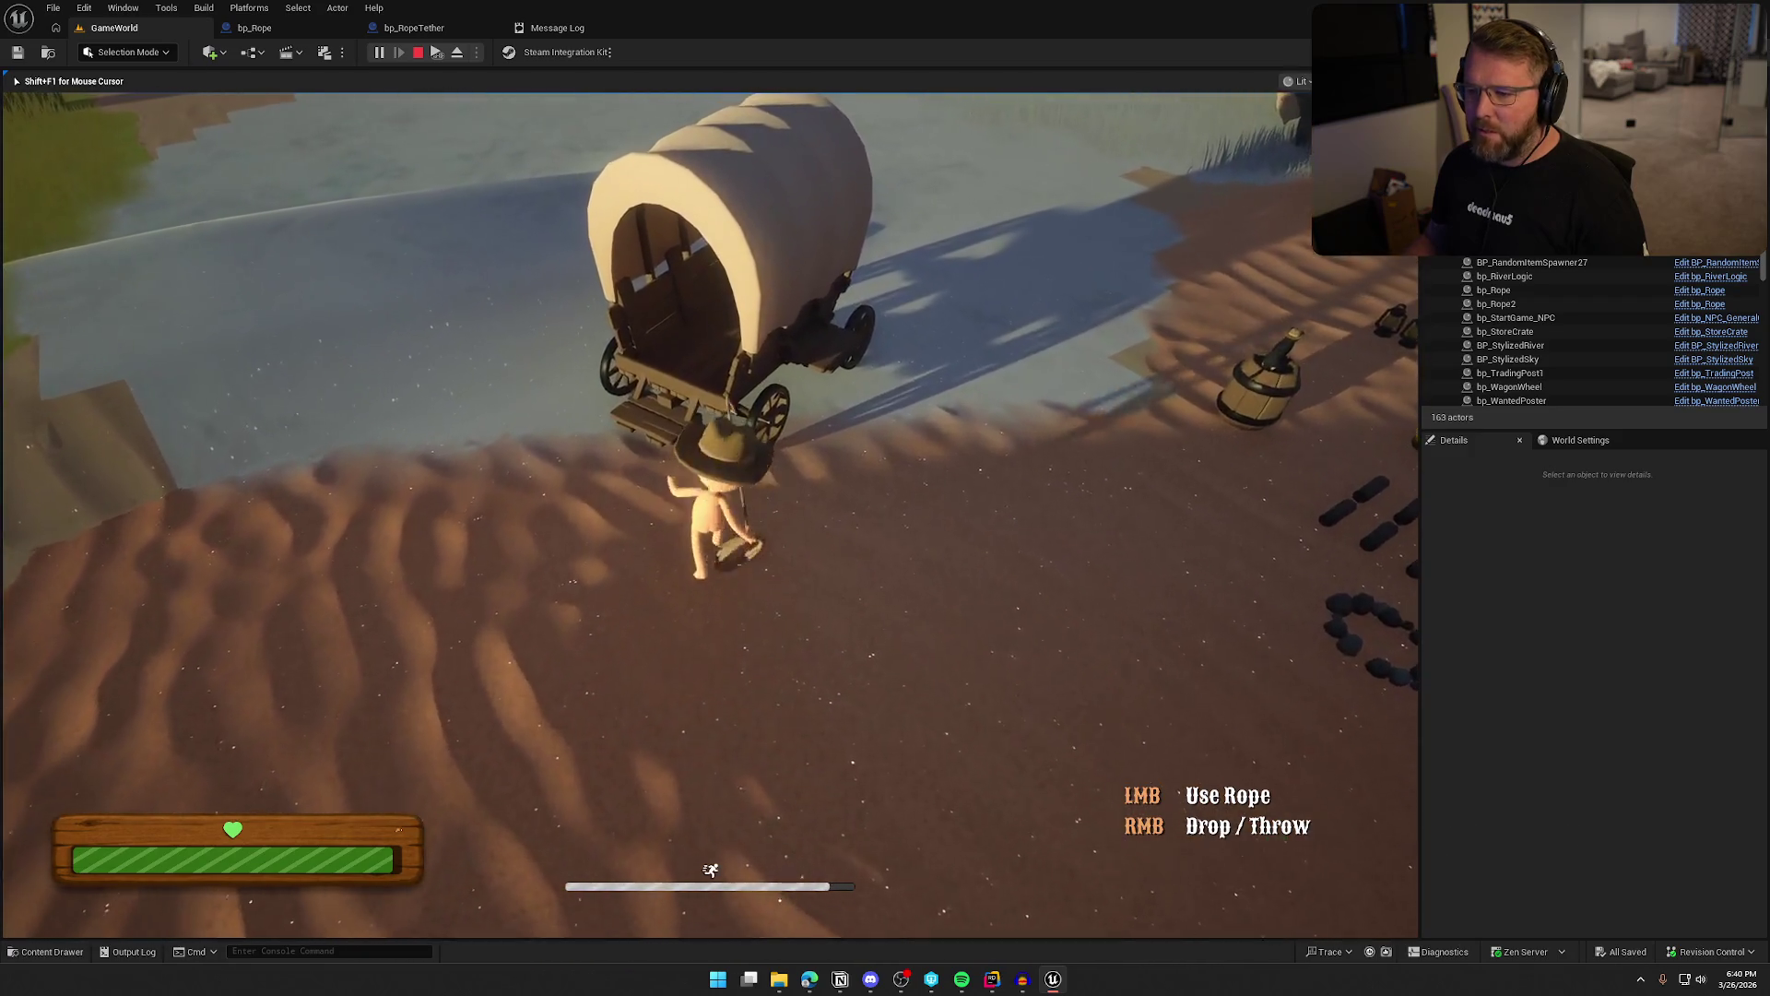
key(w)
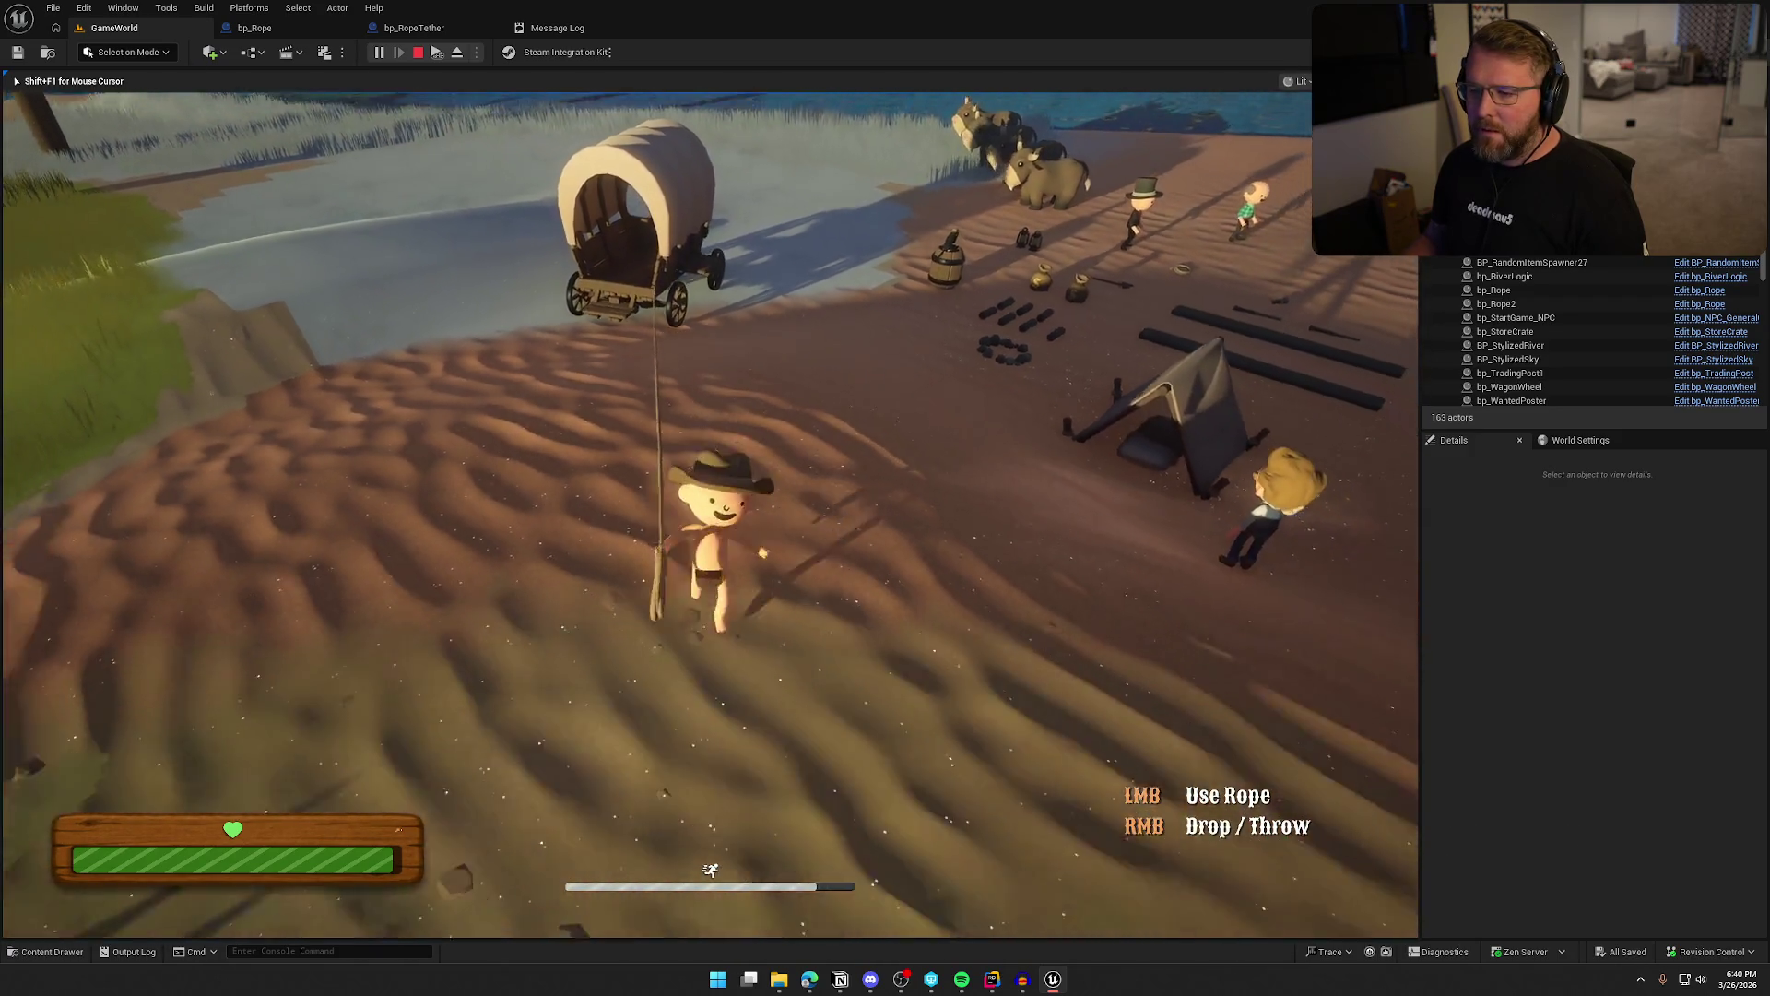
key(s)
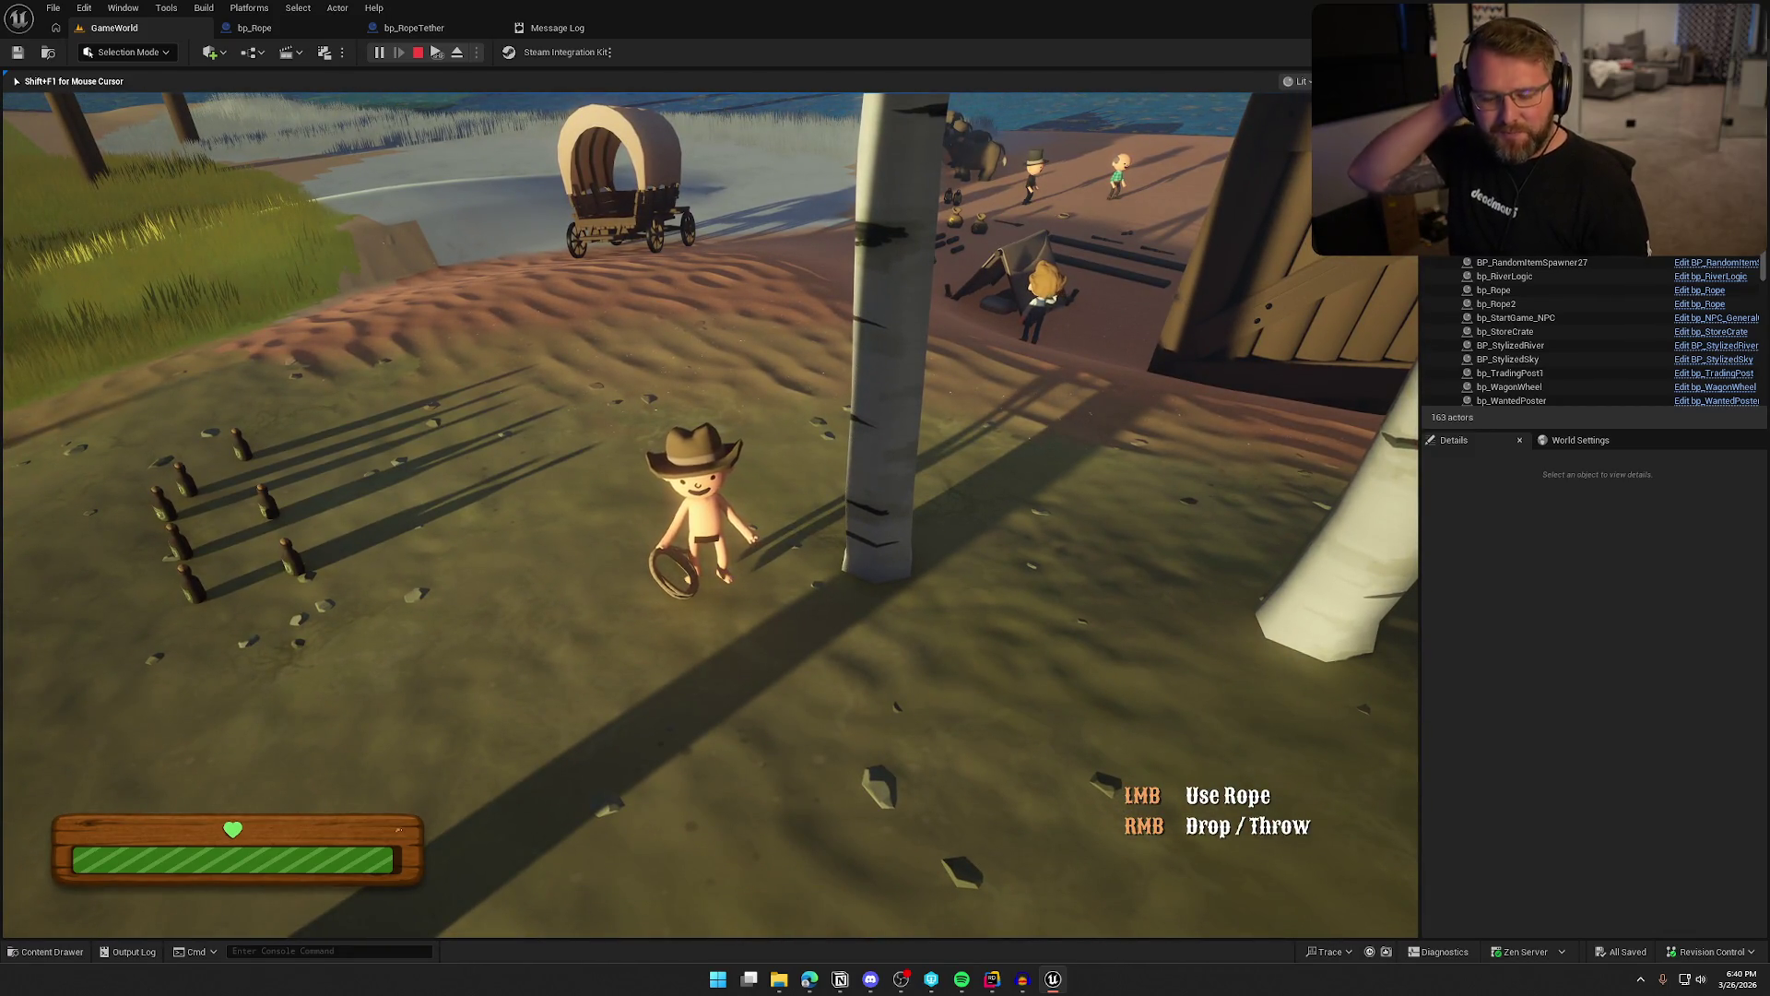
key(Escape)
click(414, 28)
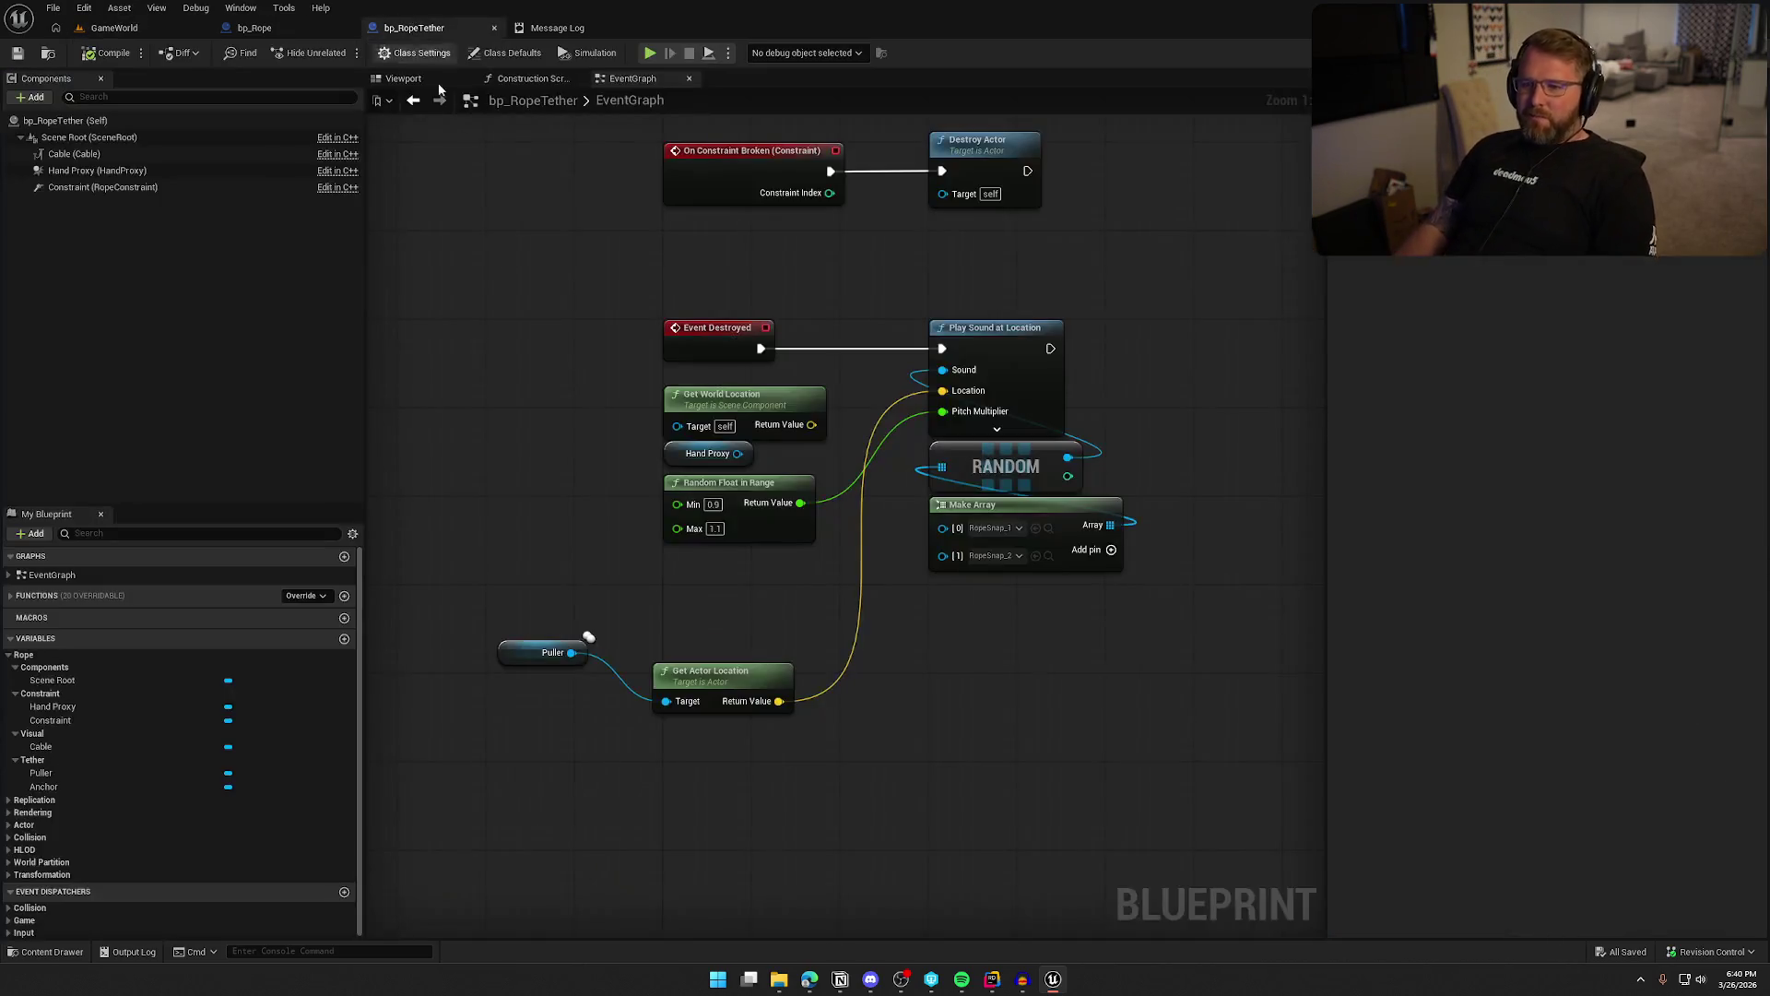
Delete Get World Location and Hand Proxy, then move Get Actor Location, Puller and Random Float in Range up beside Event Destroyed
drag(780, 451, 541, 398)
key(Delete)
mouse_move(699, 675)
mouse_down()
mouse_move(701, 420)
mouse_move(717, 384)
mouse_up()
drag(522, 648, 688, 427)
drag(737, 490, 738, 468)
mouse_move(790, 647)
mouse_down()
mouse_move(712, 702)
mouse_move(860, 378)
mouse_move(859, 402)
mouse_move(798, 408)
mouse_up()
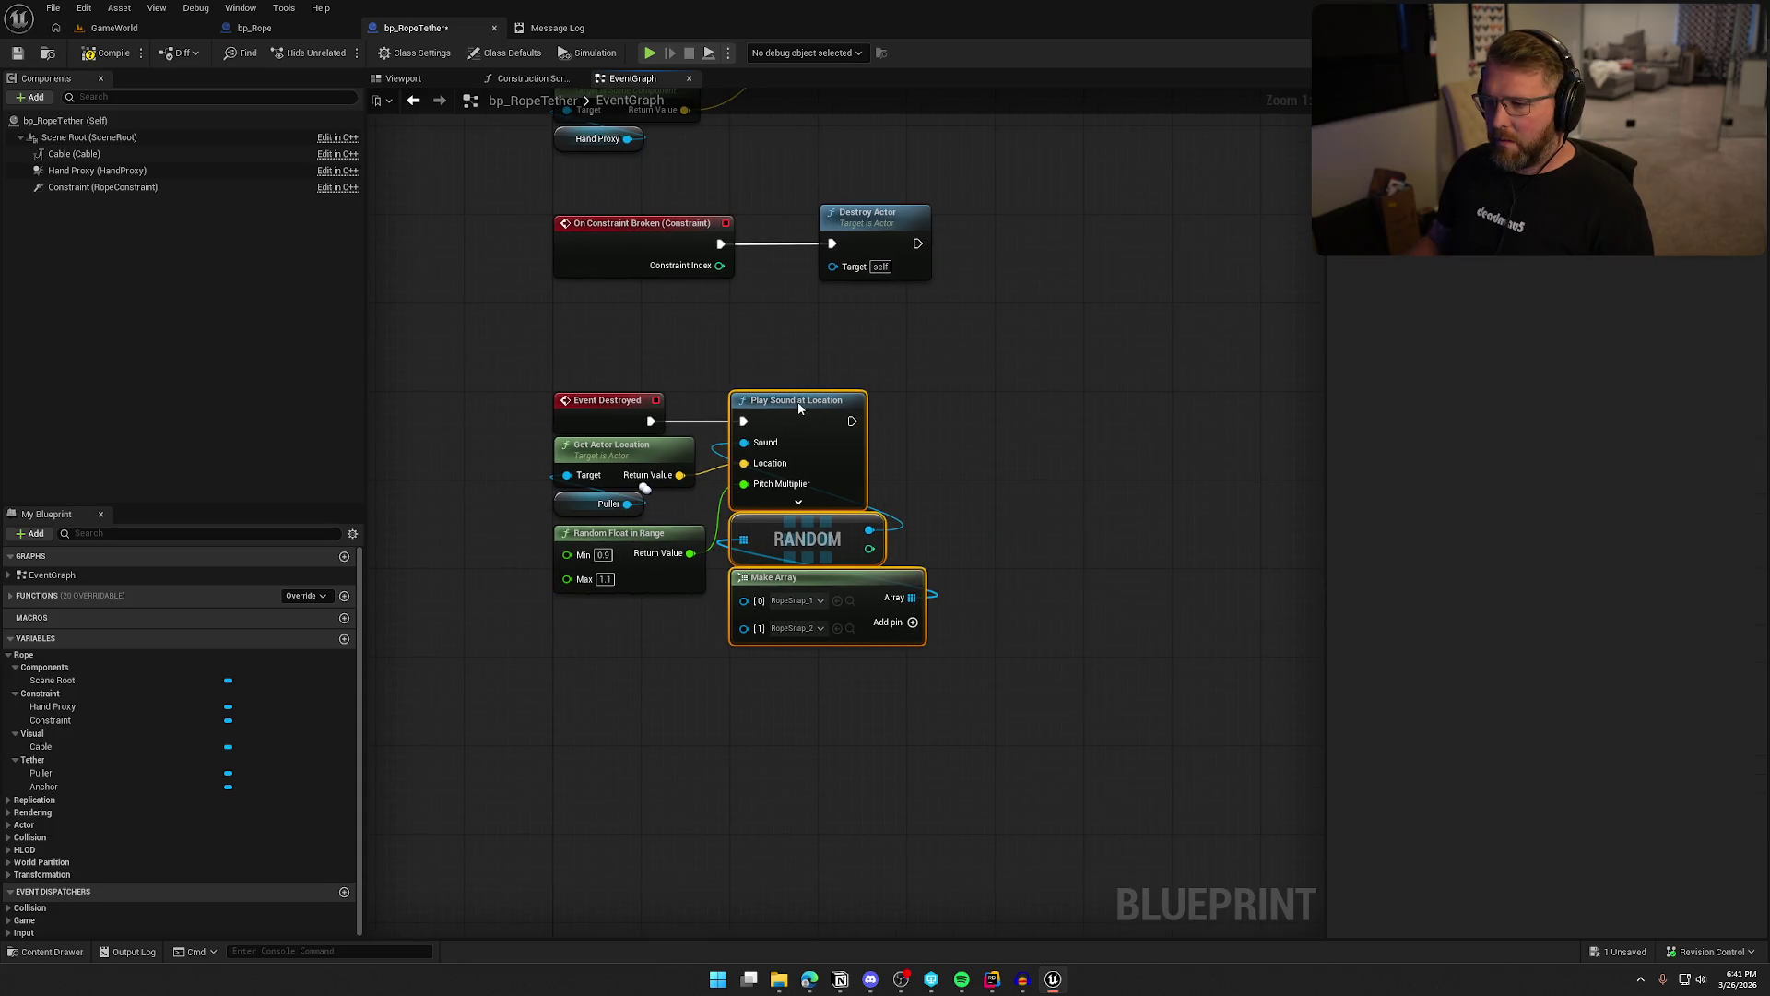
click(874, 409)
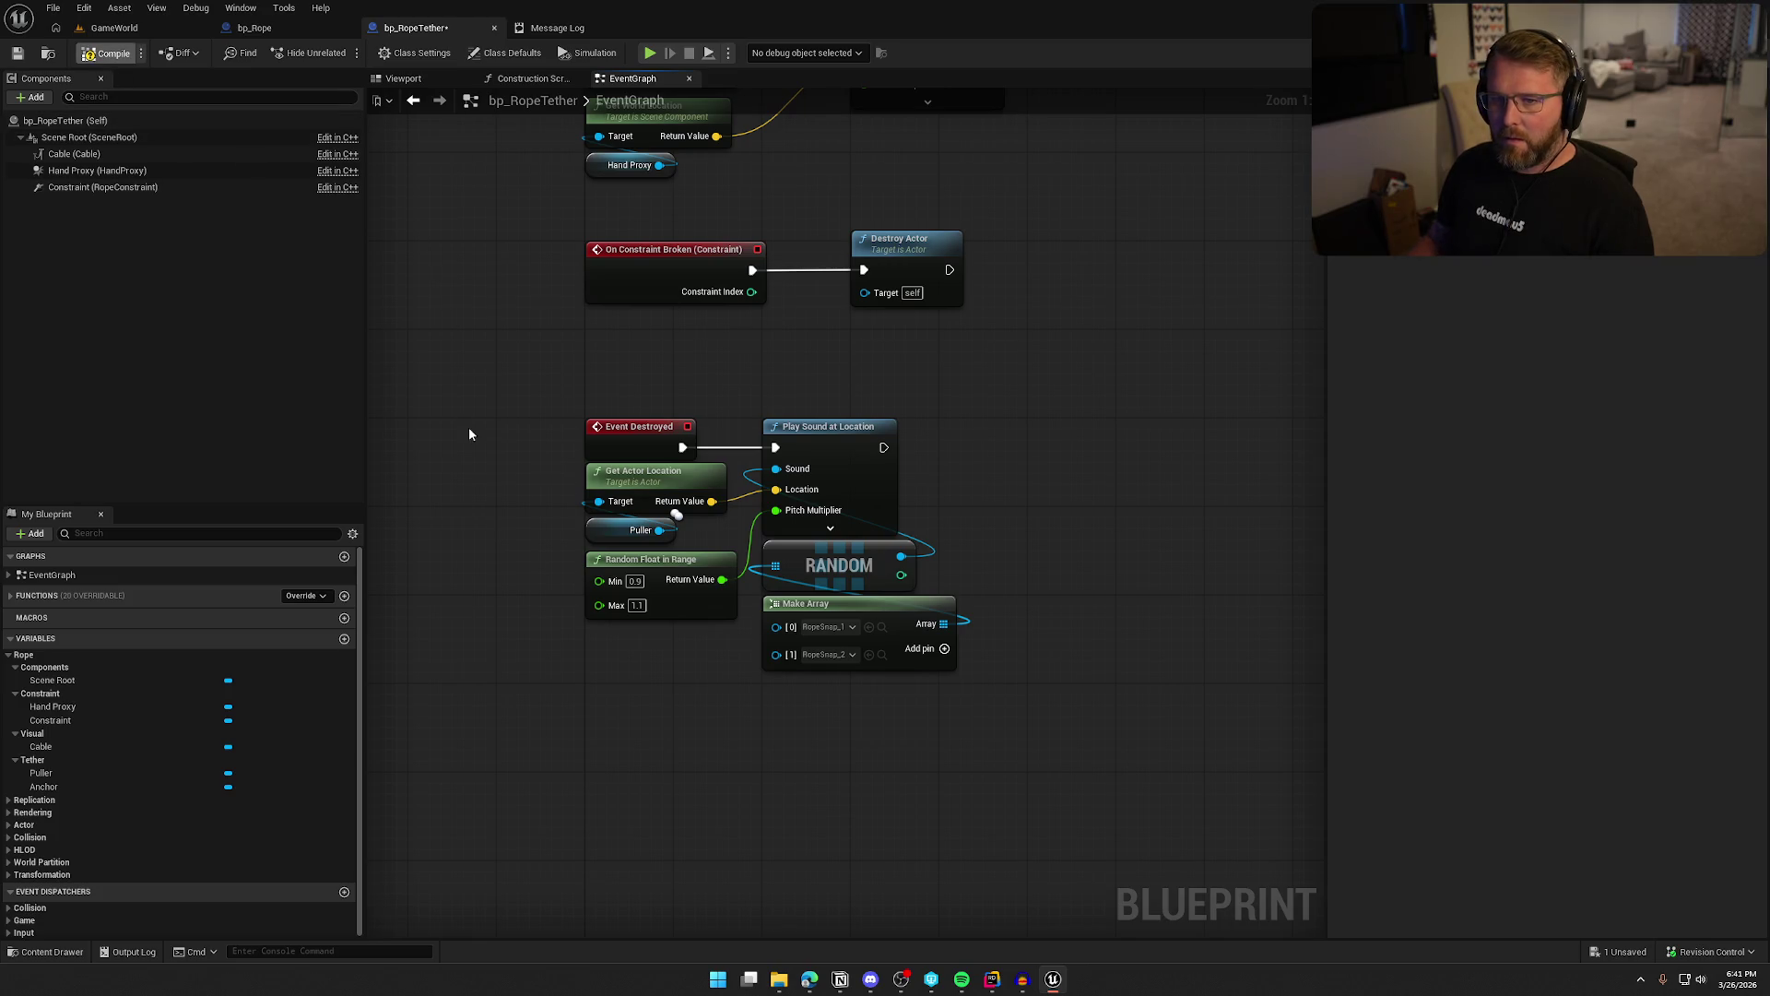
mouse_move(468, 314)
mouse_down()
mouse_move(499, 385)
mouse_move(570, 438)
mouse_up()
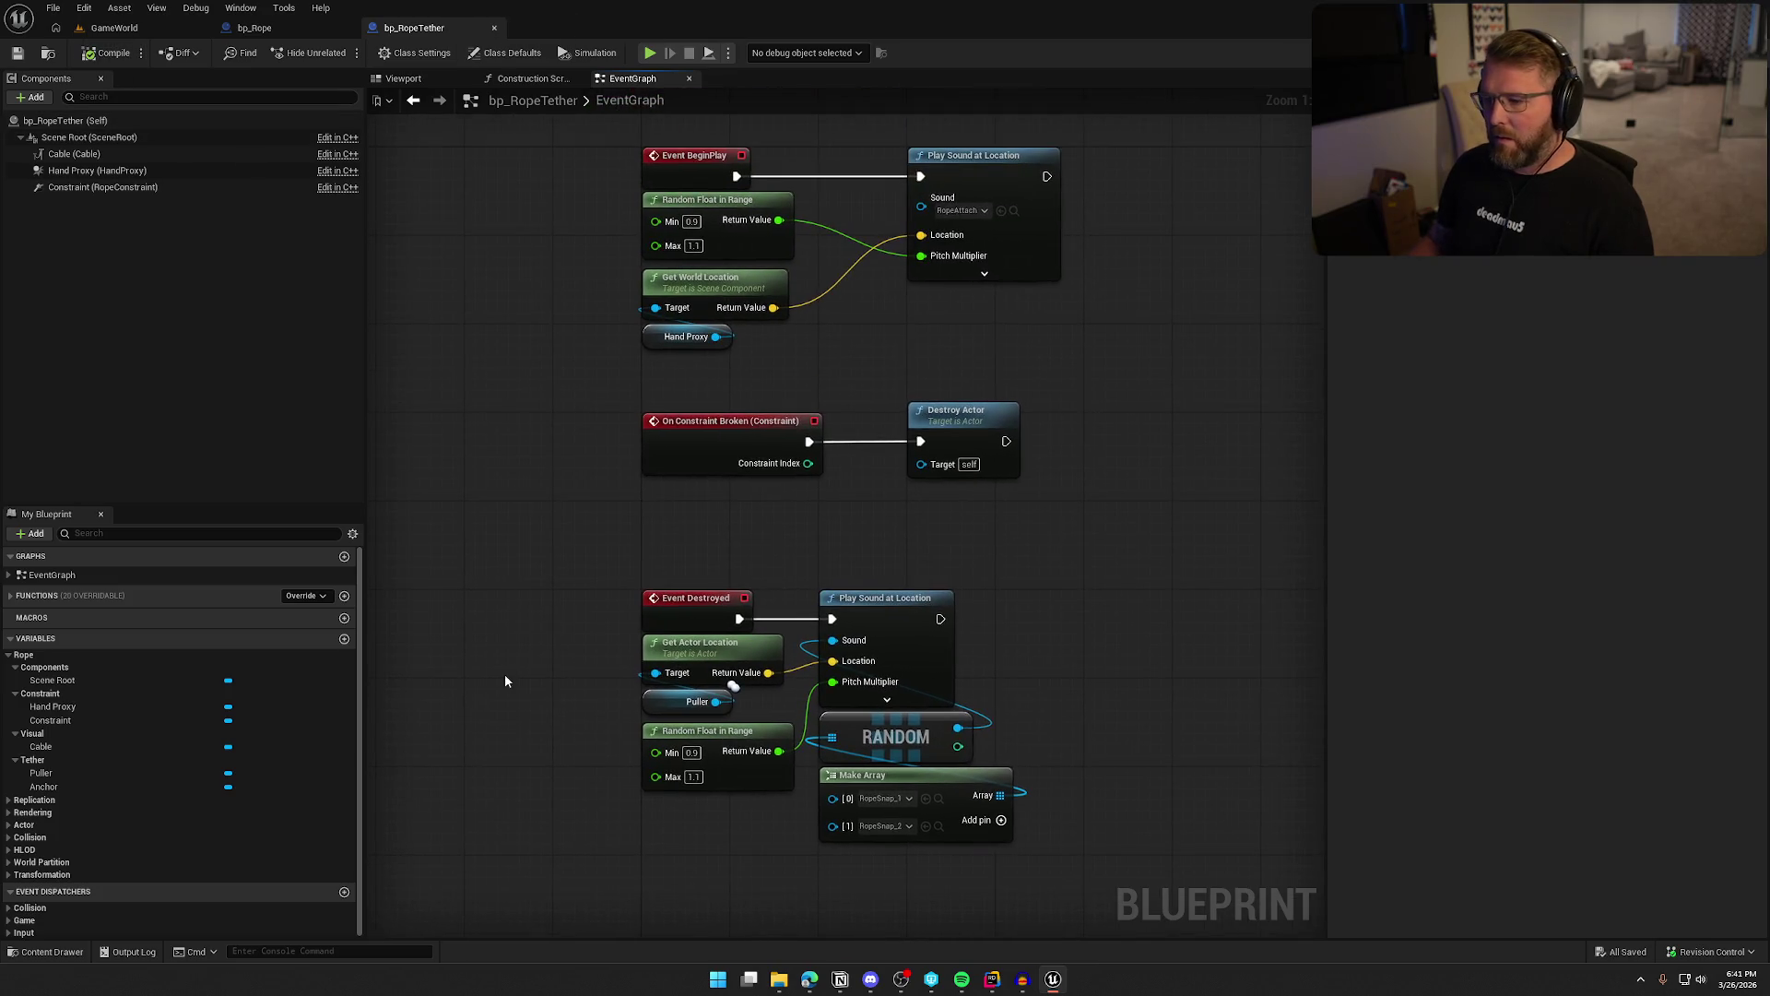
click(977, 825)
drag(976, 861, 908, 628)
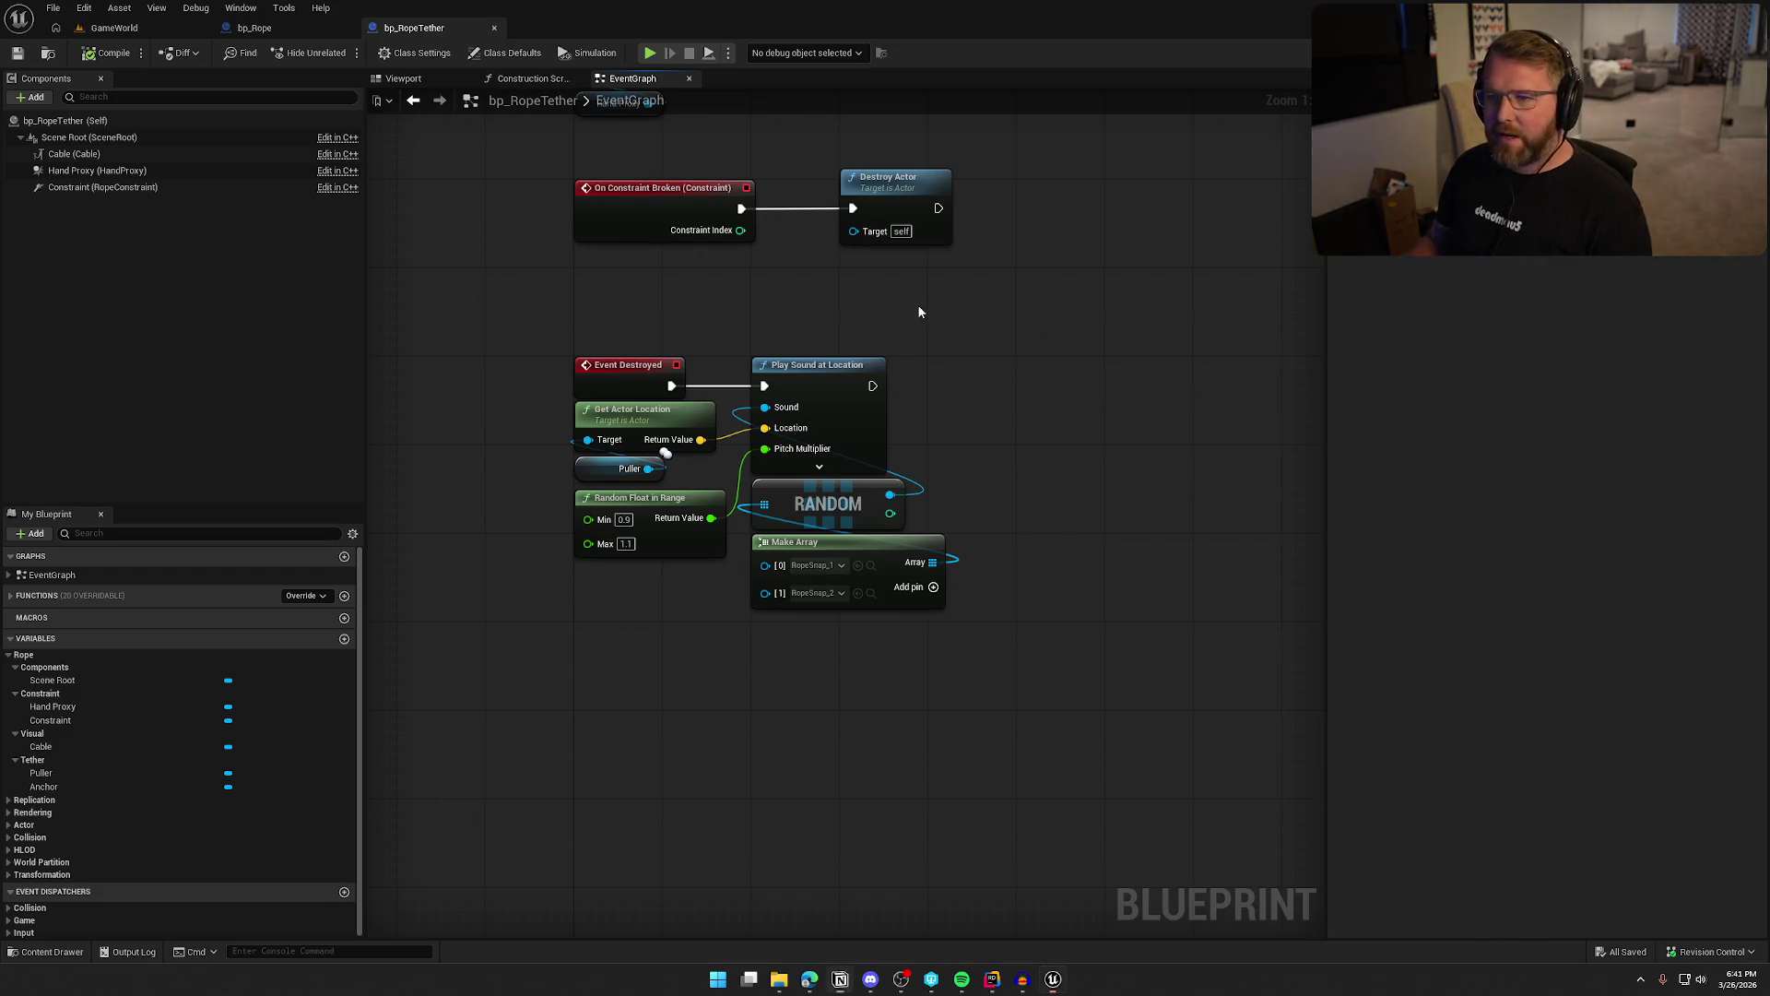
drag(918, 312, 967, 409)
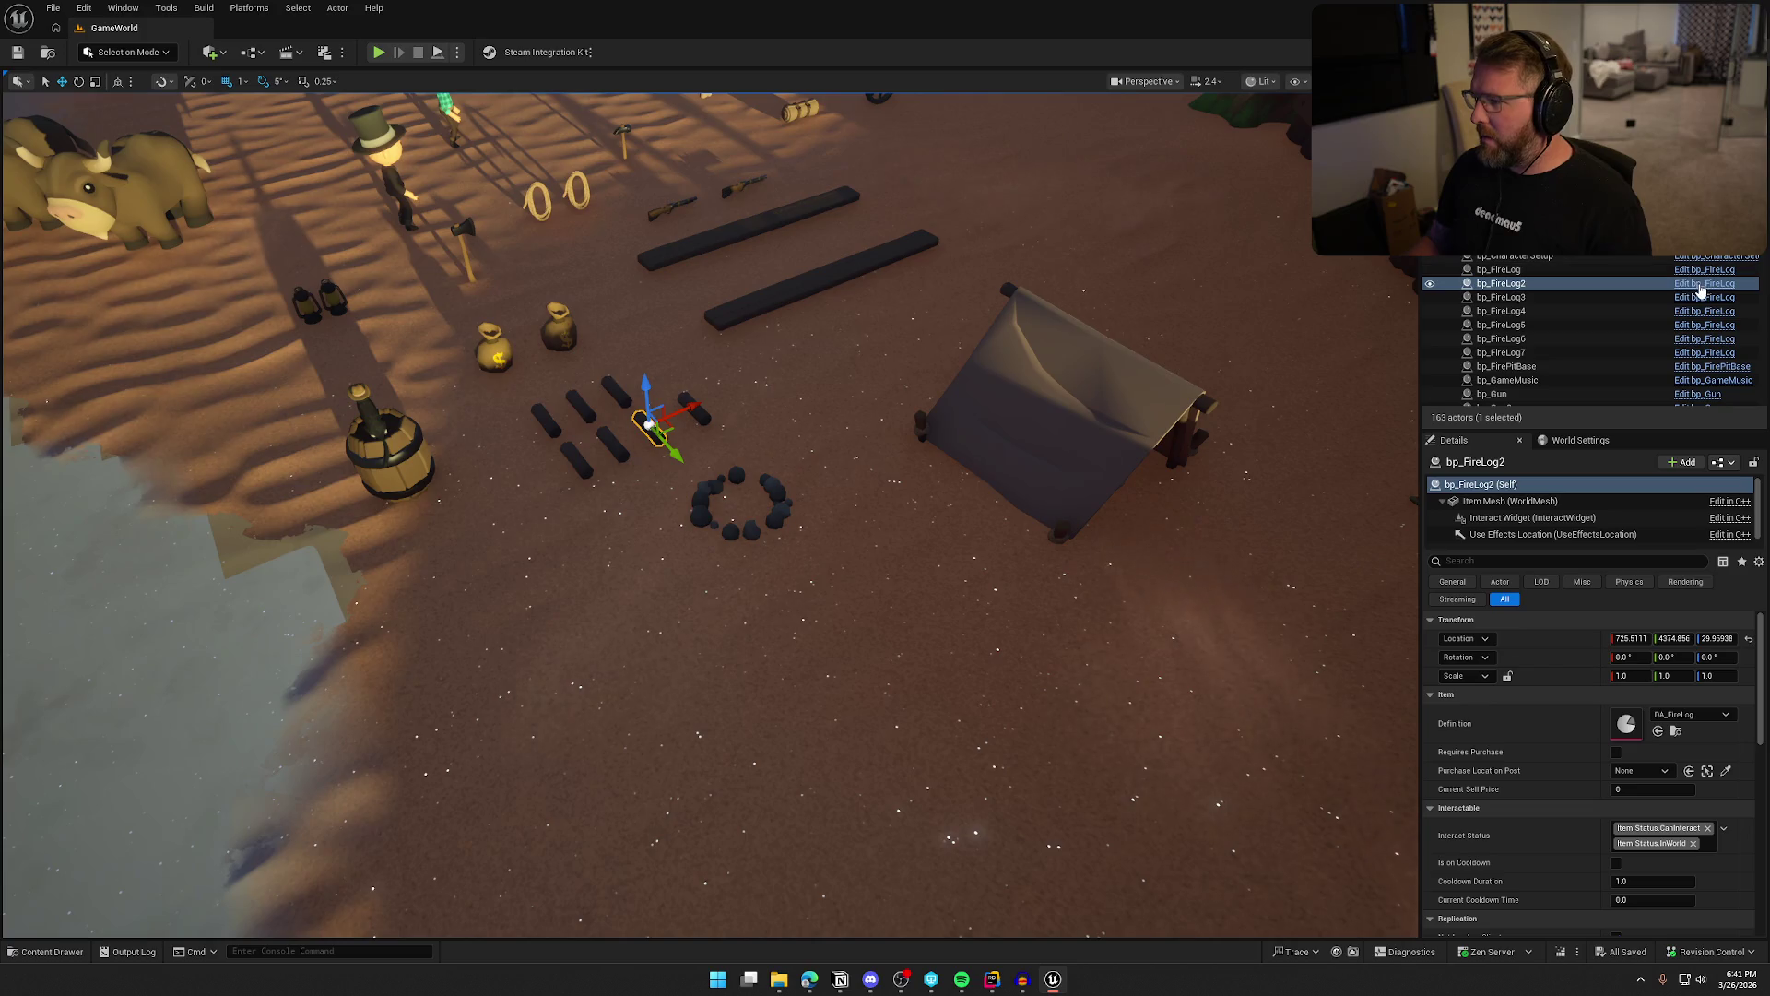
Inspect bp_FireLog's Event UseItem logic, then close the blueprint
click(1701, 293)
drag(678, 588, 1321, 600)
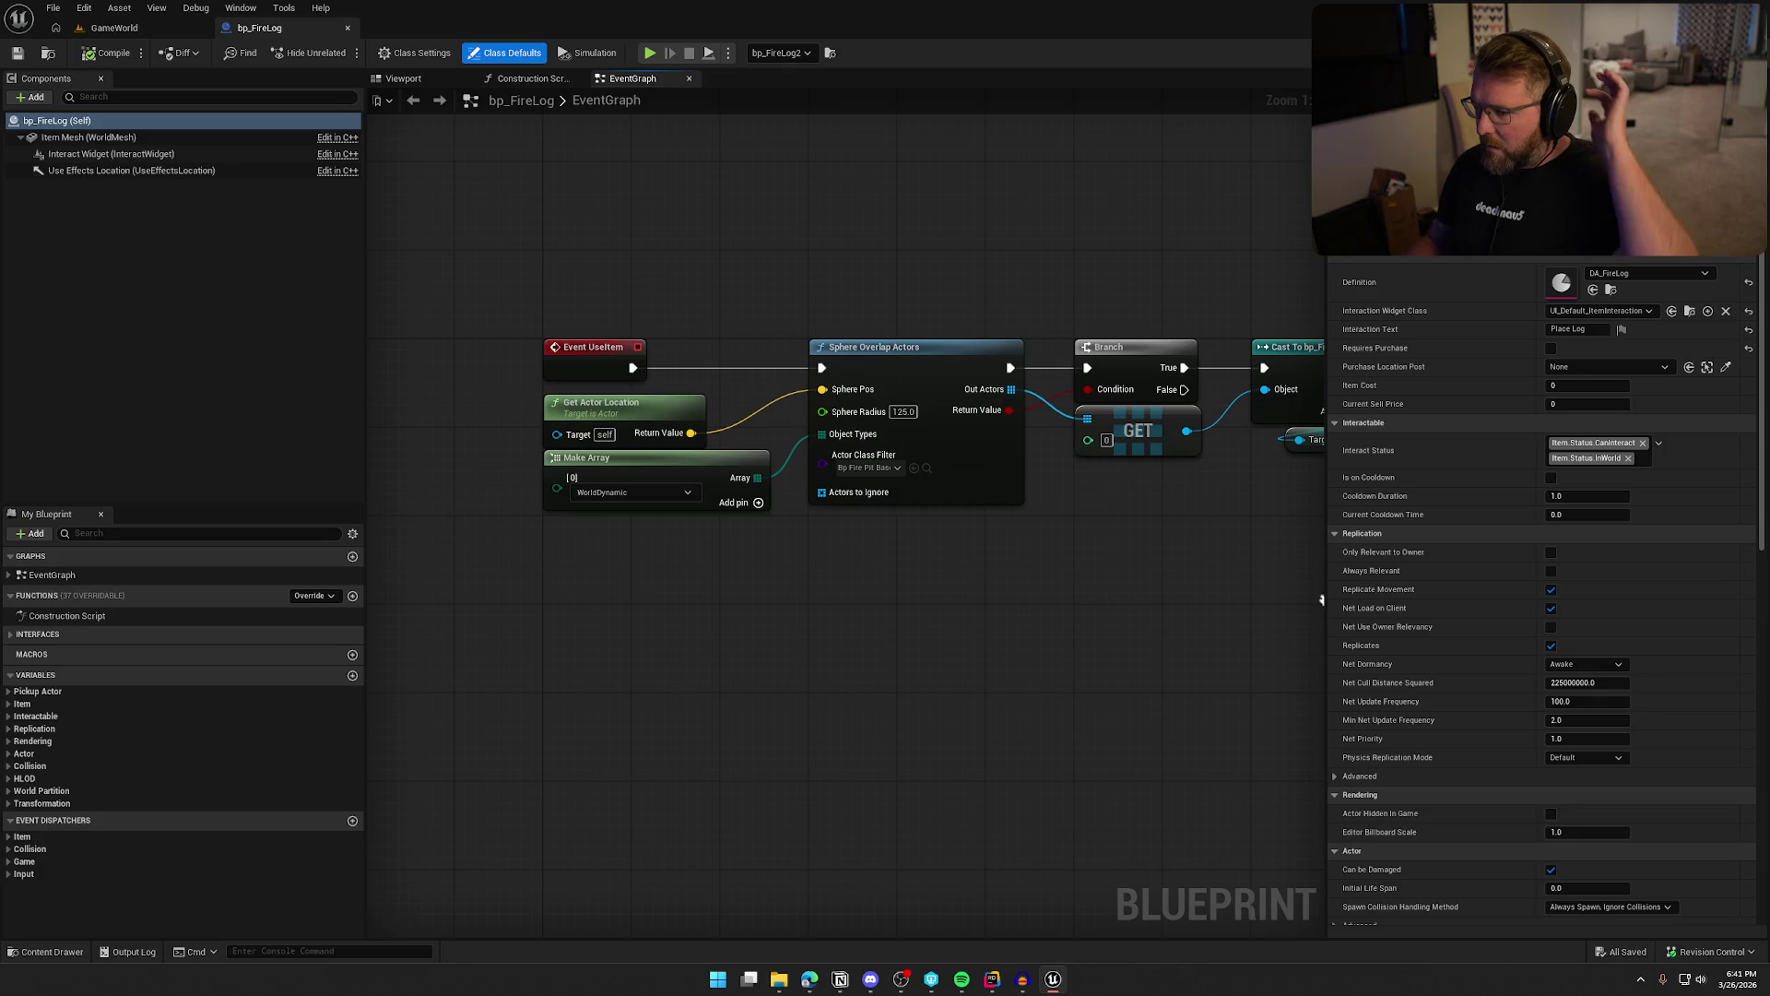
middle_click(282, 36)
Open bp_FirePitBase and review its overlap, Branch and OnRep_LogCount loop logic in the event graph
click(1657, 372)
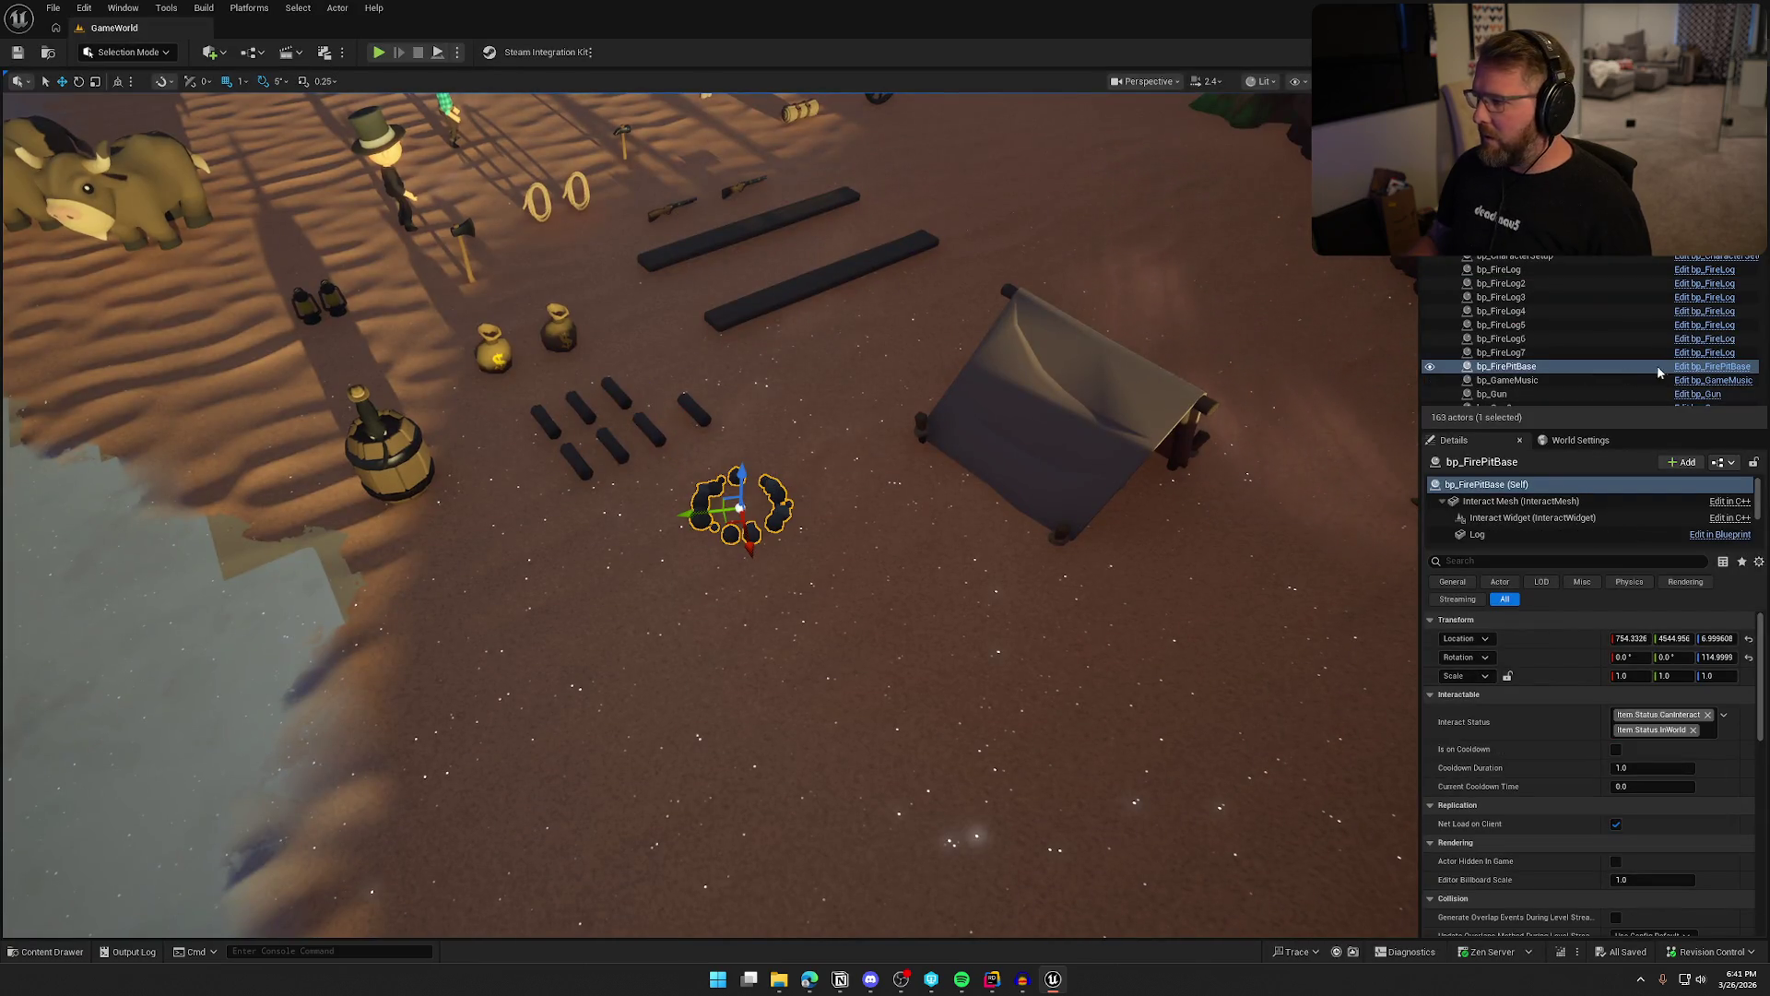
click(1705, 367)
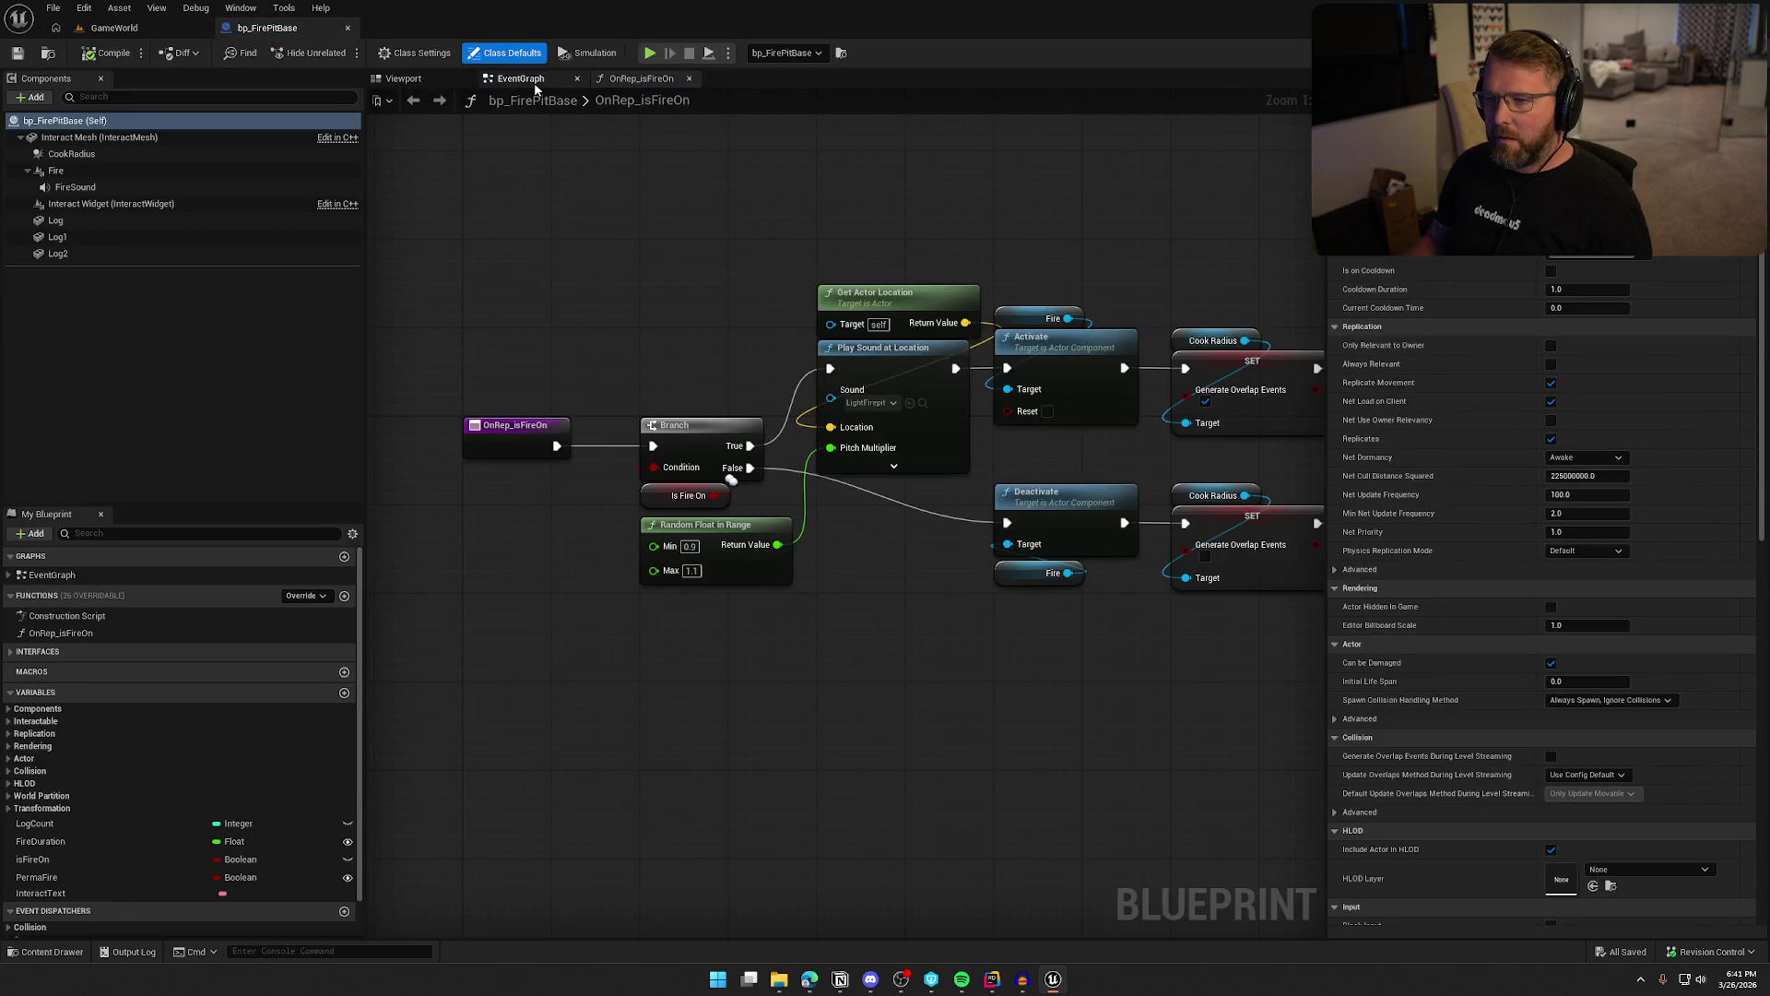
click(521, 79)
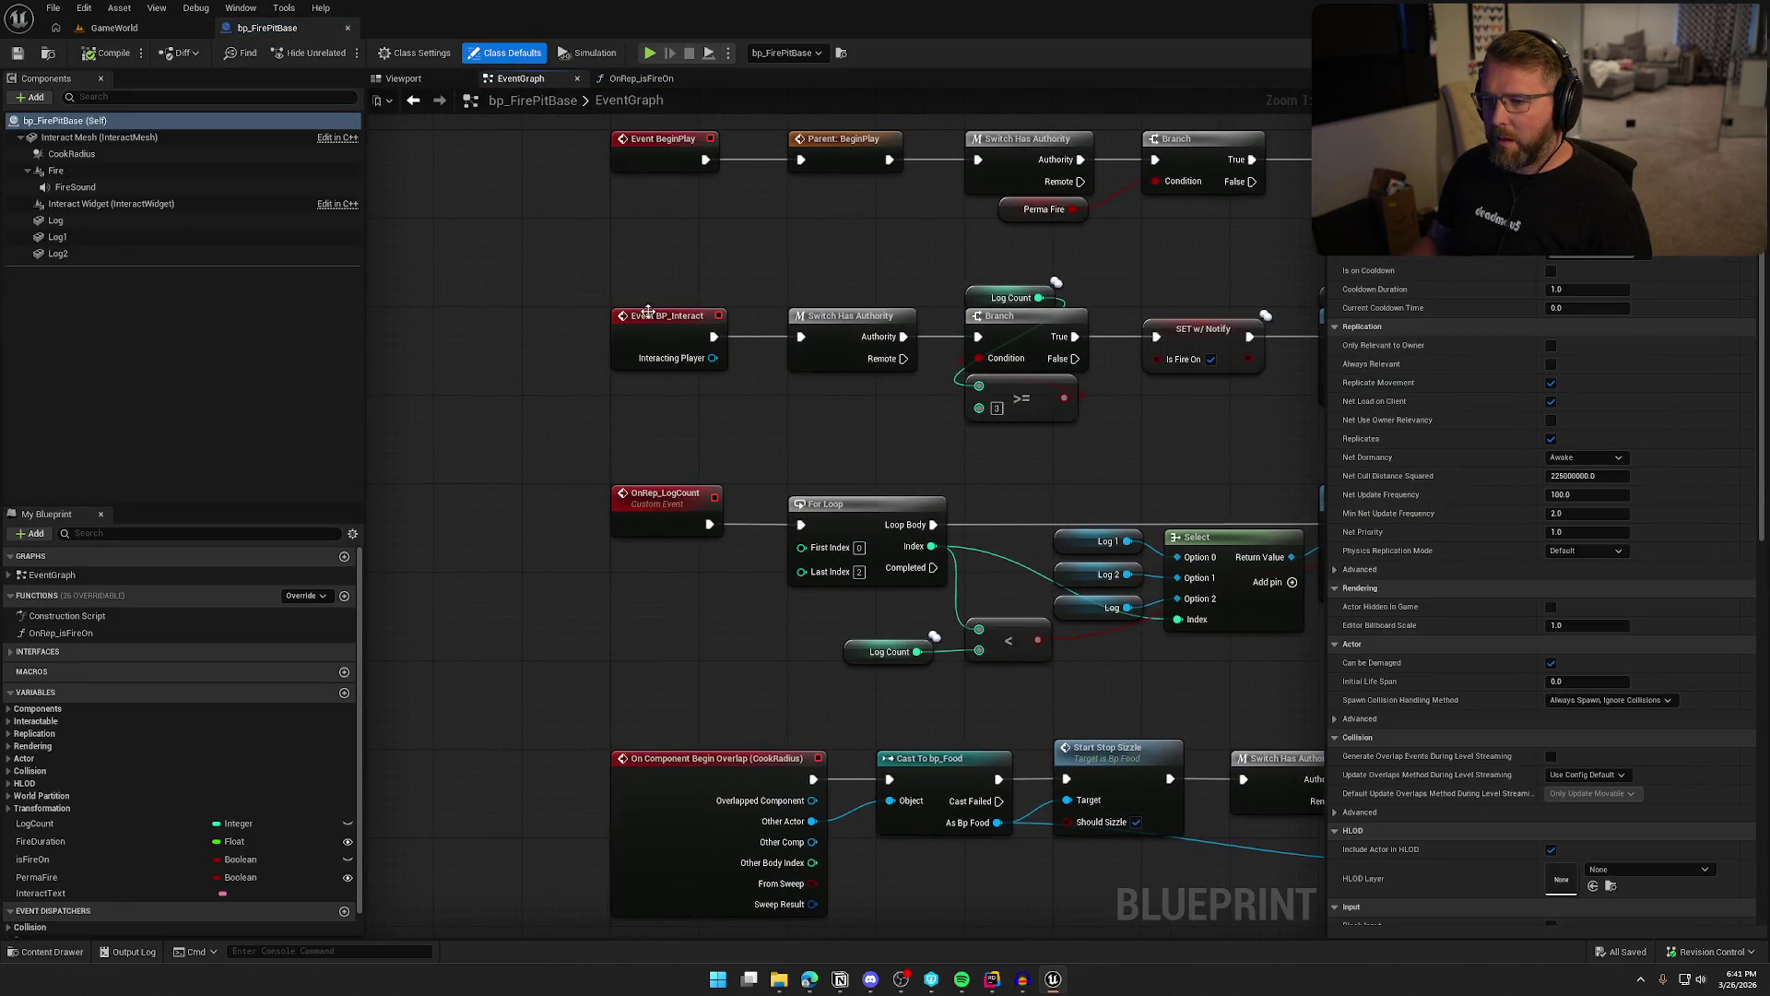
drag(889, 442, 795, 154)
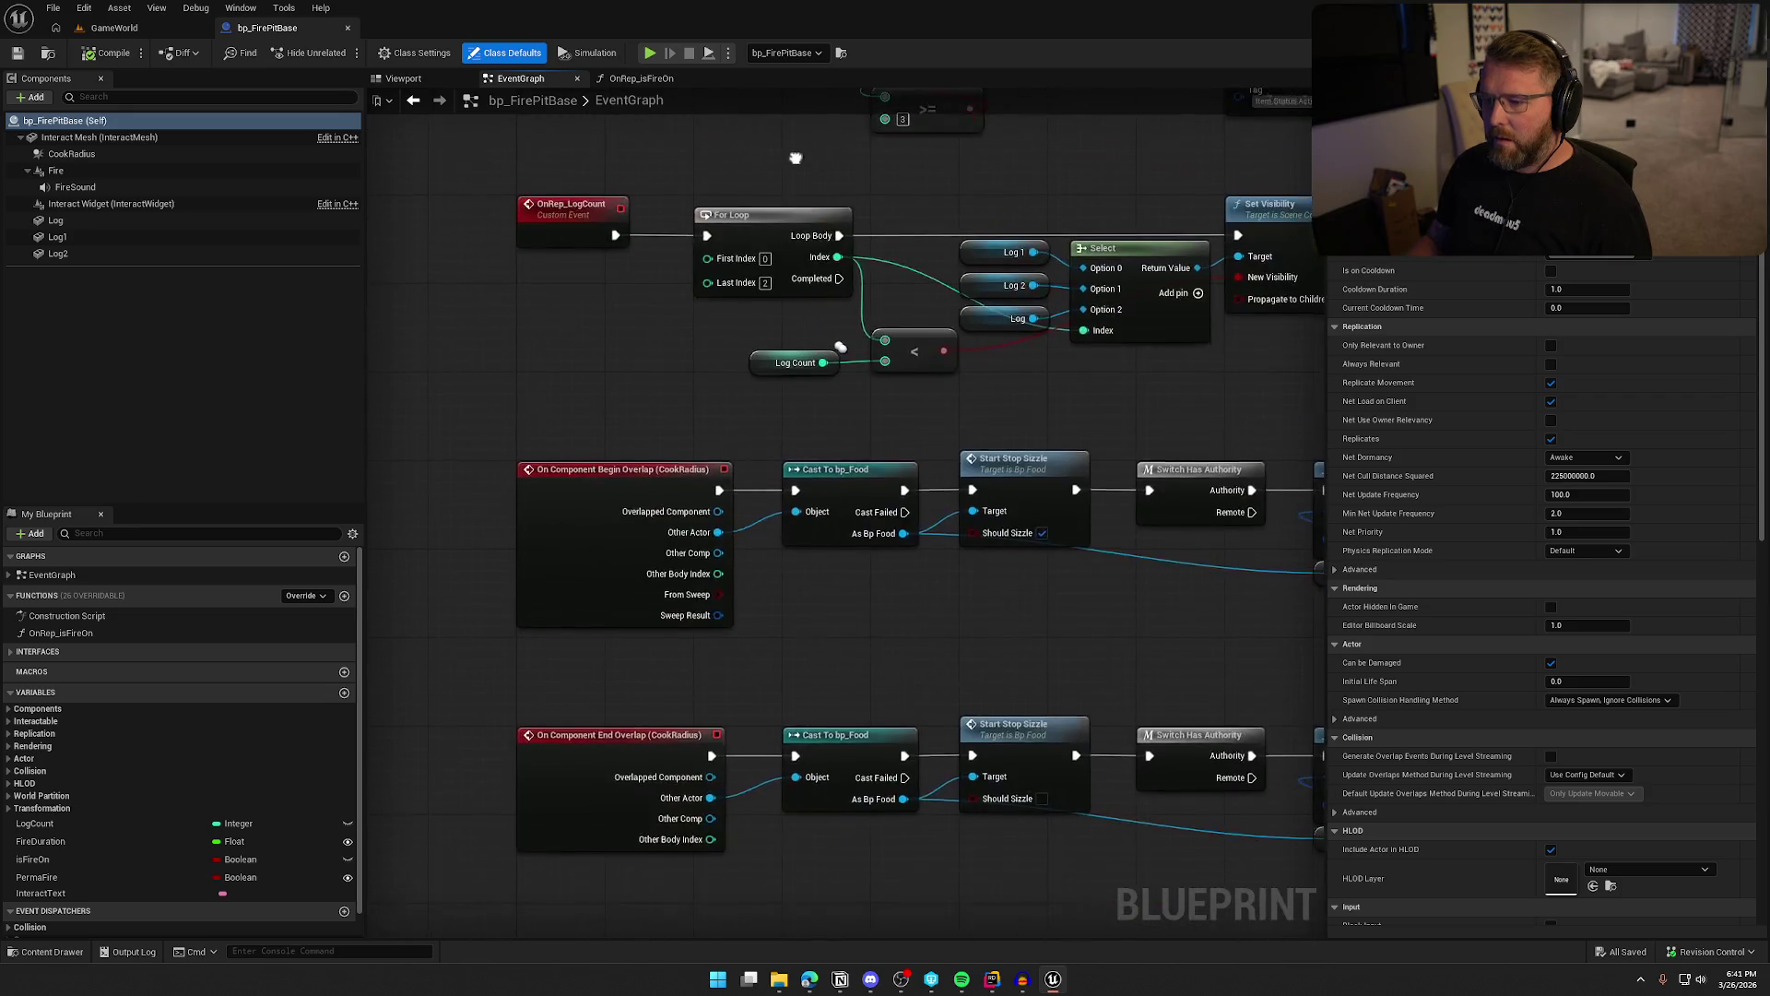
drag(631, 384, 465, 472)
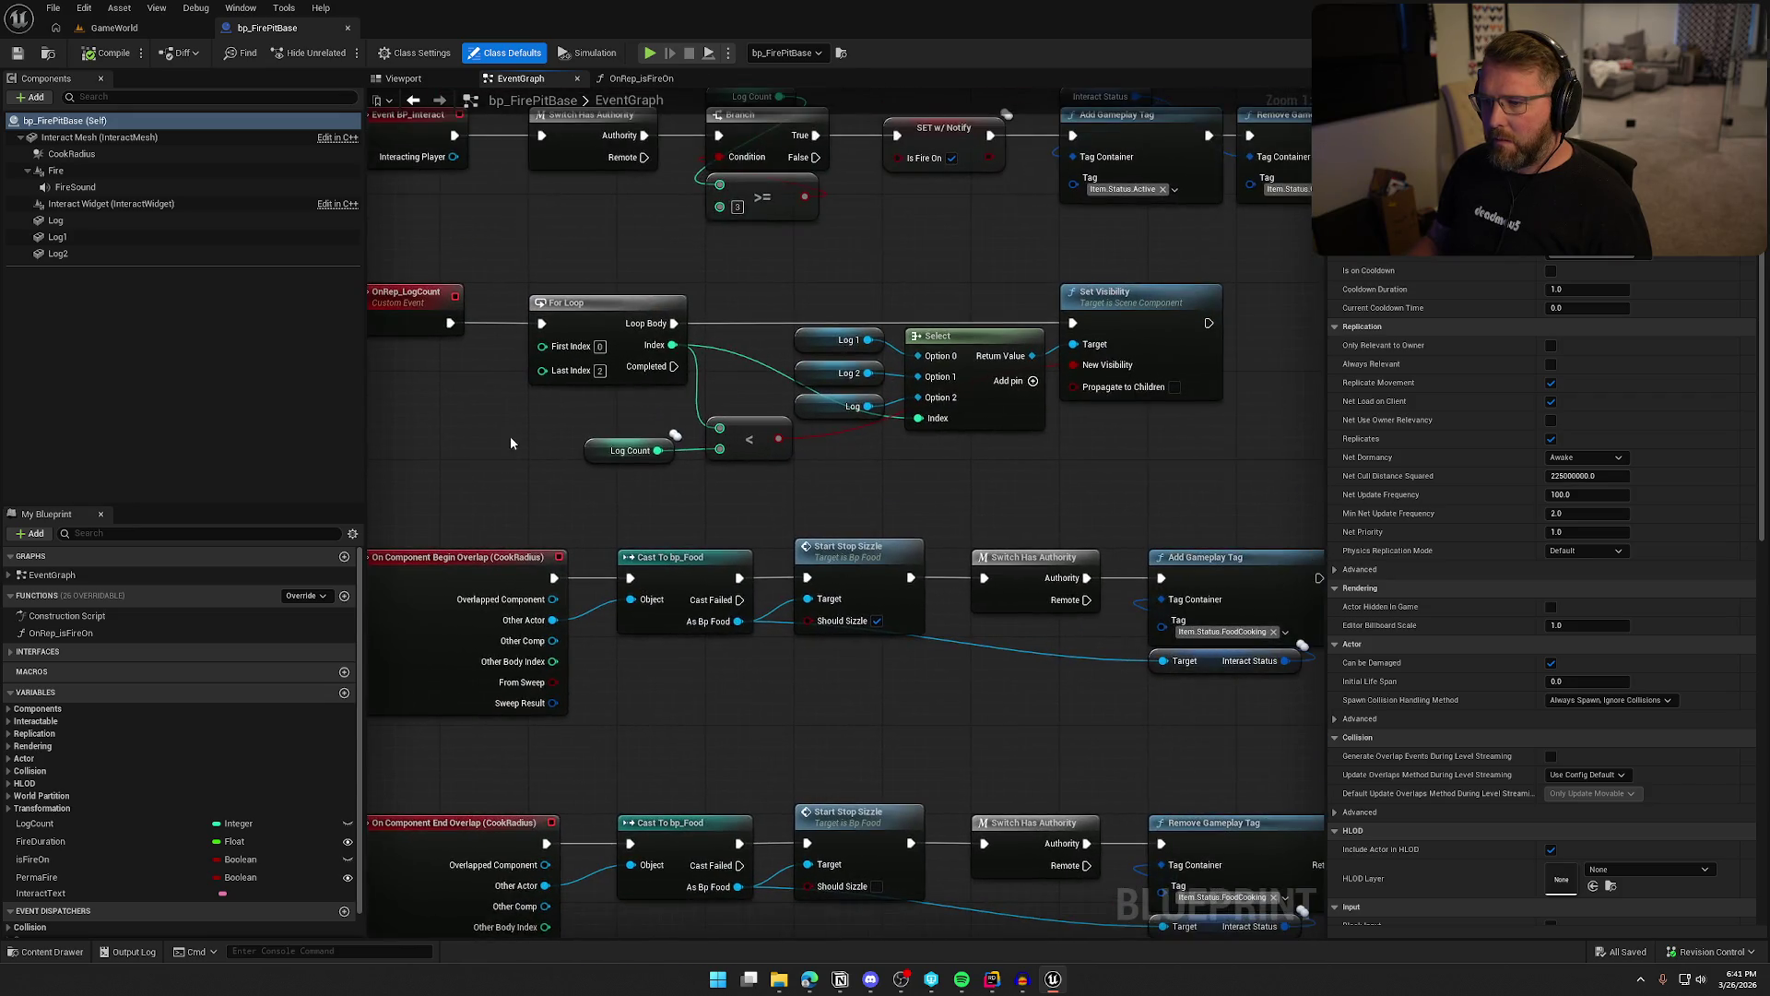
drag(1057, 469, 517, 277)
mouse_move(376, 268)
mouse_down()
mouse_move(491, 286)
mouse_move(1009, 521)
mouse_move(802, 453)
mouse_up()
click(1123, 509)
drag(782, 329, 888, 323)
text(p)
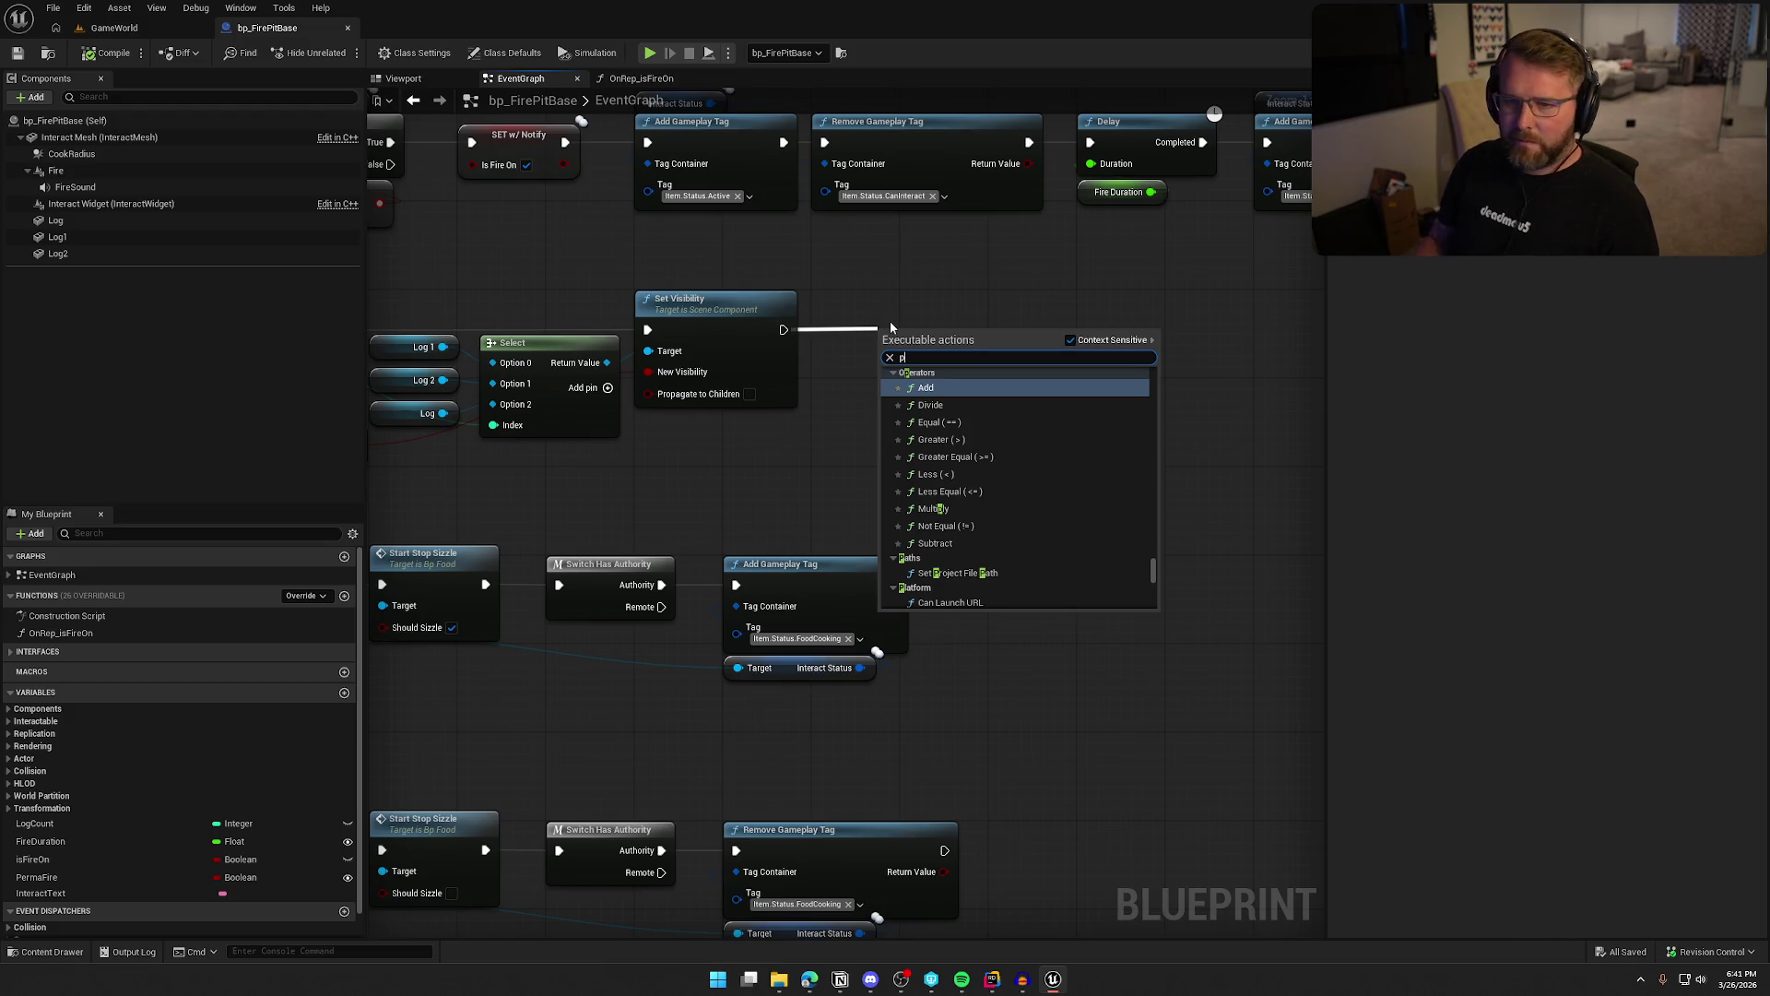
click(904, 295)
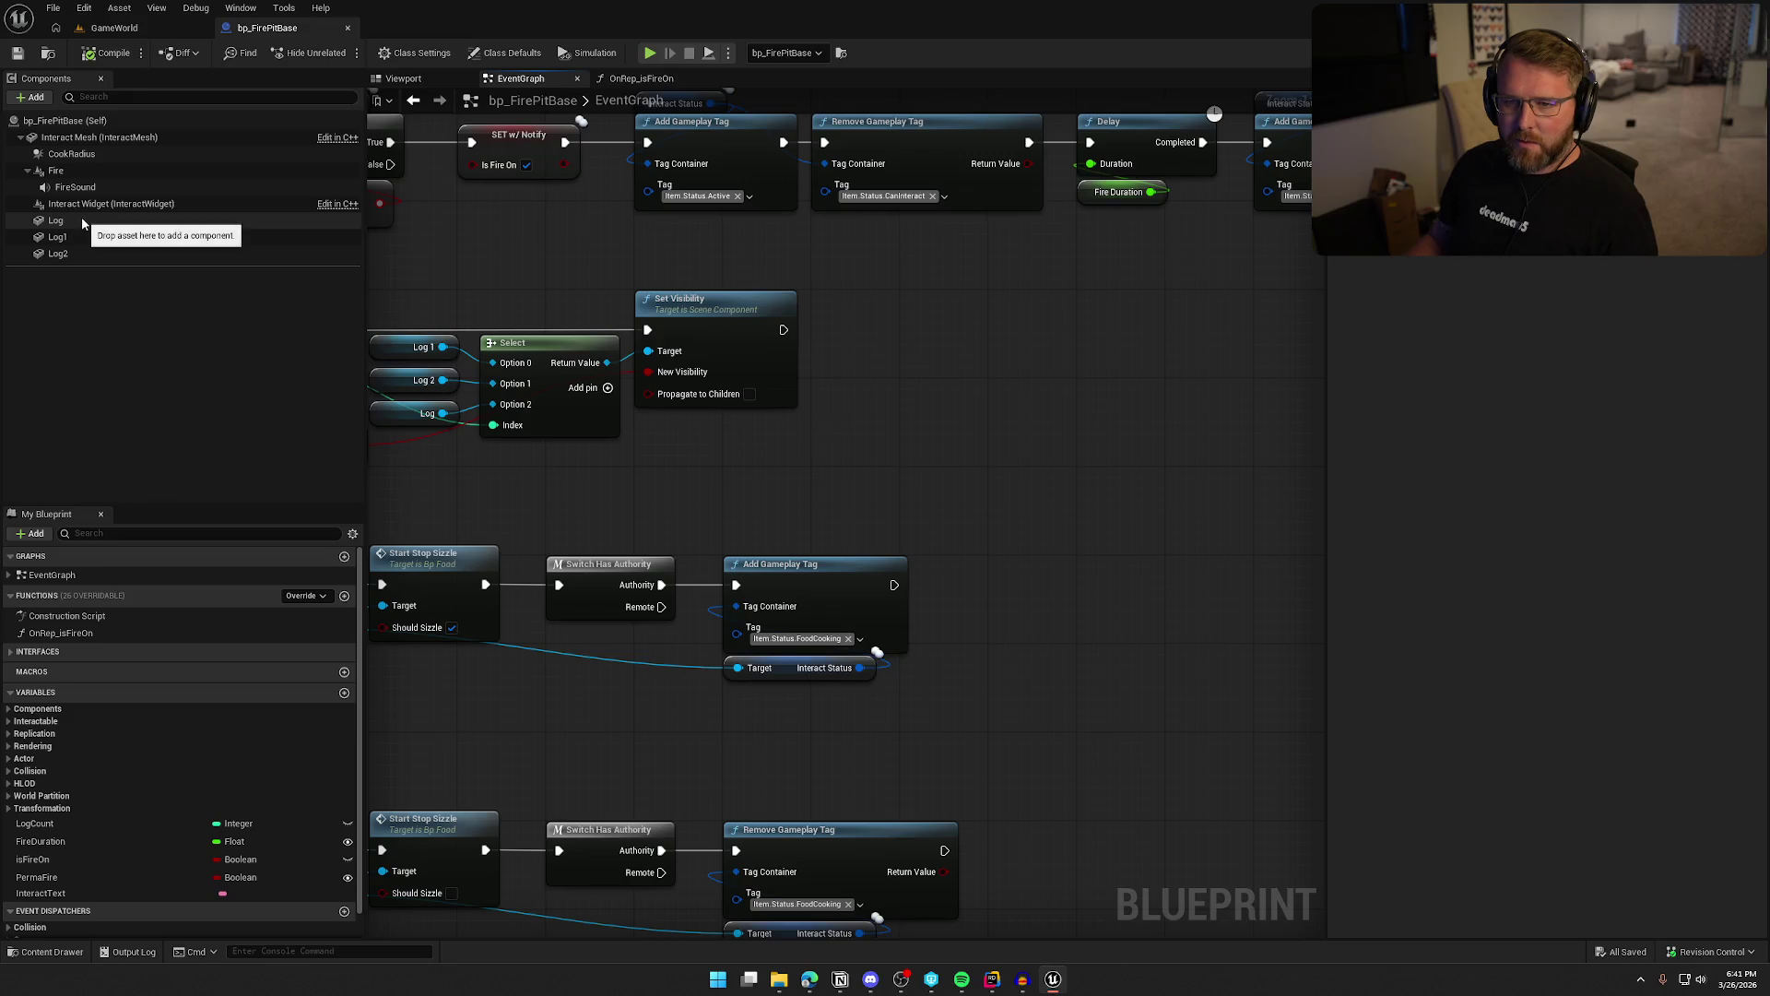
Add an Audio component under Interact Mesh using the 'aud' component search
click(28, 171)
click(41, 187)
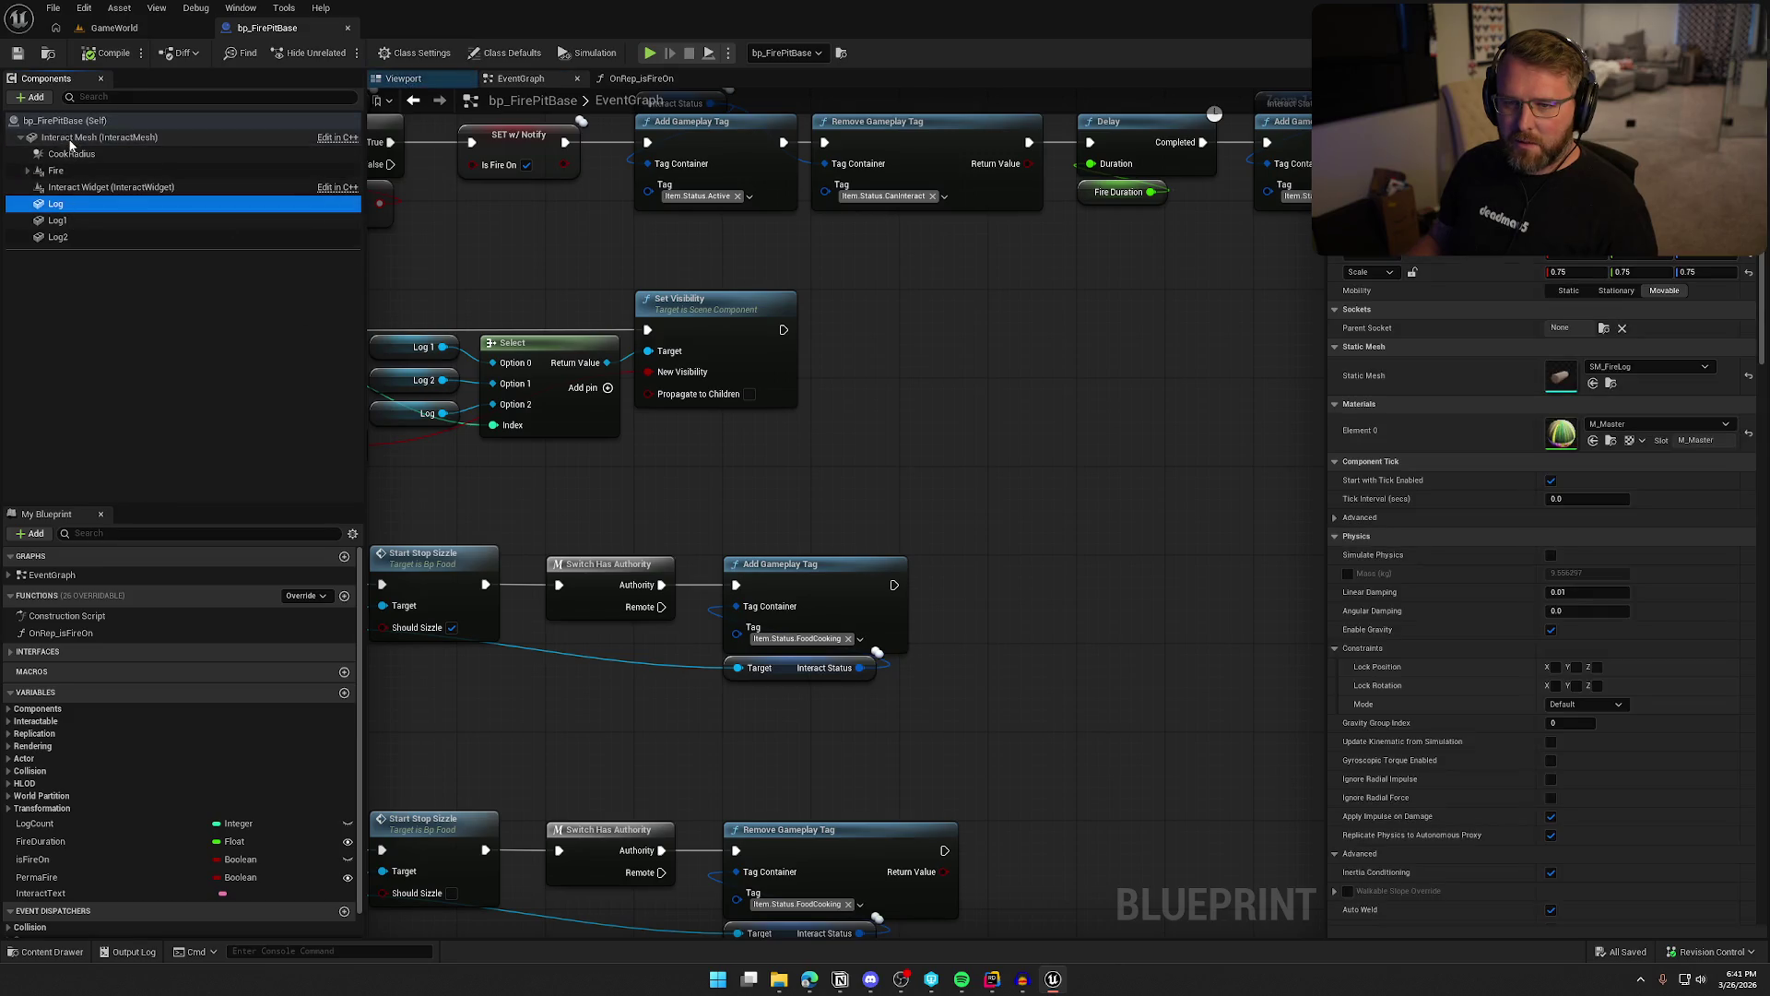
click(41, 137)
click(30, 97)
text(aud)
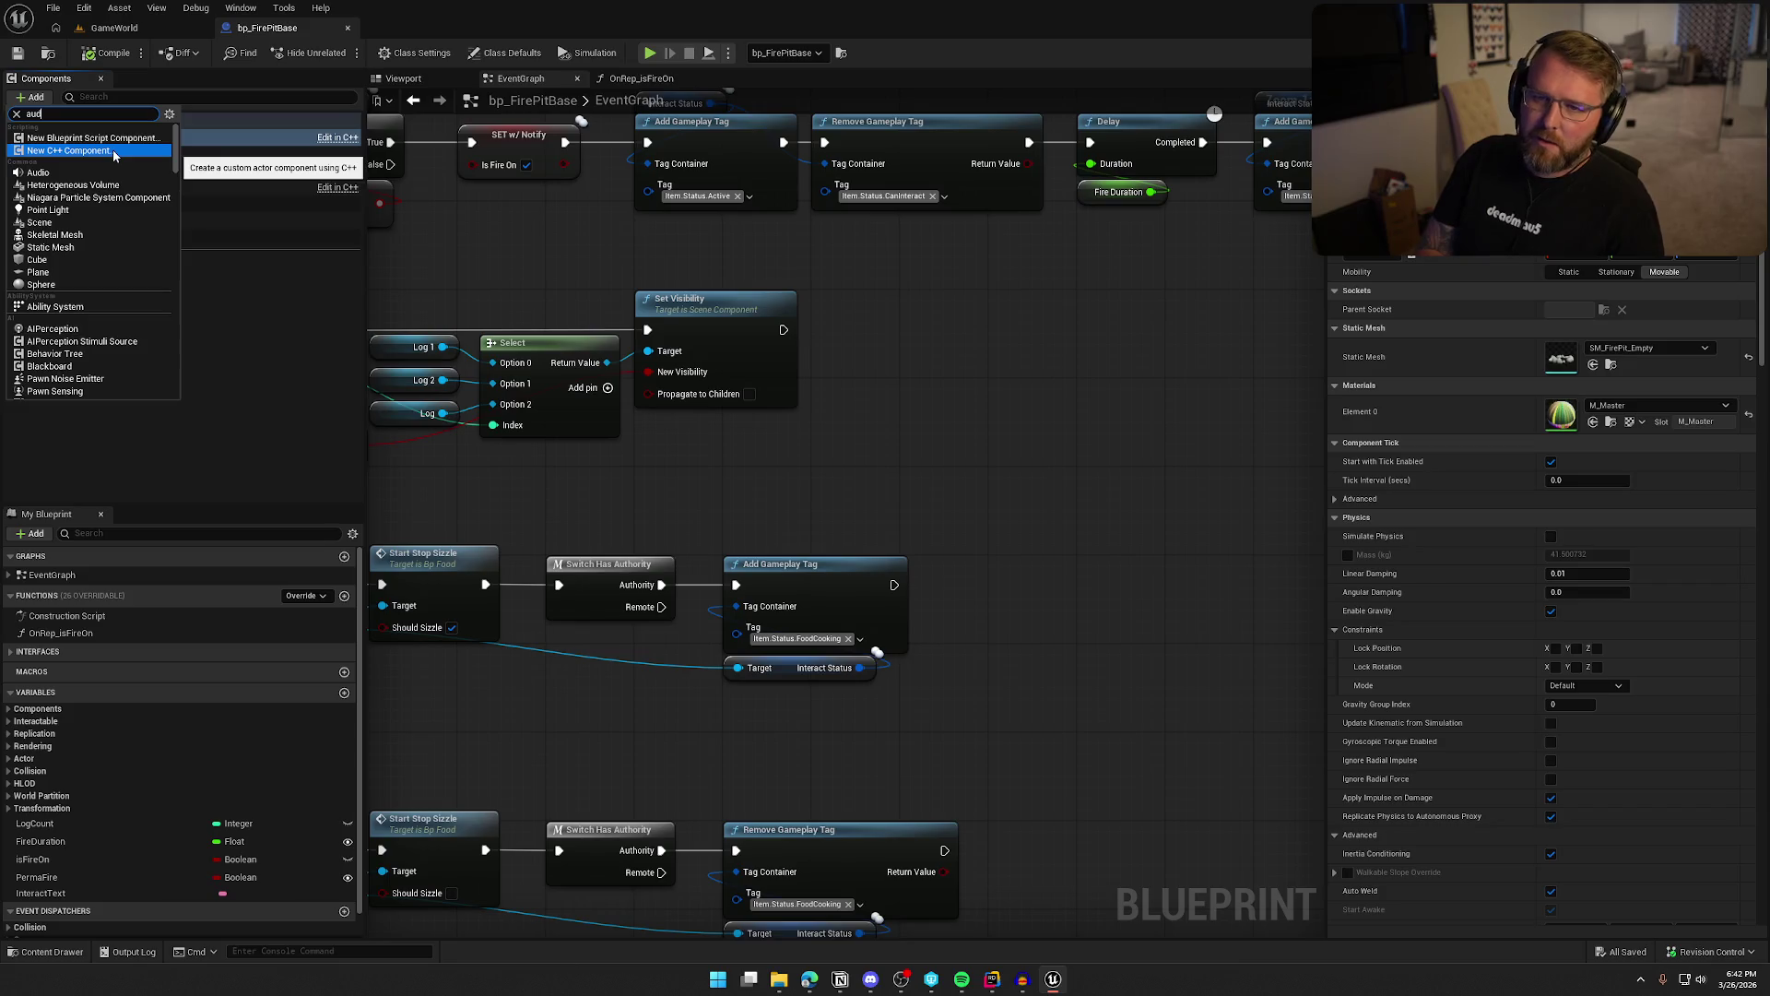
click(41, 138)
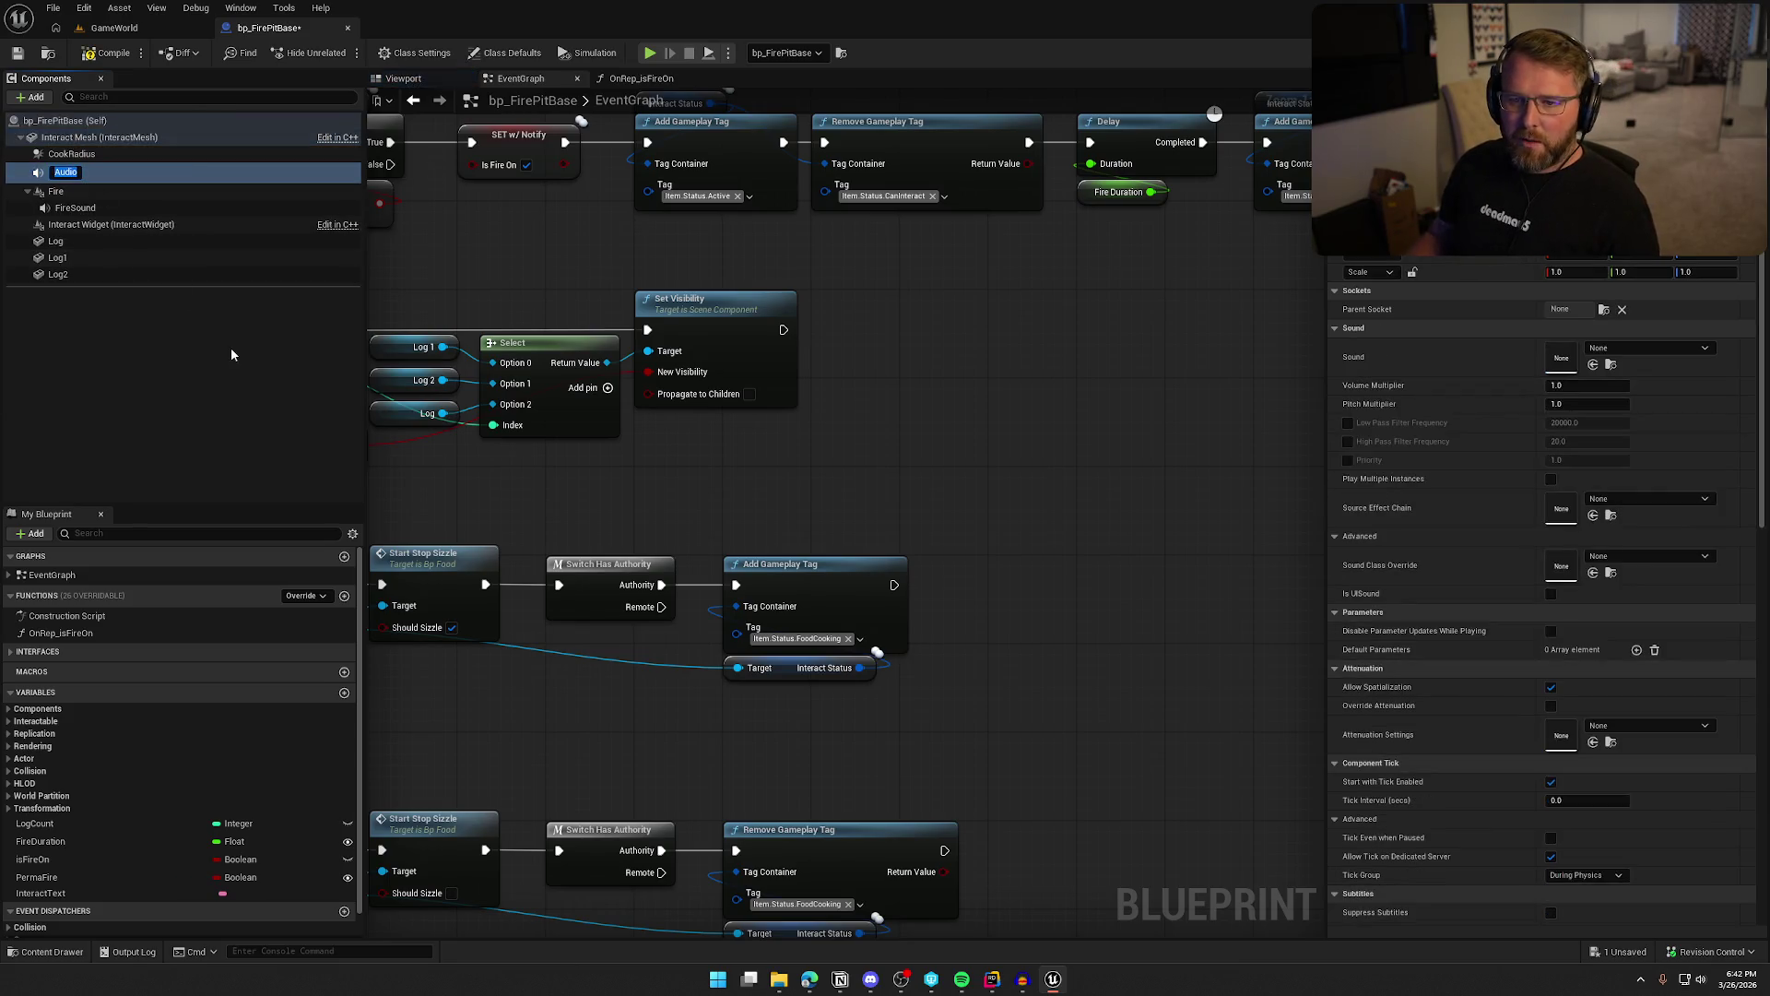
Name the new audio component LogAttach, frame it in the viewport, and save bp_FirePitBase
text(LogAt)
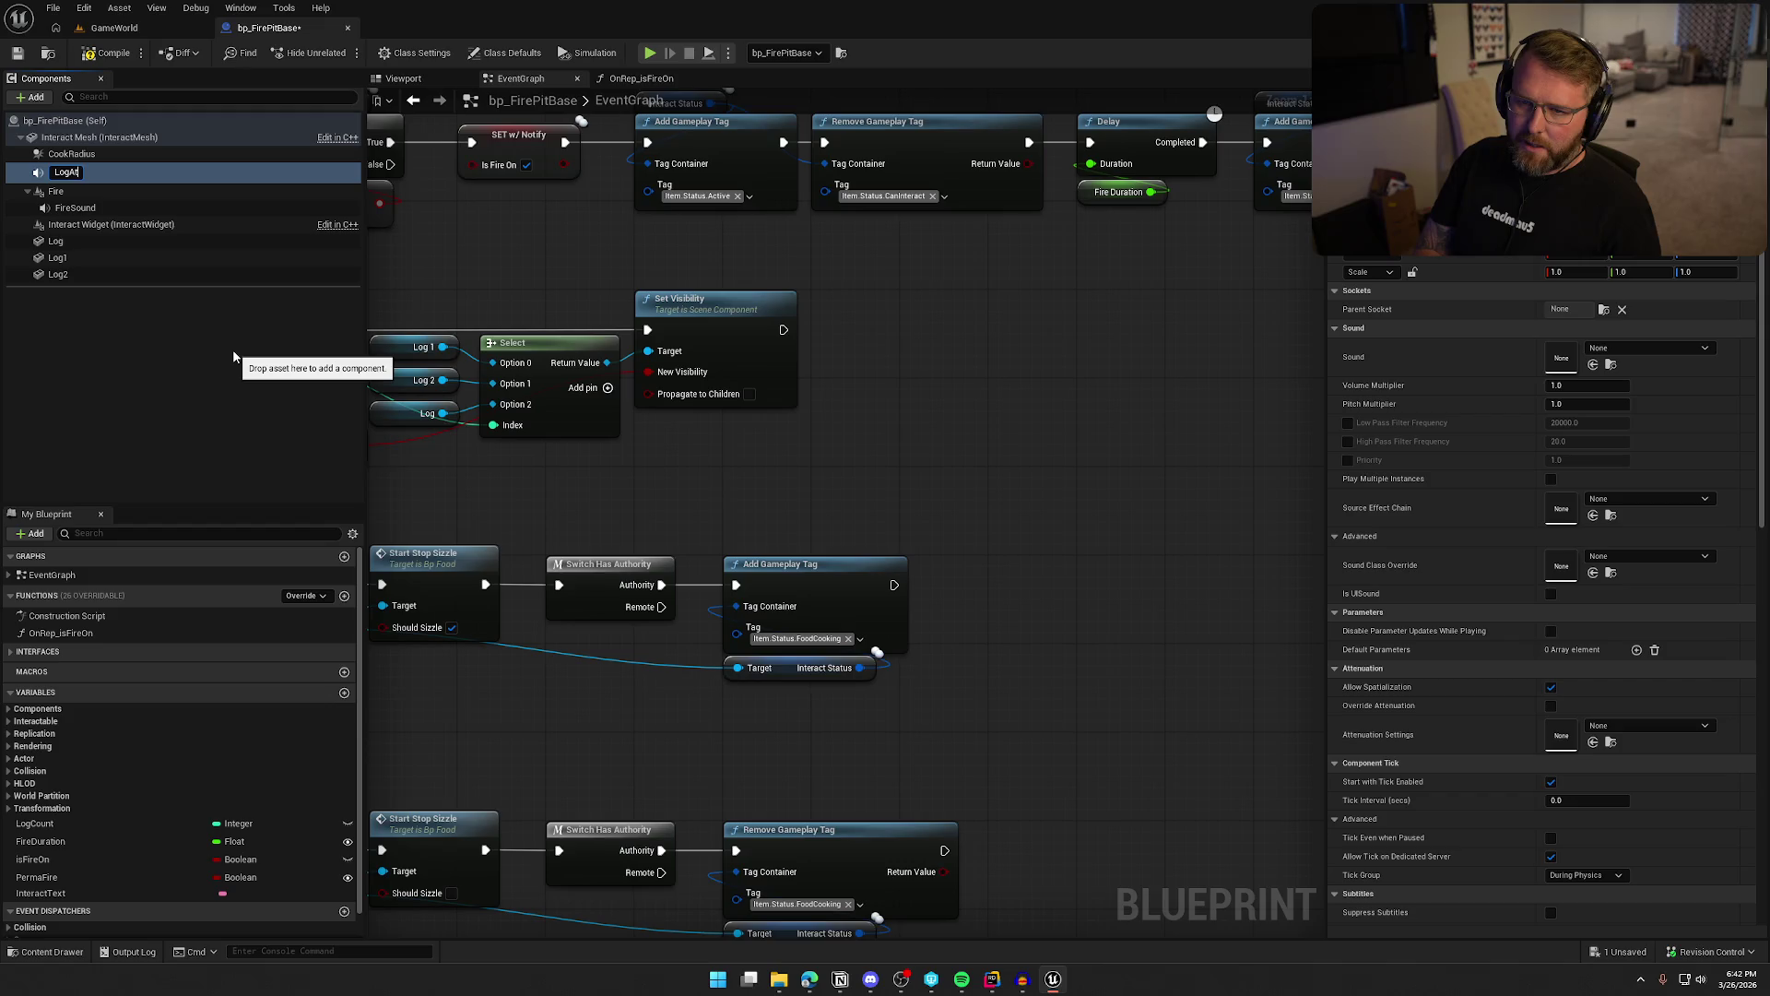
key(Return)
click(396, 80)
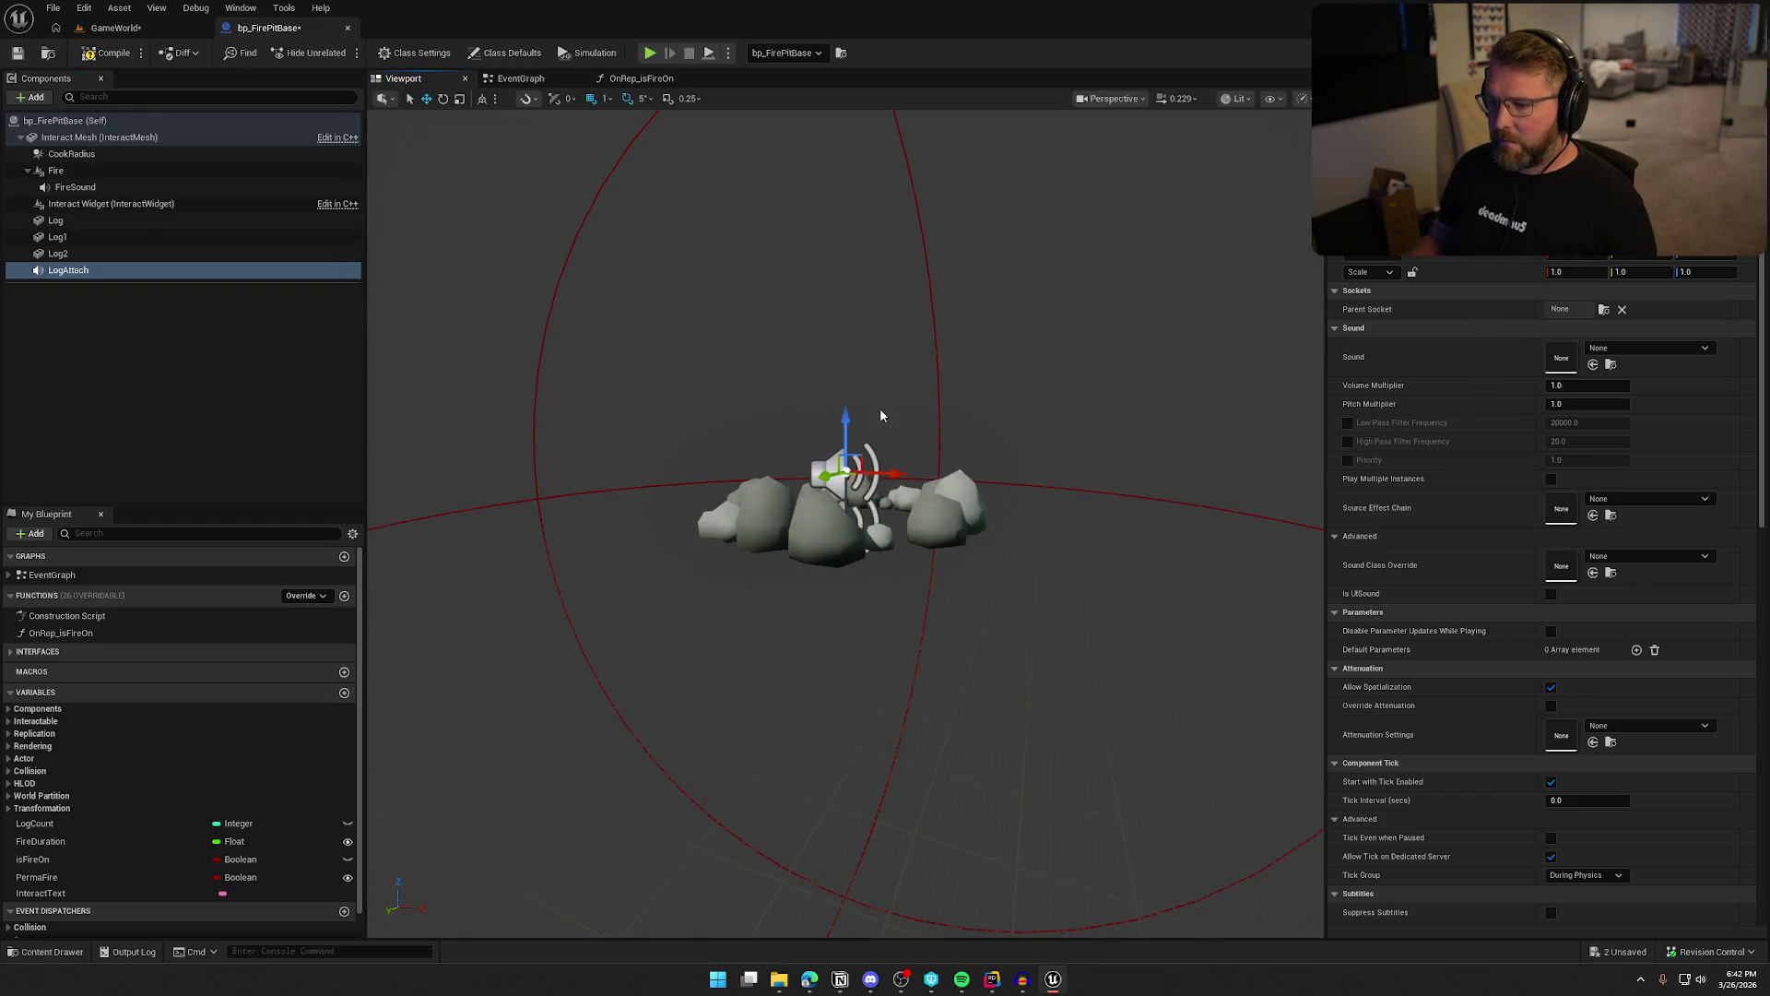
key(f)
key(ctrl+s)
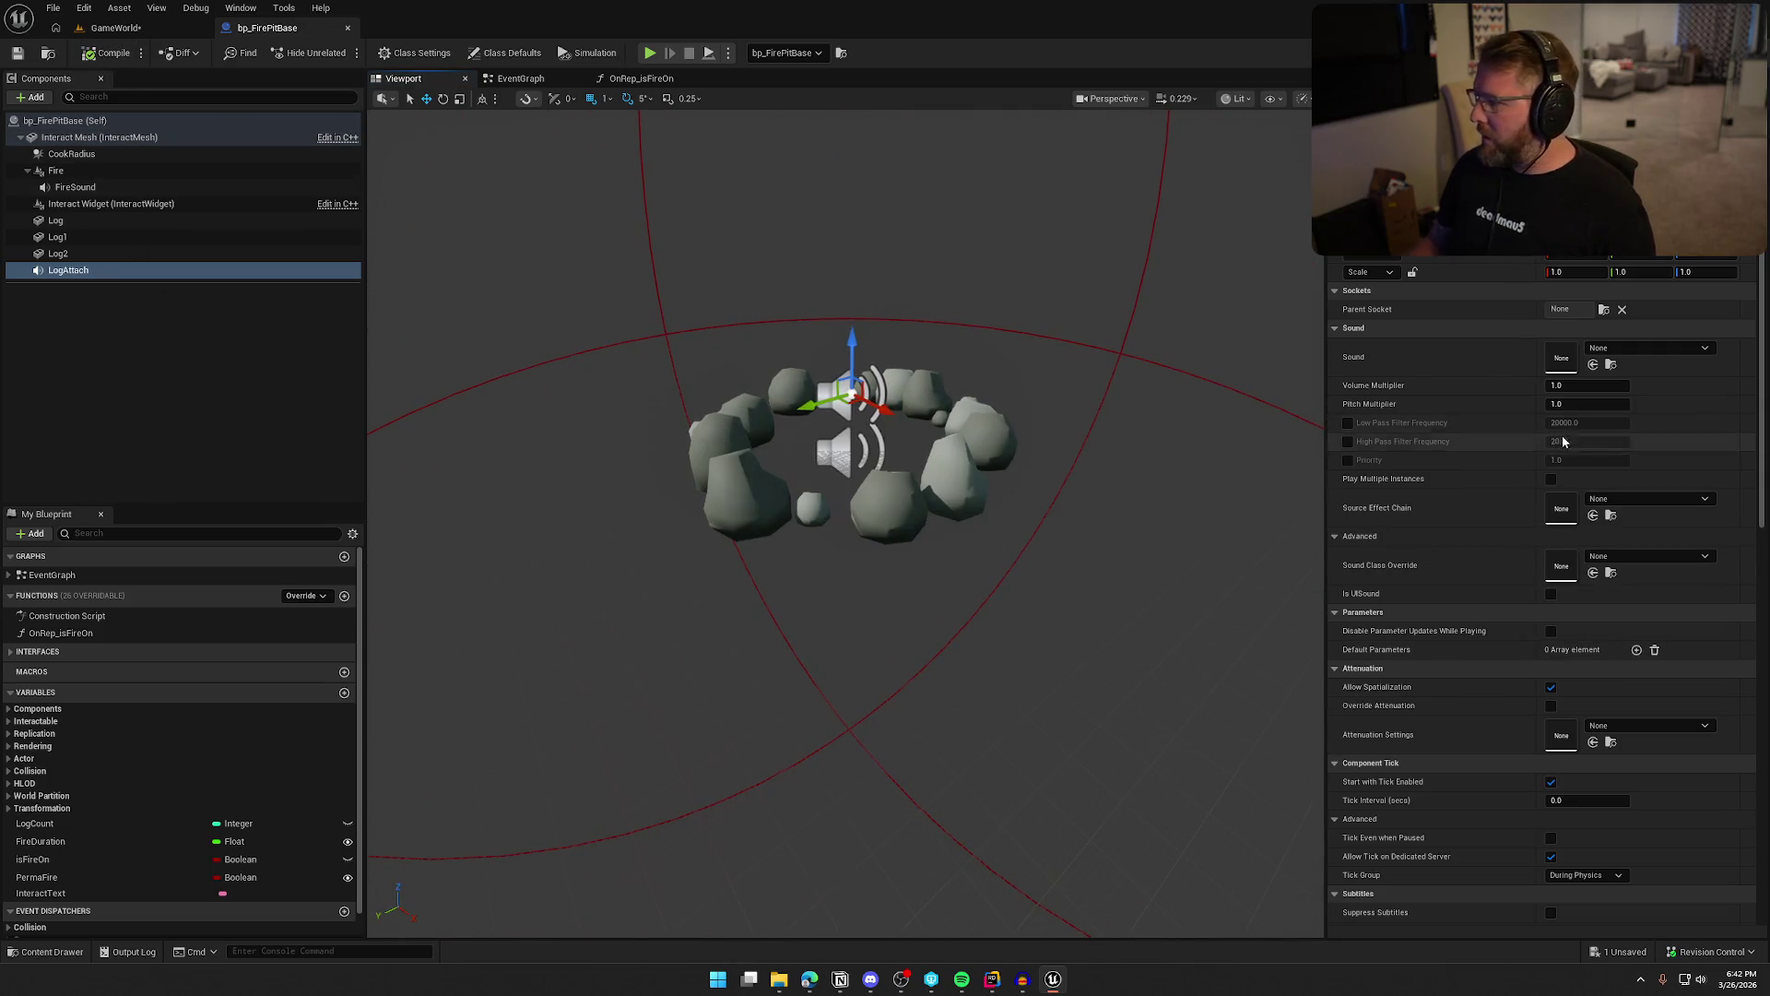
Set LogAttach's Sound to LogsFirepit_1 by searching 'log'
click(1619, 350)
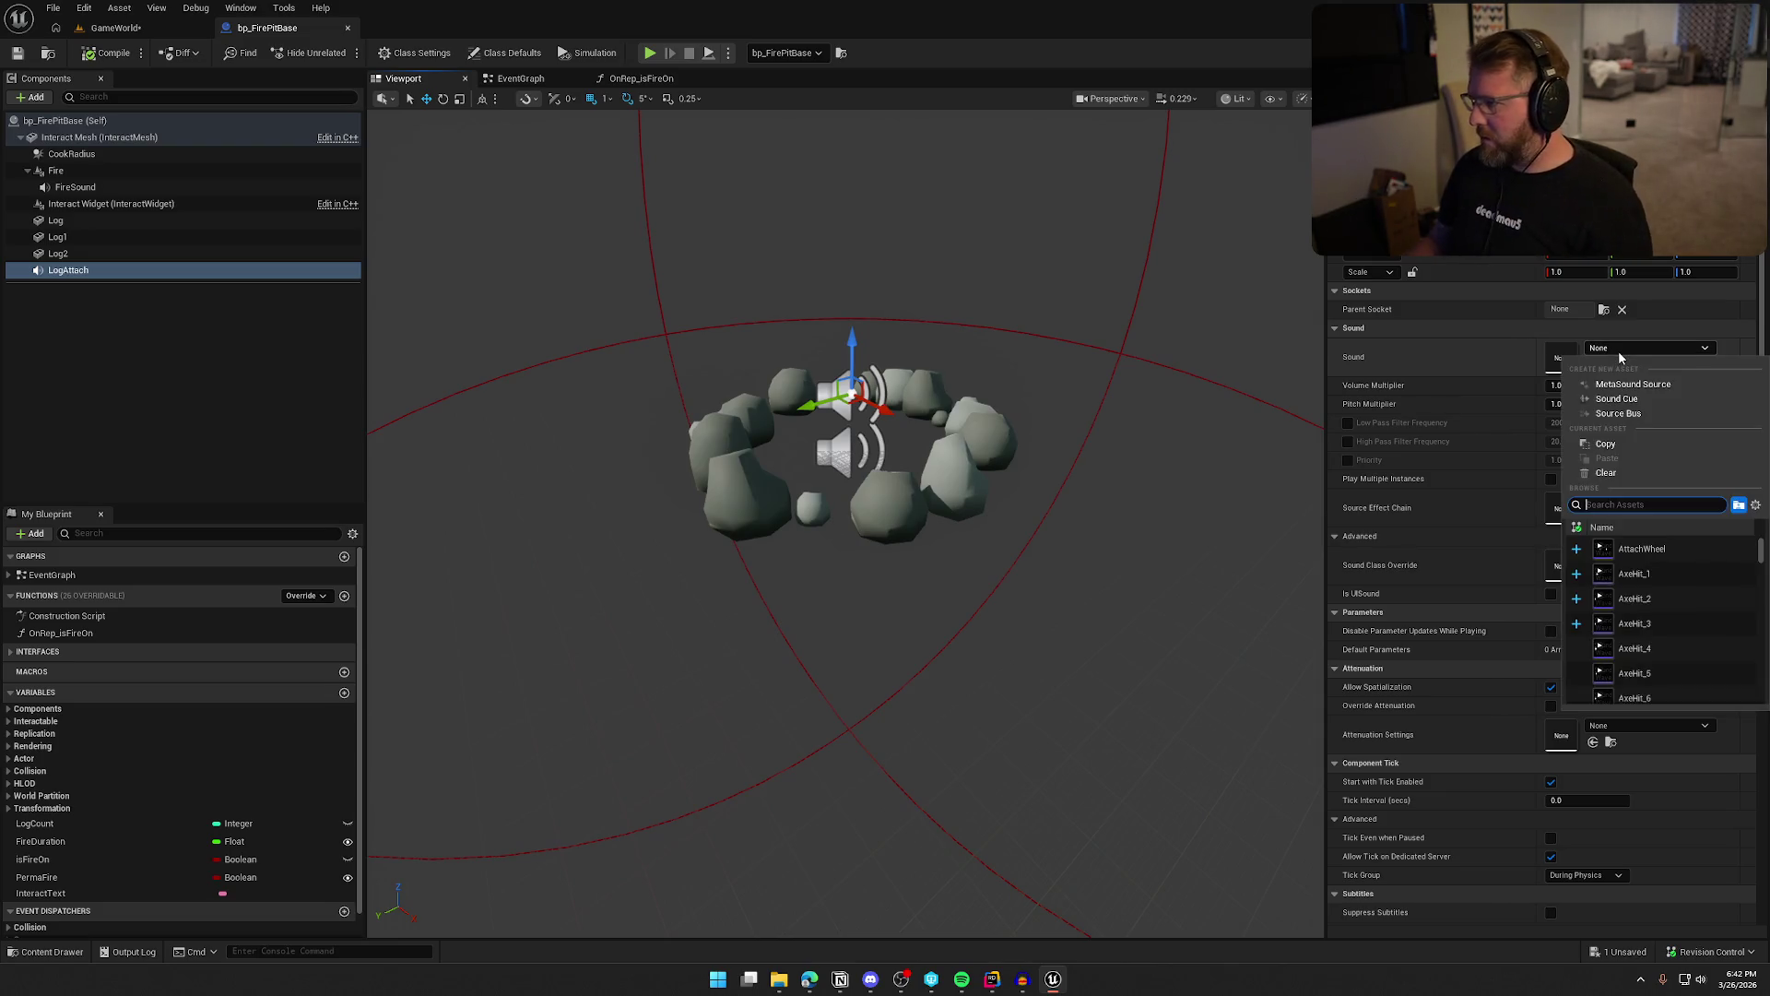
text(log)
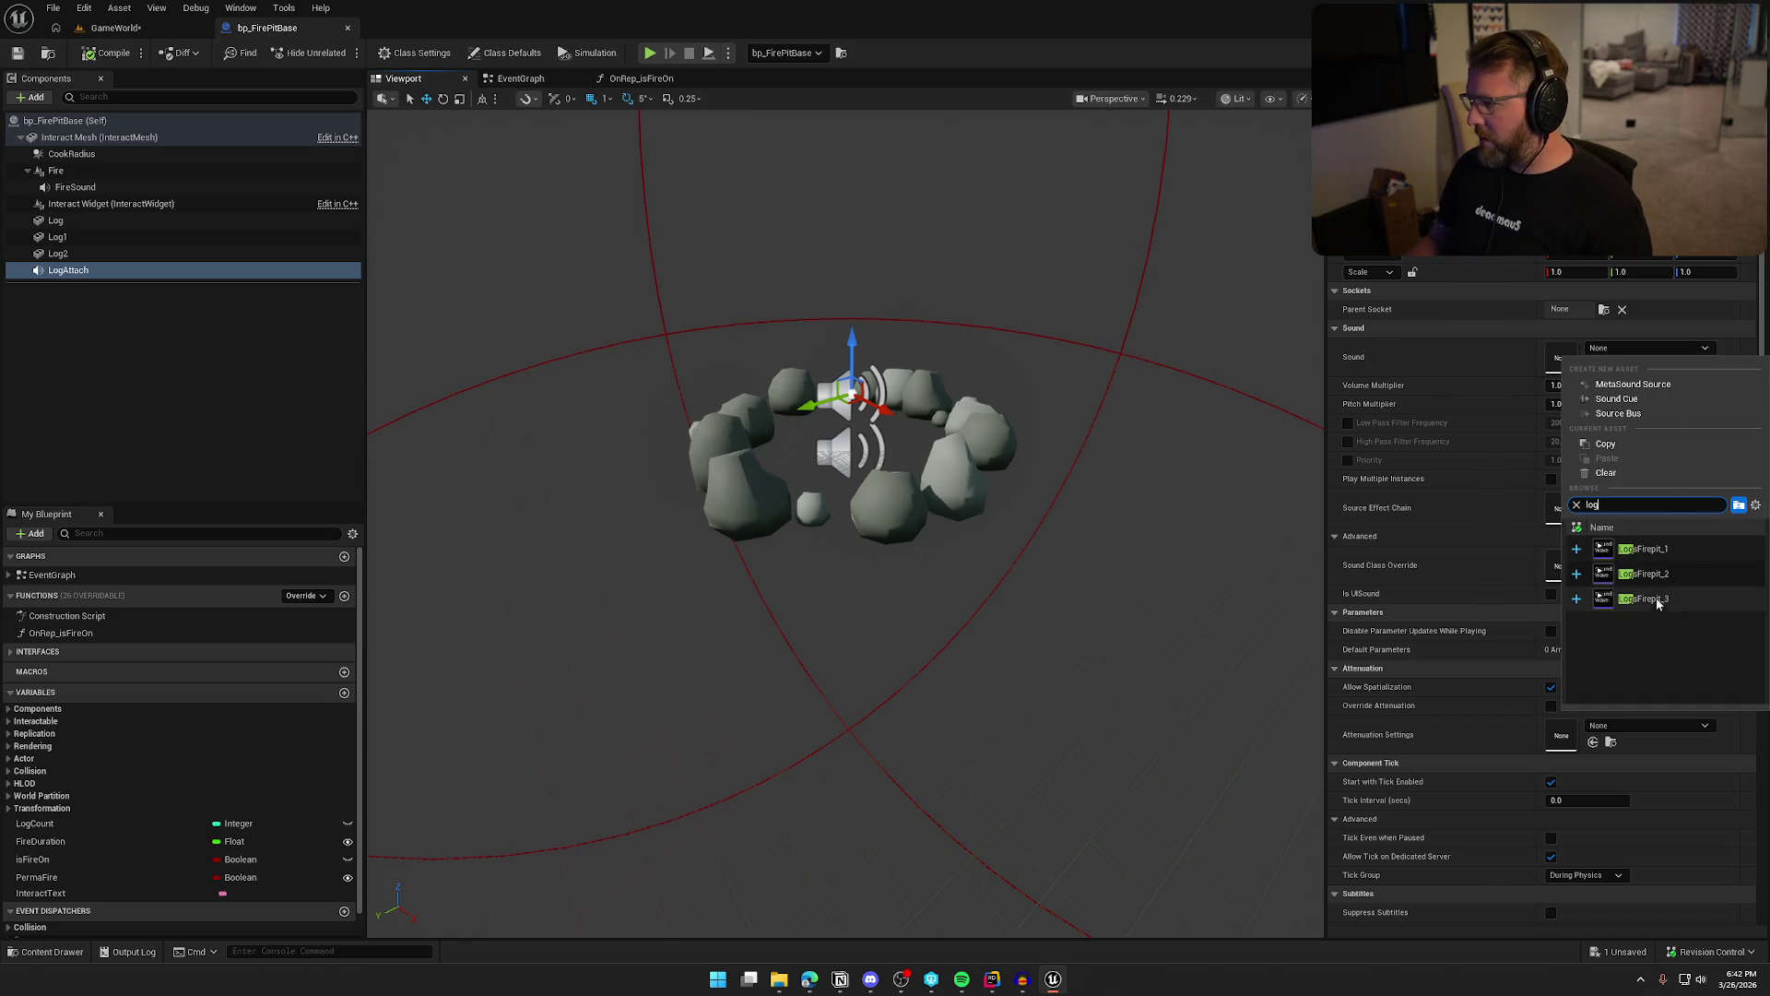
click(1644, 553)
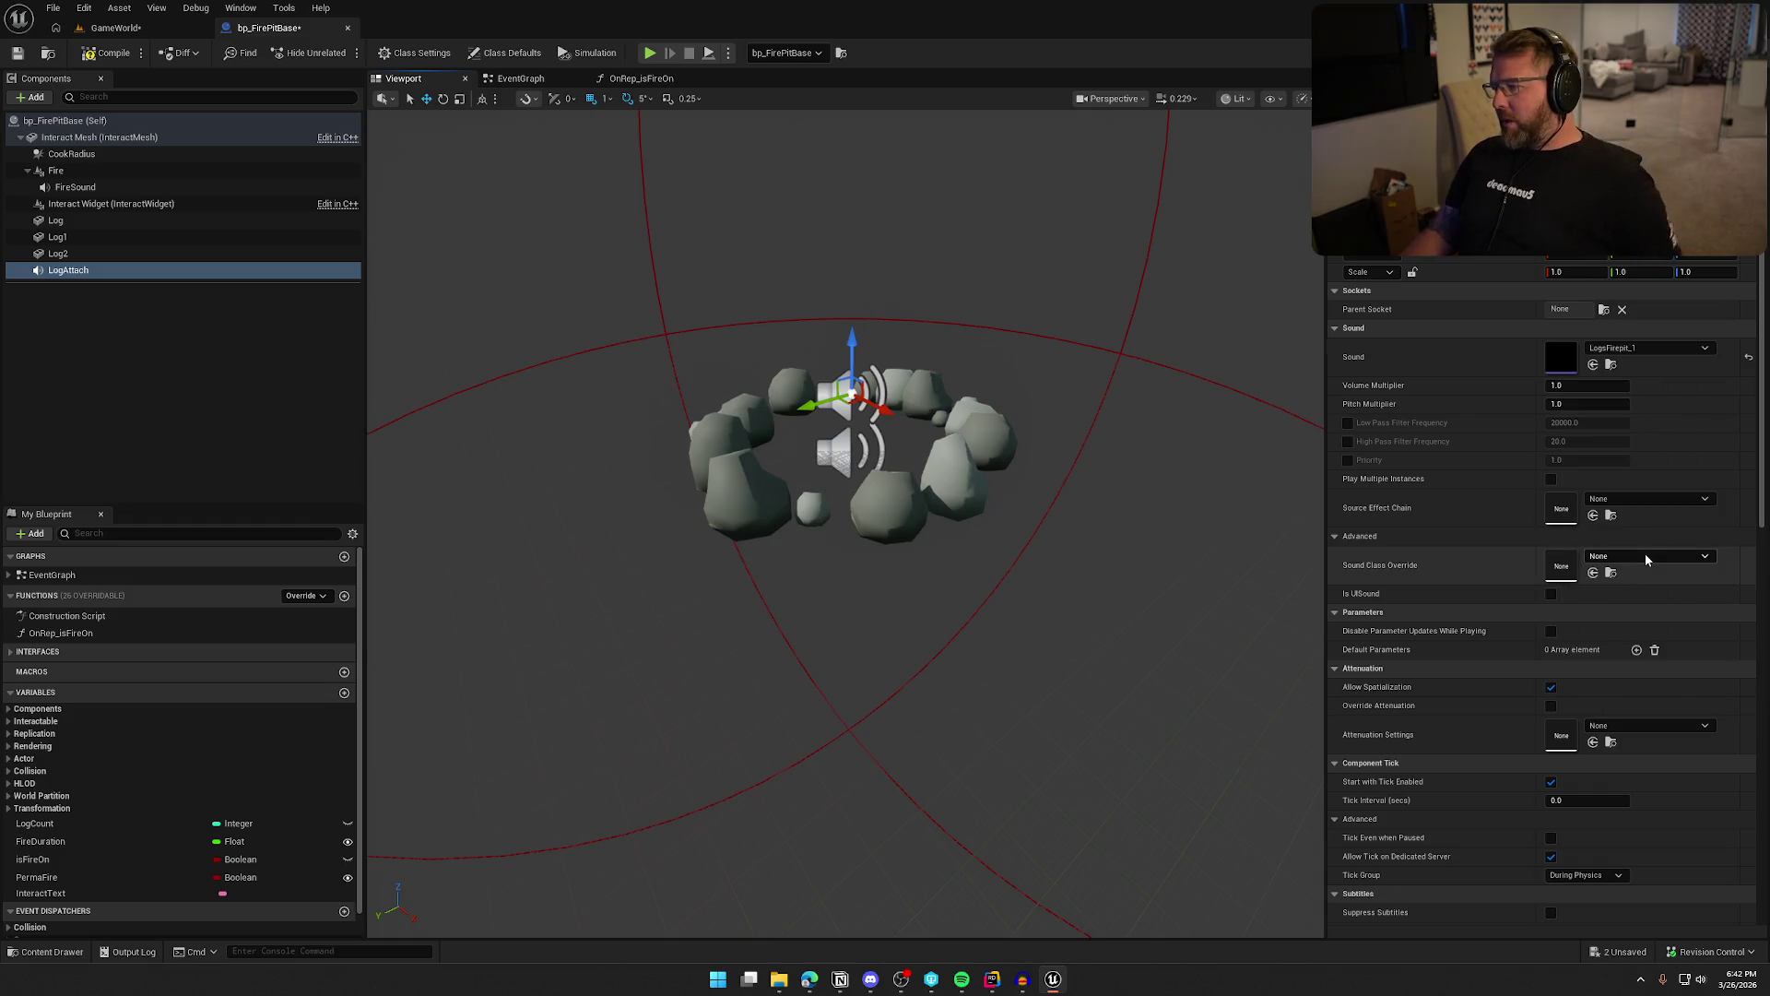
Make a LogsFirepit Sound Cue from LogsFirepit_1–3, assign it as LogAttach's Sound, and open it
click(1611, 364)
shift+click(562, 829)
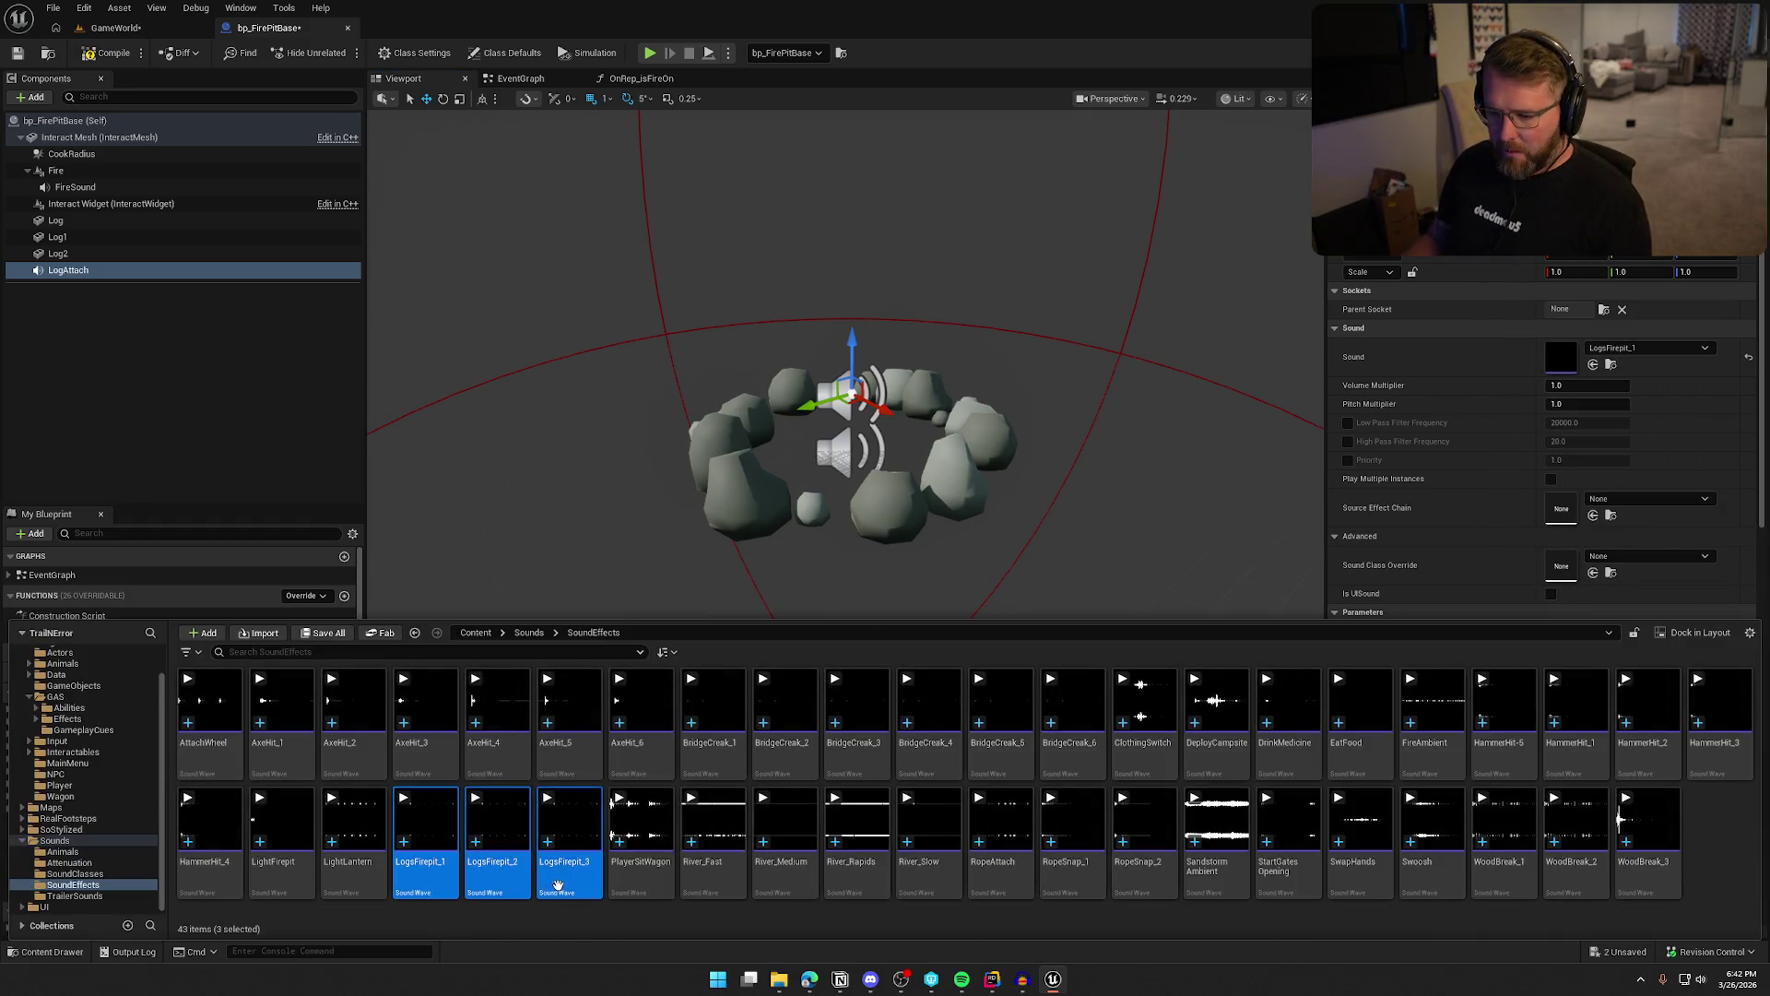
right_click(566, 830)
mouse_move(719, 443)
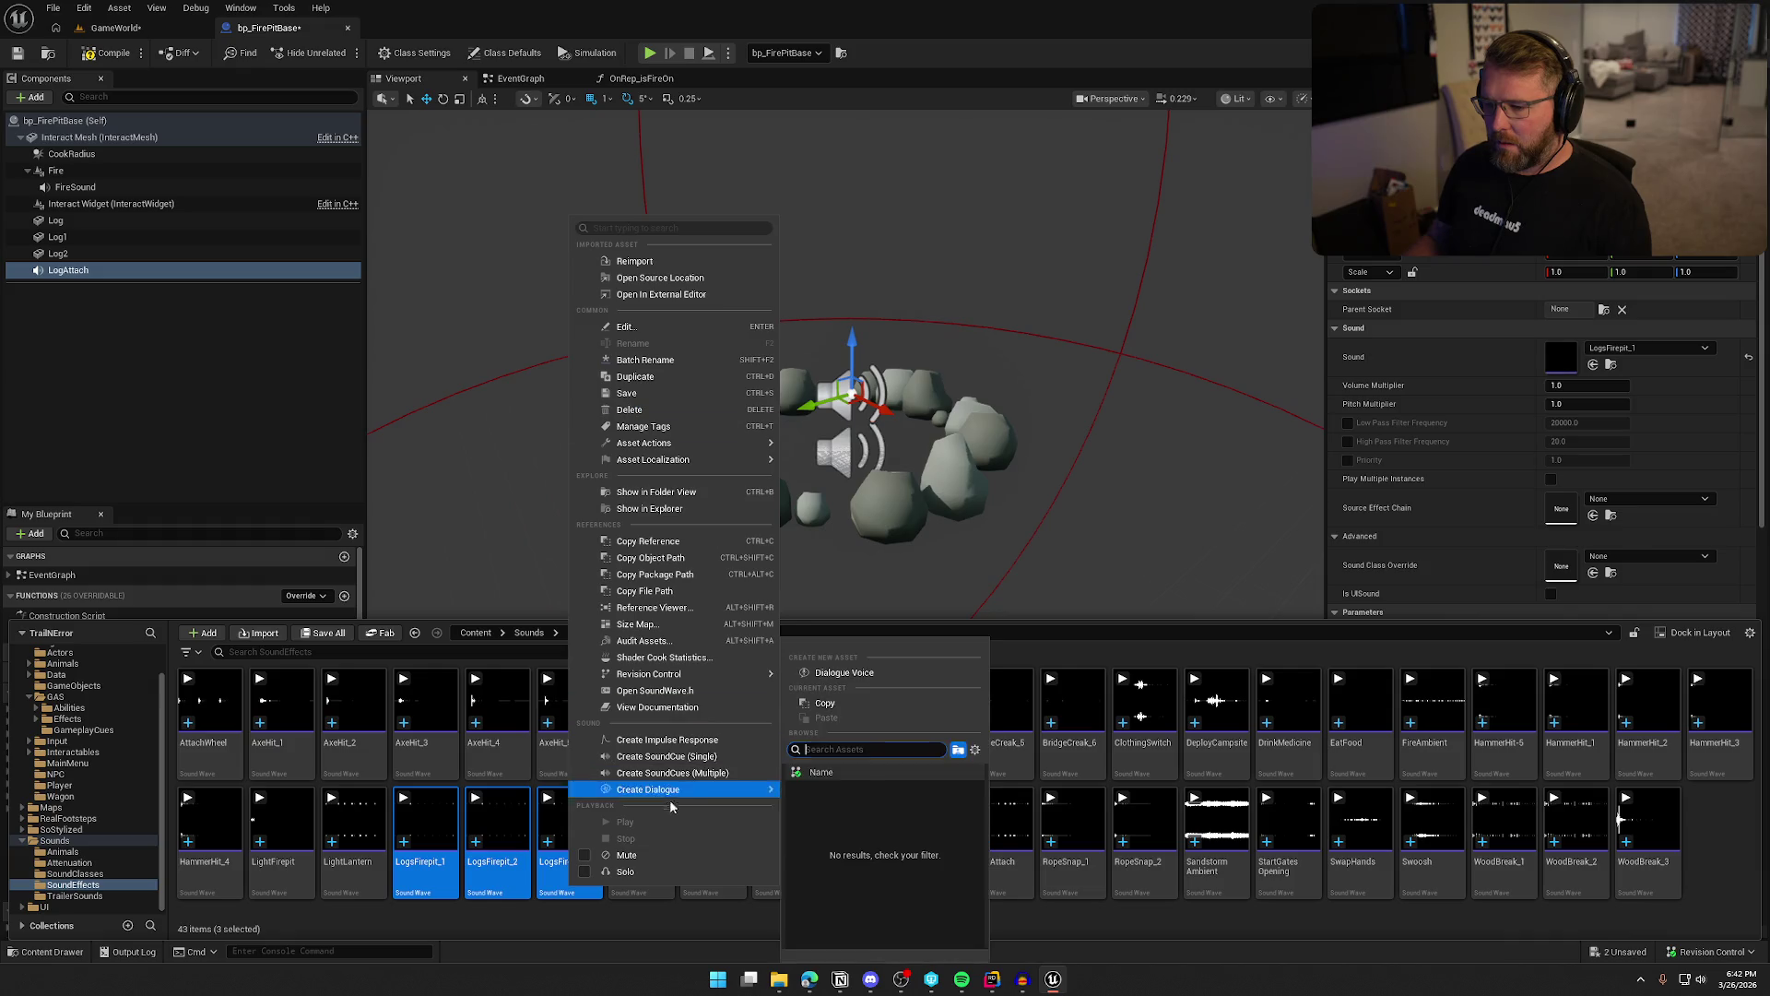
click(710, 758)
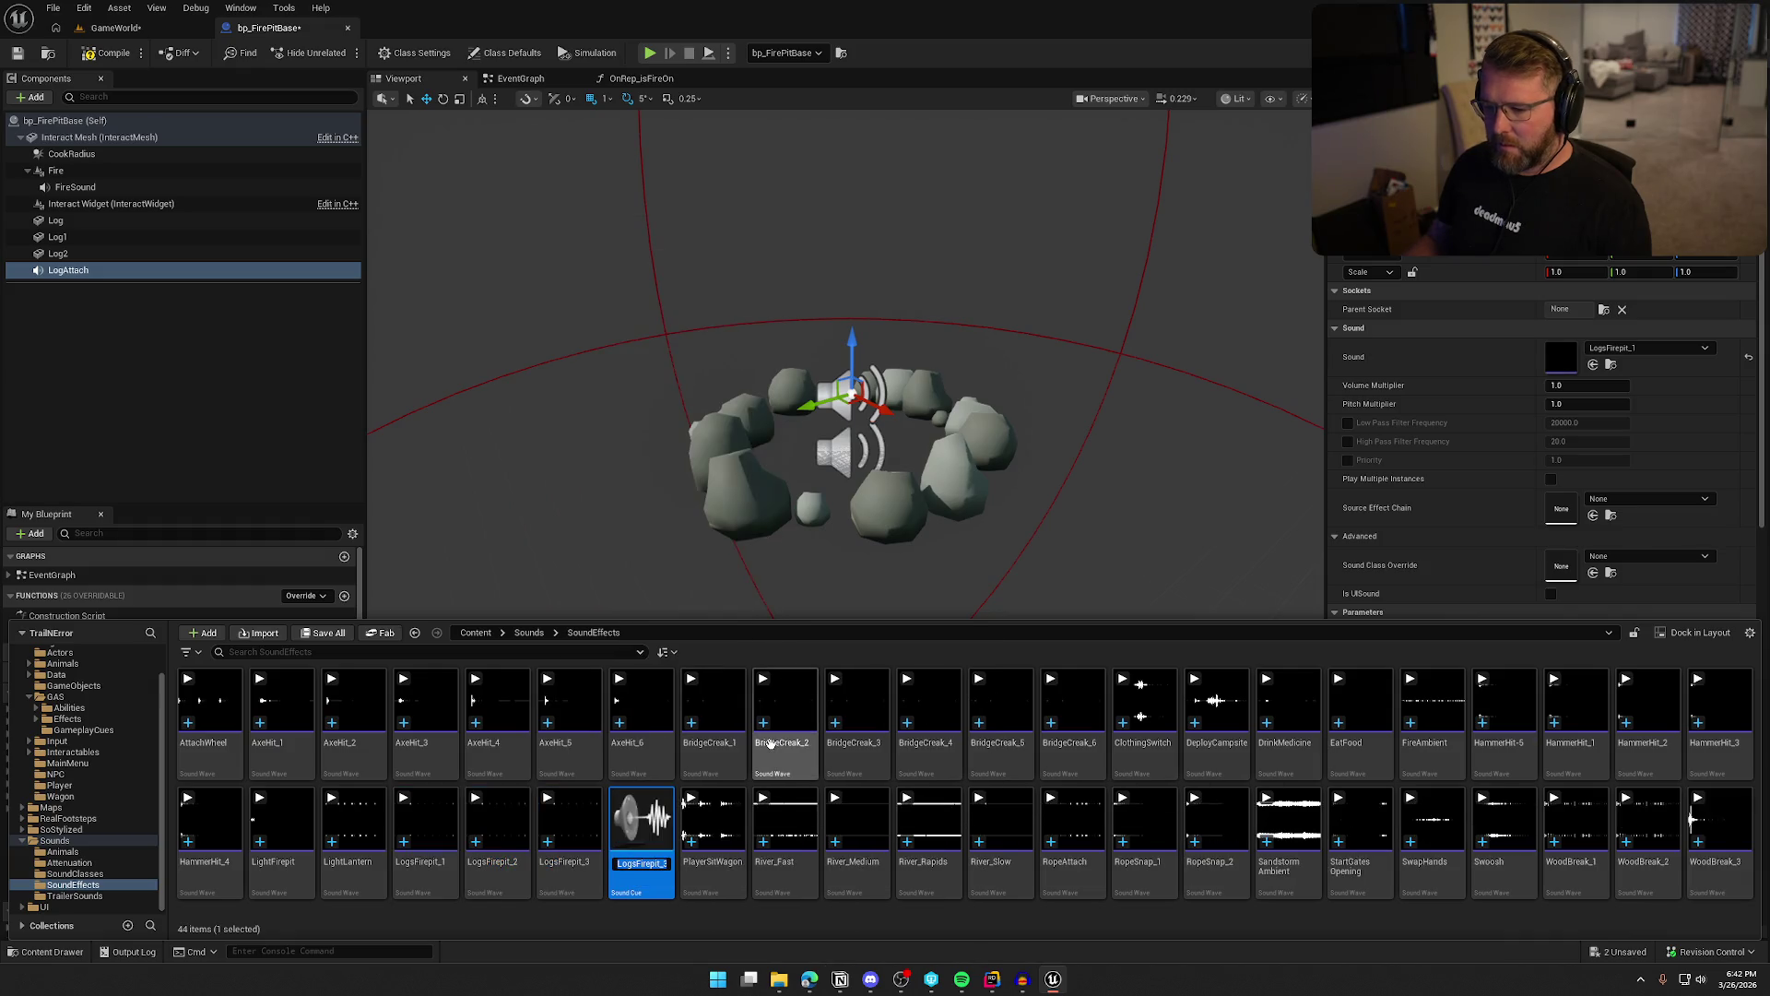
key(End)
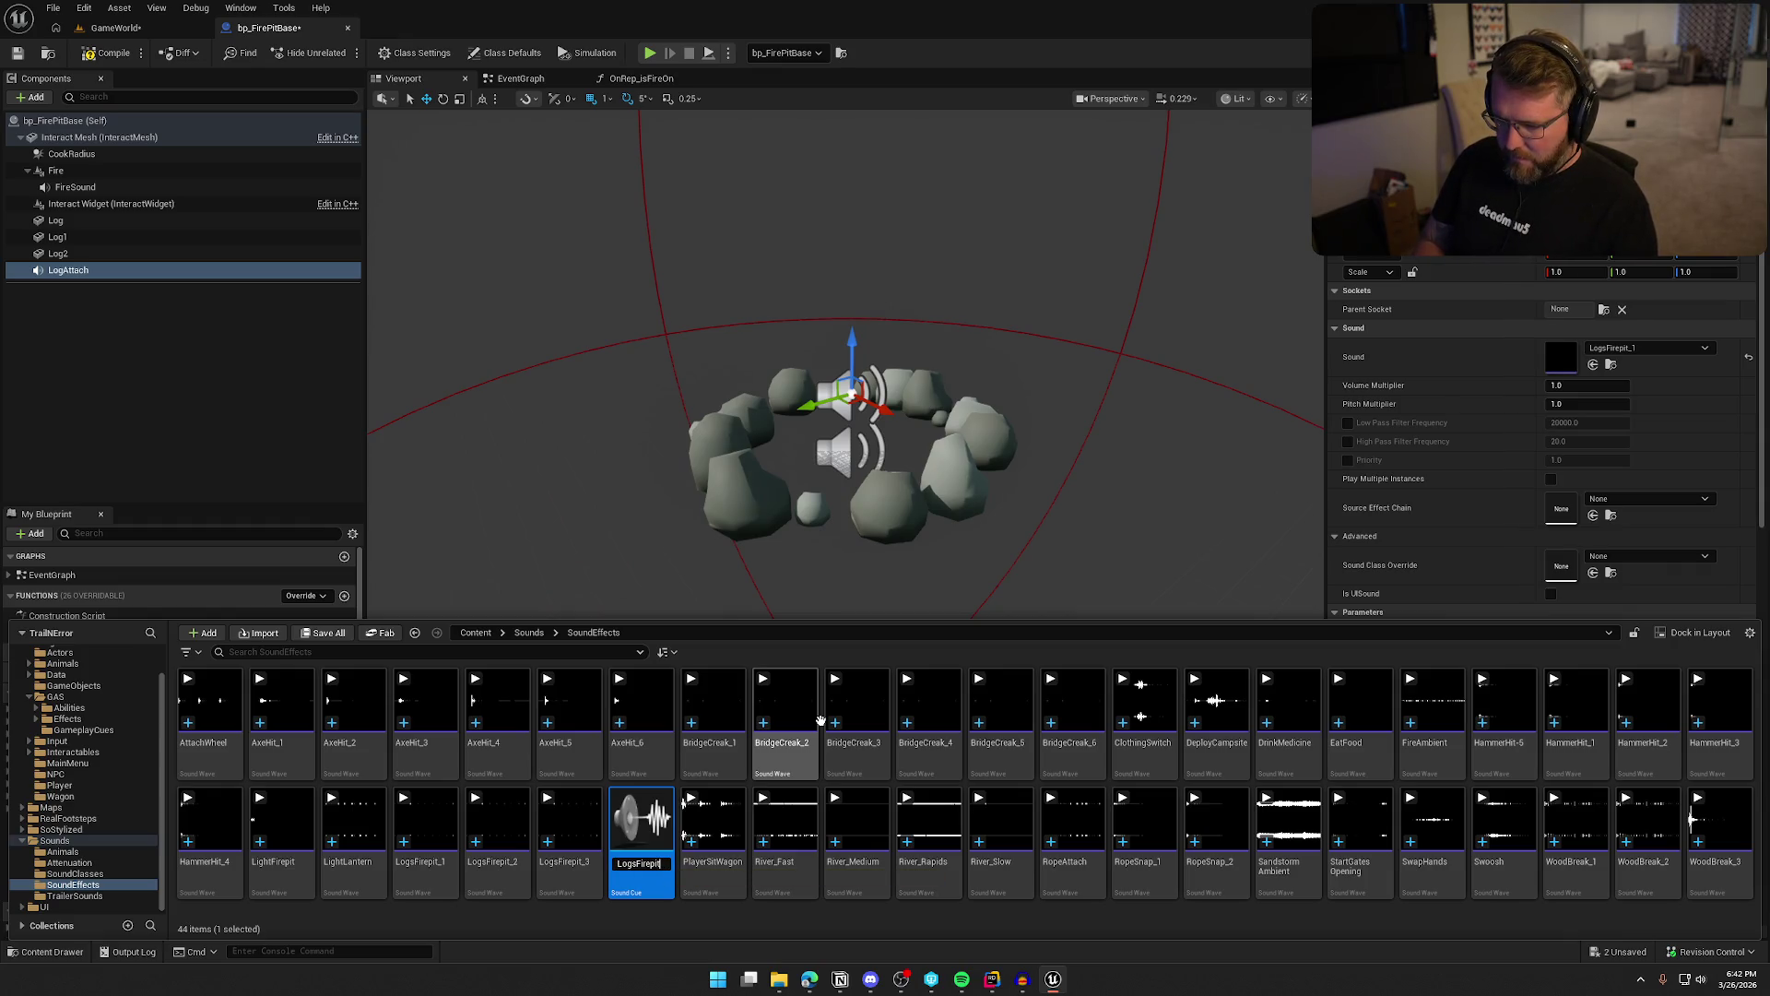
key(Return)
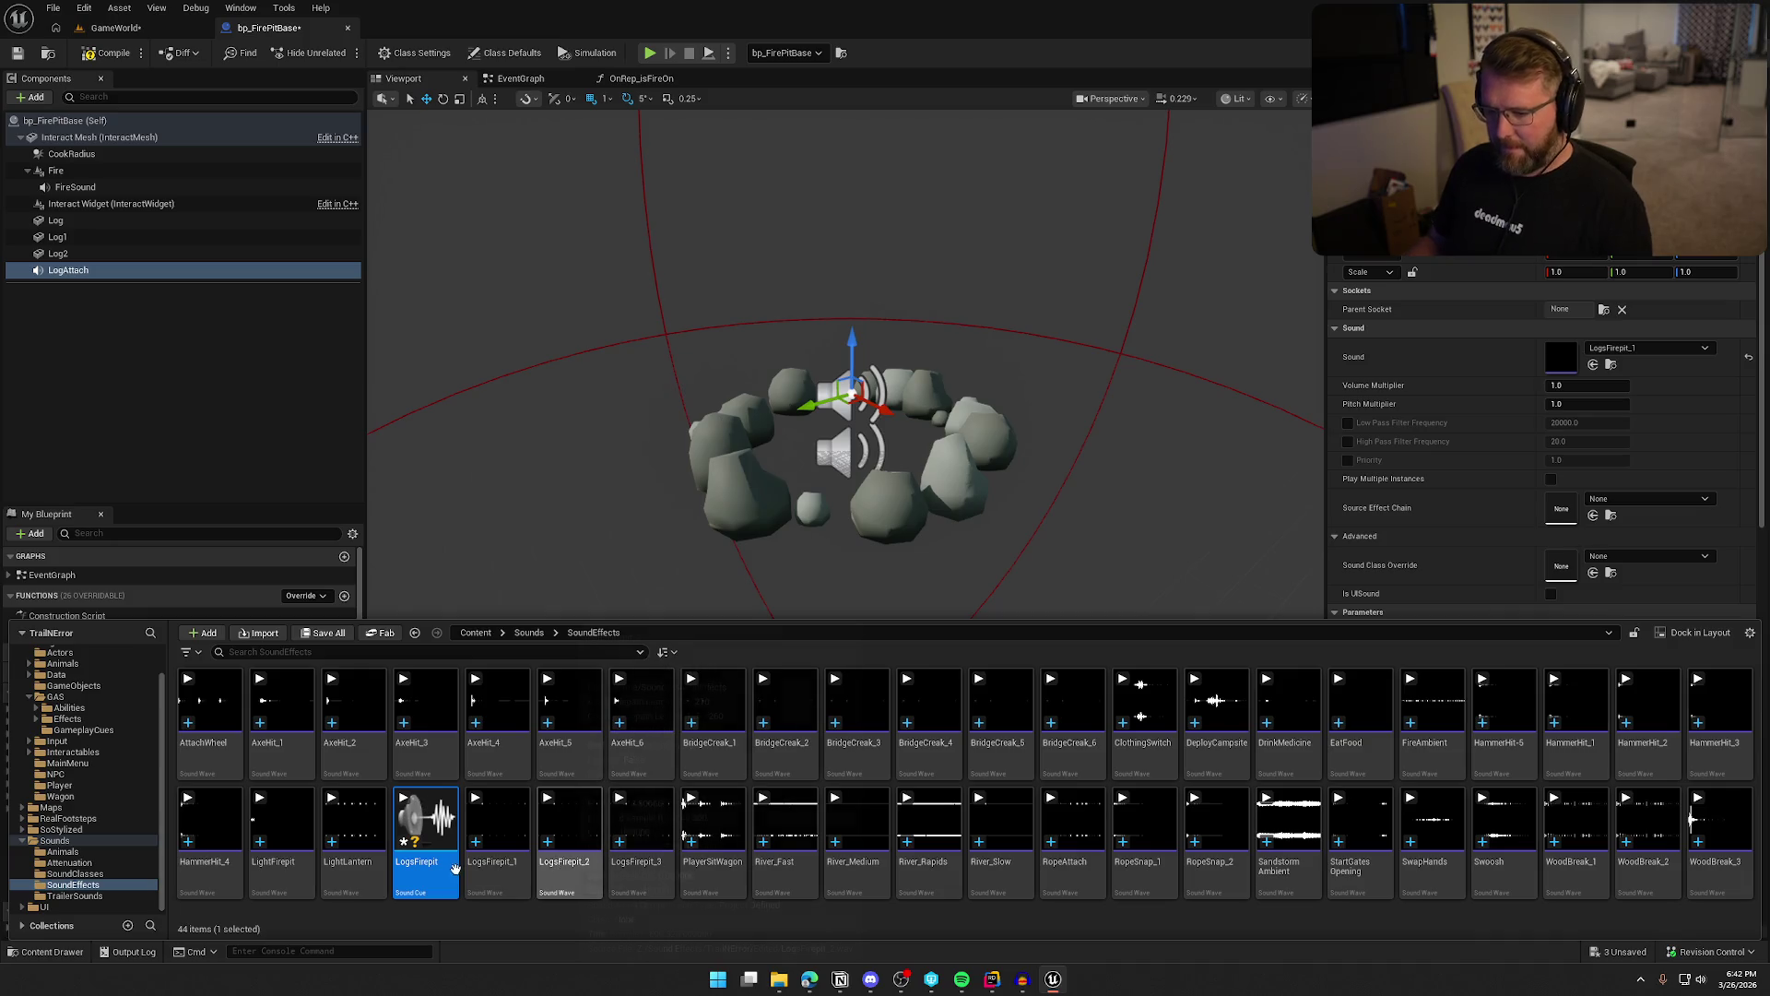
mouse_move(428, 862)
mouse_down()
mouse_move(1527, 366)
mouse_move(1568, 373)
mouse_up()
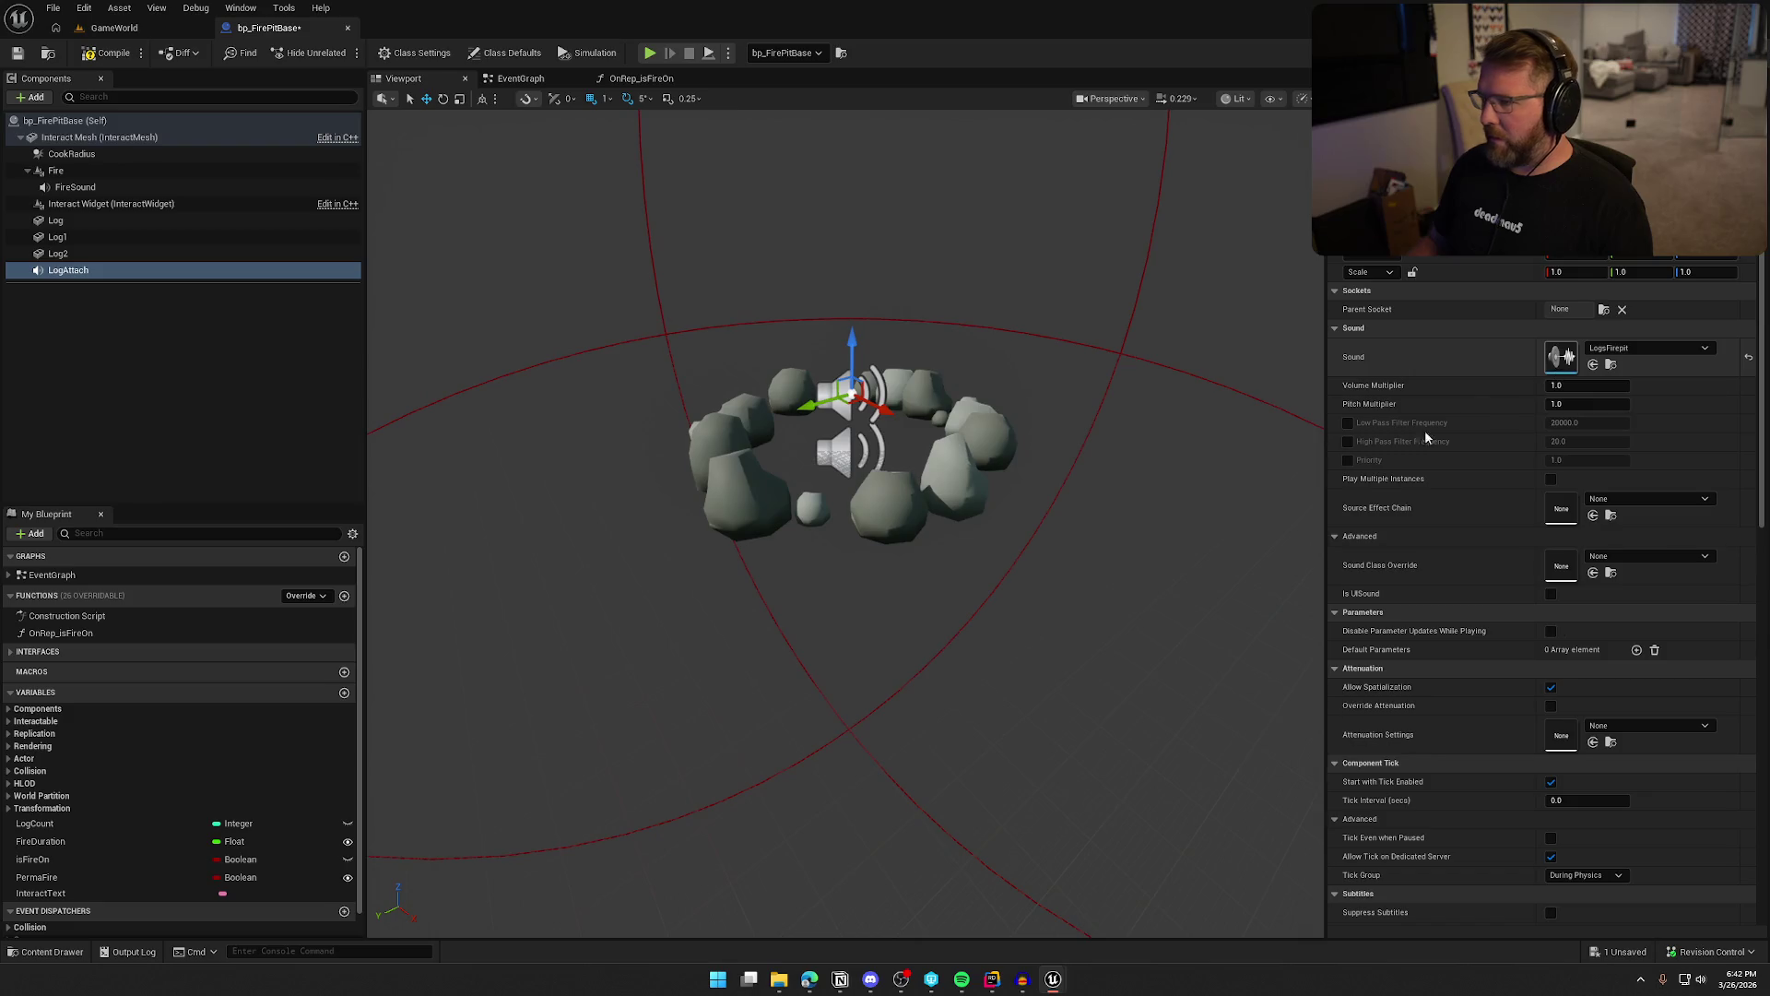
double_click(1560, 356)
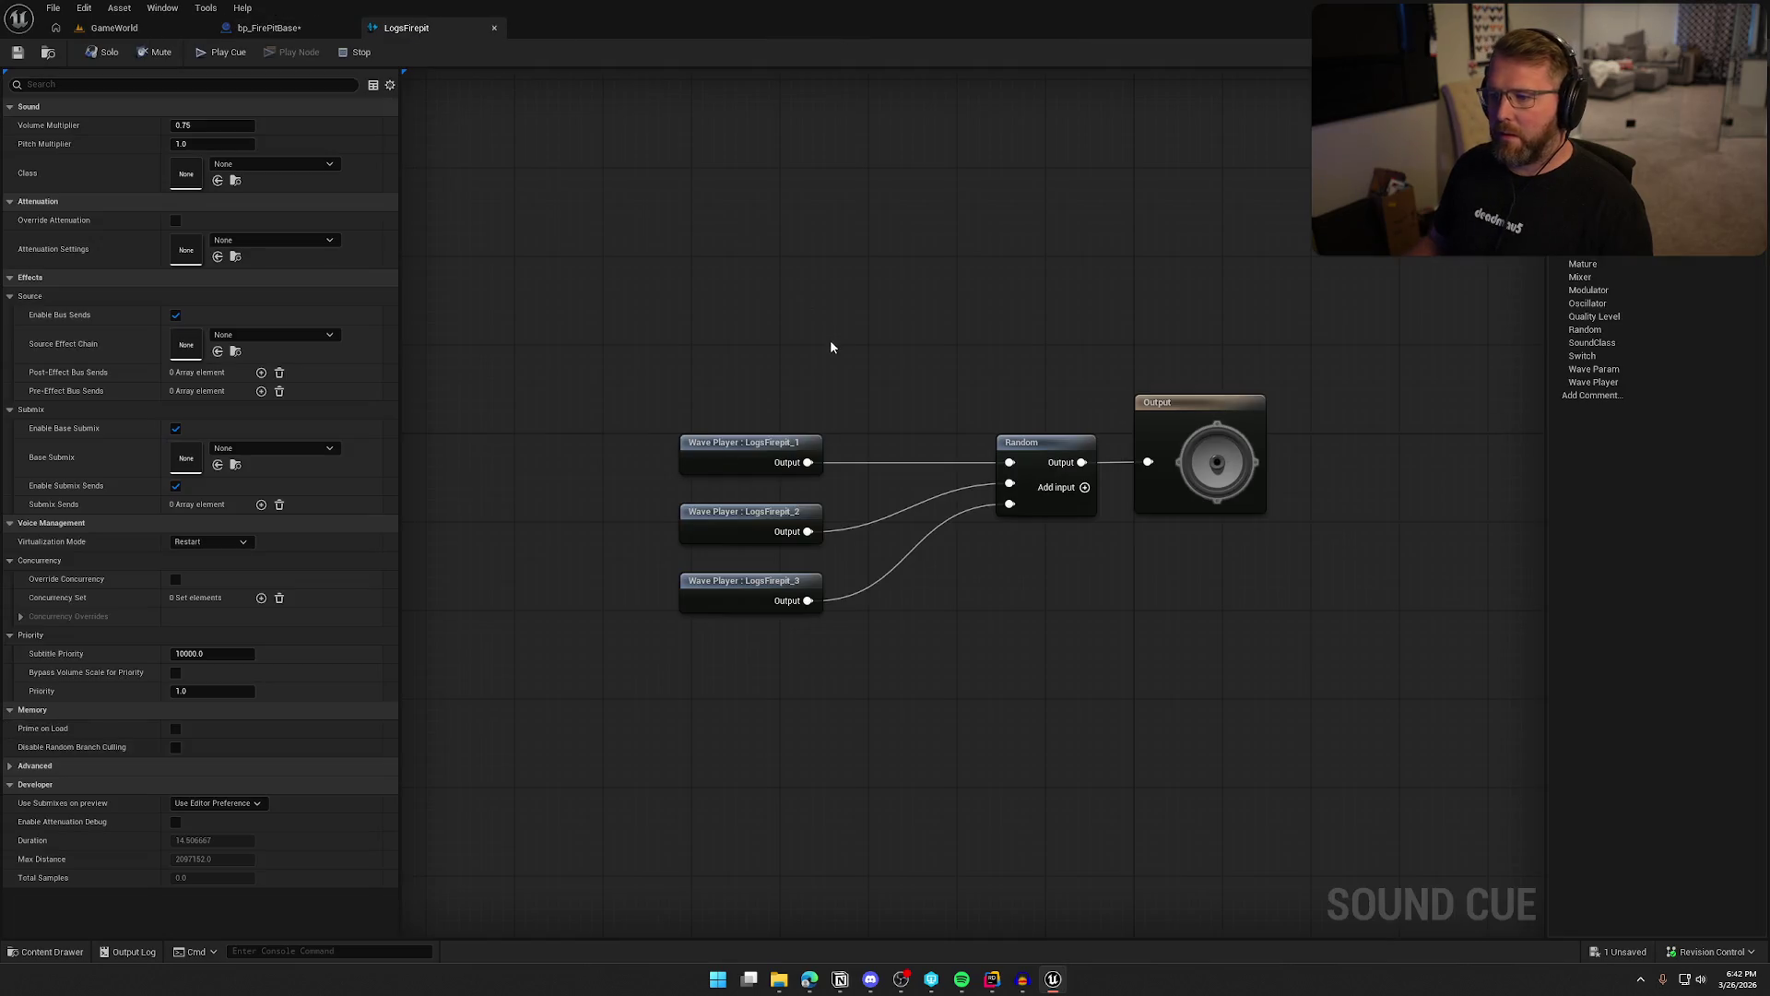
Rearrange the cue graph and insert a Modulator node between Random and the Output
click(887, 425)
drag(886, 425, 788, 427)
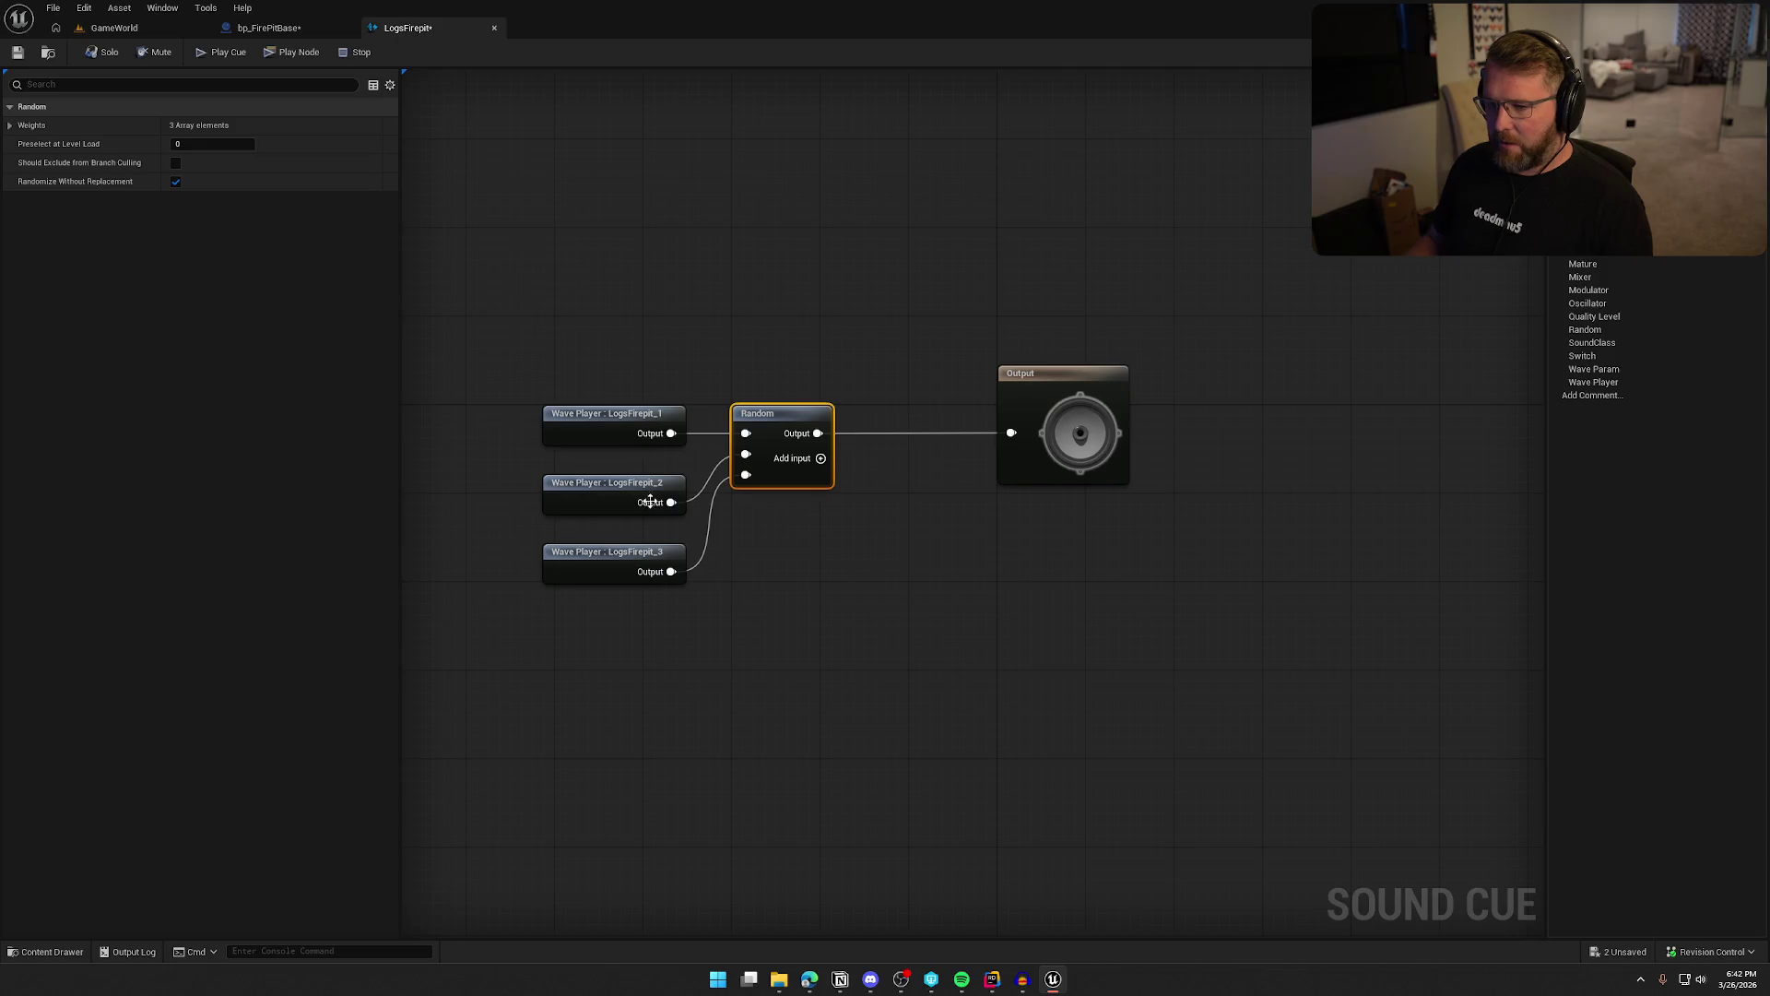
mouse_move(701, 594)
mouse_down()
mouse_move(535, 401)
mouse_move(566, 372)
mouse_up()
click(675, 288)
mouse_move(818, 433)
mouse_down()
mouse_move(912, 456)
mouse_move(883, 447)
mouse_up()
text(mod)
key(Return)
drag(1017, 449, 910, 414)
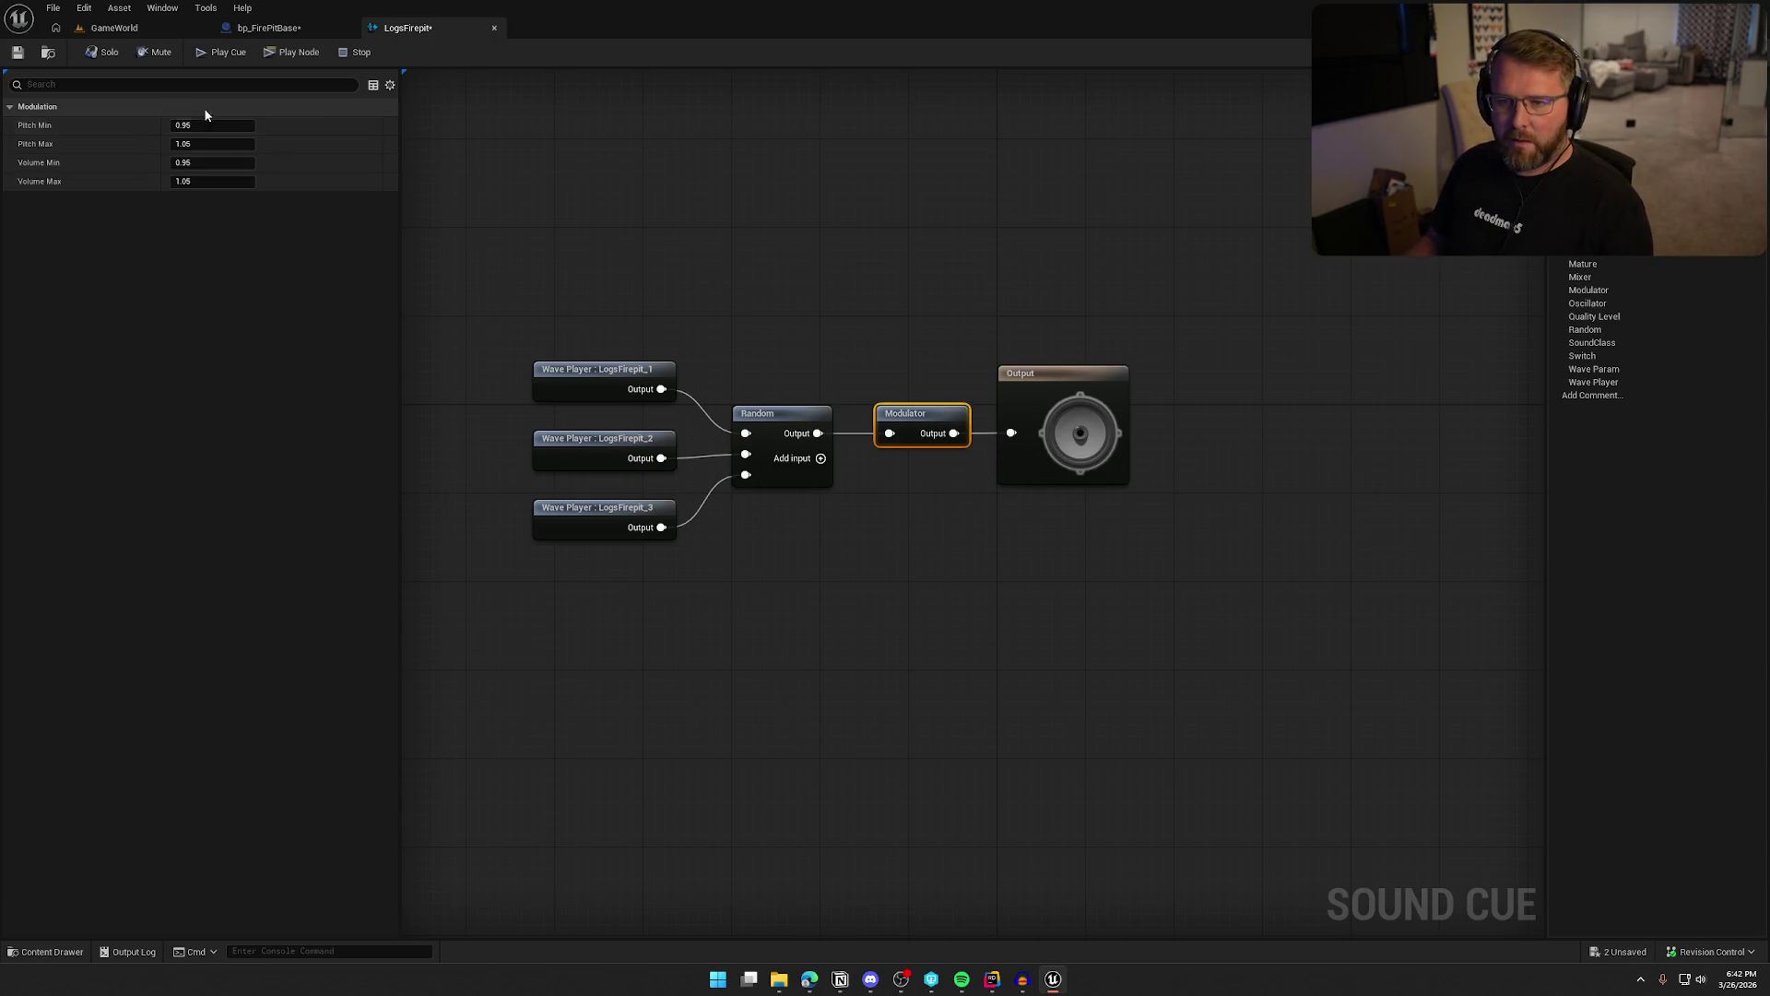
click(499, 187)
Audition the LogsFirepit cue seven times, then save bp_FirePitBase
click(220, 57)
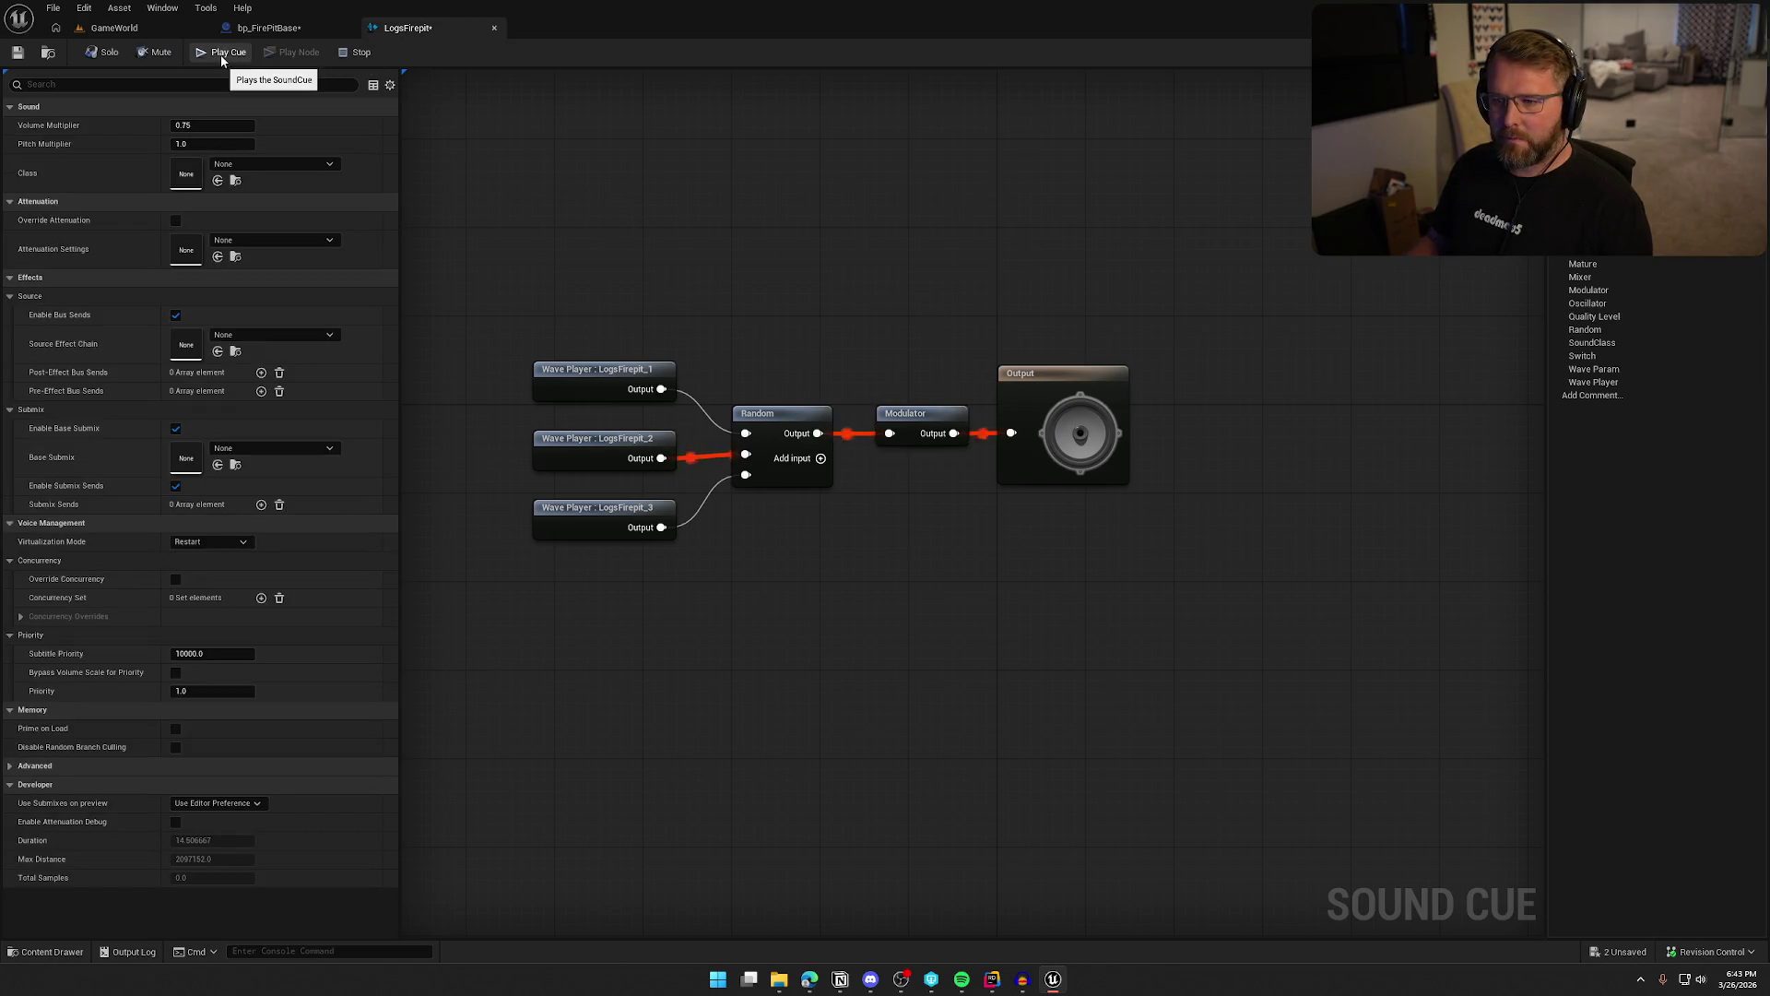
click(221, 57)
click(222, 57)
click(221, 57)
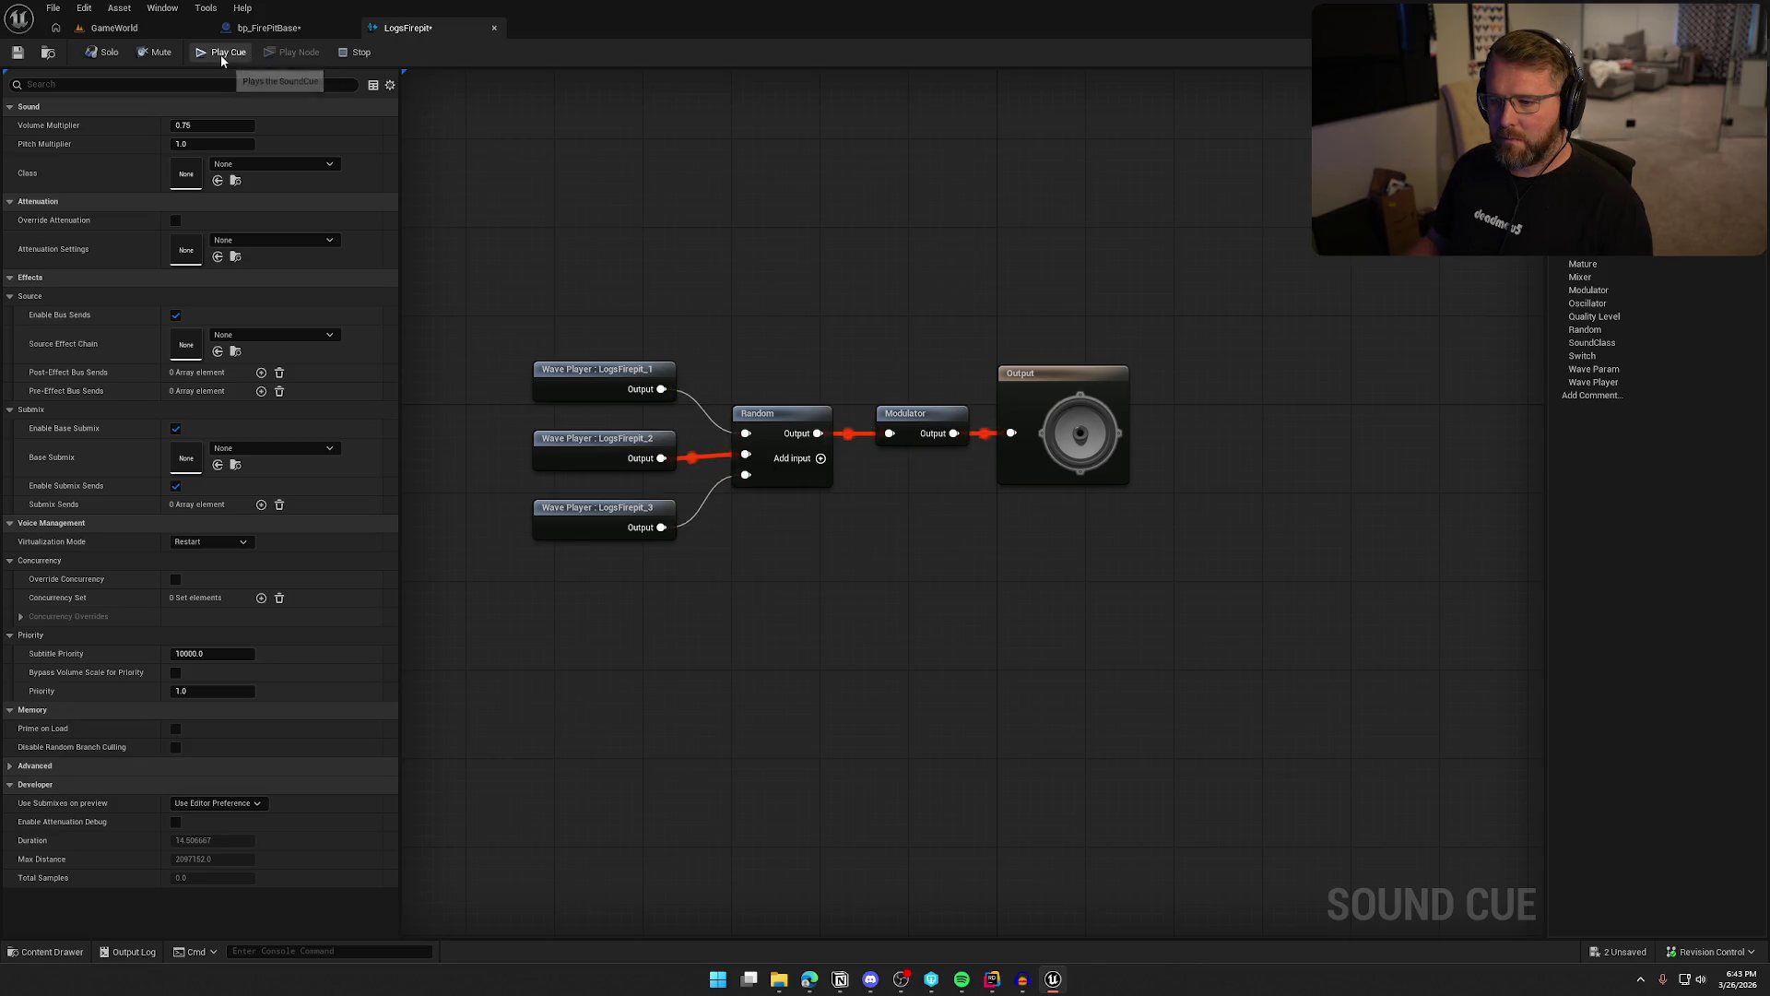
click(221, 57)
click(221, 58)
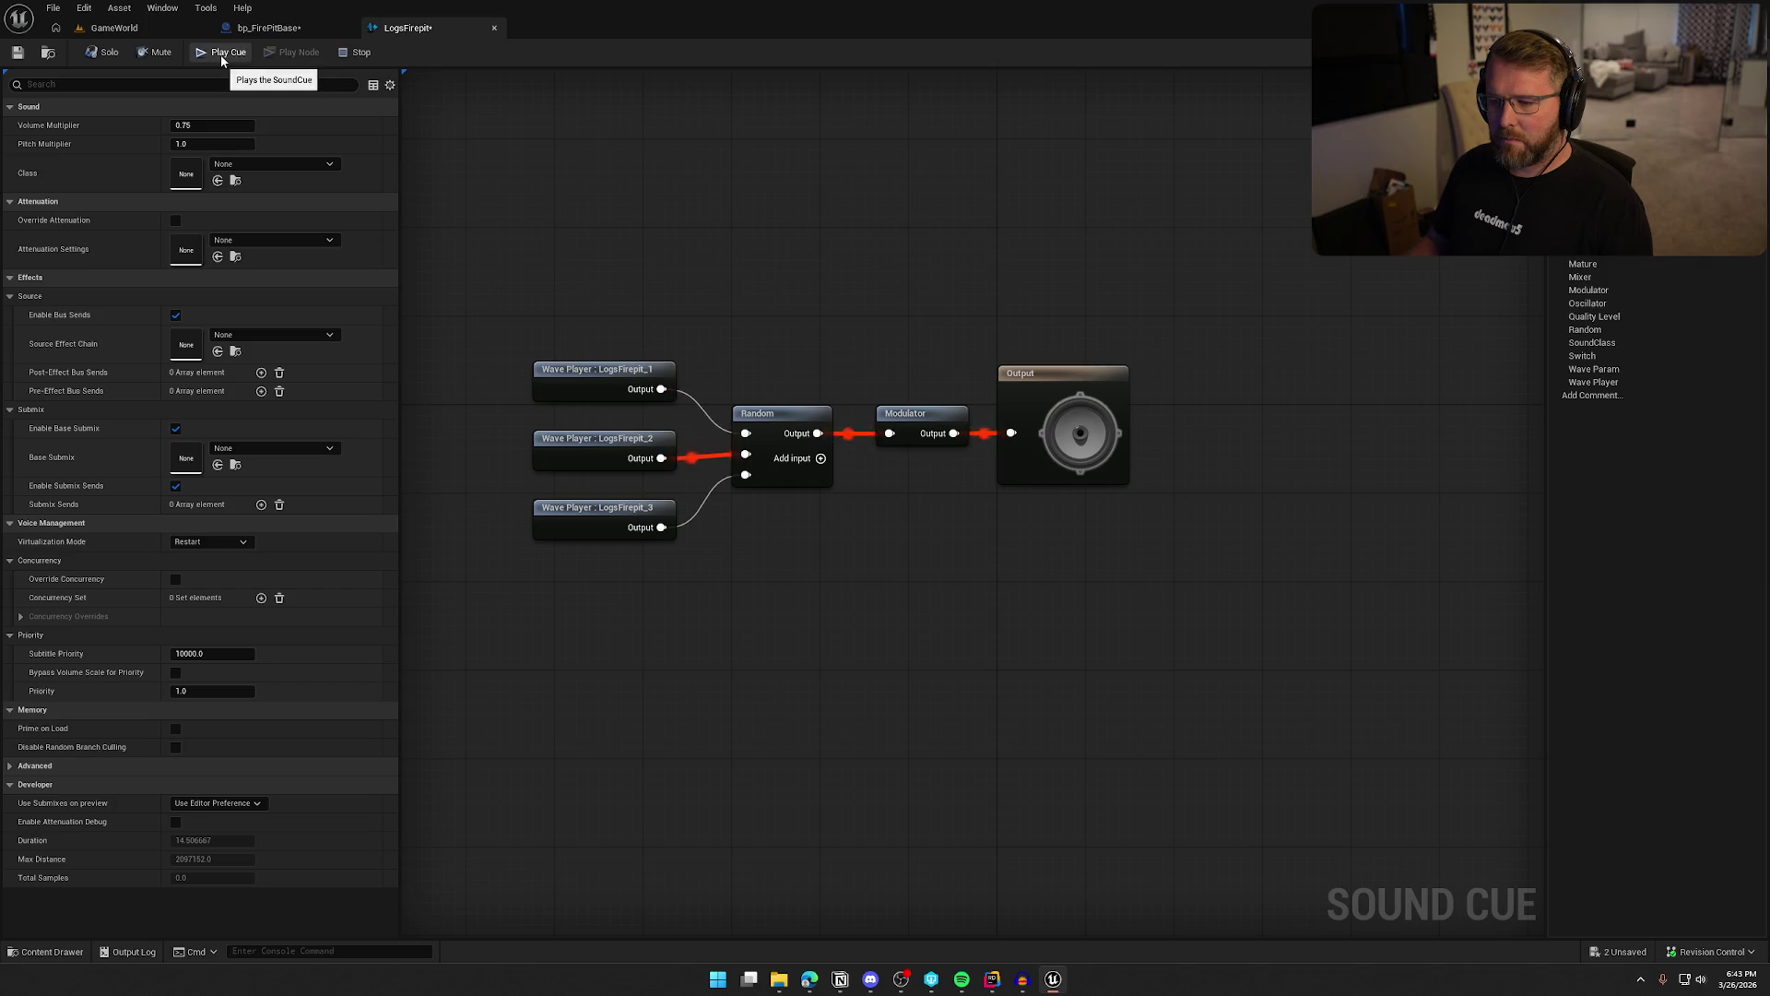
click(222, 57)
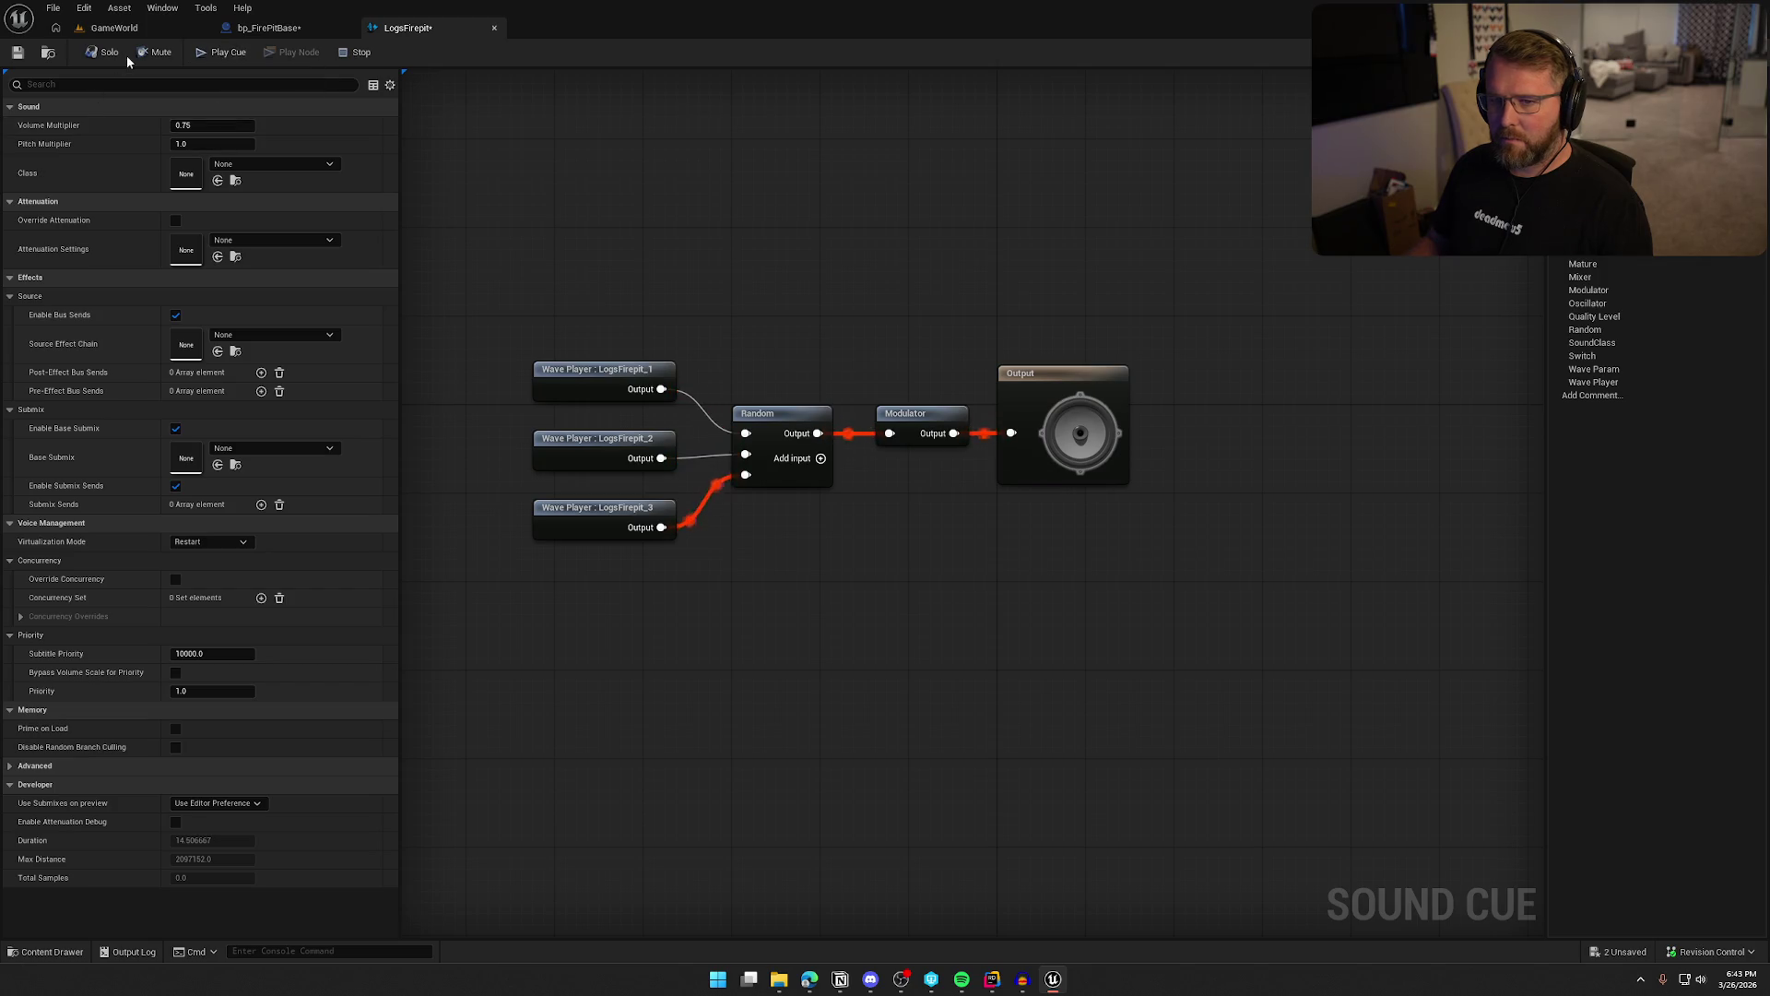
click(268, 28)
key(ctrl+s)
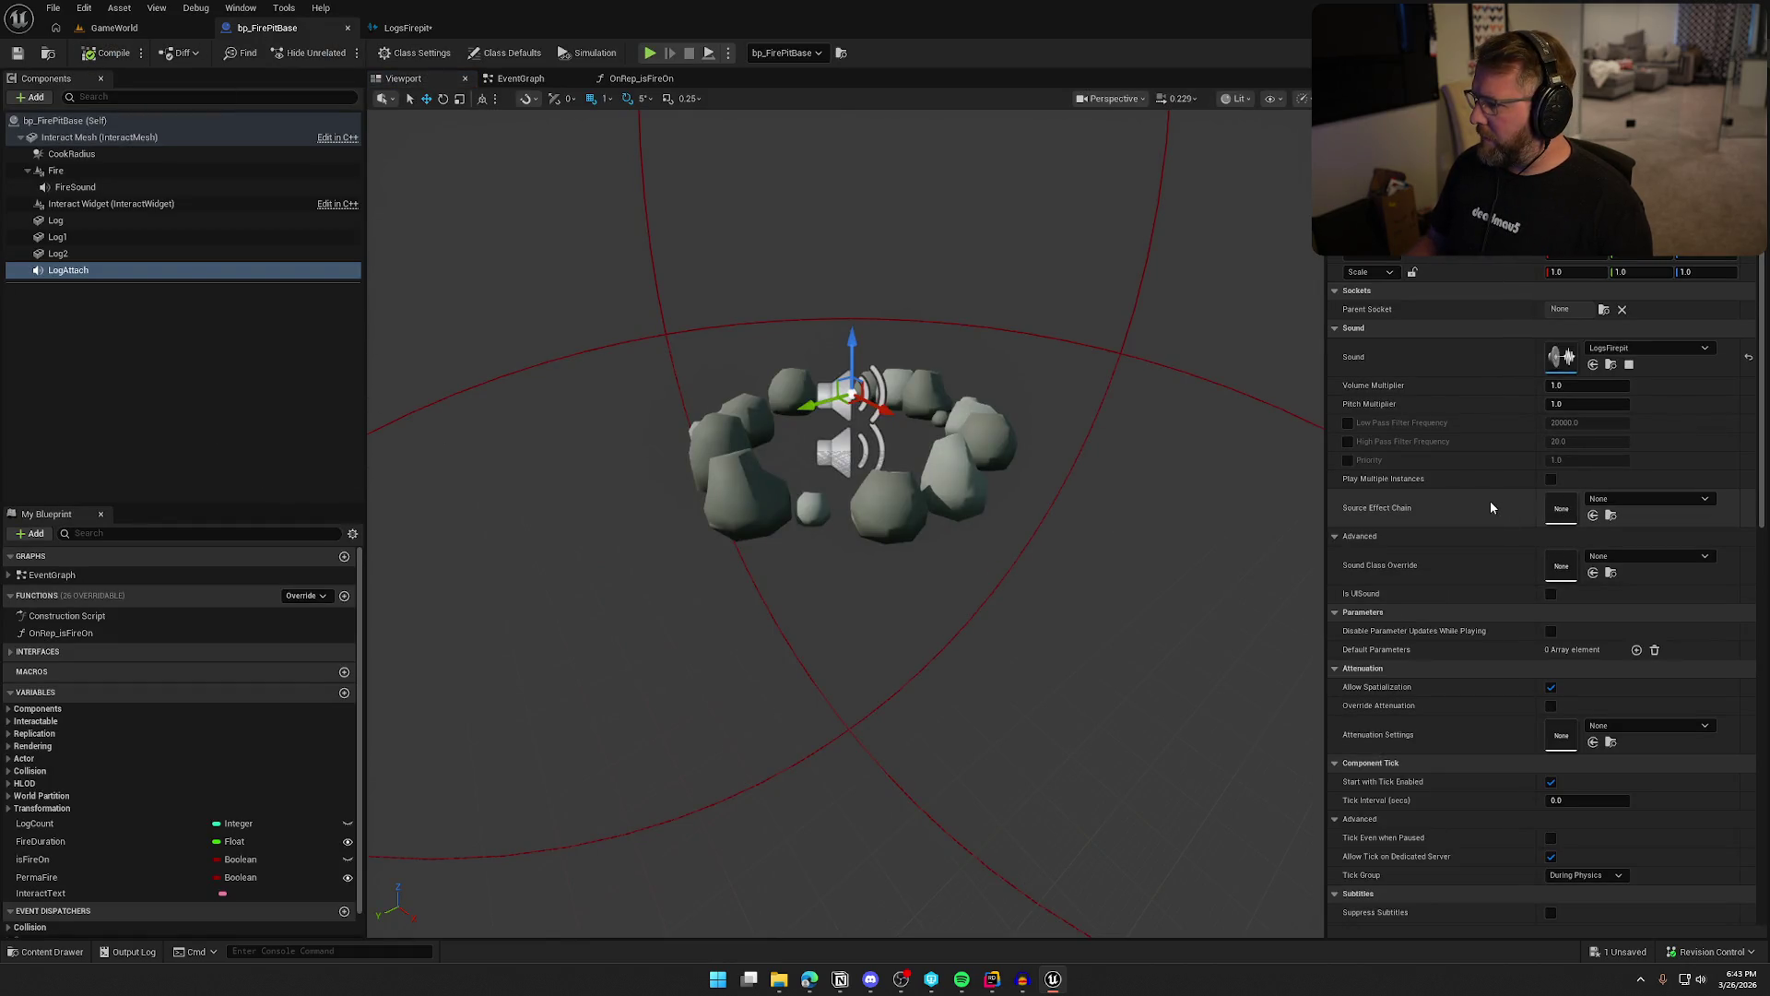
Tick Play Multiple Instances on LogAttach, save bp_FirePitBase with Ctrl+S, and return to the LogsFirepit cue
click(1551, 479)
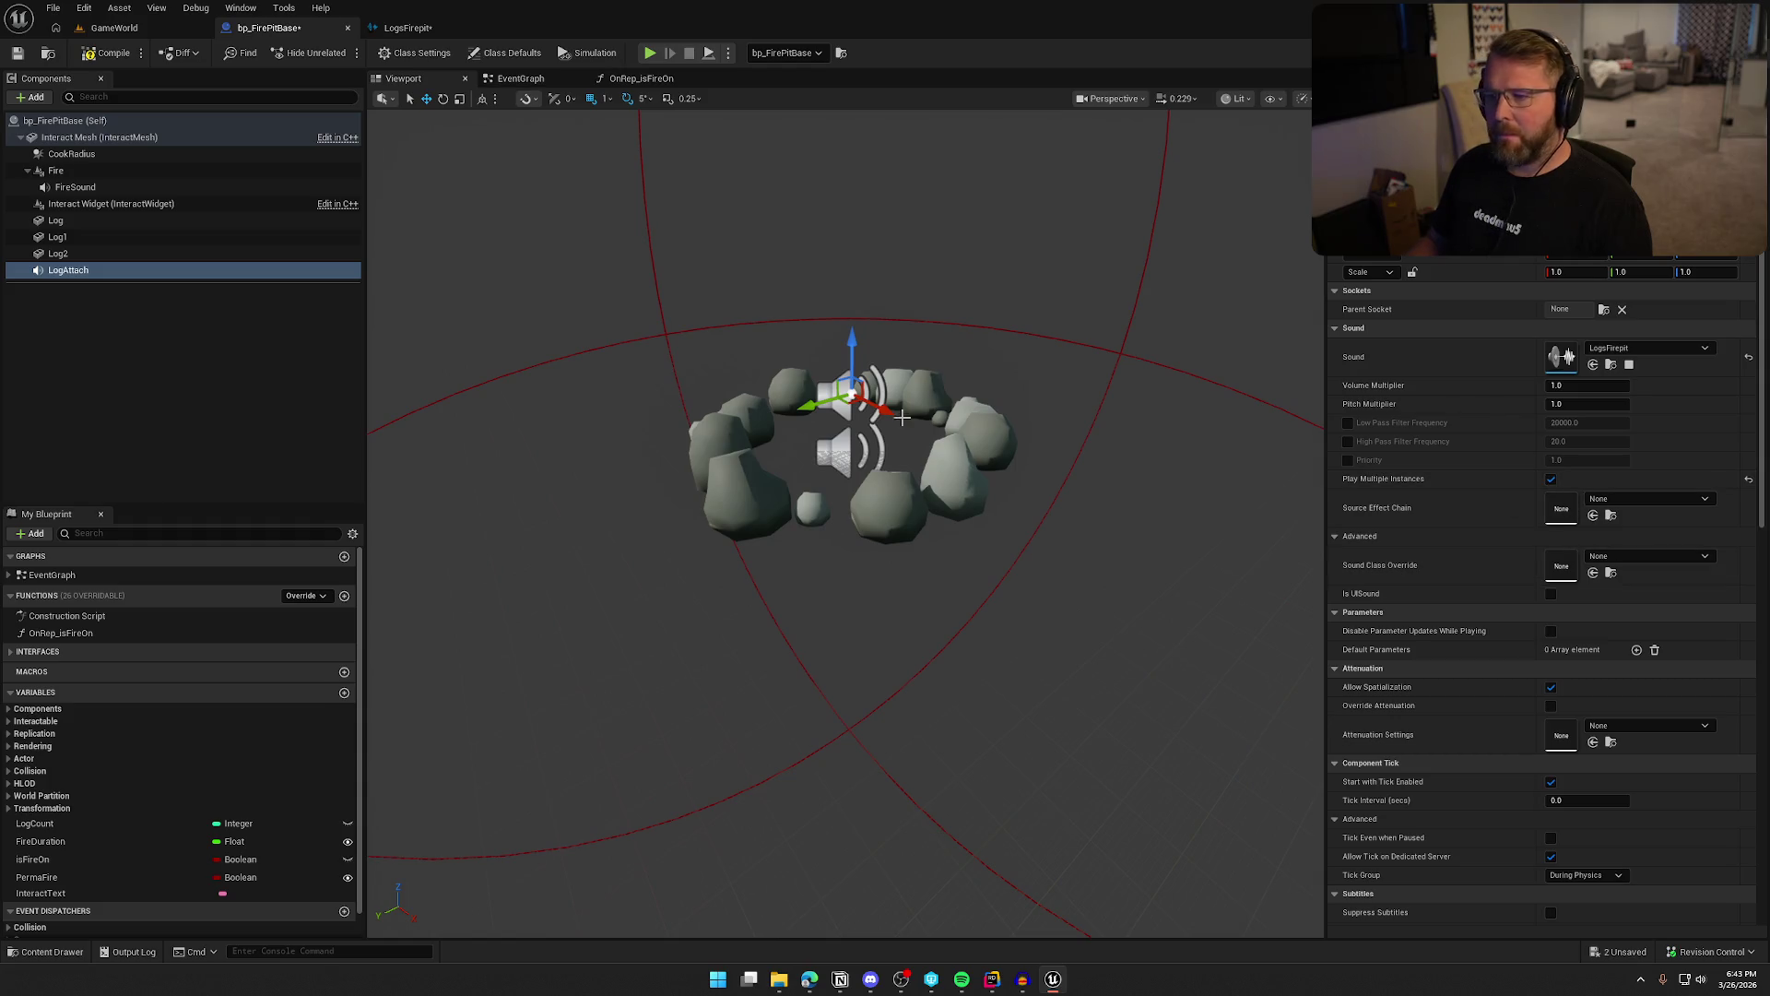
key(ctrl+s)
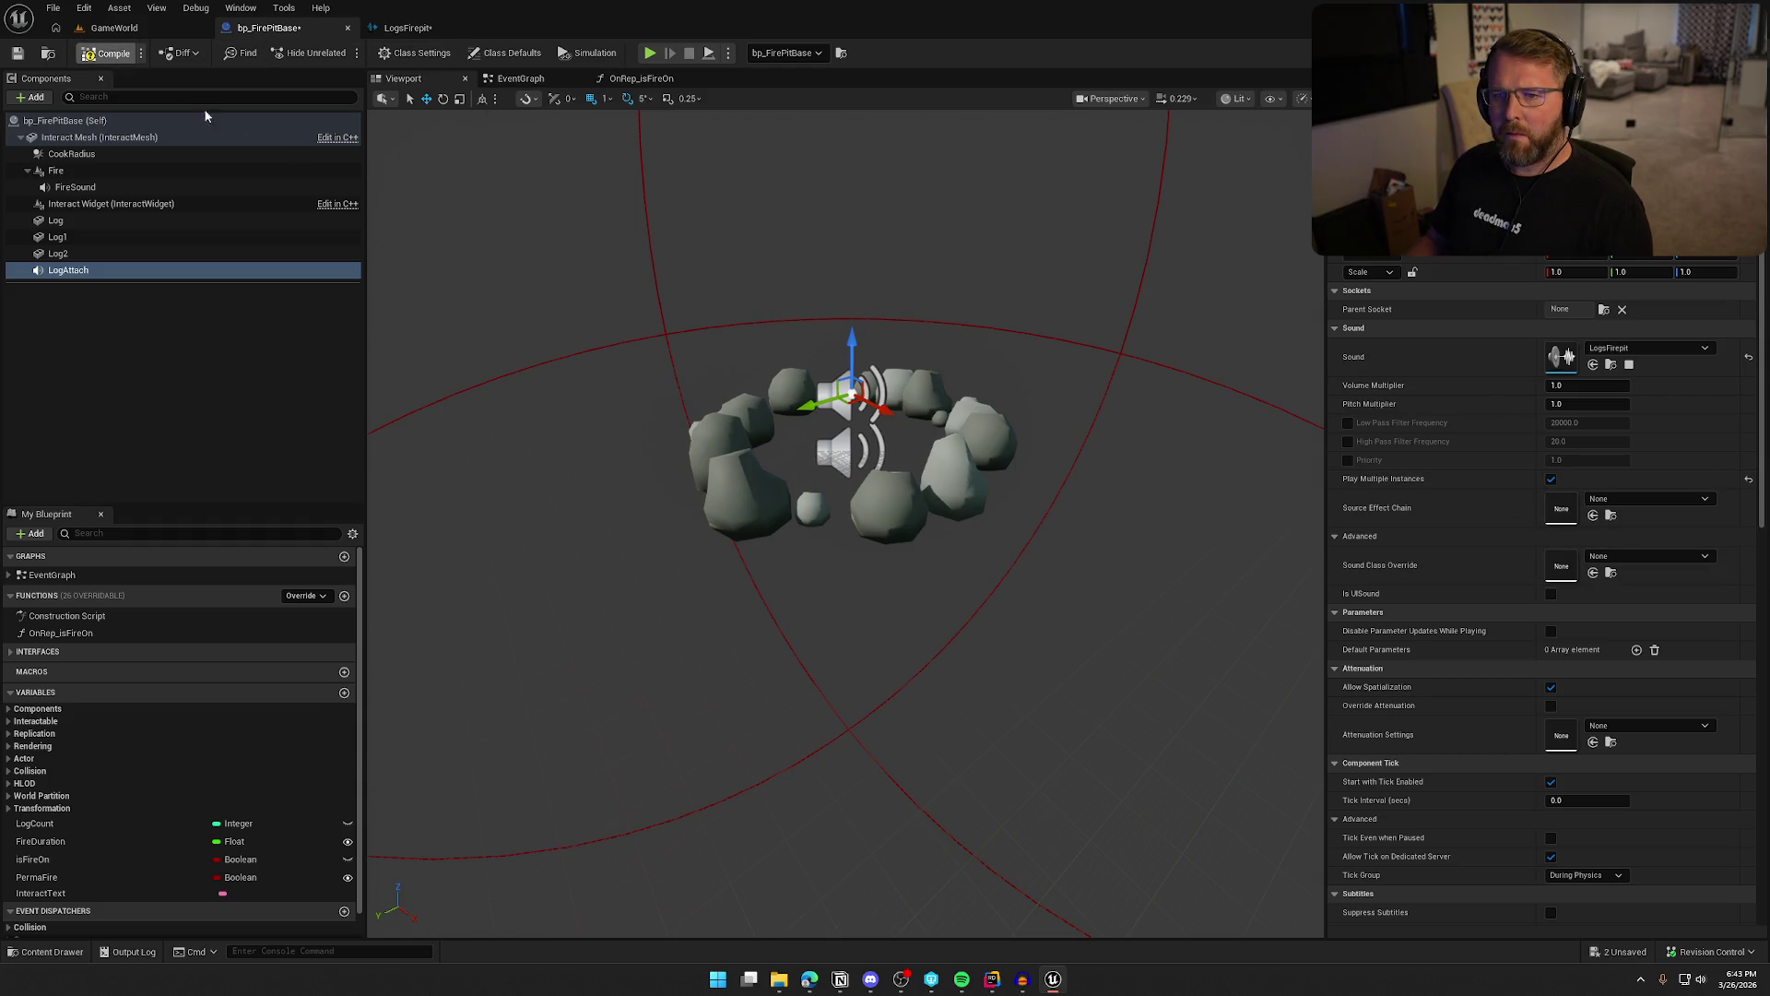
click(425, 29)
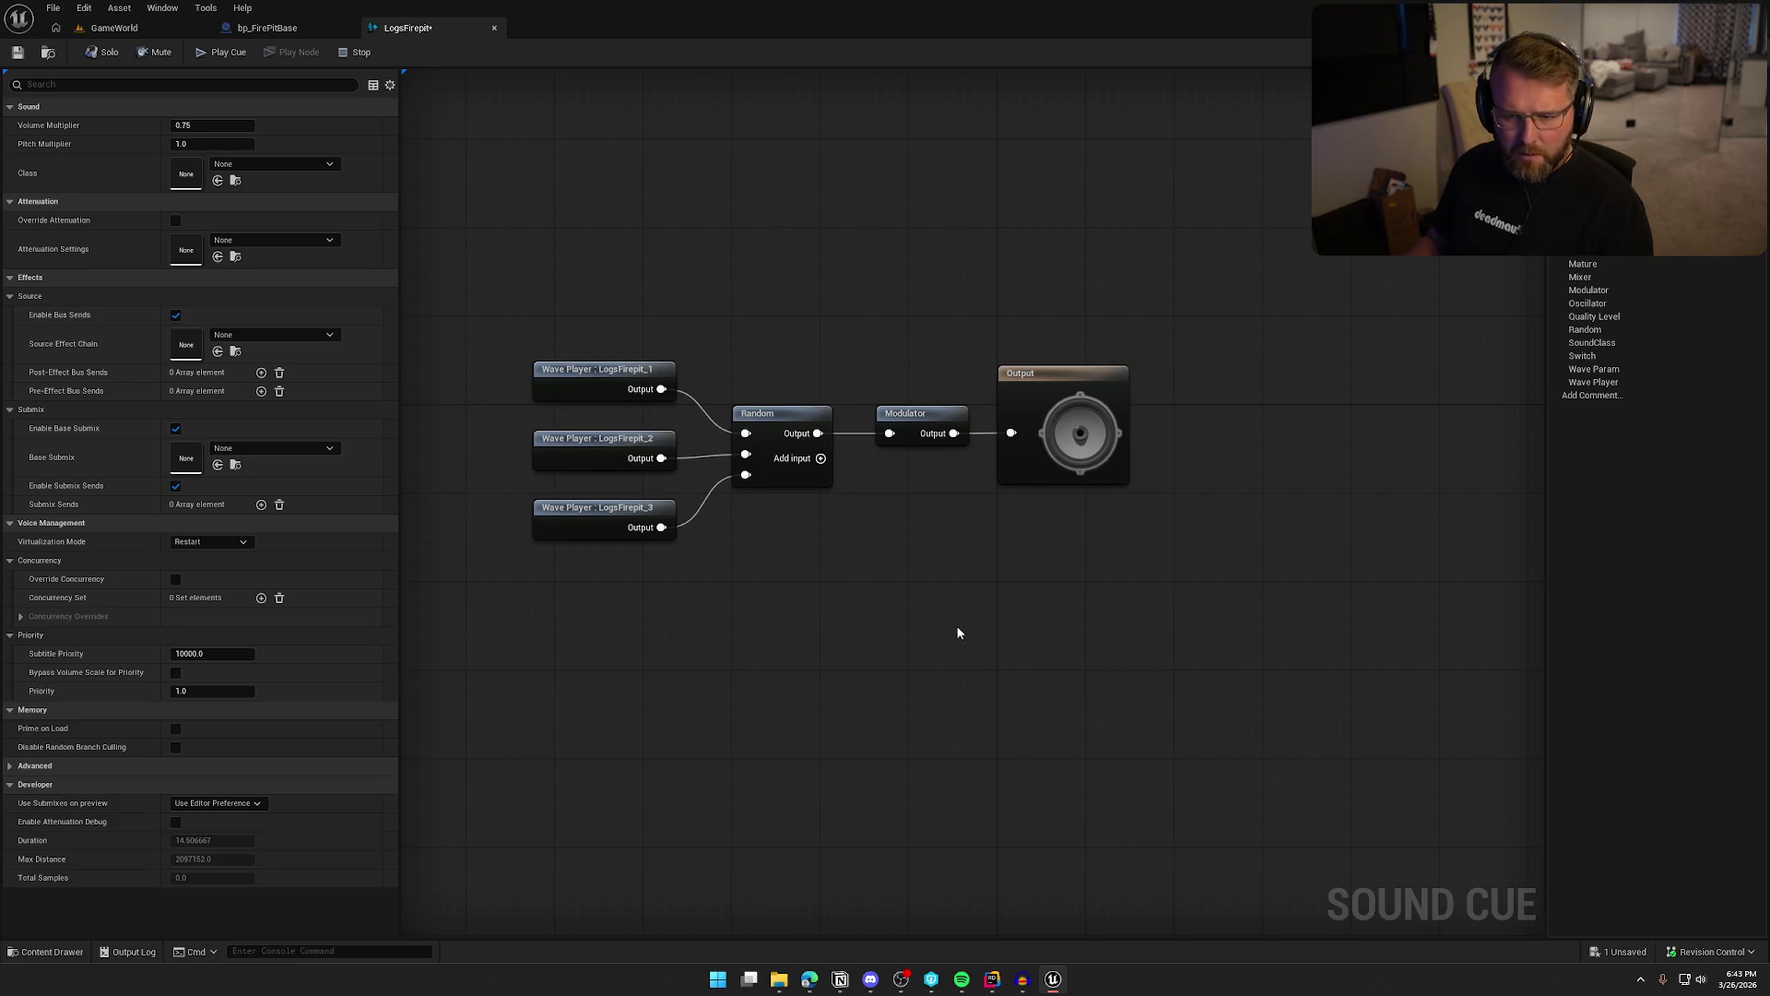
Give the cue's Output node the SFX sound class and Item_Atten attenuation settings
click(1096, 439)
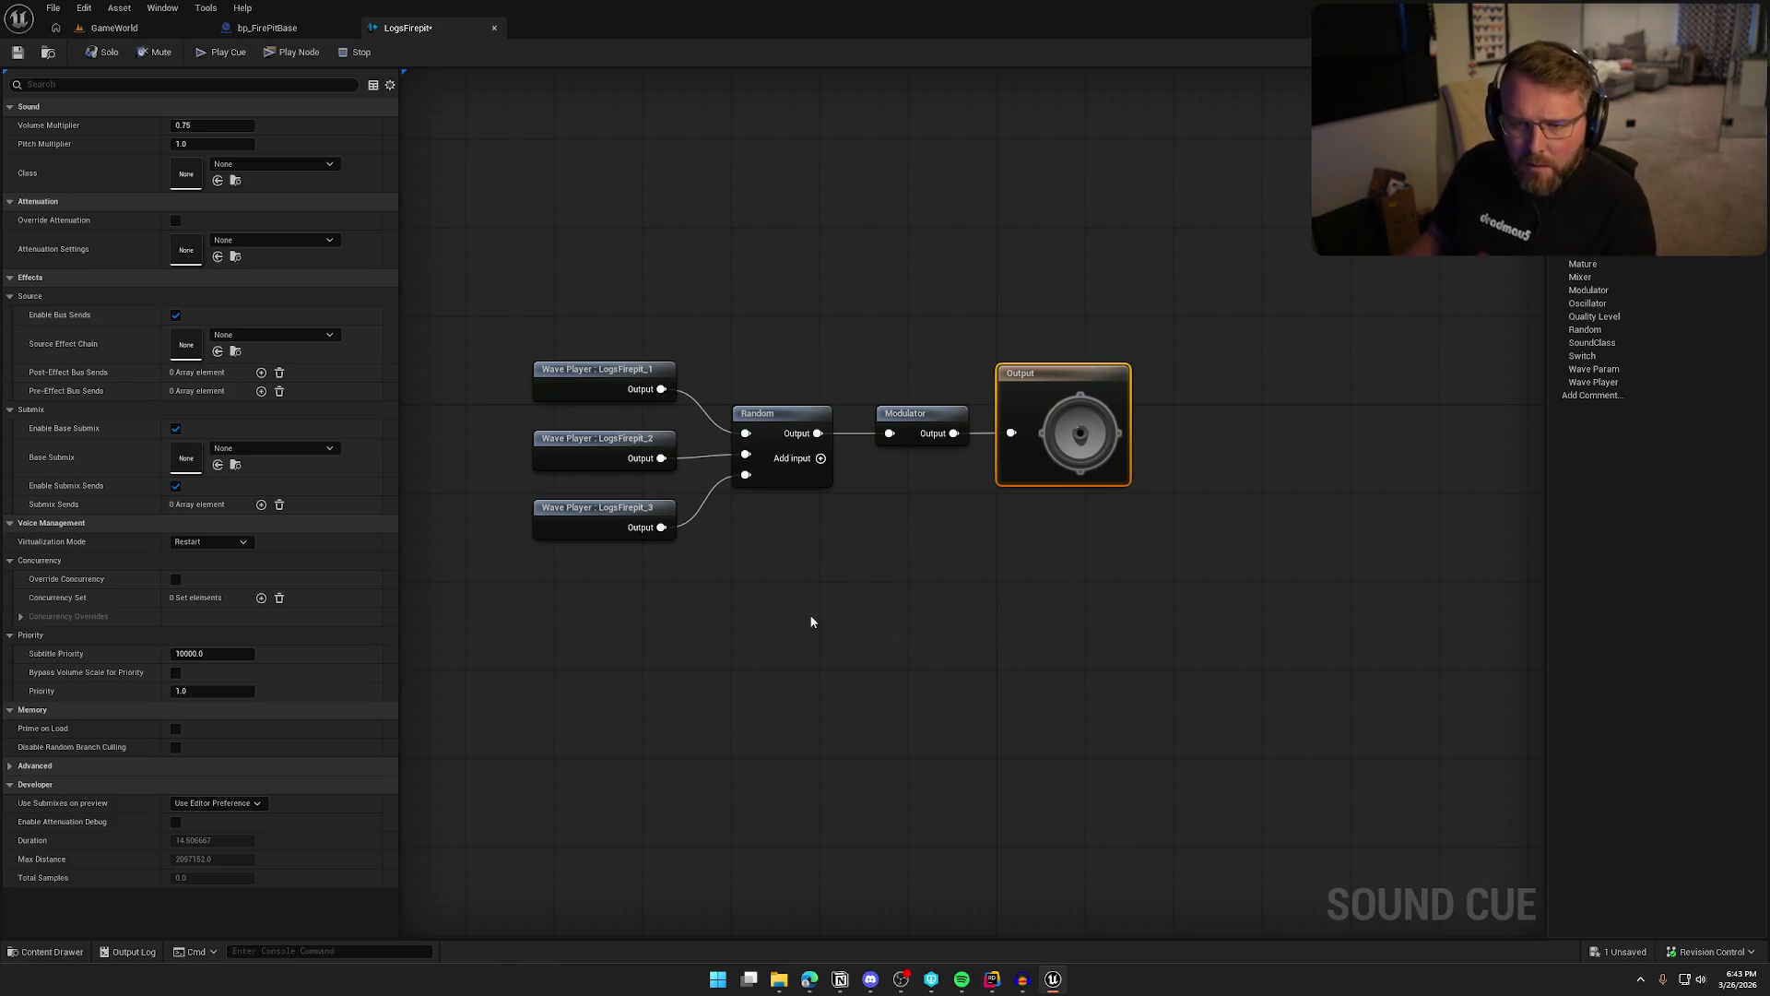
click(262, 164)
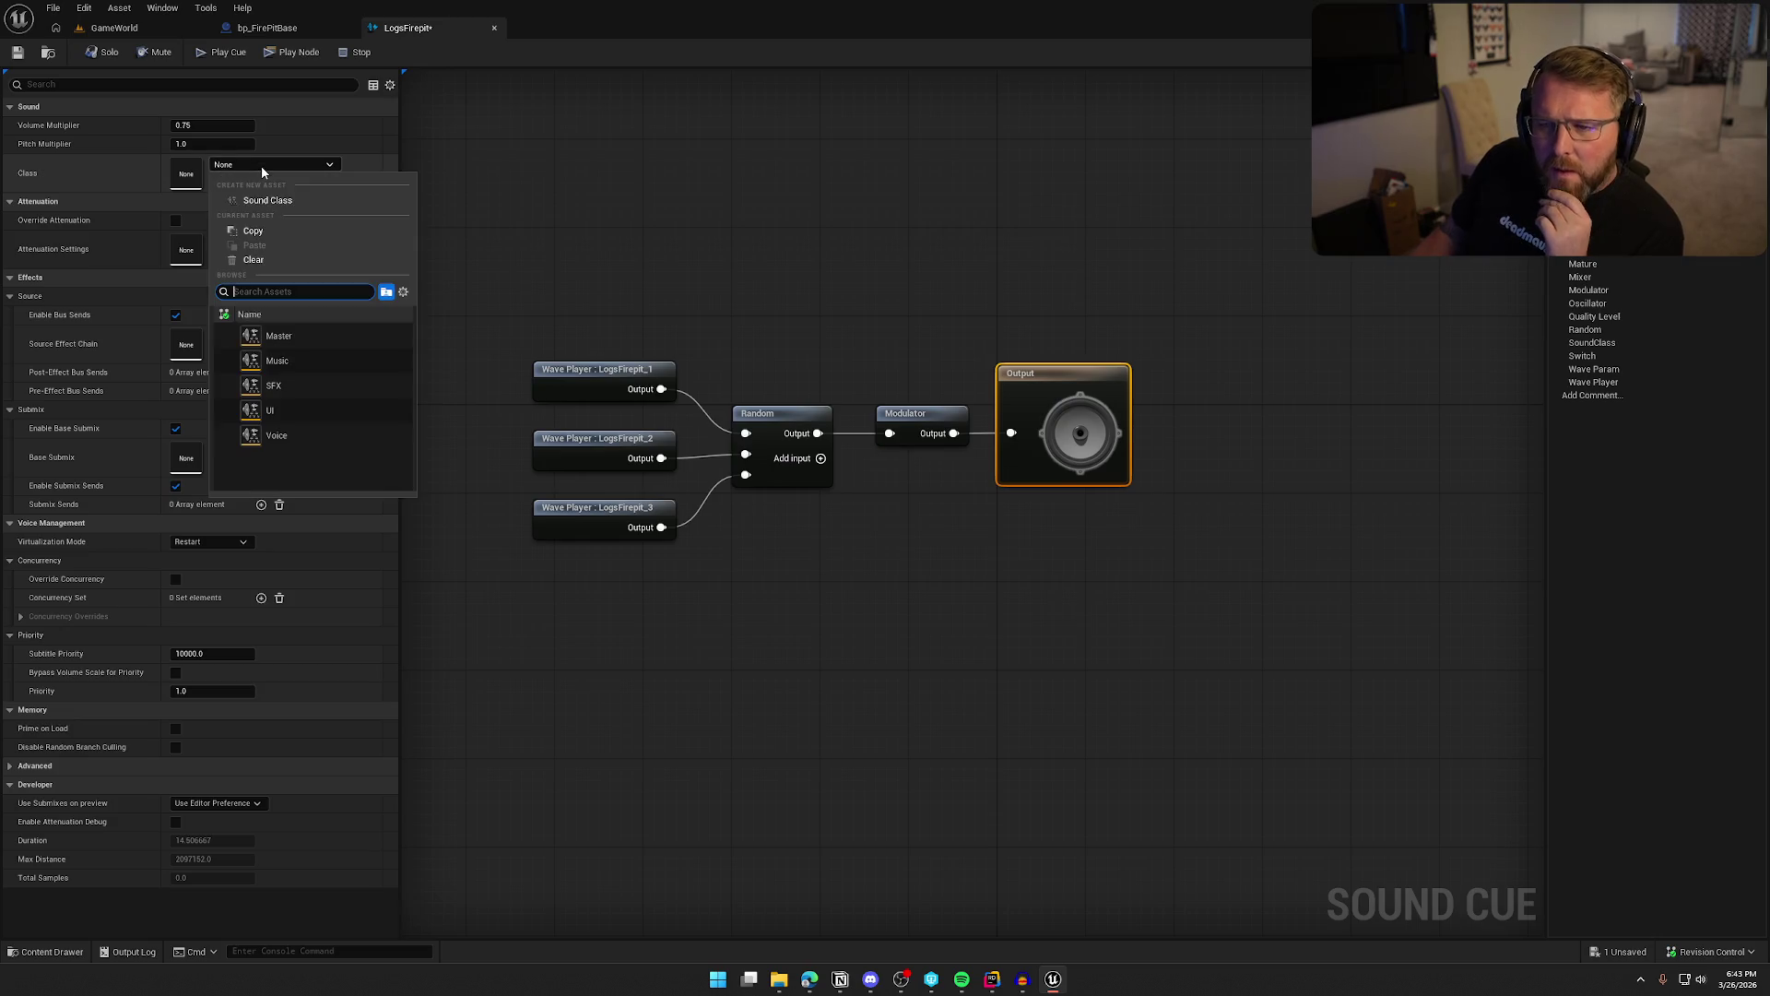
click(300, 385)
click(258, 242)
key(Escape)
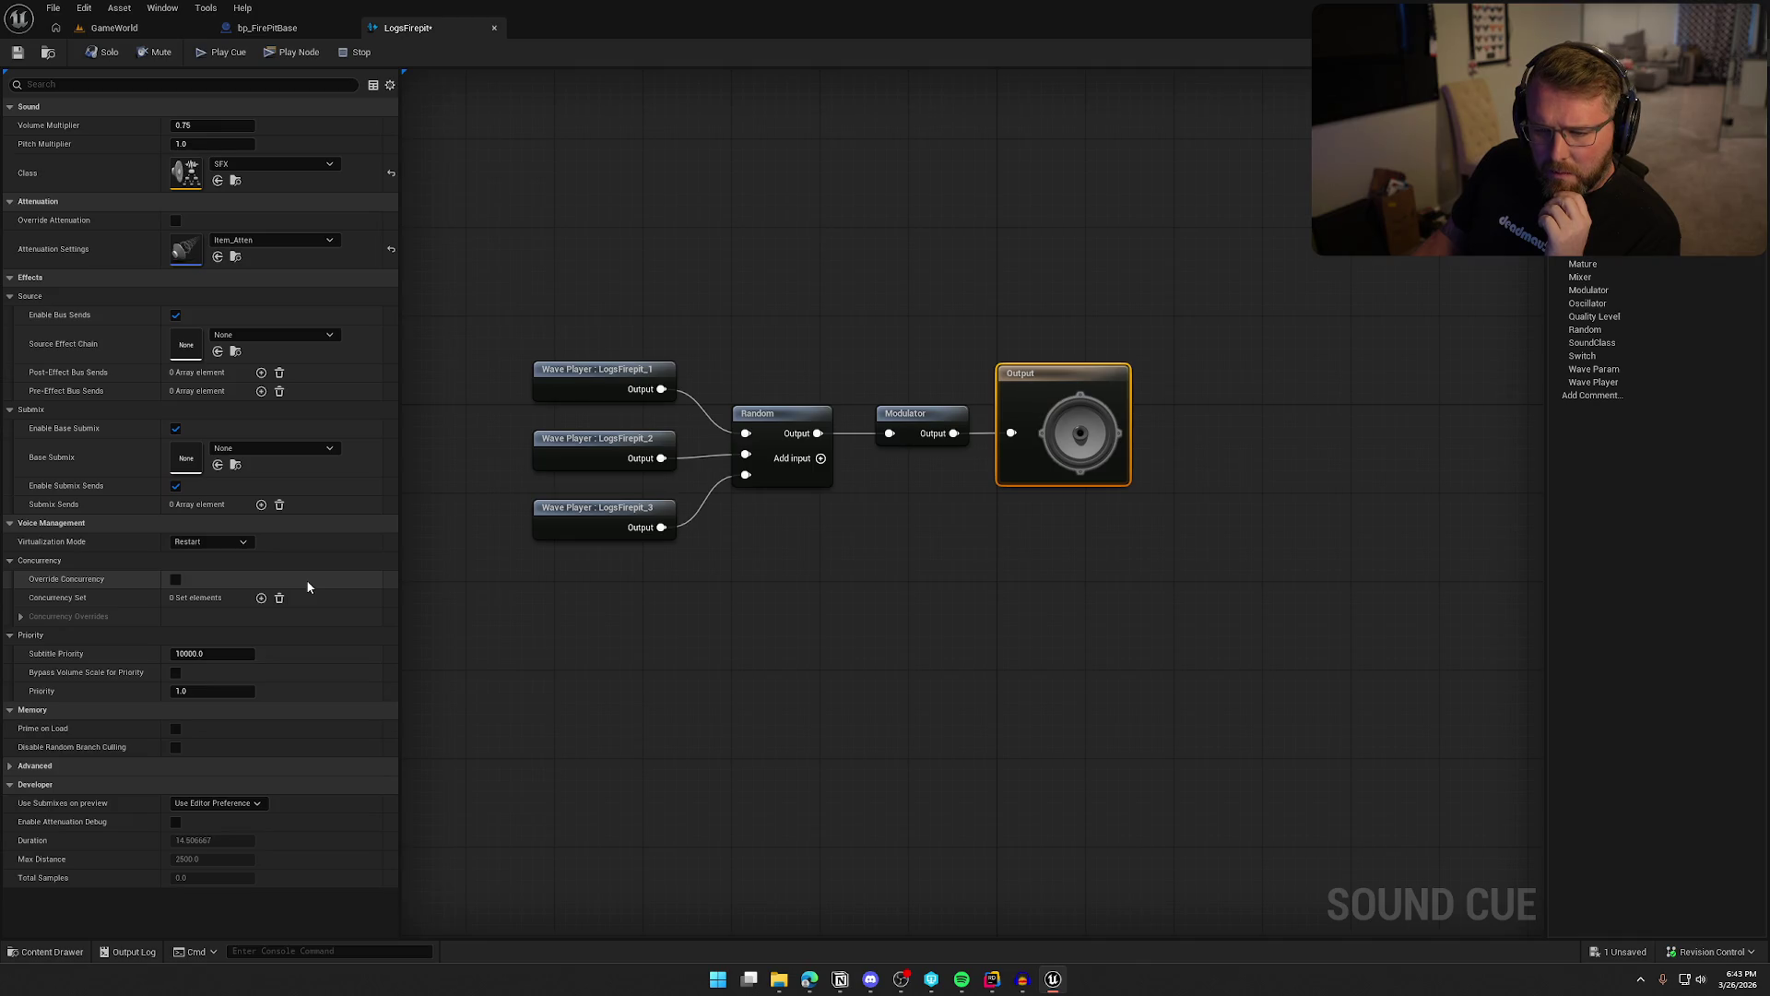
Set virtualization to Play when Silent, preview the cue, and inspect the Random node's weights
click(210, 541)
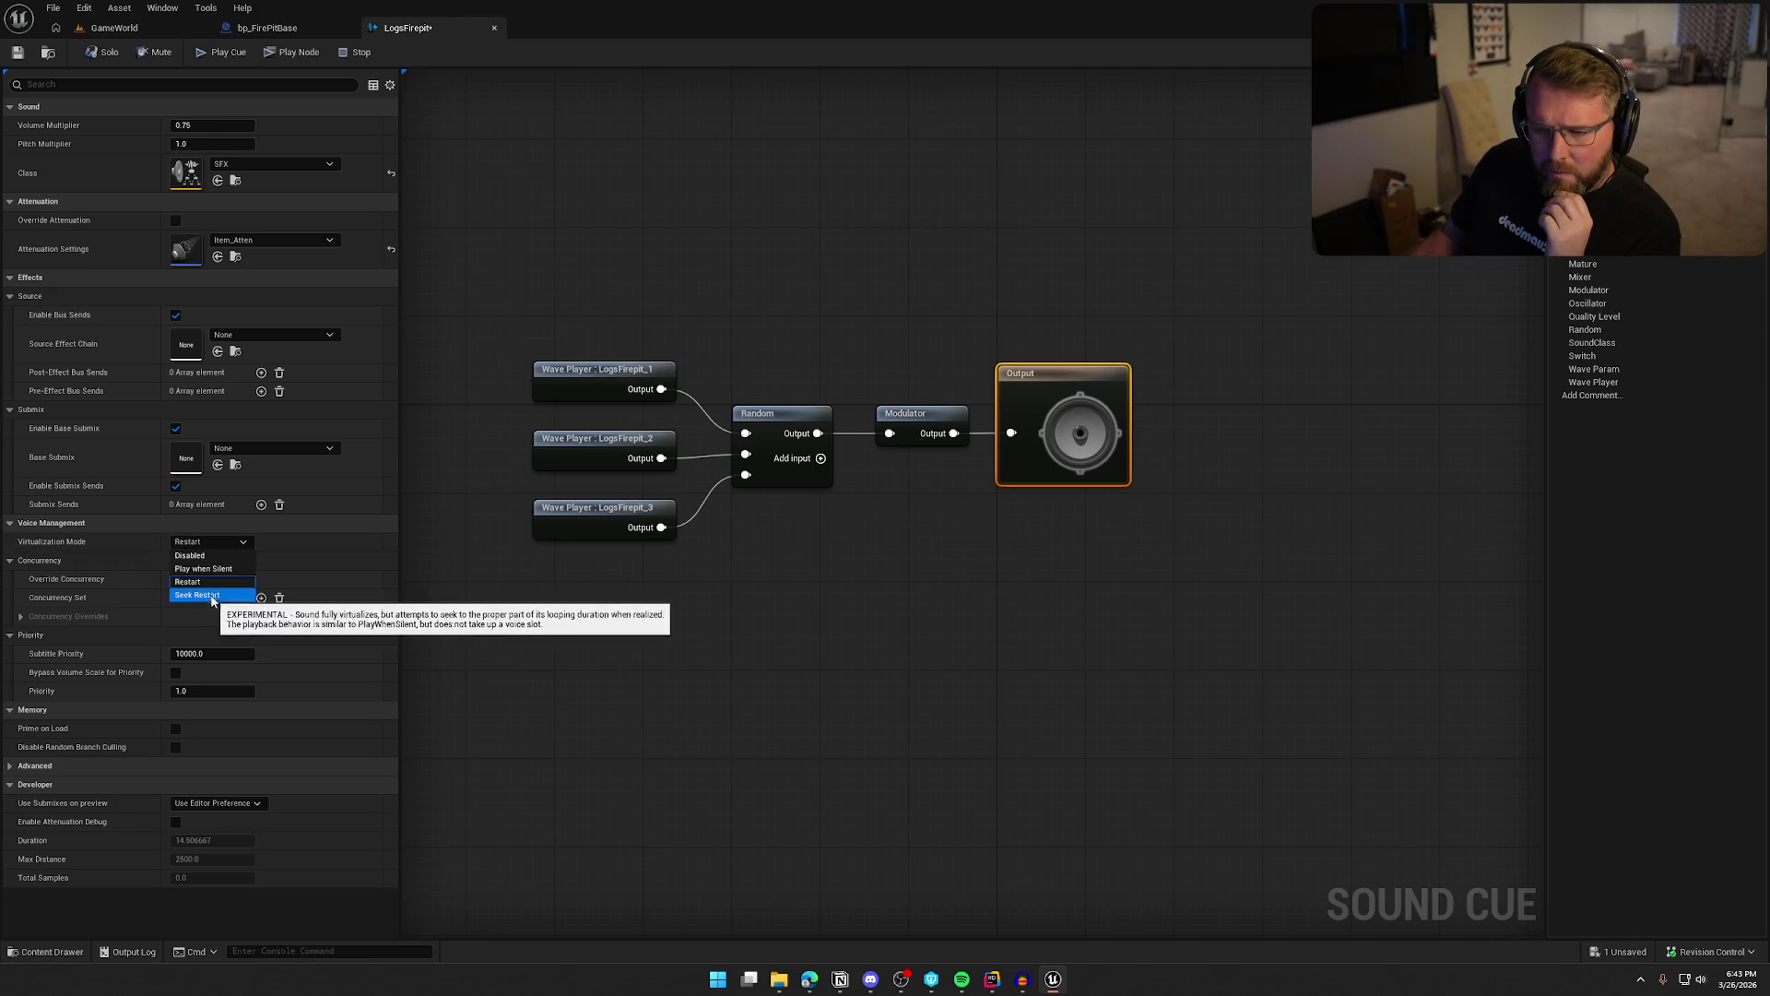
click(221, 577)
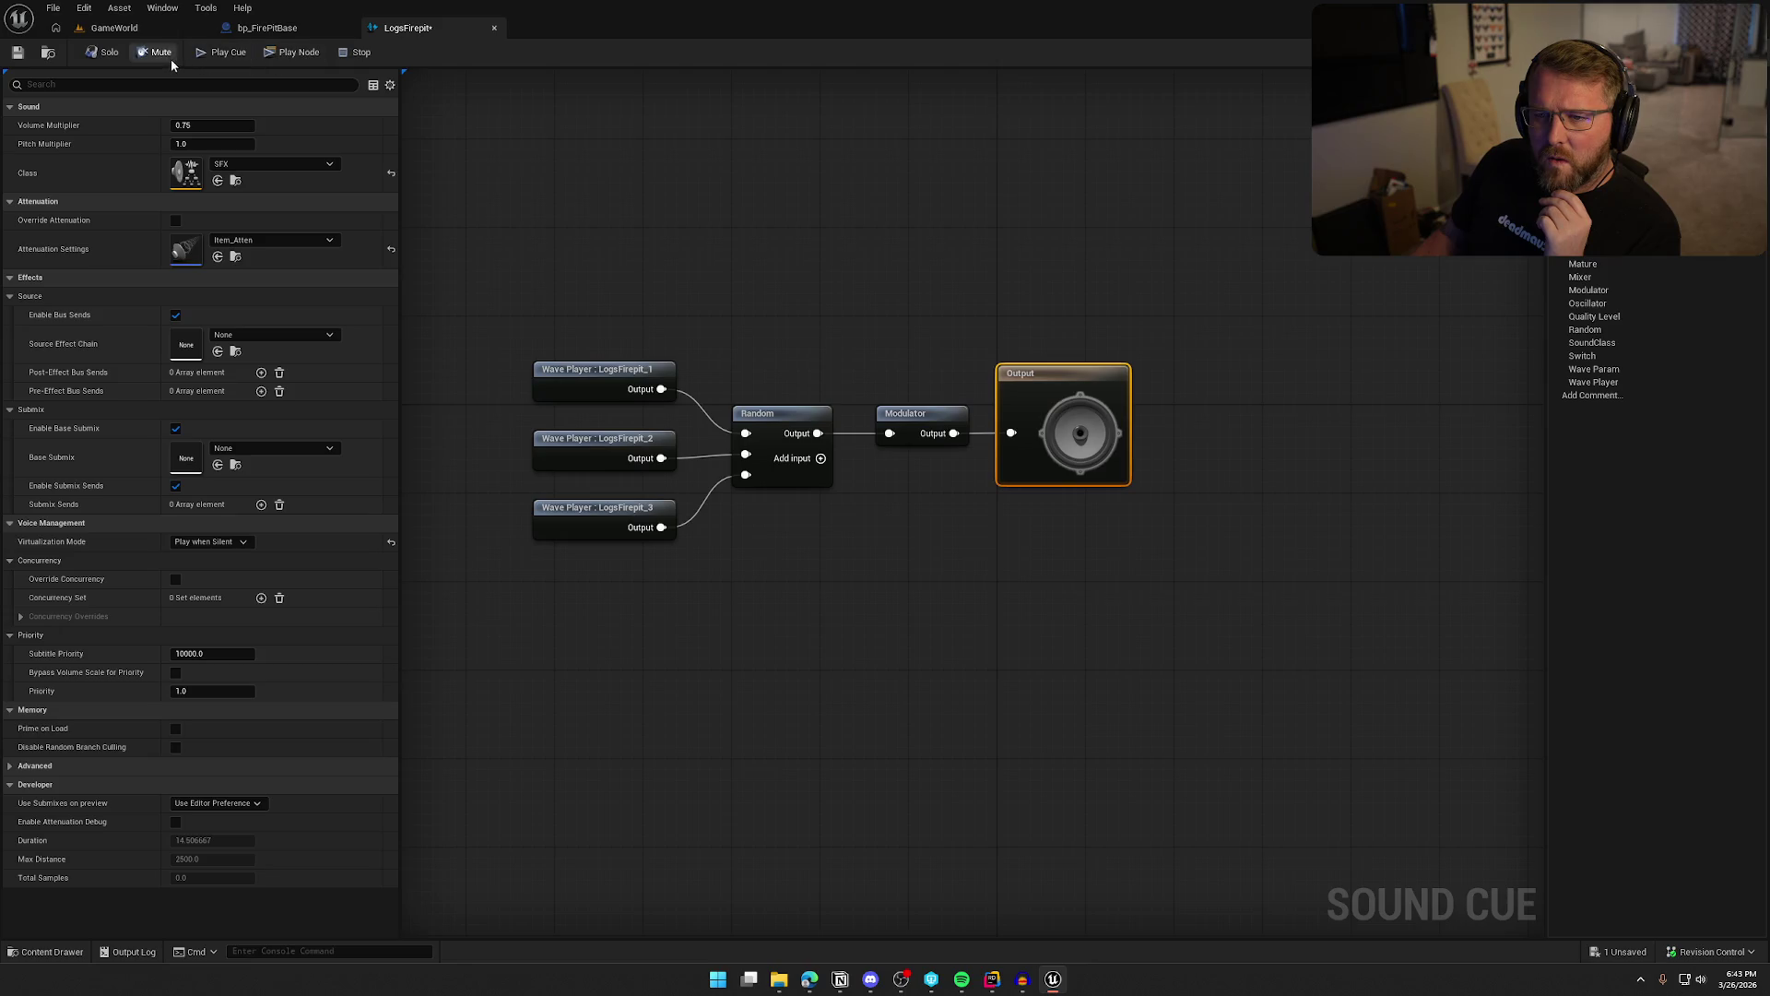
click(201, 55)
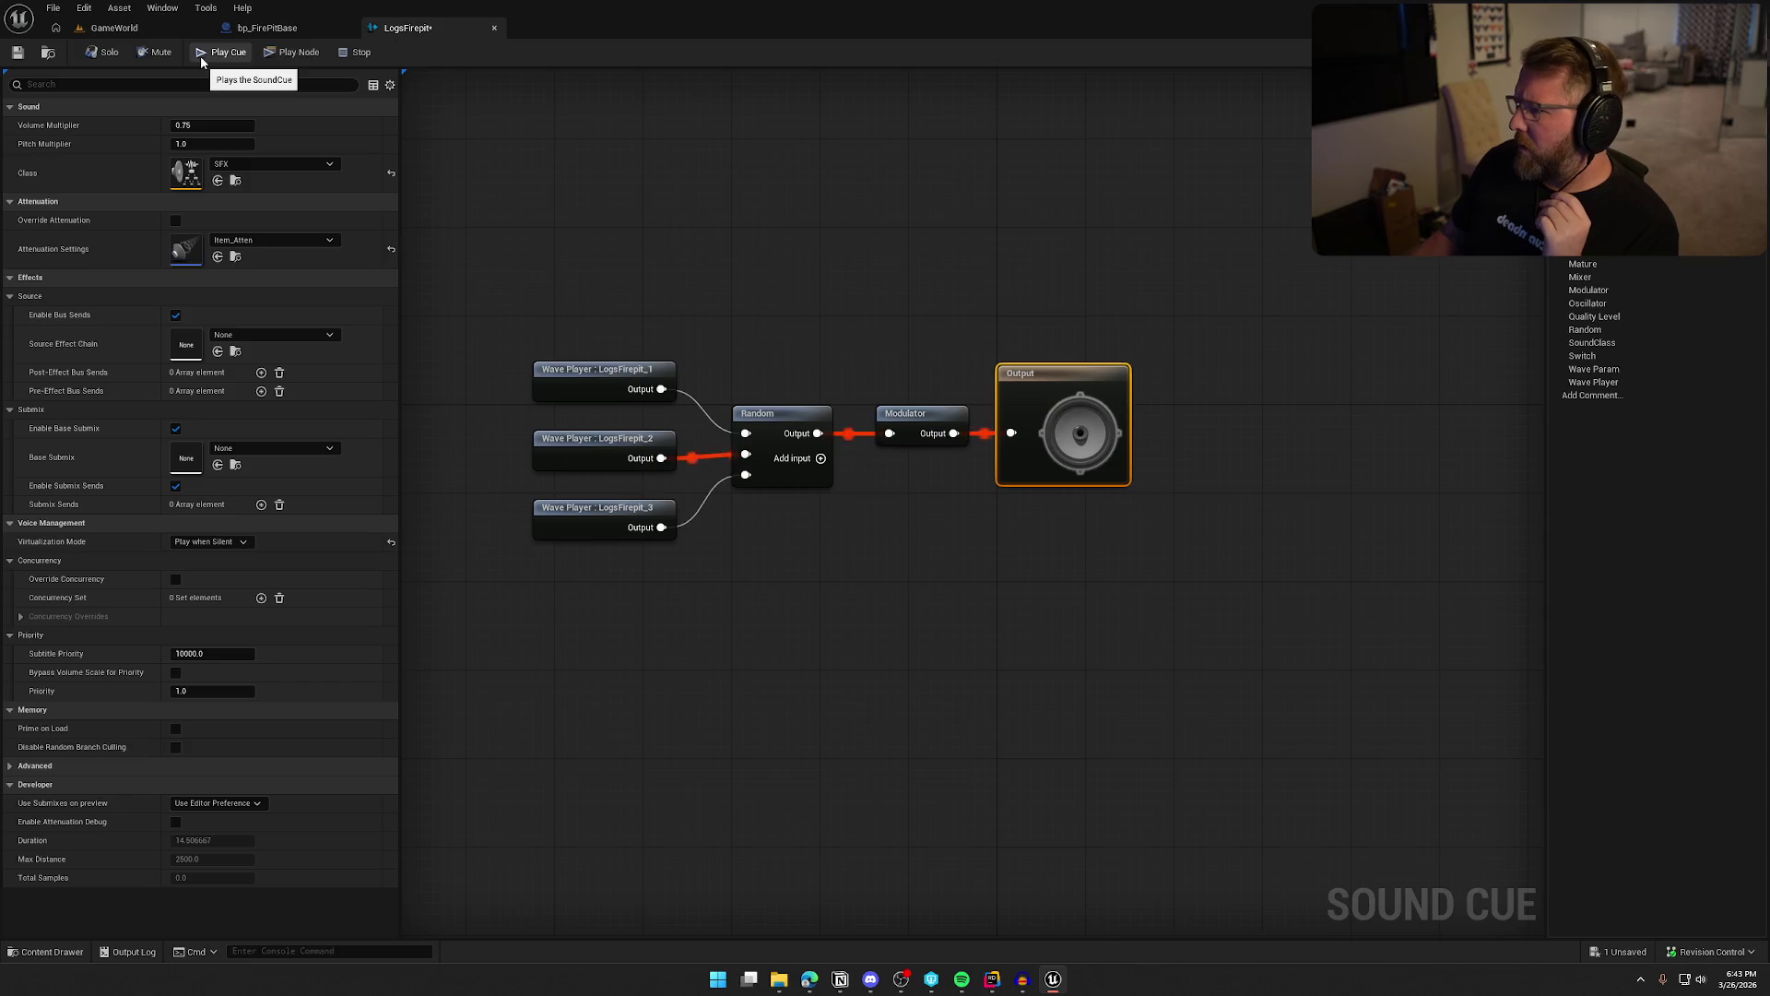
click(777, 415)
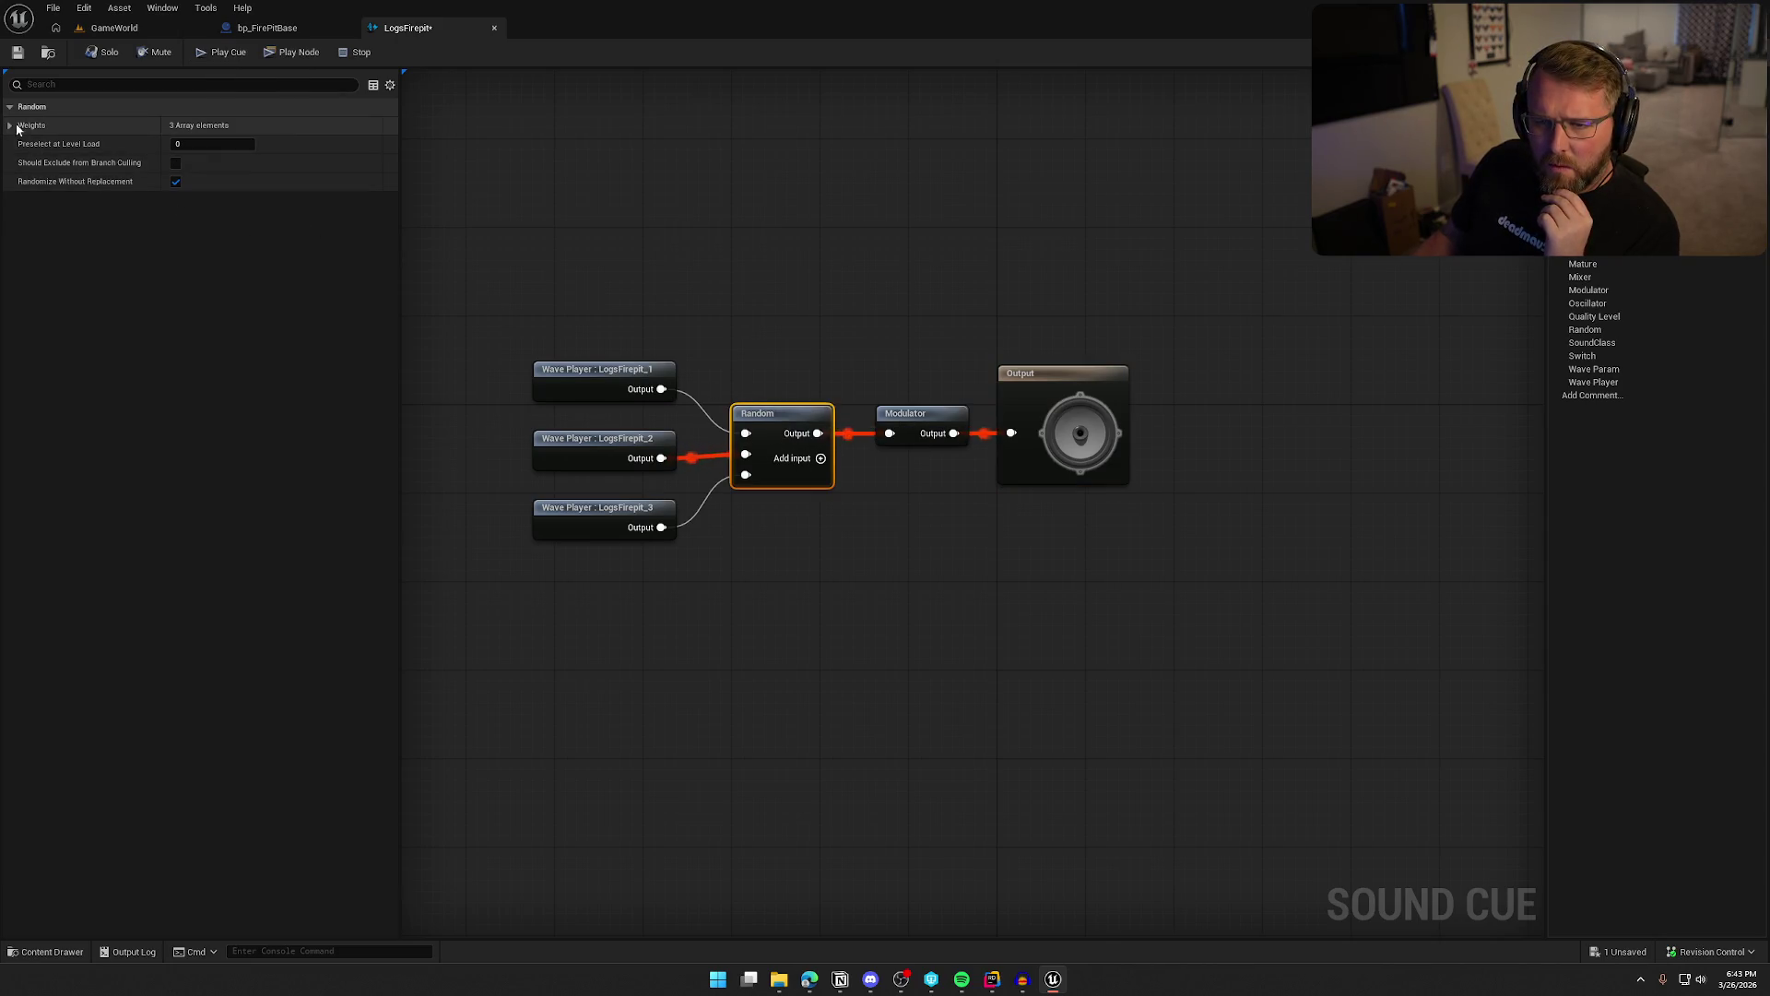
click(11, 126)
click(563, 377)
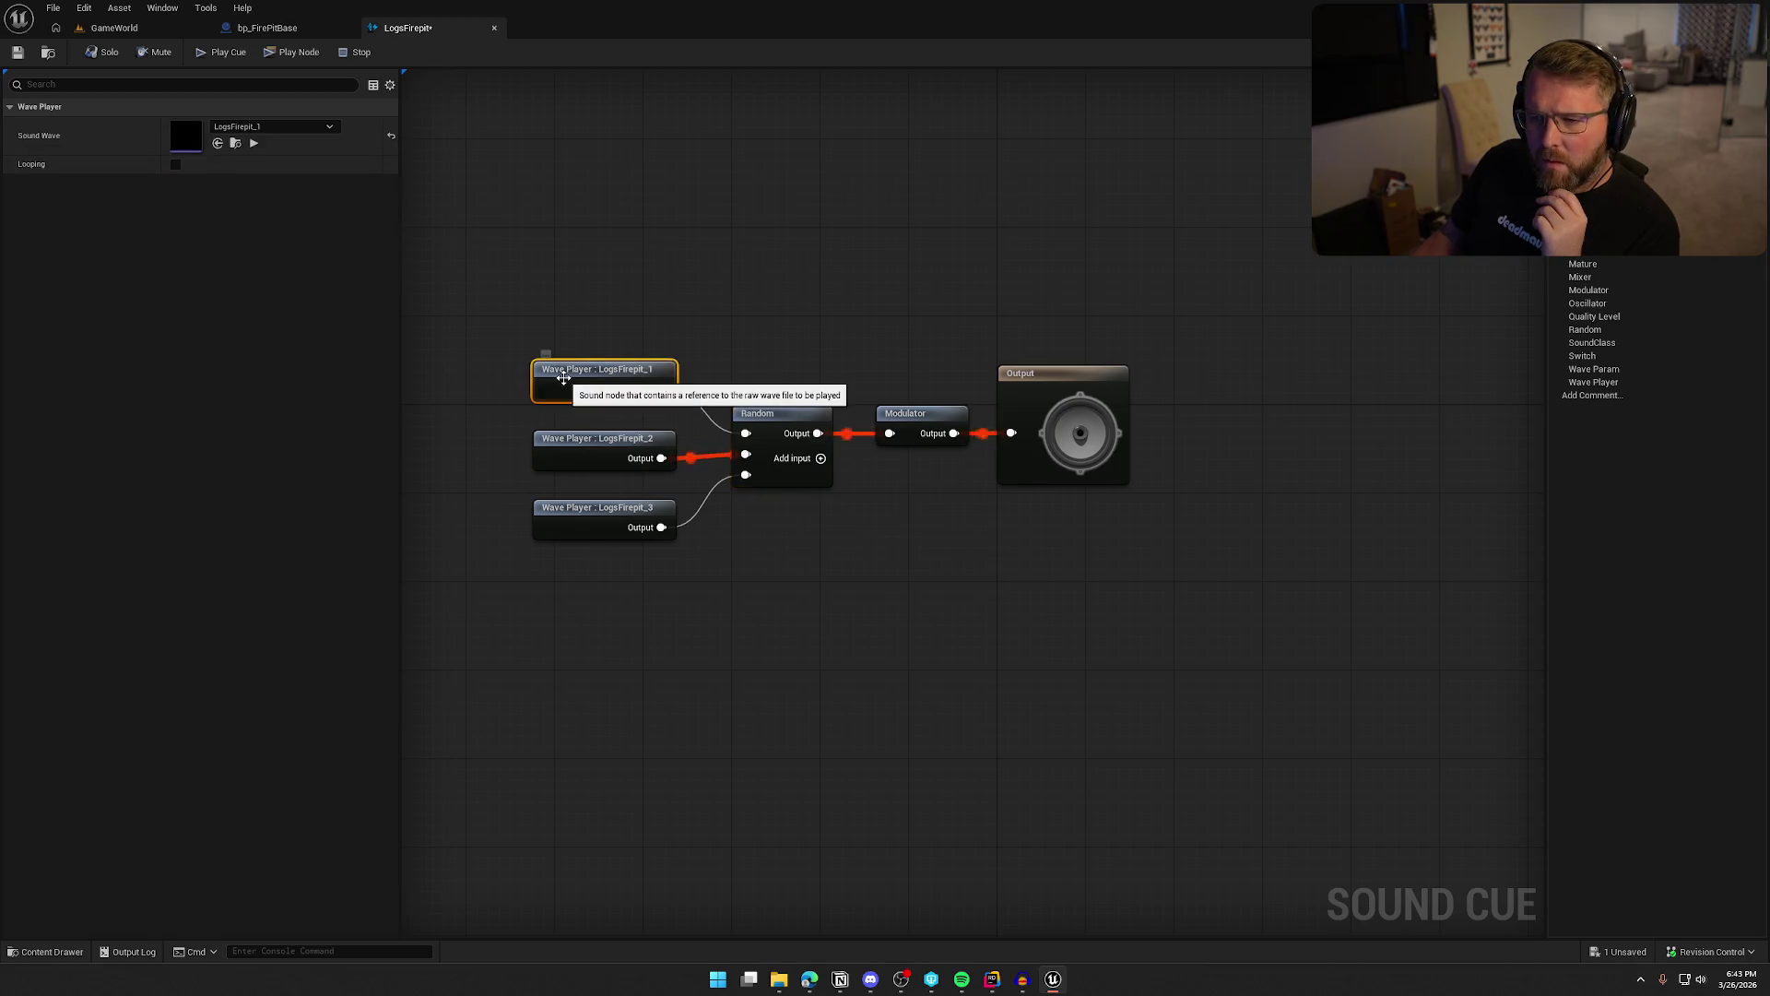
click(595, 454)
click(581, 521)
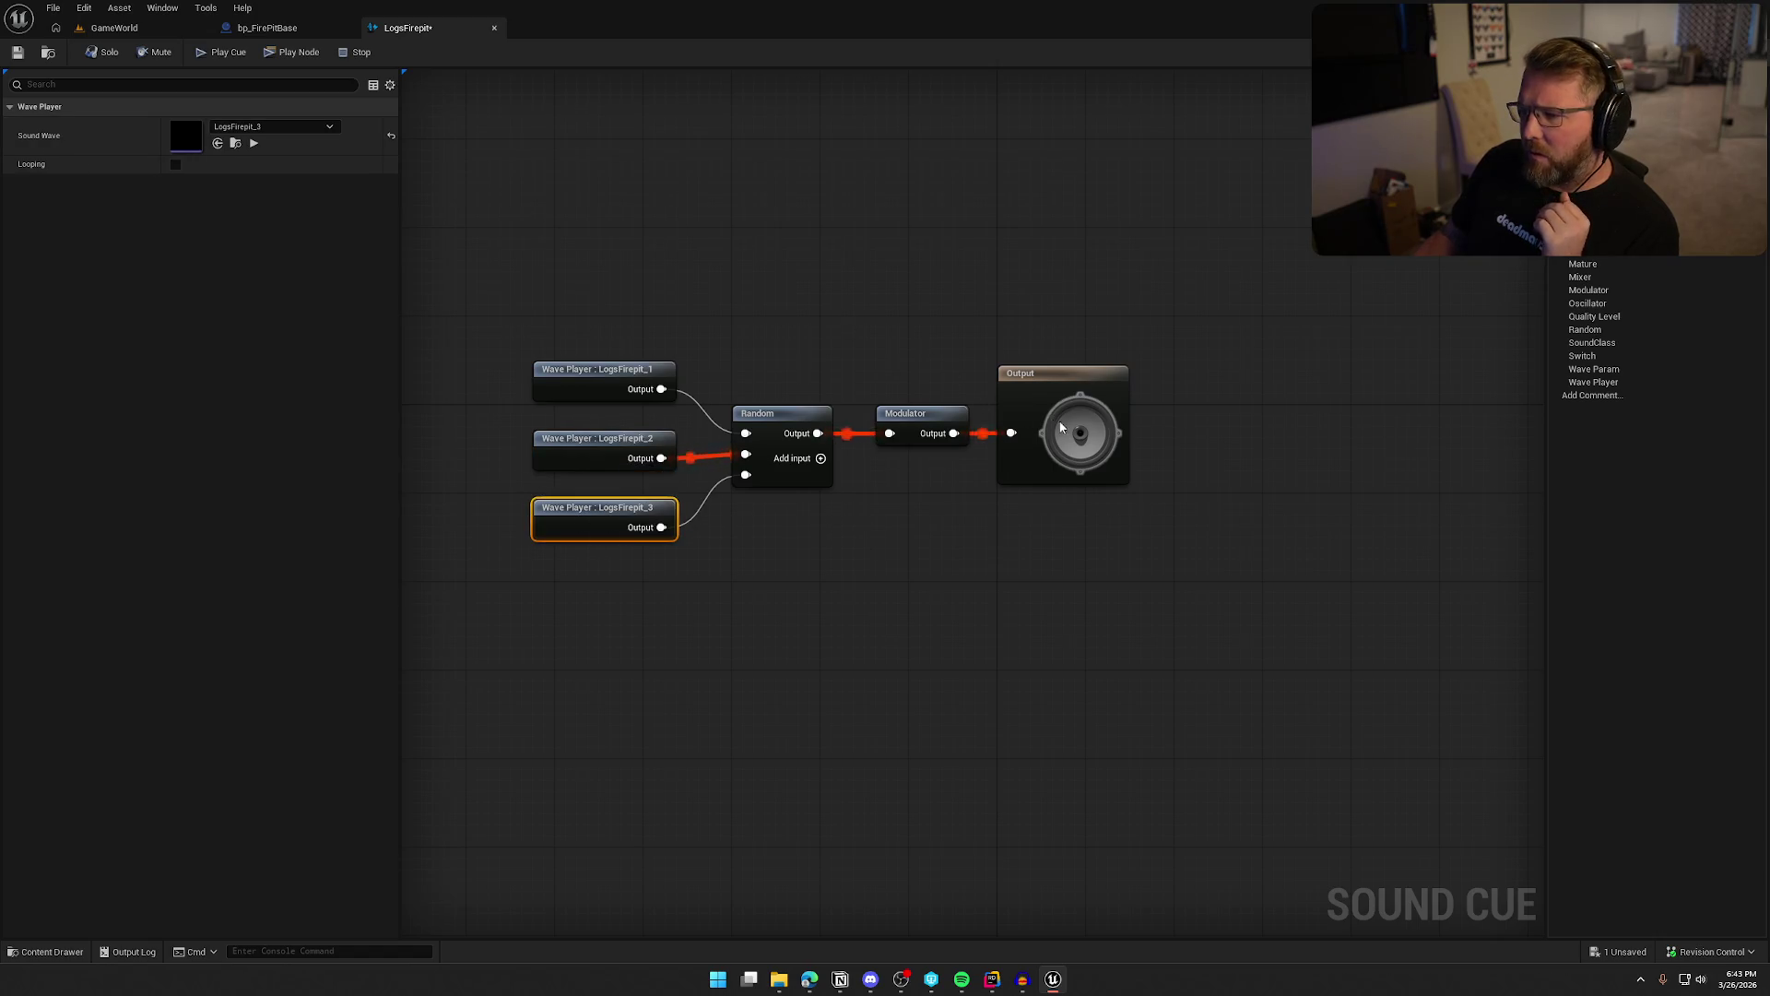
click(1060, 427)
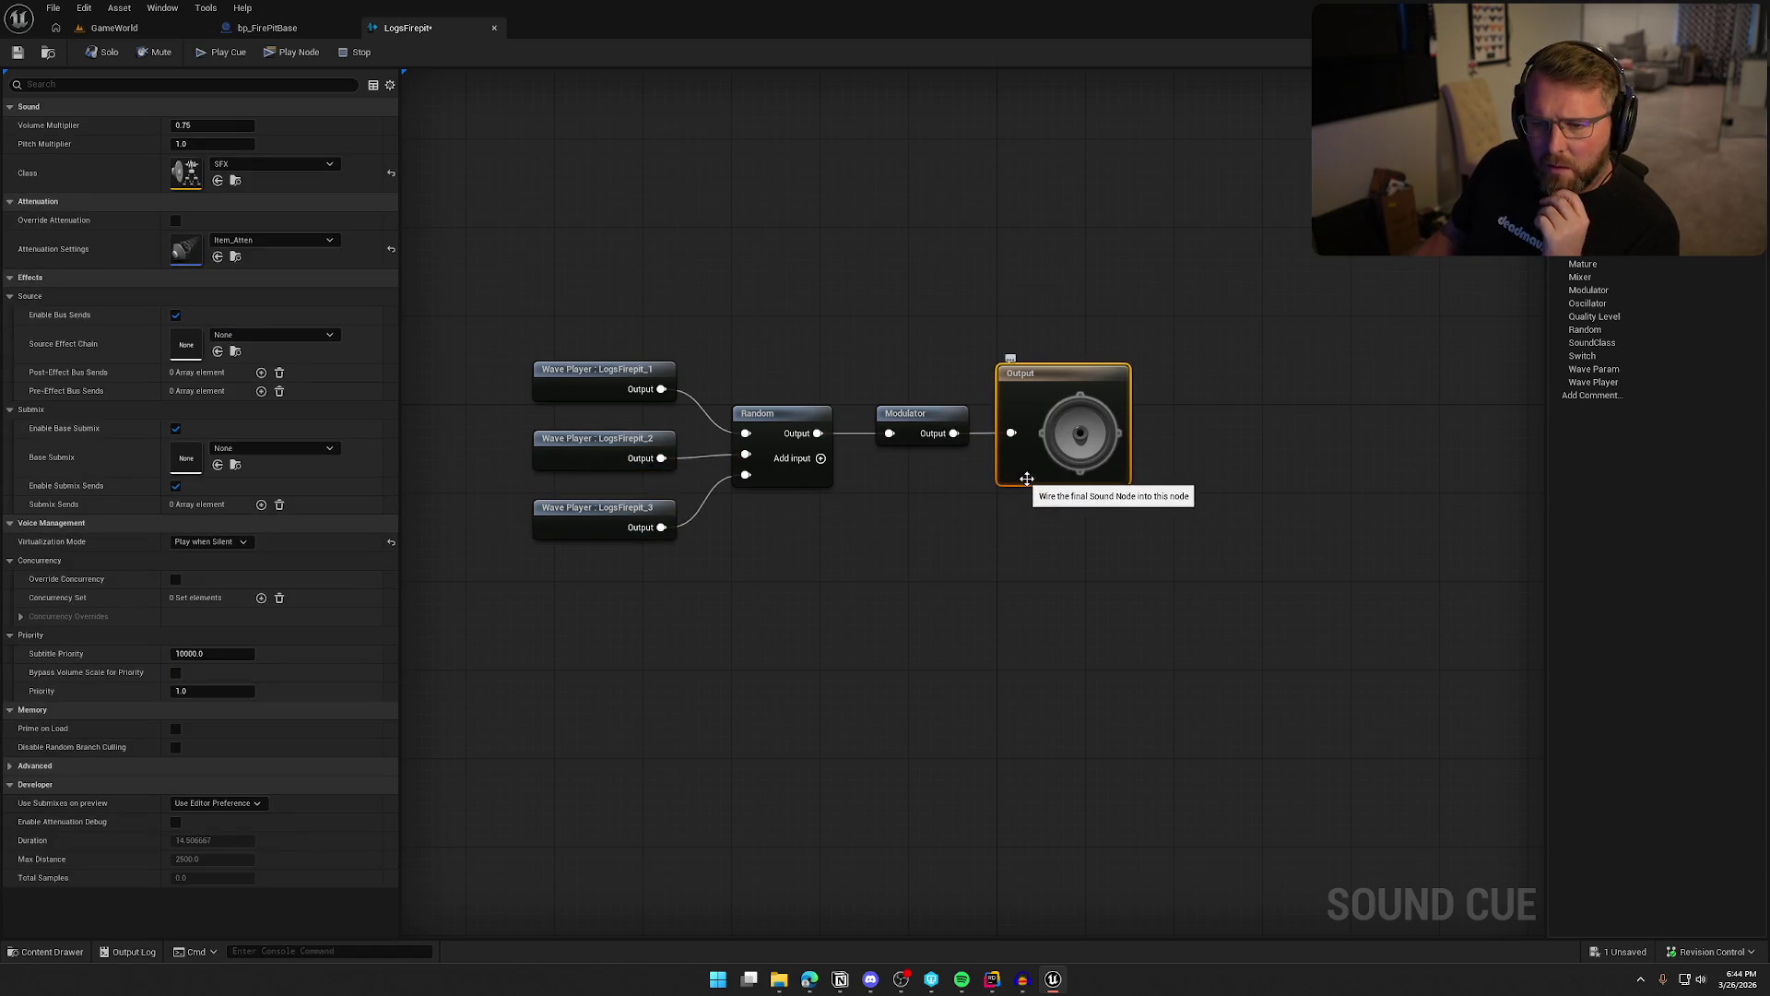
click(920, 417)
click(779, 415)
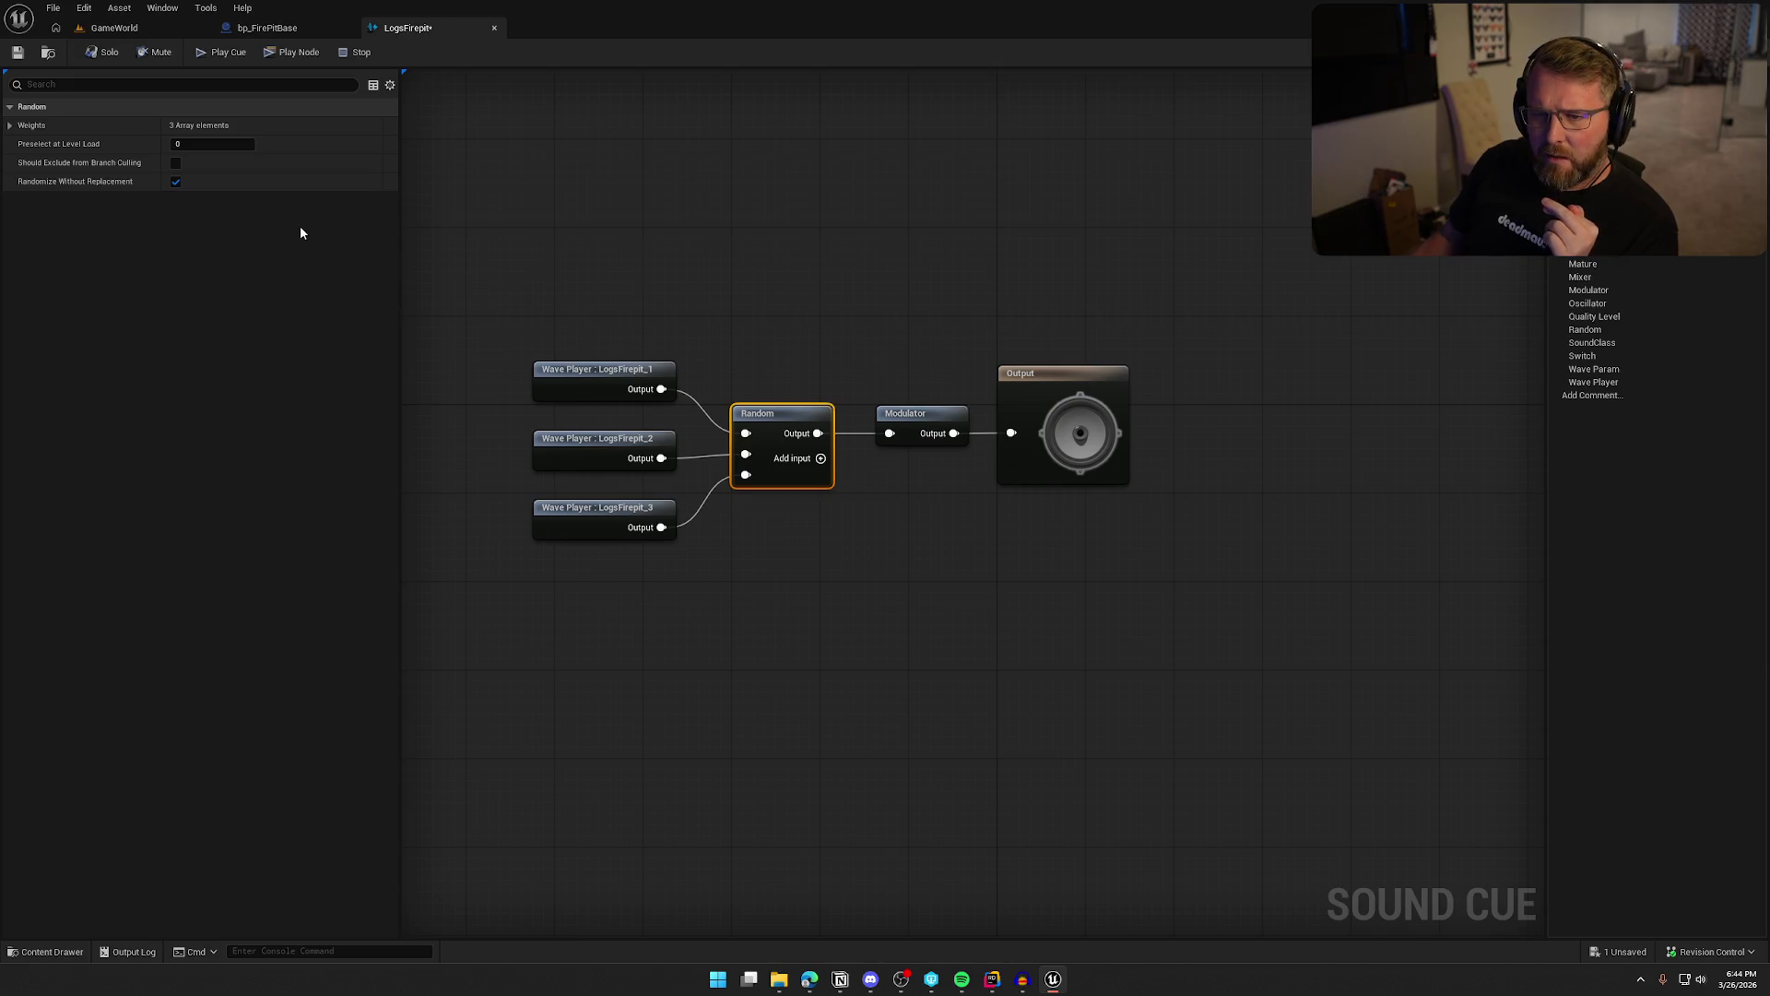
click(581, 370)
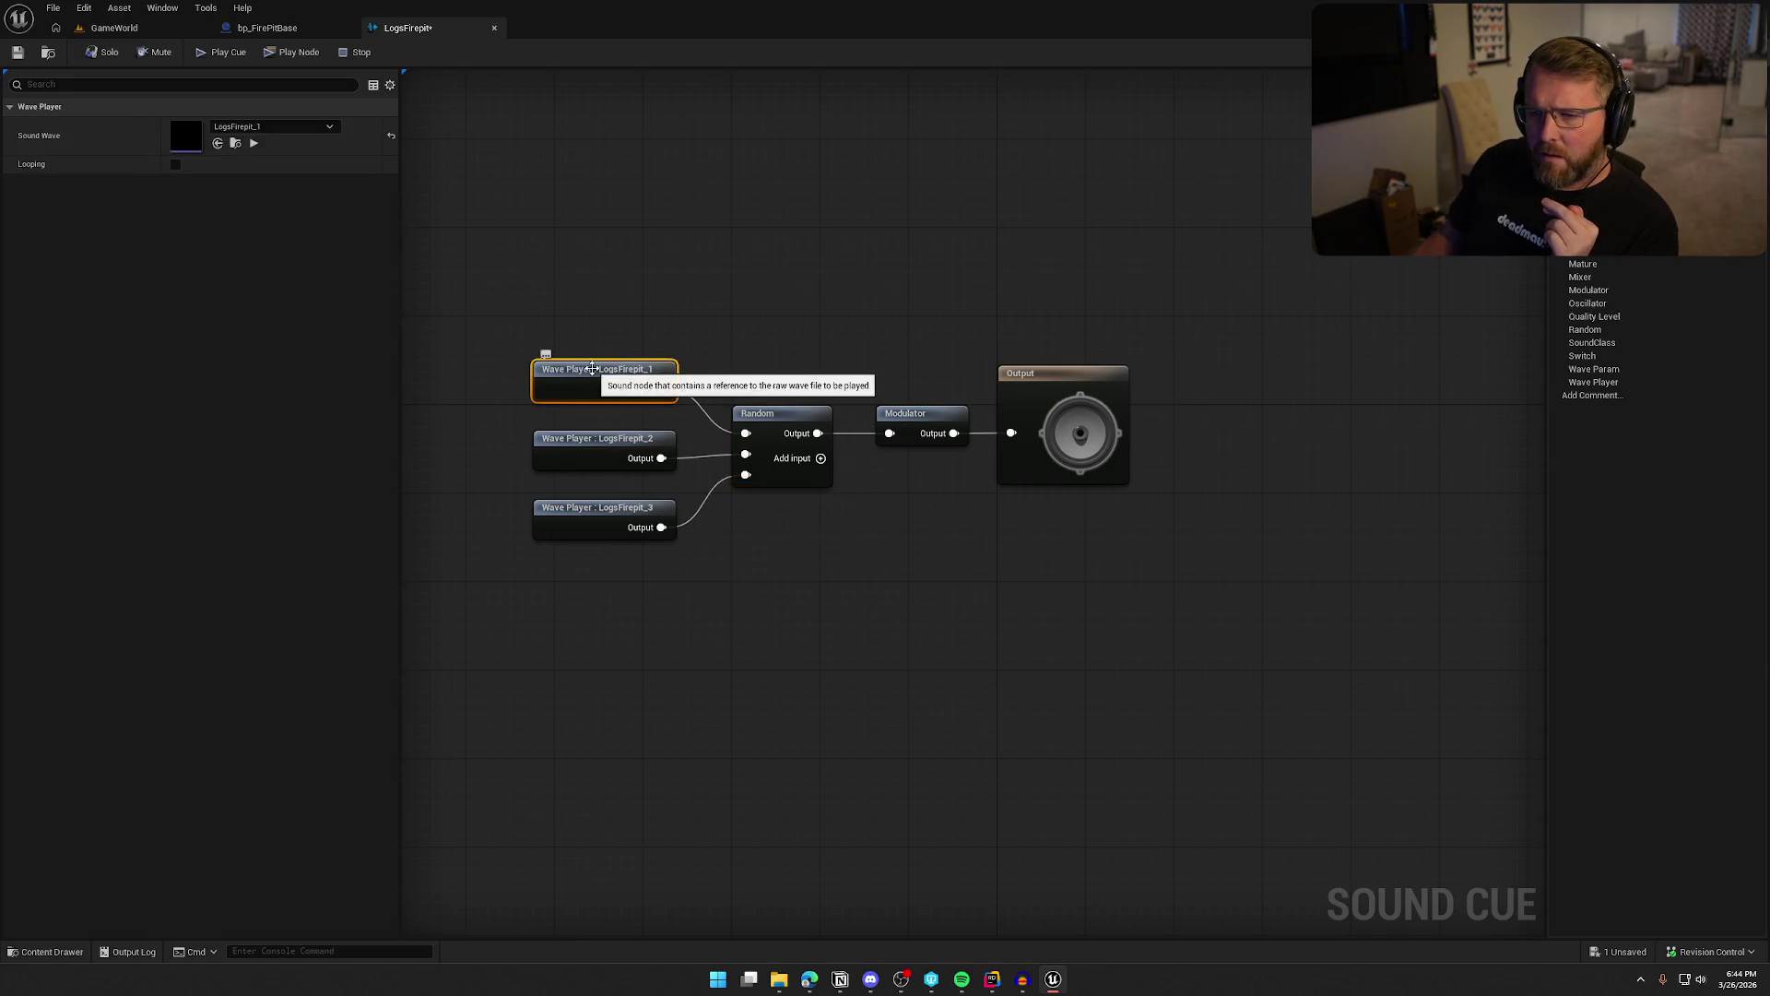
click(912, 415)
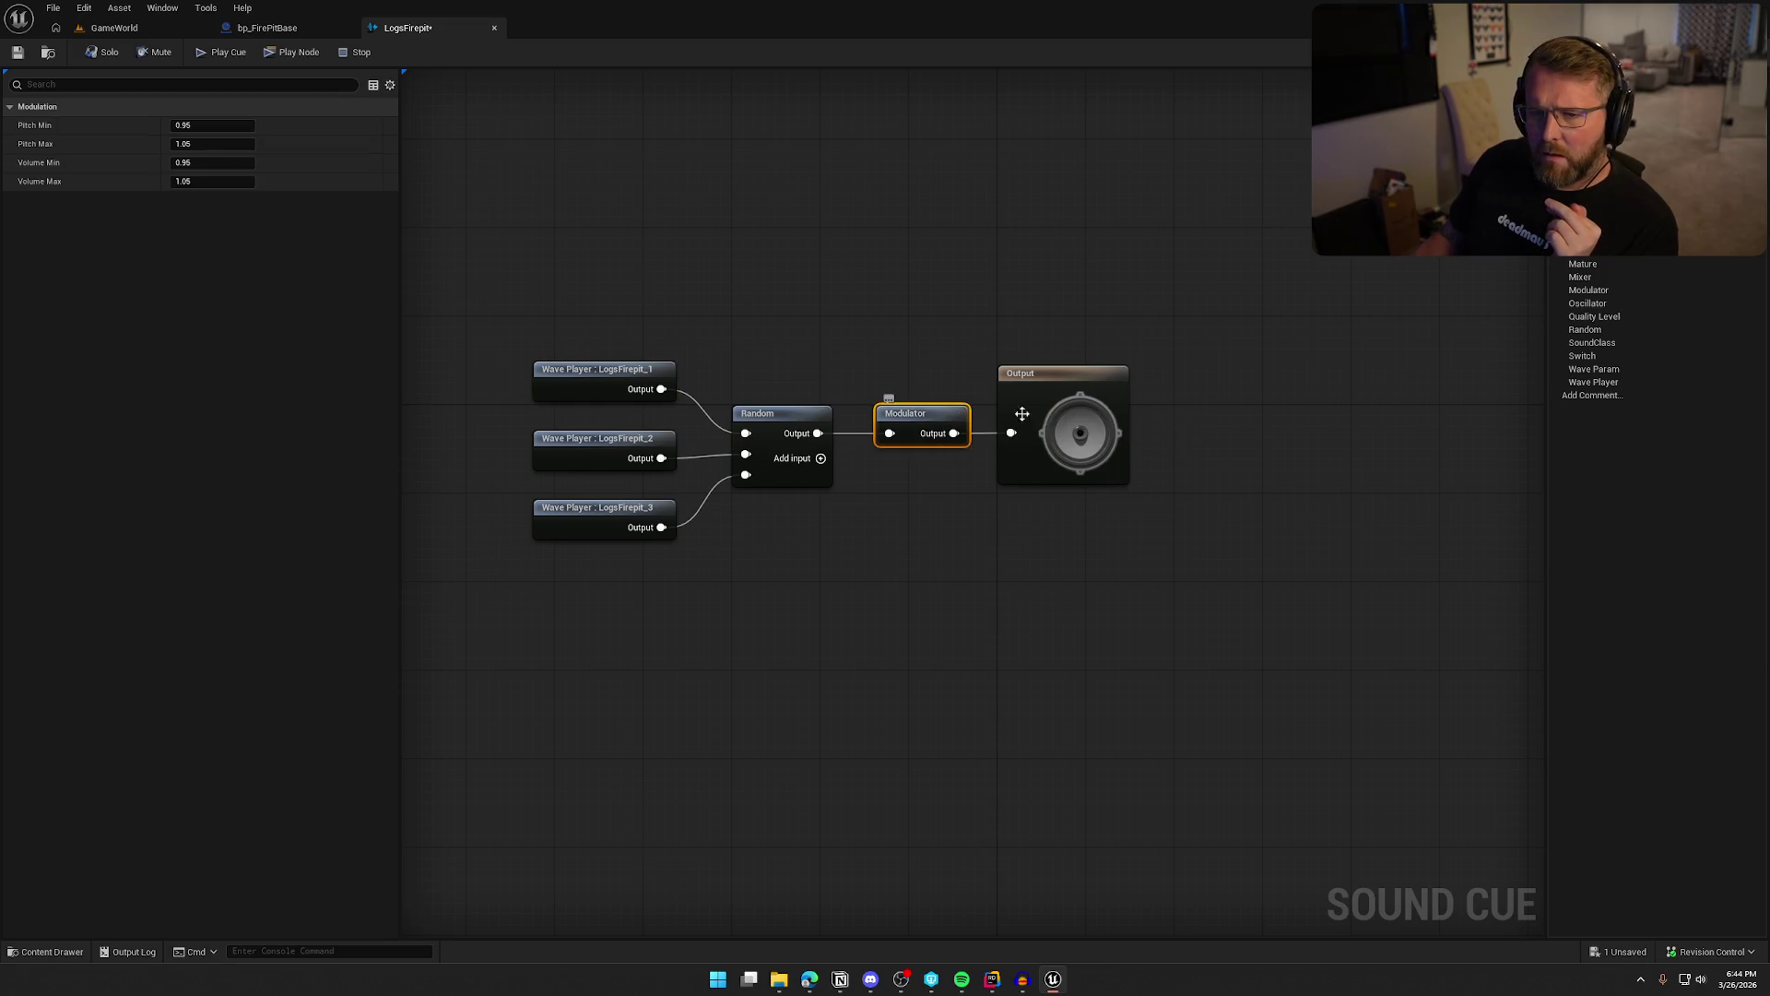
click(1003, 415)
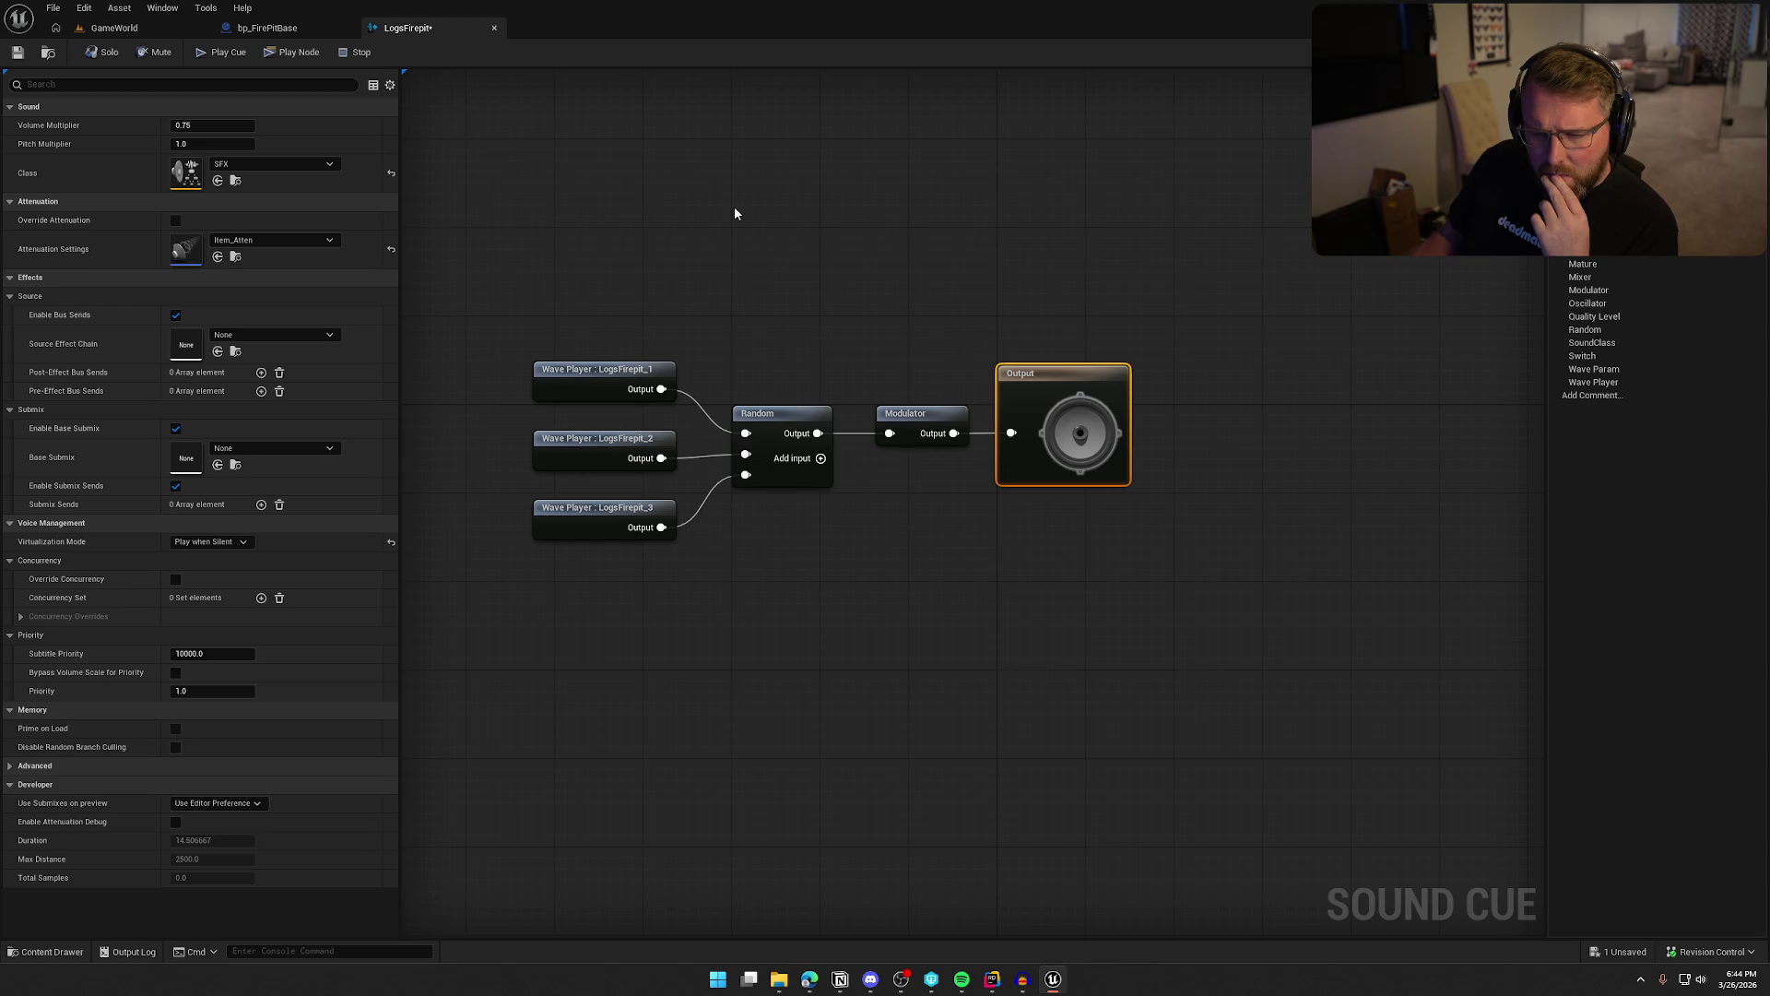
click(503, 149)
click(221, 52)
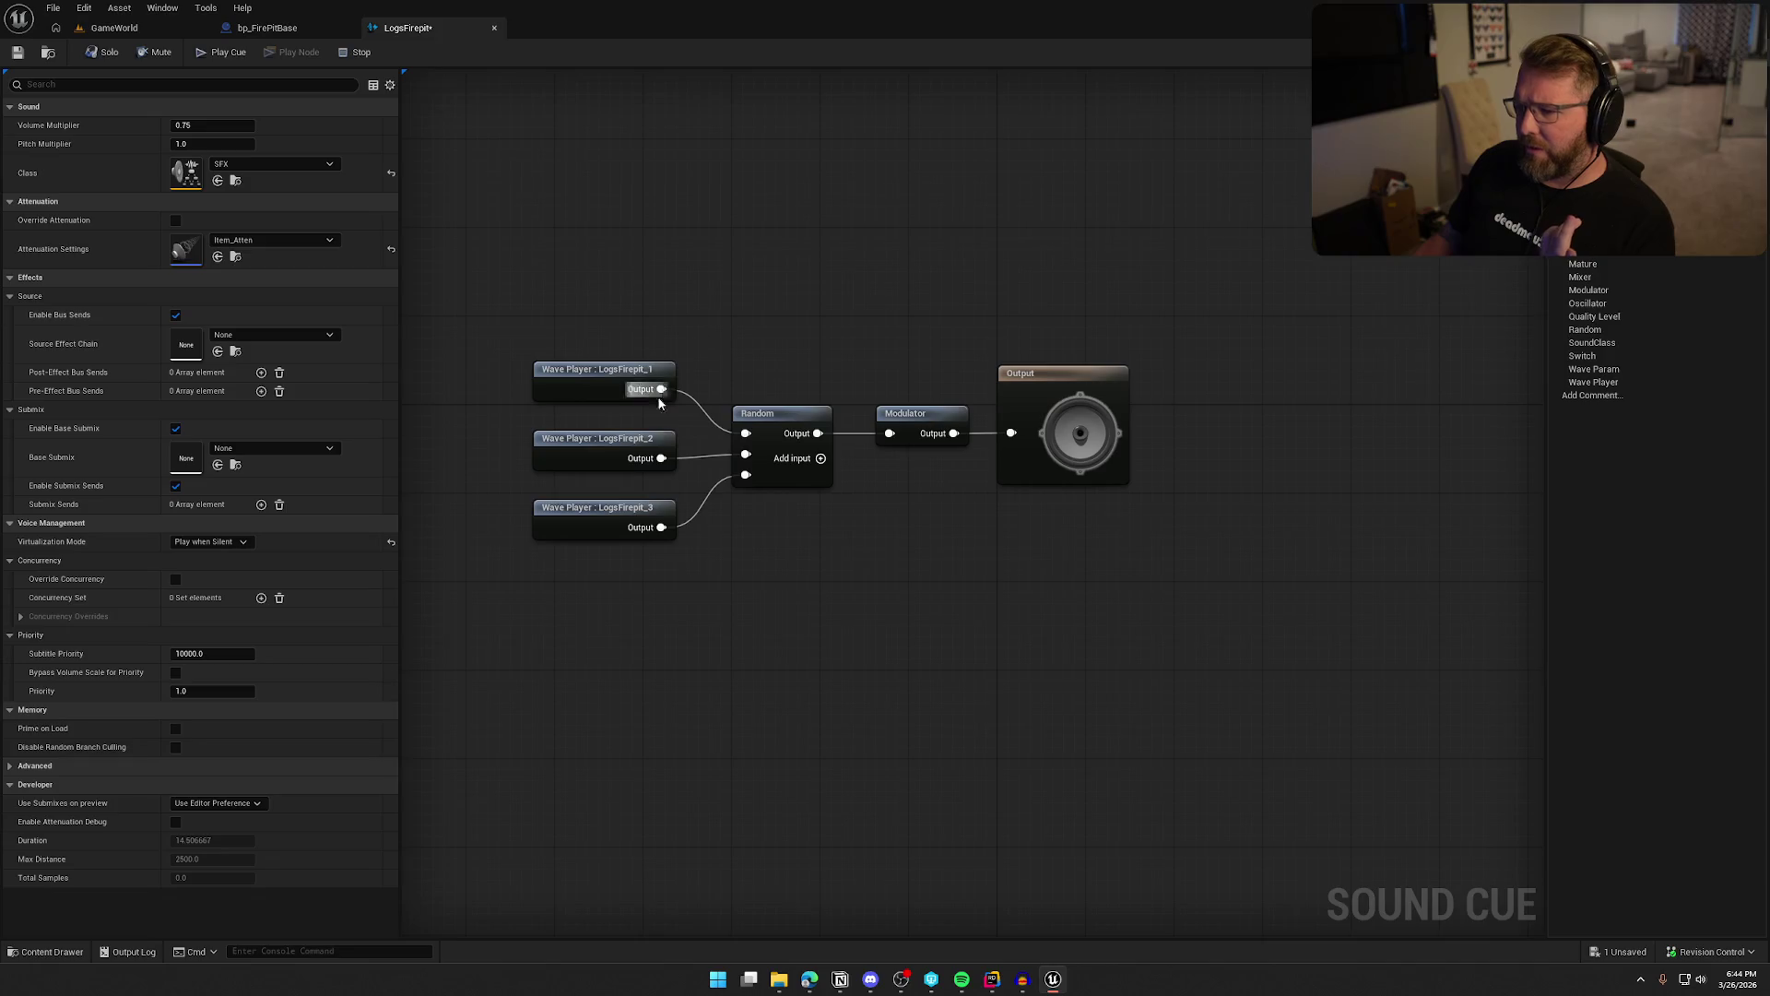
click(767, 421)
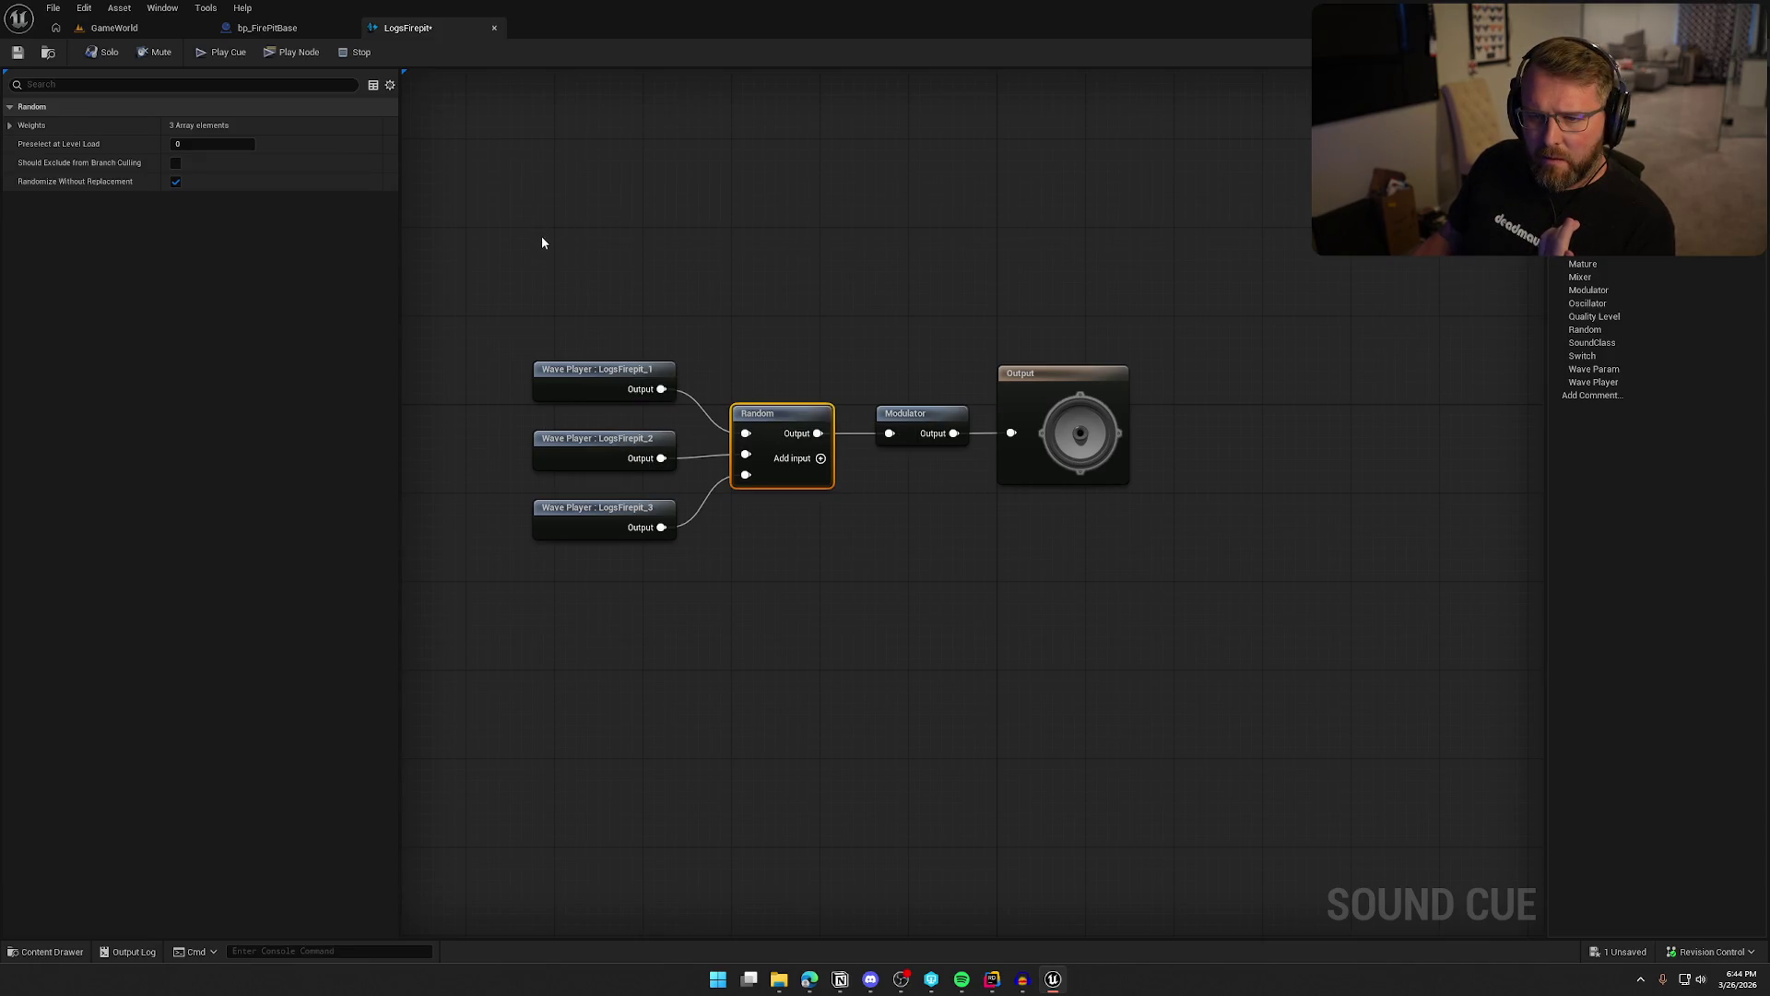
mouse_move(52, 184)
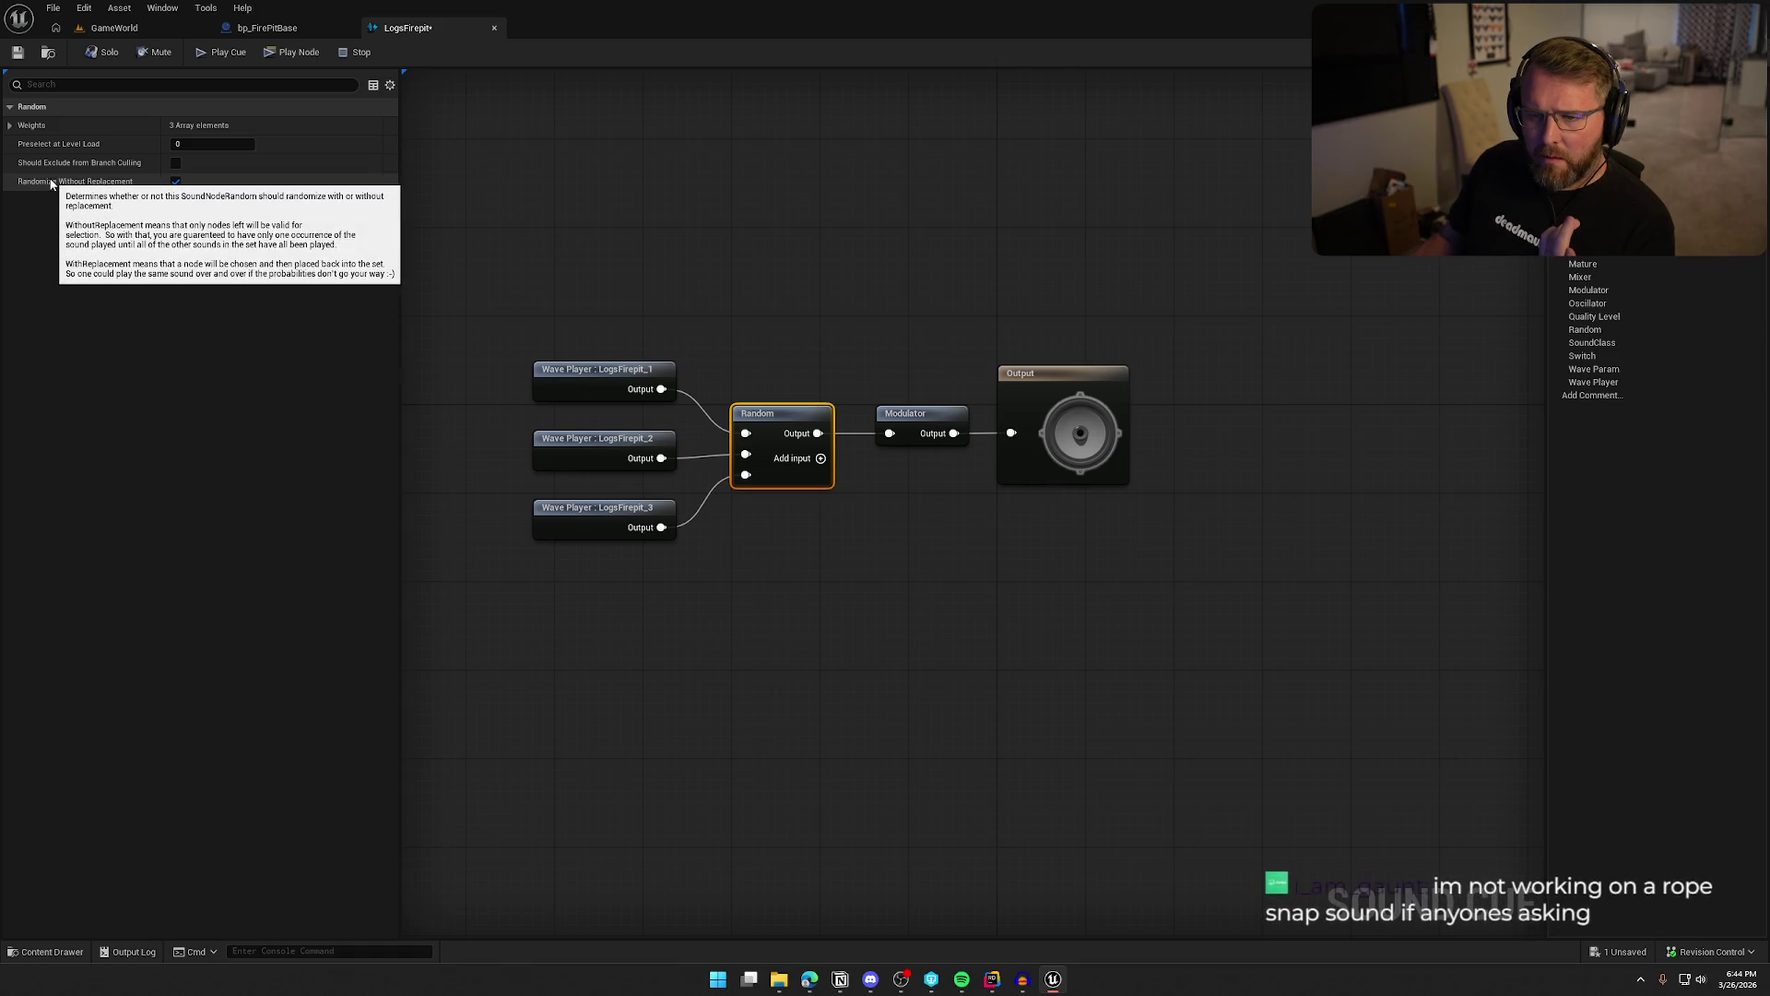
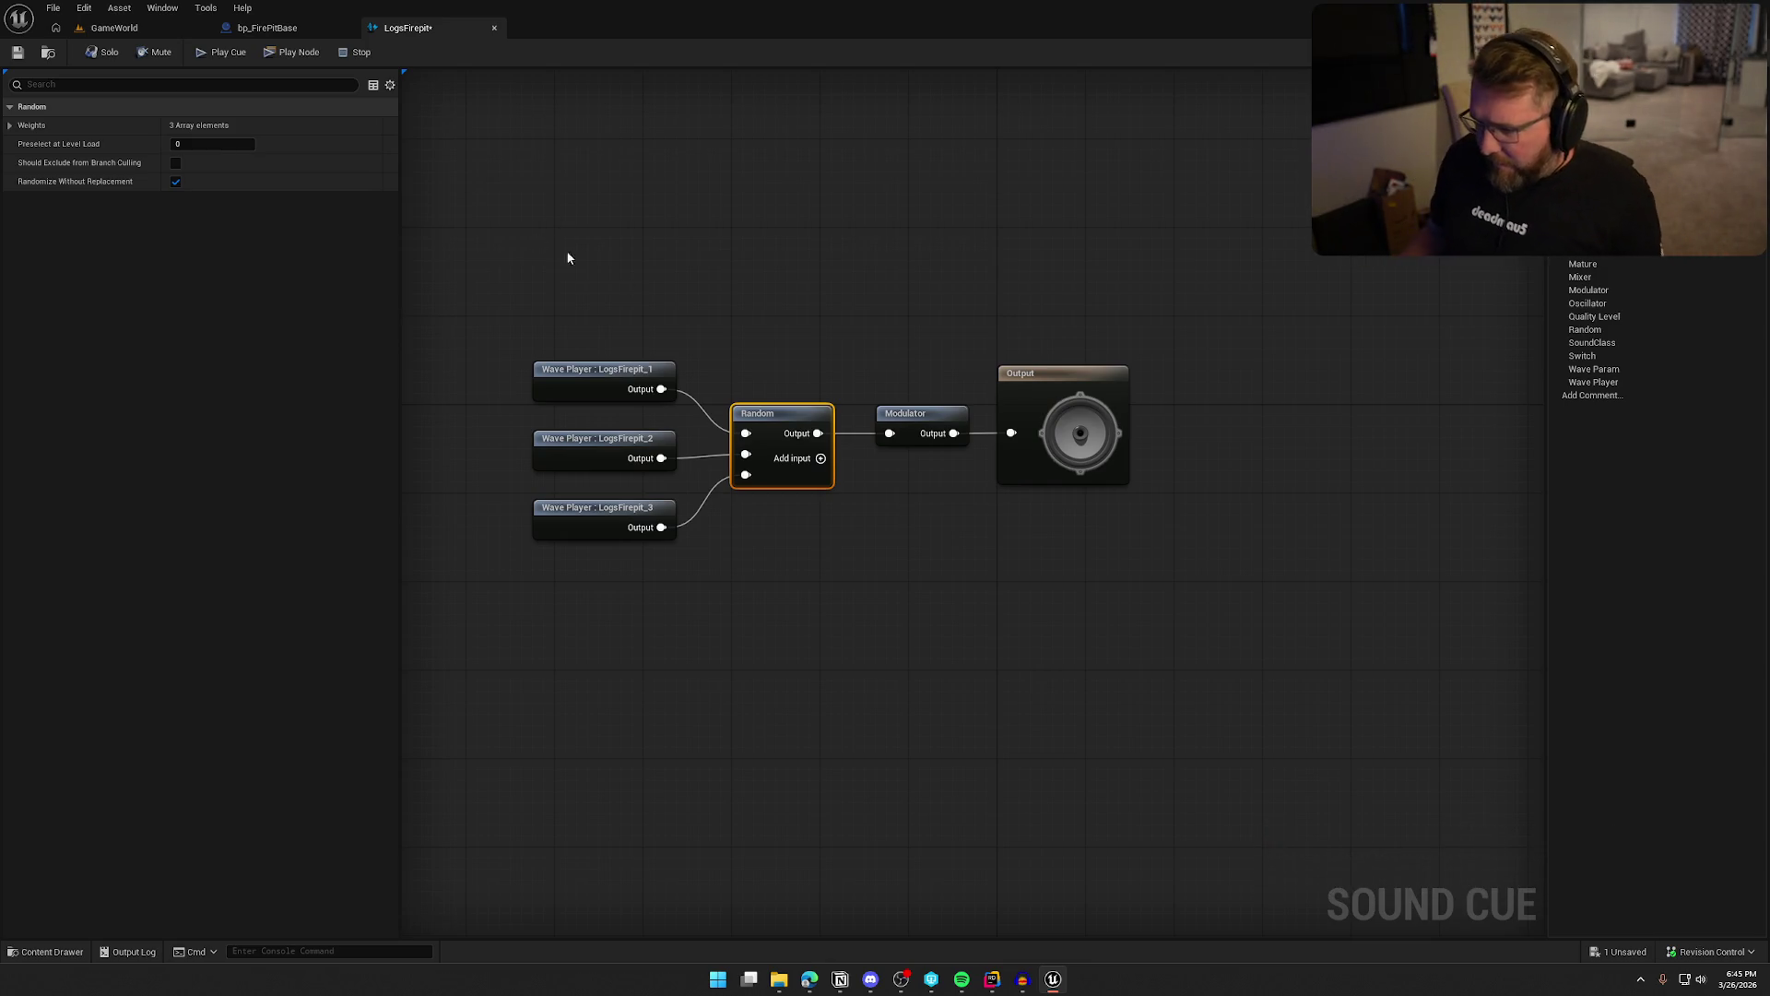
Inspect the Random, Modulator and Output node settings and play back the LogsFirepit cue
click(11, 125)
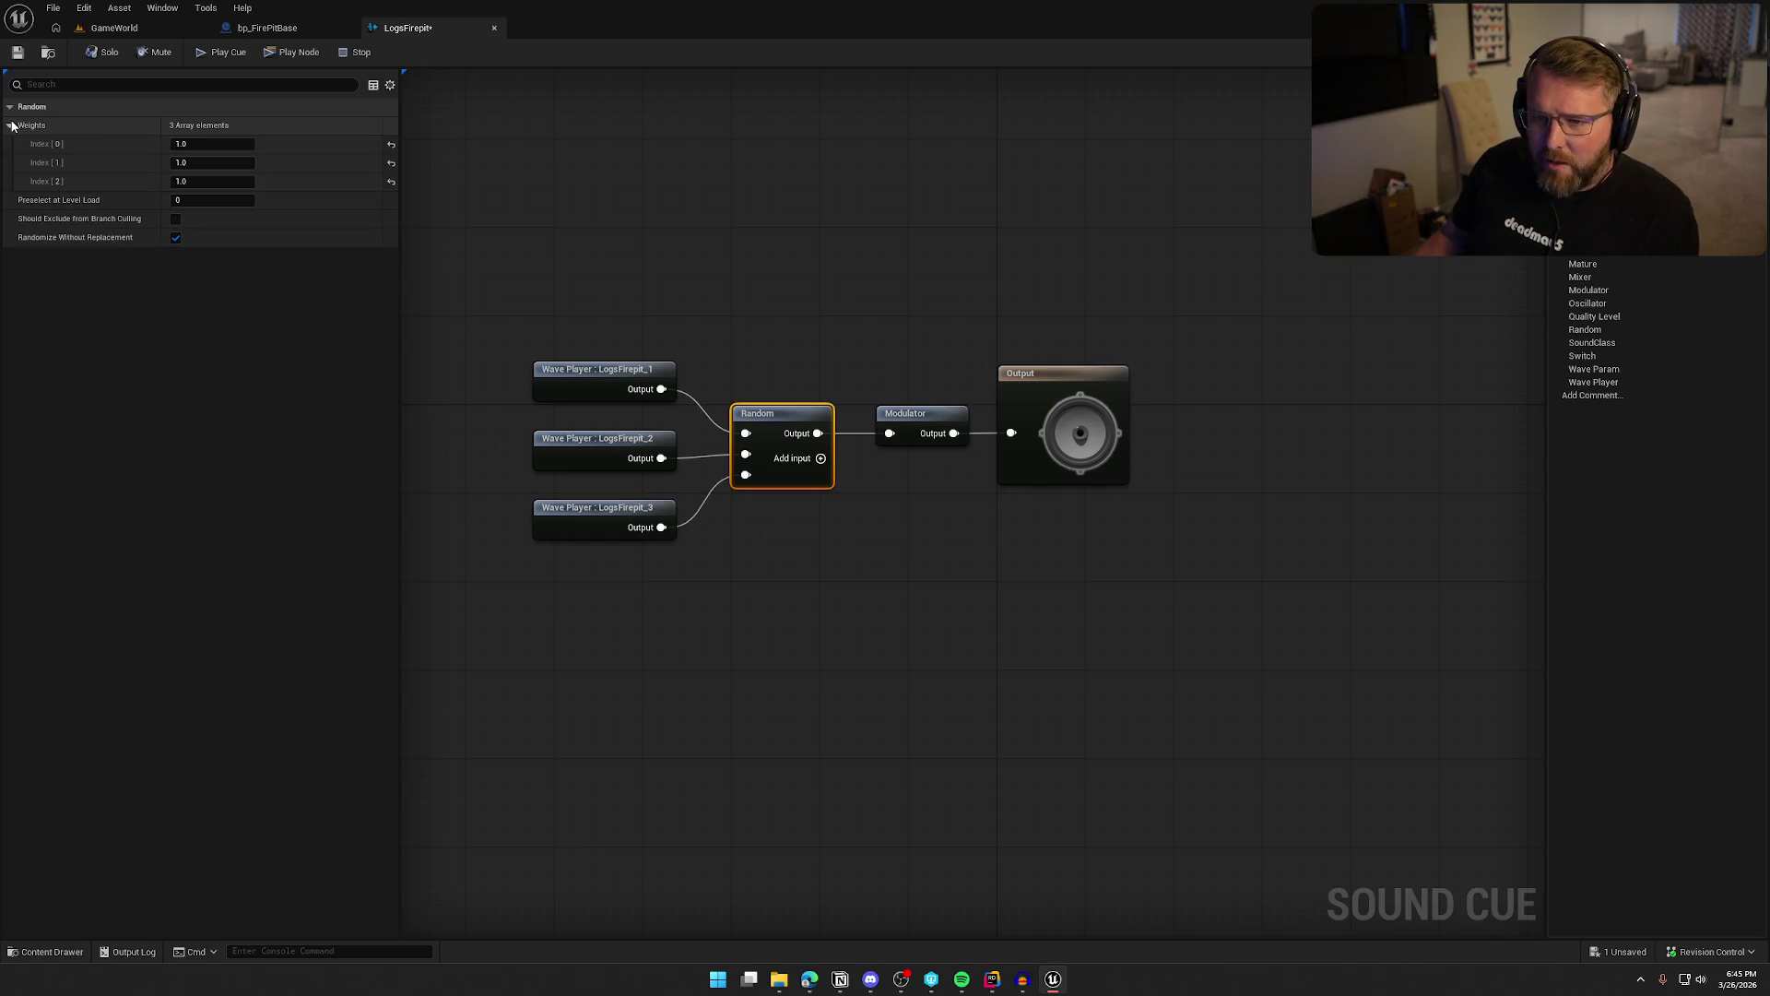
click(921, 419)
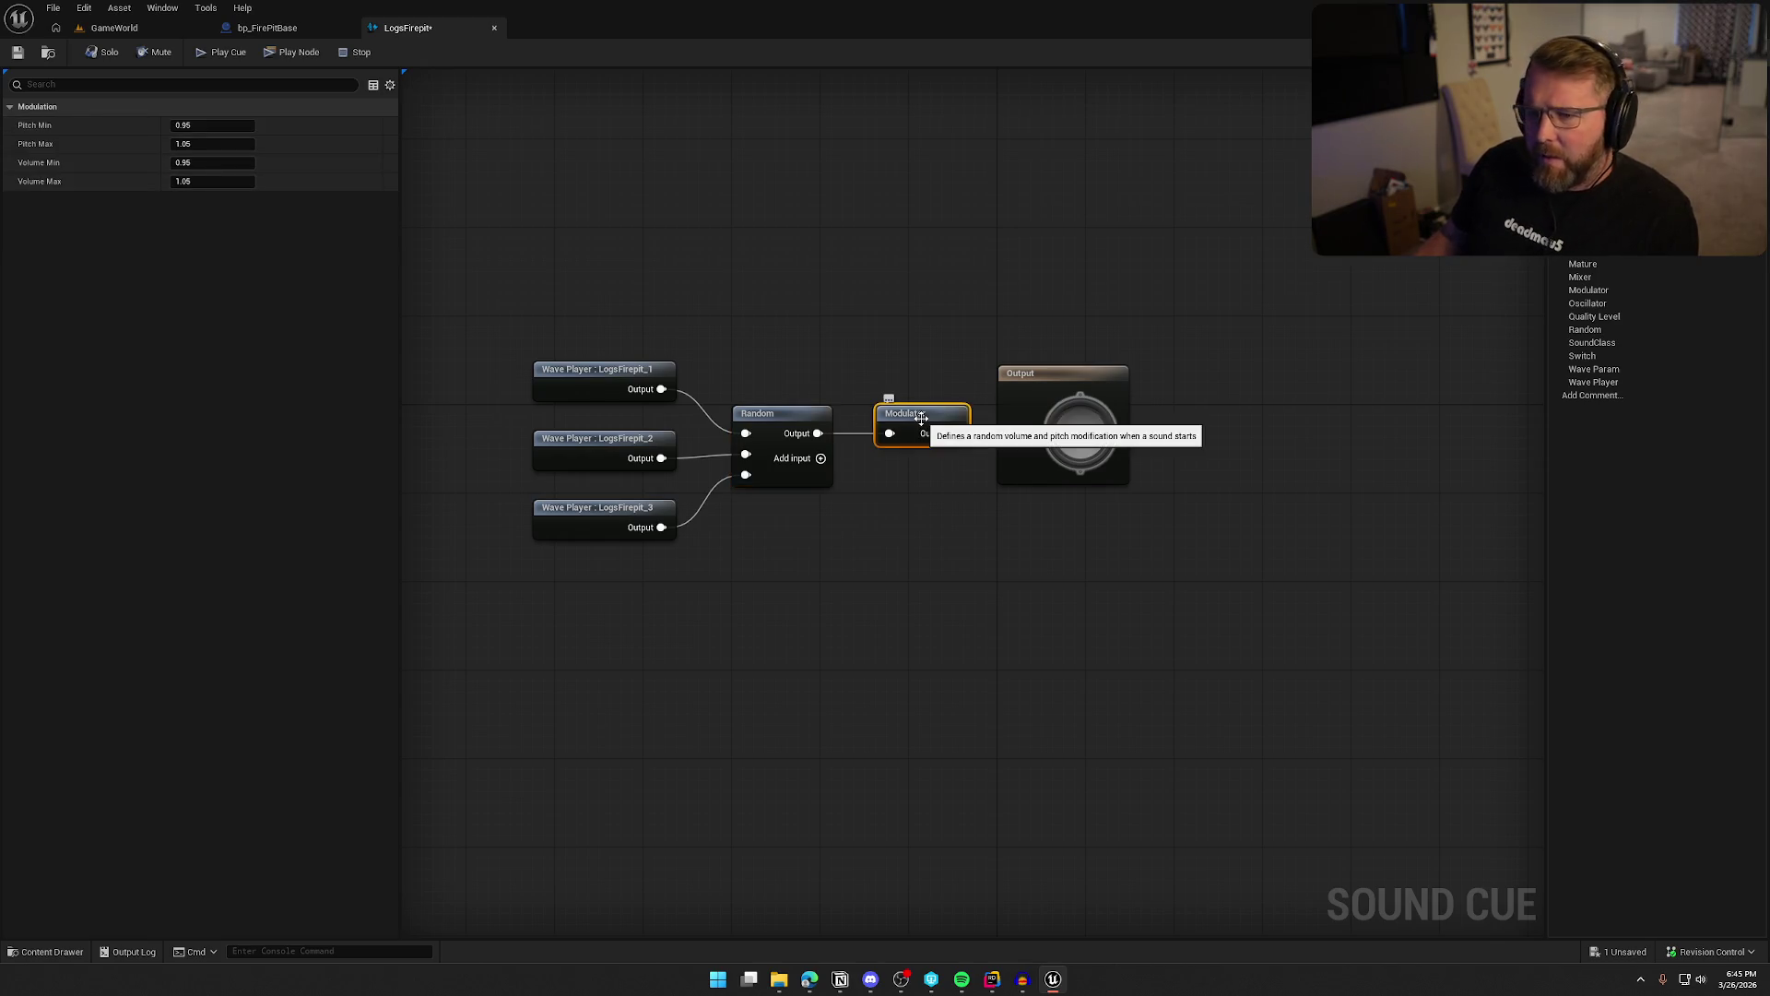
click(1014, 406)
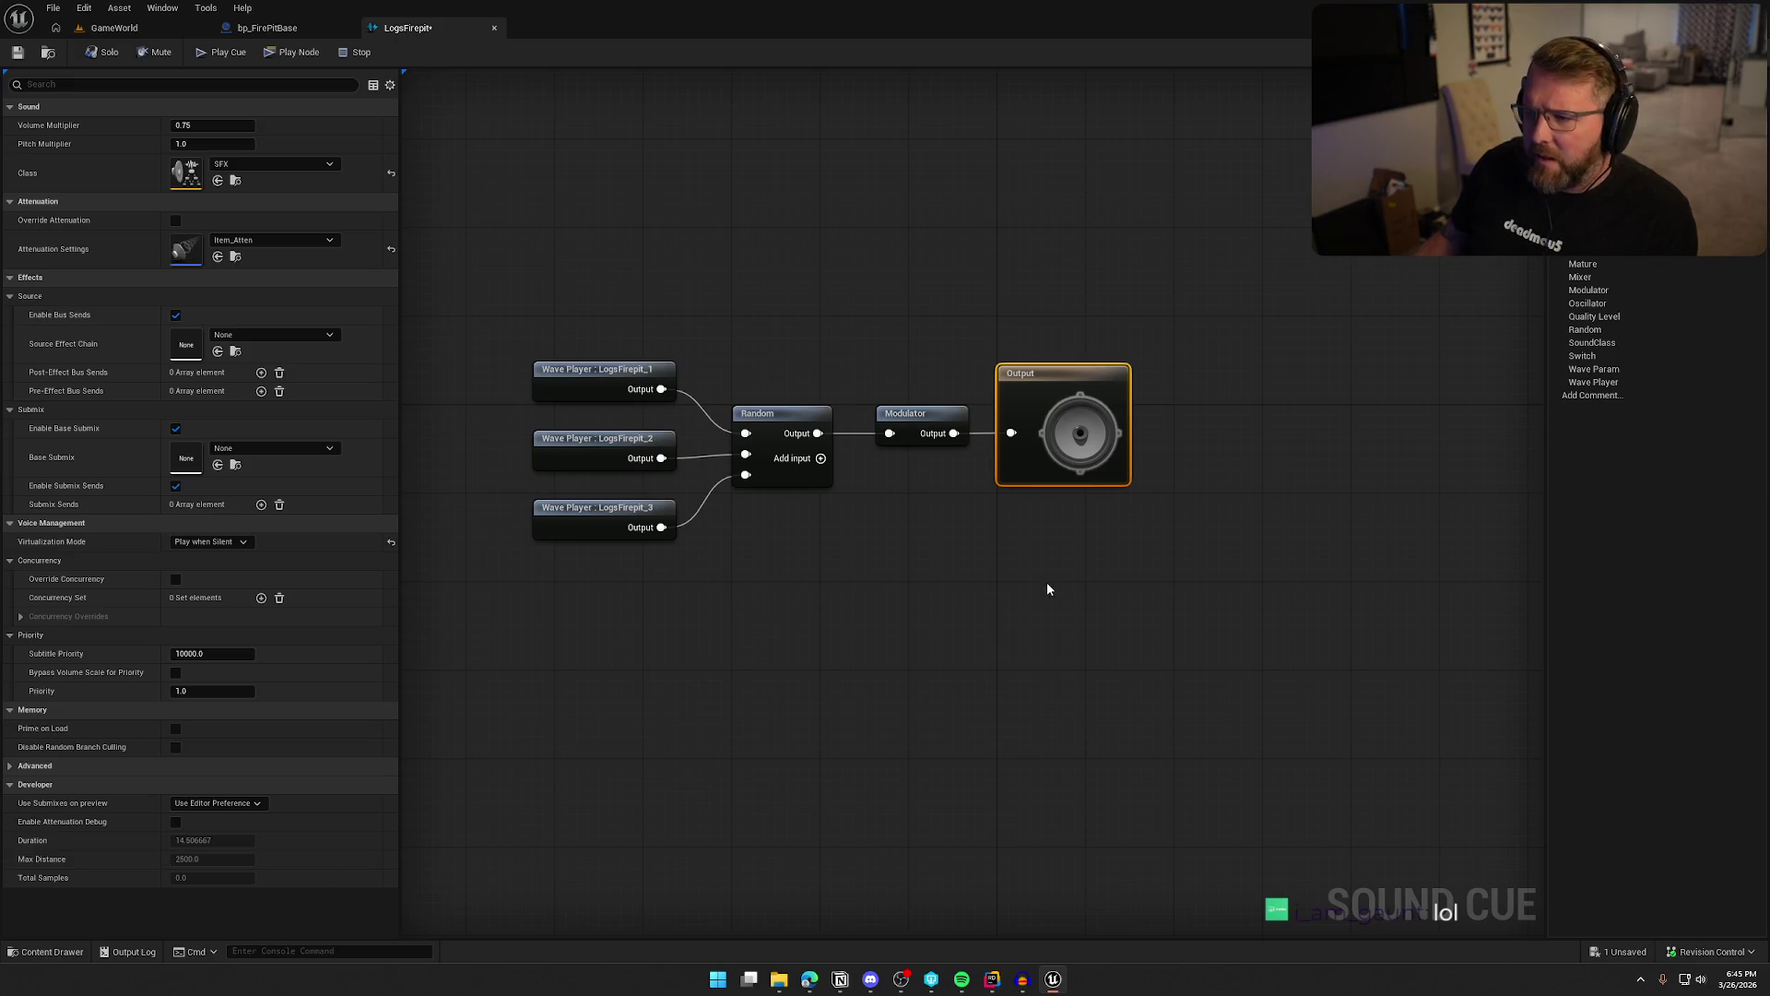
click(282, 53)
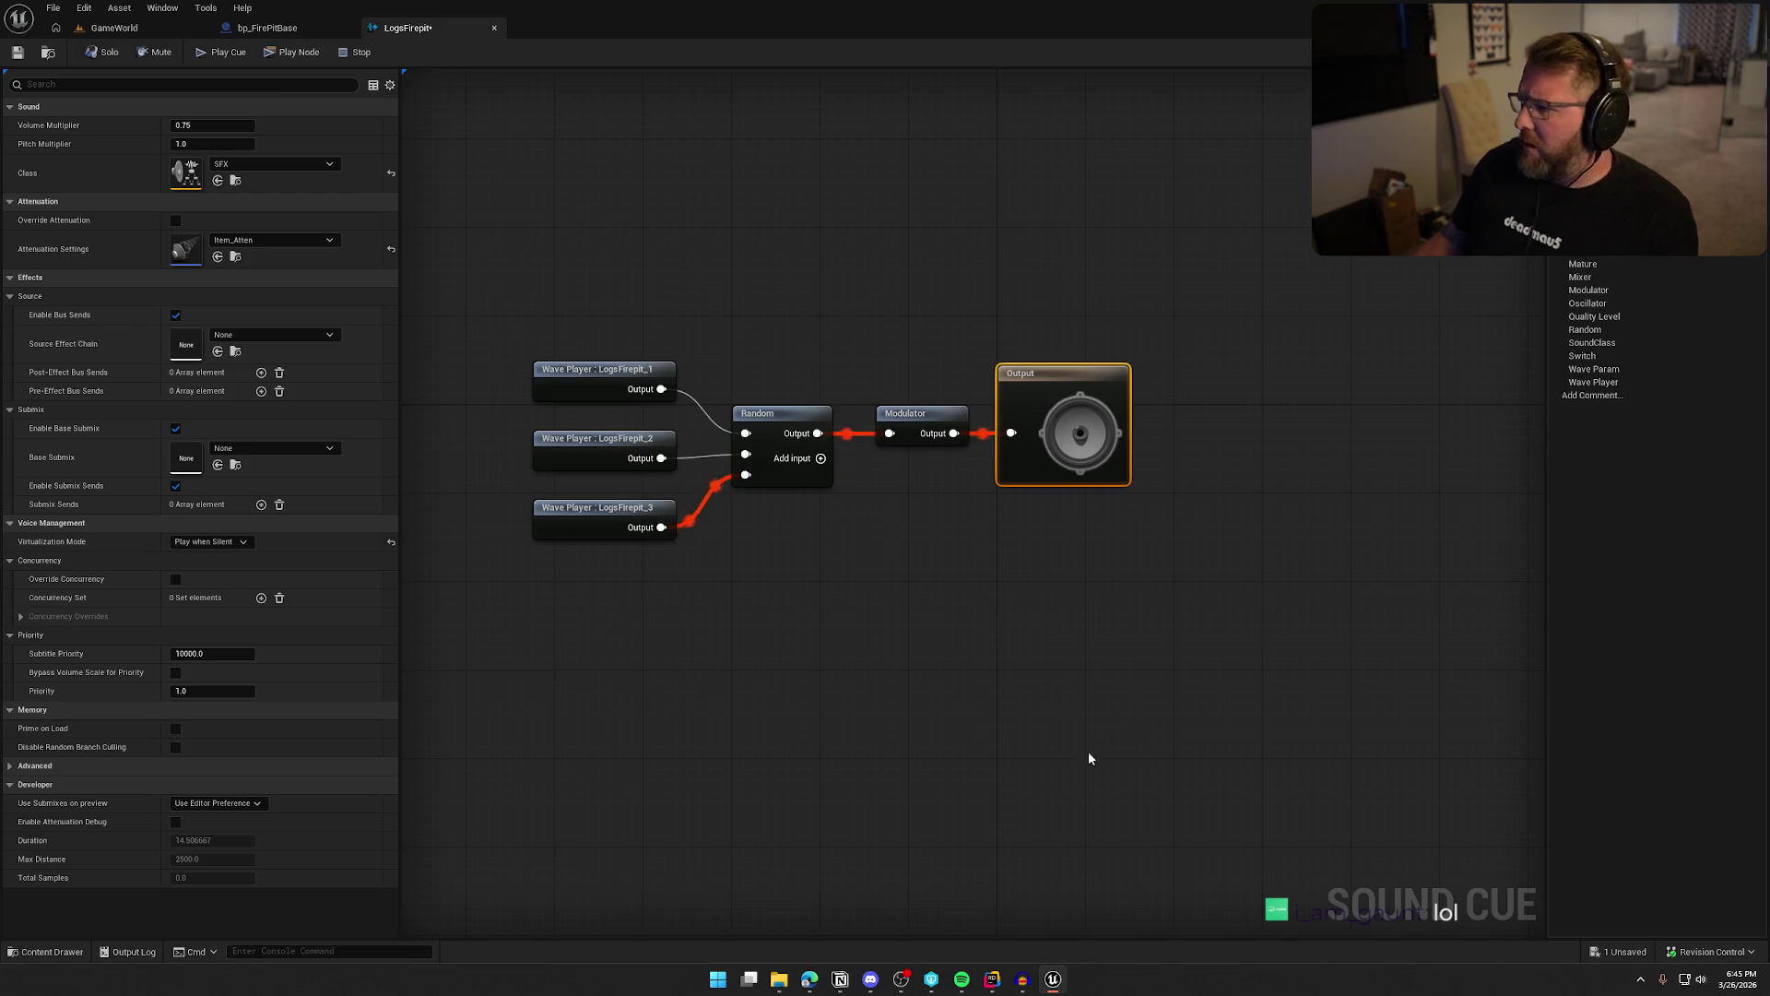
click(1023, 680)
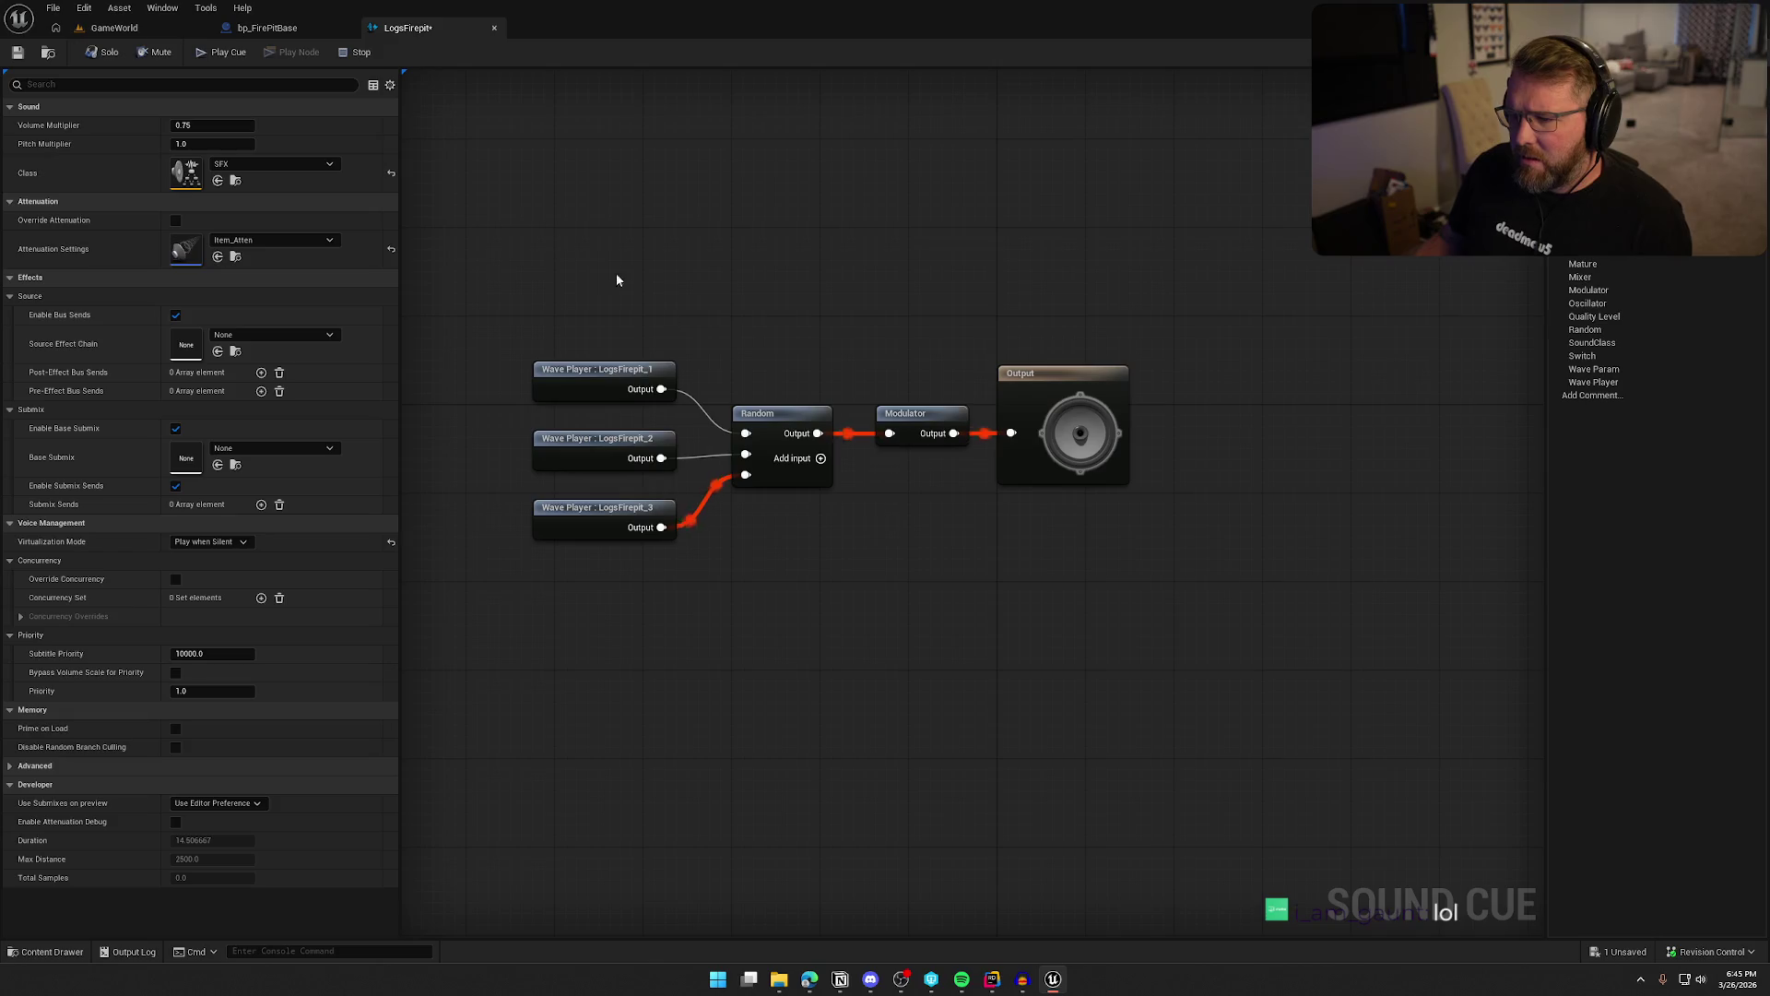
click(355, 52)
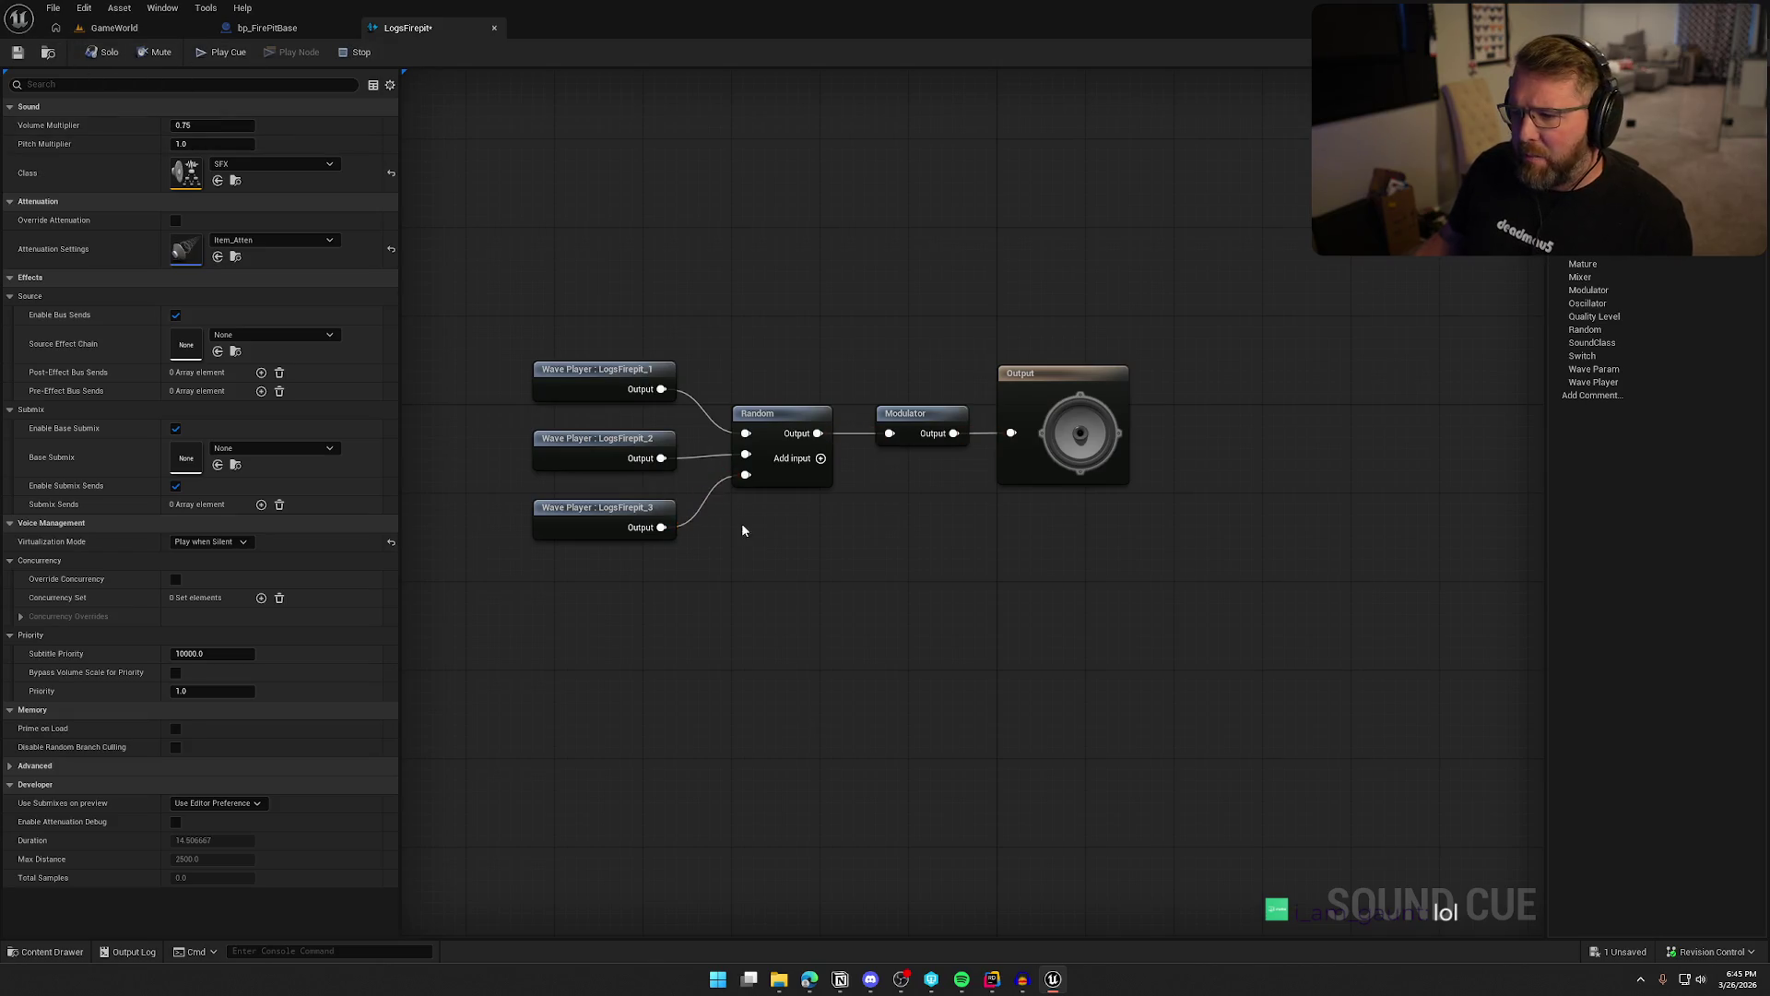
Add a spare Random node with an extra input, then delete it again
right_click(755, 533)
text(random)
key(Return)
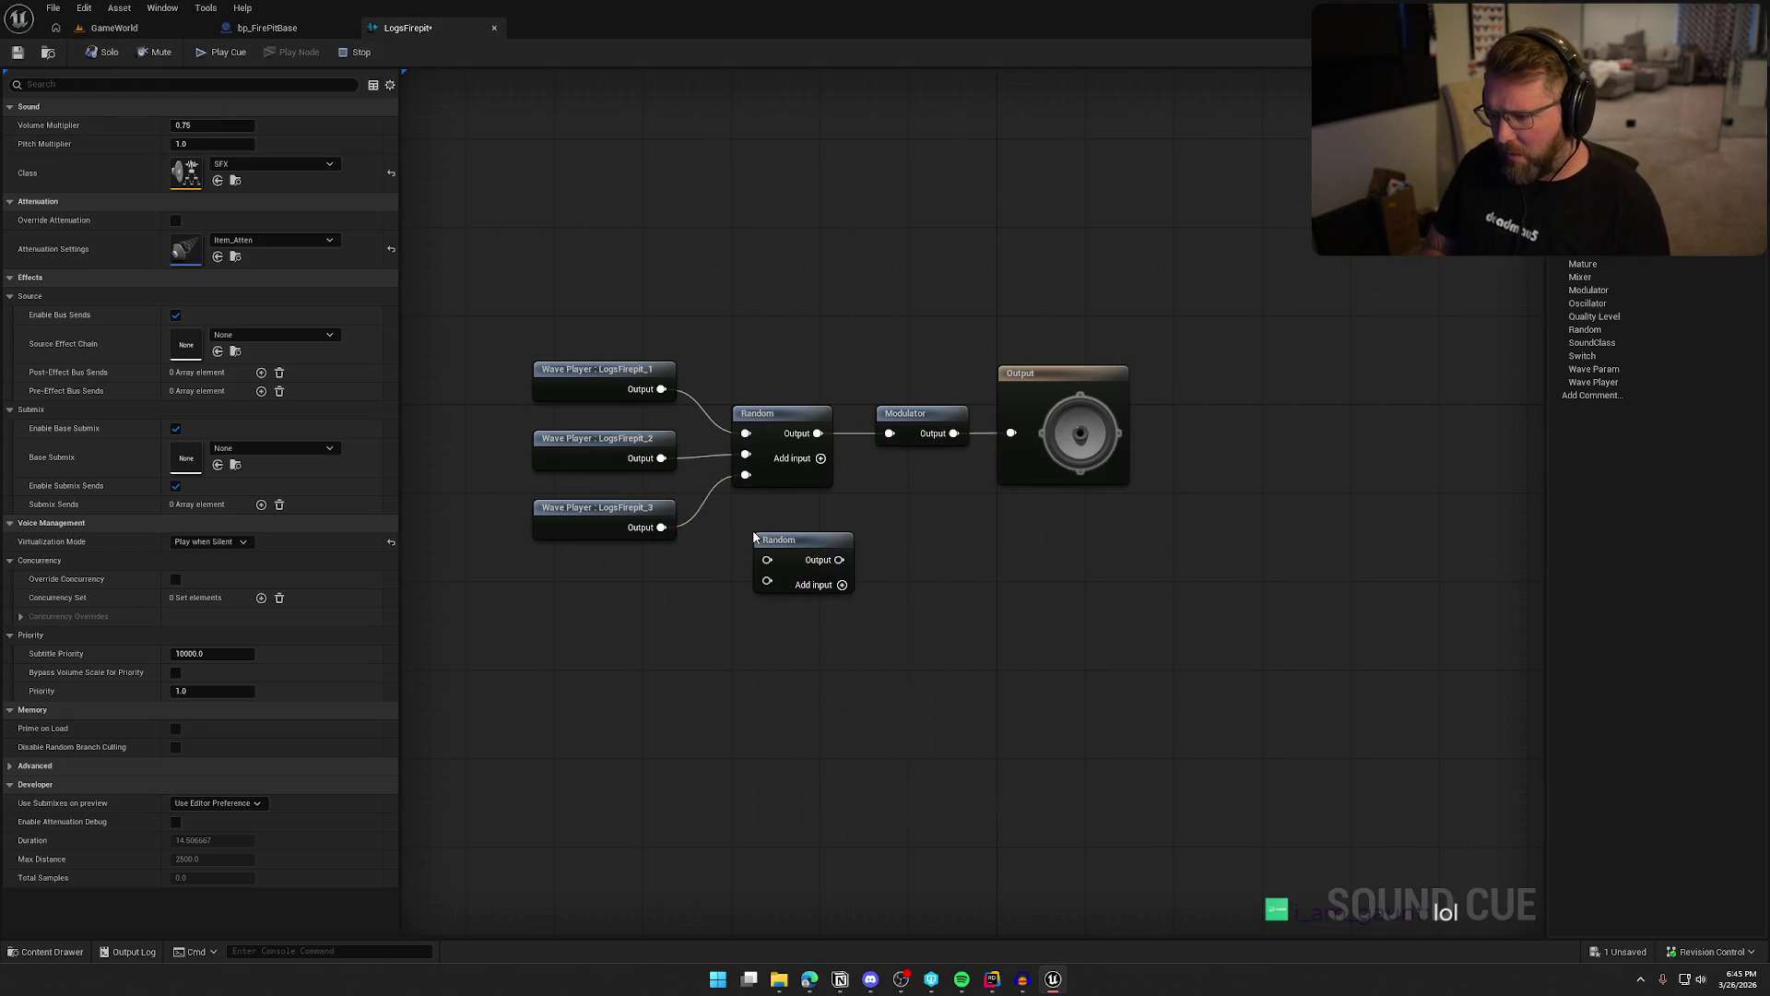
click(842, 584)
click(789, 536)
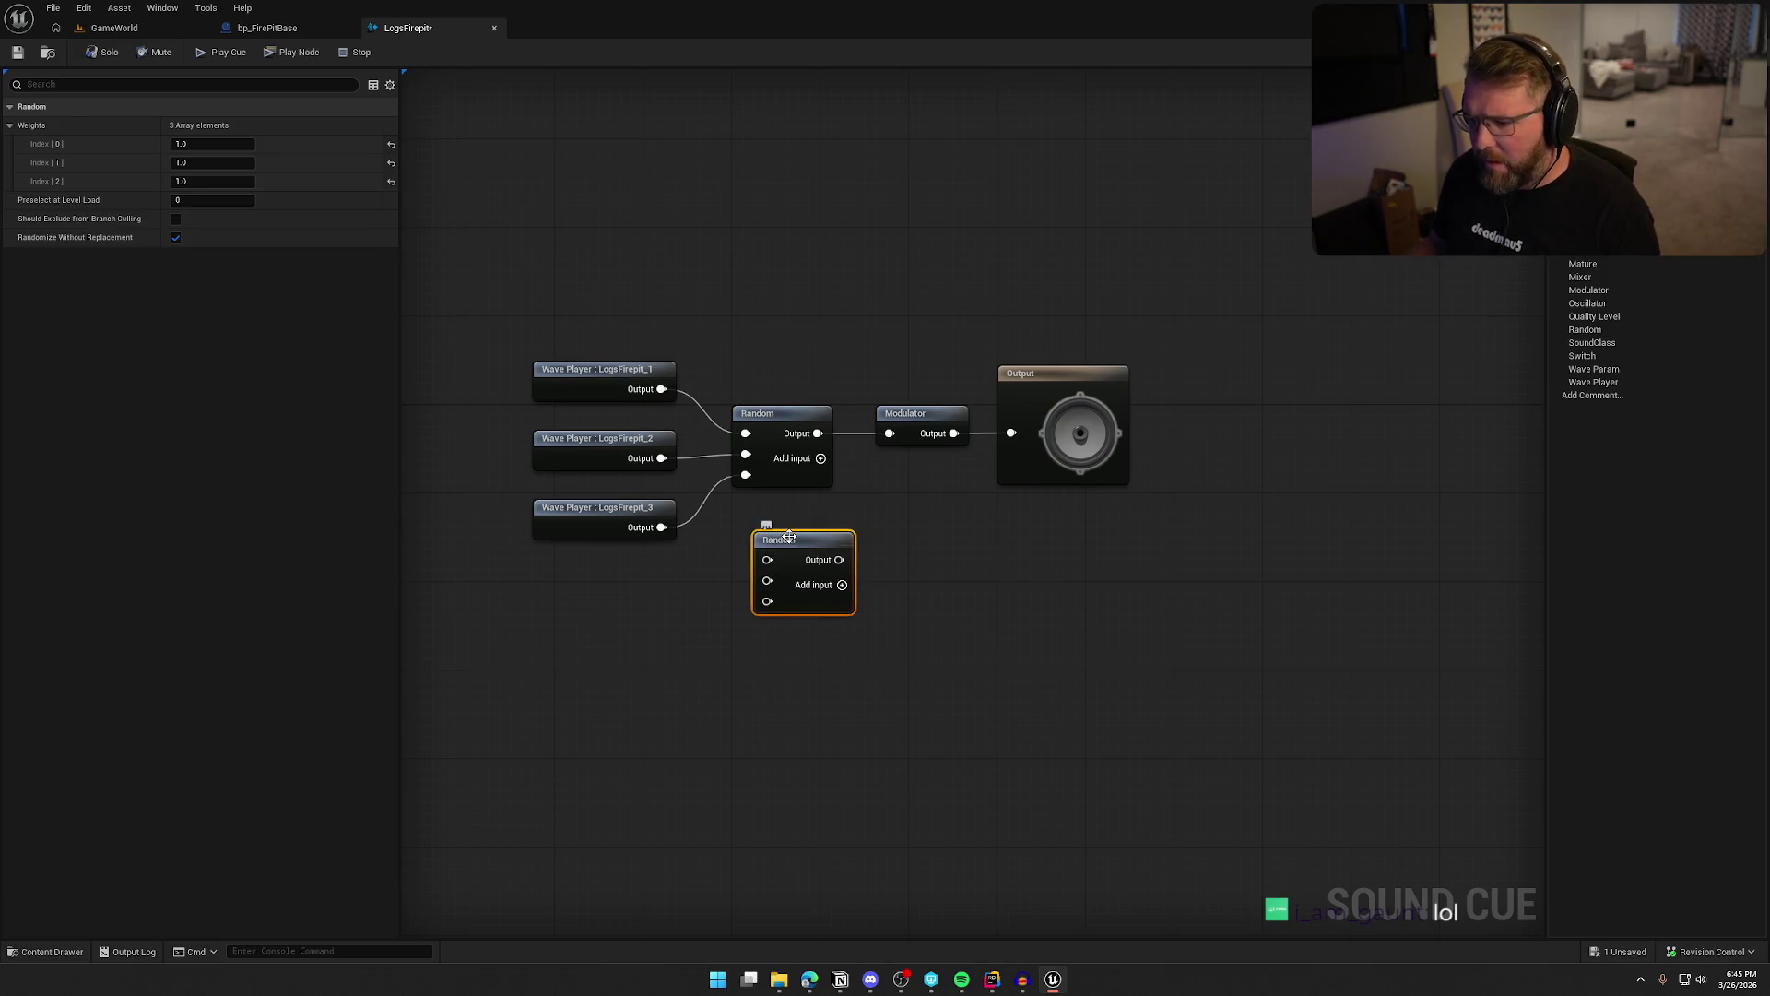
click(795, 471)
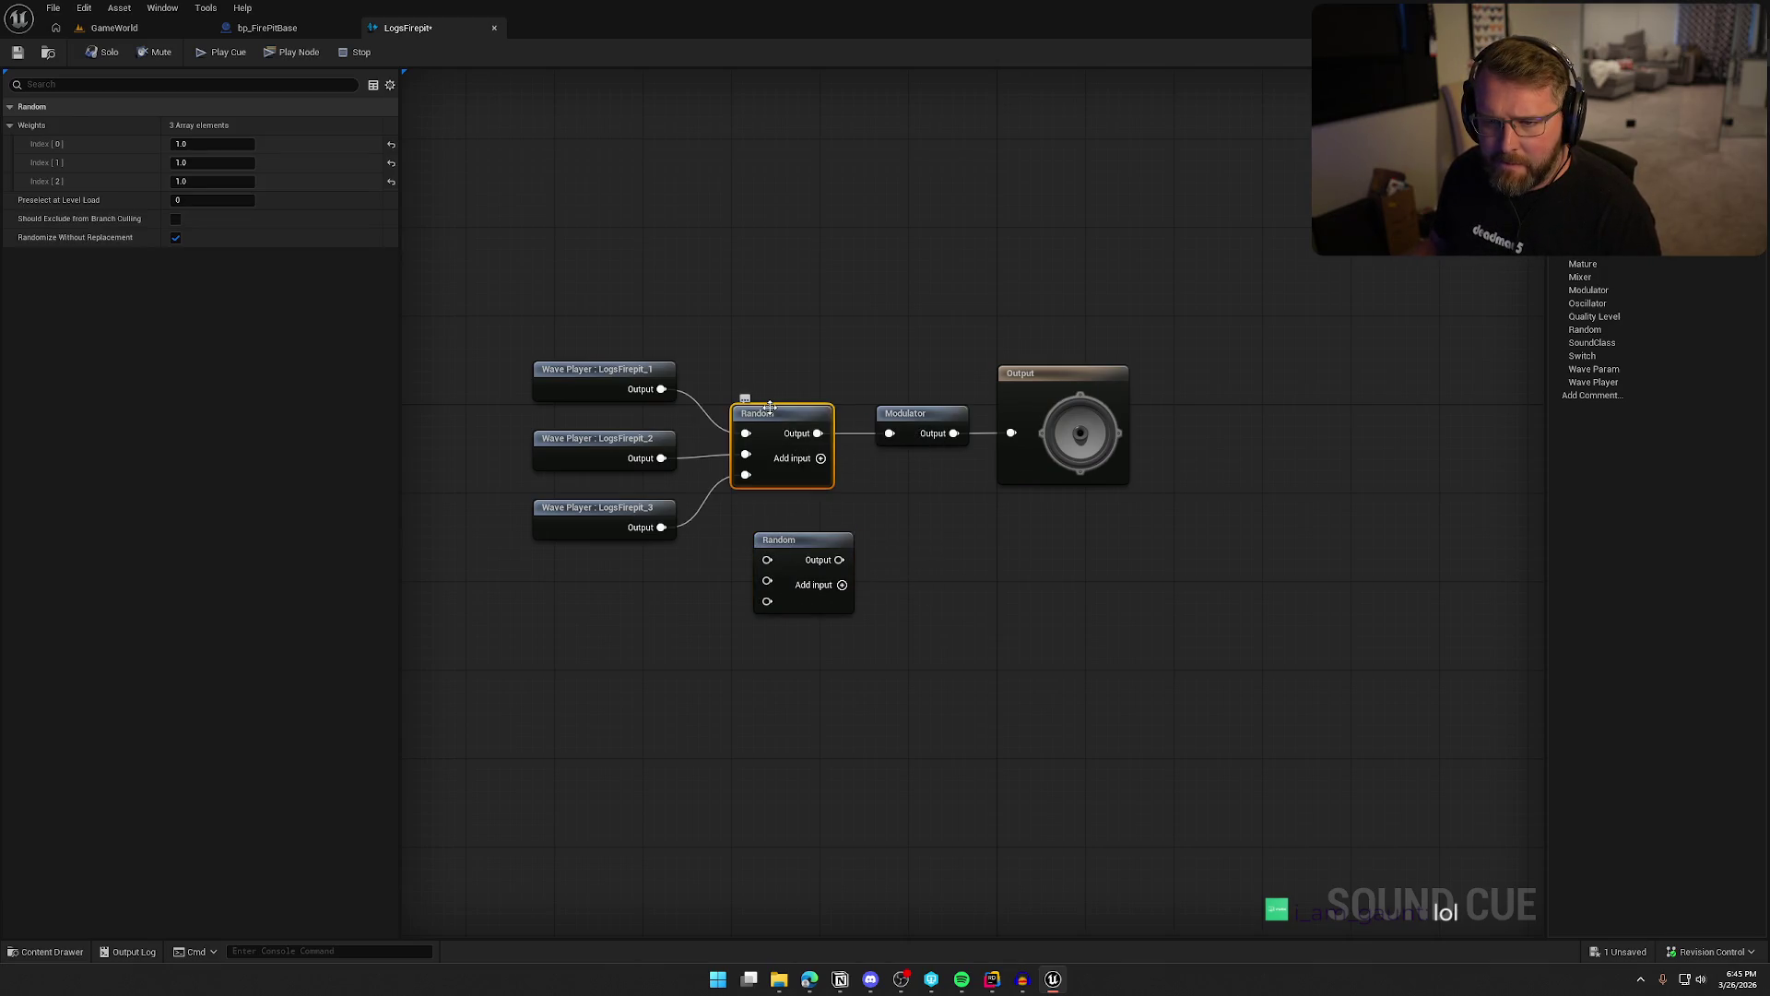
click(805, 548)
click(775, 414)
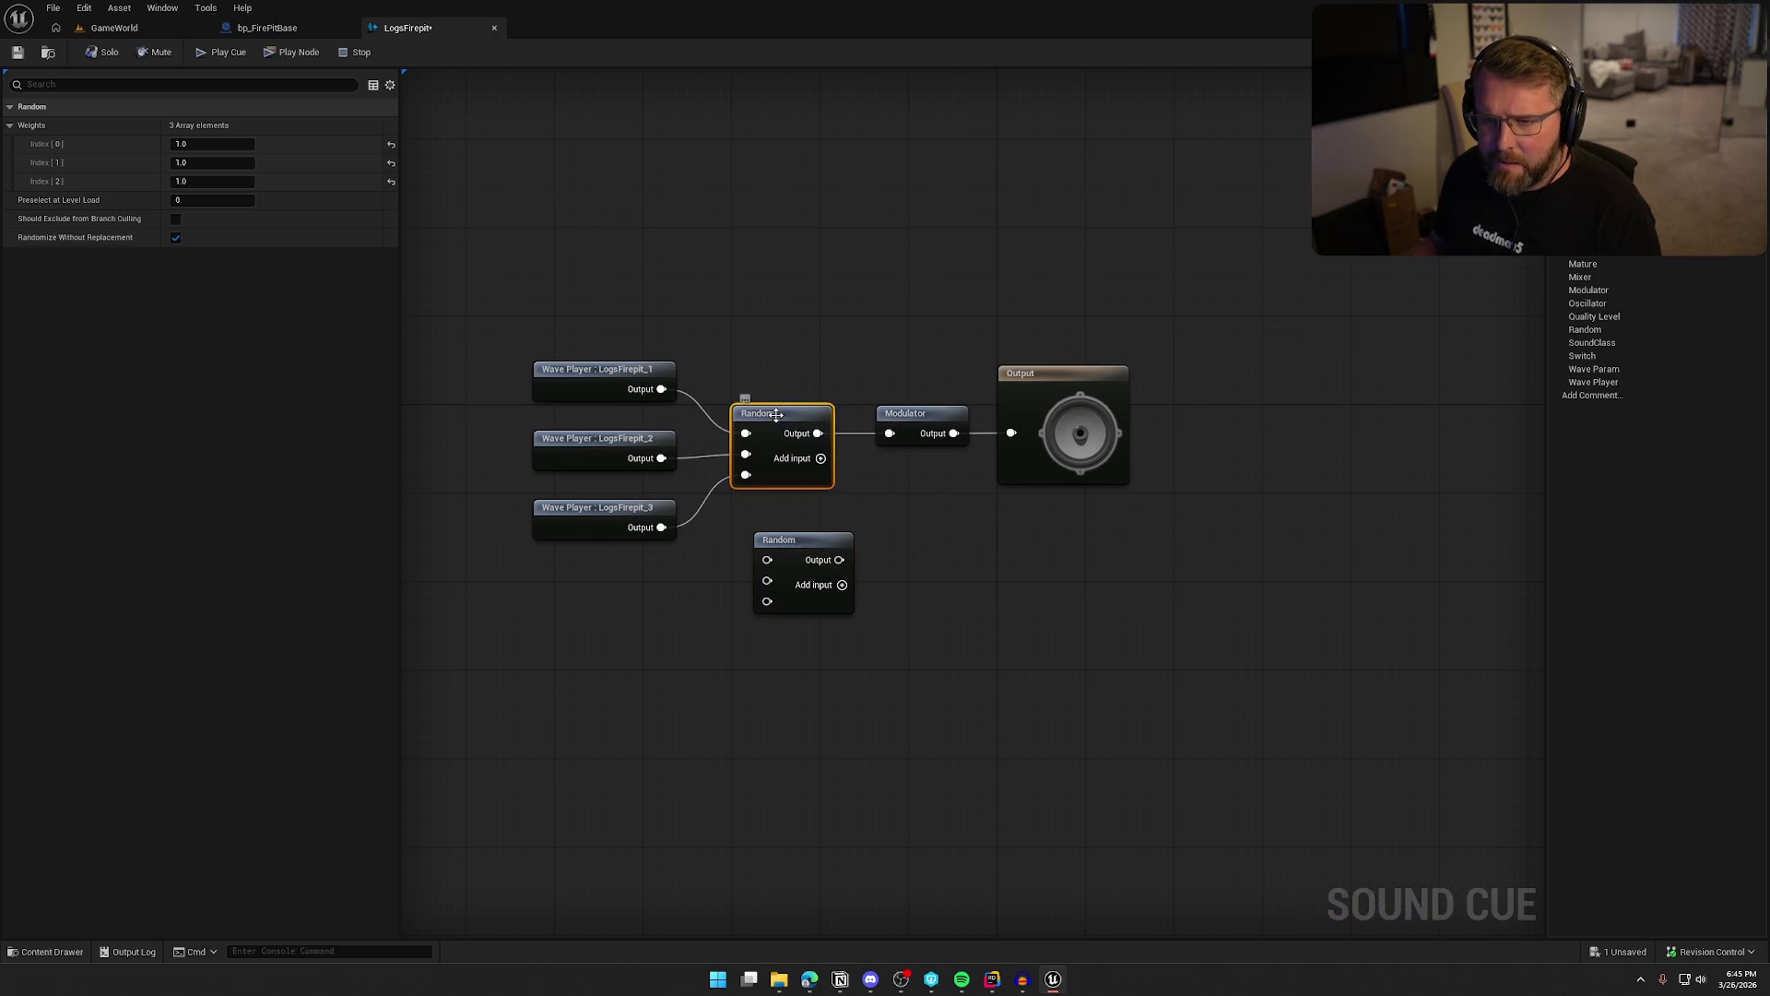
click(801, 554)
key(Delete)
Save the LogsFirepit sound cue with ctrl+s
drag(907, 663, 1019, 707)
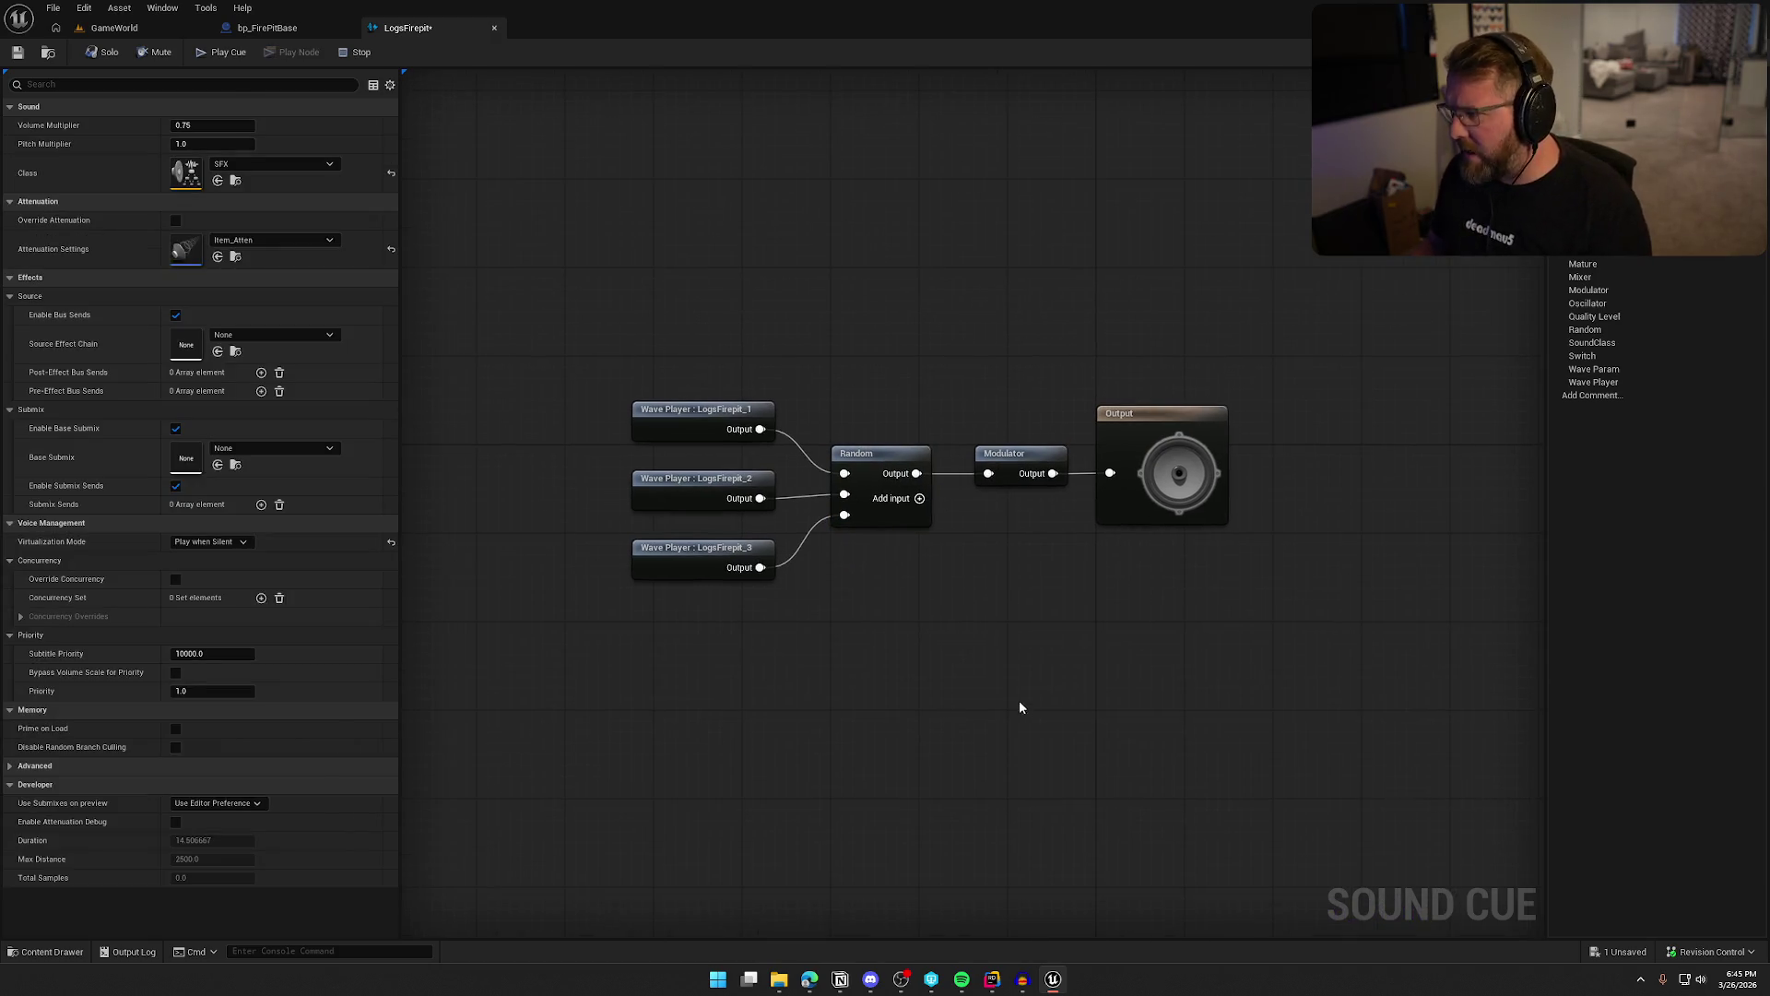
key(ctrl+s)
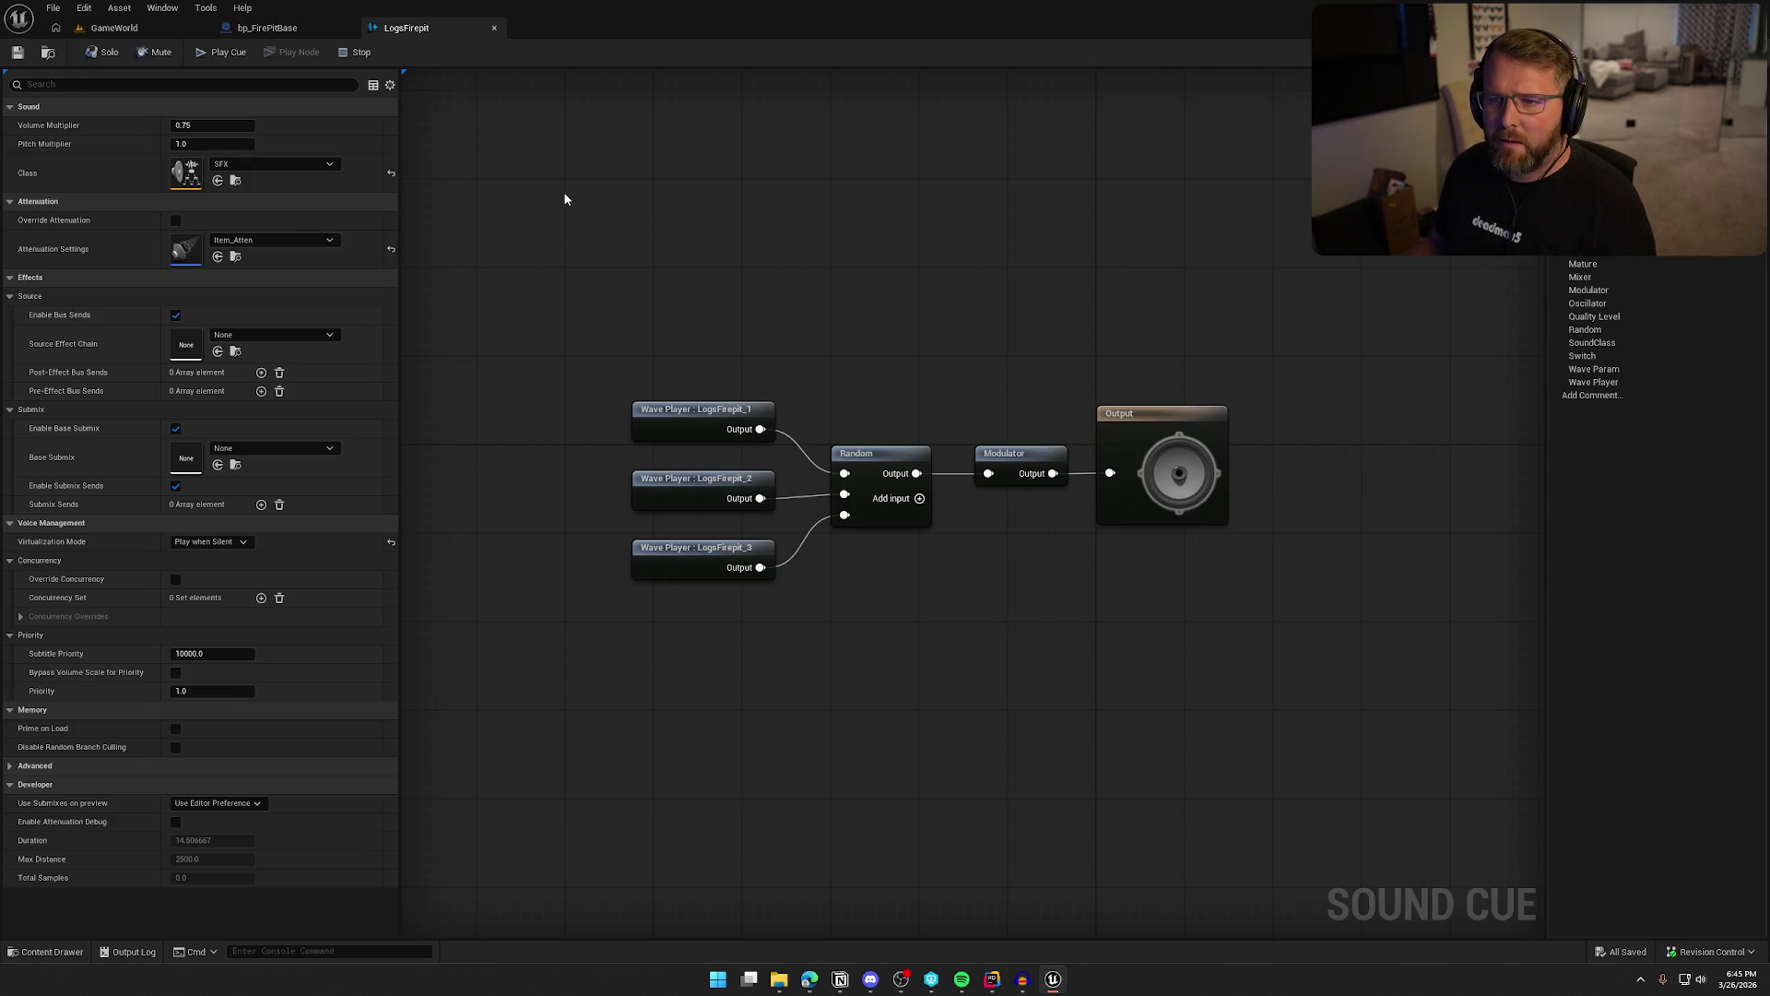
drag(581, 204, 618, 227)
click(266, 28)
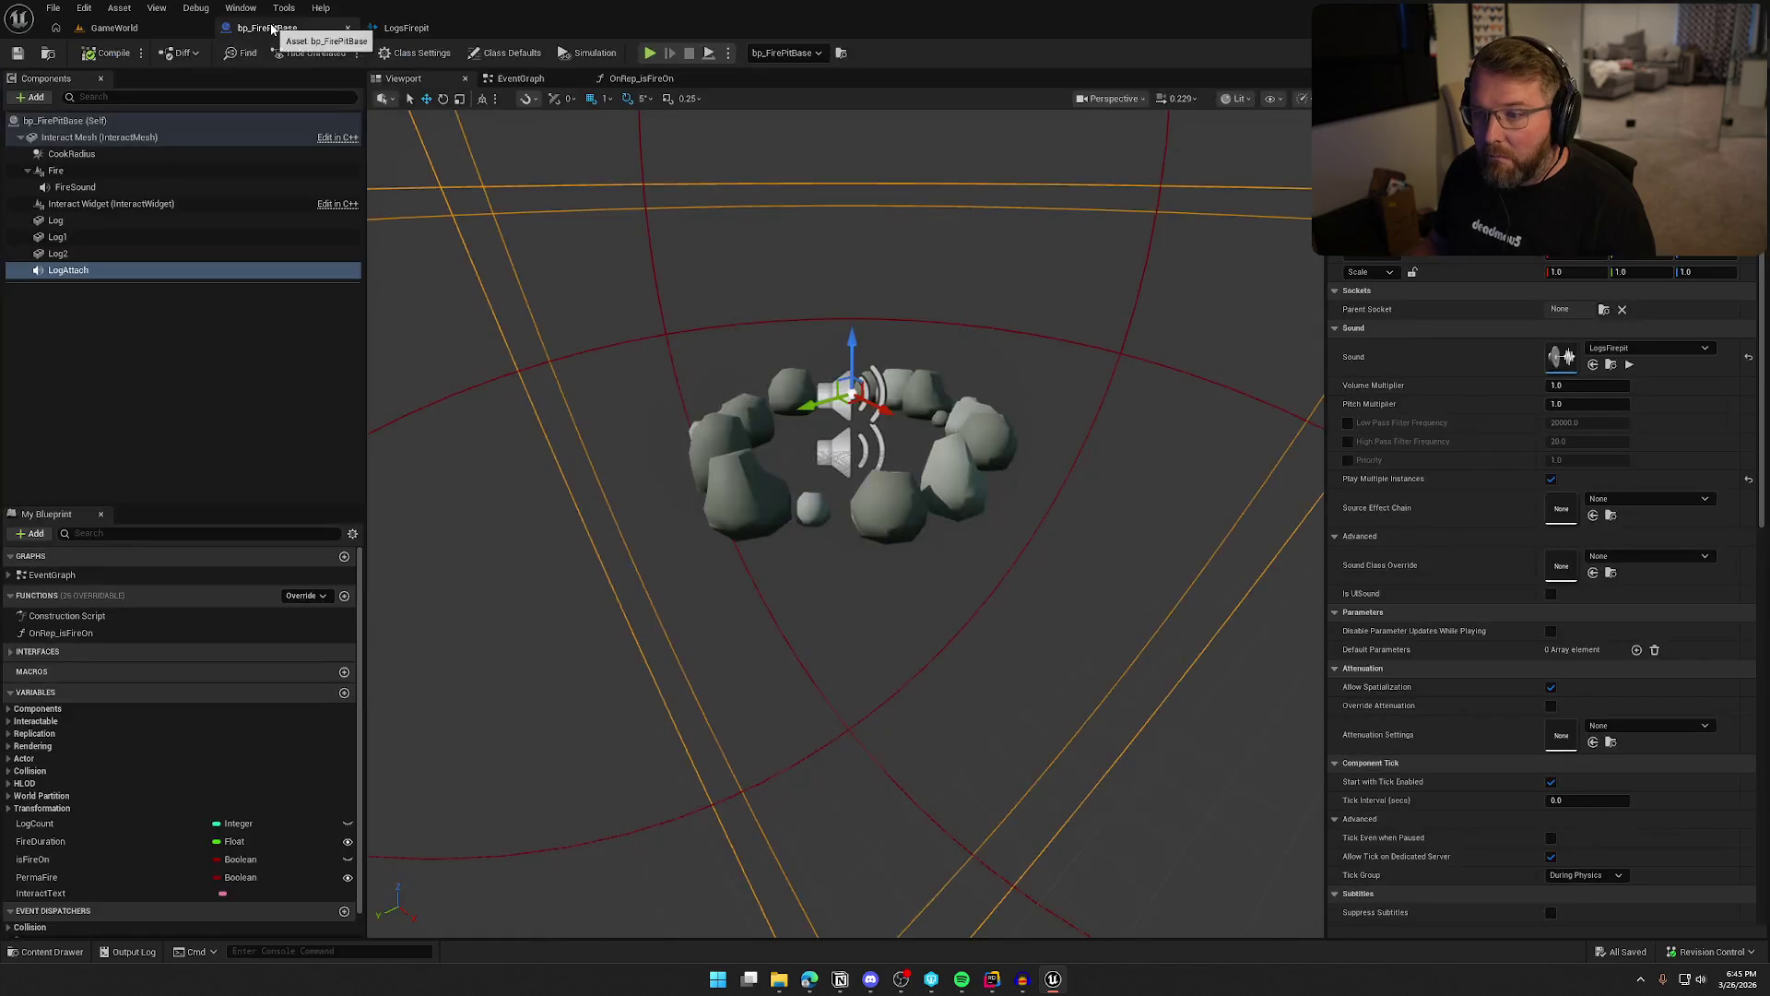
click(1628, 364)
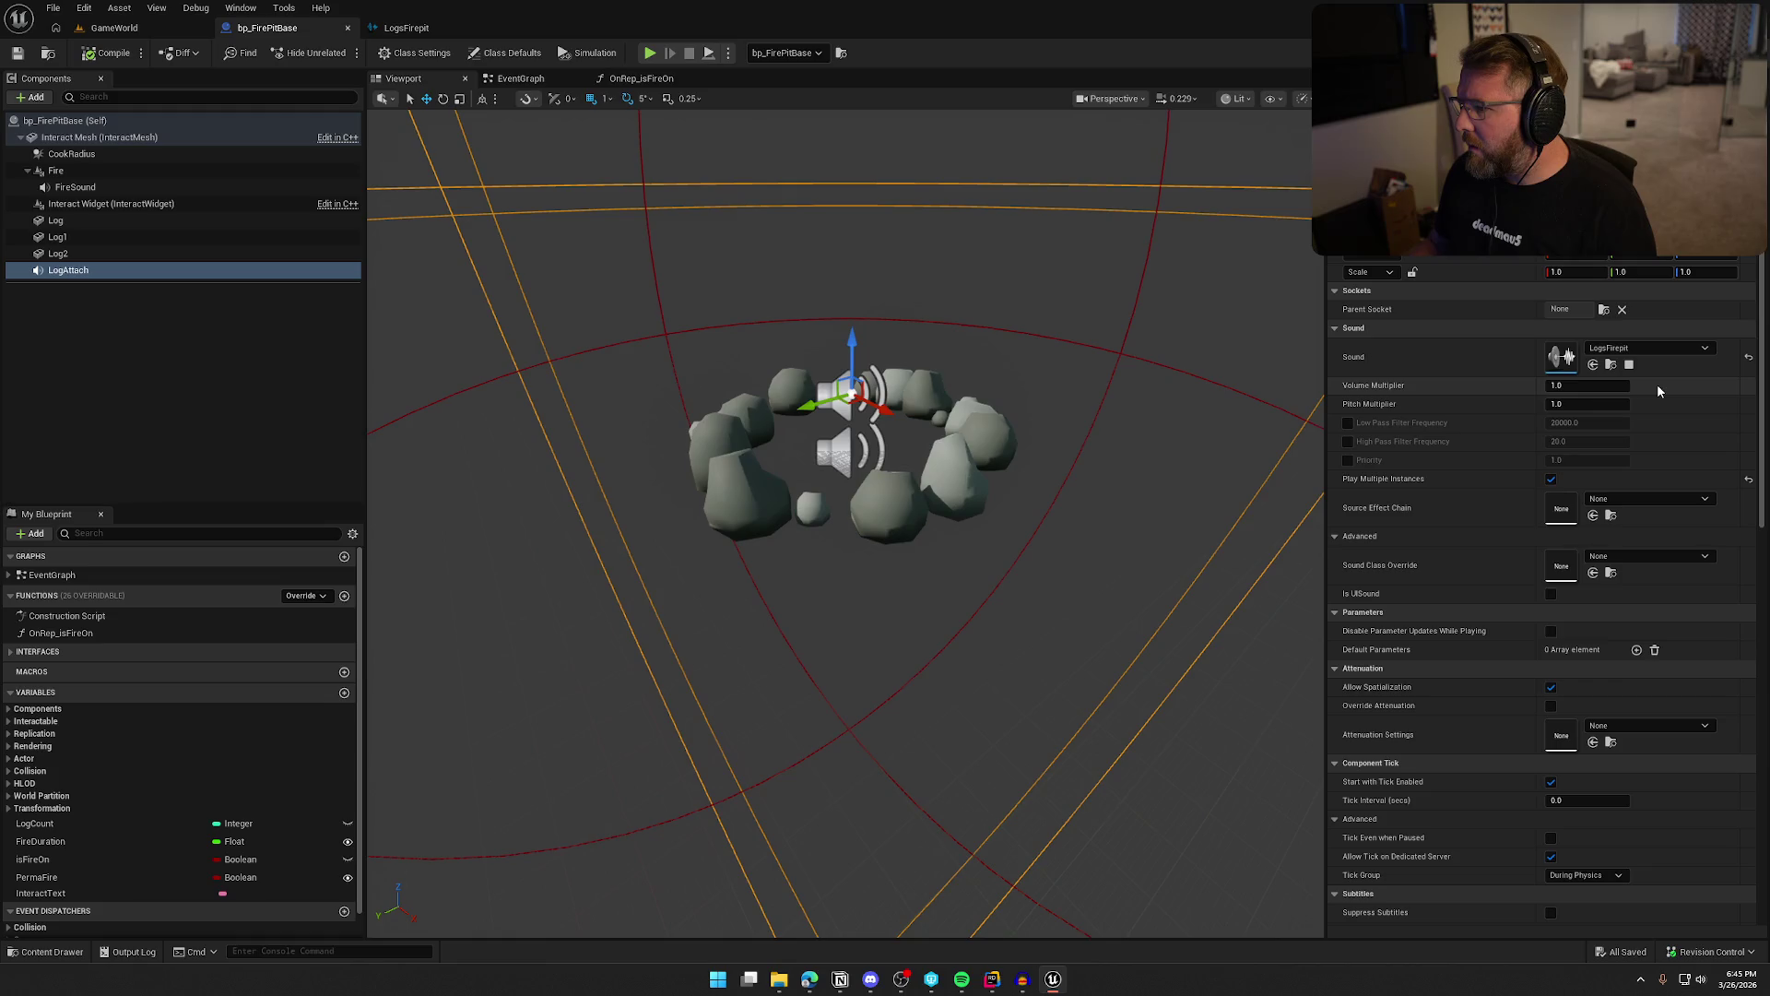
click(1629, 365)
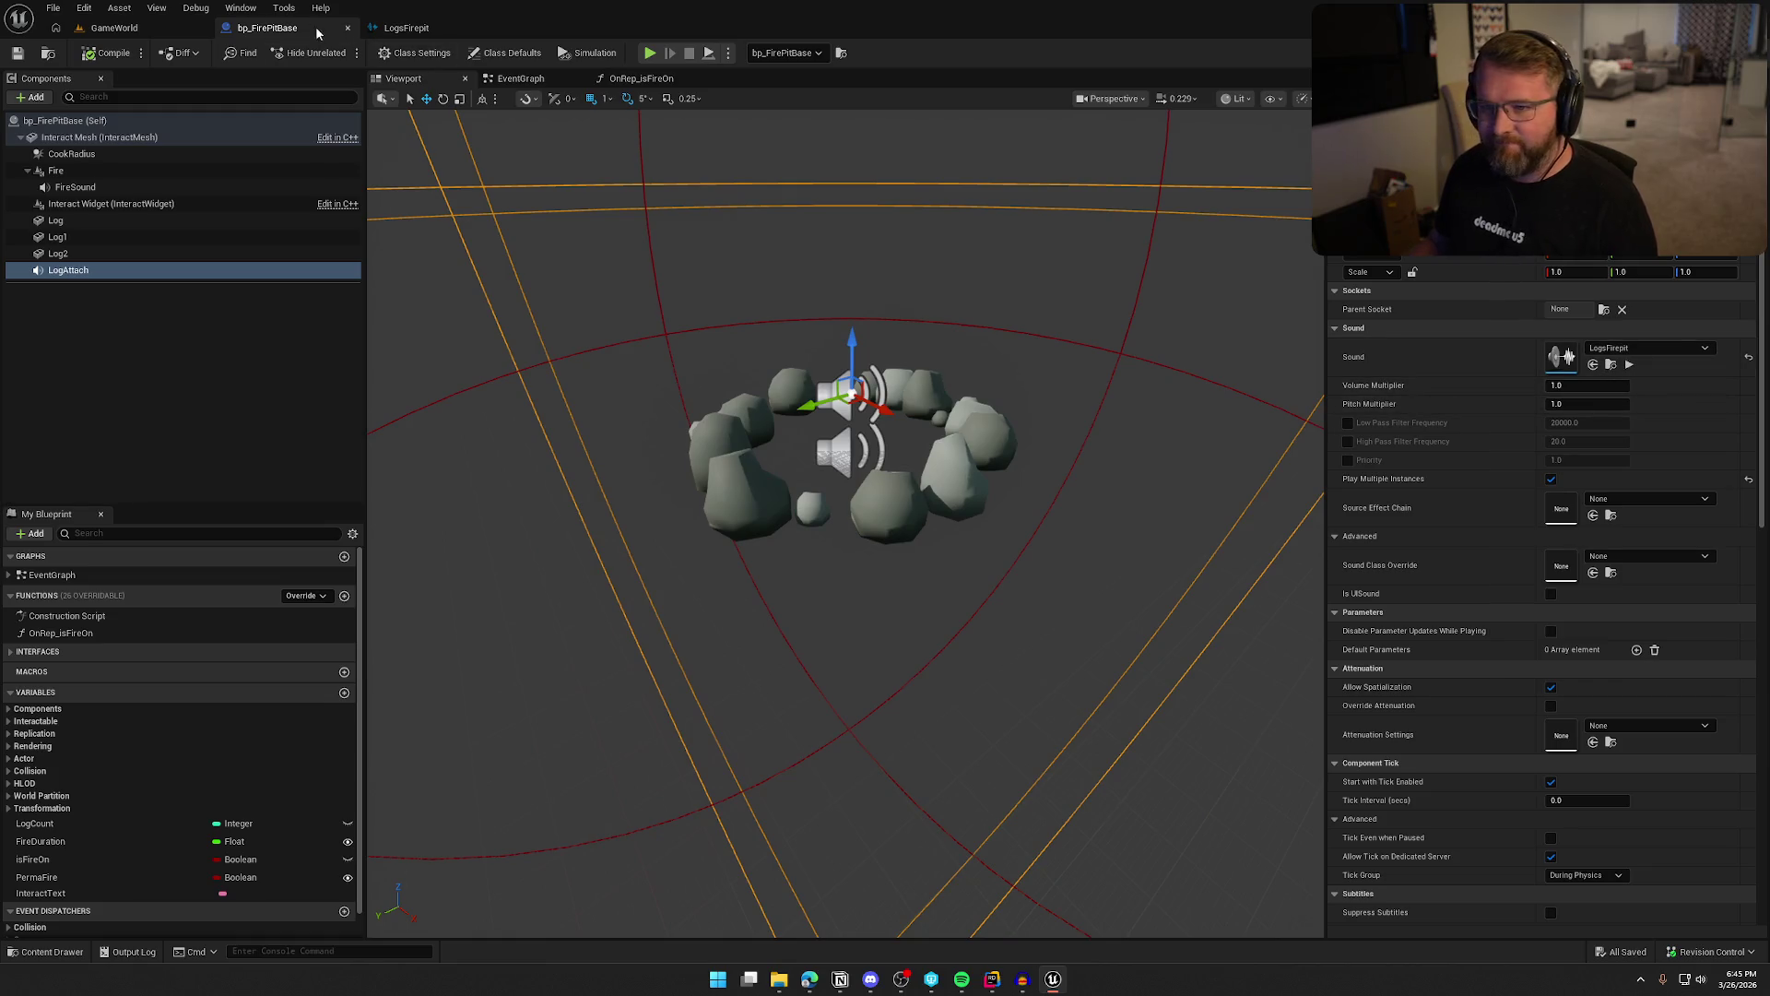
click(411, 35)
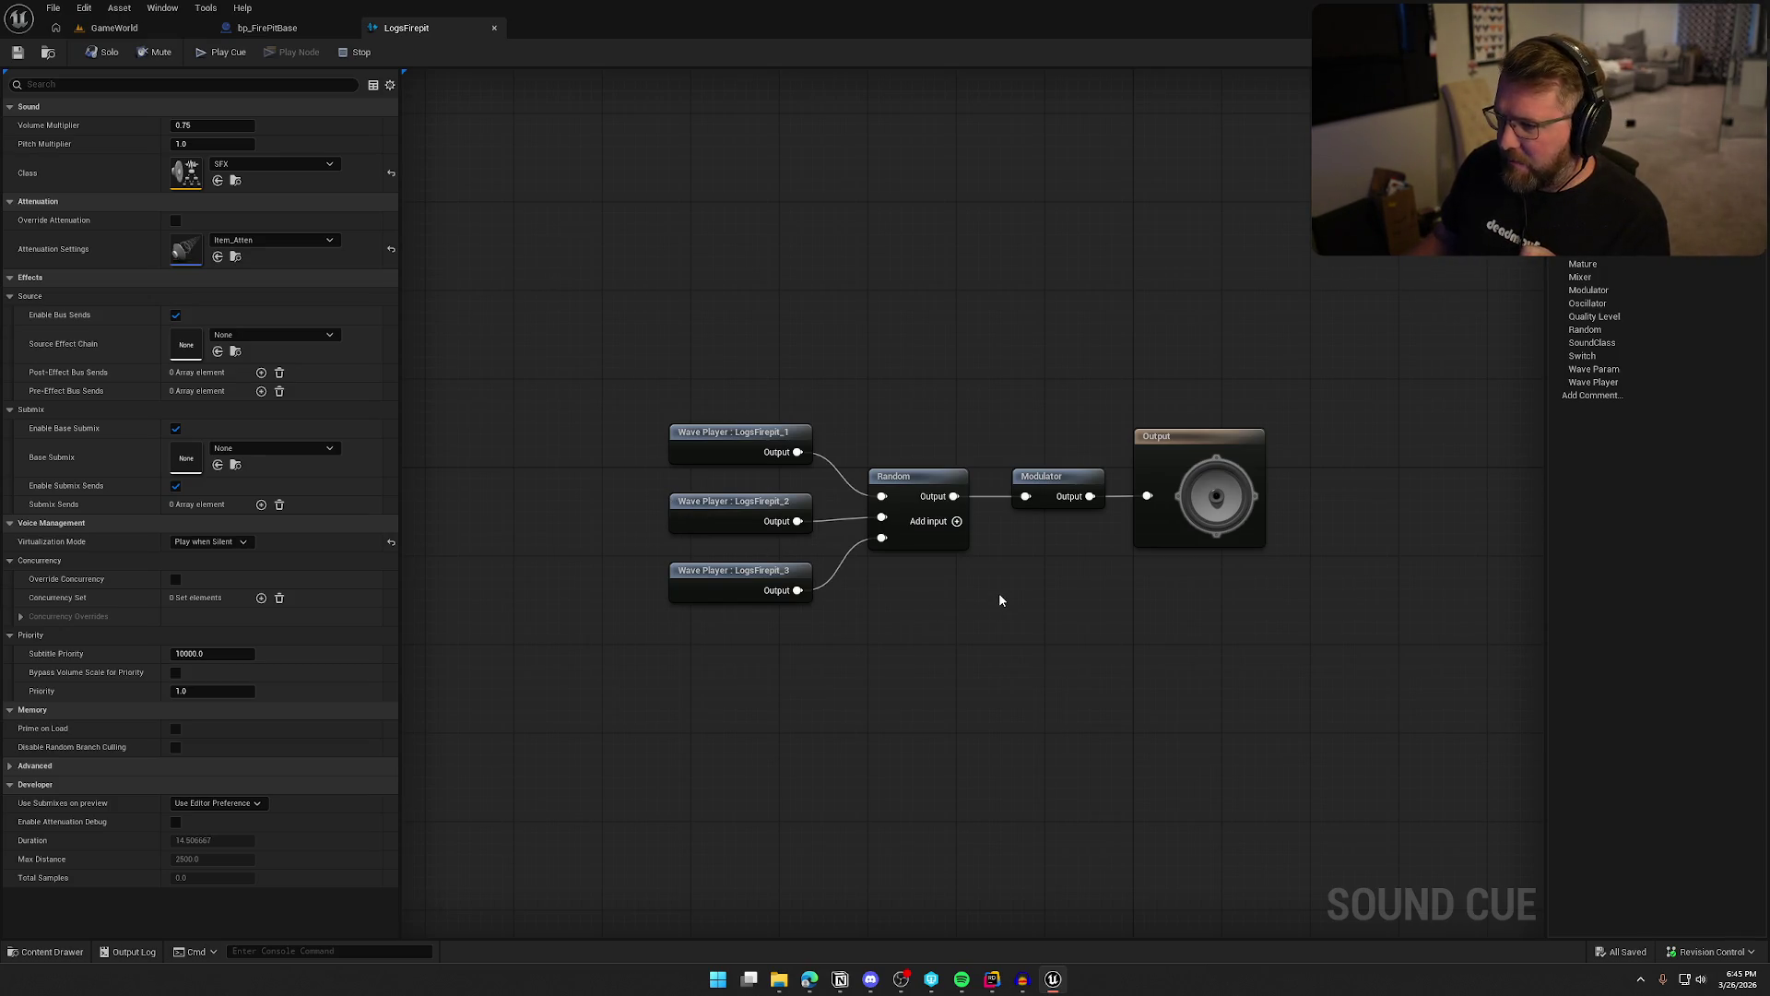
Connect LogsFirepit_1's output directly to the Modulator and play the cue to hear it
mouse_move(797, 452)
mouse_down()
mouse_move(979, 446)
mouse_move(1025, 496)
mouse_up()
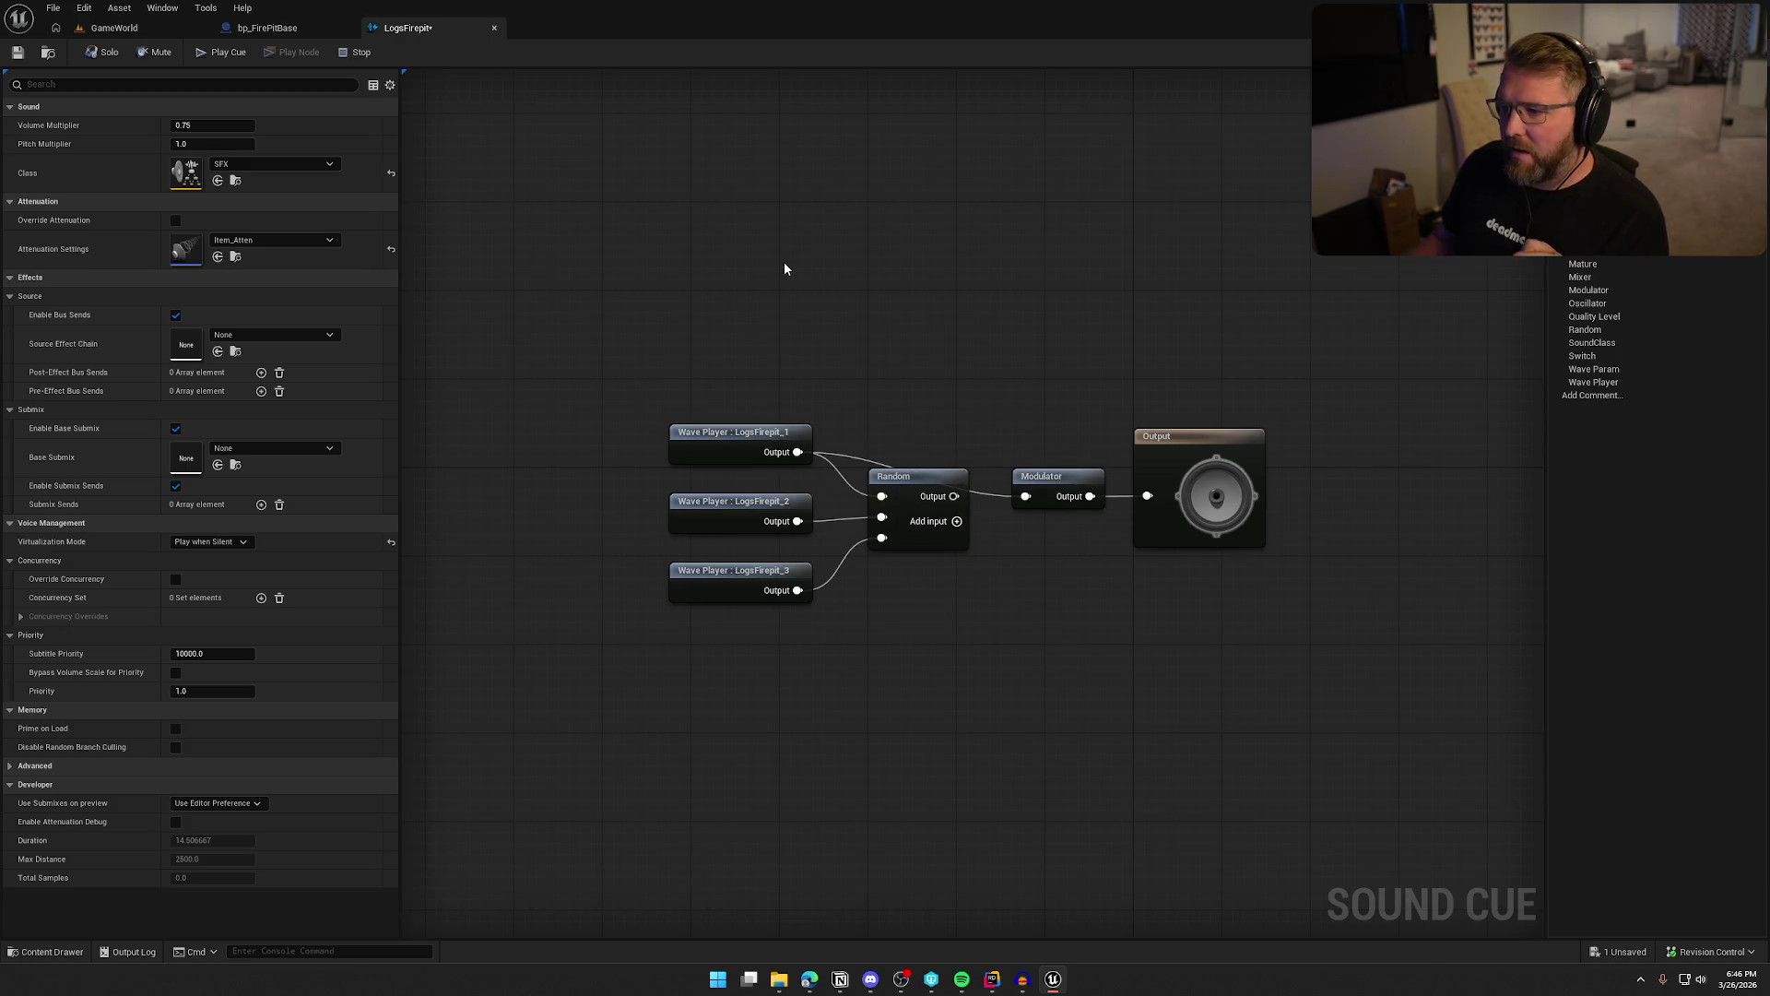
click(221, 52)
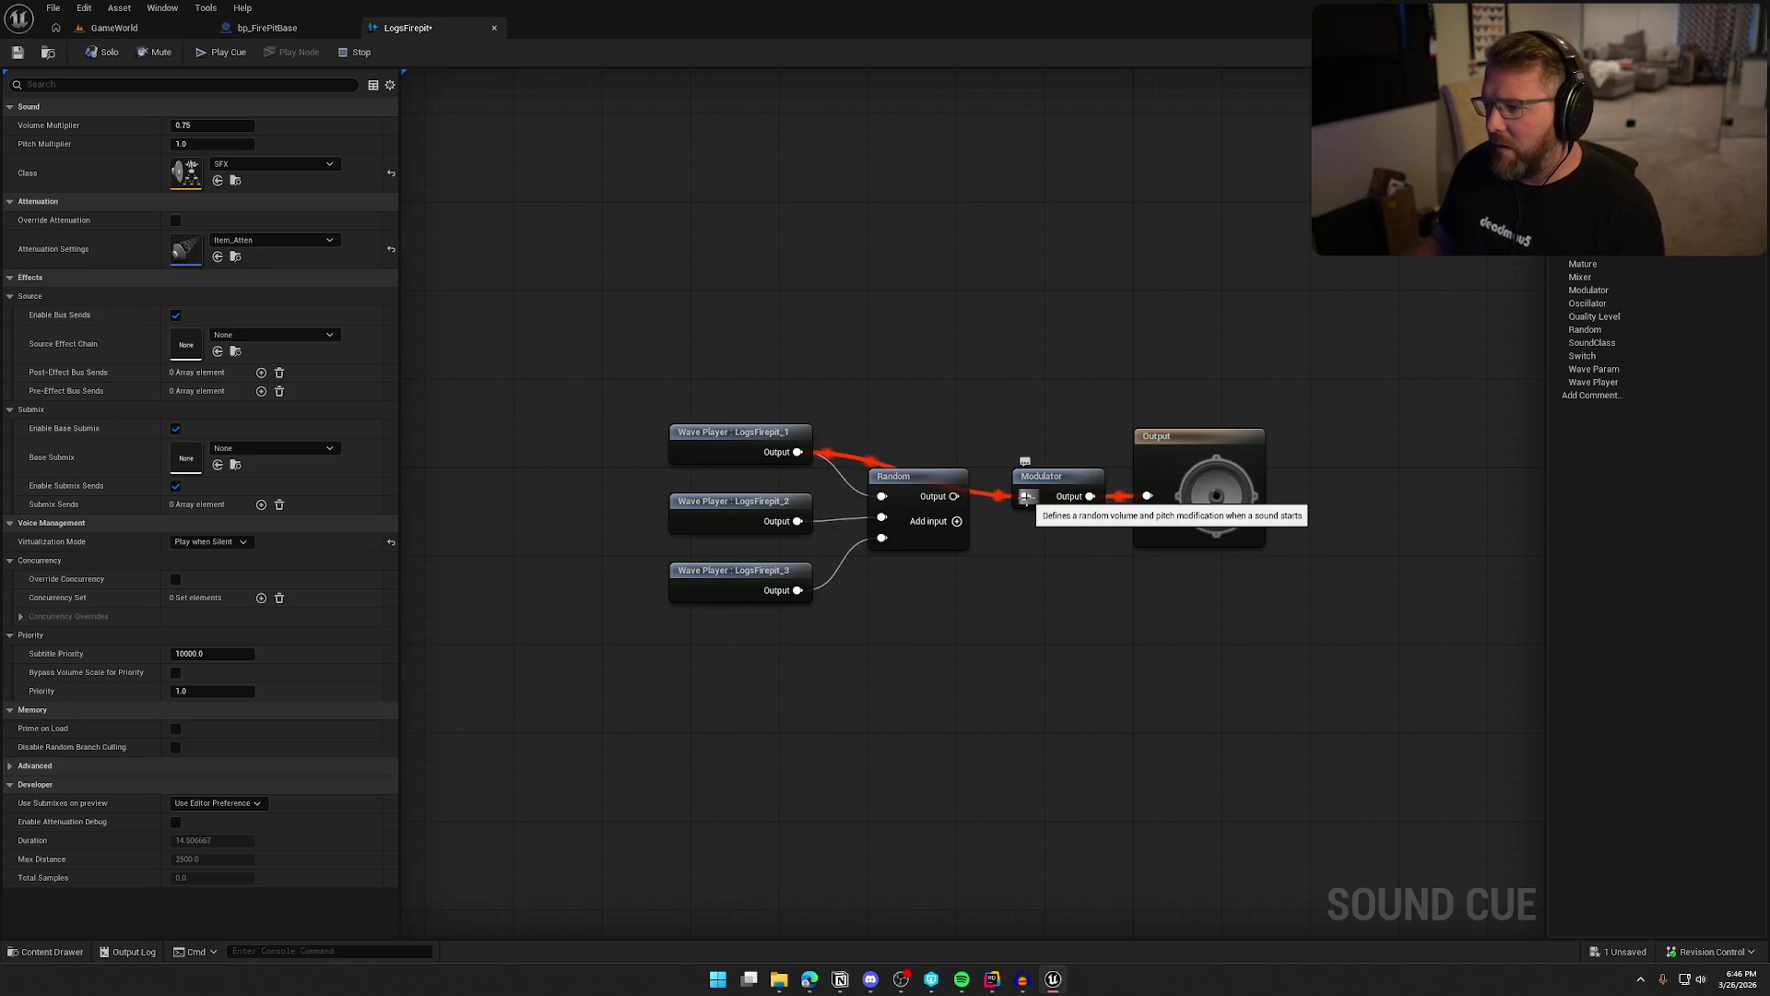
click(343, 59)
drag(798, 452, 1025, 496)
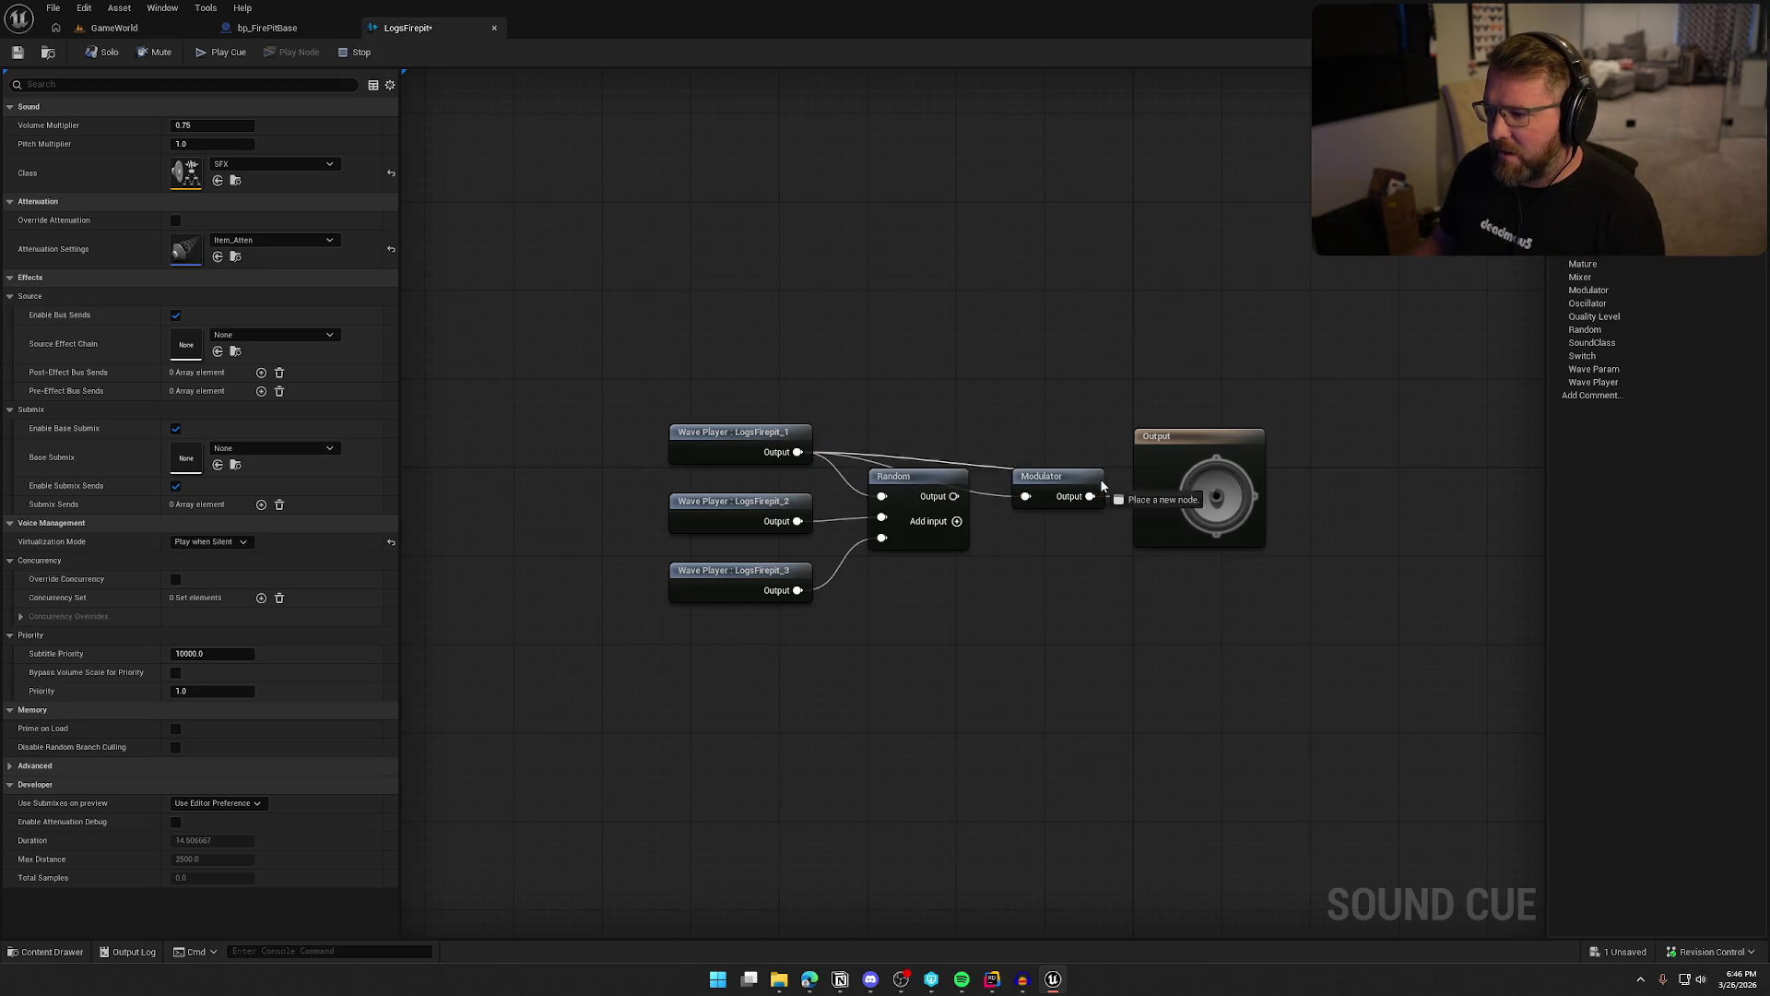
click(207, 53)
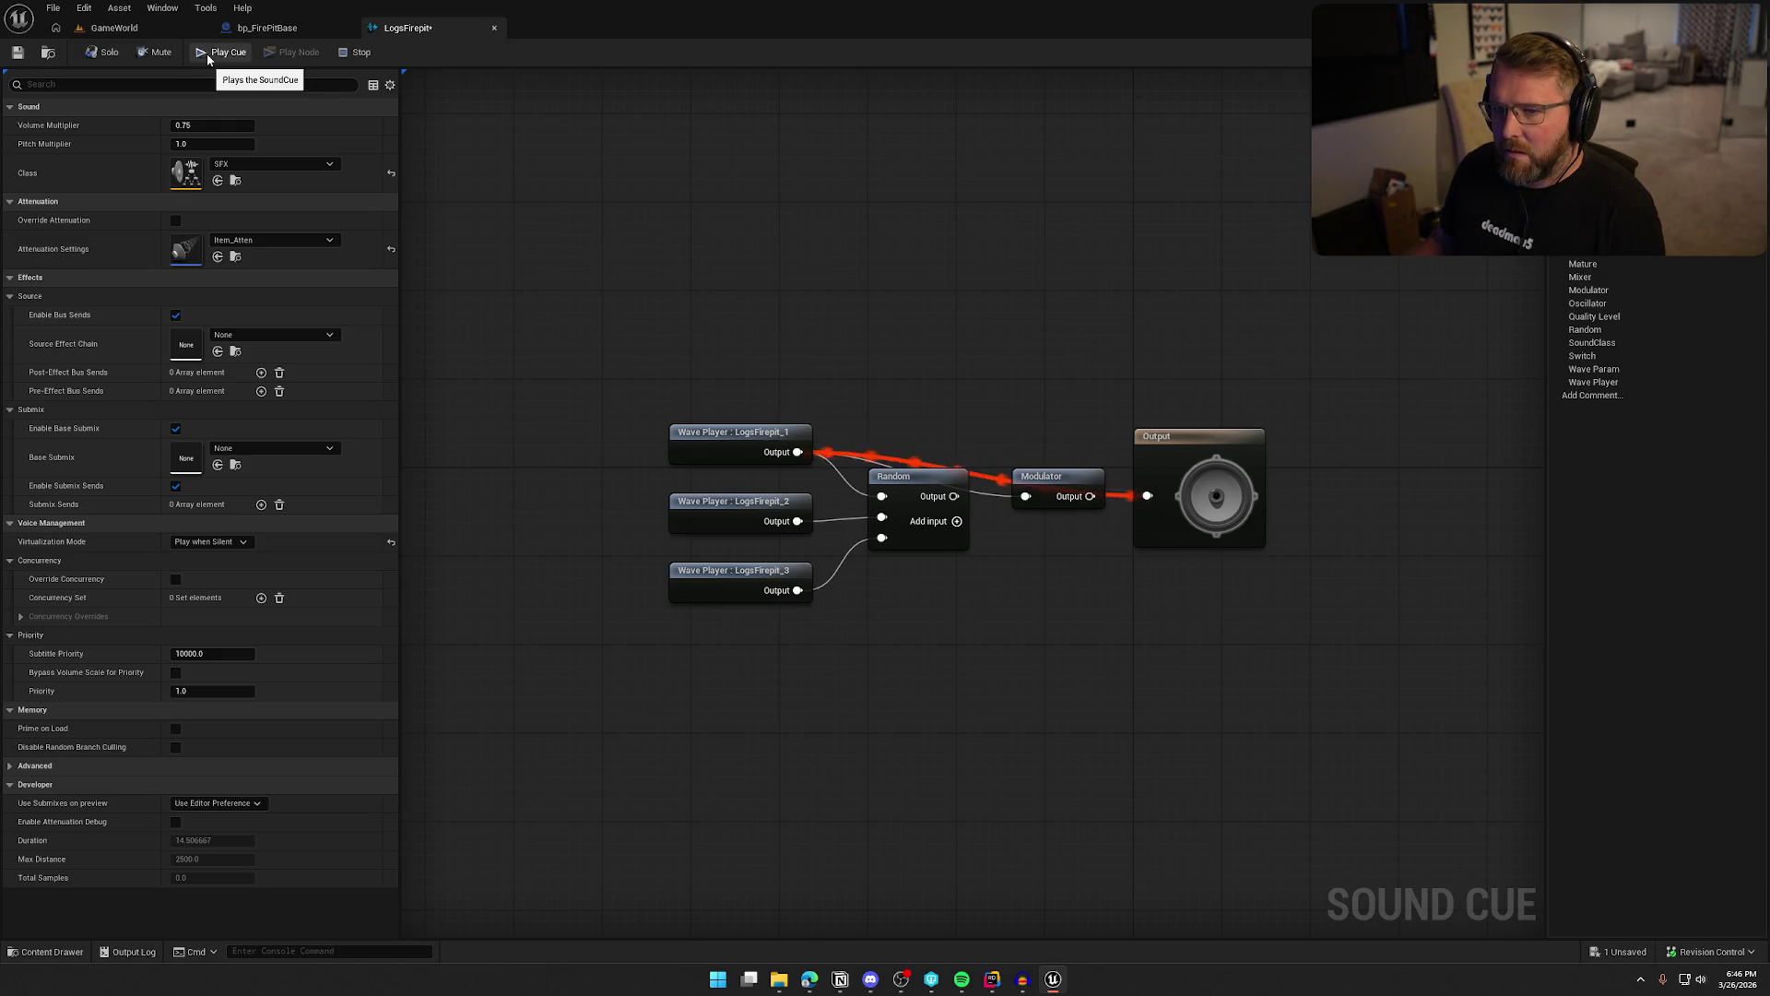
Locate the LogsFirepit_1 sound wave asset in the SoundEffects folder
click(748, 456)
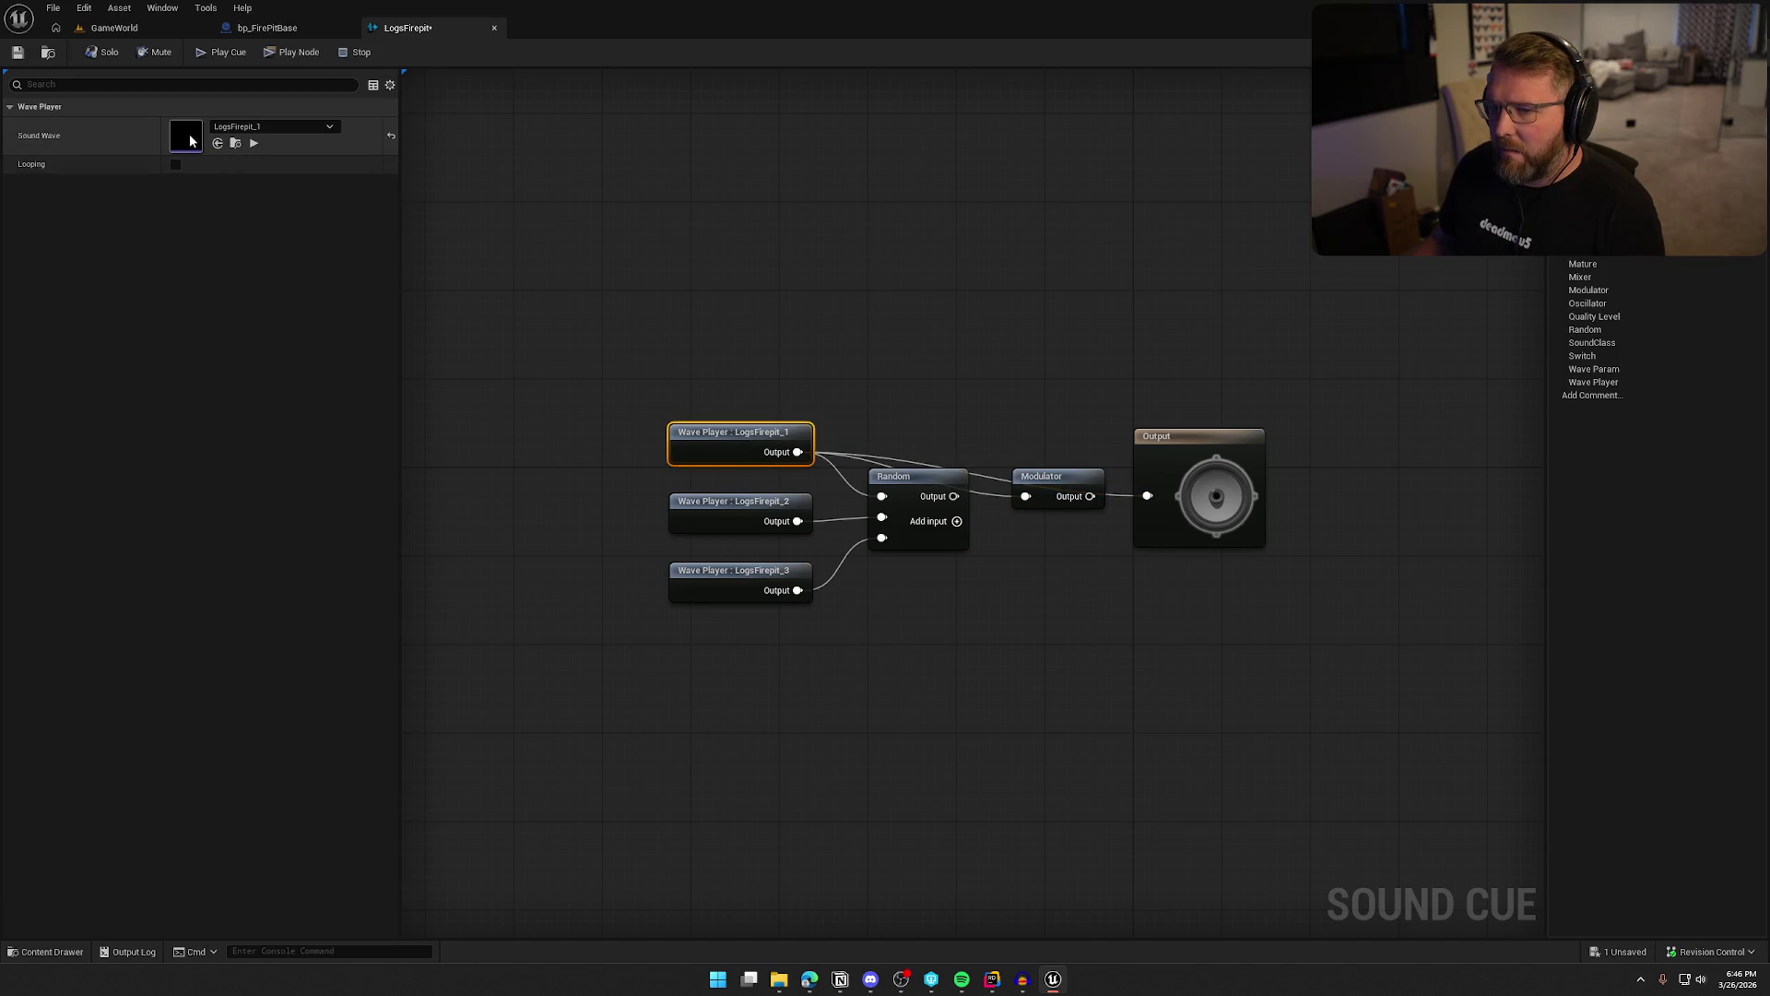
double_click(190, 134)
middle_click(551, 33)
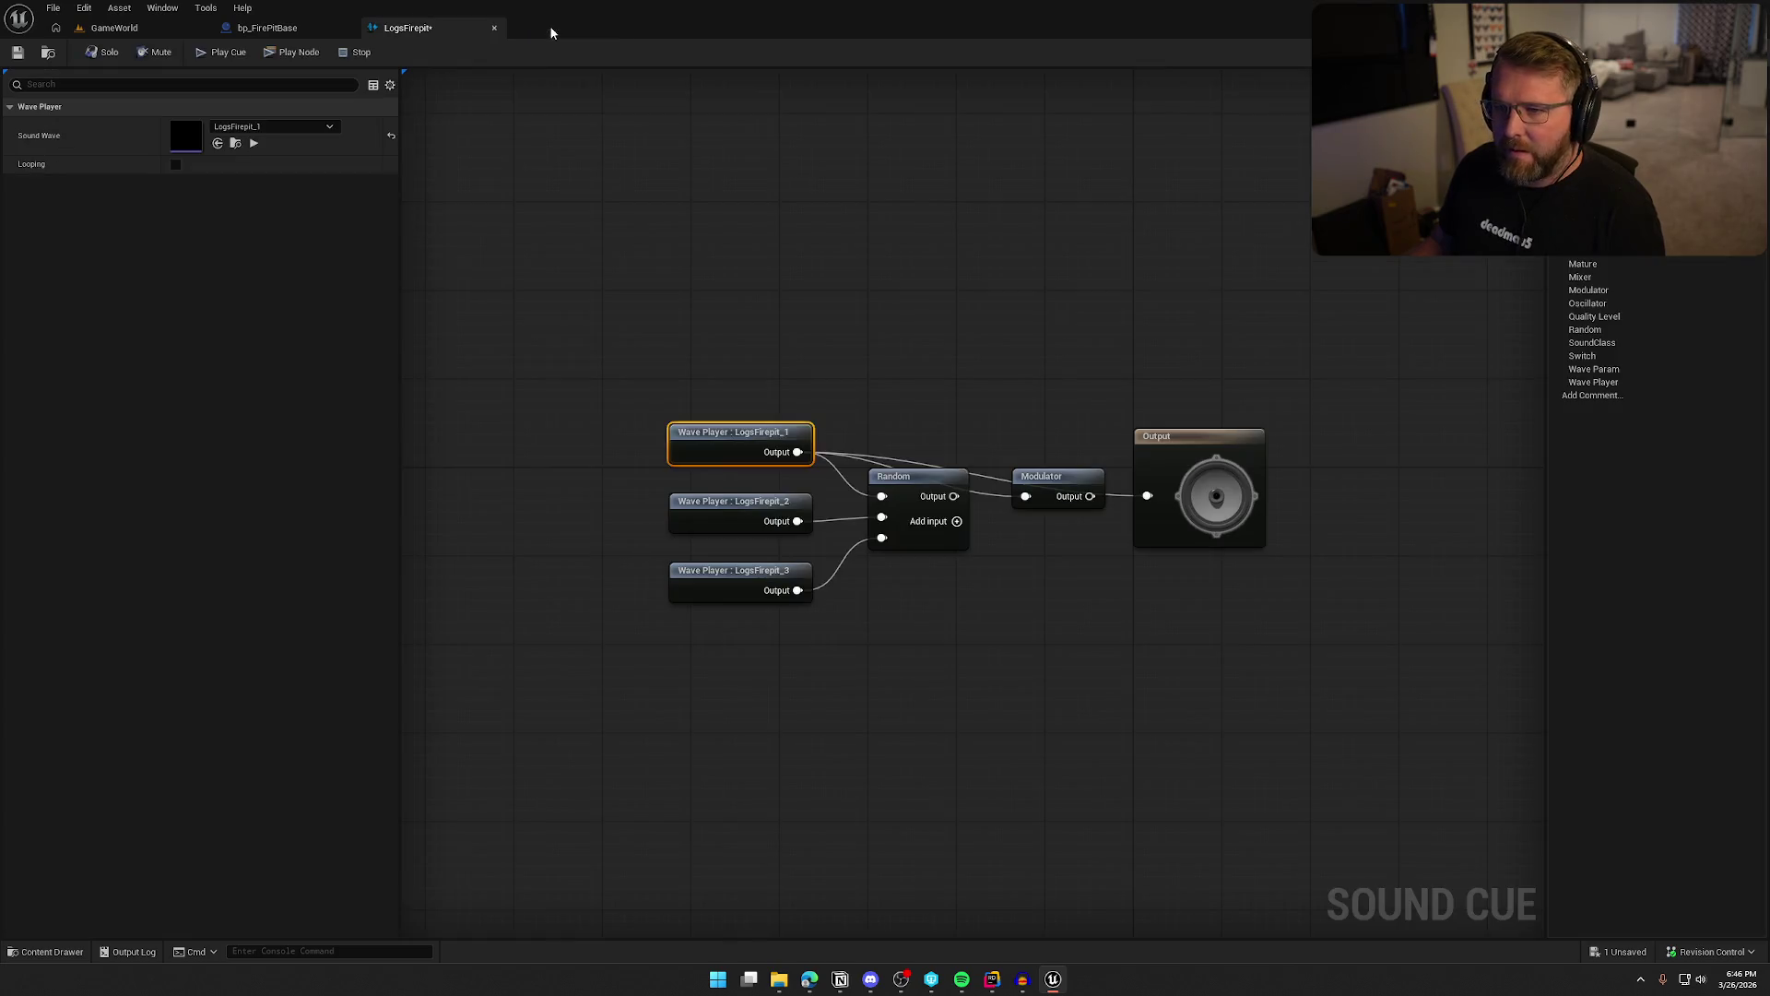
click(235, 143)
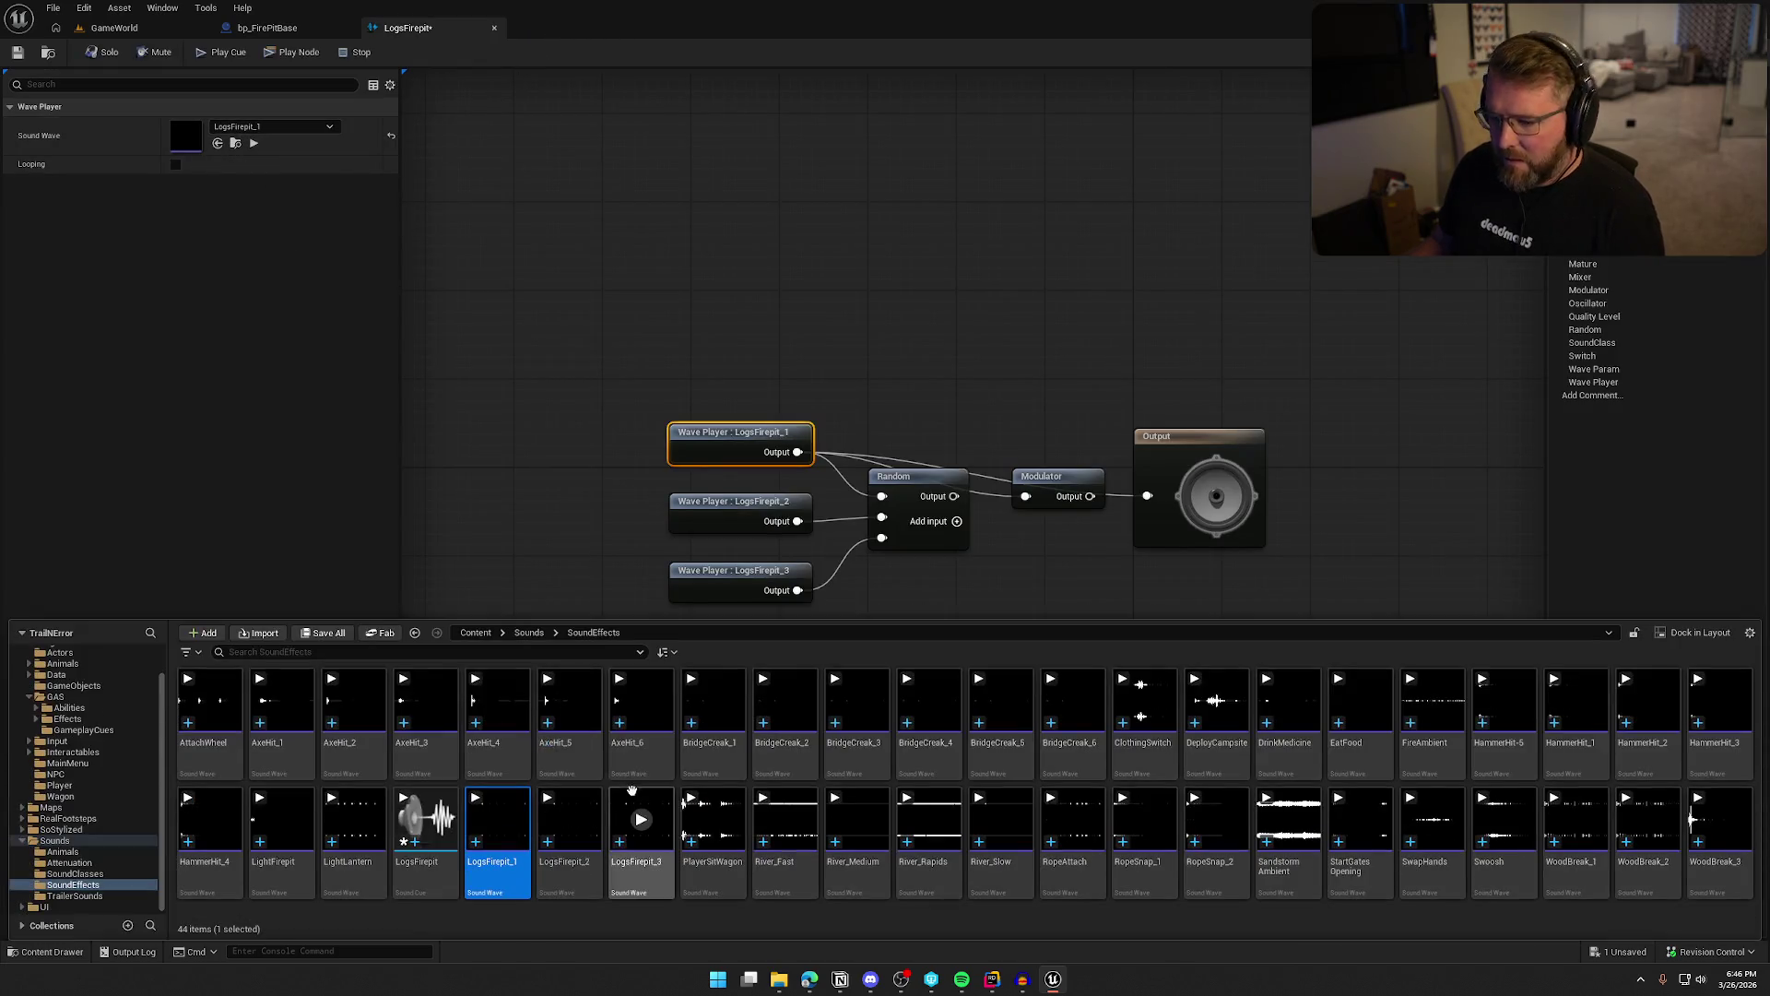
Preview the LogsFirepit_1 wave, then save the LogsFirepit cue with its new connection
click(498, 819)
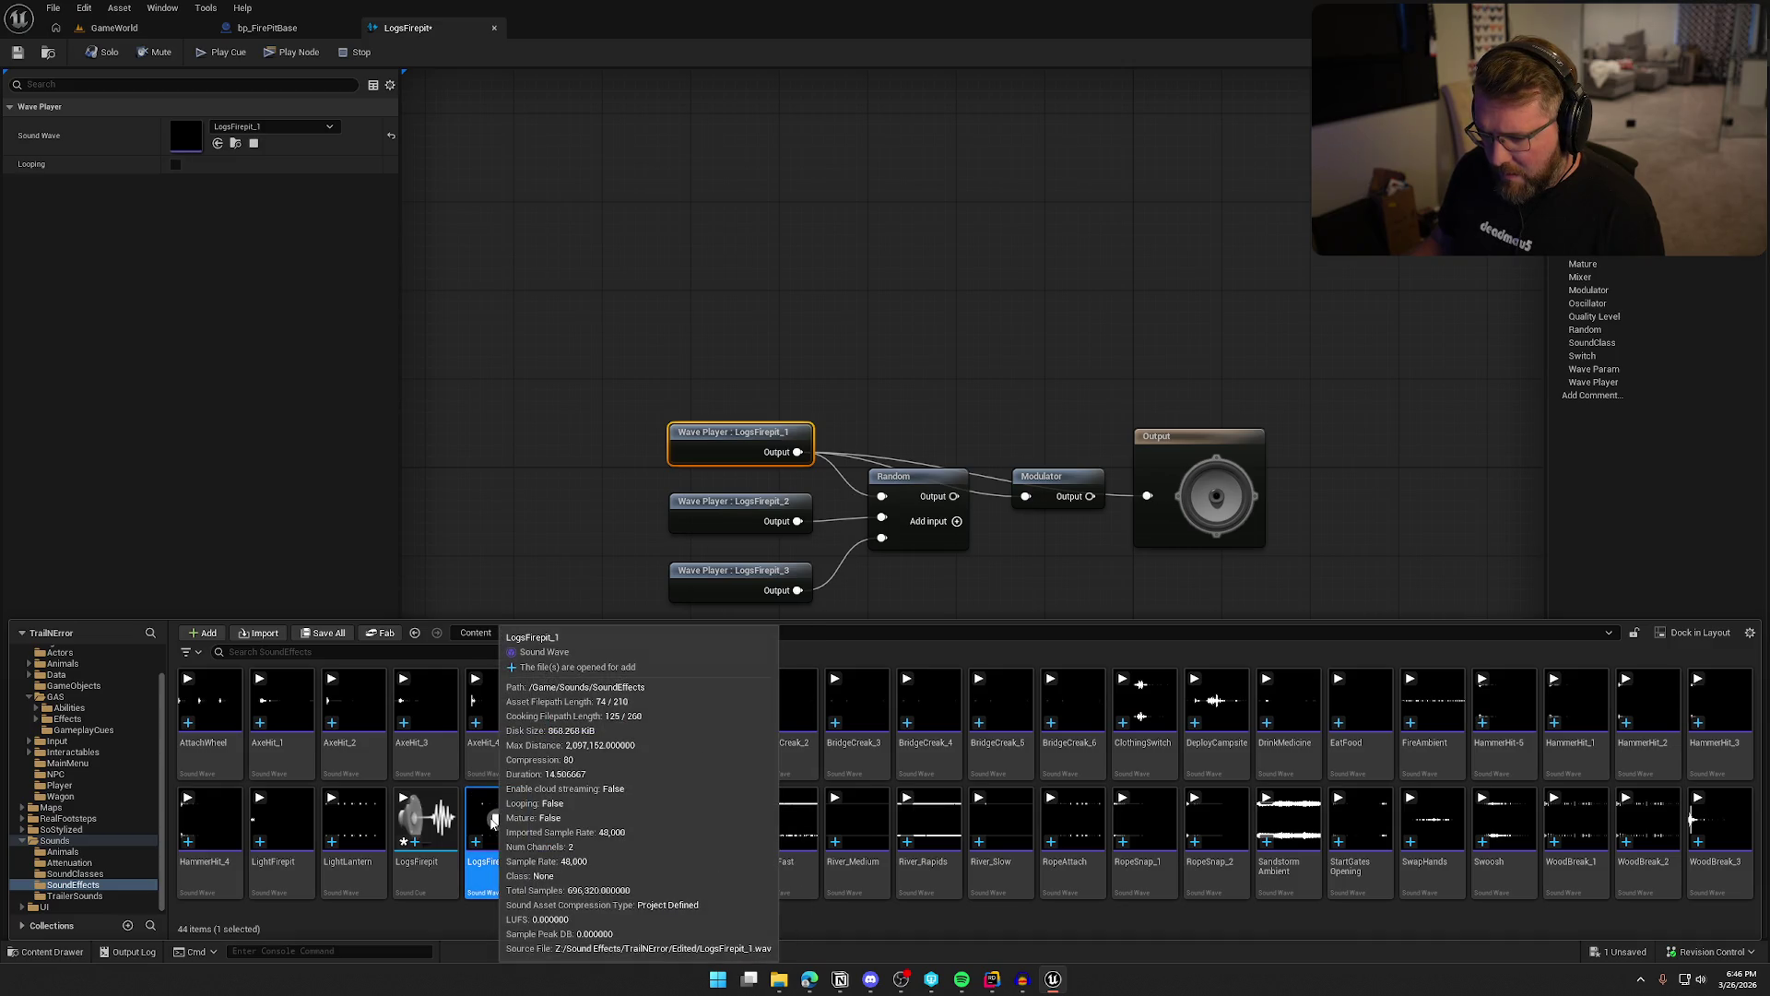
click(494, 820)
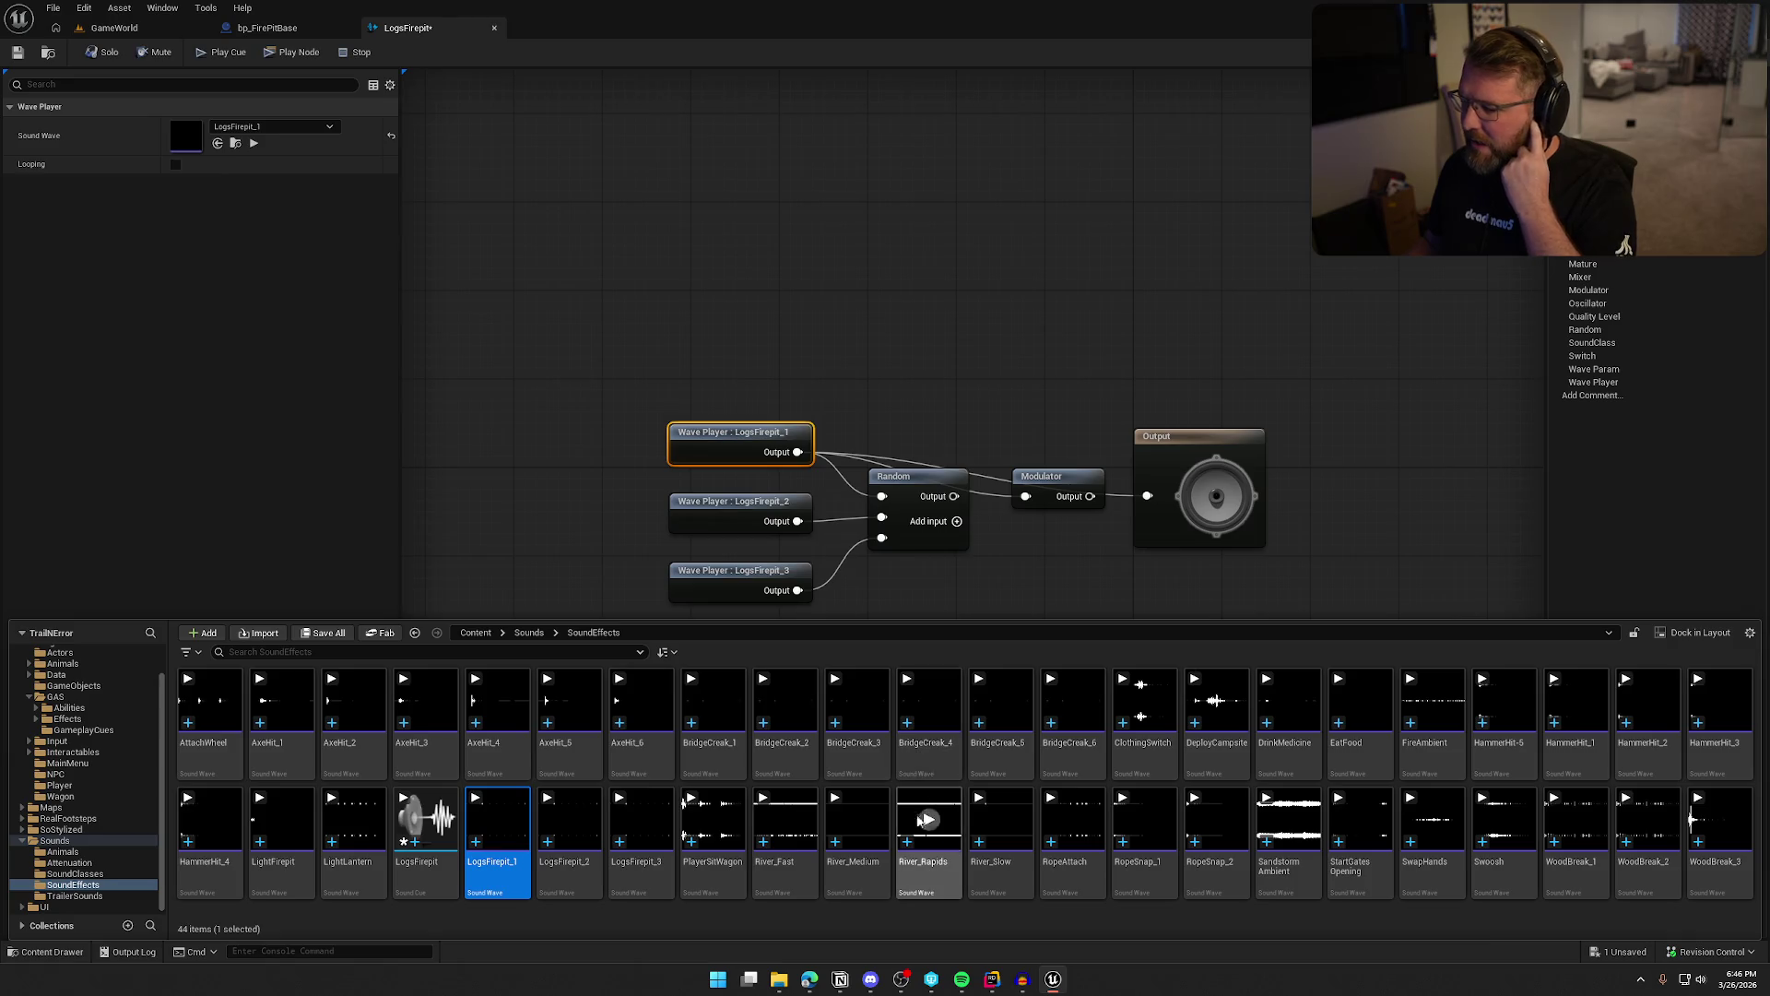
key(ctrl+s)
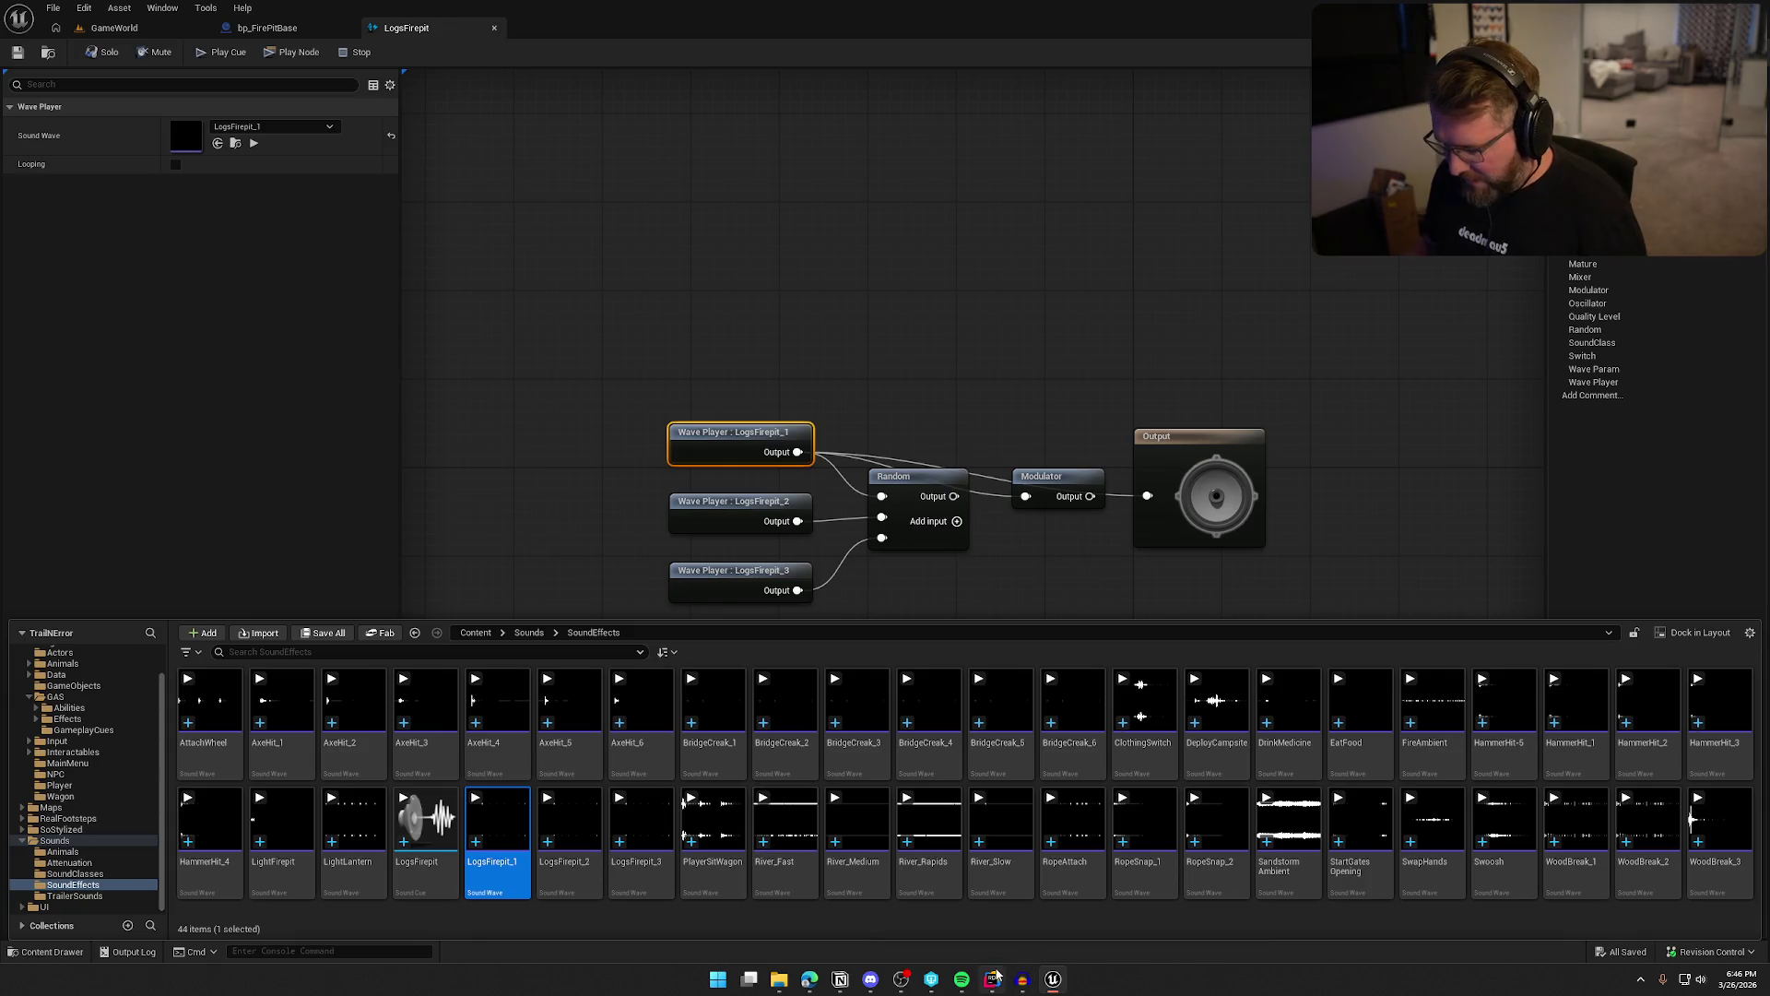
click(1021, 983)
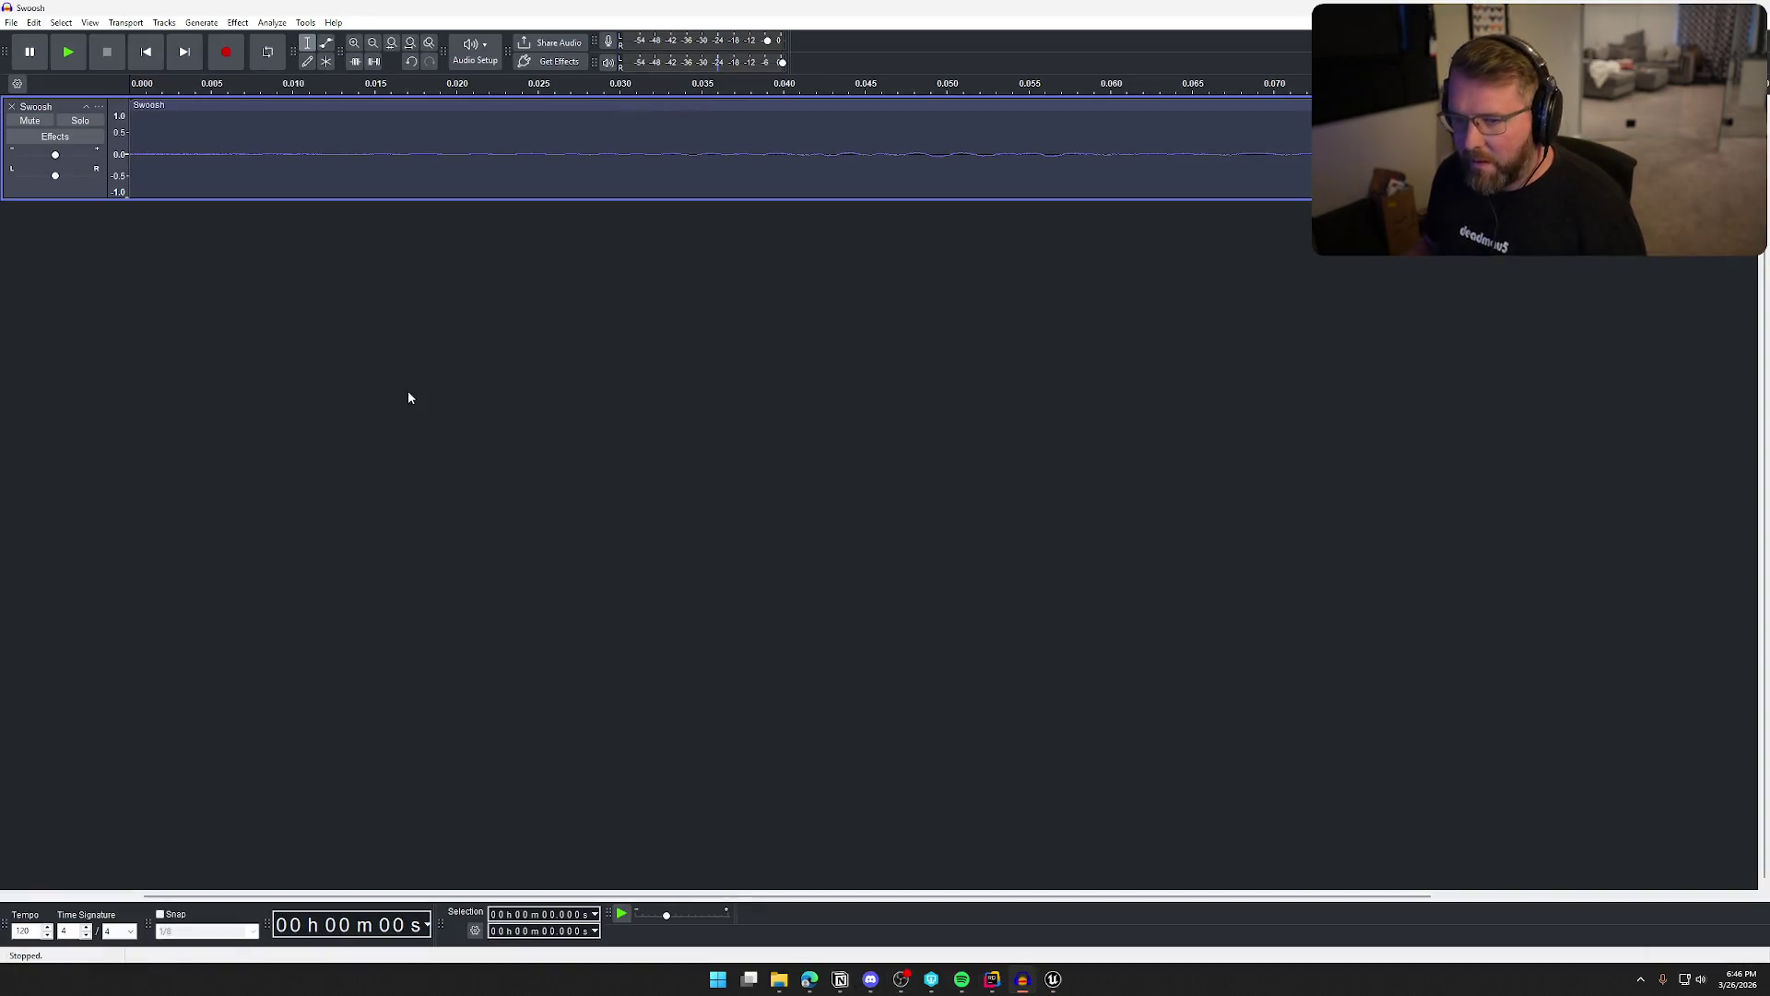
Replace the Swoosh track with the imported LogsFirepit recording and play it through
click(34, 119)
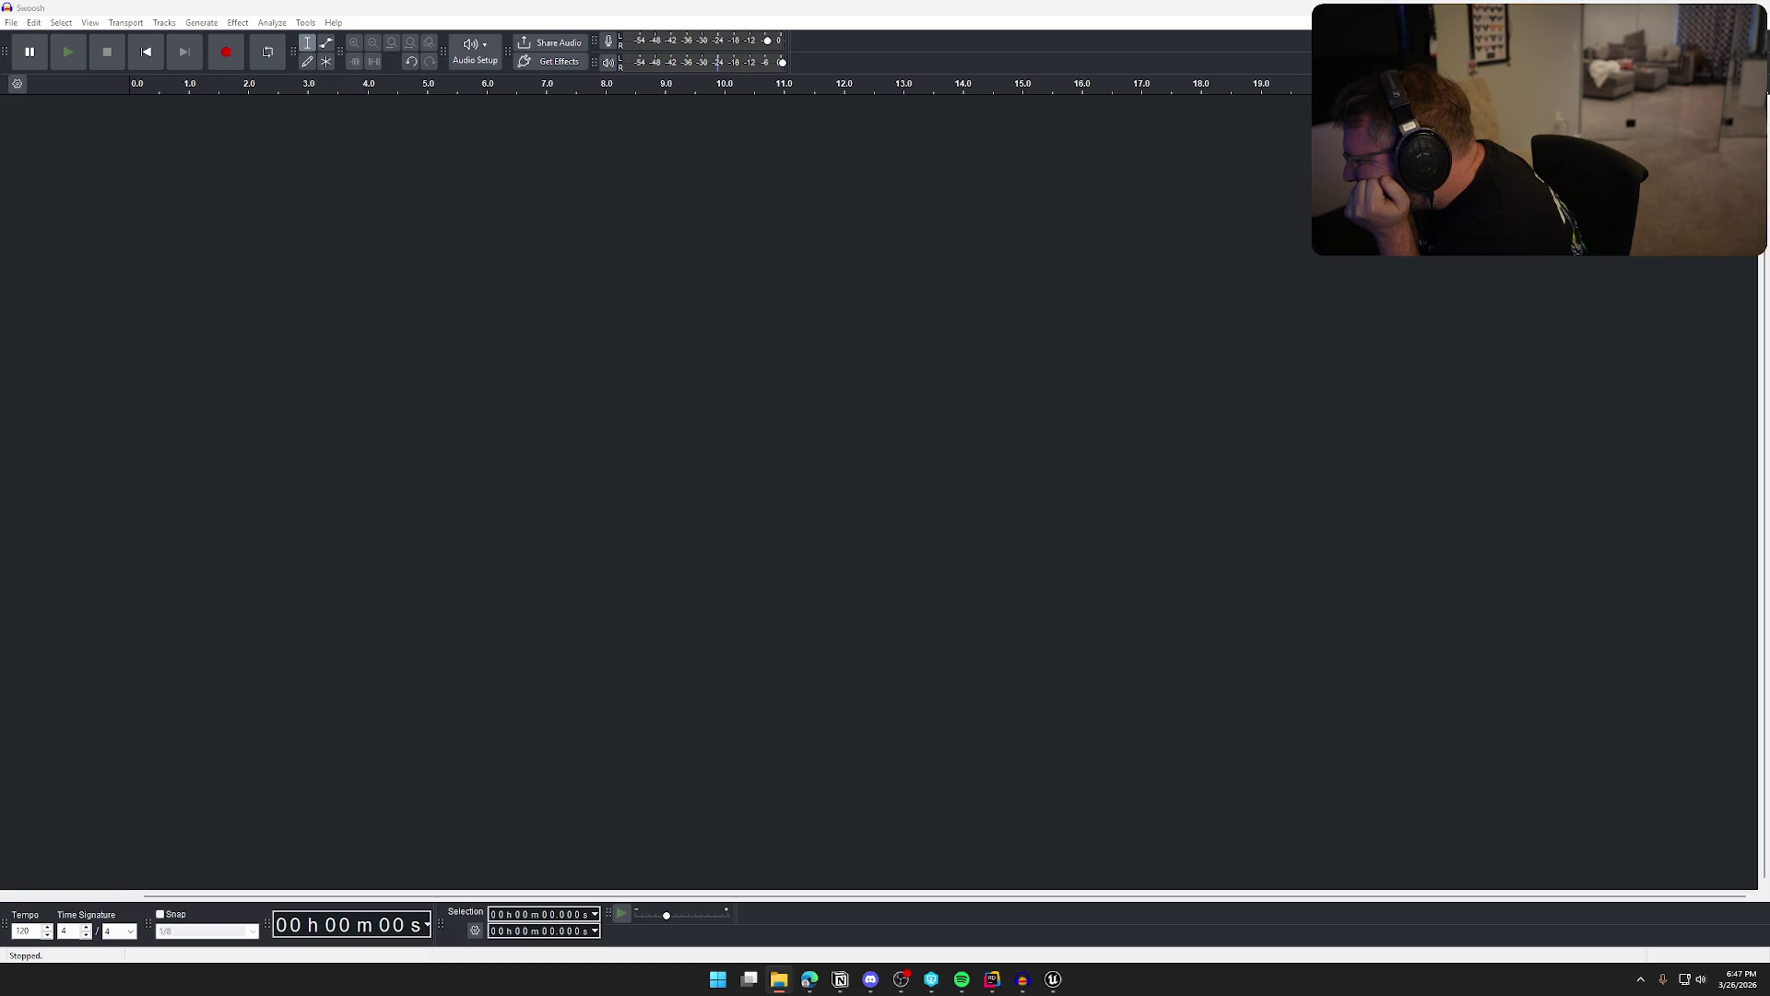
mouse_move(1031, 443)
mouse_down()
mouse_move(901, 406)
mouse_move(846, 443)
mouse_up()
key(space)
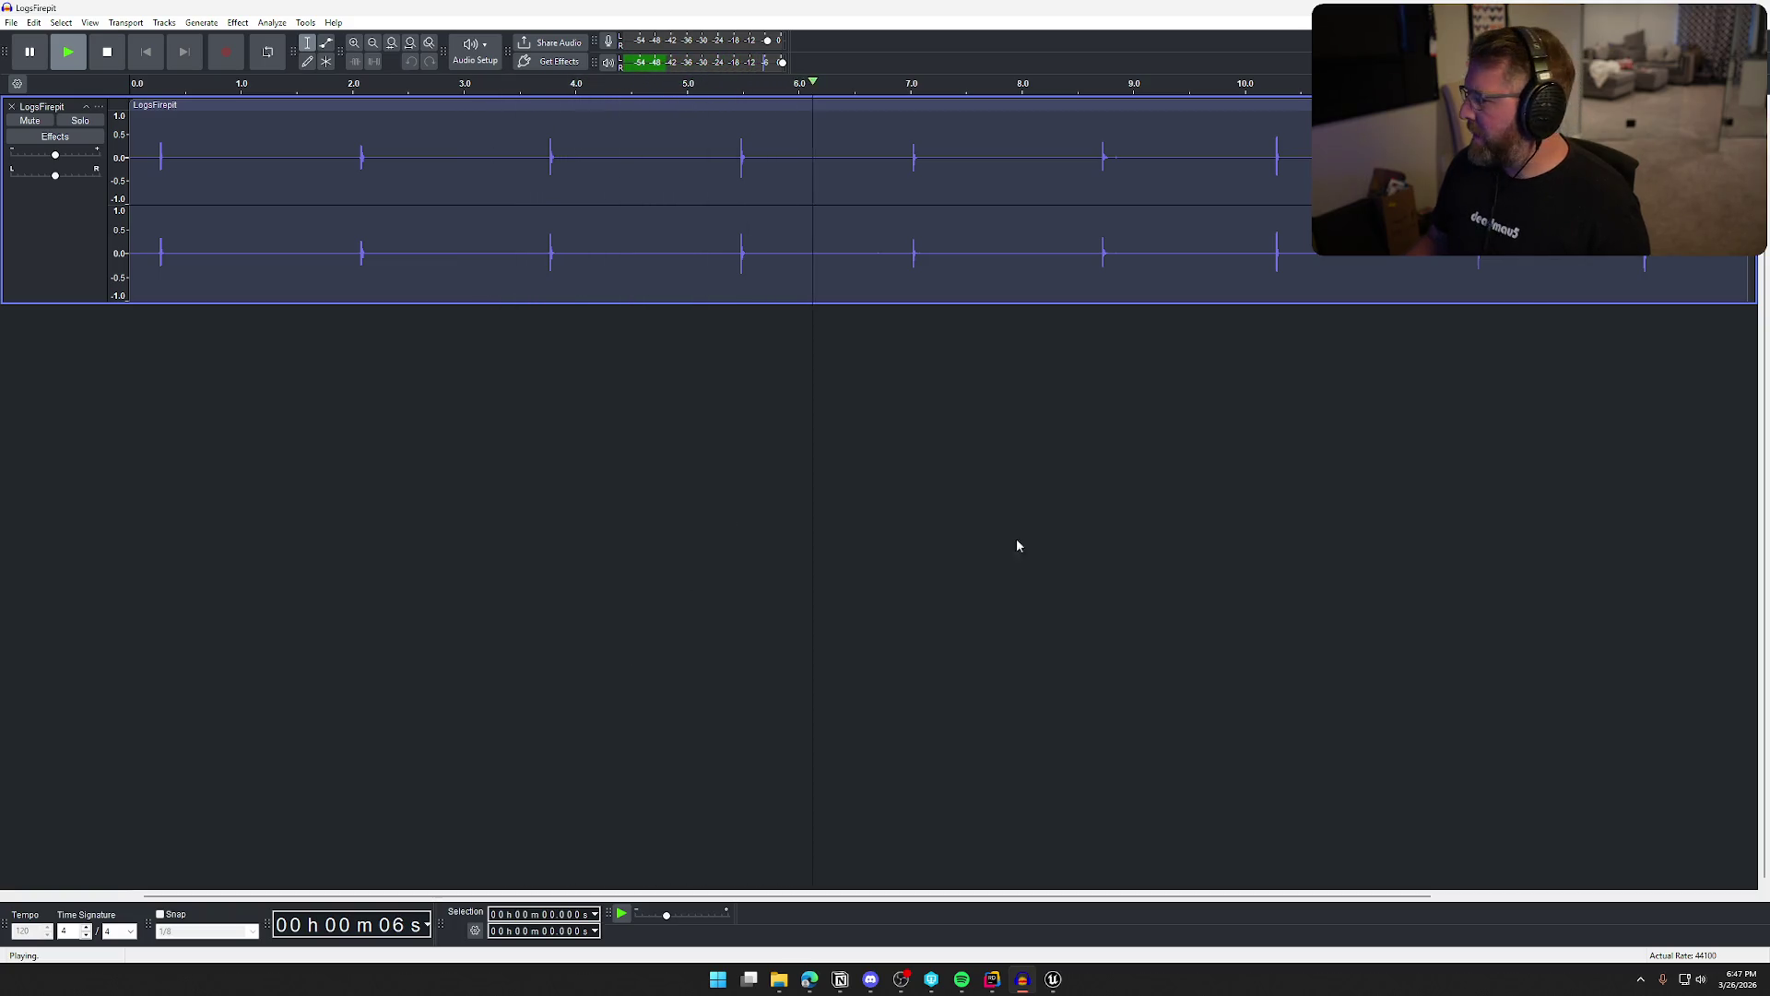
key(space)
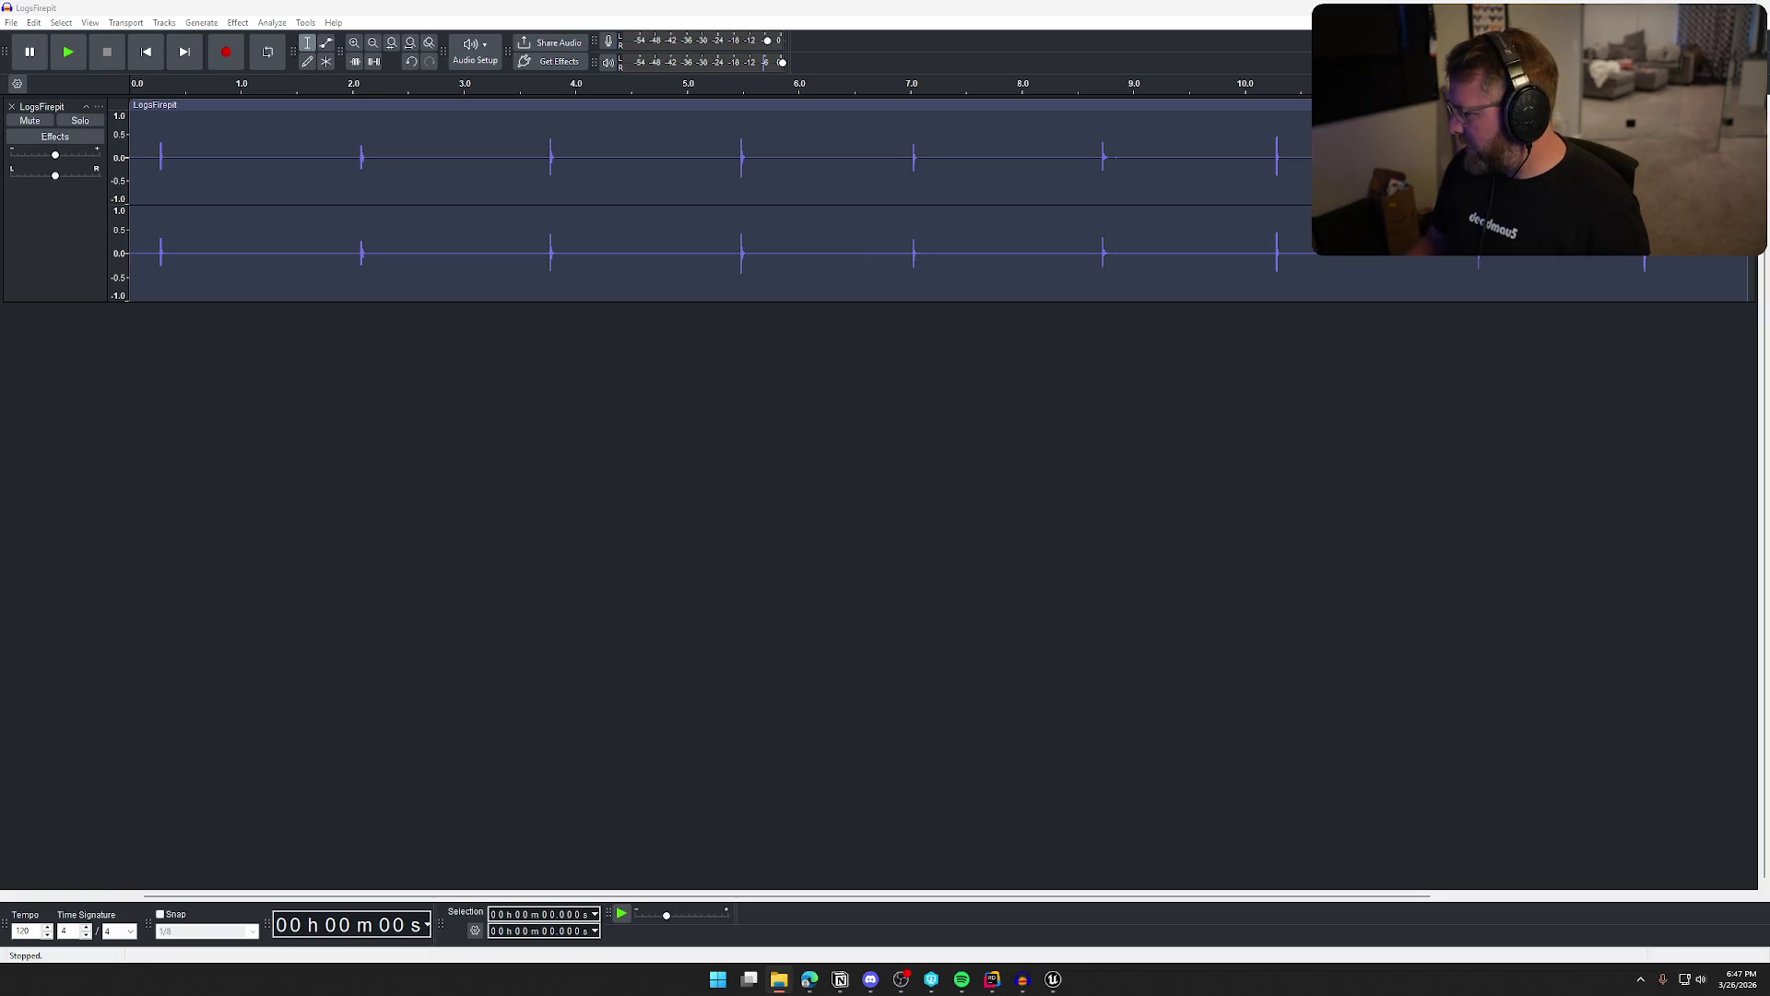
Select the first log hit, about 0.25–0.48 s, and listen to it
click(275, 365)
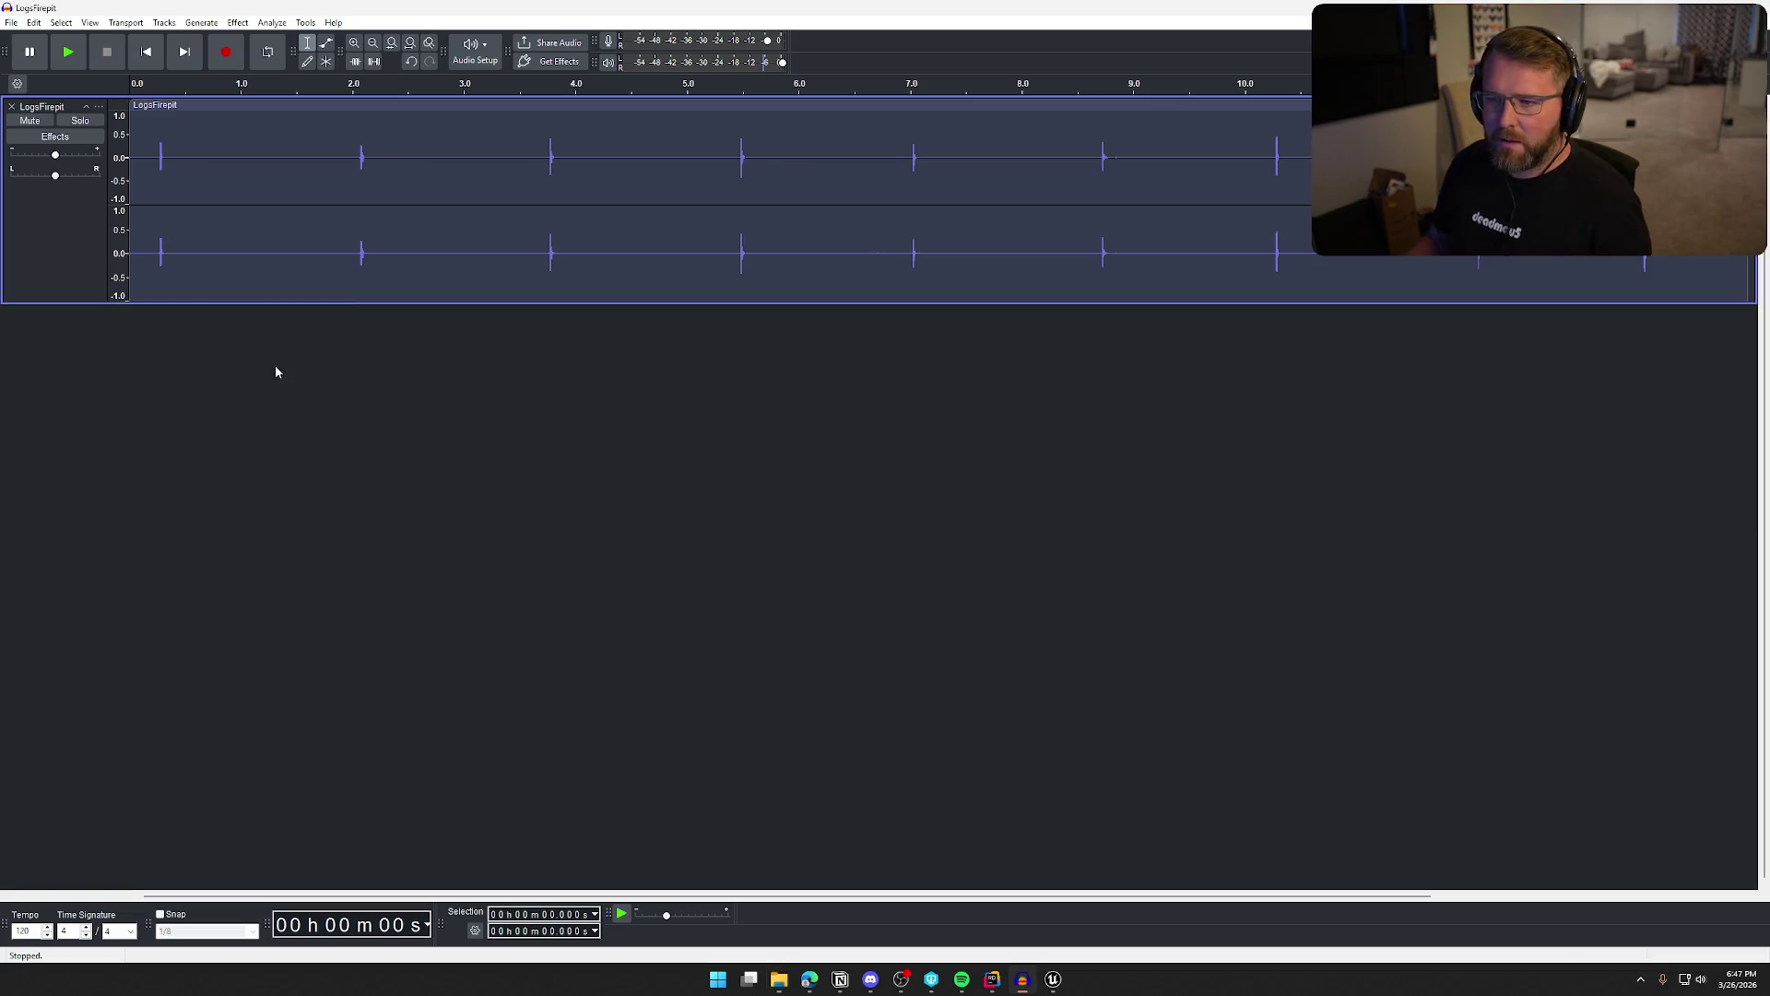
drag(159, 160, 183, 158)
click(69, 52)
click(11, 23)
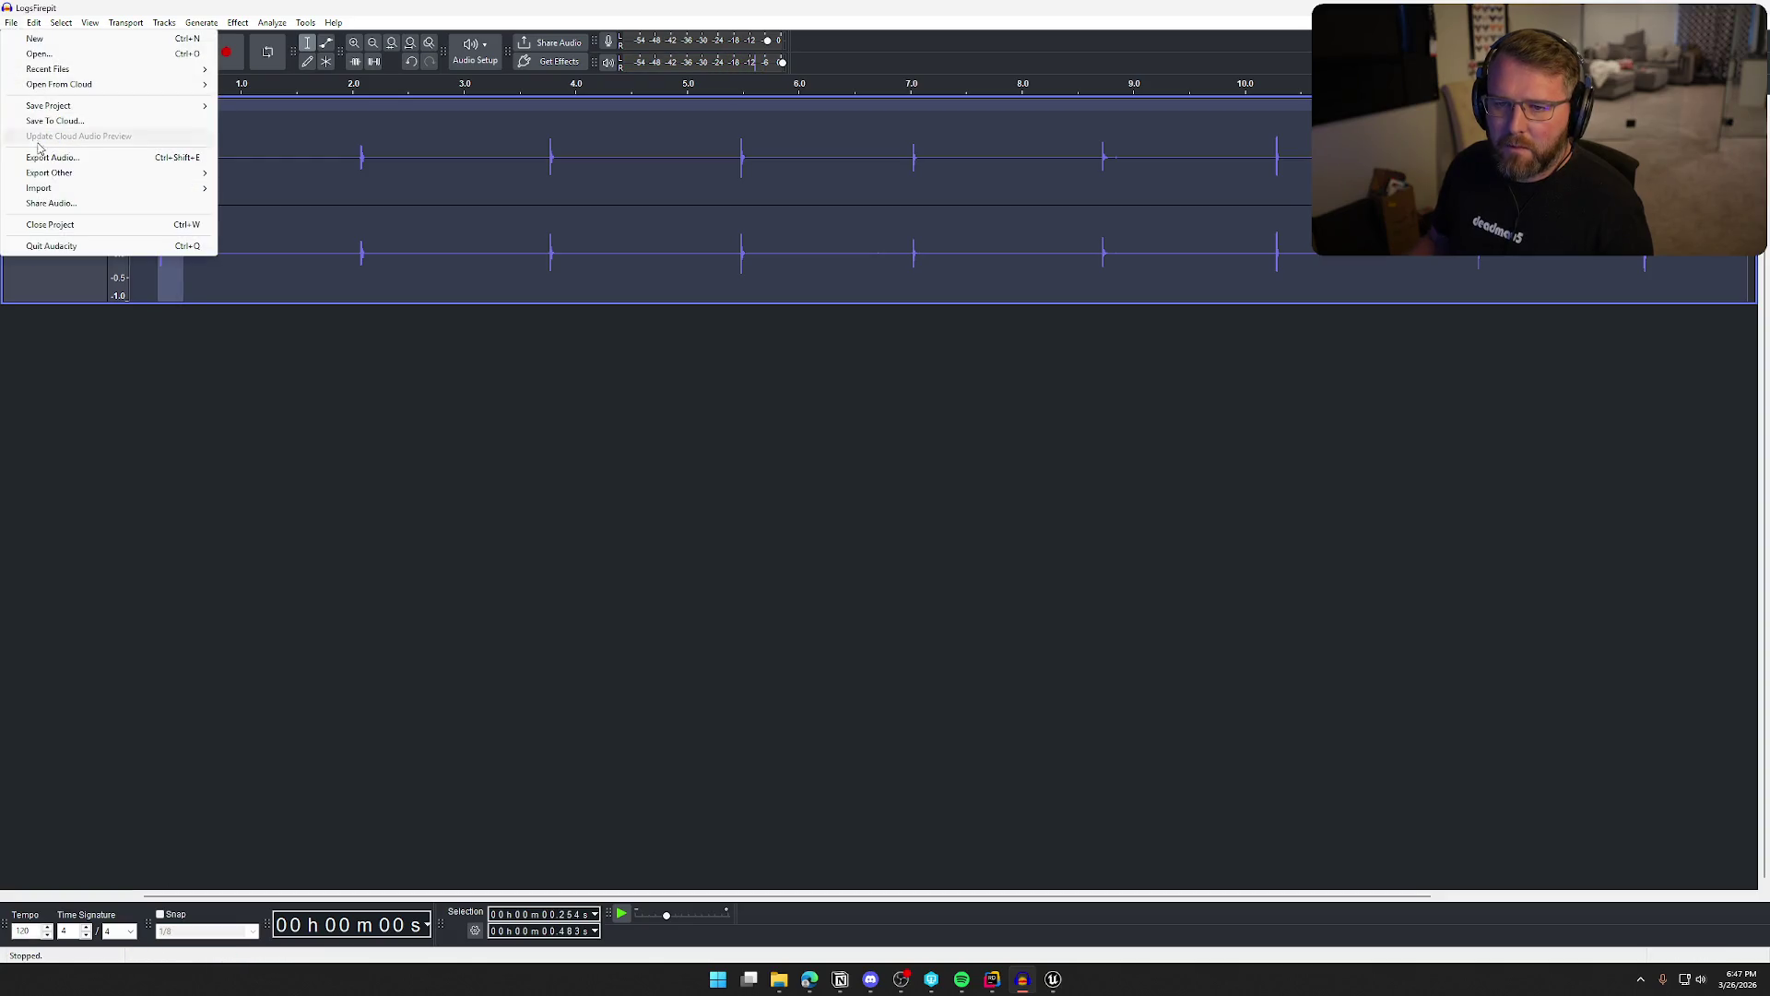
Export the selected first hit as LogsFirepit_1.wav, overwriting the existing file
click(56, 158)
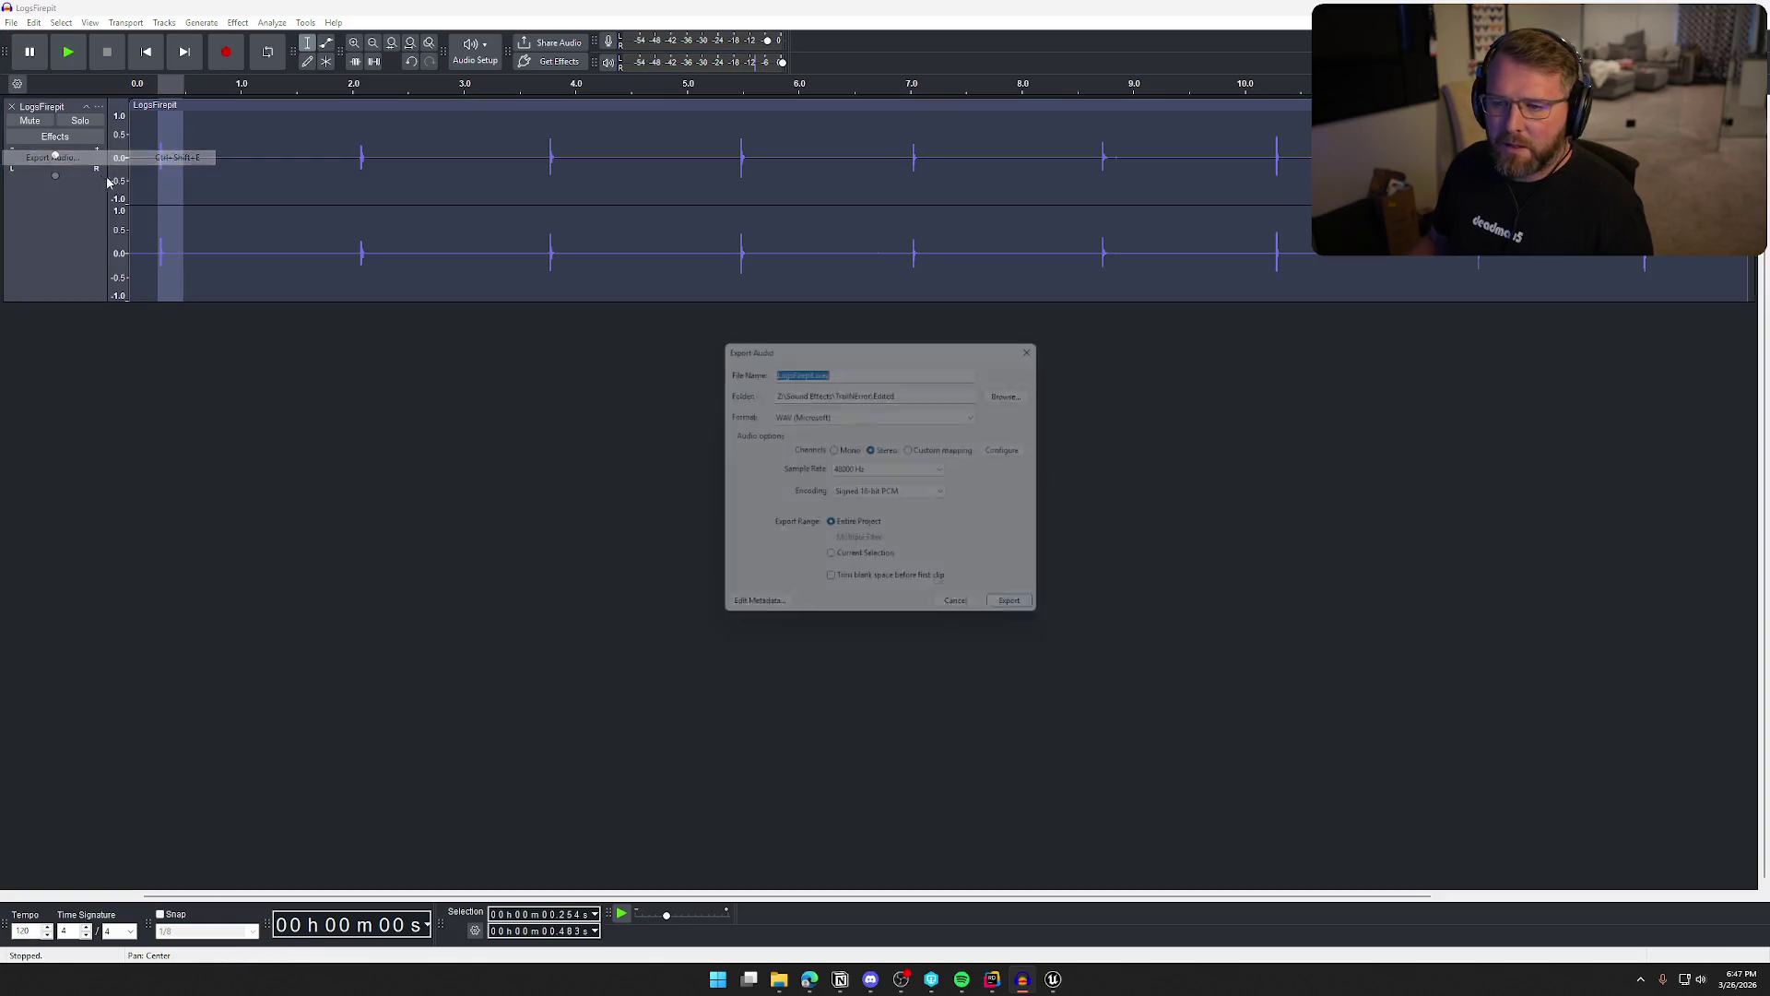
click(830, 564)
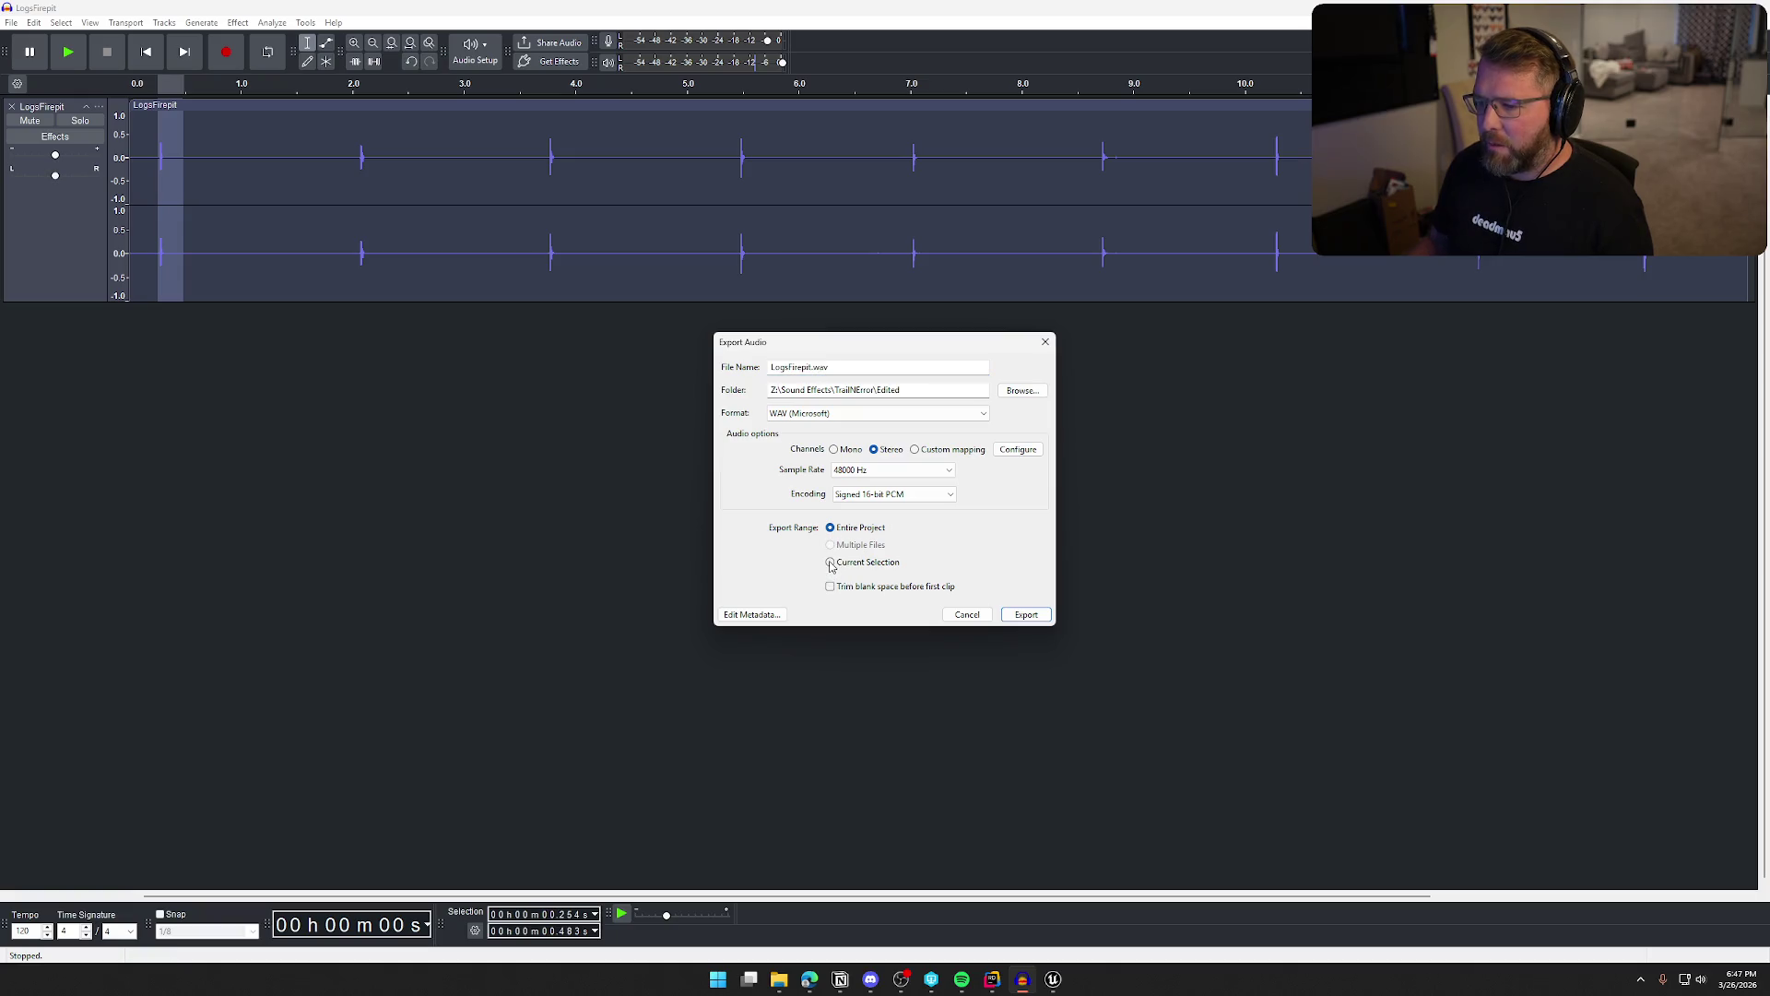
click(1022, 390)
scroll(1039, 622, down, 5)
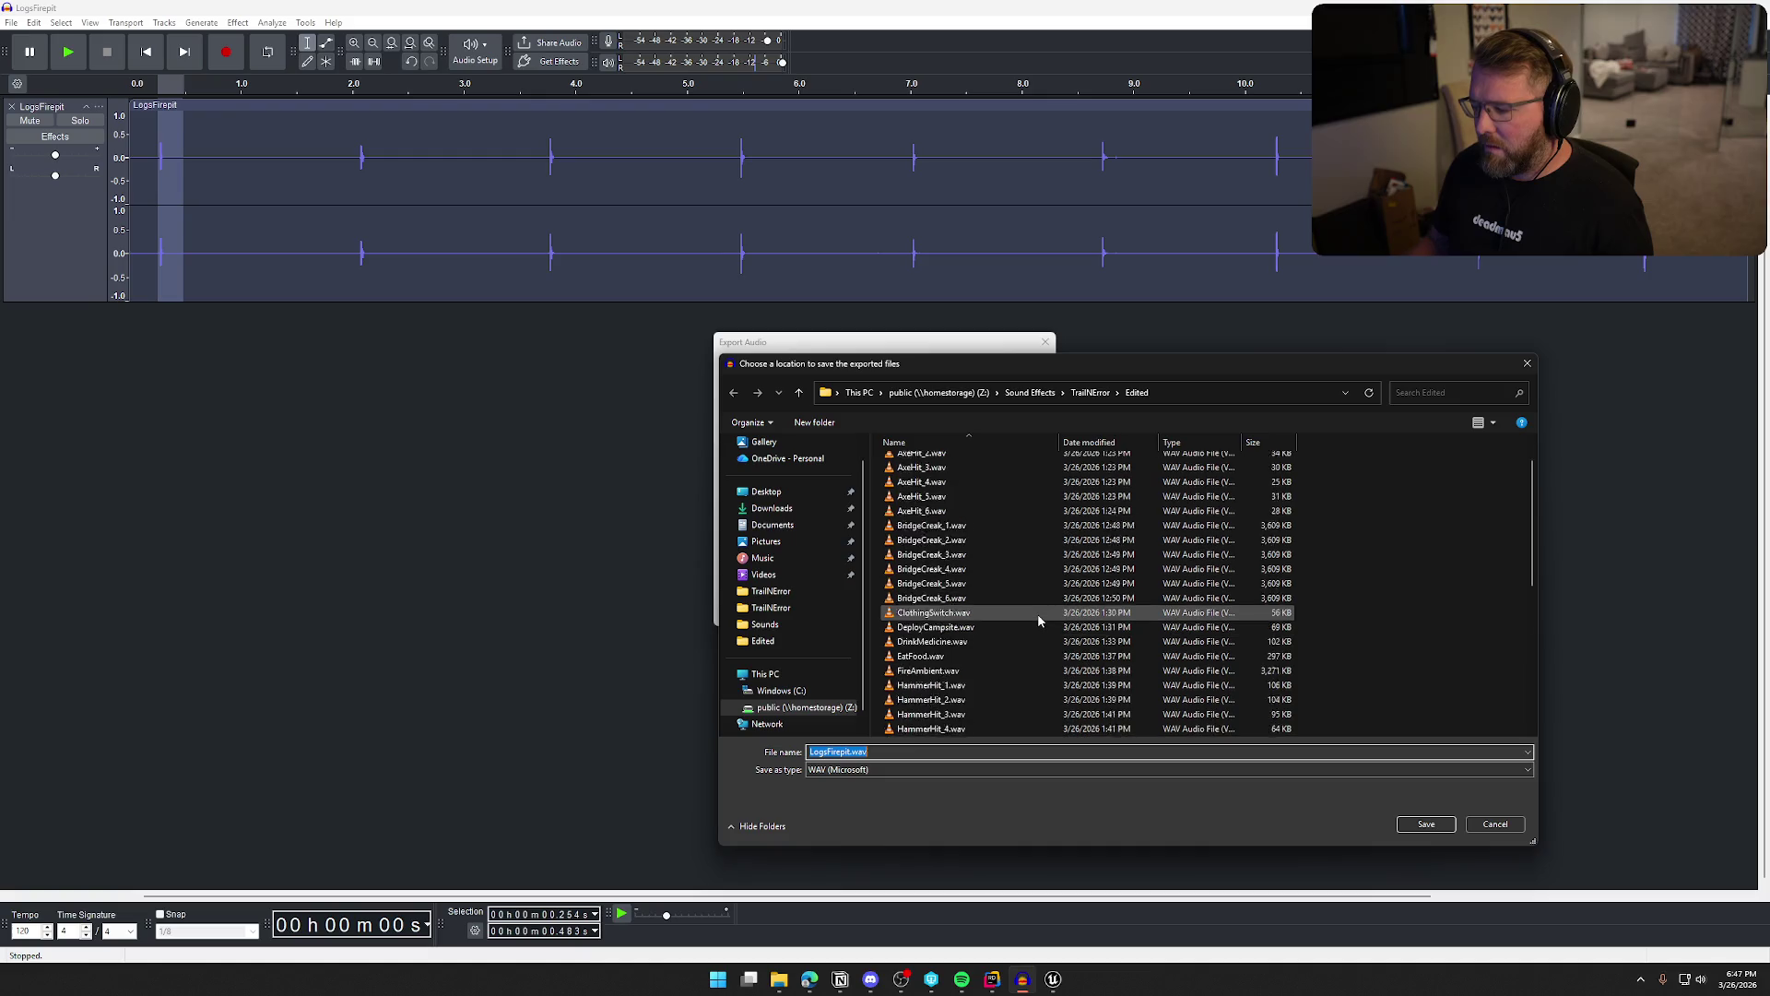
click(1037, 612)
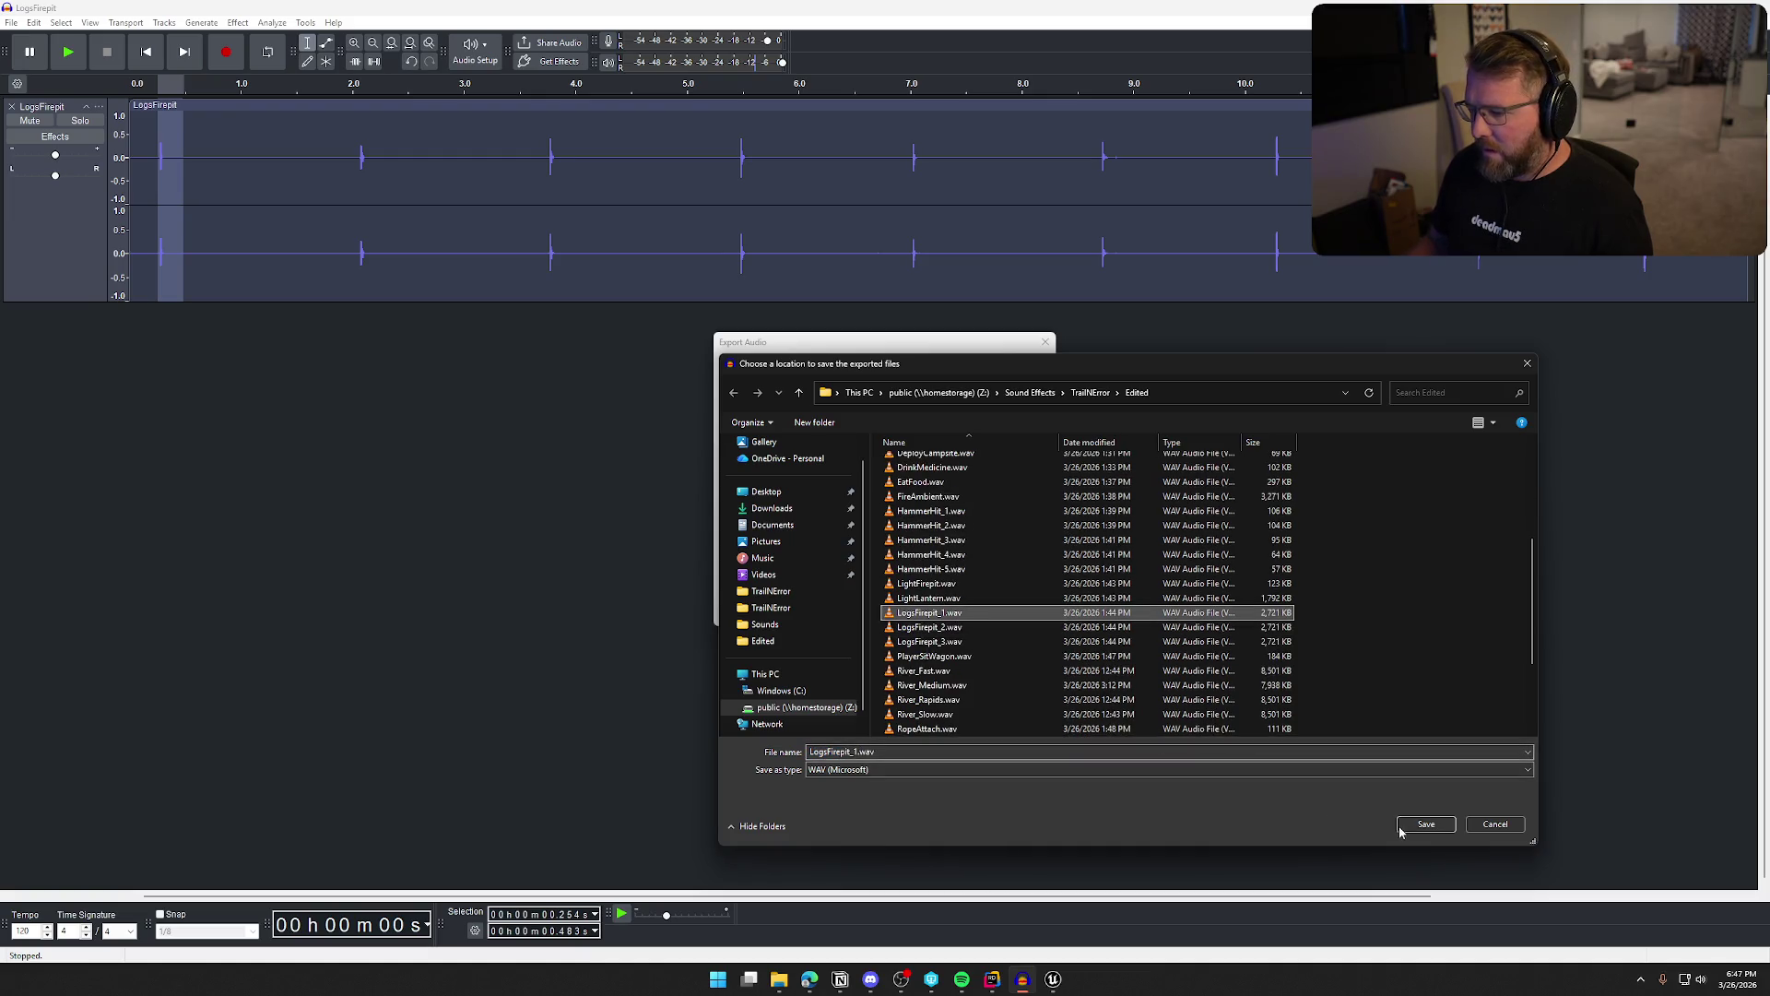
click(1401, 829)
click(1023, 614)
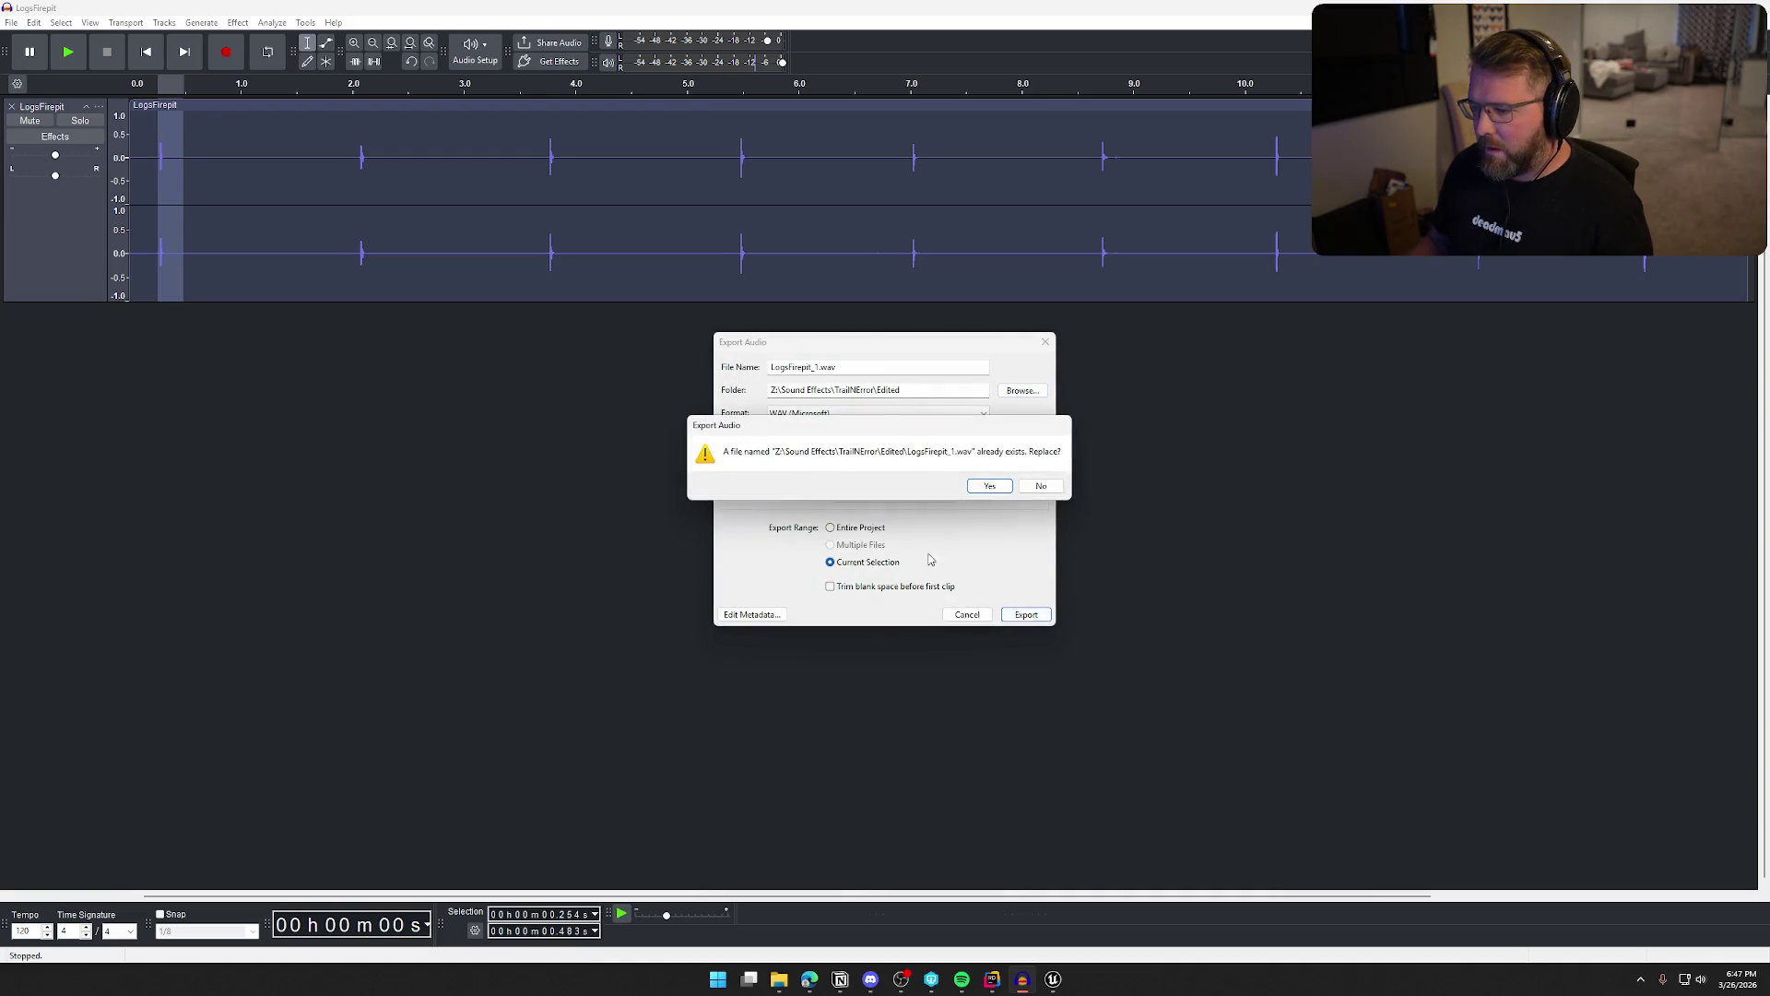
click(985, 487)
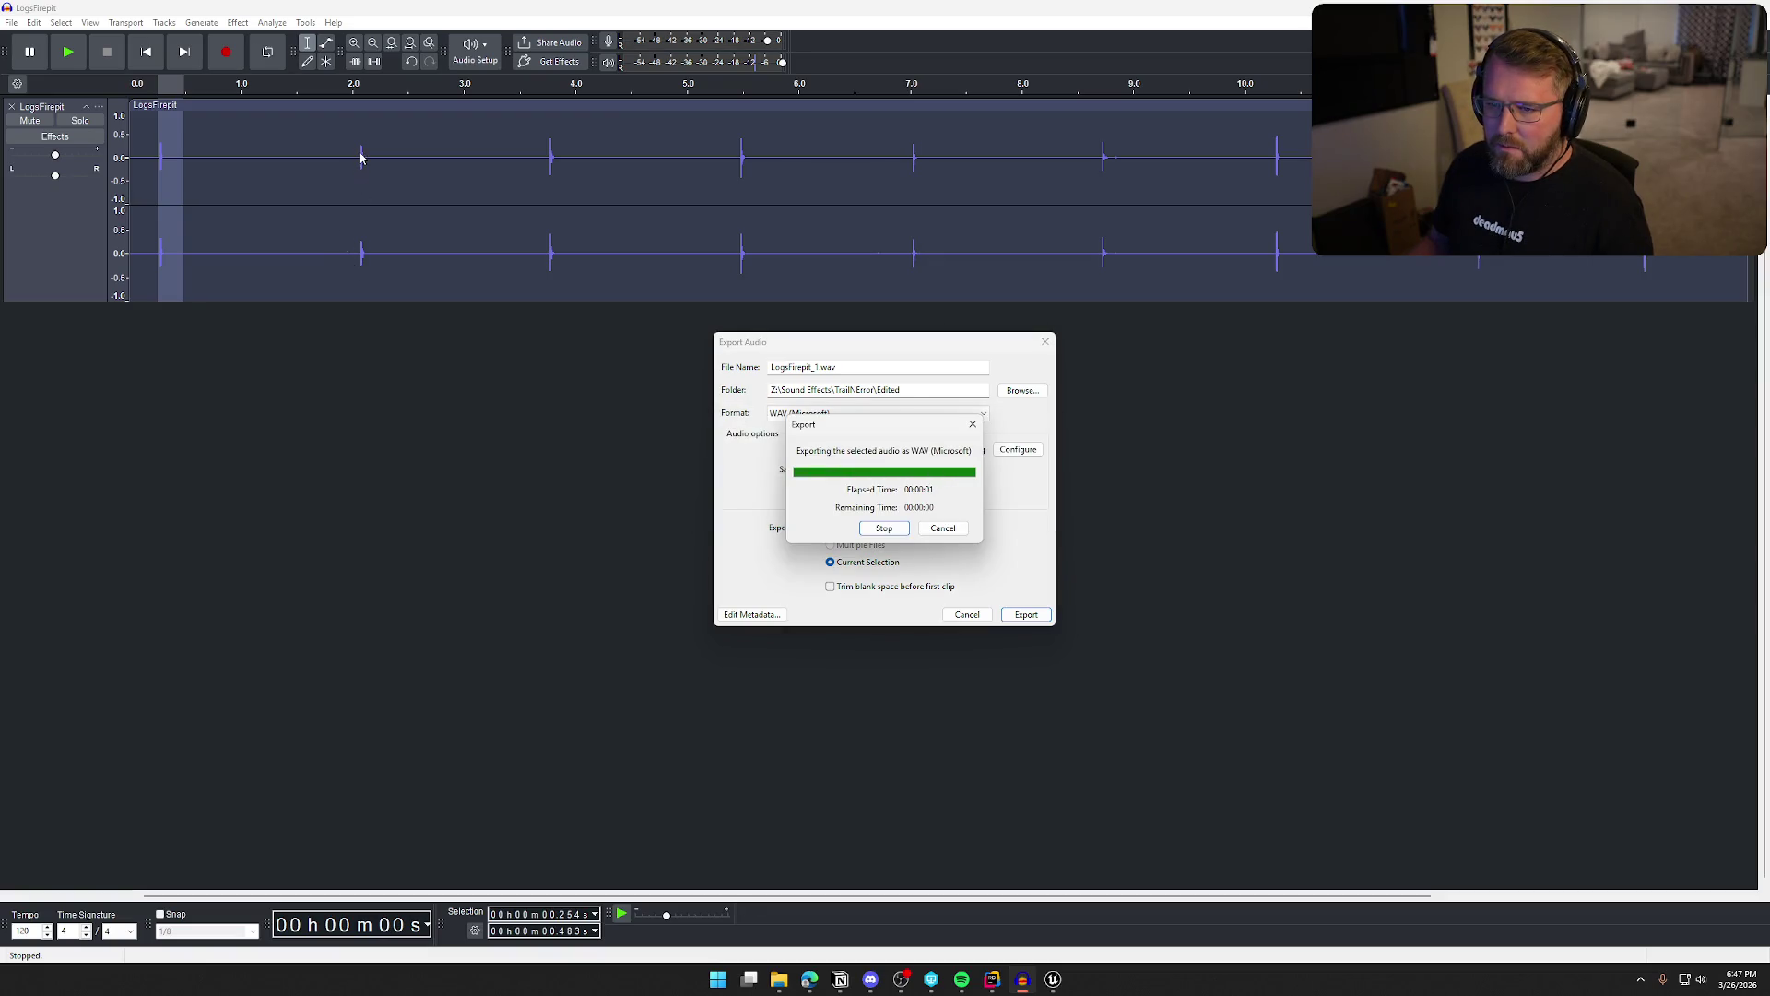
Select the second hit (about 2.06–2.23 s) and export it over LogsFirepit_2.wav
drag(361, 162, 378, 166)
click(11, 22)
click(42, 145)
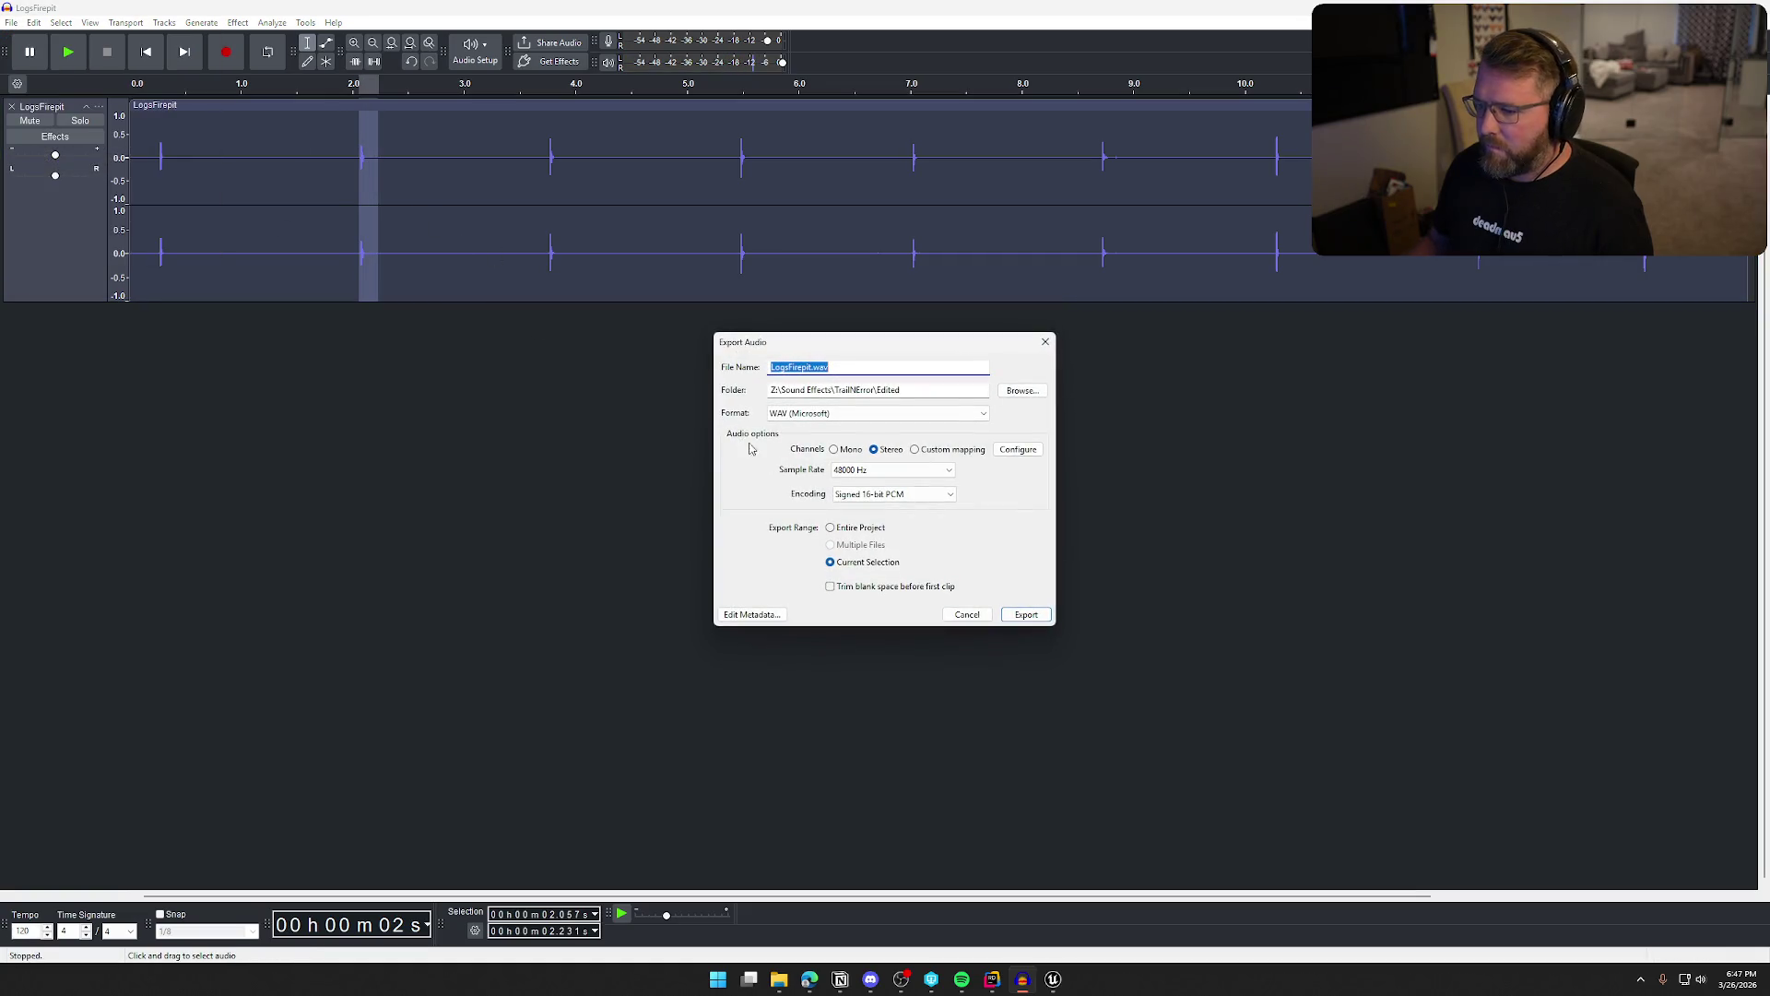
click(1022, 390)
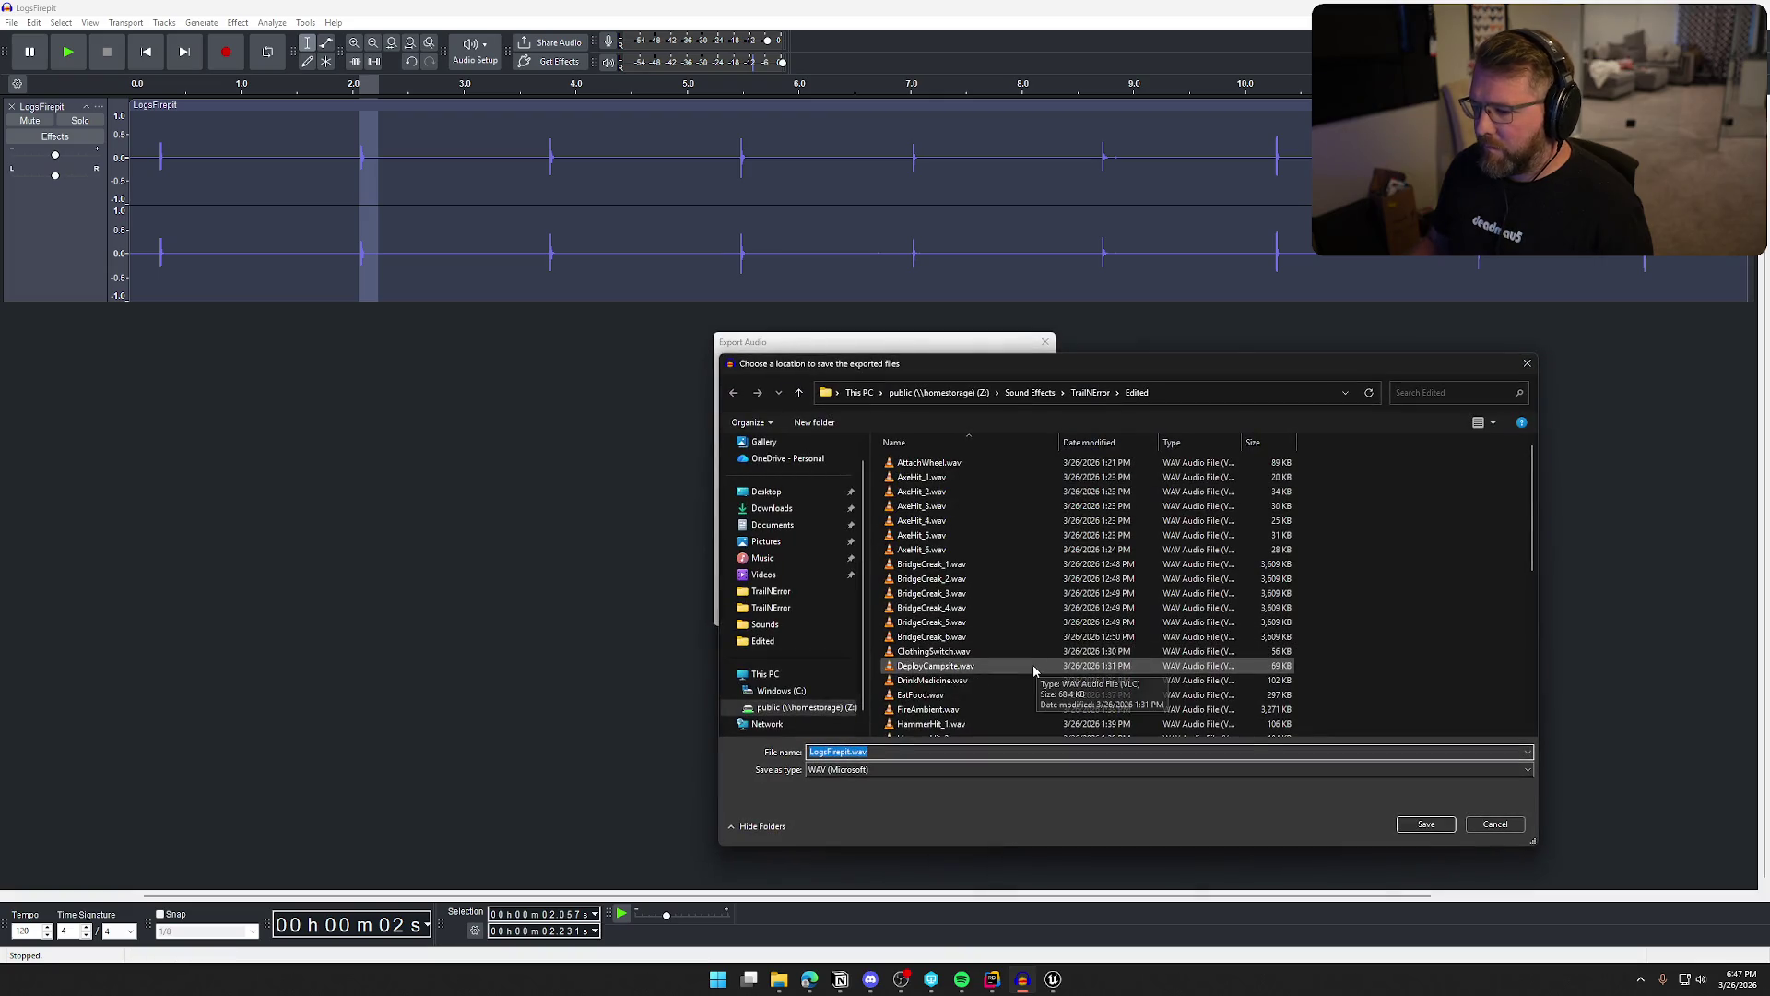
click(929, 627)
text(_2)
click(1426, 823)
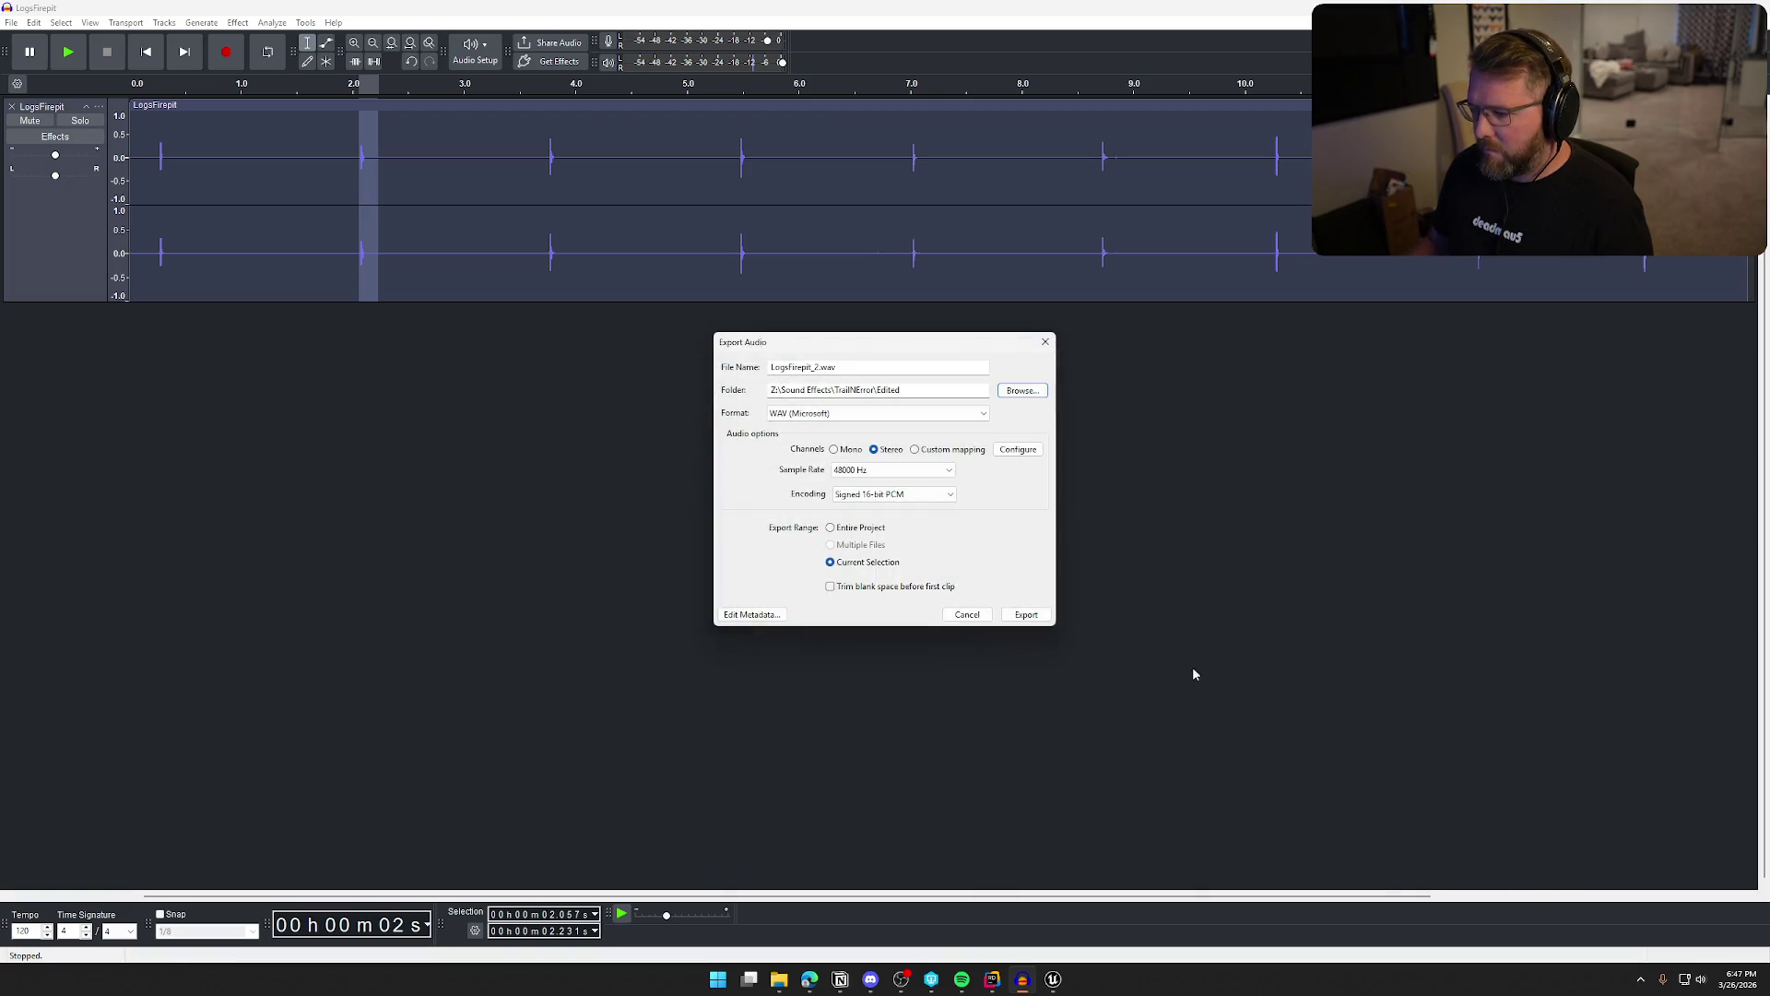
click(1025, 613)
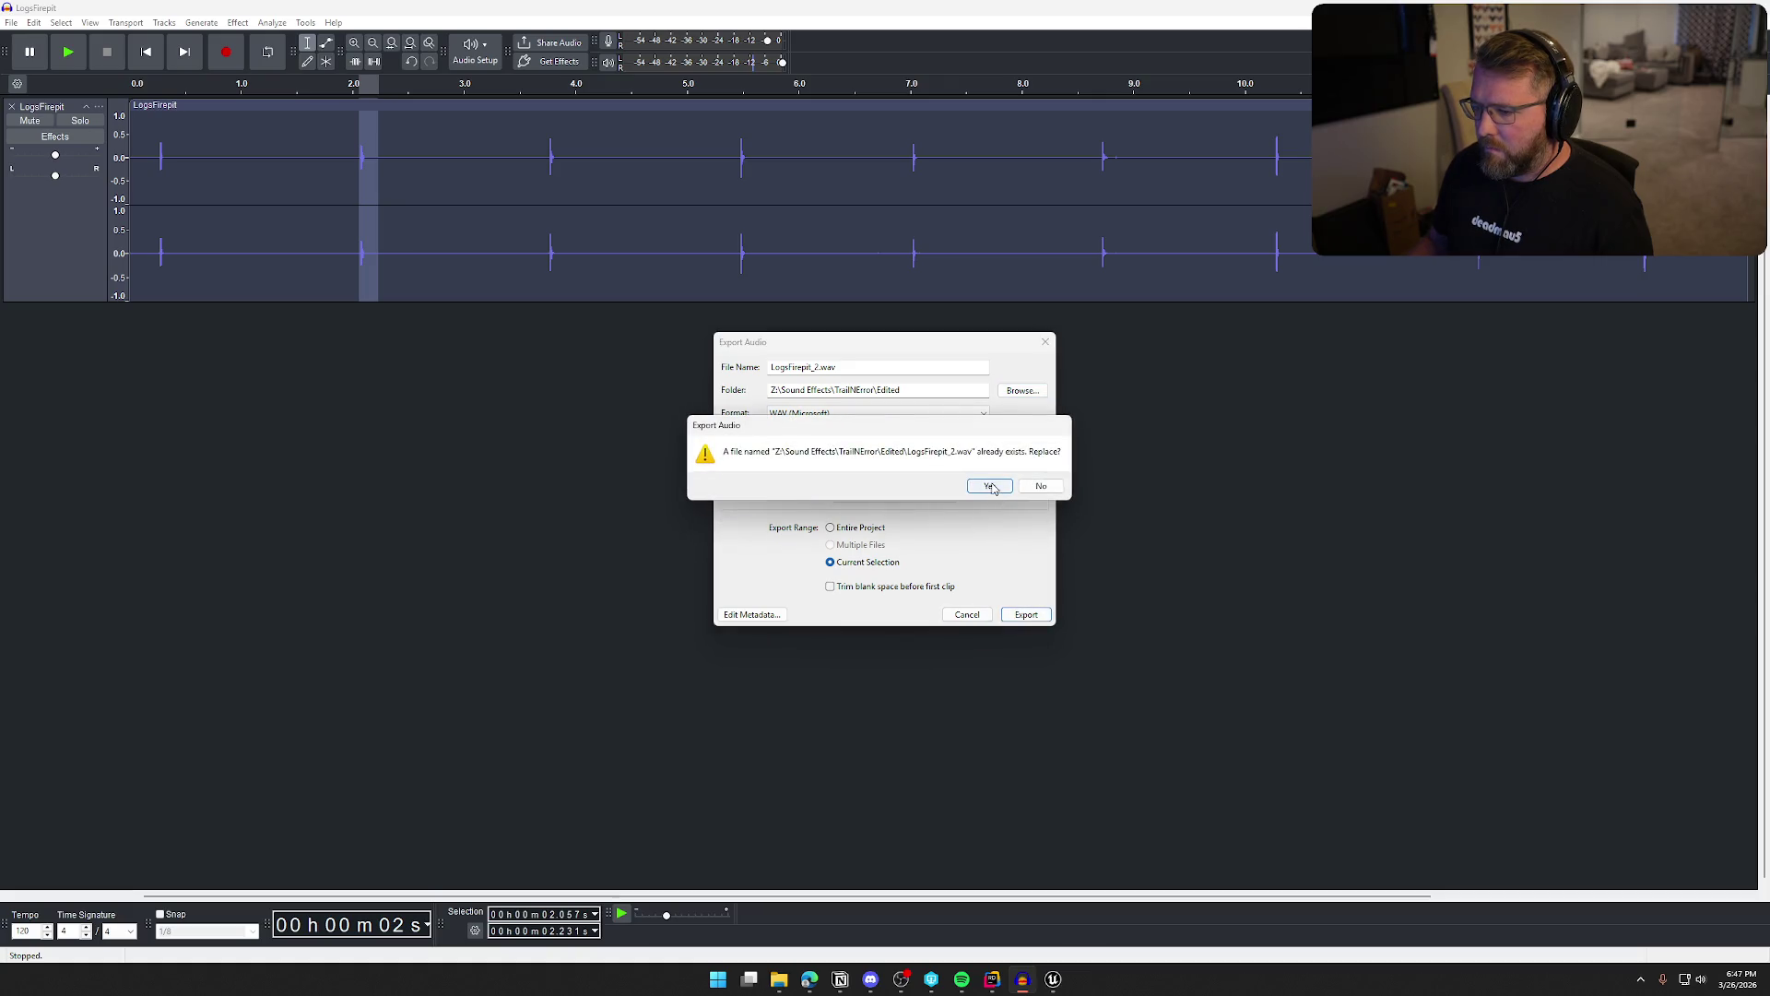
click(998, 488)
Select and preview the third hit (about 3.74–3.94 s), exporting it over LogsFirepit_3.wav
drag(547, 155, 568, 156)
key(space)
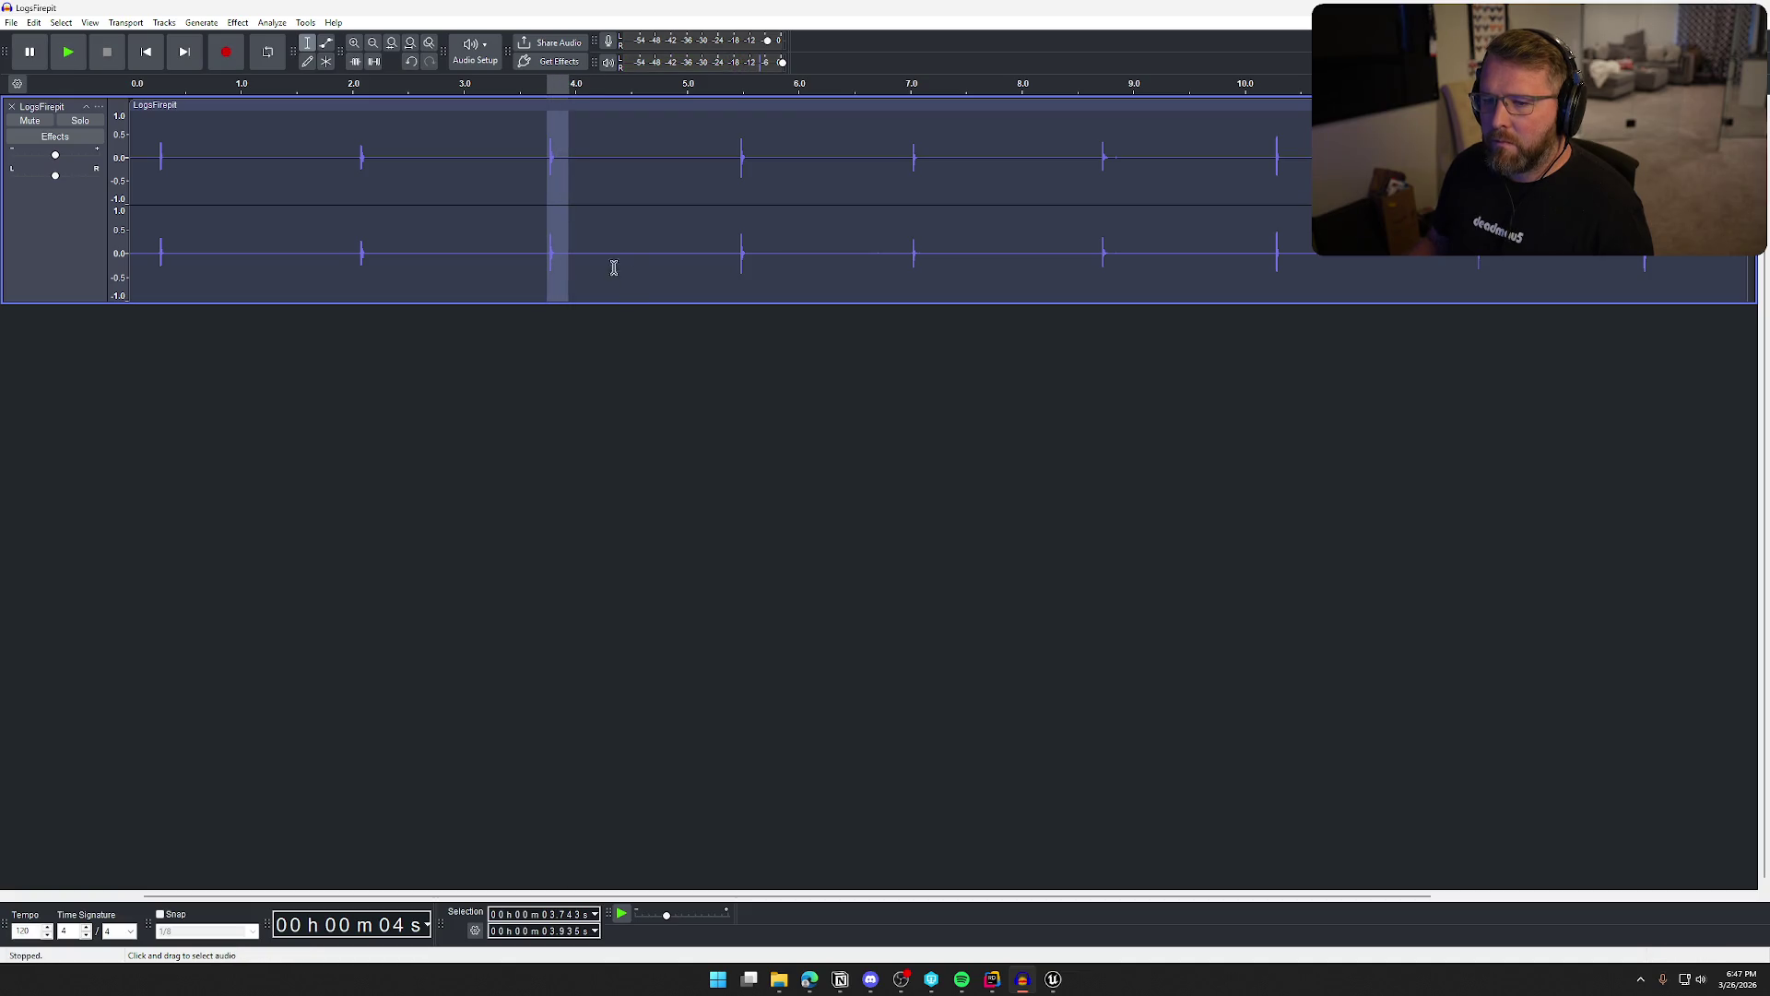
click(11, 22)
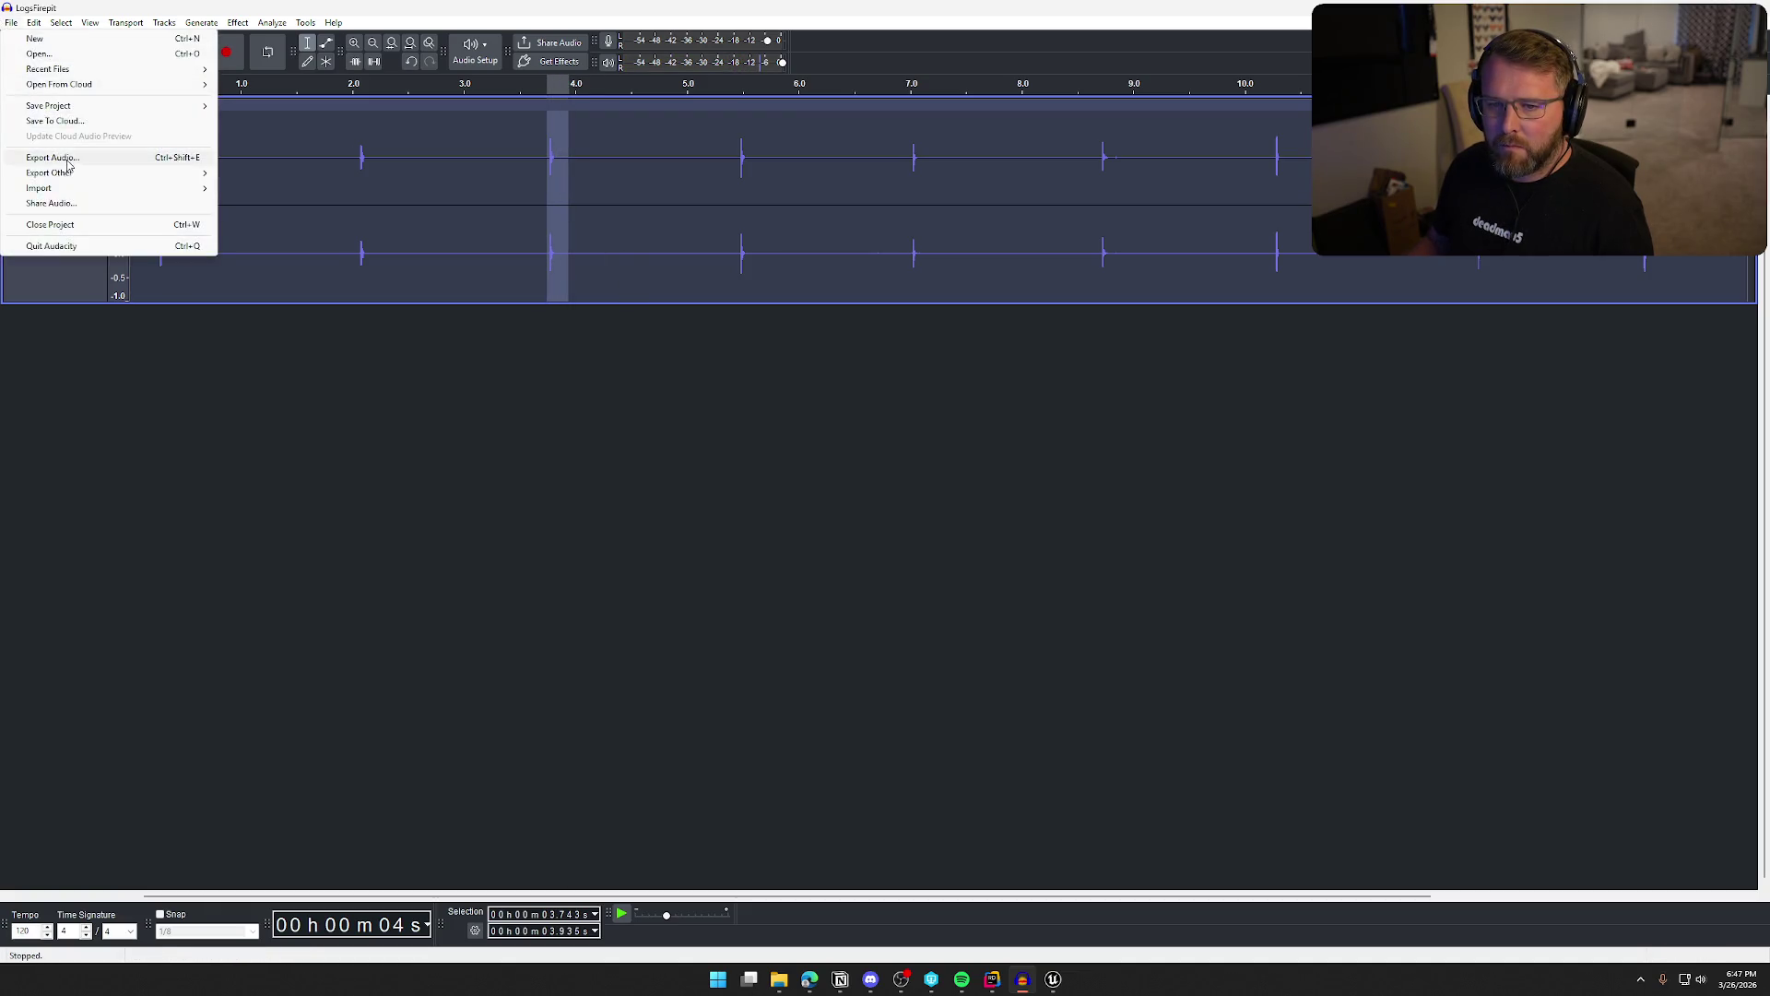
click(68, 159)
click(1029, 396)
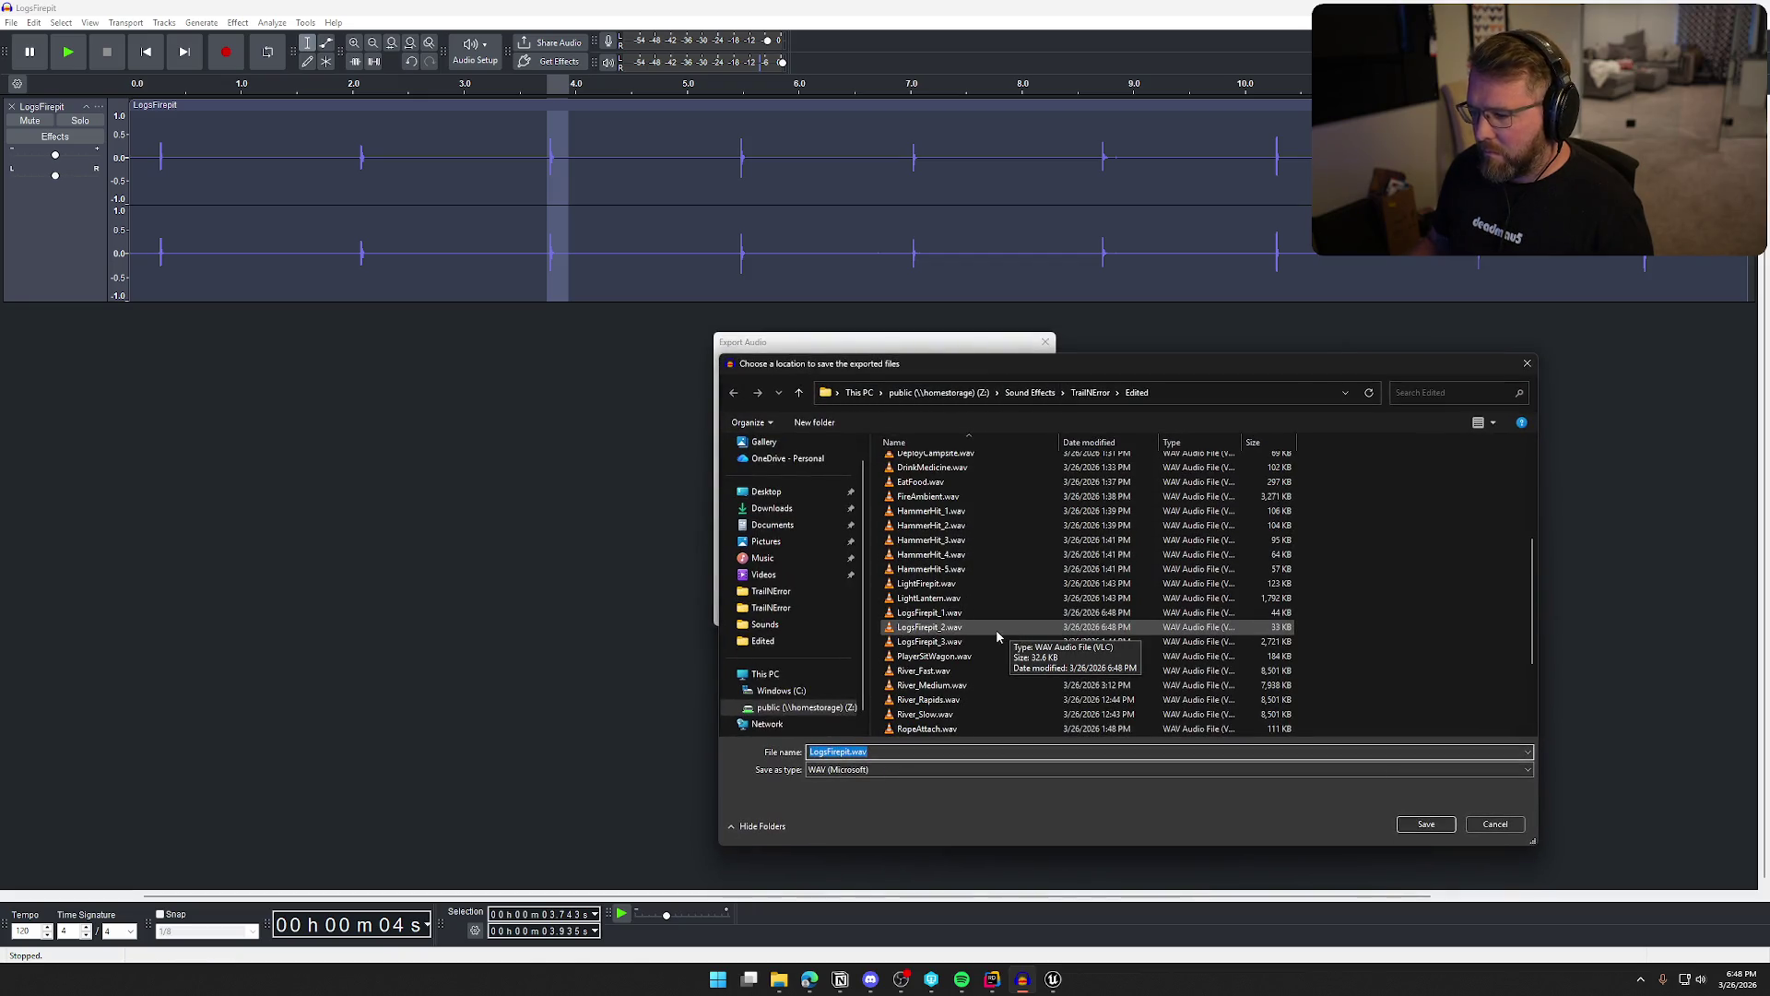
click(1002, 642)
click(1420, 827)
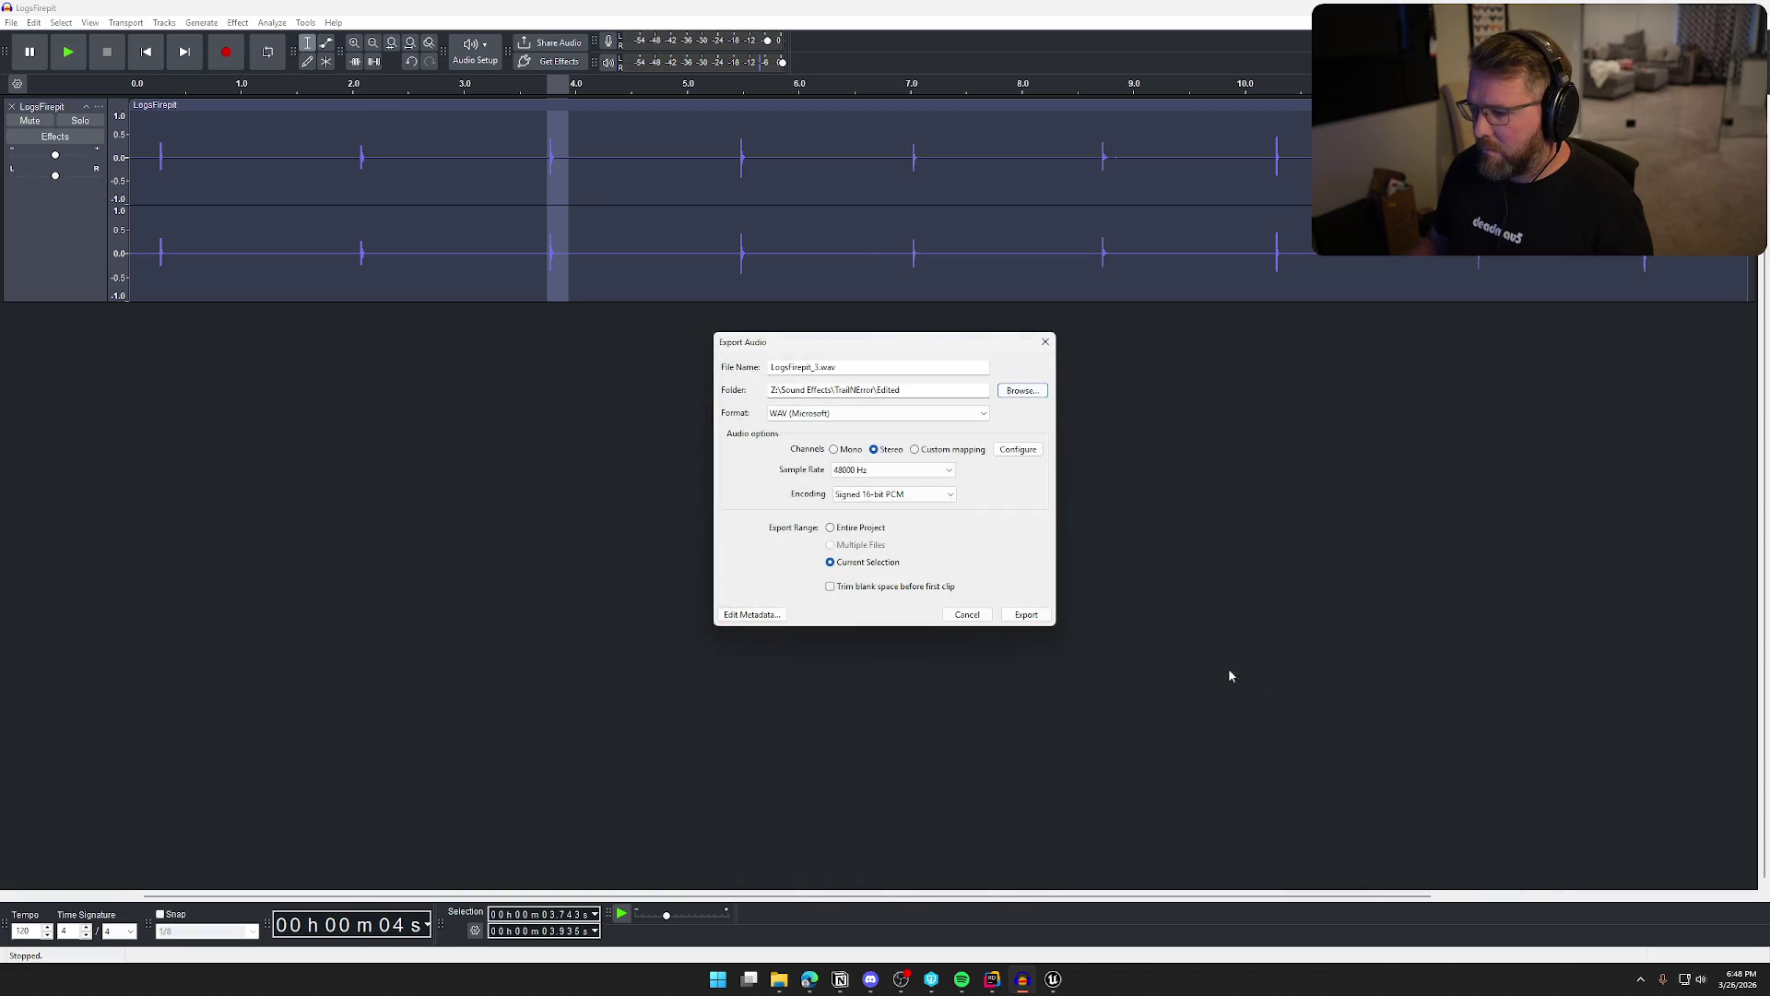
click(1012, 618)
click(991, 485)
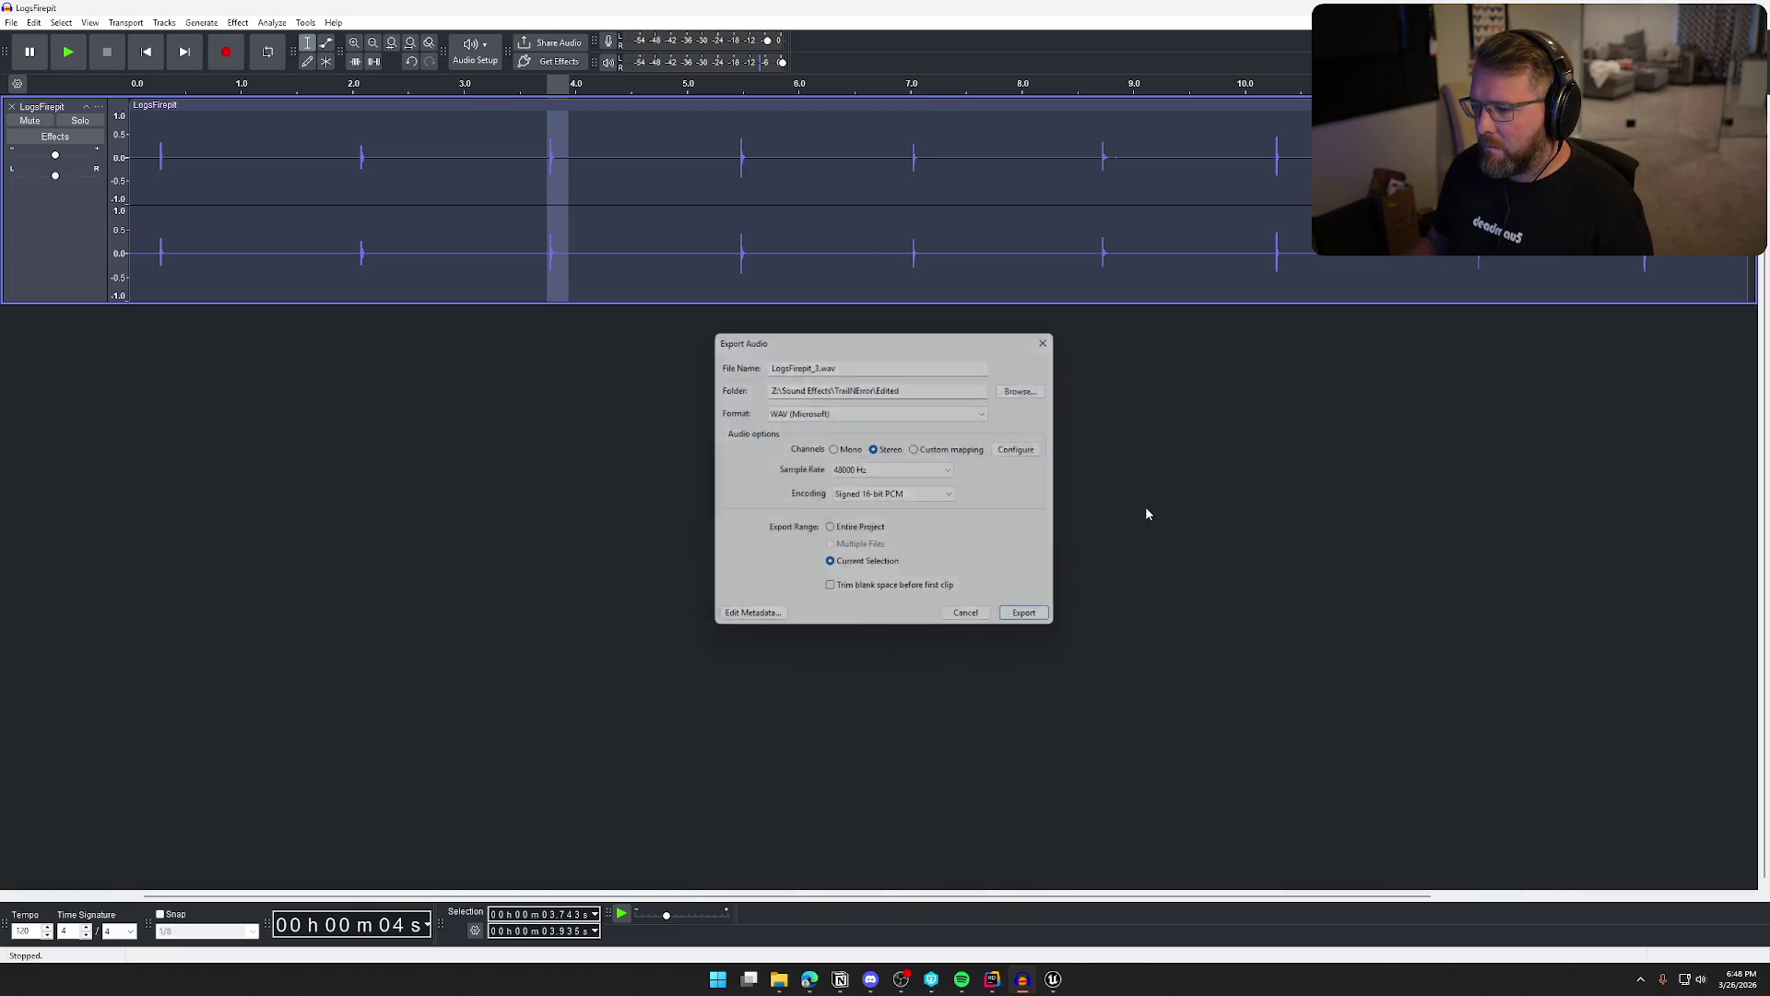
click(1053, 979)
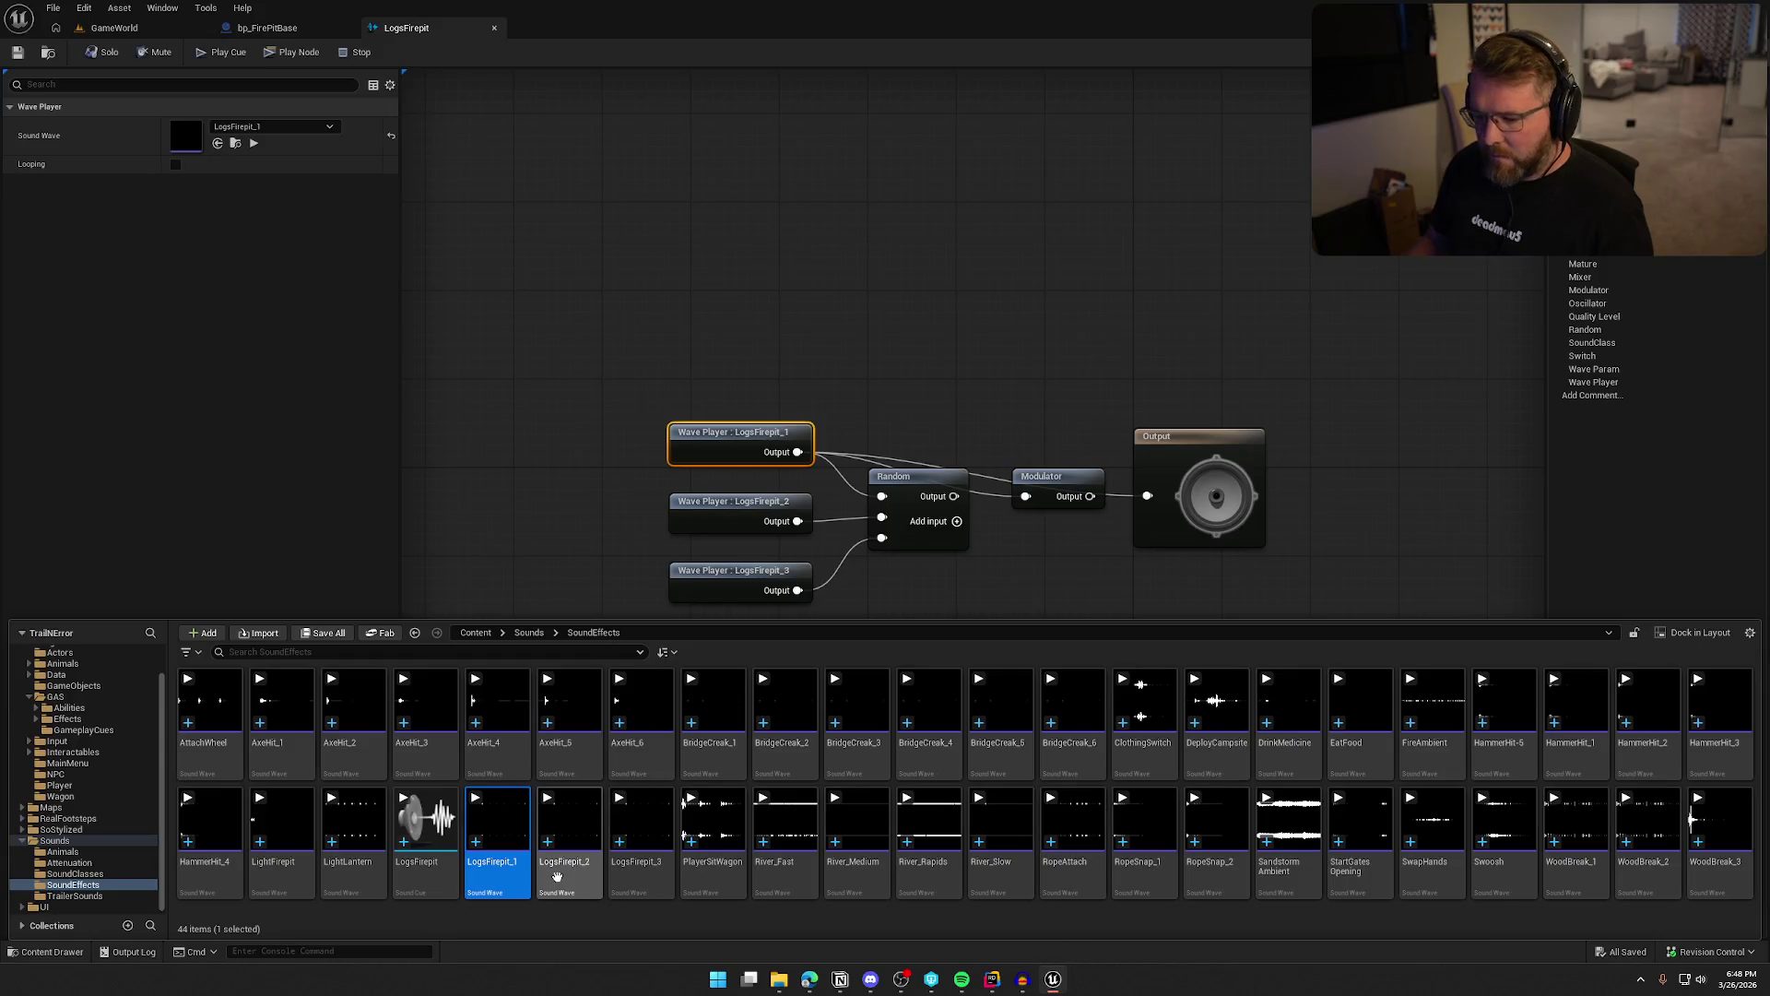
Reimport LogsFirepit_1, _2 and _3 from the edited WAV files and save them
shift+click(629, 874)
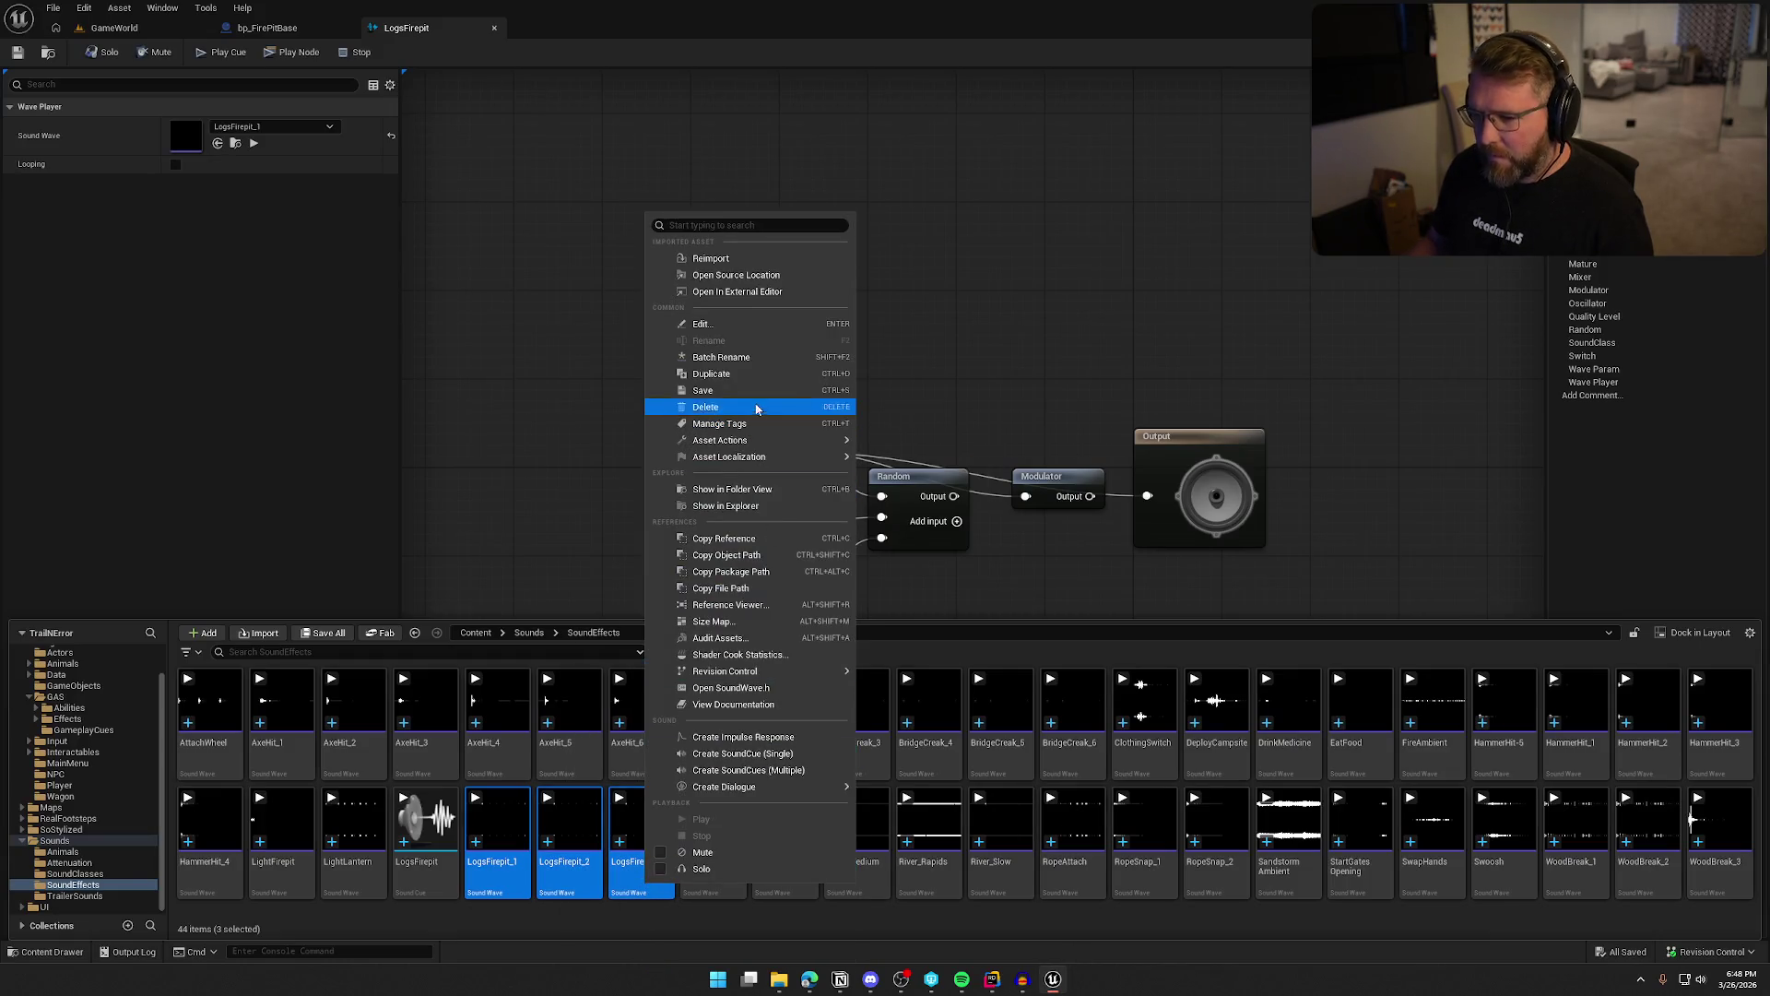
click(766, 259)
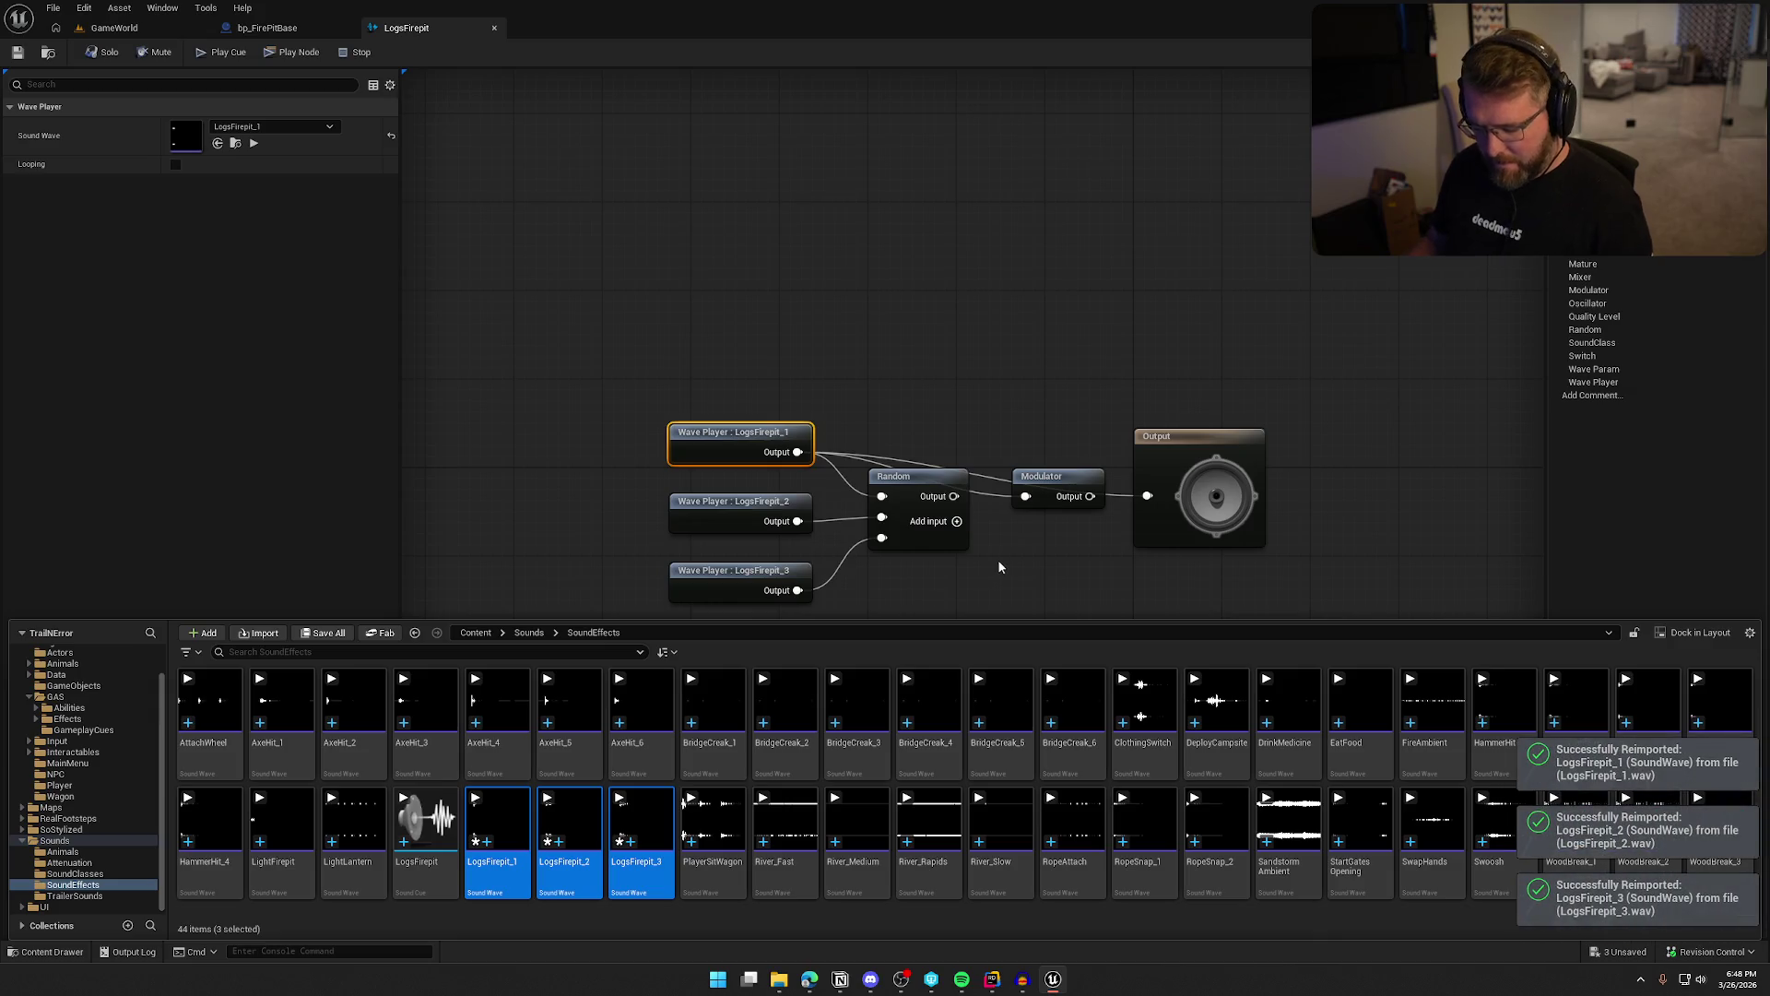
key(ctrl+s)
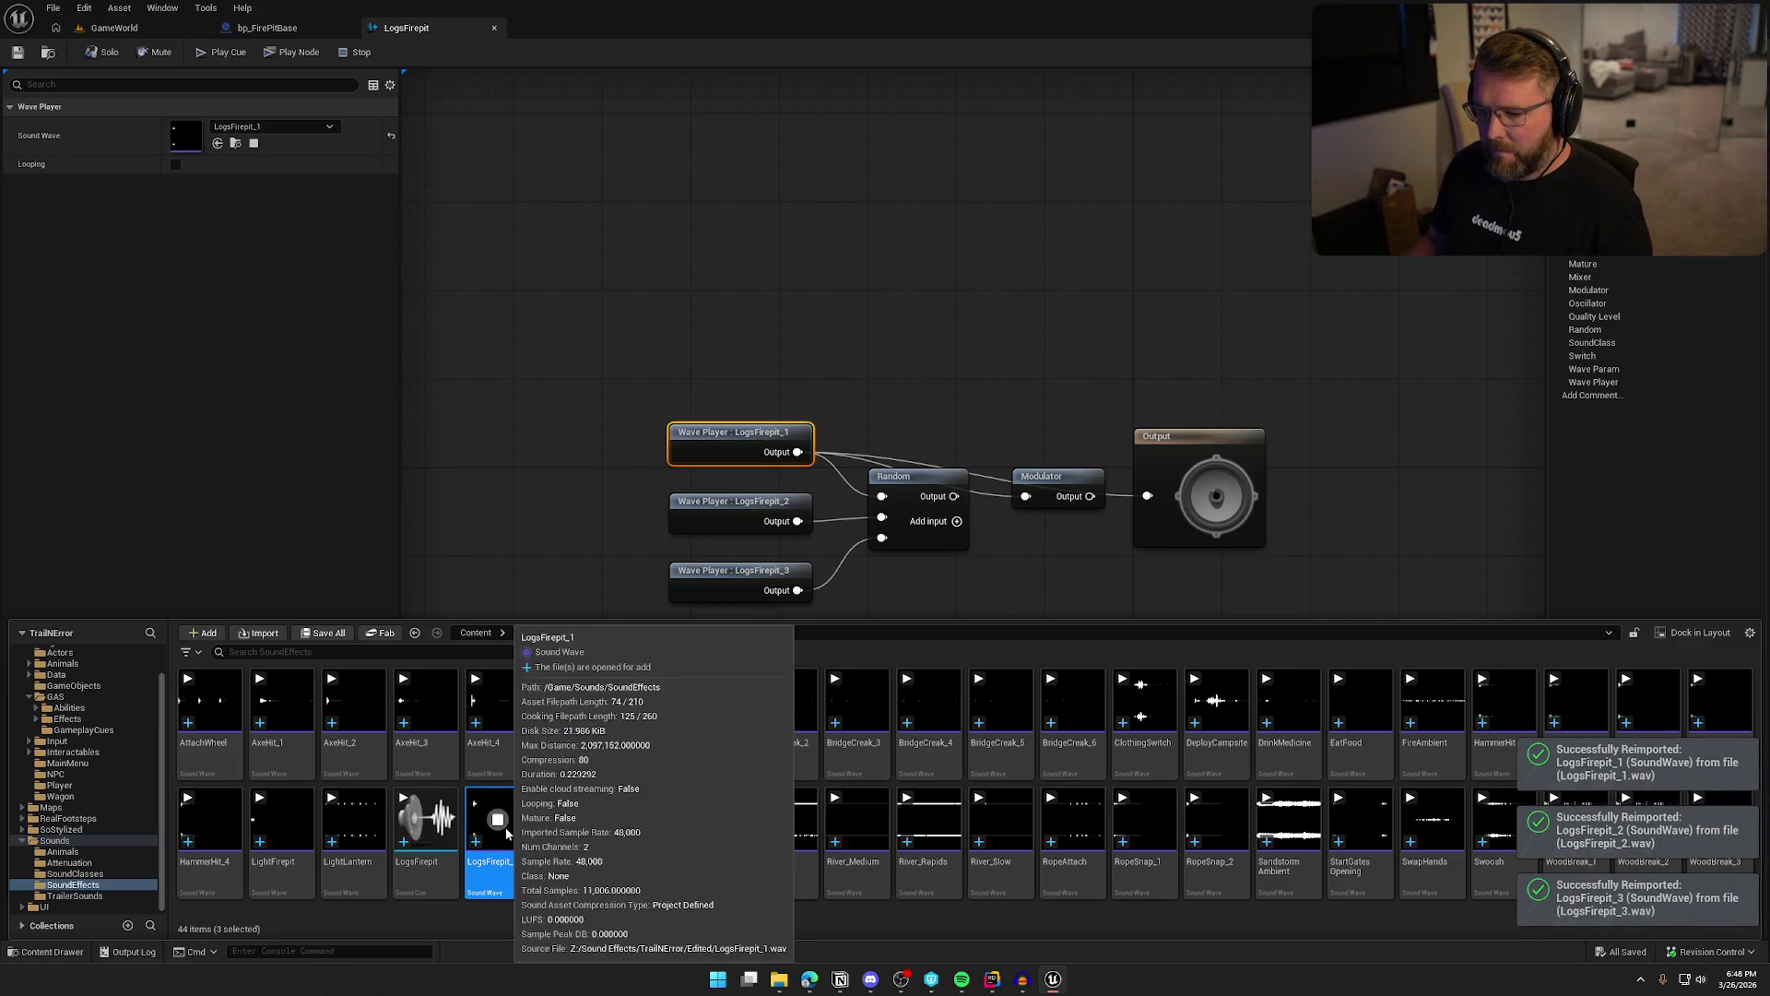
click(1054, 272)
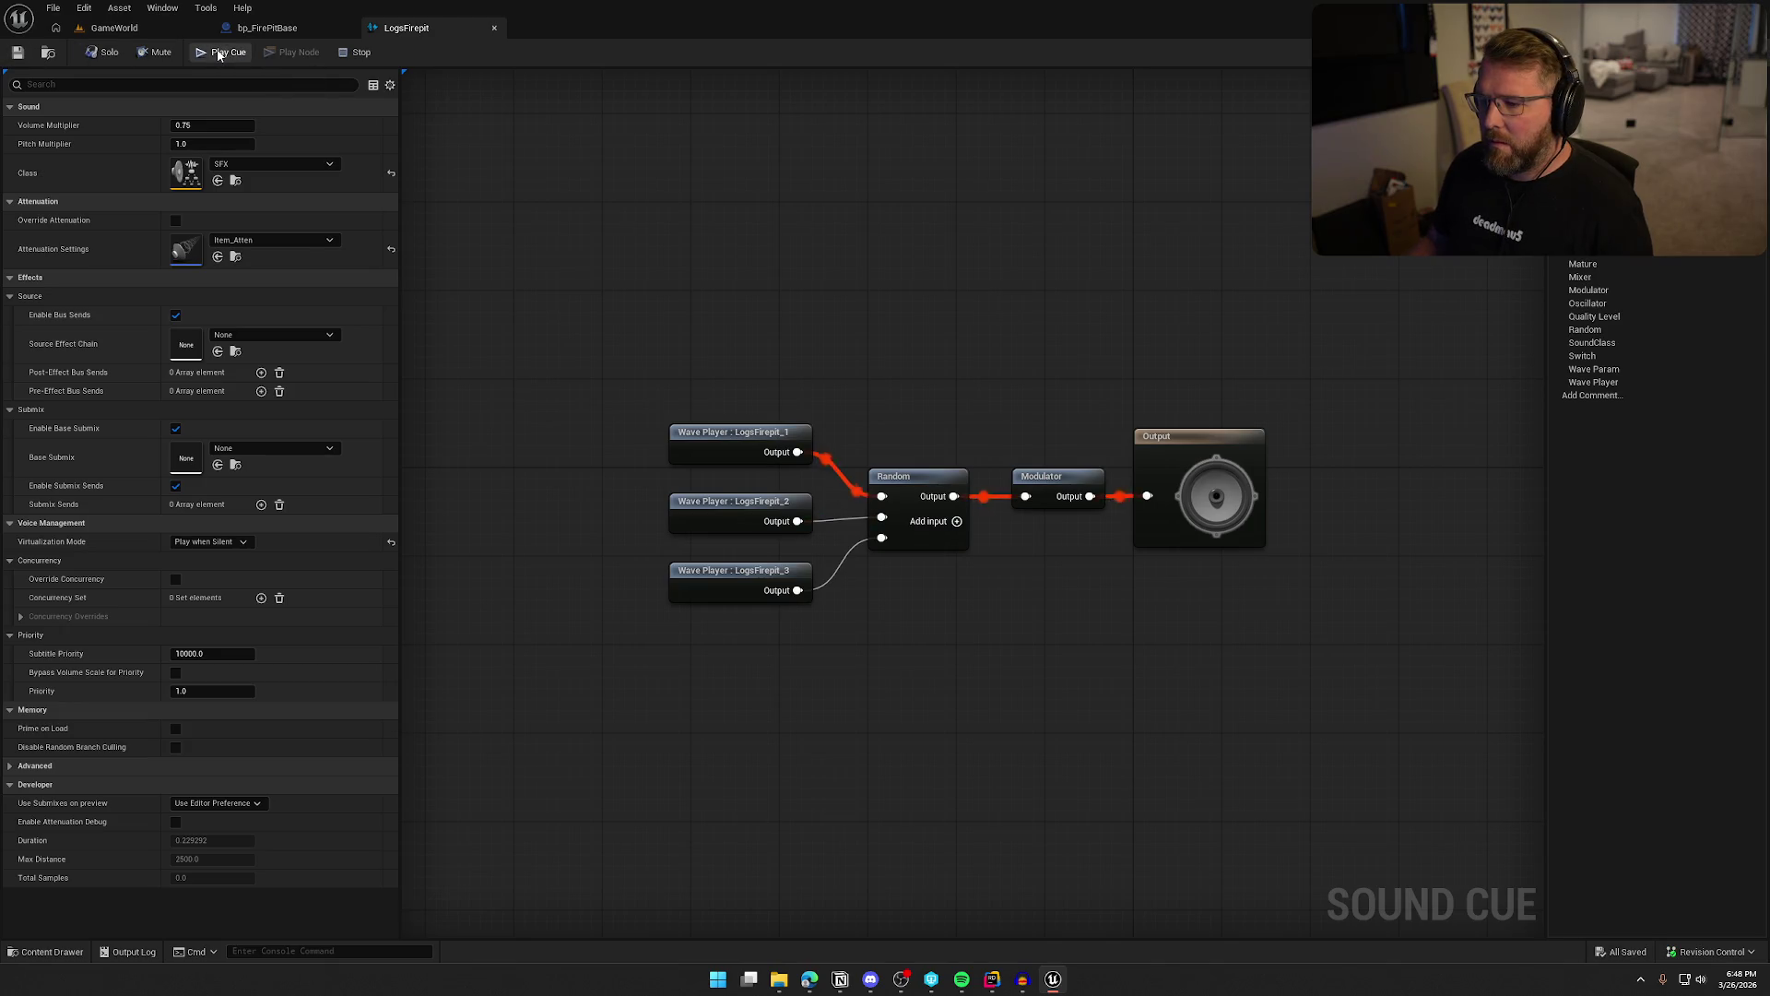
click(268, 28)
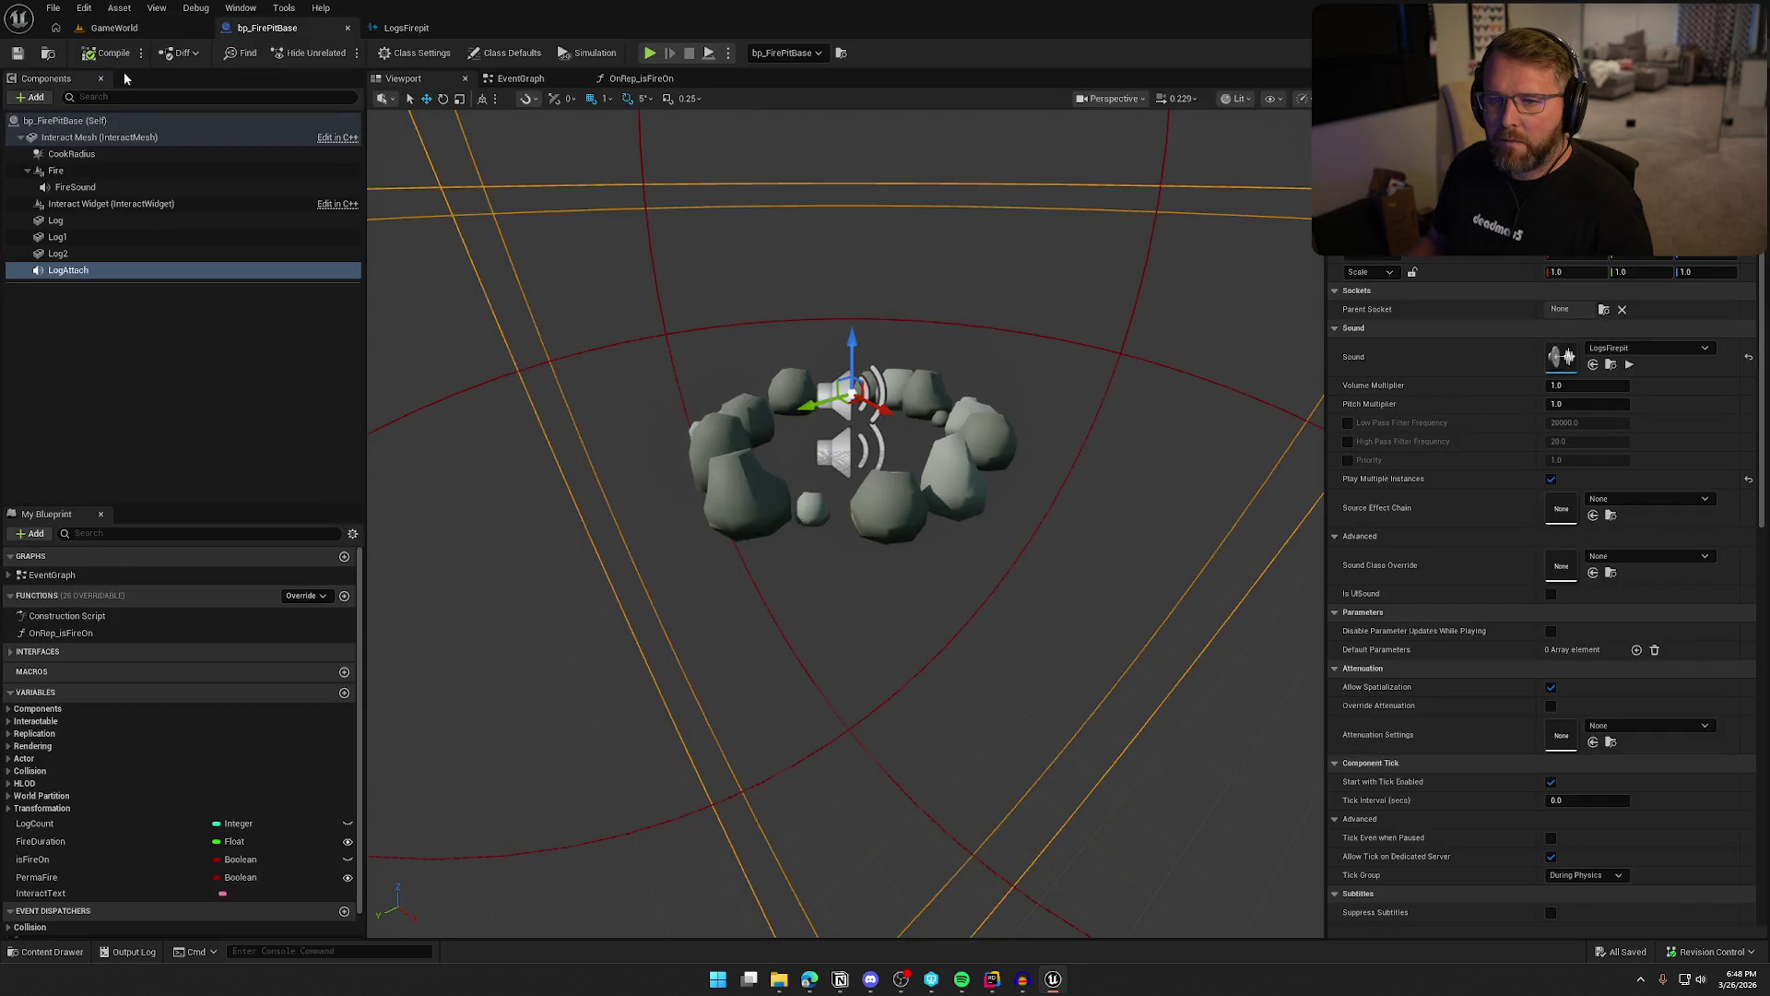
In bp_FirePitBase's event graph, add a LogAttach reference with a Play node
click(206, 367)
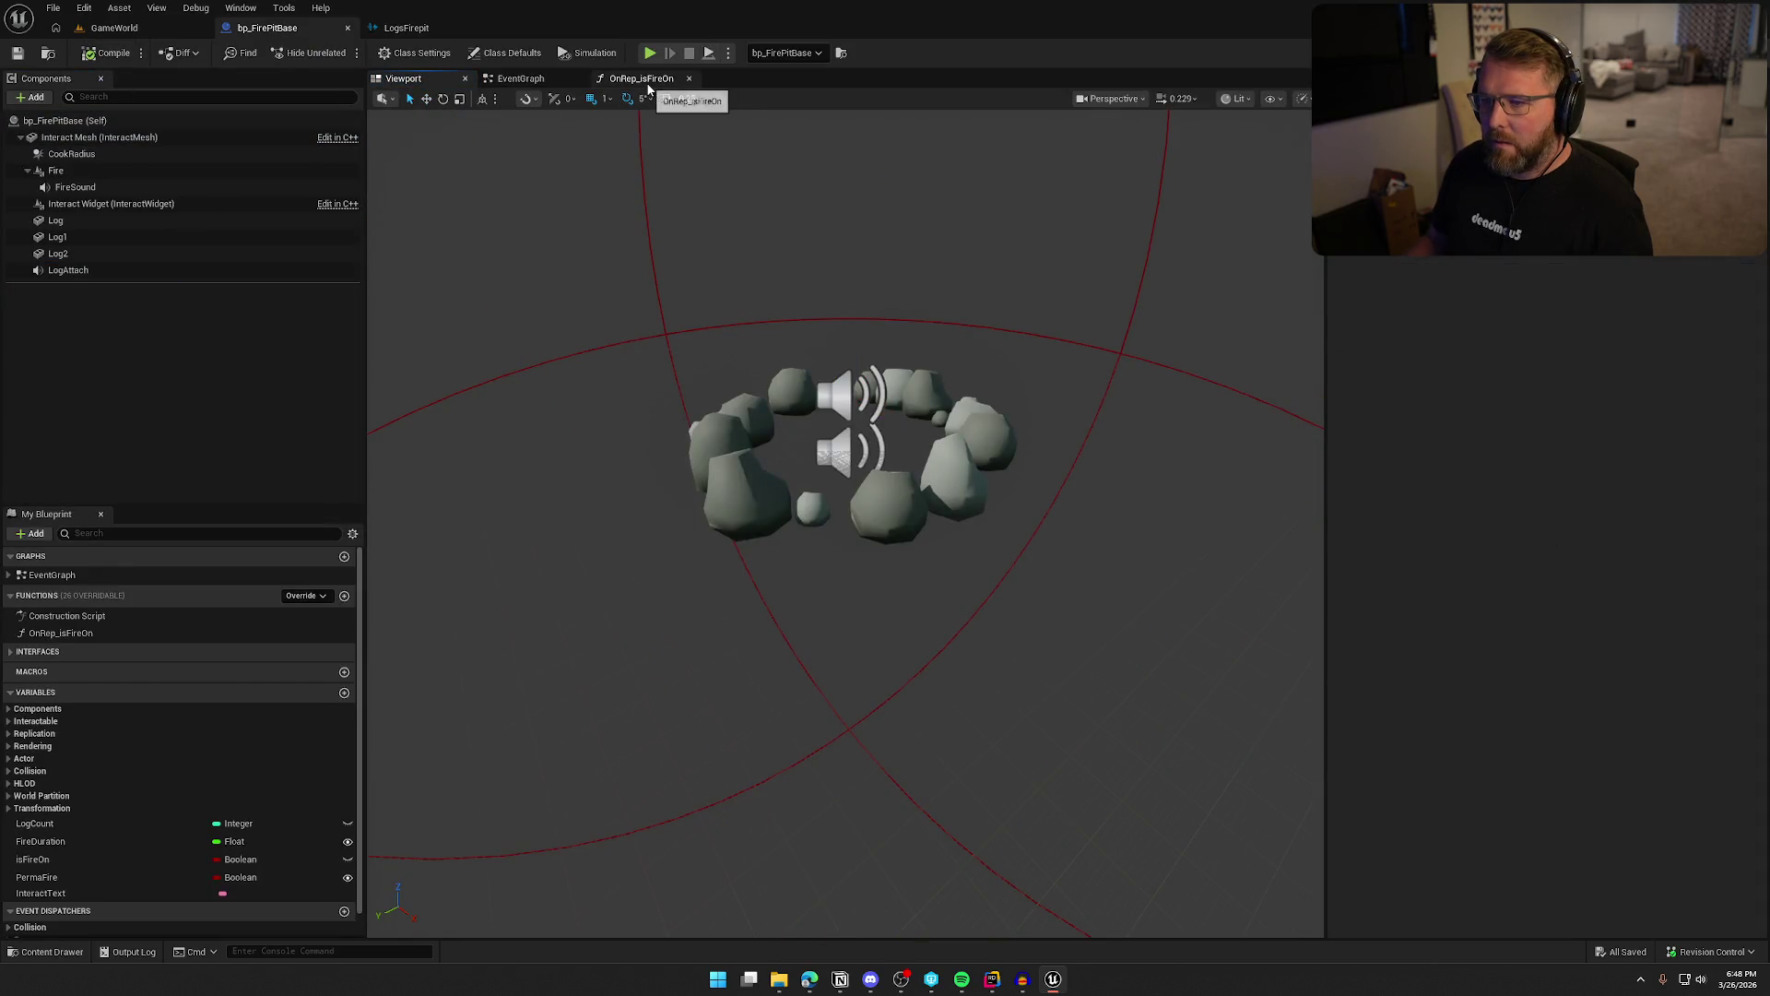
click(522, 81)
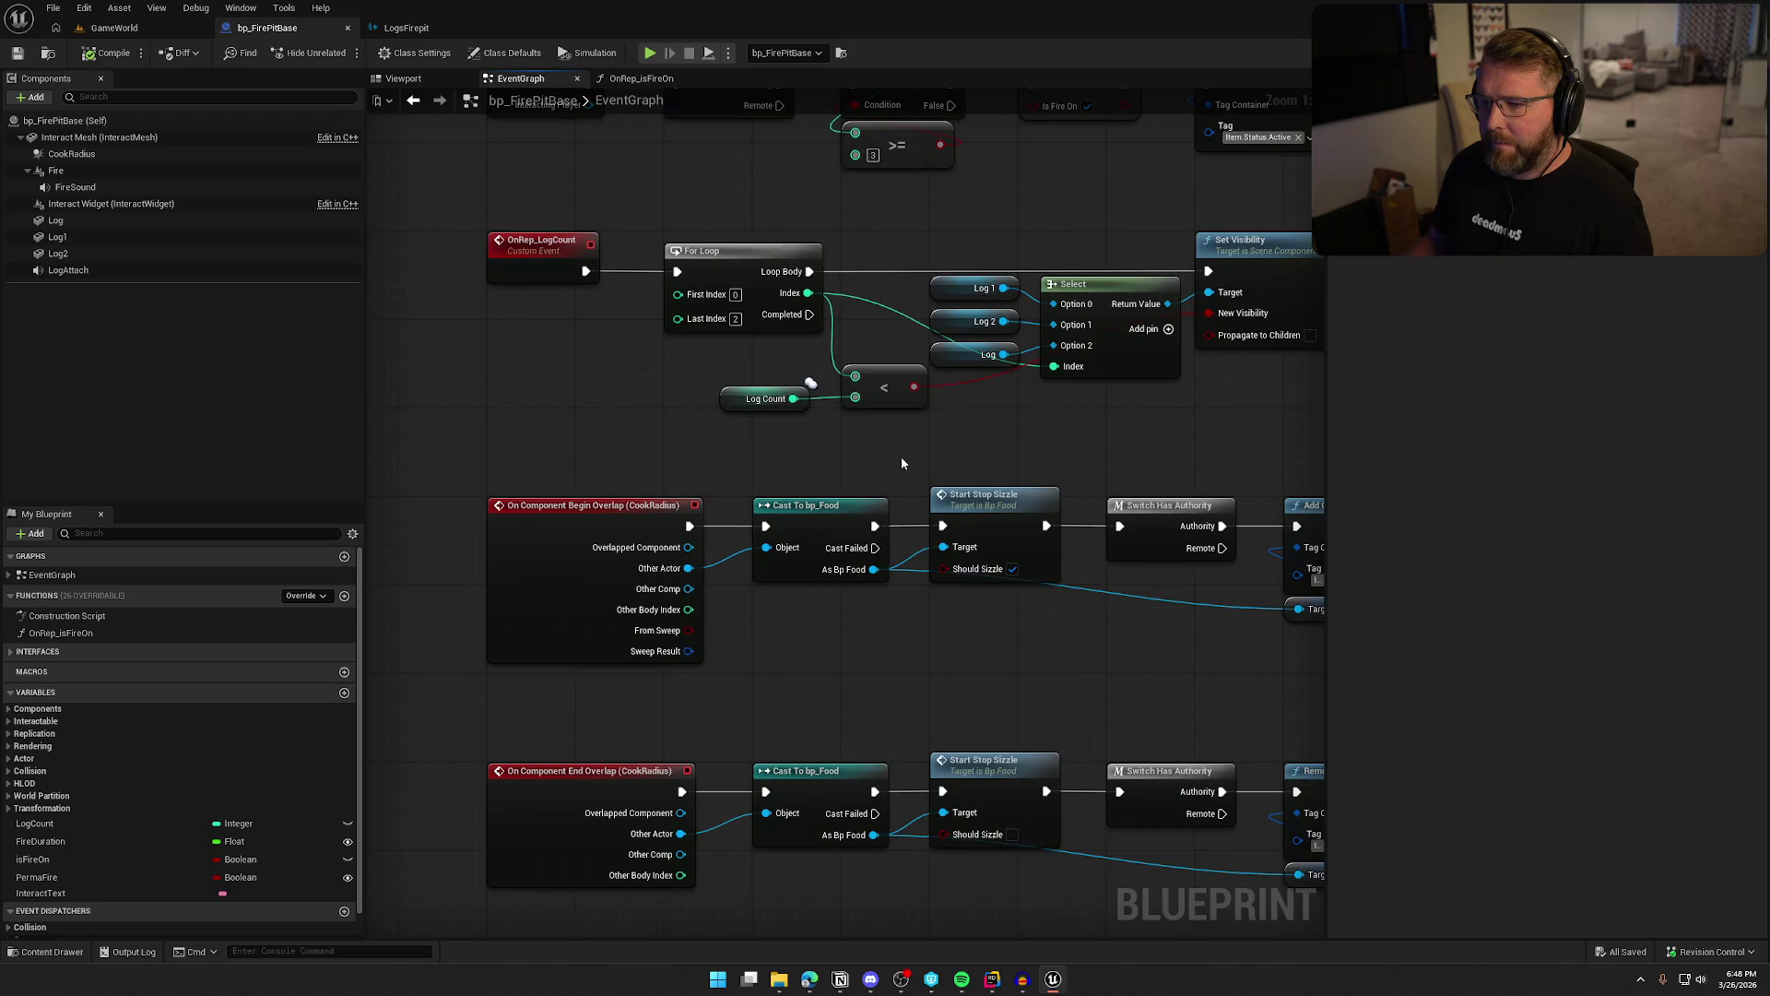
drag(901, 462, 762, 554)
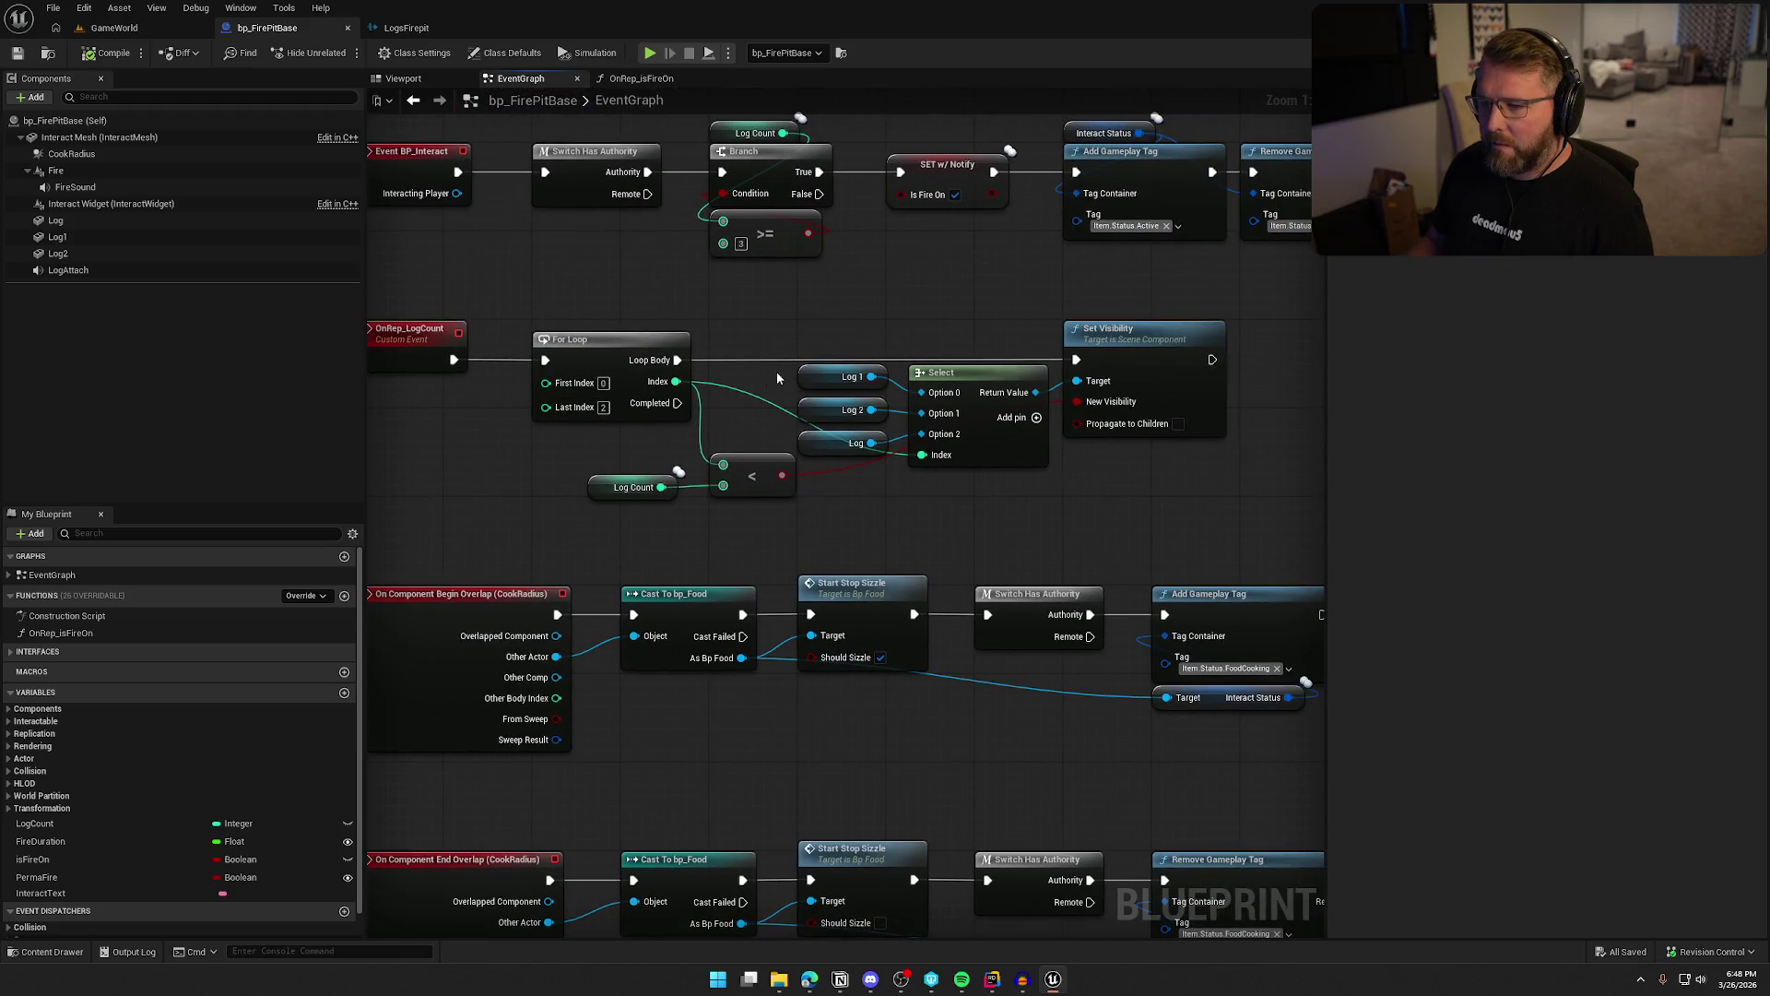
mouse_move(1097, 567)
mouse_down()
mouse_move(909, 468)
mouse_move(778, 446)
mouse_move(802, 441)
mouse_up()
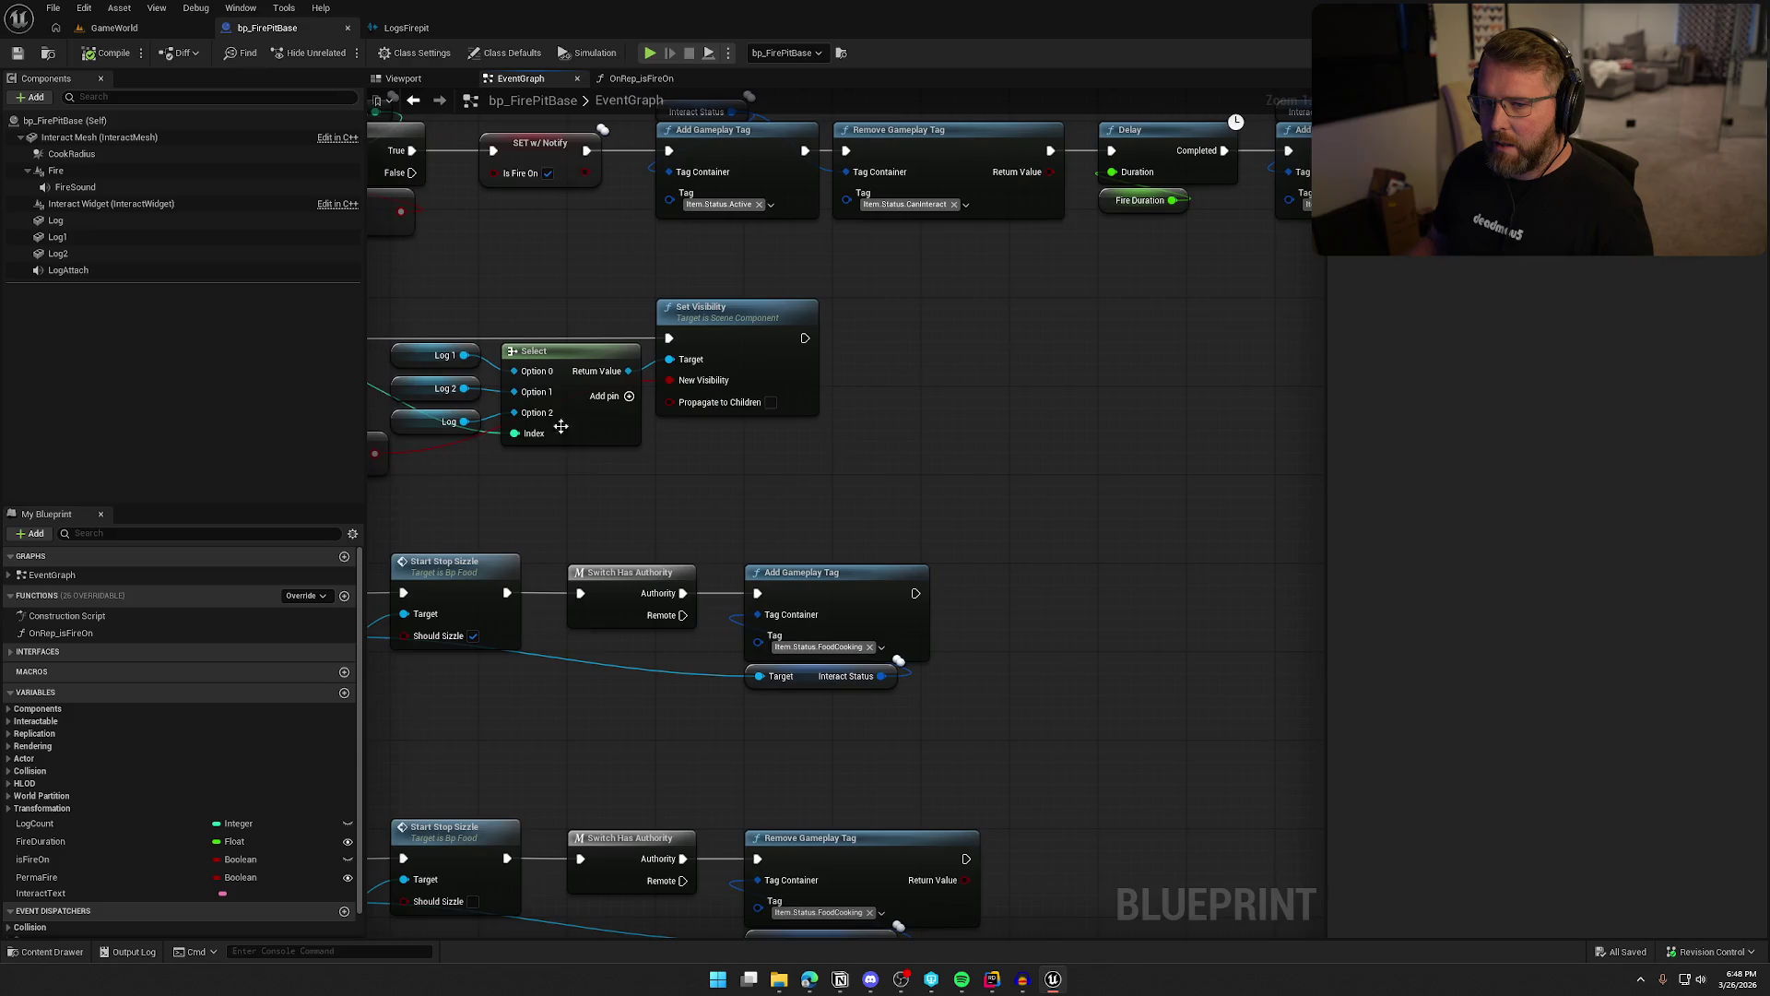
mouse_move(68, 270)
mouse_down()
mouse_move(827, 284)
mouse_move(930, 315)
mouse_up()
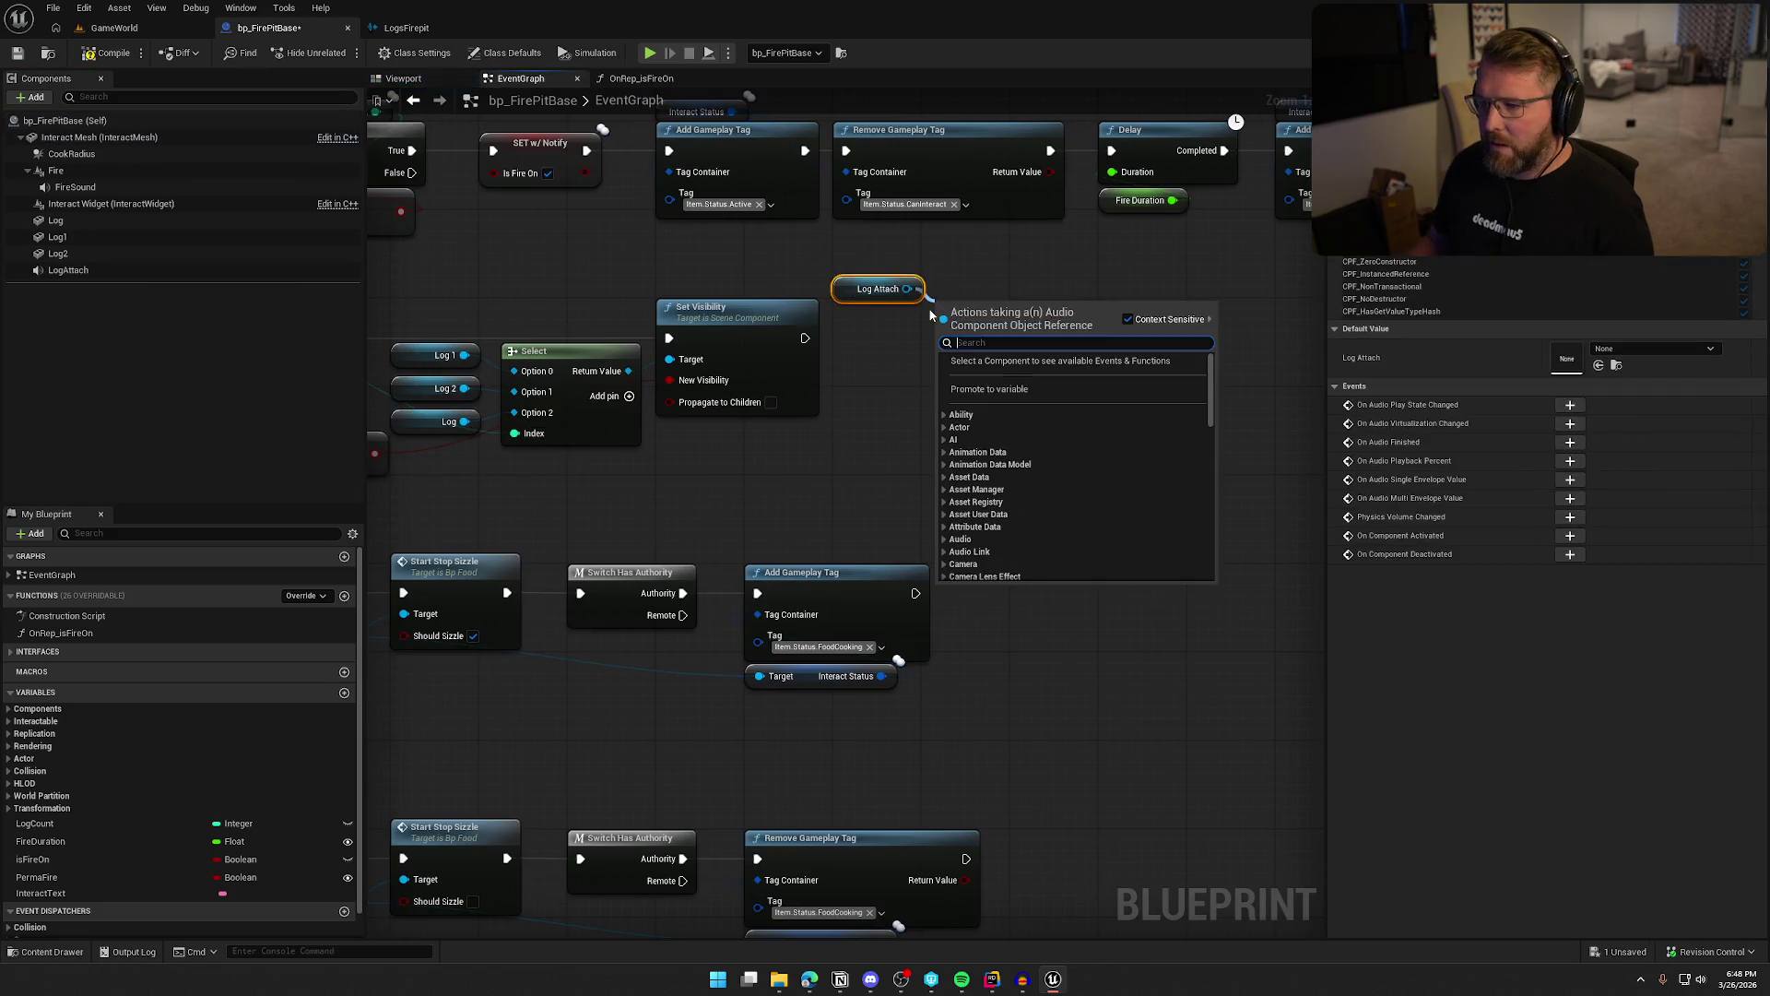
text(play)
key(Return)
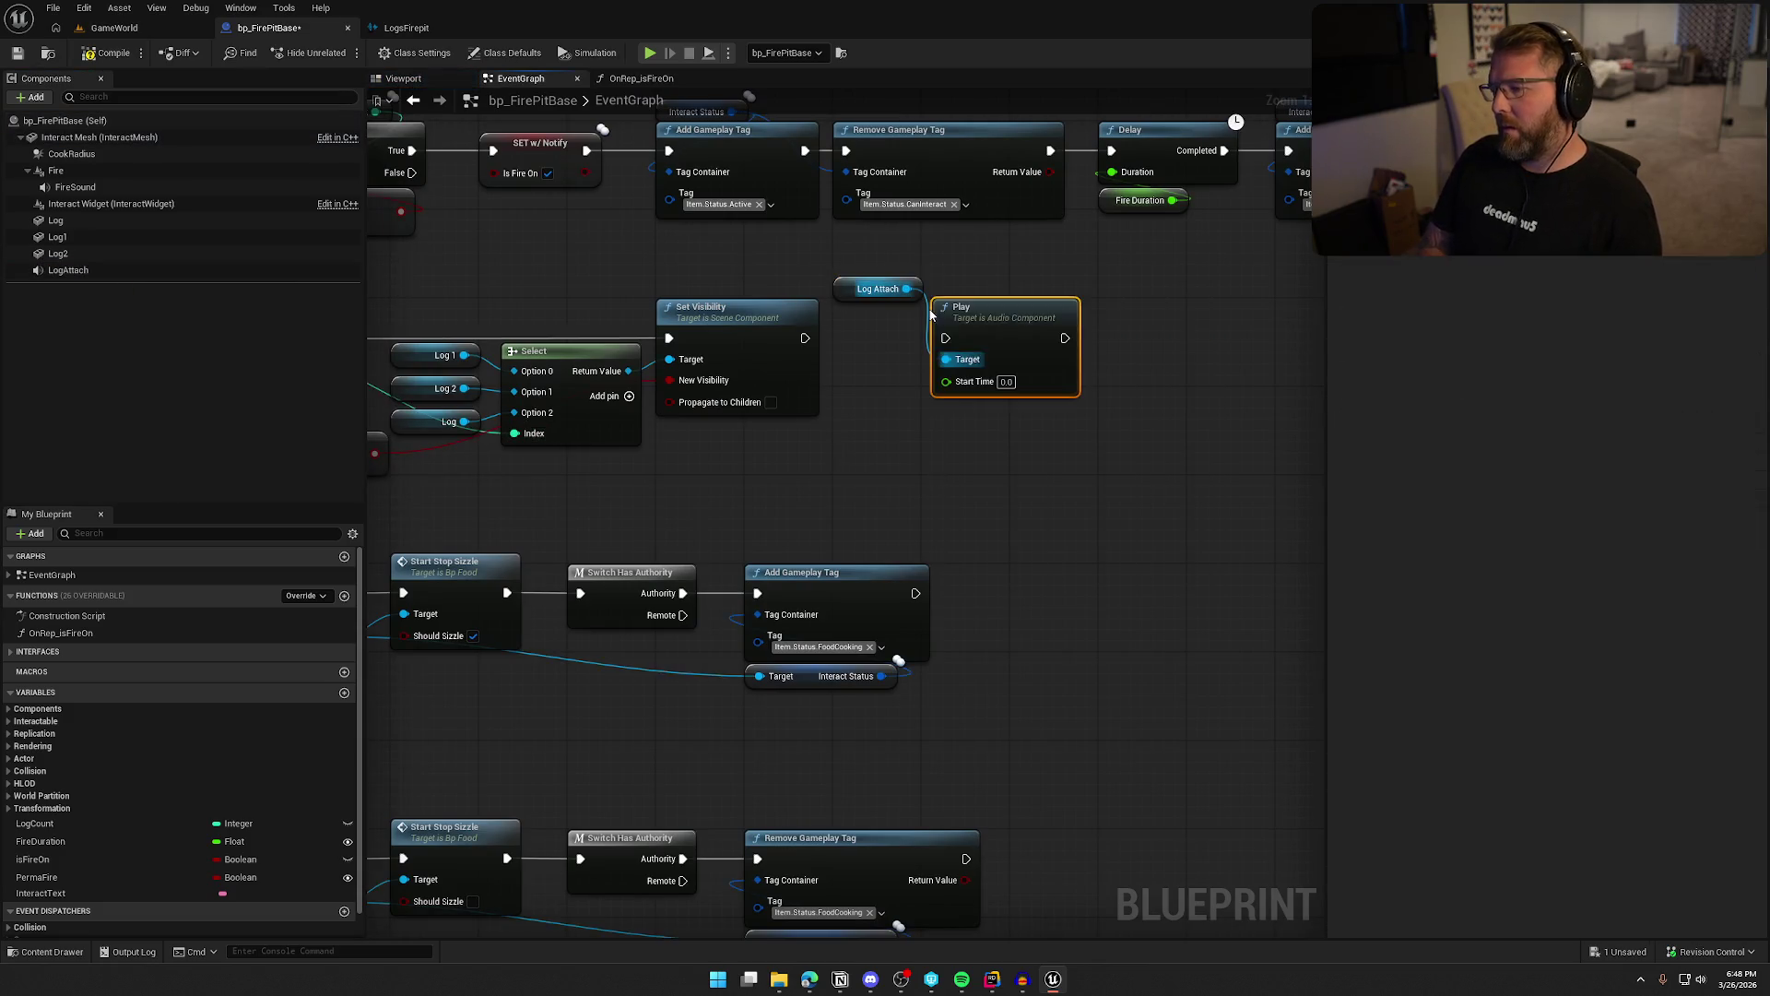
Wire Set Visibility into the LogAttach Play node and arrange the new nodes
drag(945, 339, 805, 342)
mouse_move(863, 290)
mouse_down()
mouse_move(940, 268)
mouse_move(991, 325)
mouse_move(902, 325)
mouse_up()
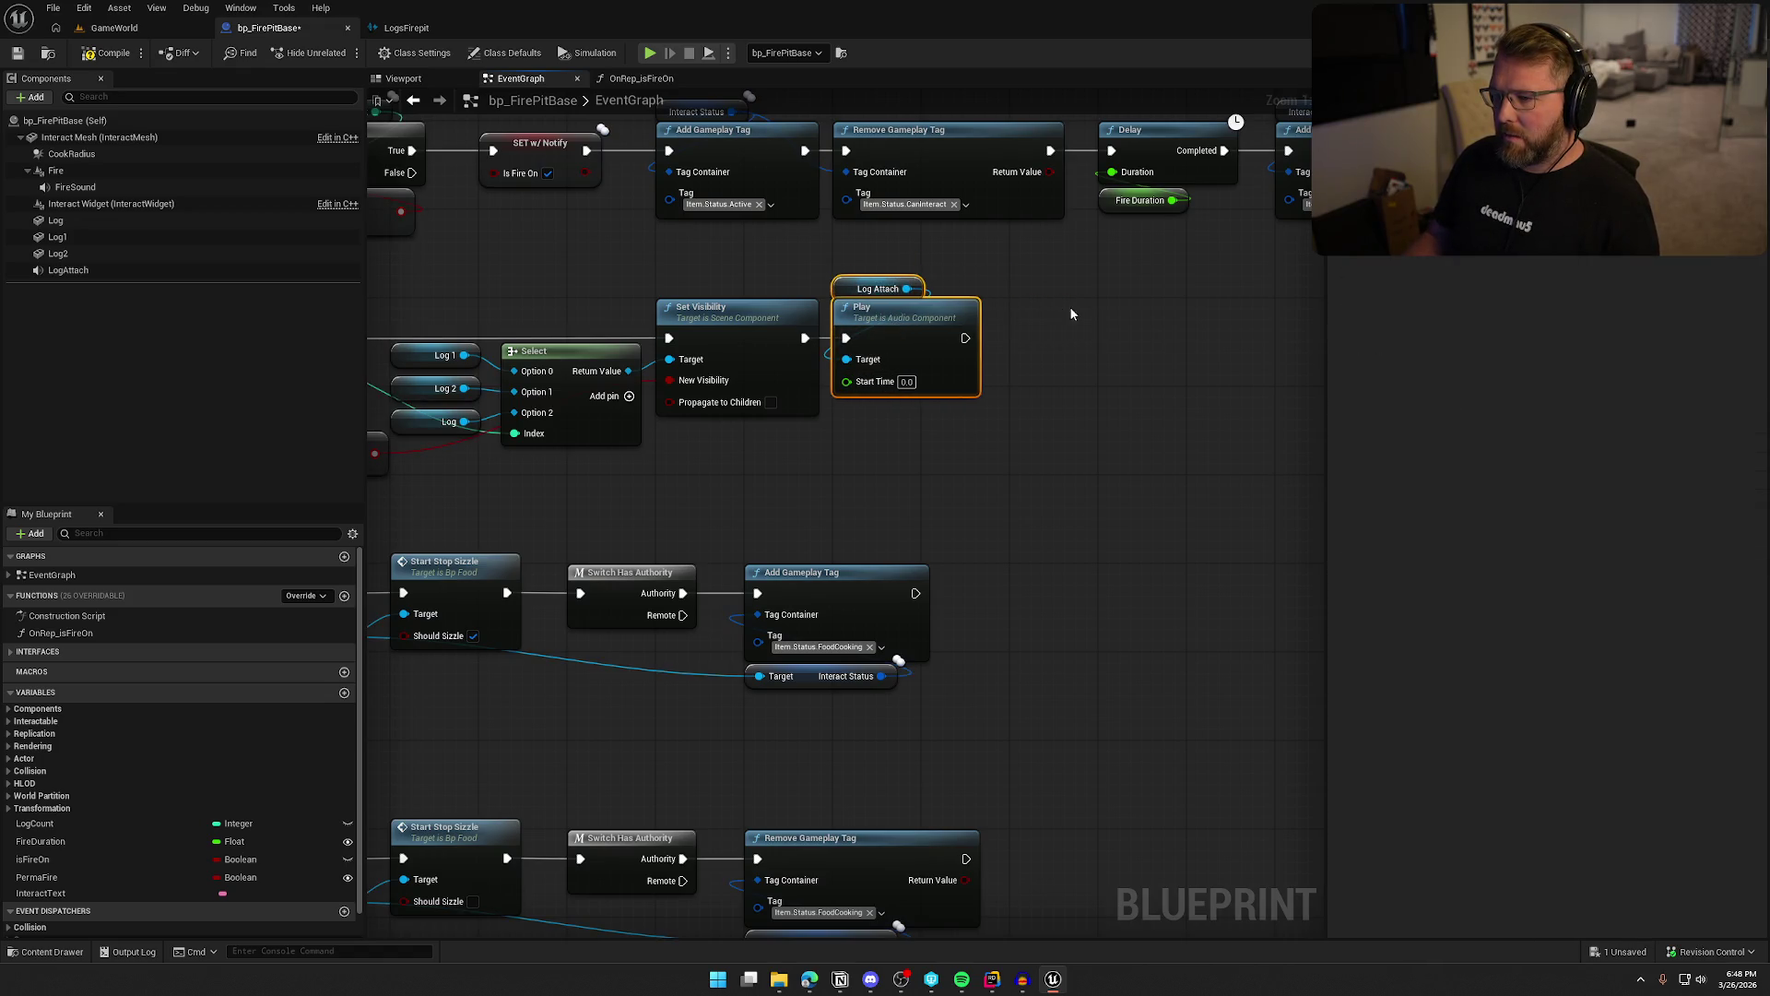
click(1070, 313)
drag(1070, 314, 1283, 339)
click(117, 29)
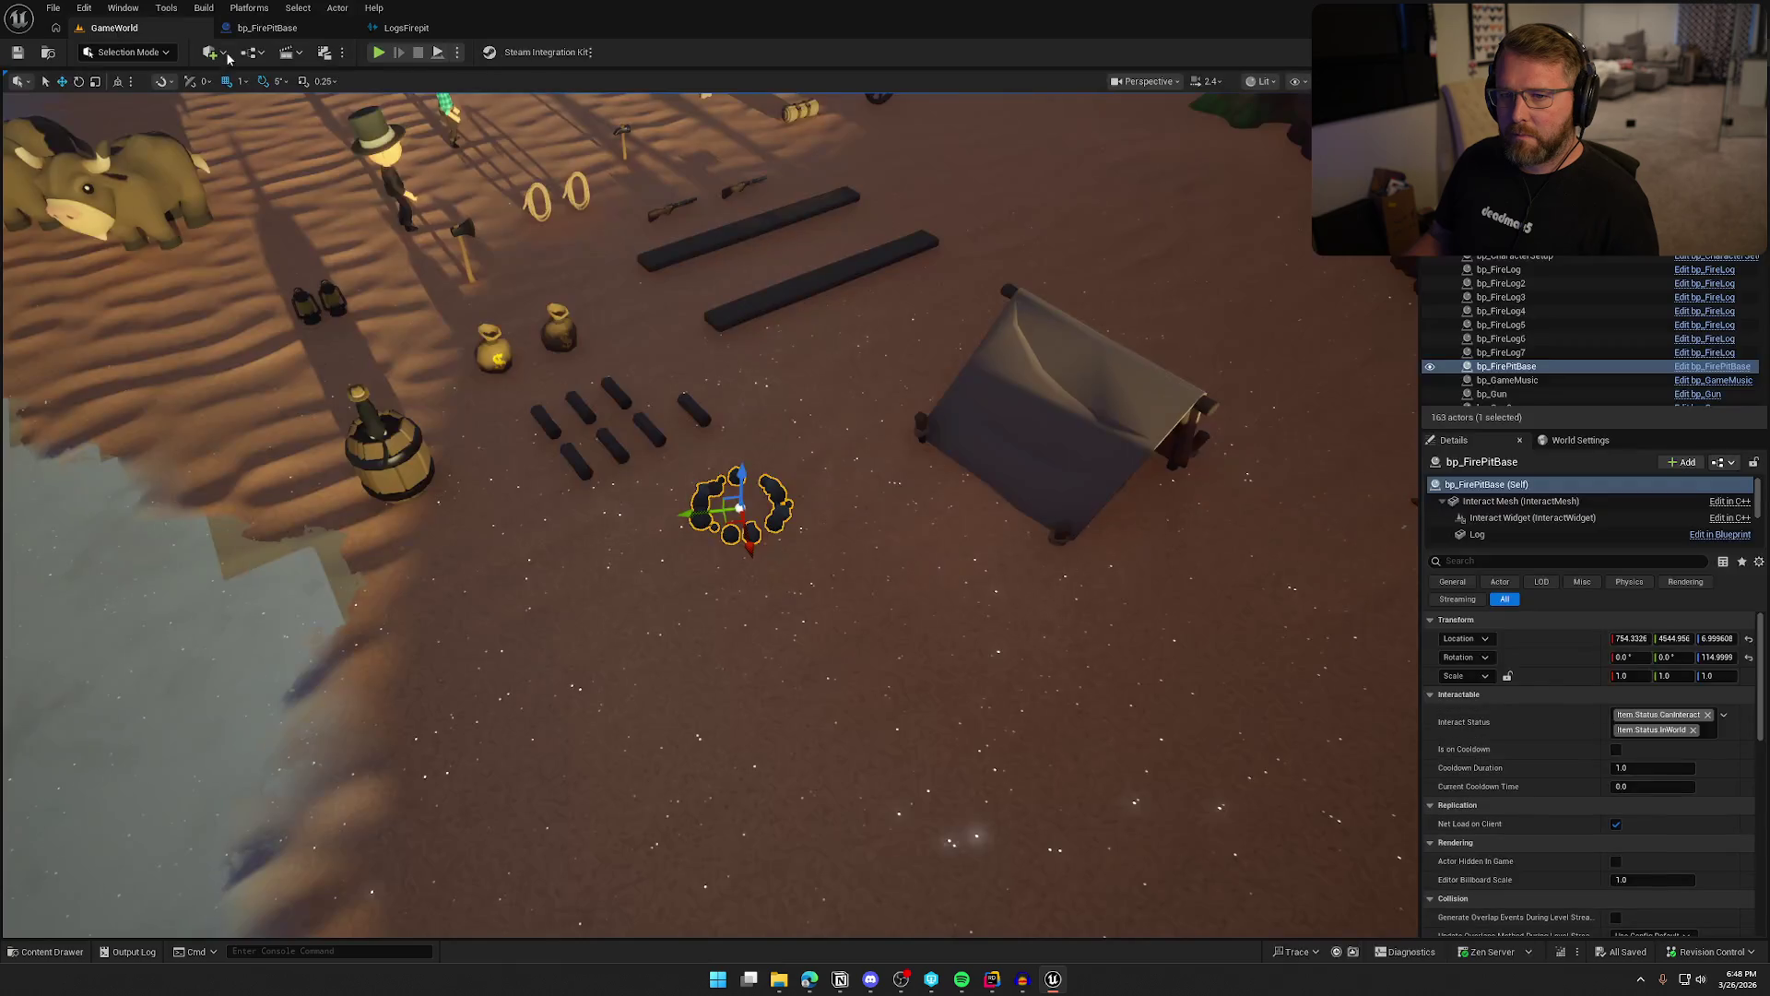
Play-test the level by placing logs in the fire pit and lighting the fire
click(379, 53)
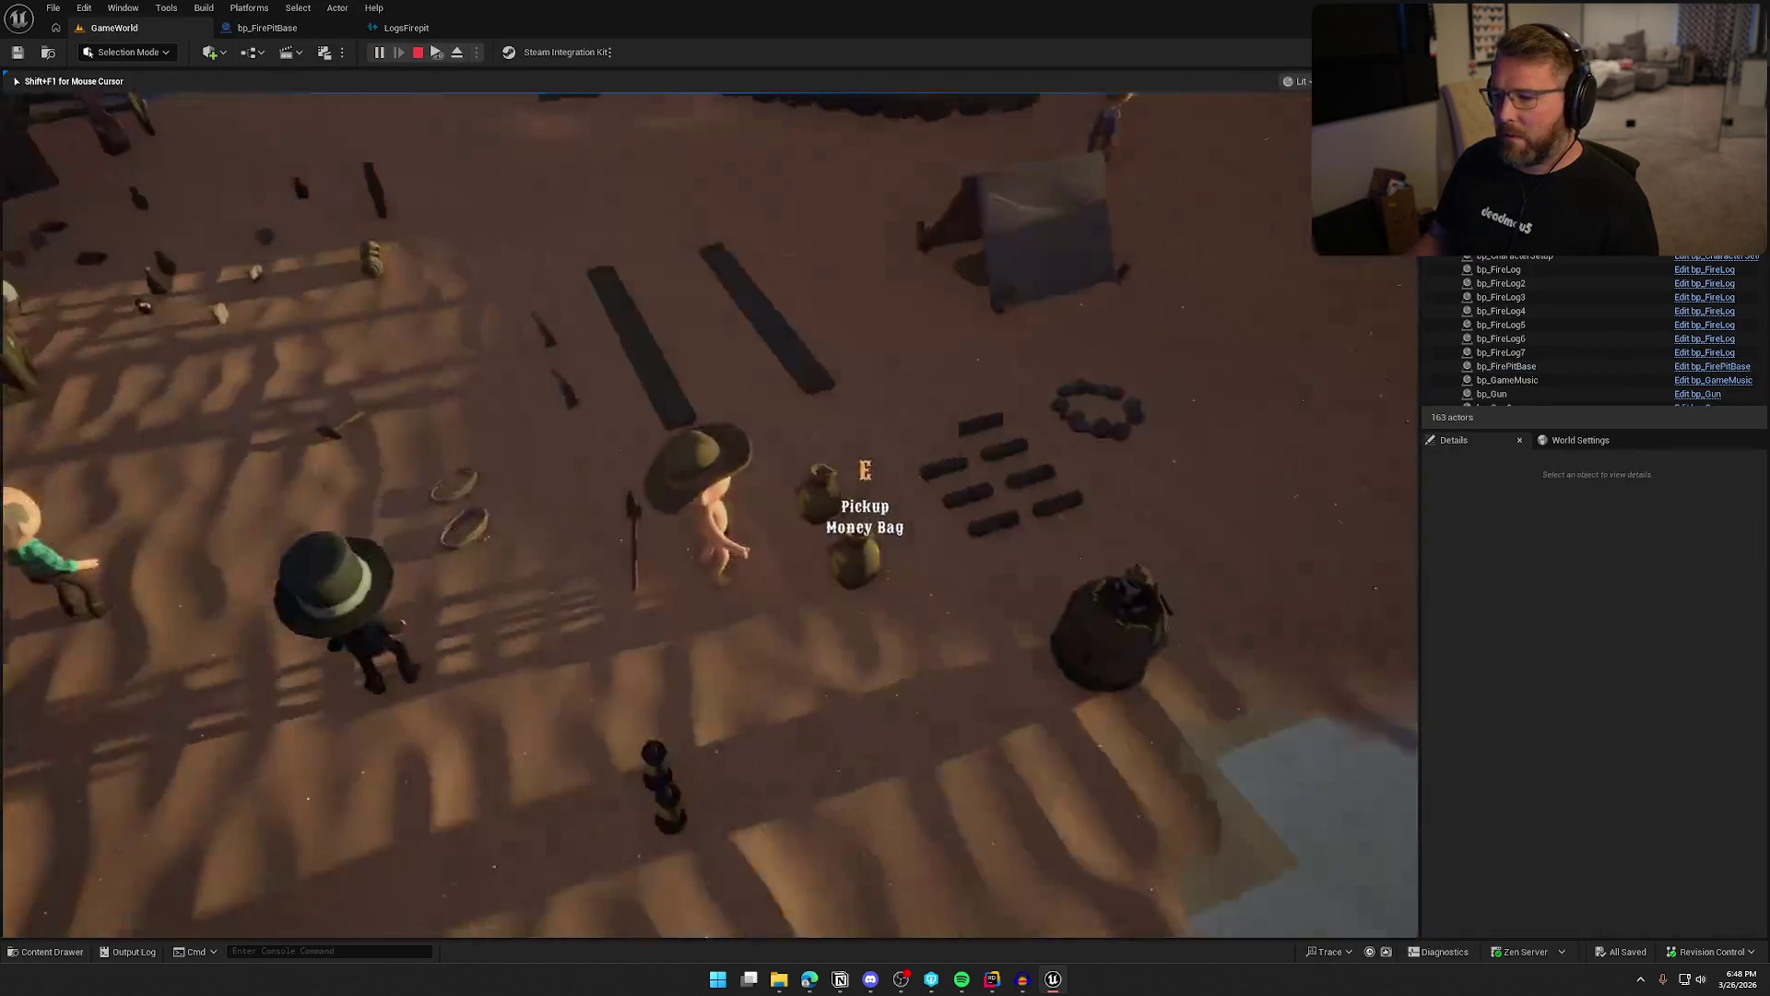
key(e)
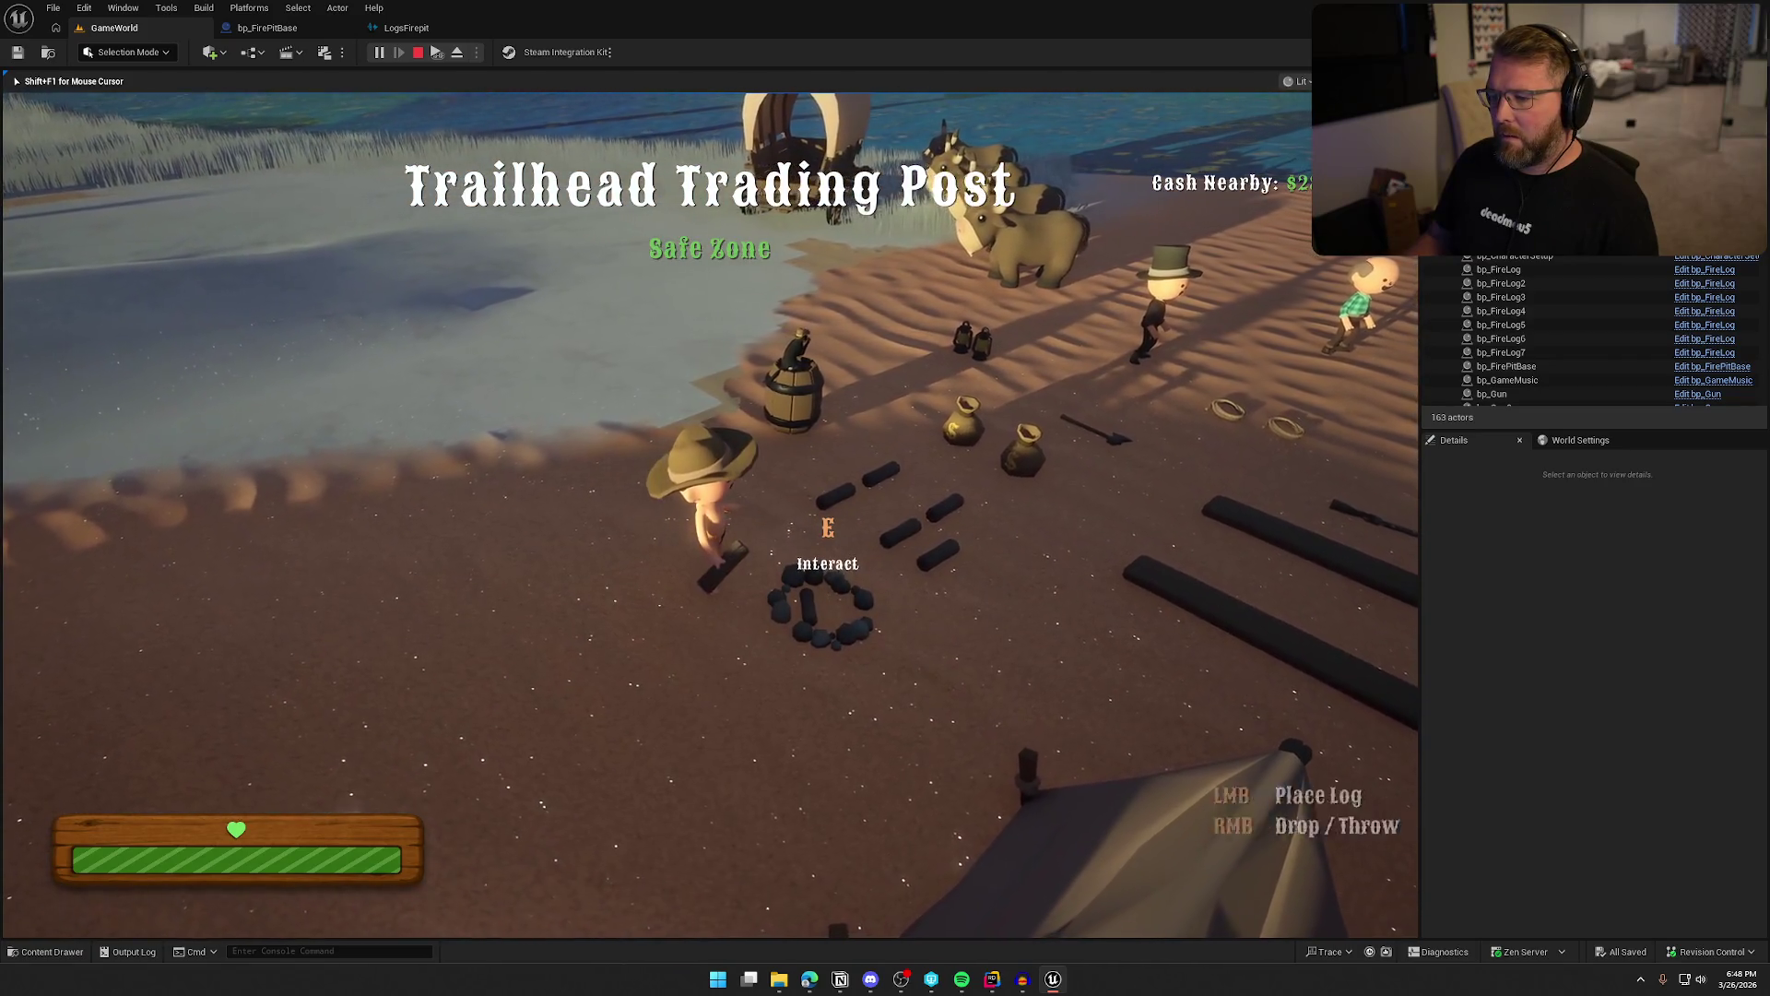
click(710, 515)
key(e)
right_click(710, 515)
key(e)
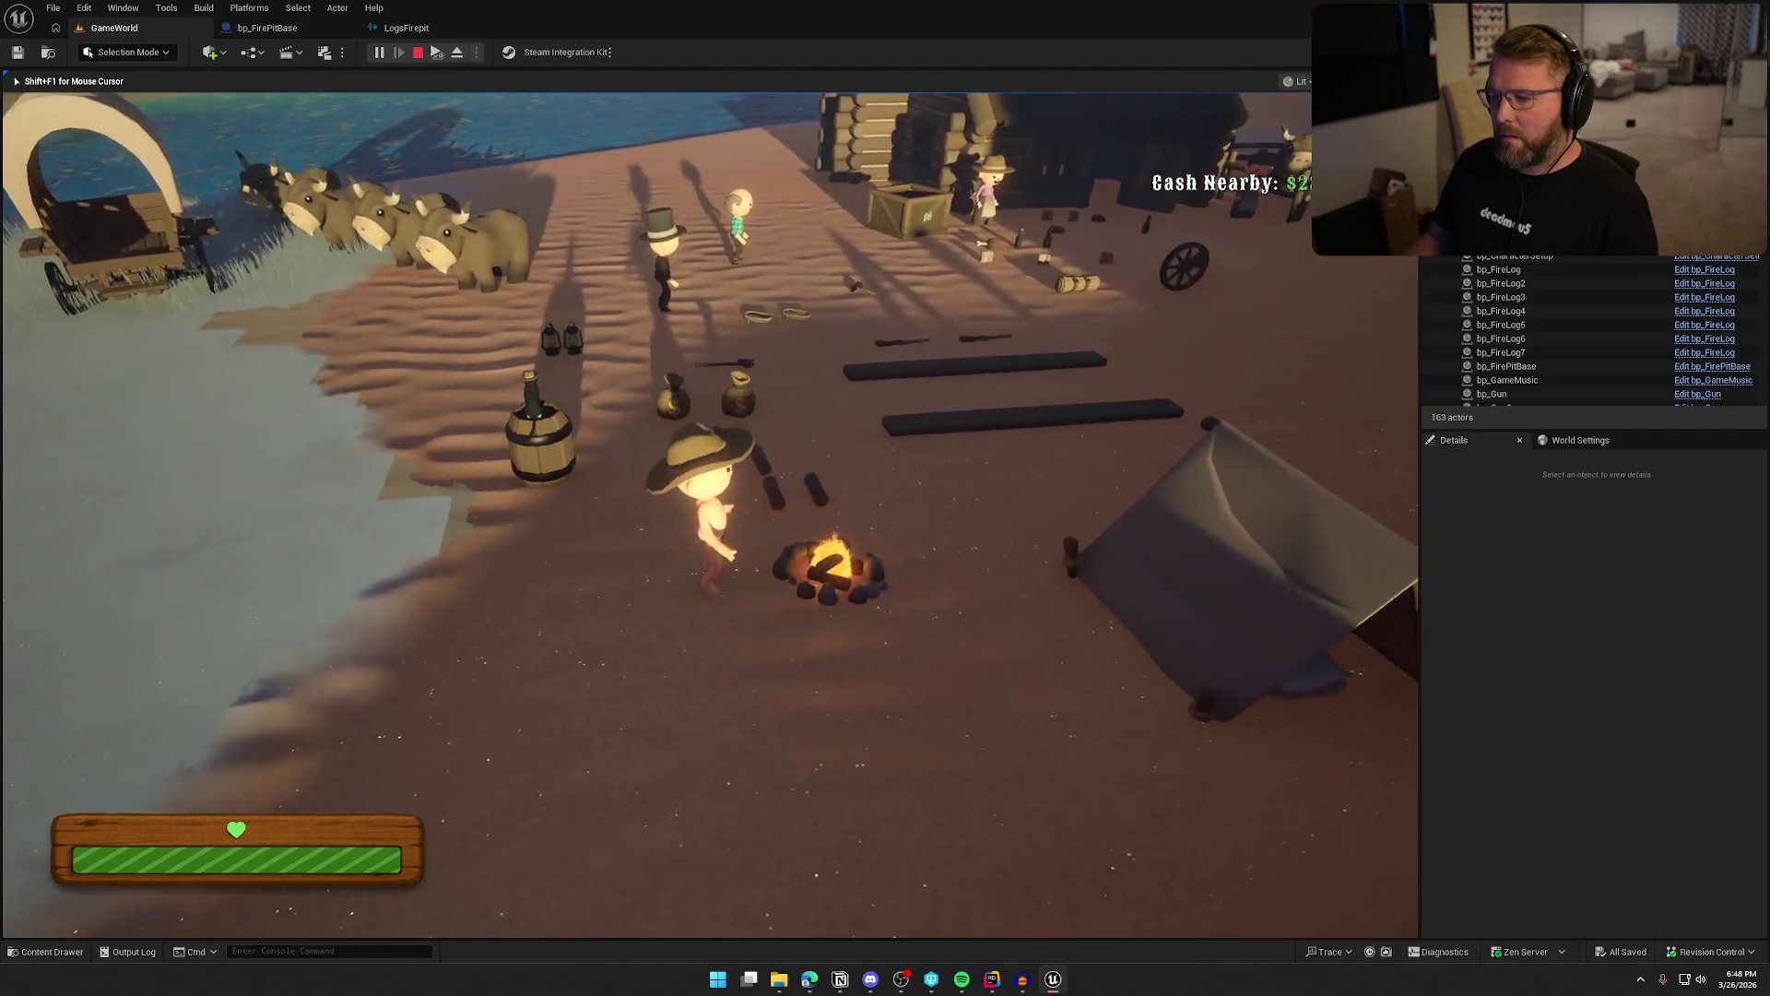
key(shift)
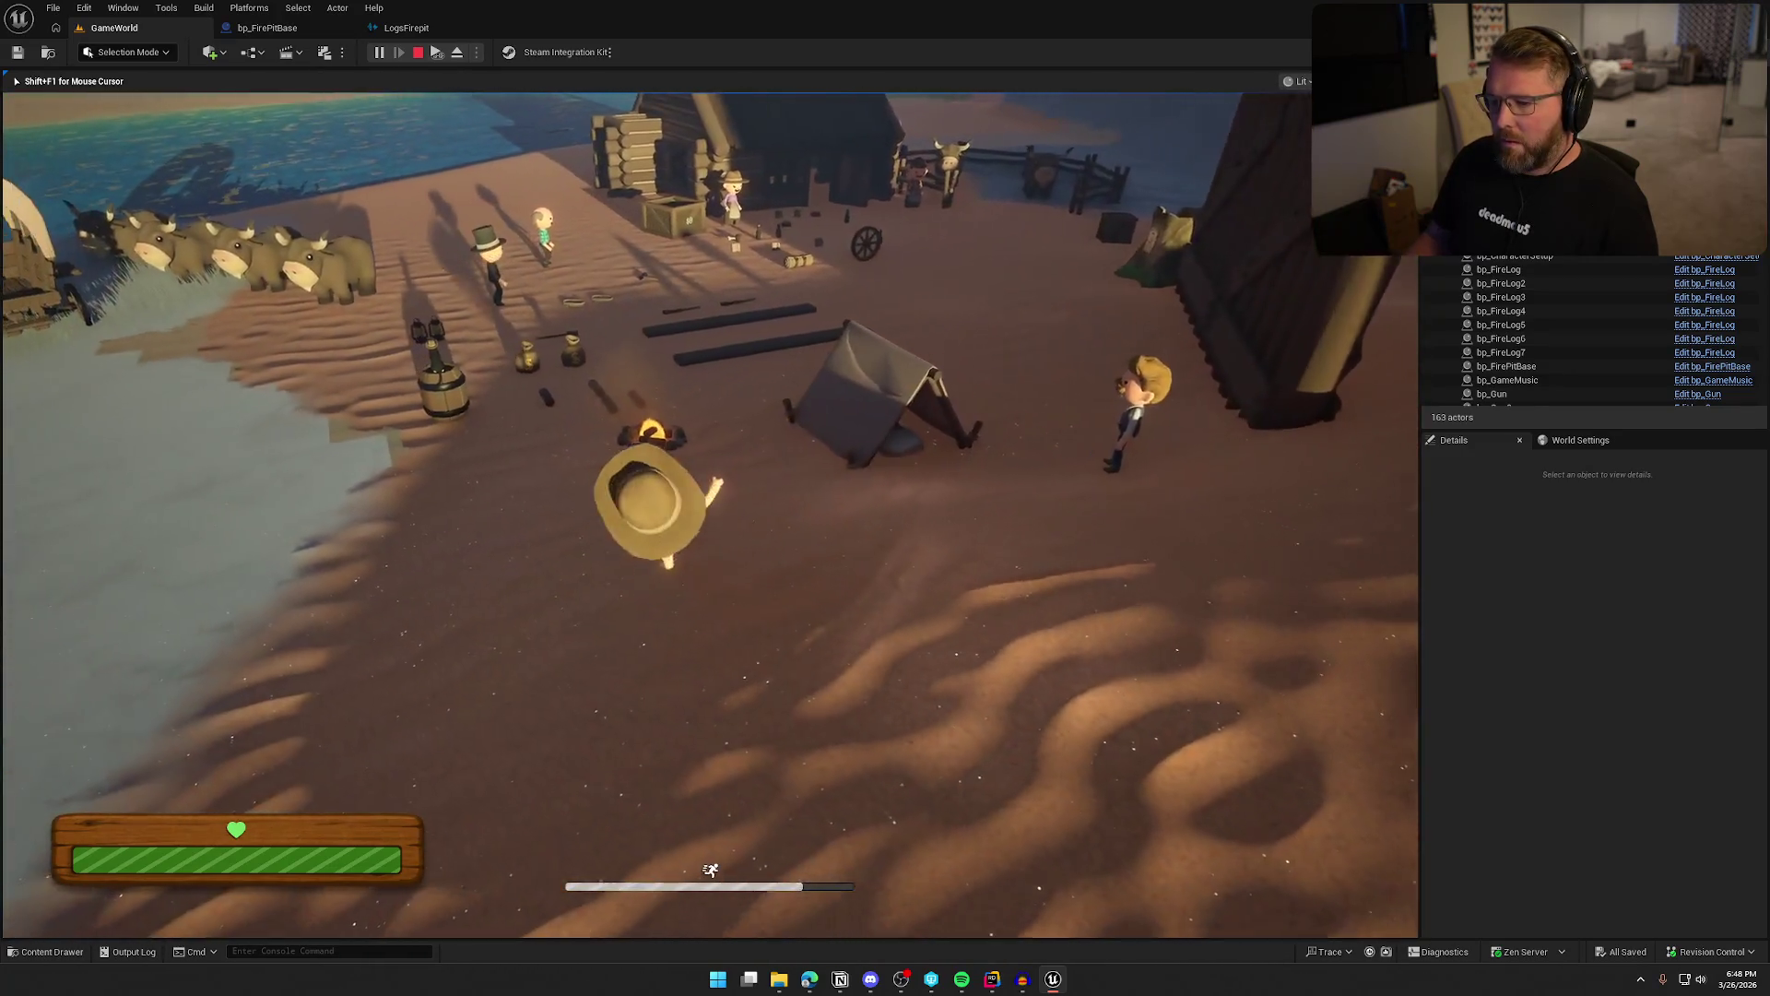
key(Escape)
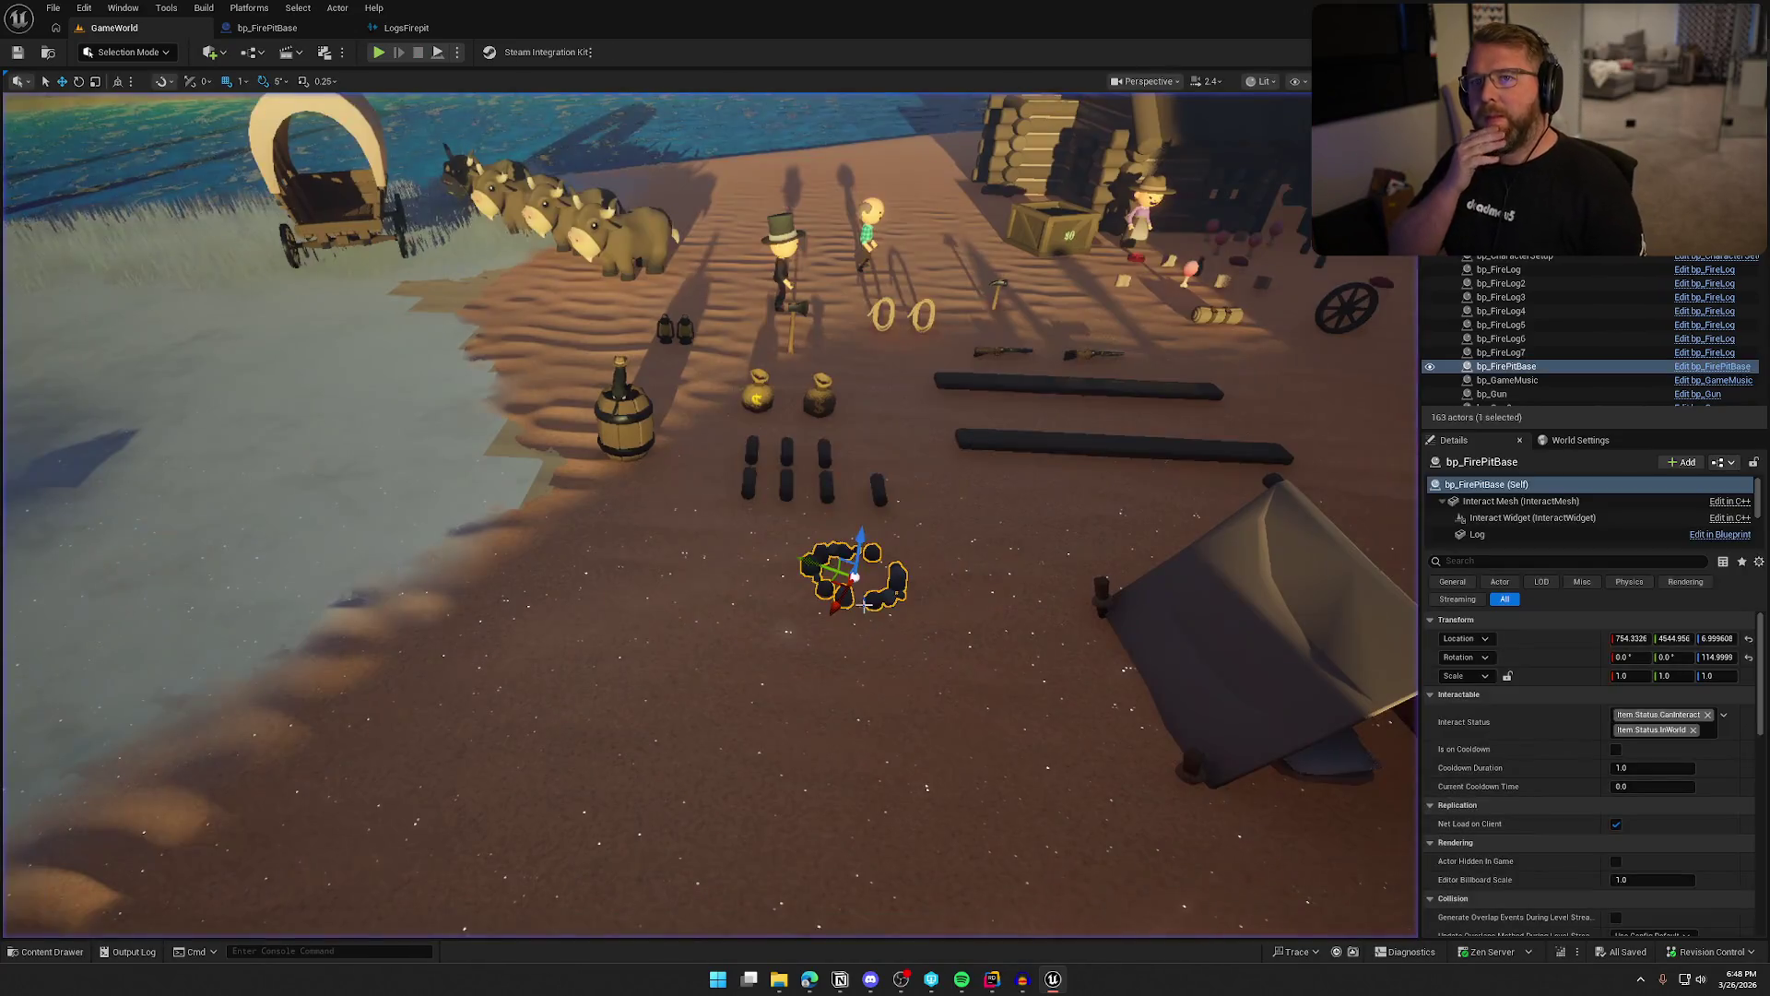
key(Escape)
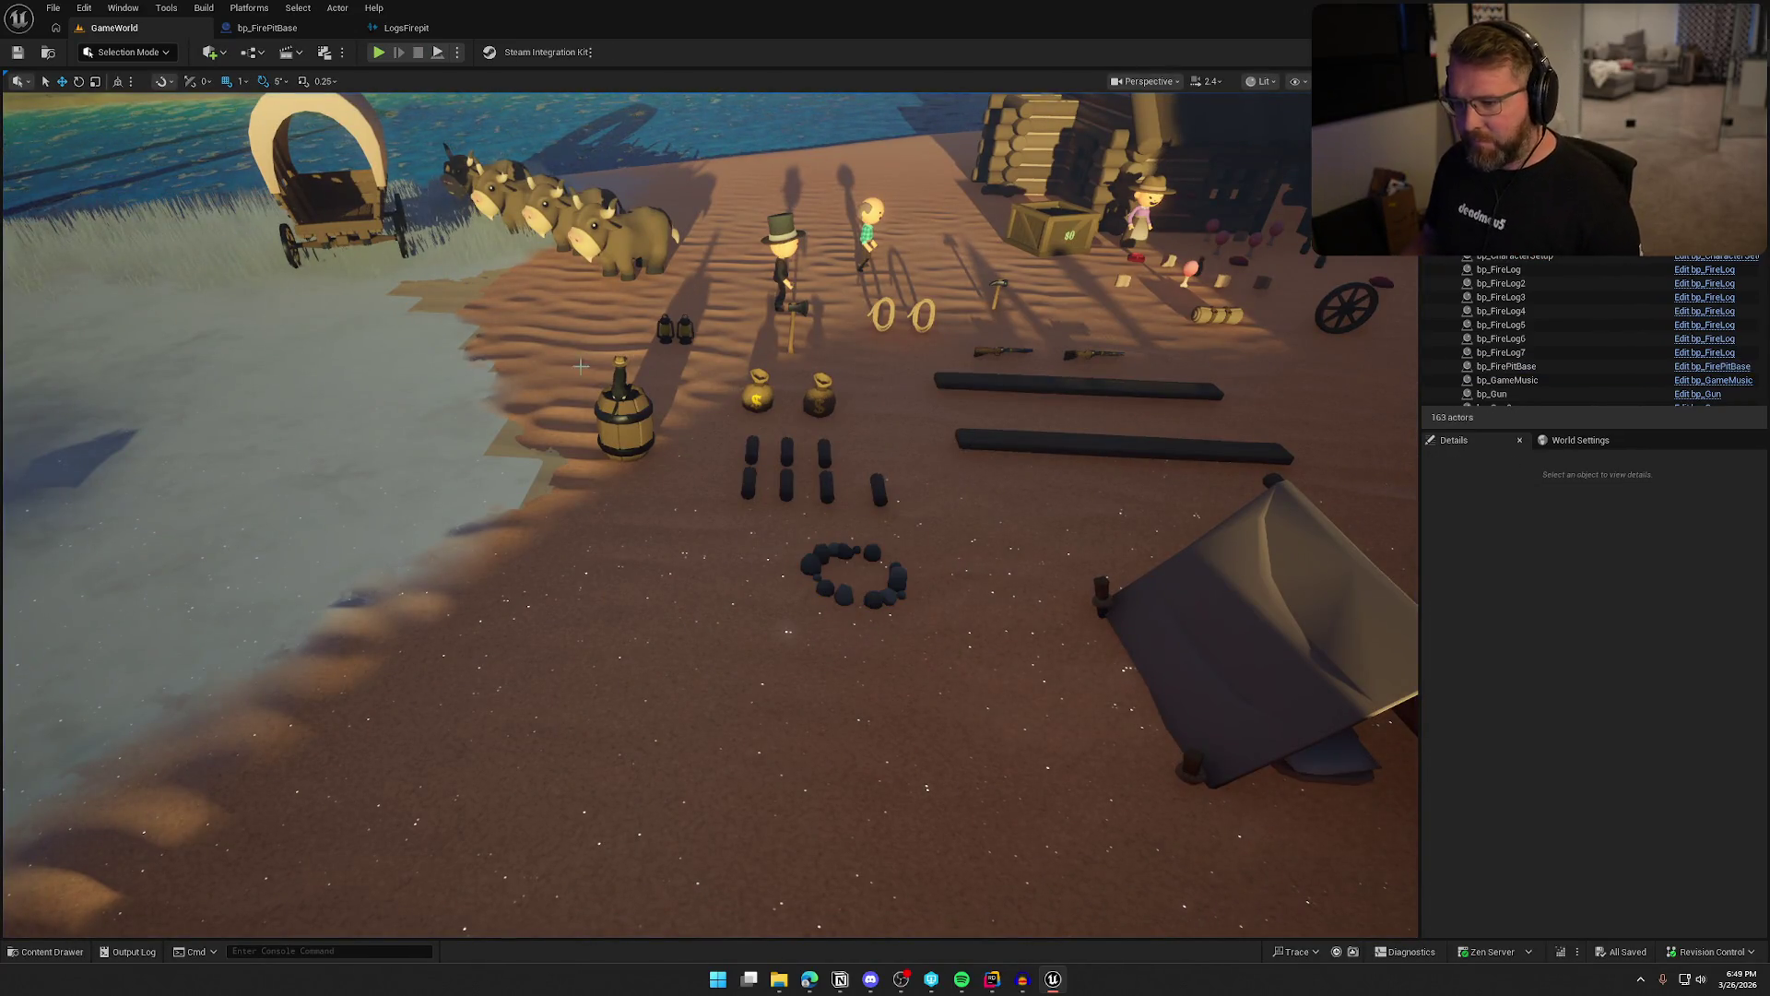
click(405, 28)
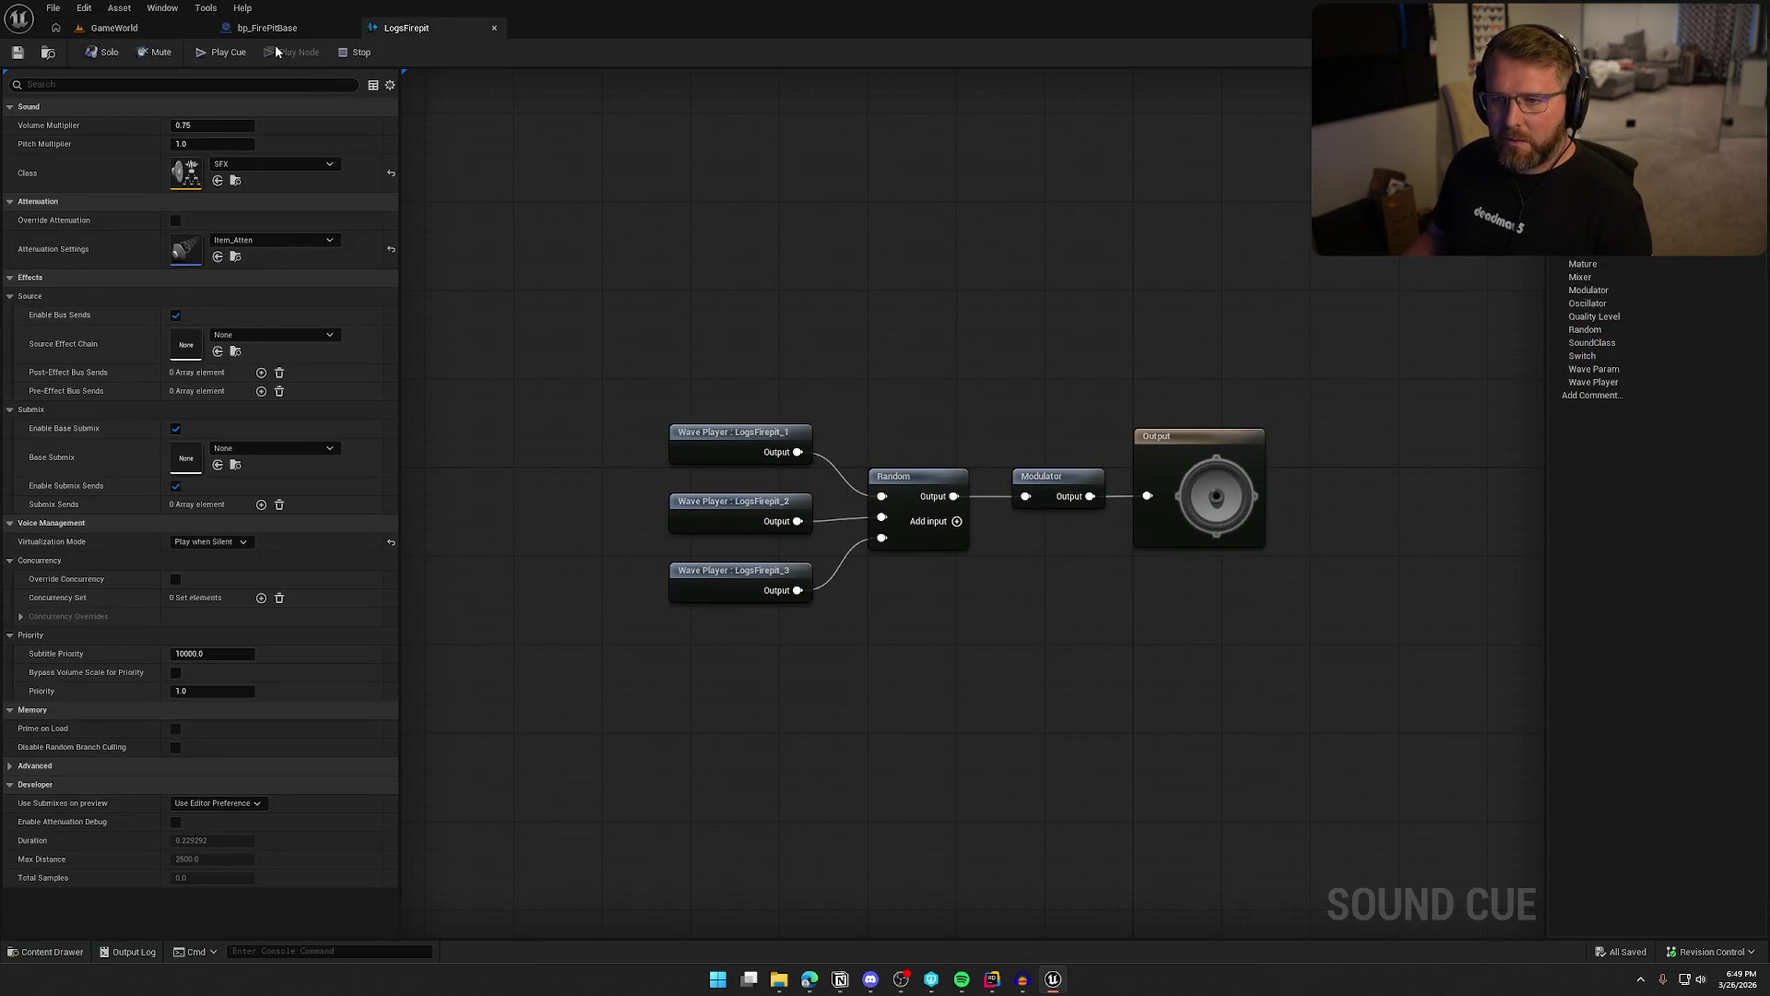
Give the LogAttach audio component the Item_Atten attenuation settings
click(271, 28)
click(92, 270)
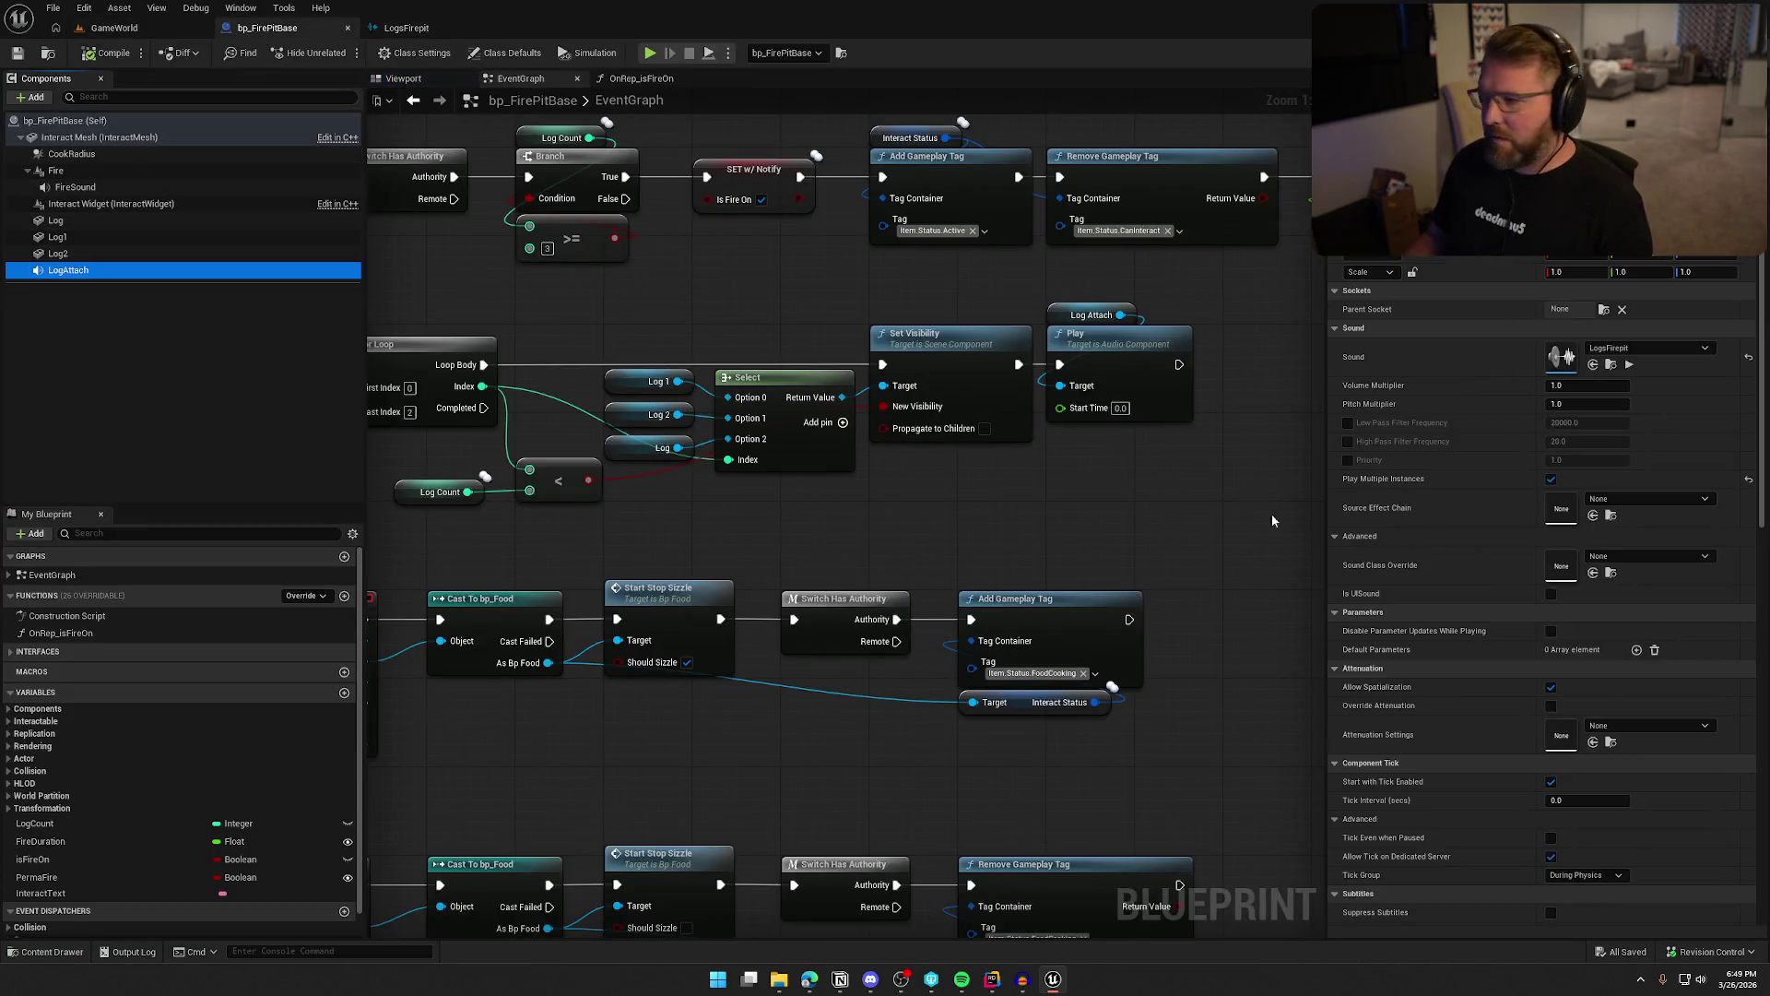
scroll(1455, 502, down, 5)
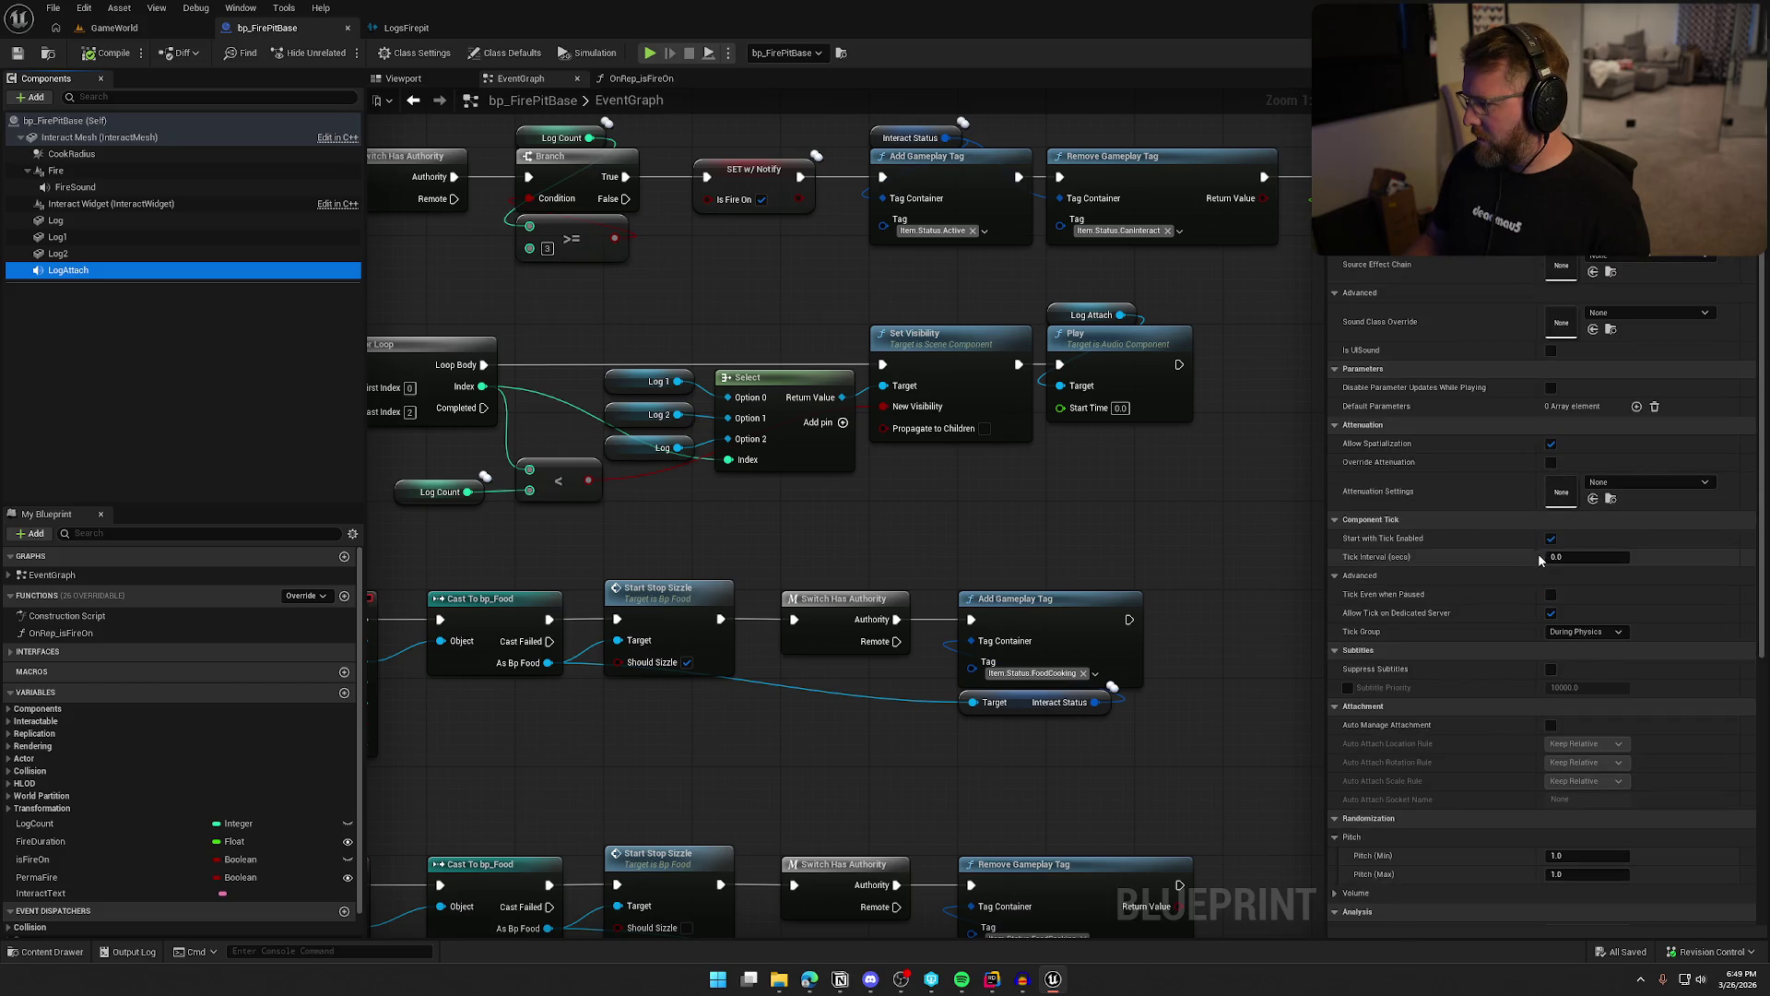
click(1659, 480)
click(1638, 703)
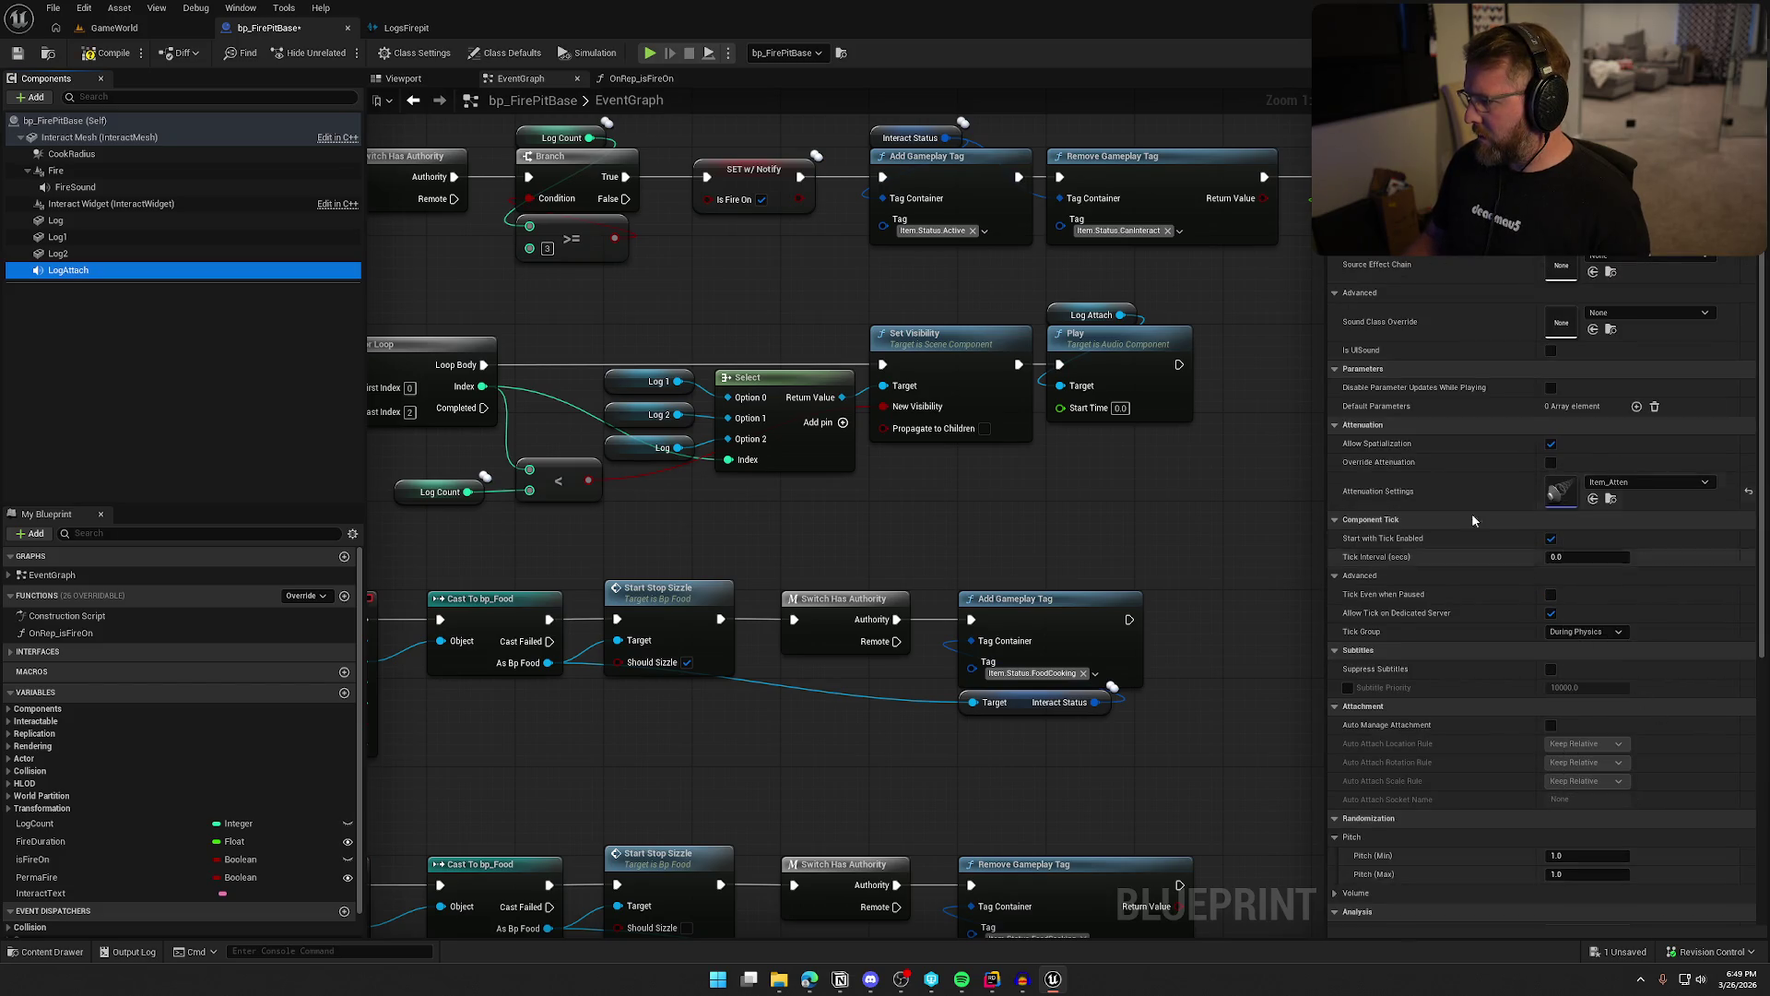
Turn off Auto Activate on LogAttach and compile bp_FirePitBase
scroll(1471, 498, down, 6)
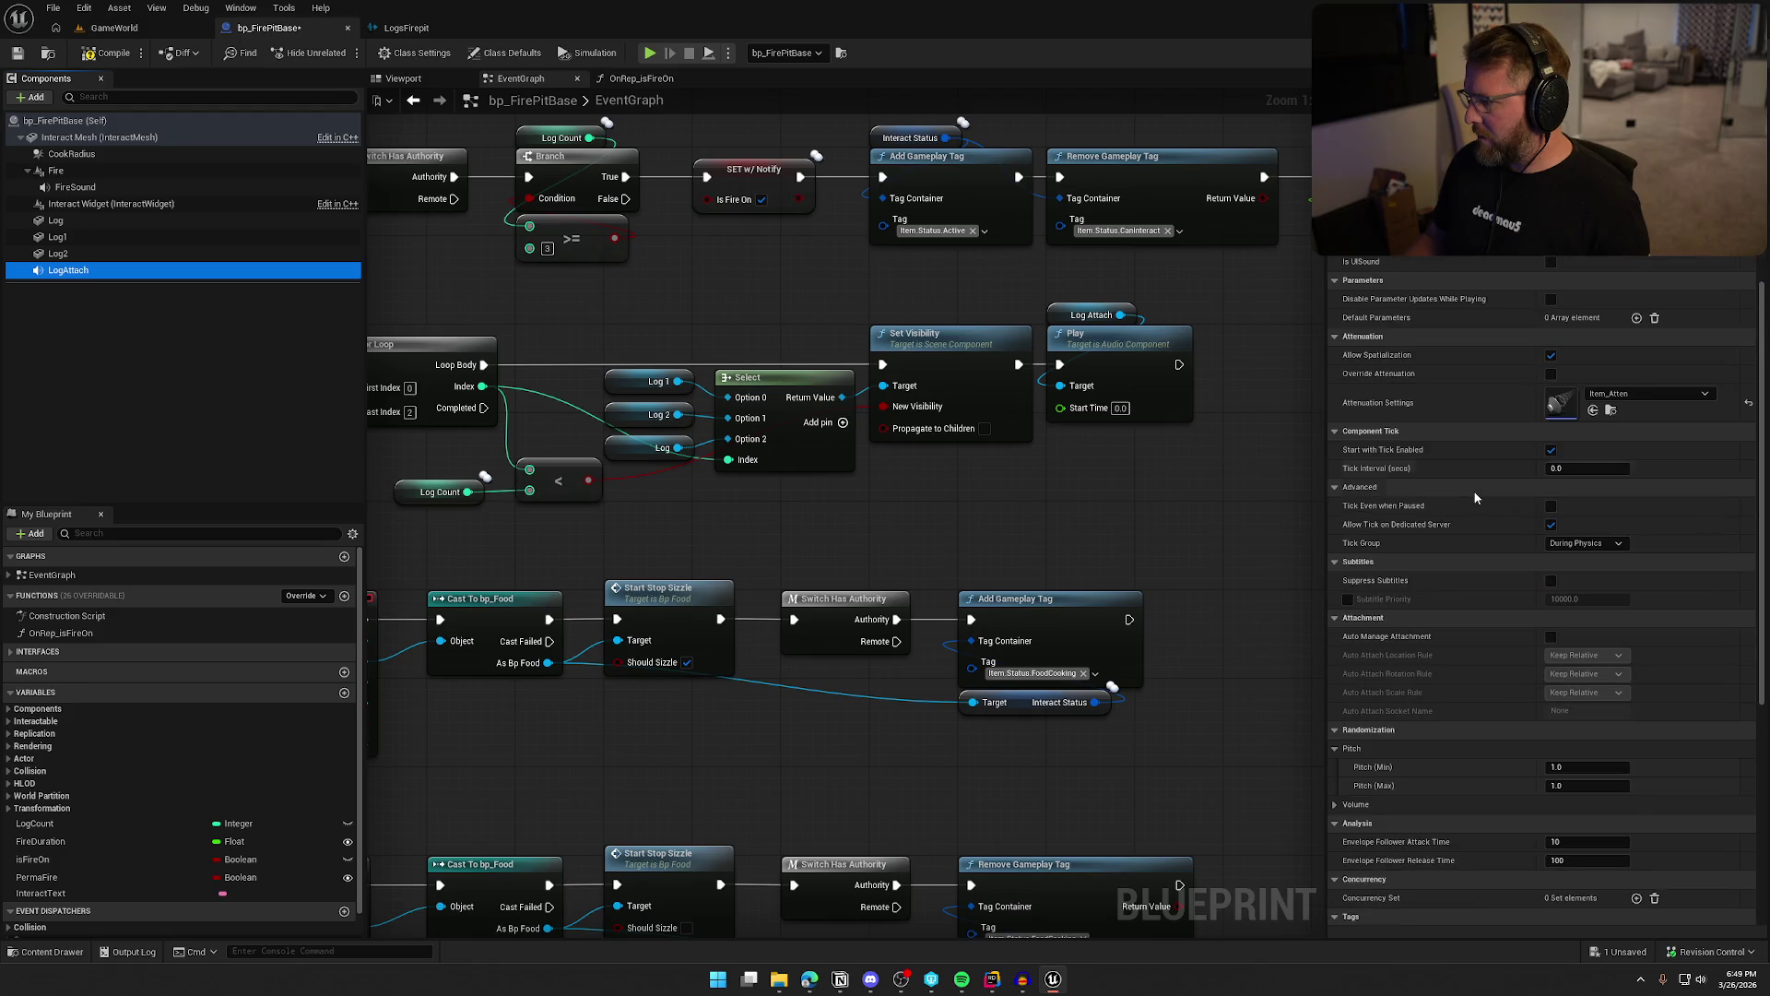
scroll(1530, 657, down, 2)
click(1550, 744)
scroll(1519, 754, up, 2)
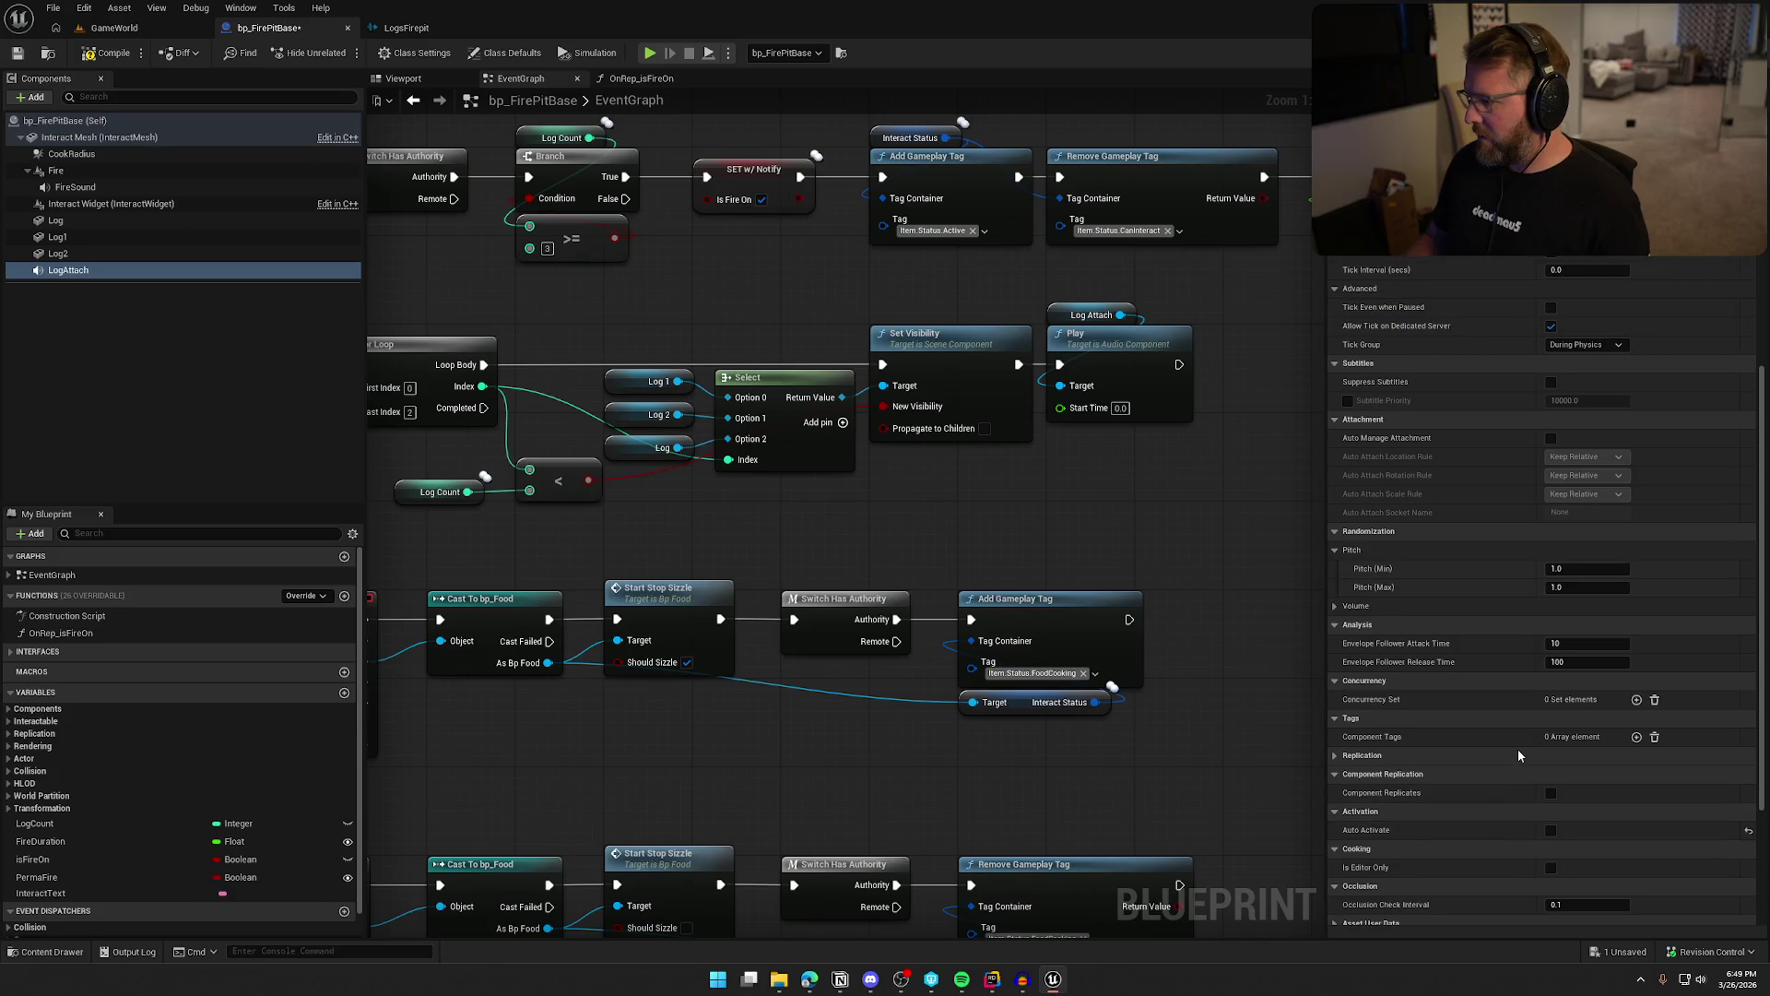
scroll(1517, 754, up, 2)
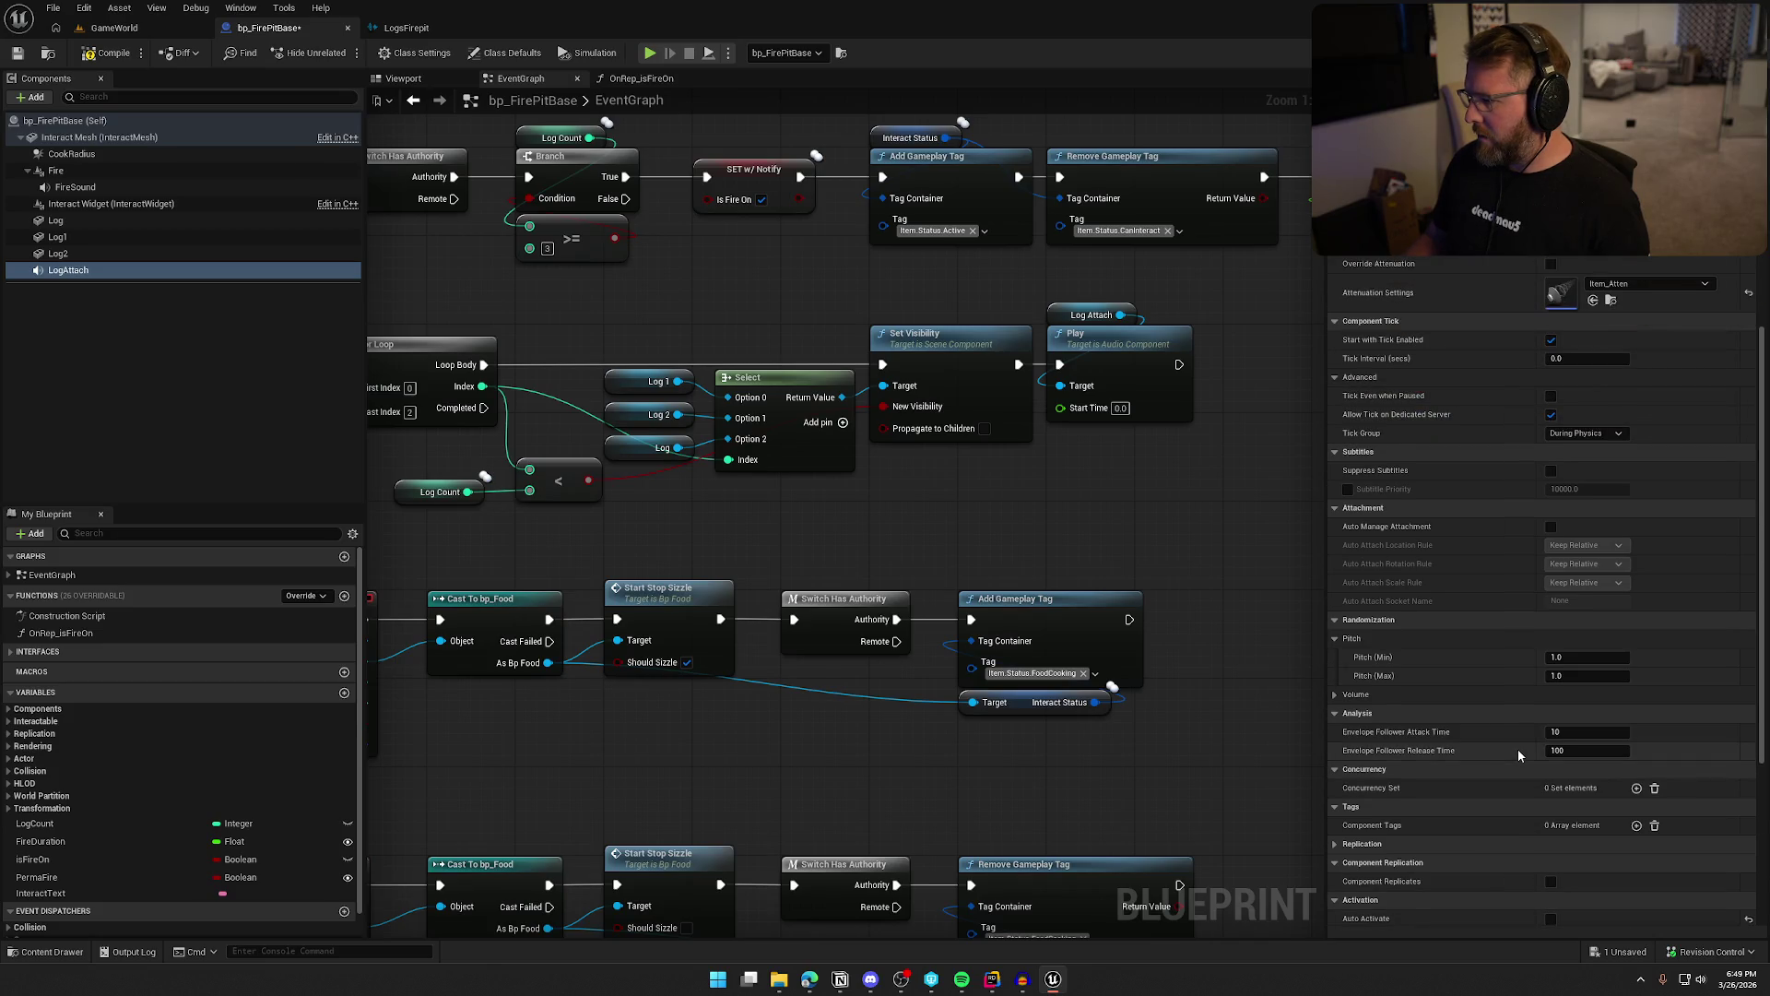
scroll(1518, 749, up, 10)
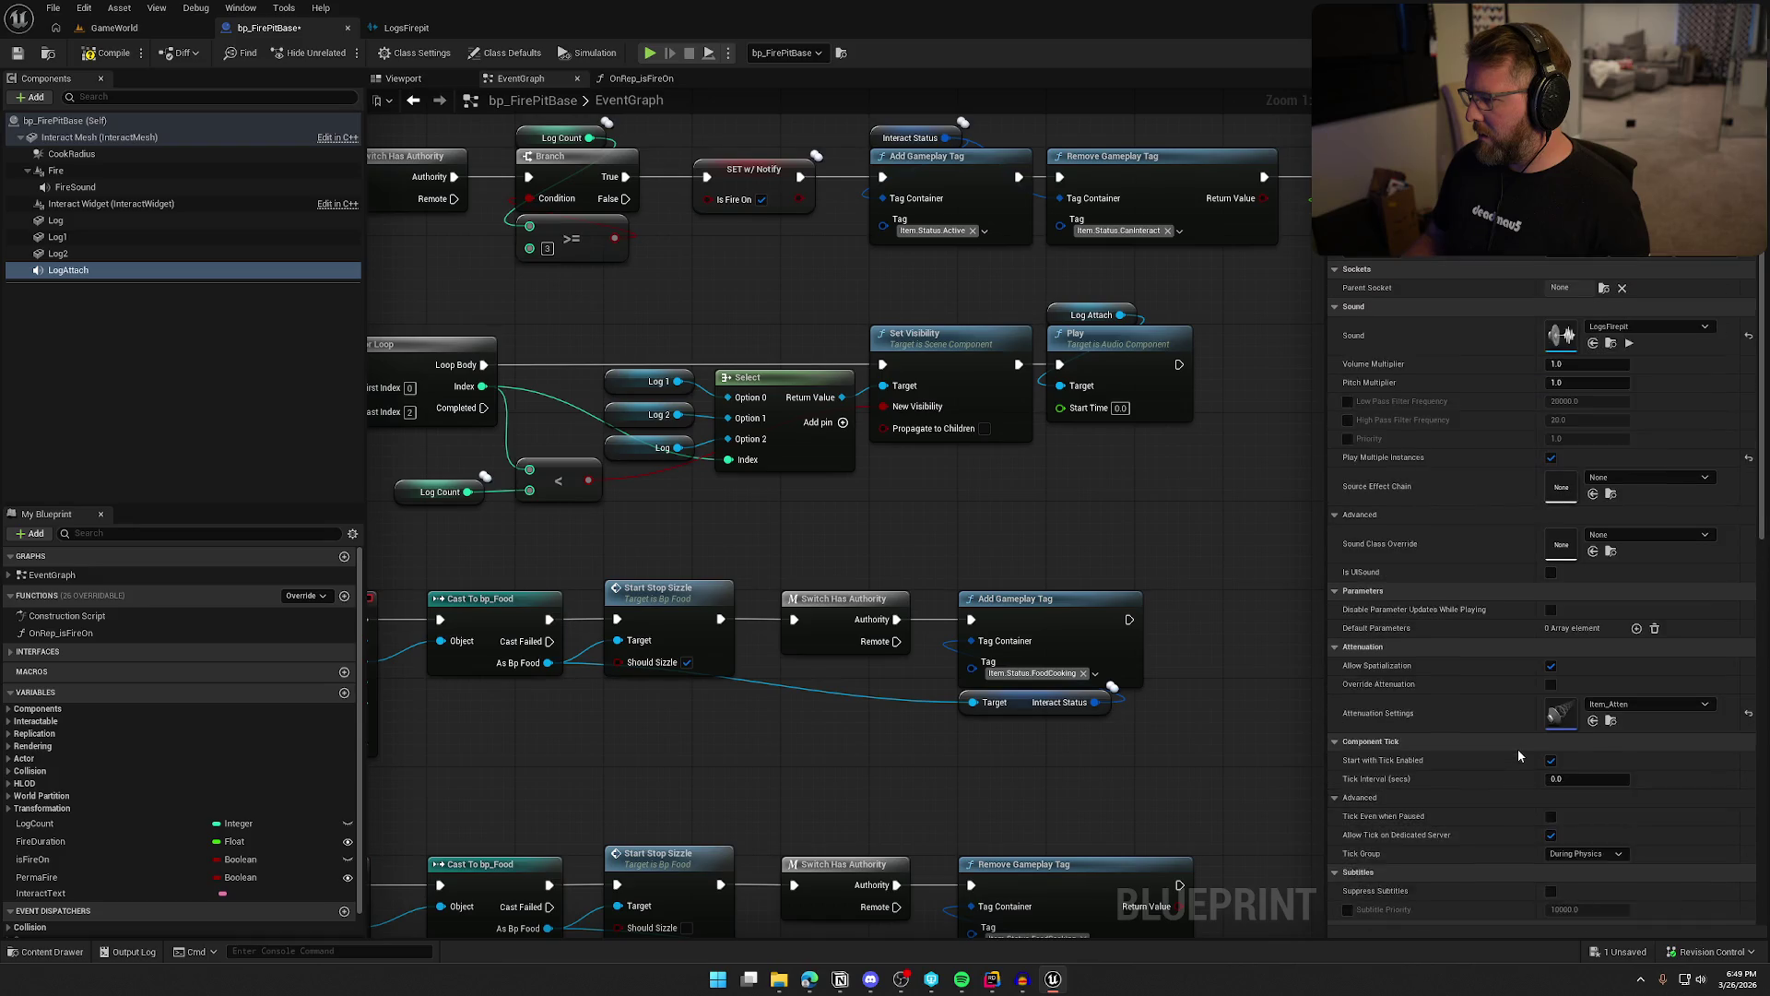
click(108, 52)
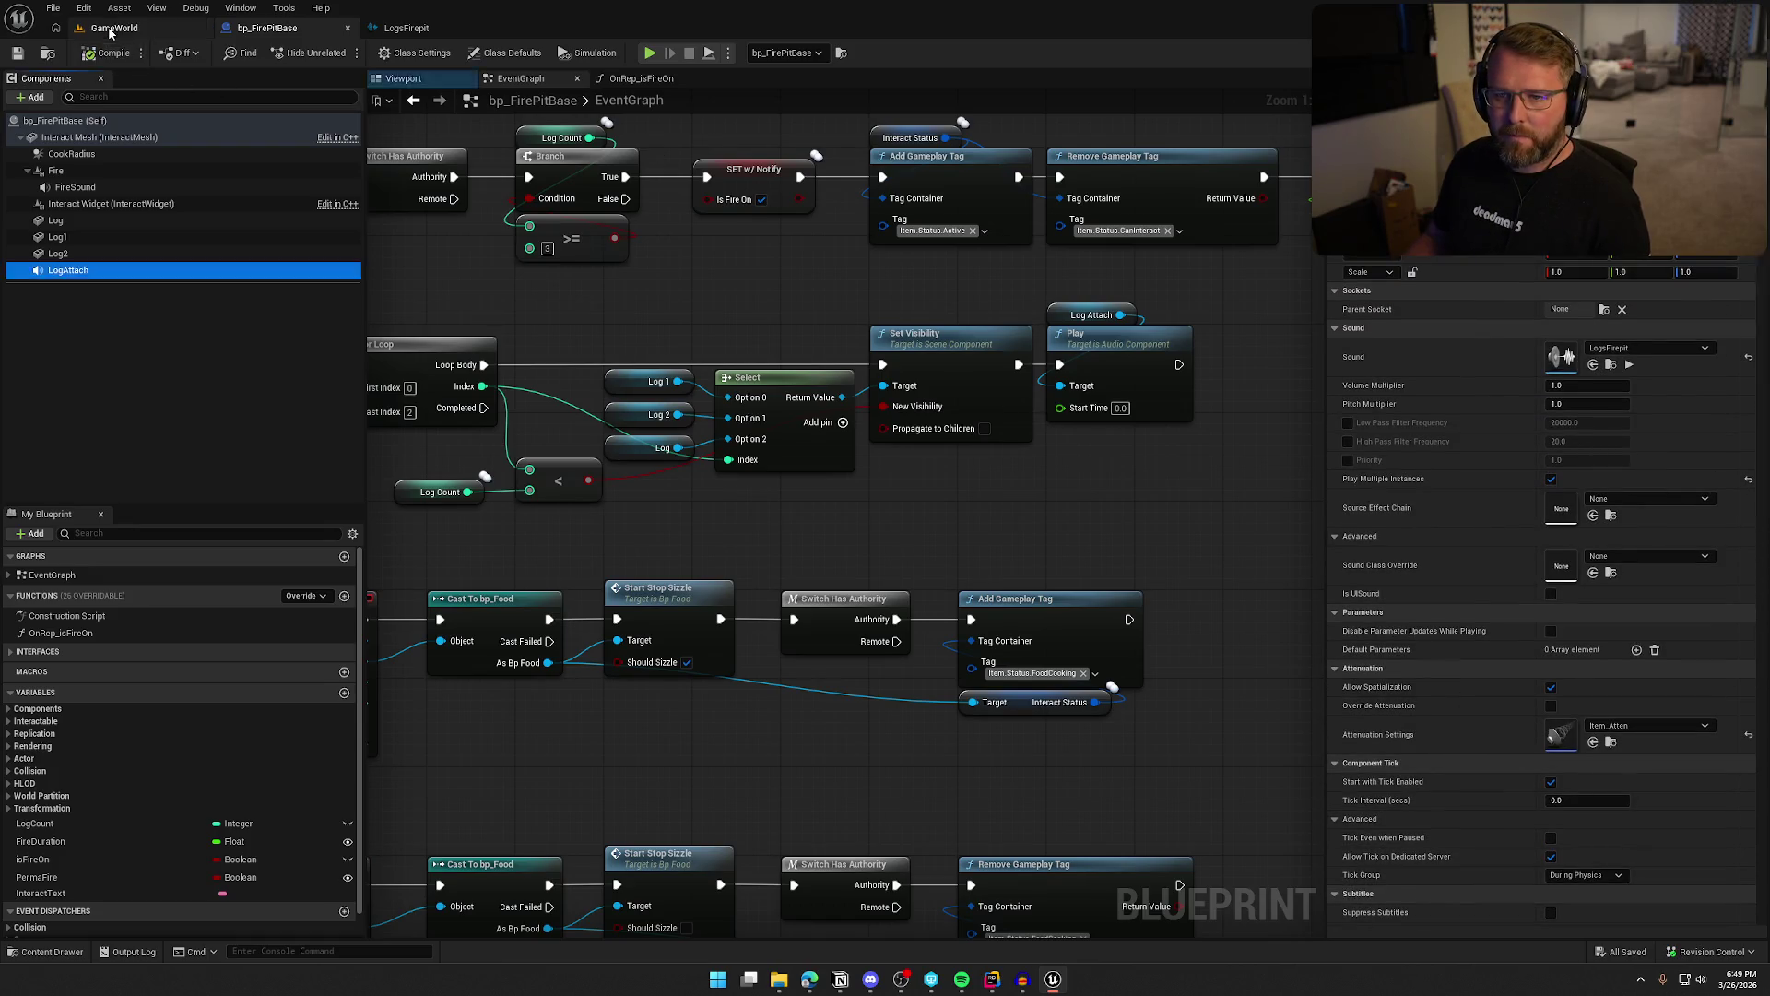
click(114, 28)
key(alt+p)
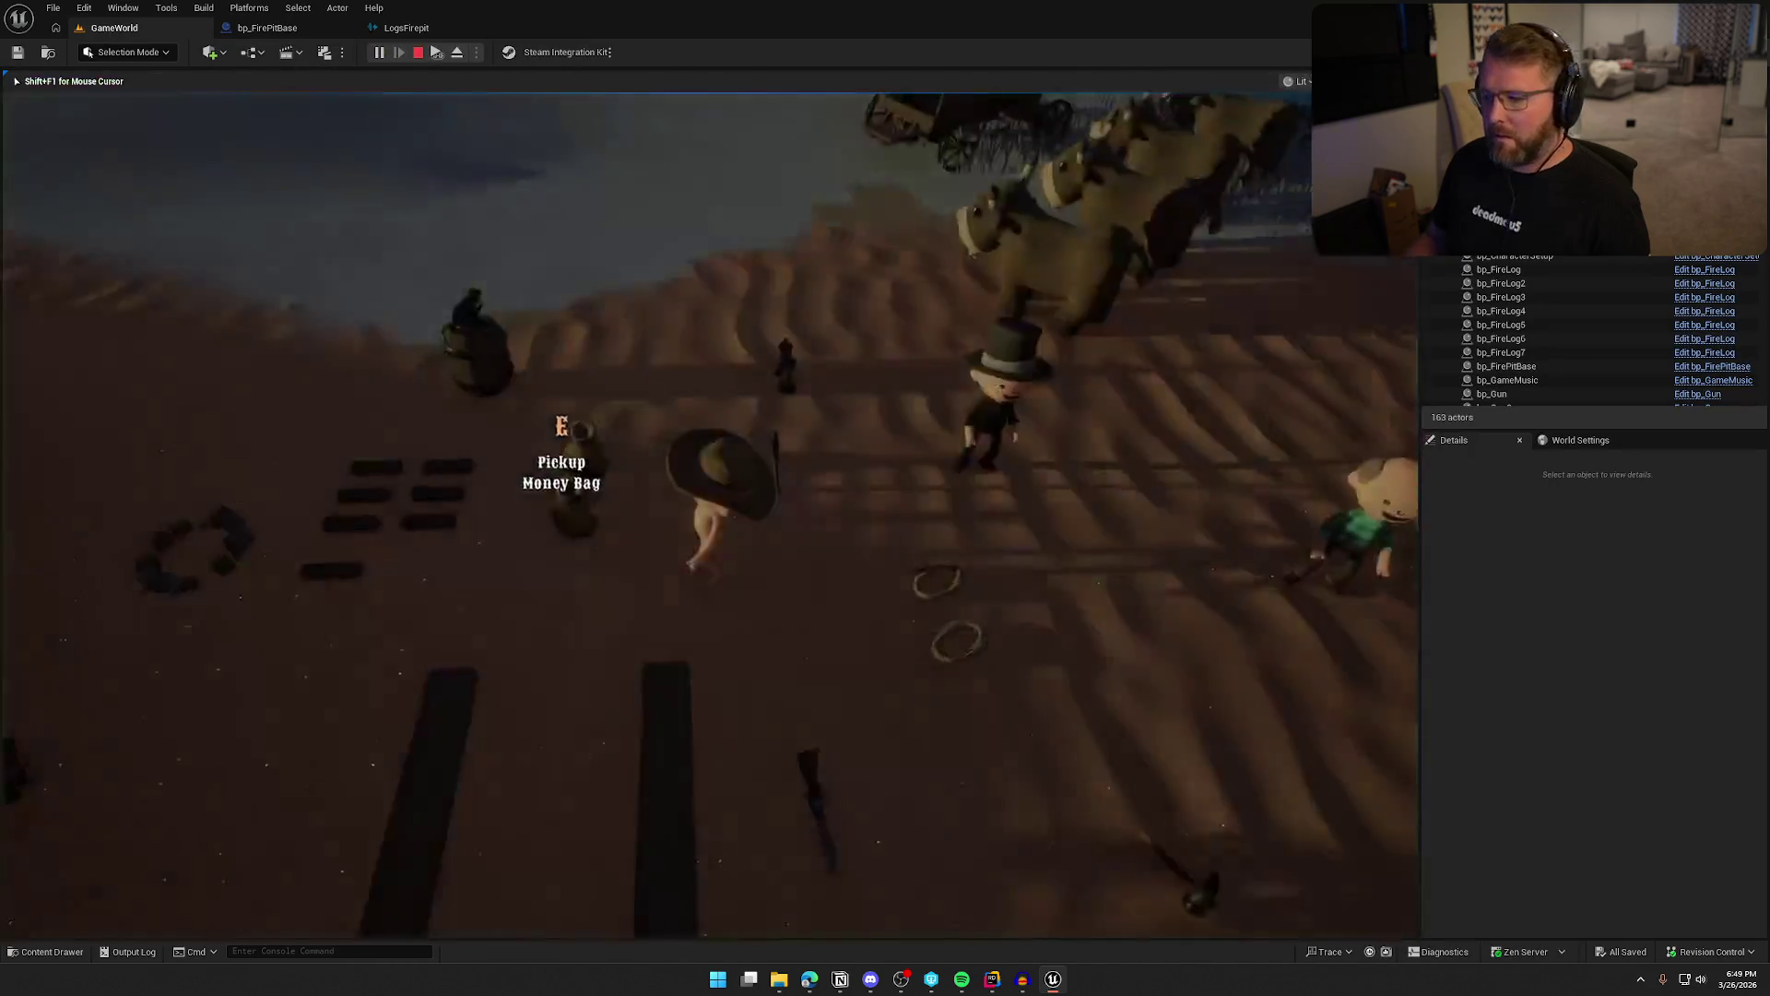
key(e)
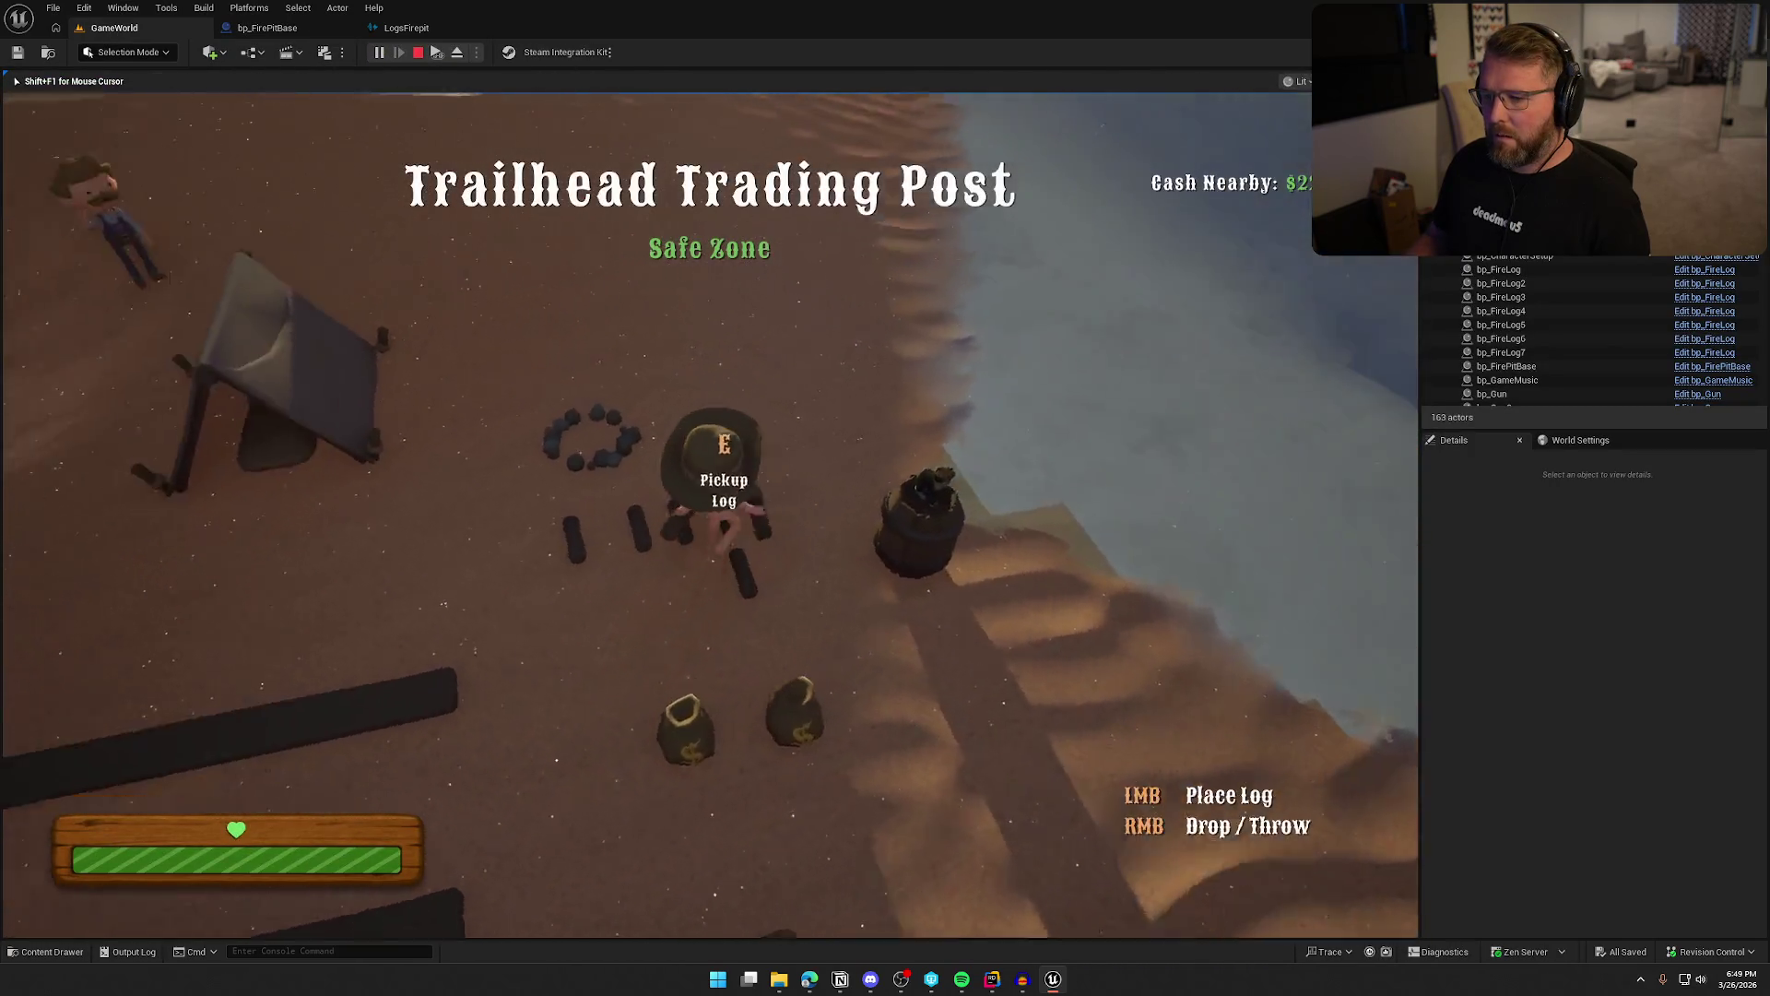
click(710, 514)
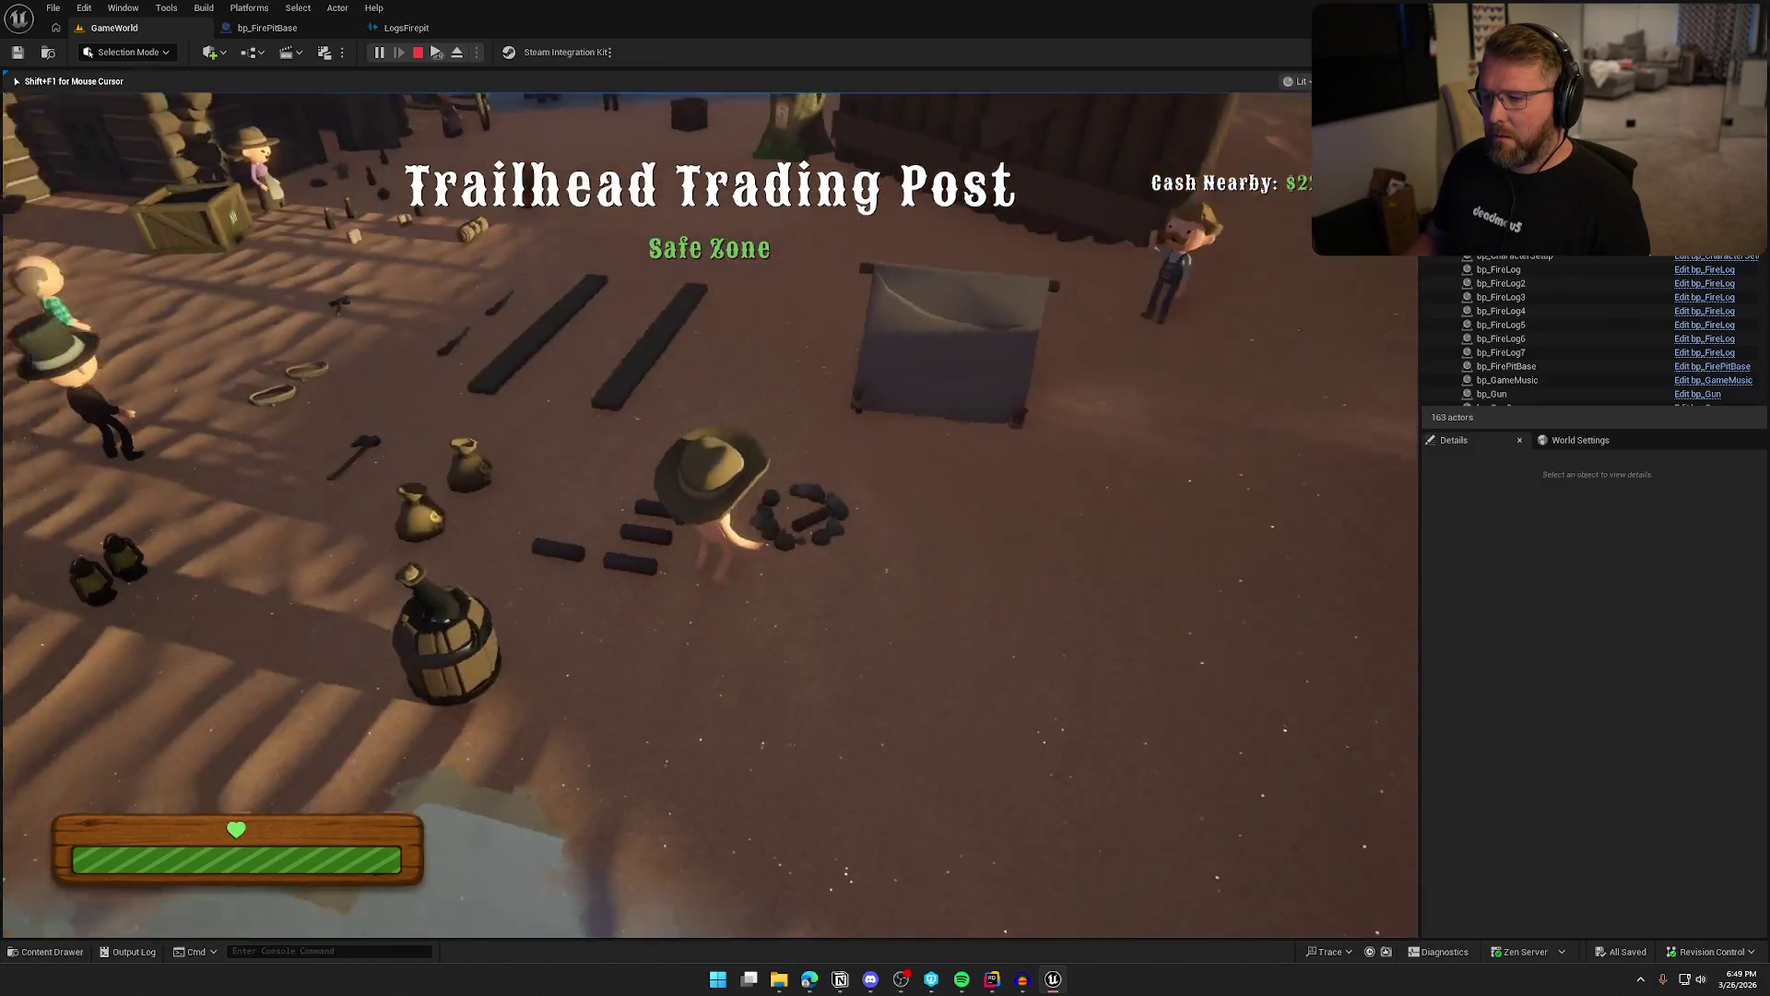
key(e)
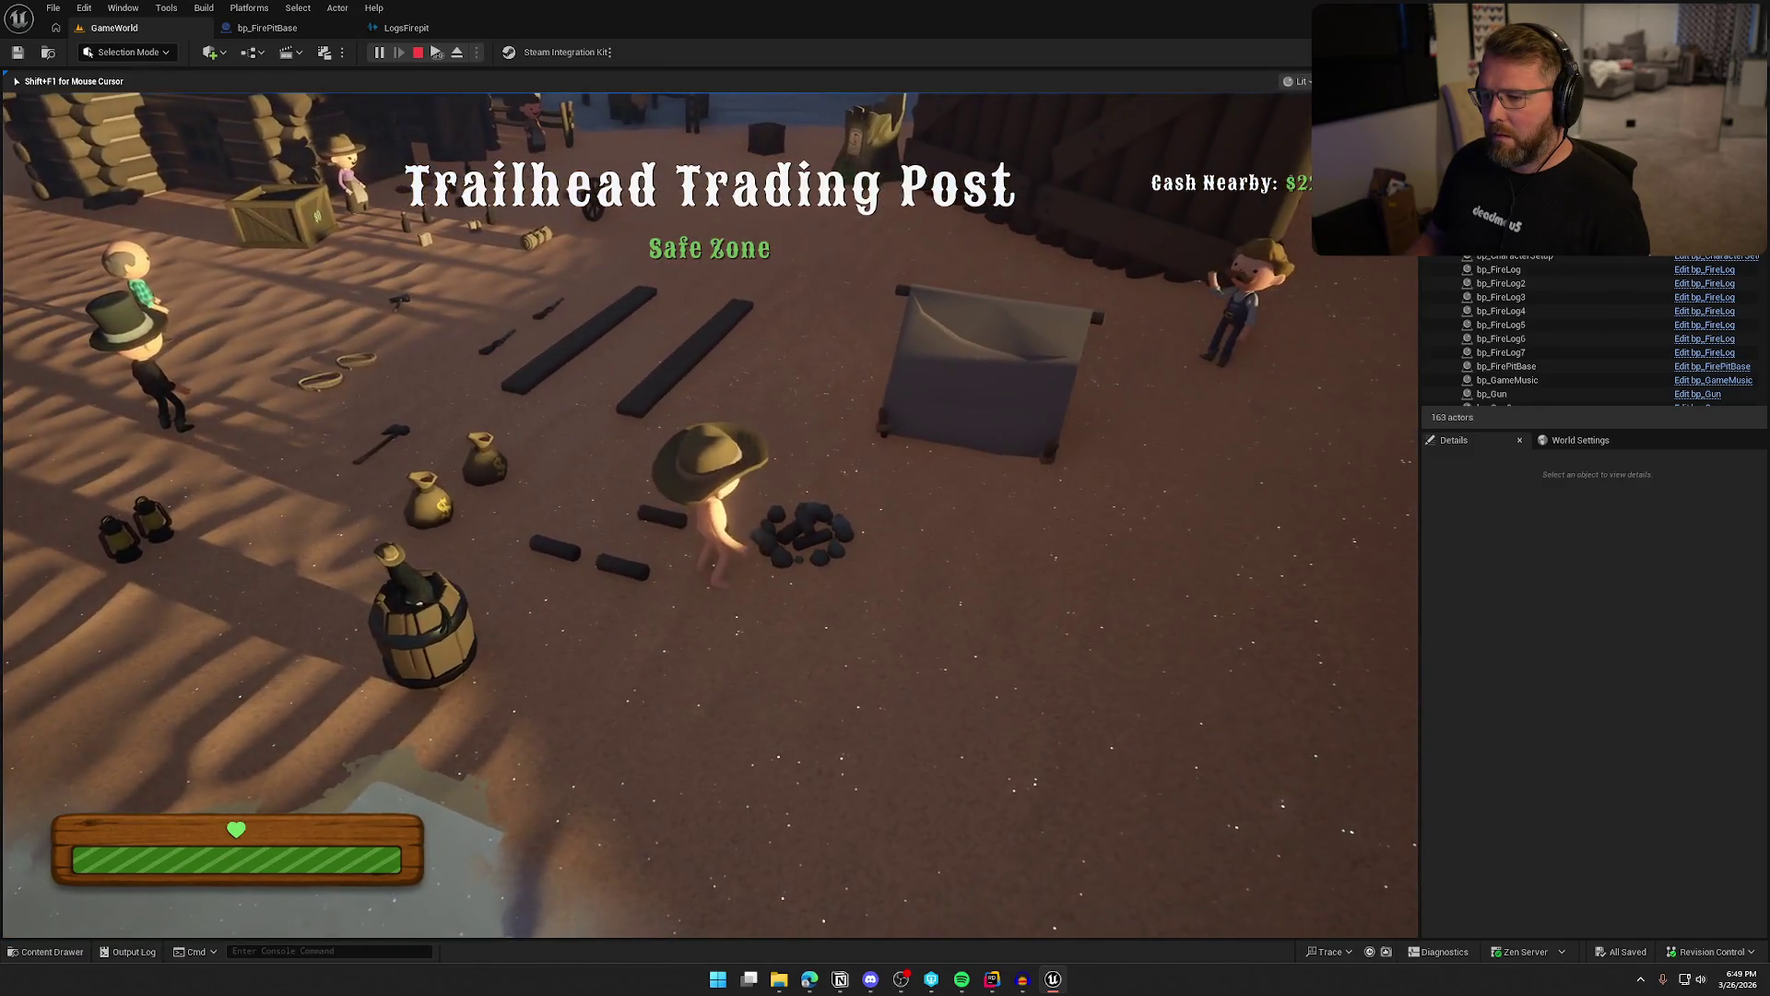
click(710, 514)
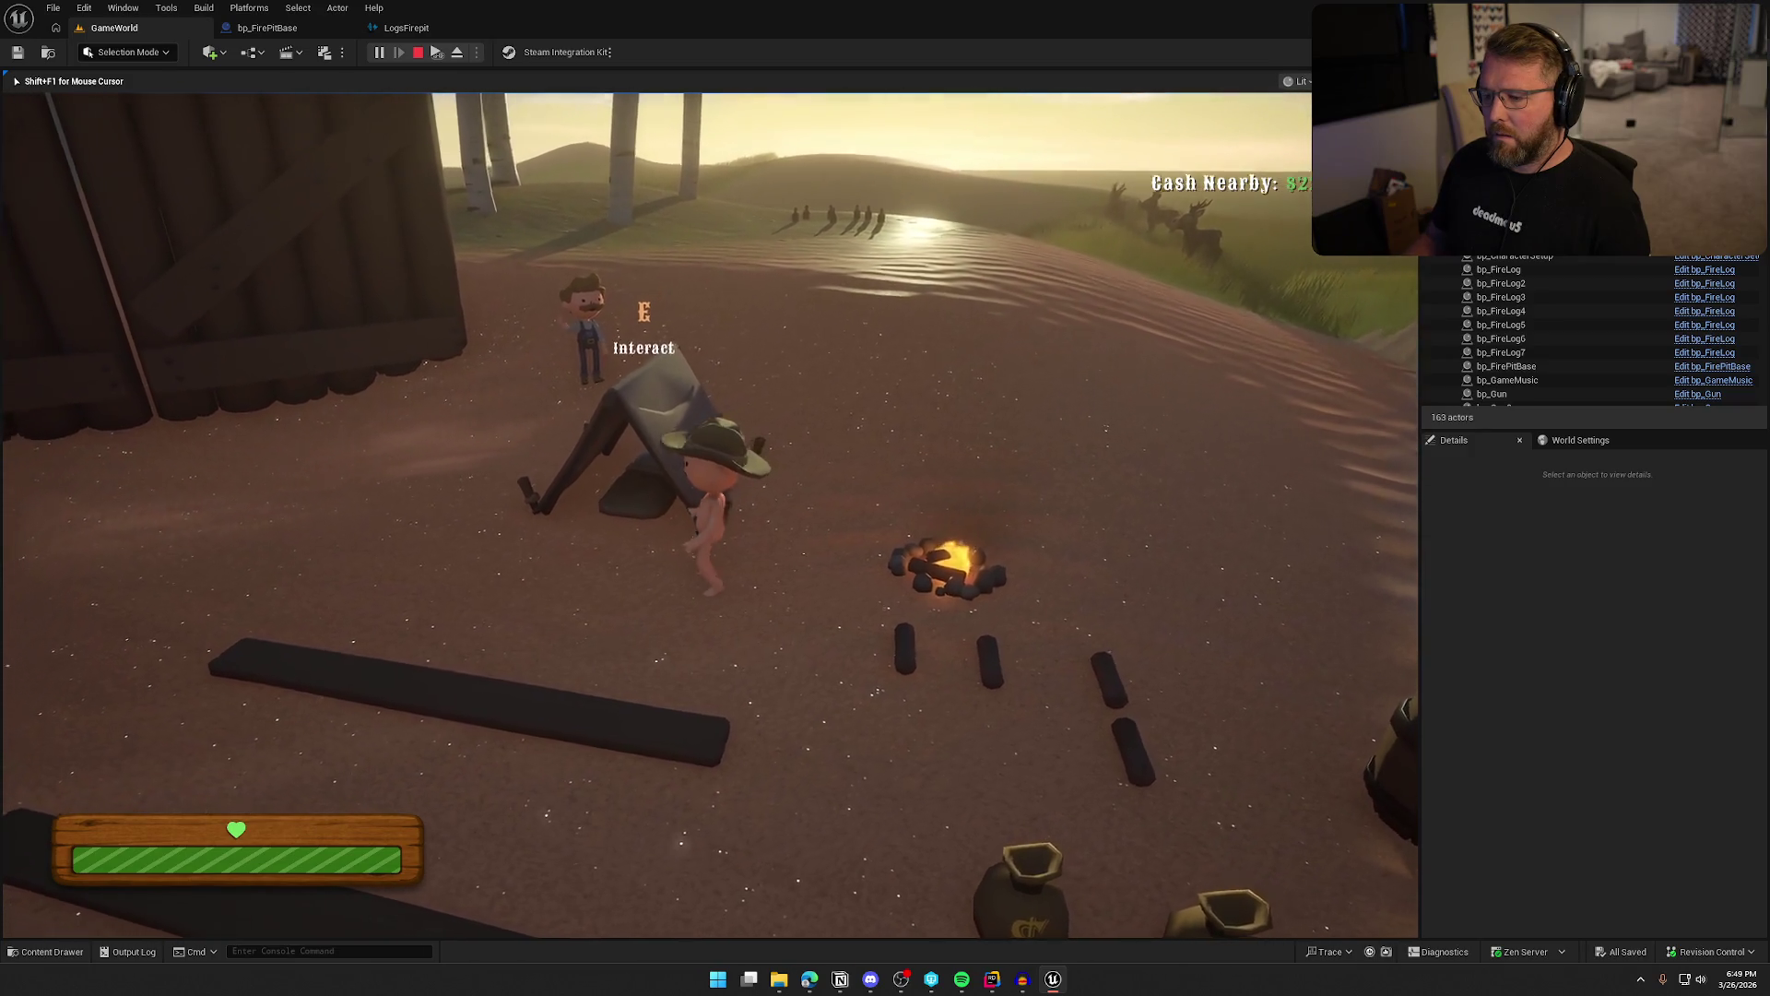
key(shift)
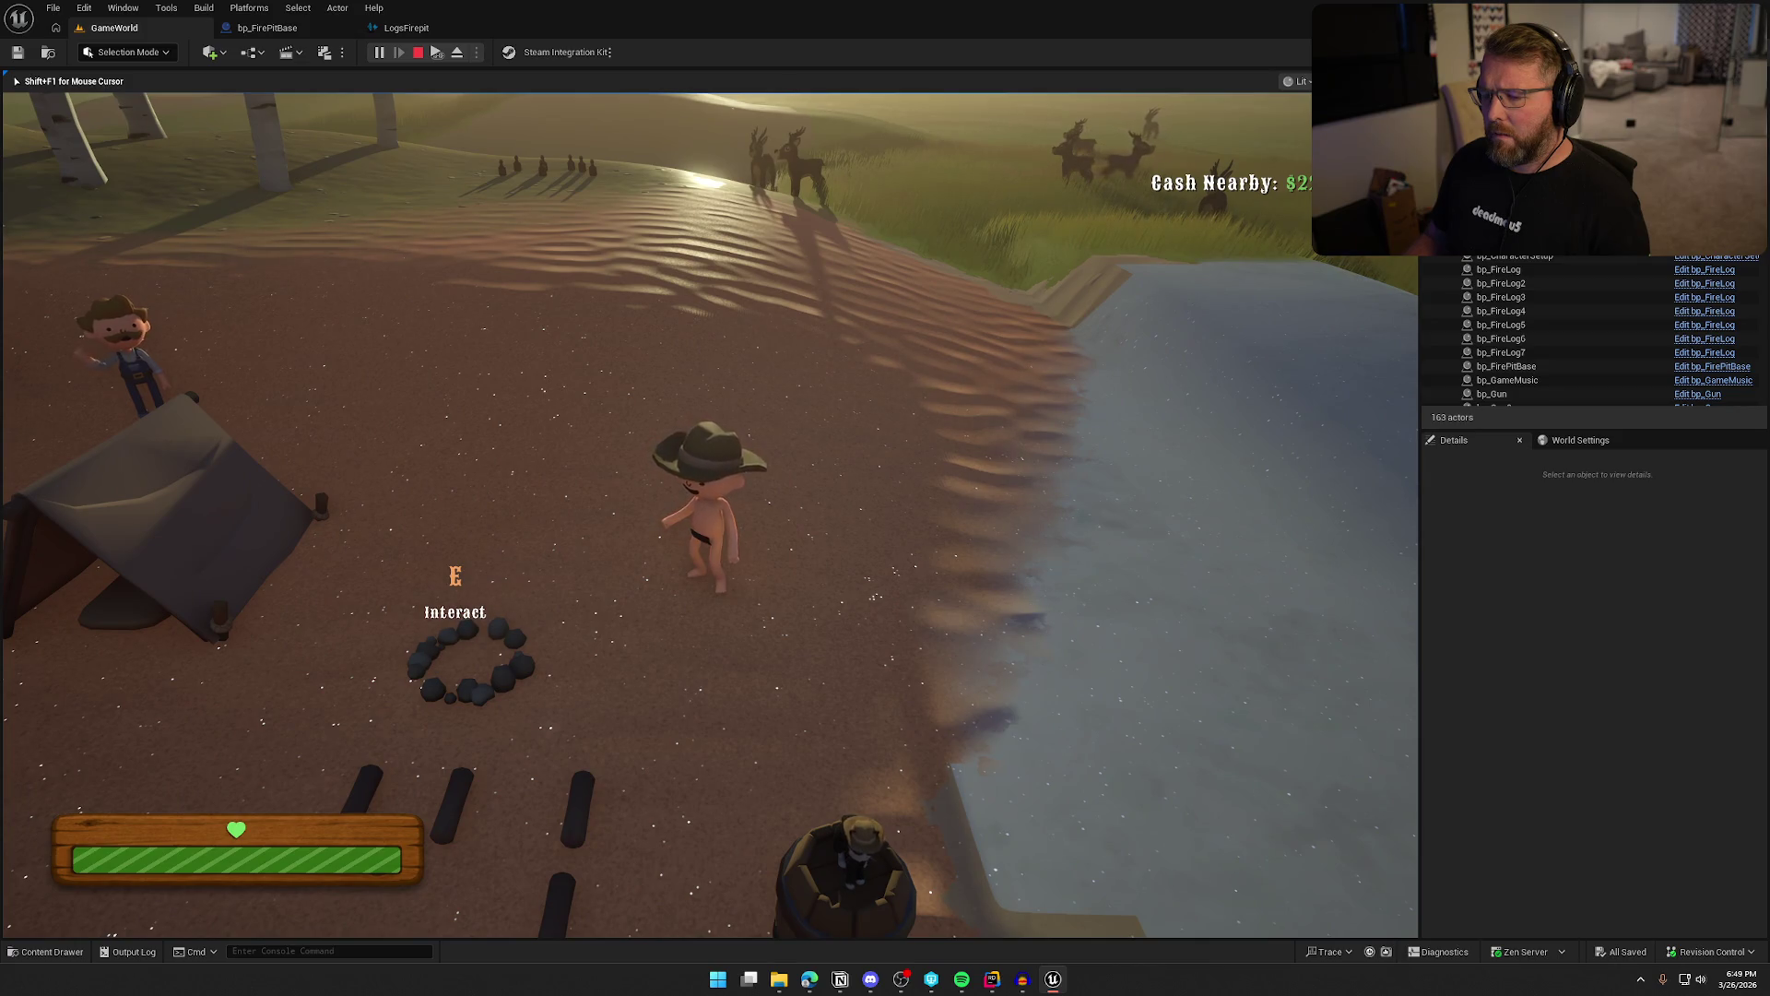
key(Escape)
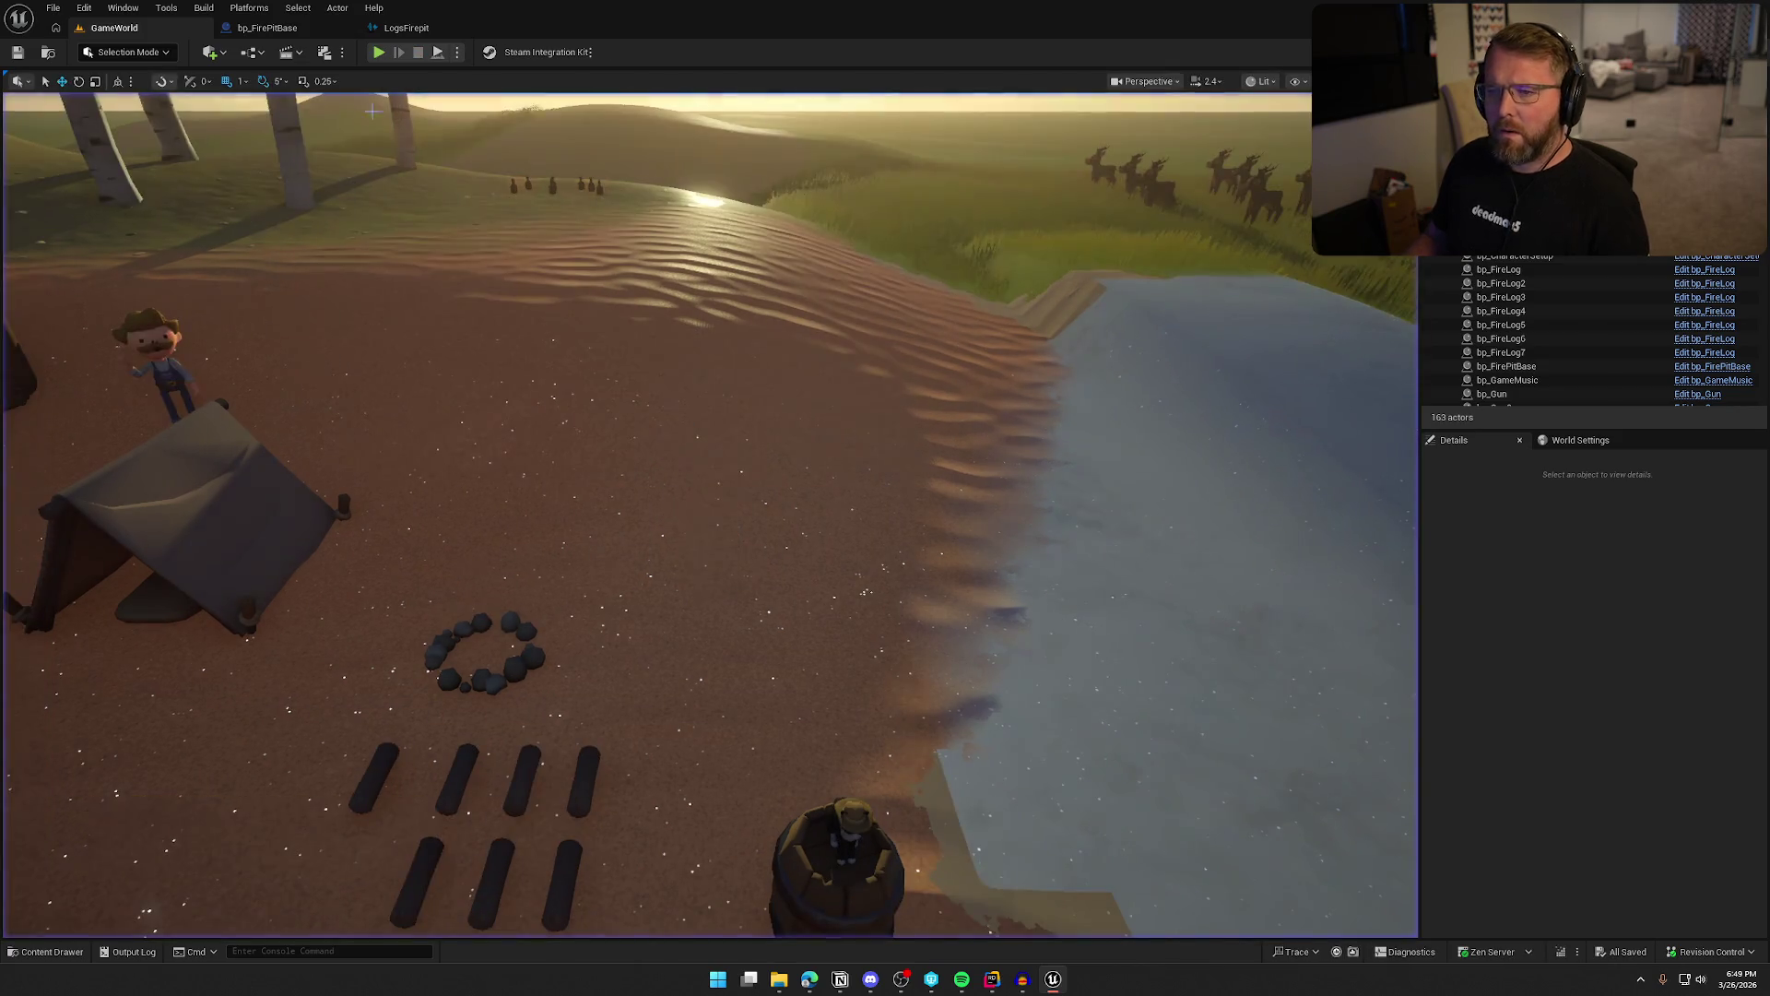
click(406, 28)
Find the Set Visibility, Play and Log Attach nodes in the event graph and select them
click(274, 28)
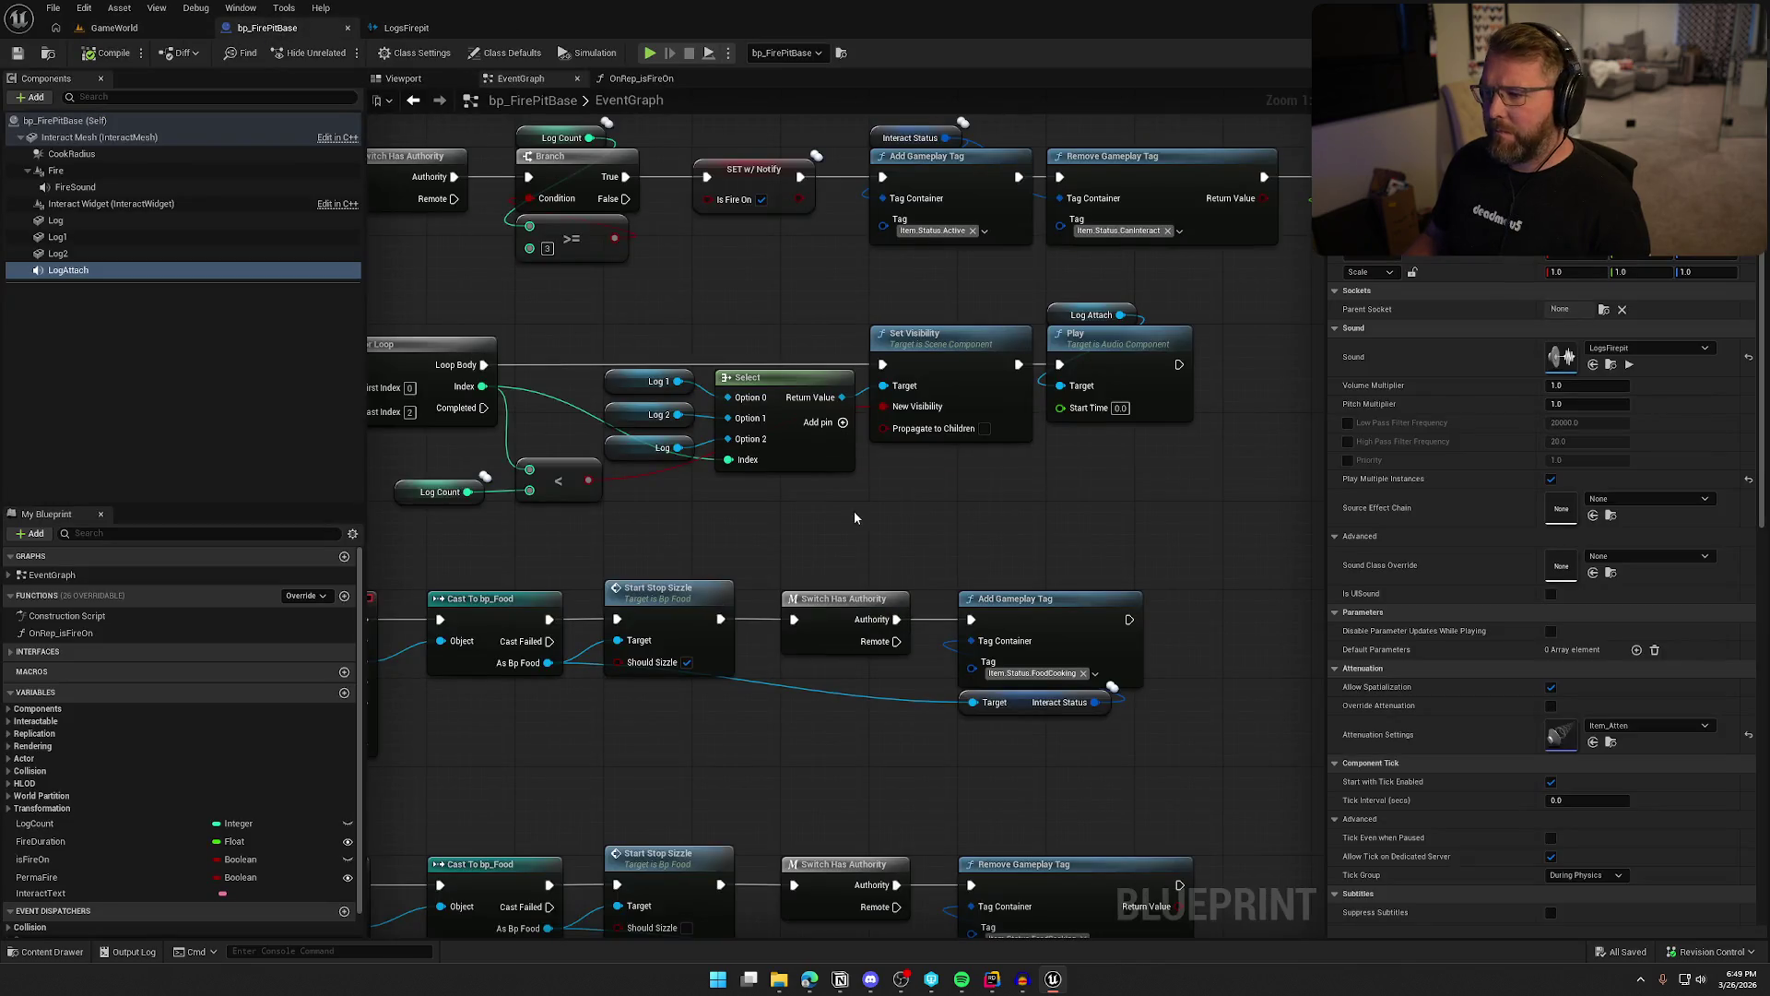
drag(874, 526, 1030, 469)
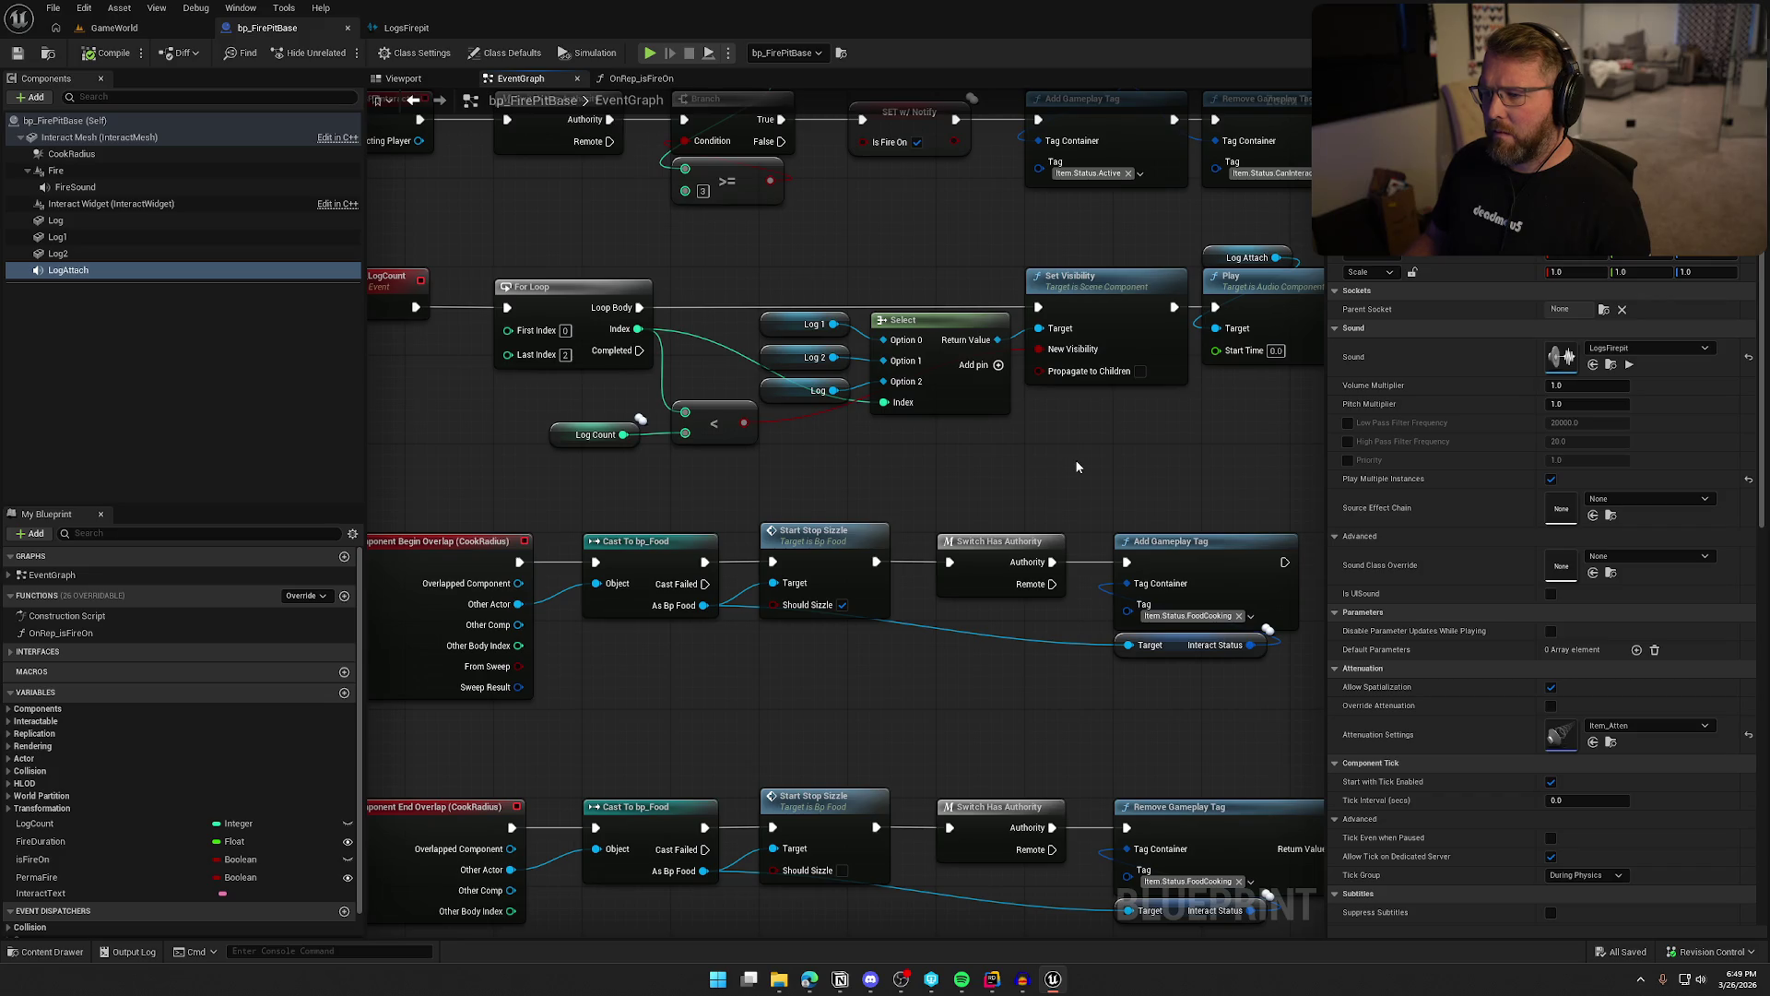
drag(1007, 469, 1104, 454)
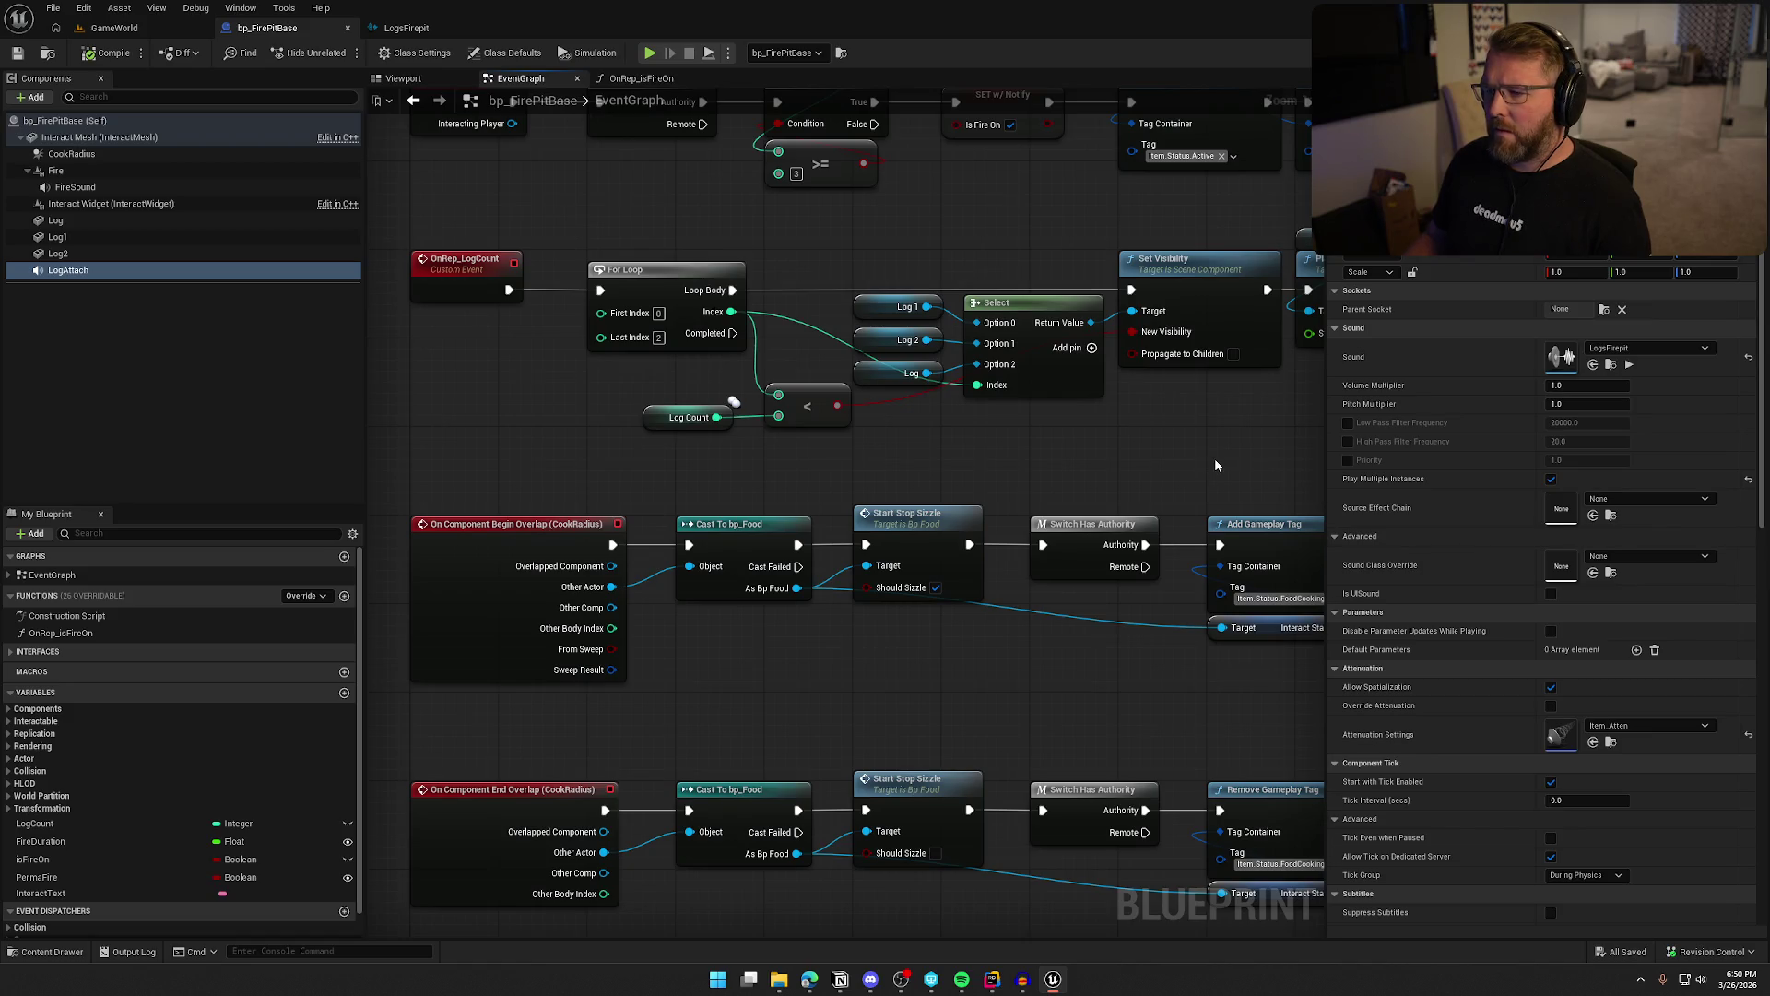
drag(1214, 457, 1027, 445)
scroll(1065, 442, down, 1)
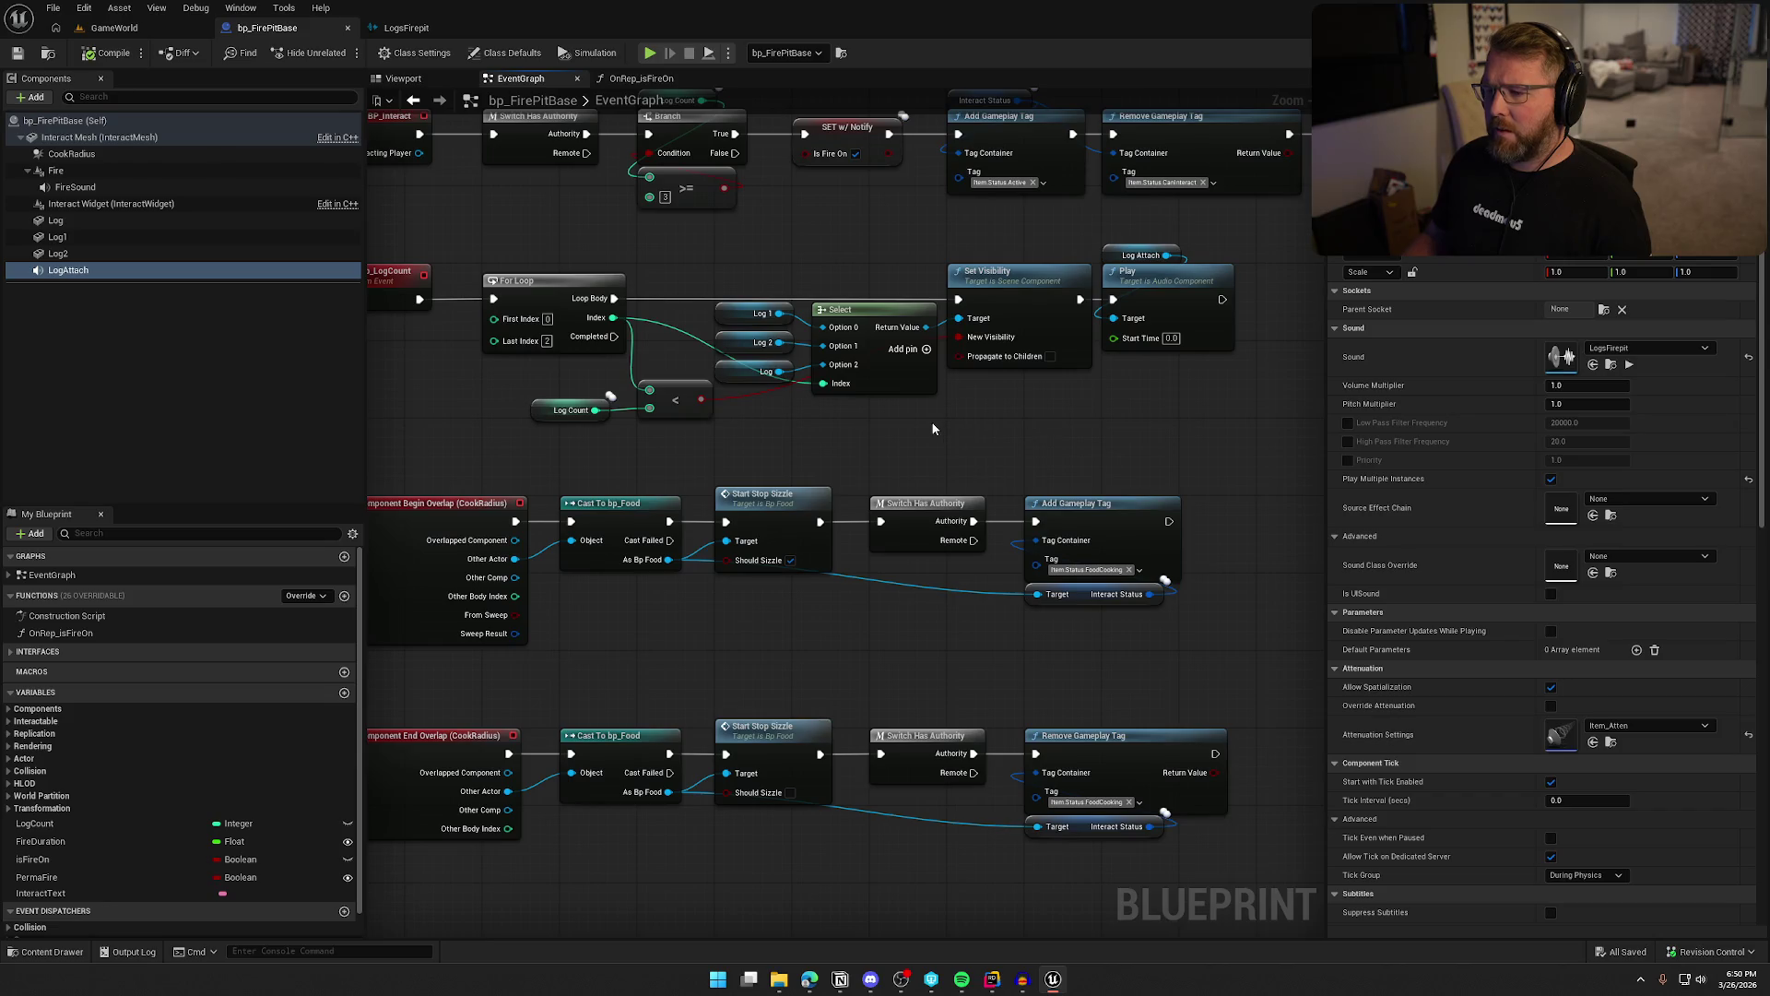
mouse_move(998, 346)
mouse_down()
mouse_move(734, 324)
mouse_move(833, 226)
mouse_move(1093, 270)
mouse_move(1123, 258)
mouse_up()
Insert a Branch node before the log sound's Play node
click(891, 270)
click(891, 270)
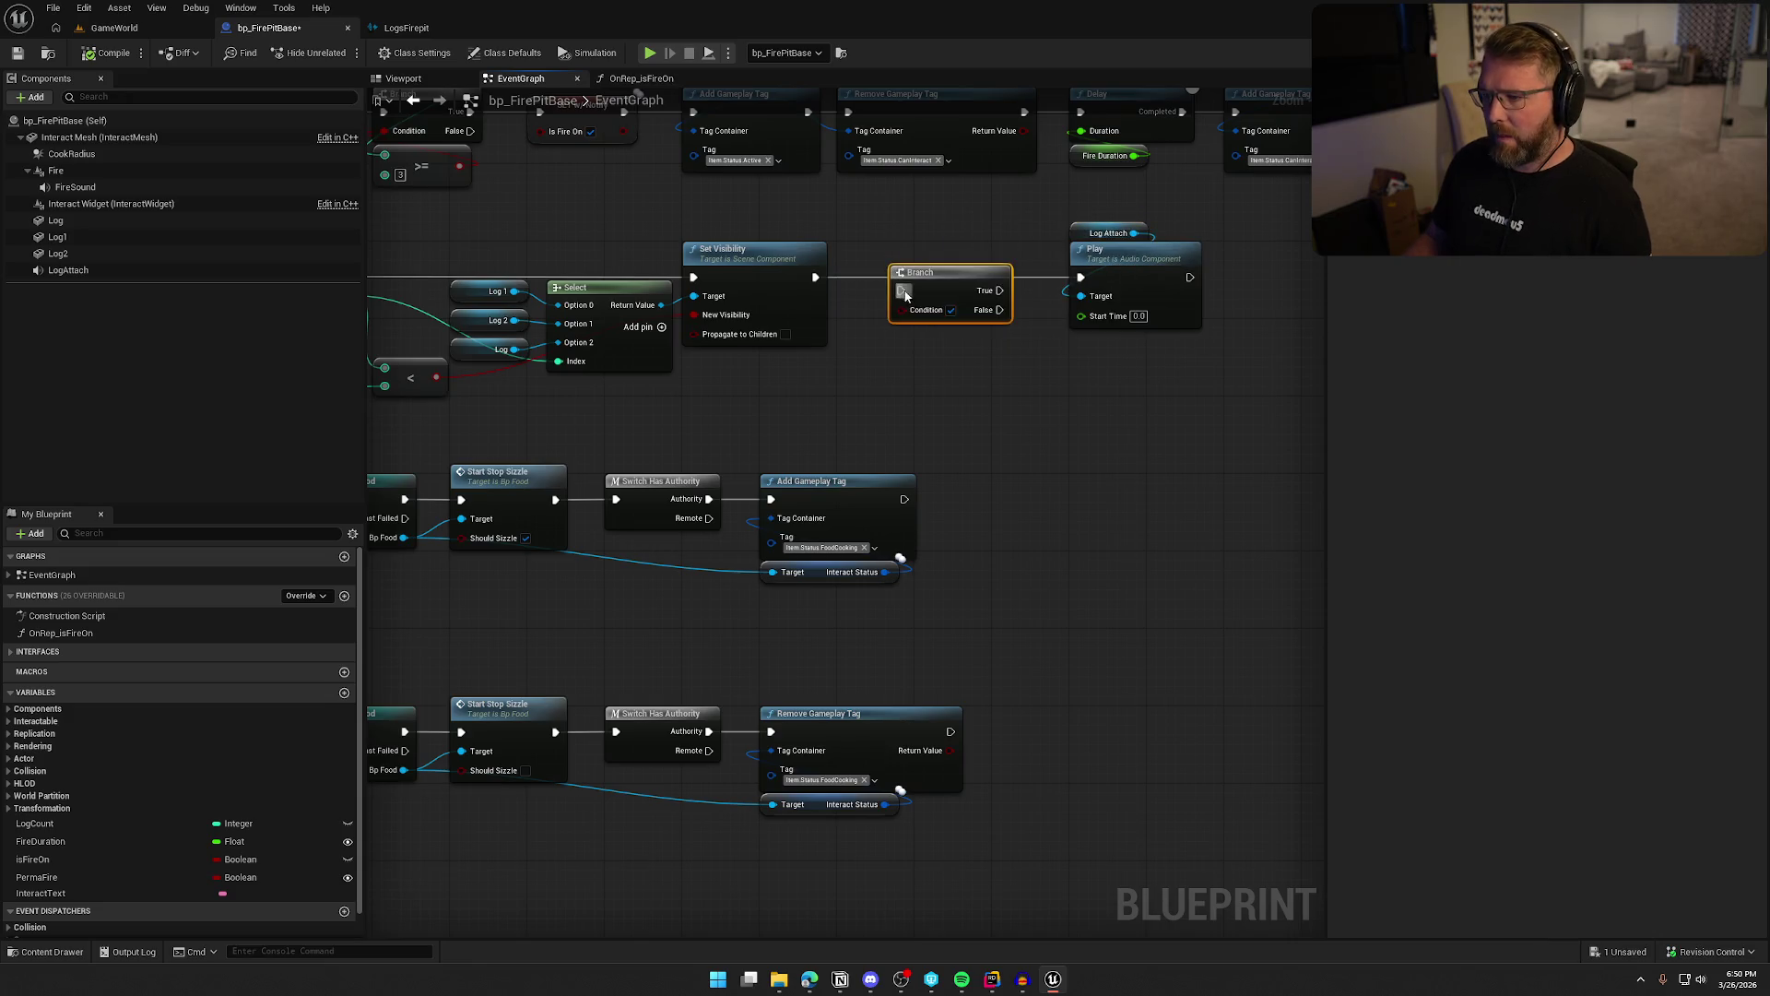
drag(935, 276, 969, 262)
click(980, 387)
drag(980, 387, 1215, 294)
Drag a new node from the Branch condition, line up Branch, Play and Log Attach, and compile
mouse_move(1154, 213)
mouse_down()
mouse_move(720, 329)
mouse_move(654, 297)
mouse_up()
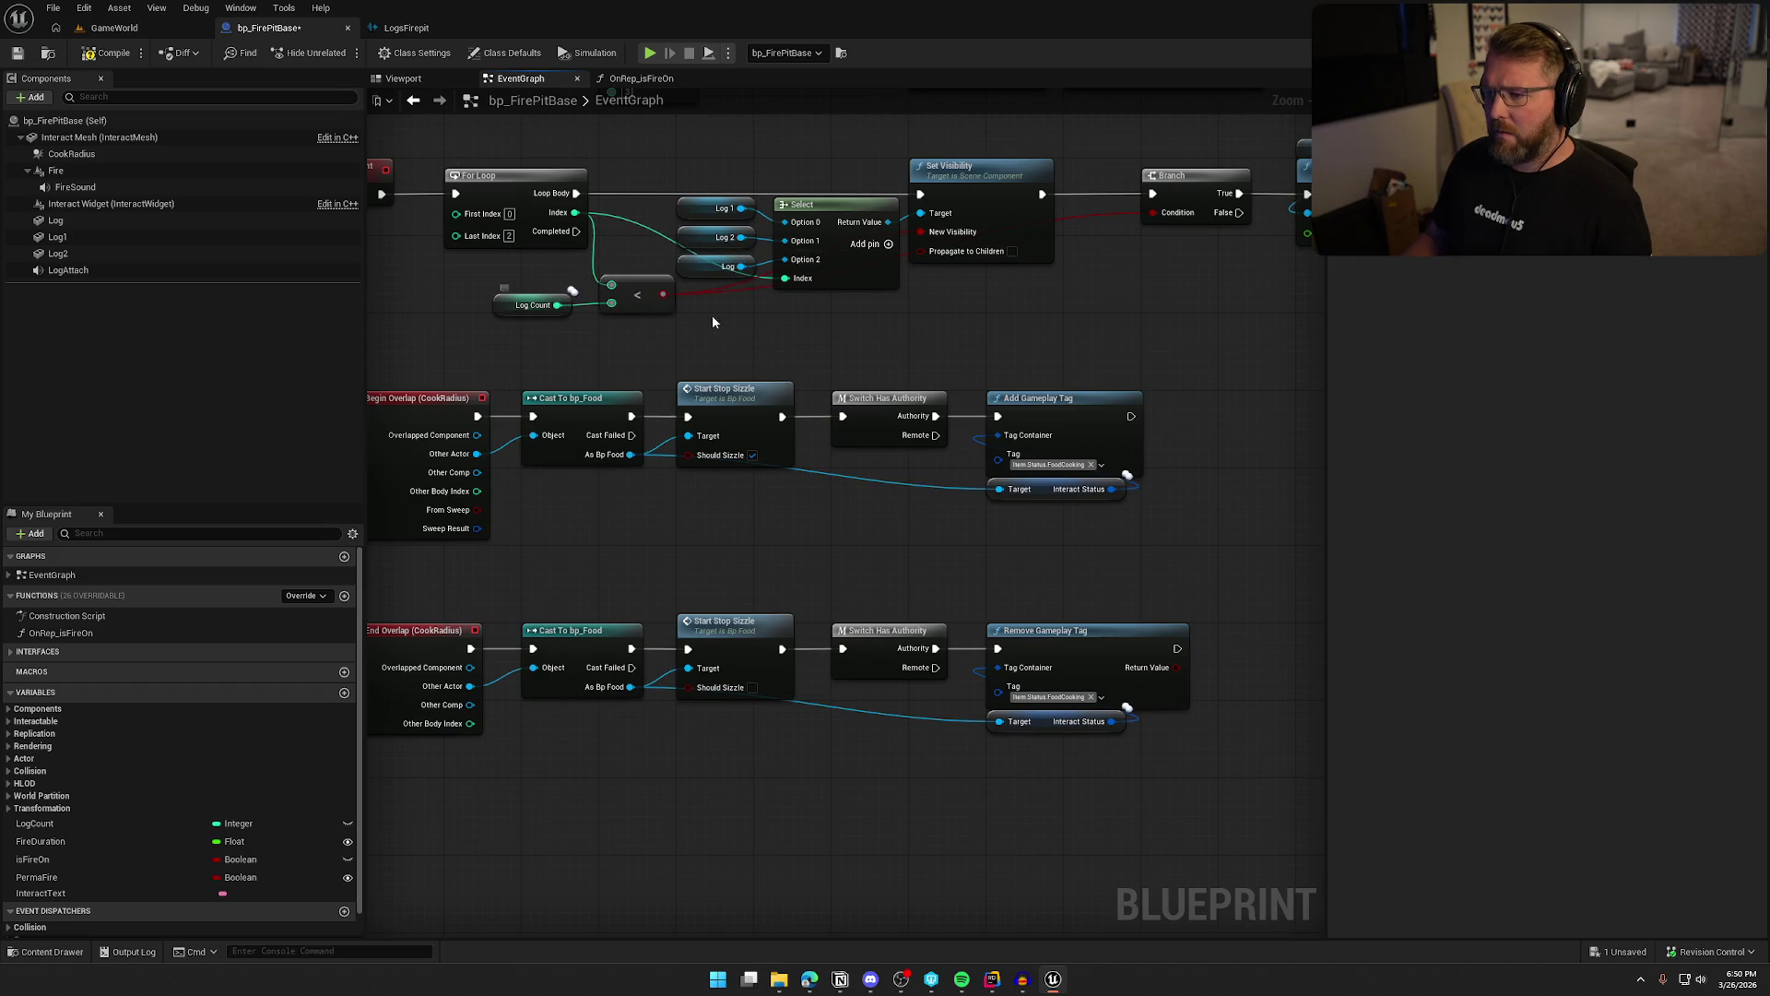
drag(1176, 298, 908, 324)
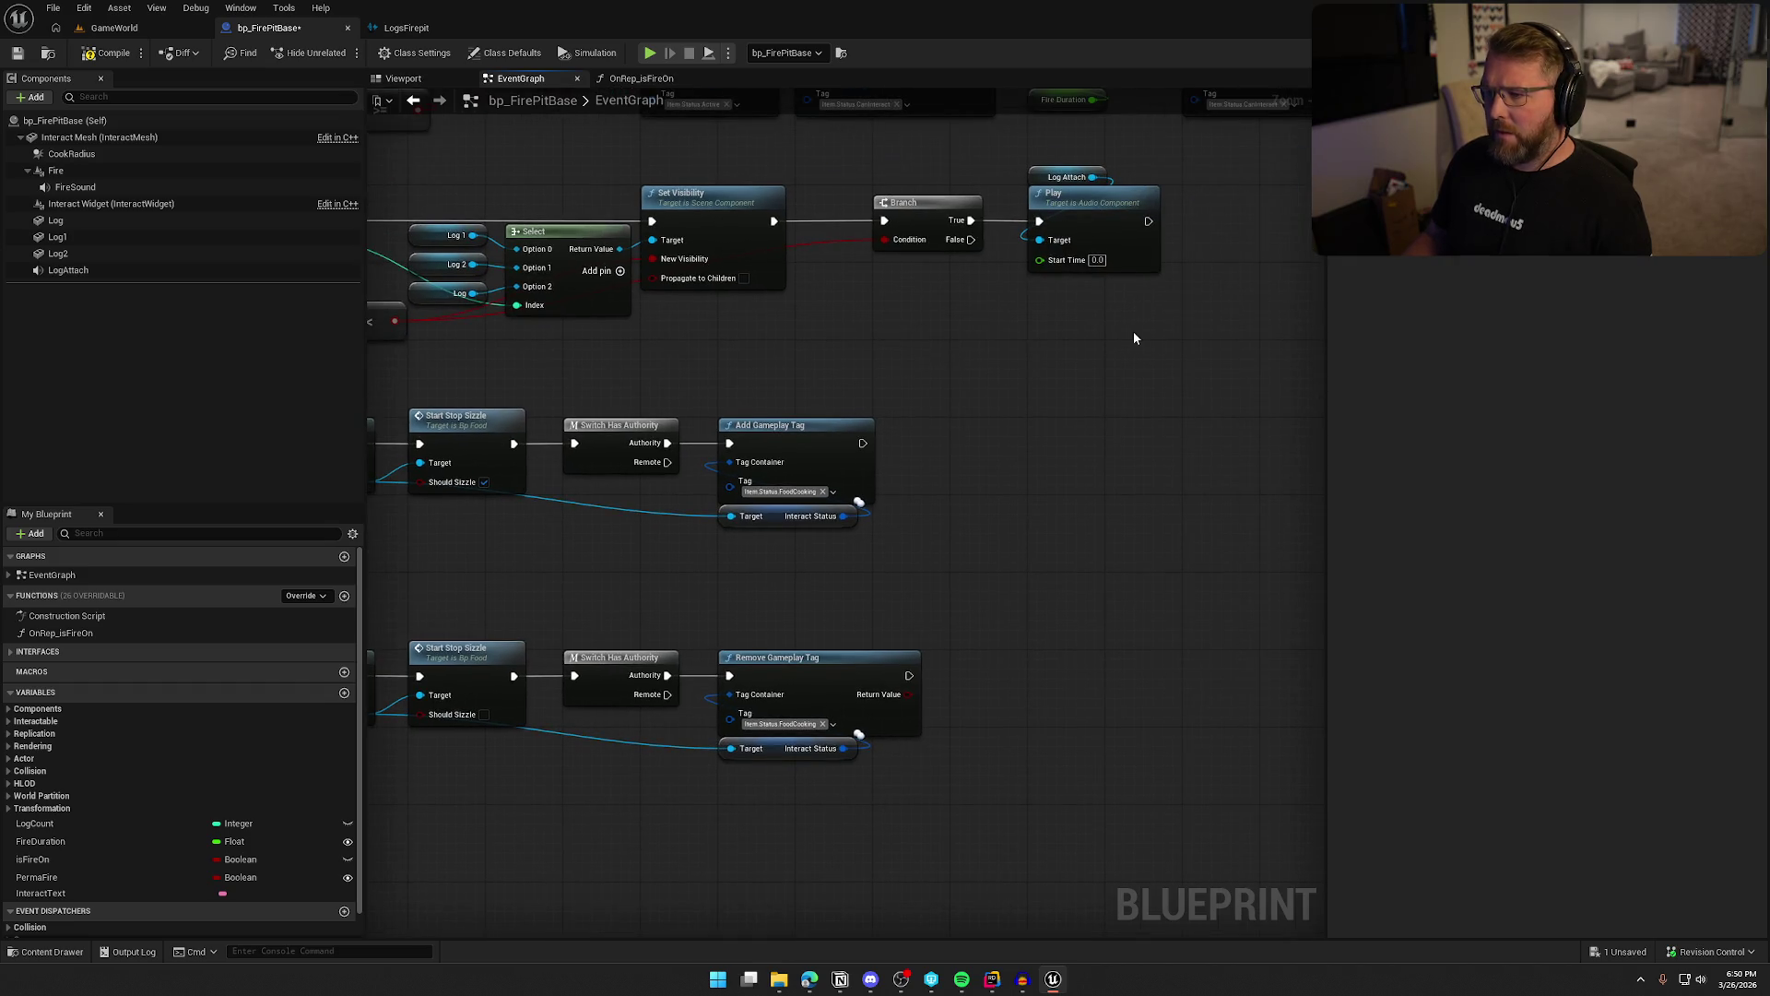
drag(918, 204, 837, 219)
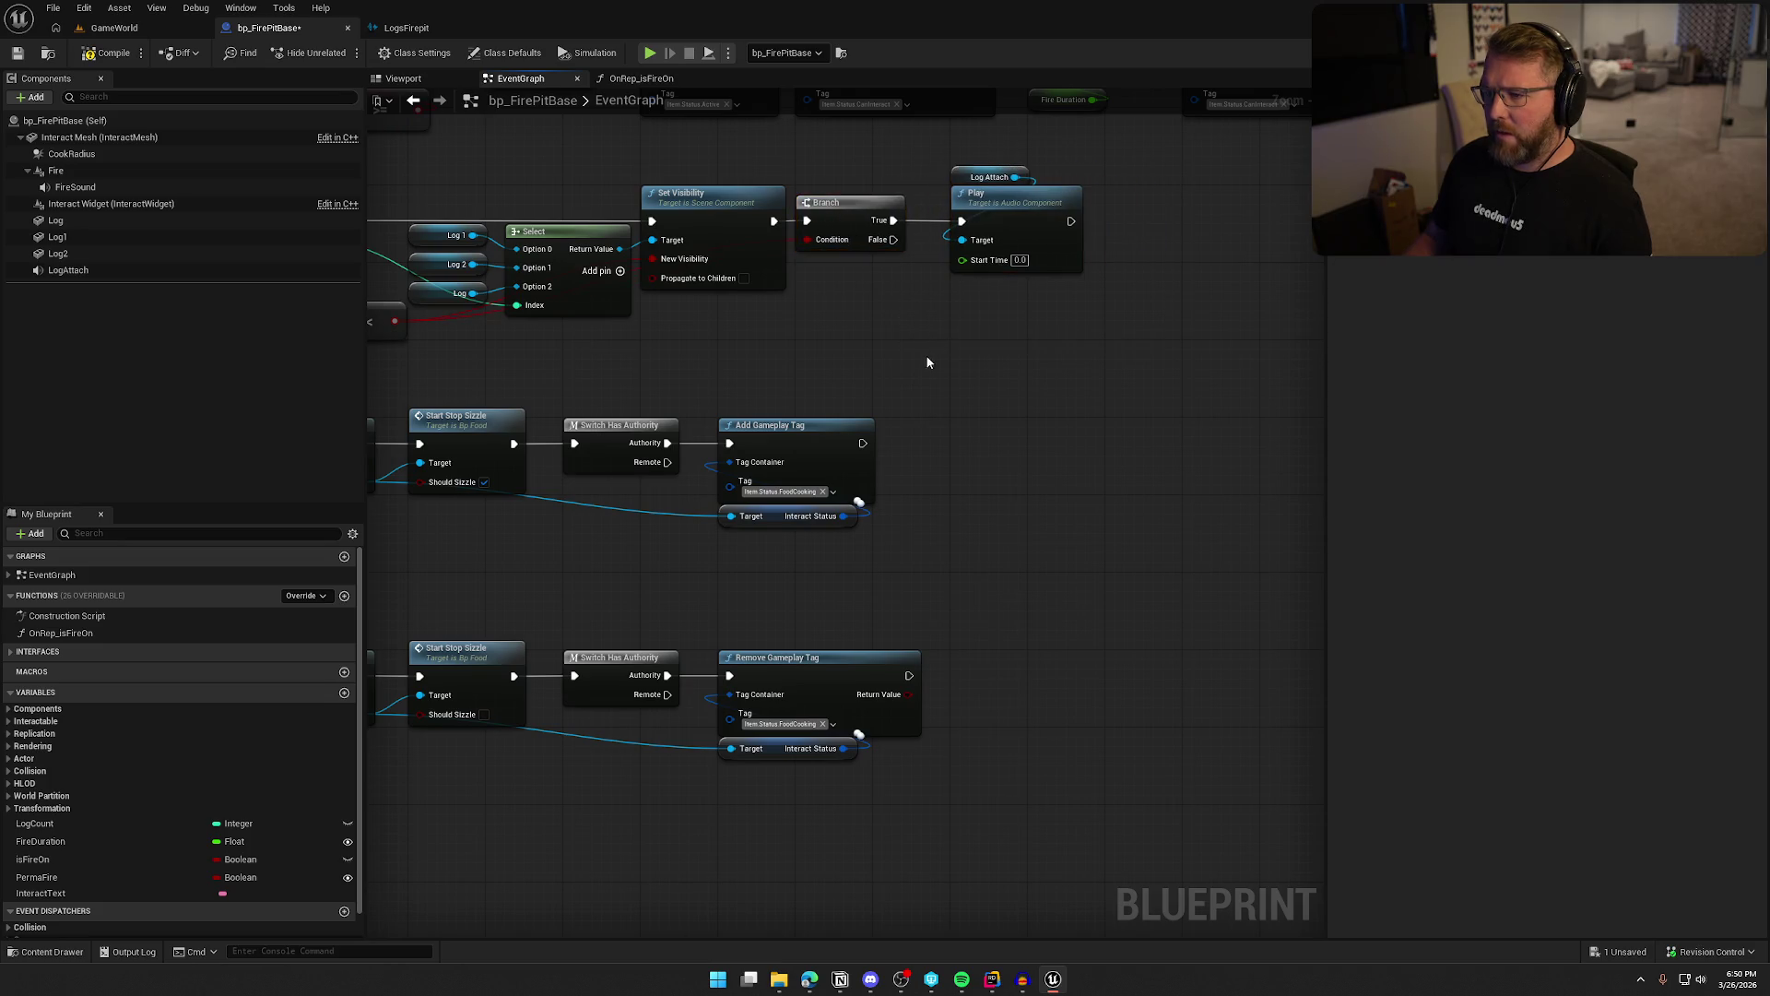
drag(913, 347, 1148, 352)
click(99, 53)
click(109, 29)
Play-test placing two logs in the fire pit and lighting it, then return to bp_FirePitBase
key(alt+p)
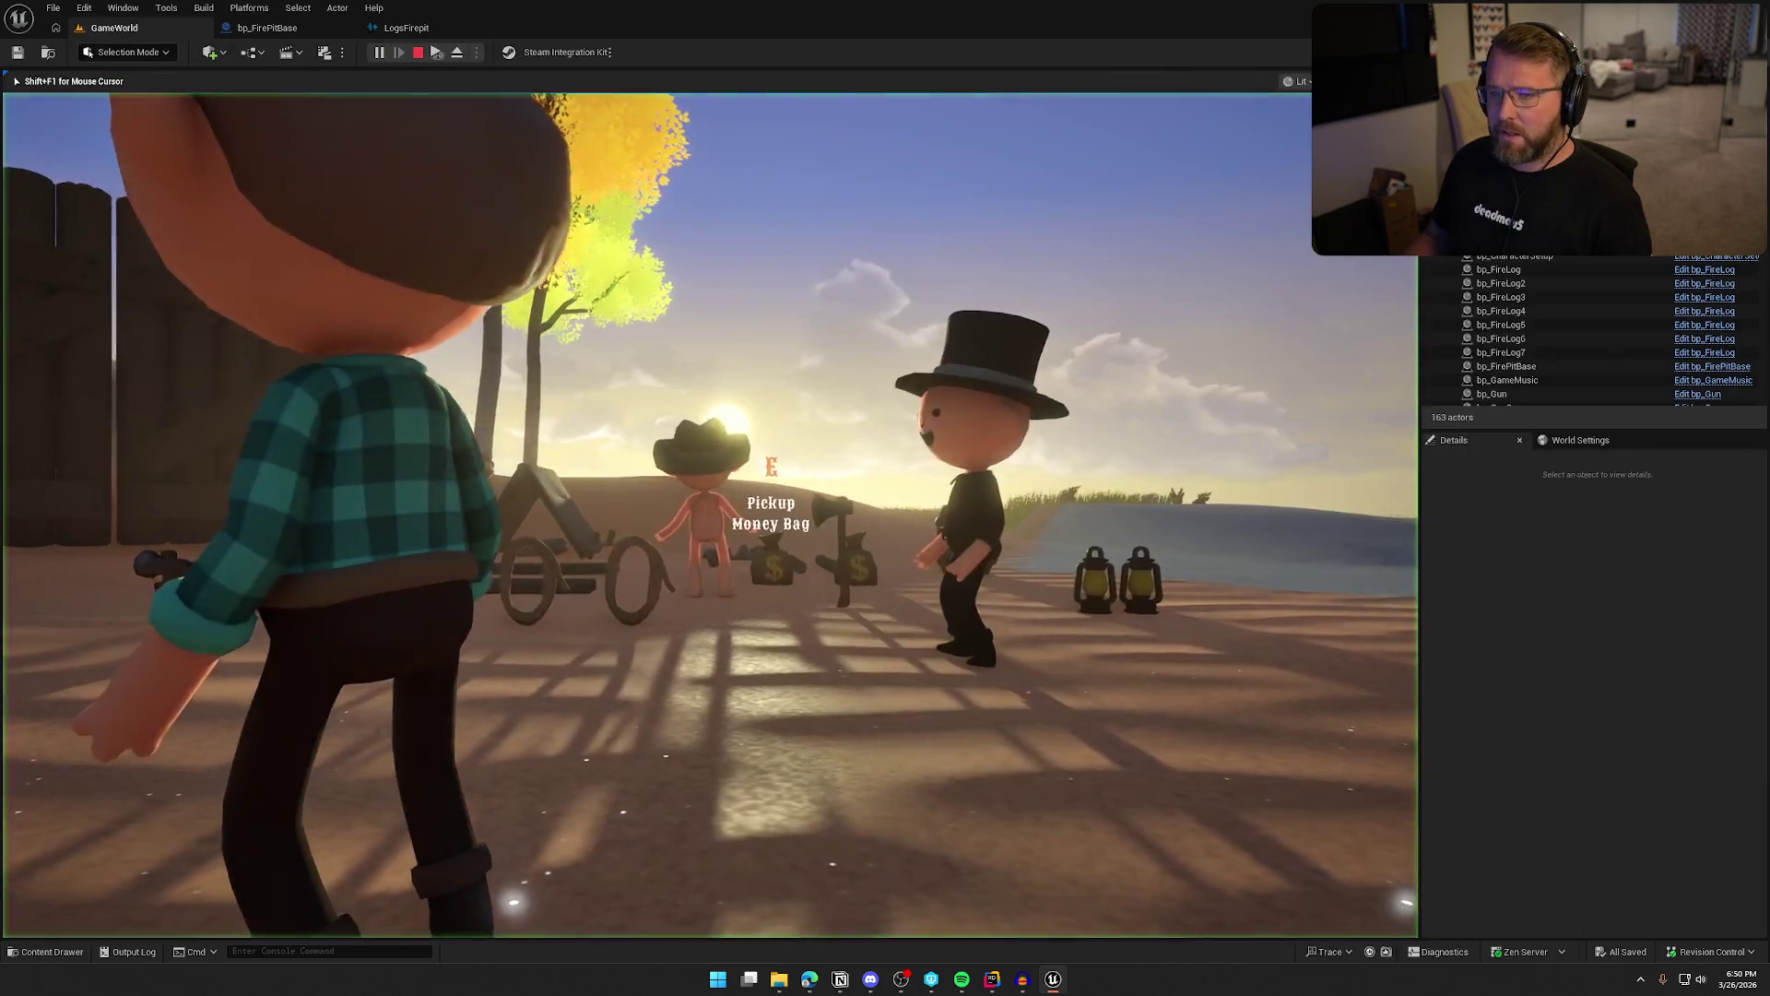
key(e)
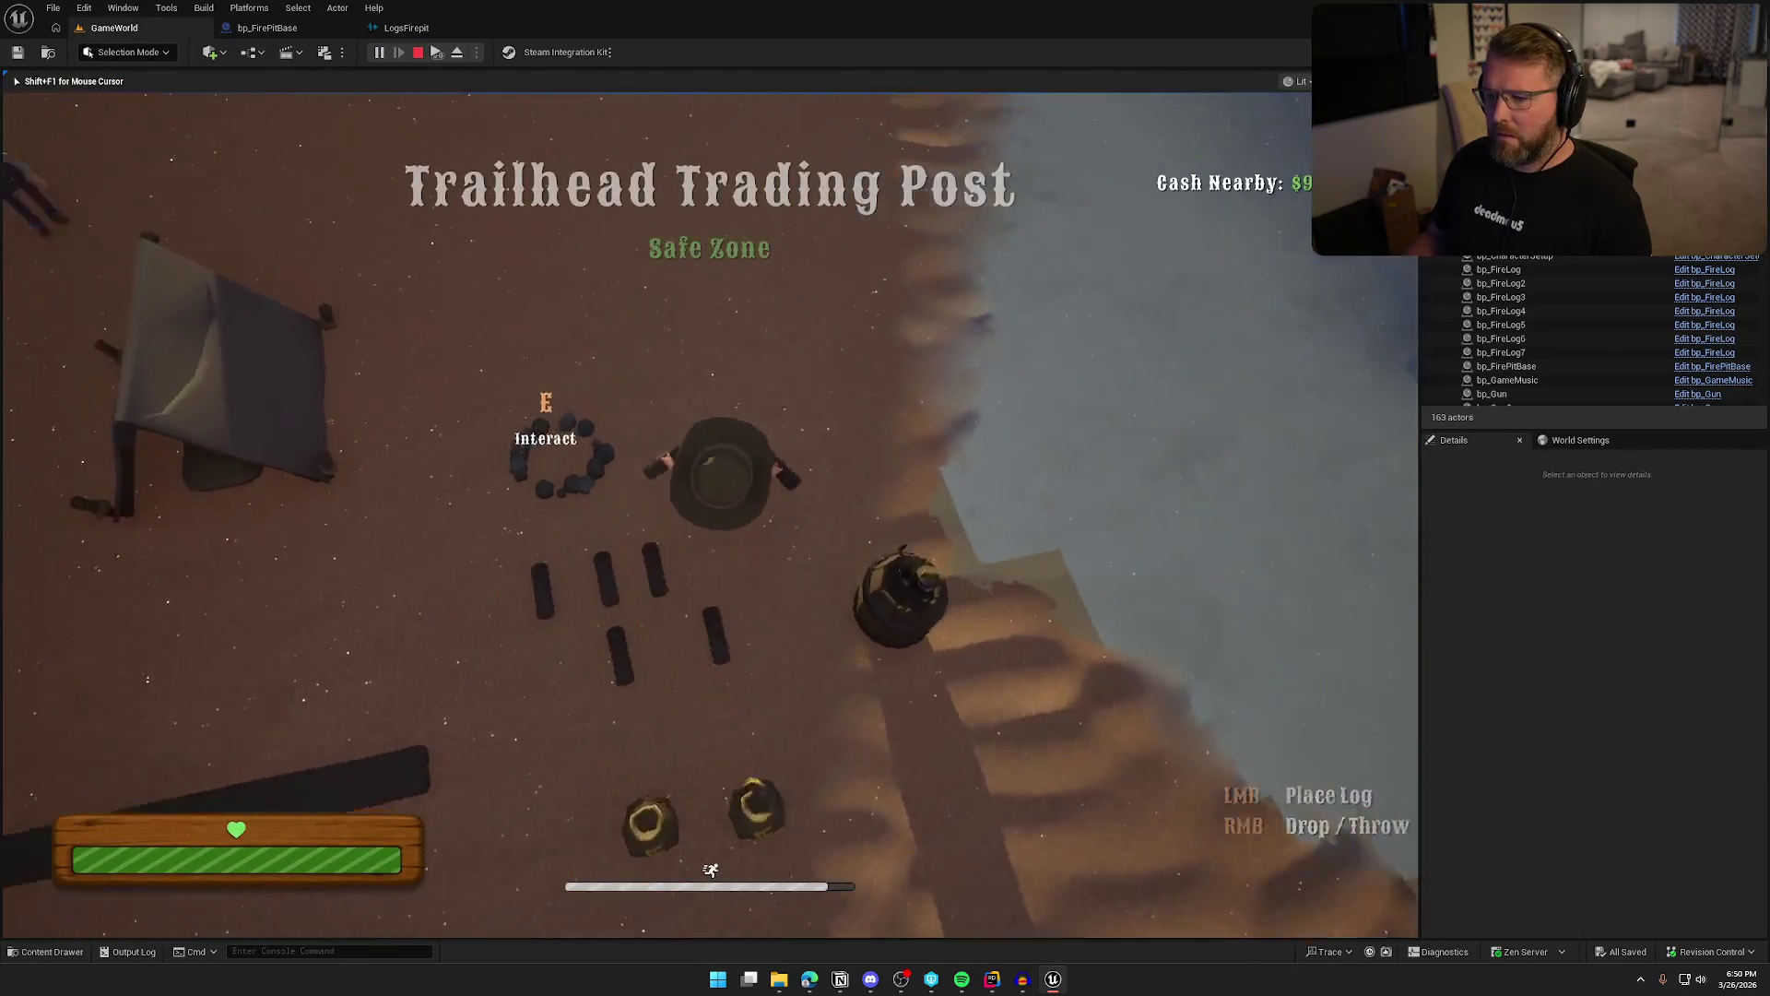
click(724, 502)
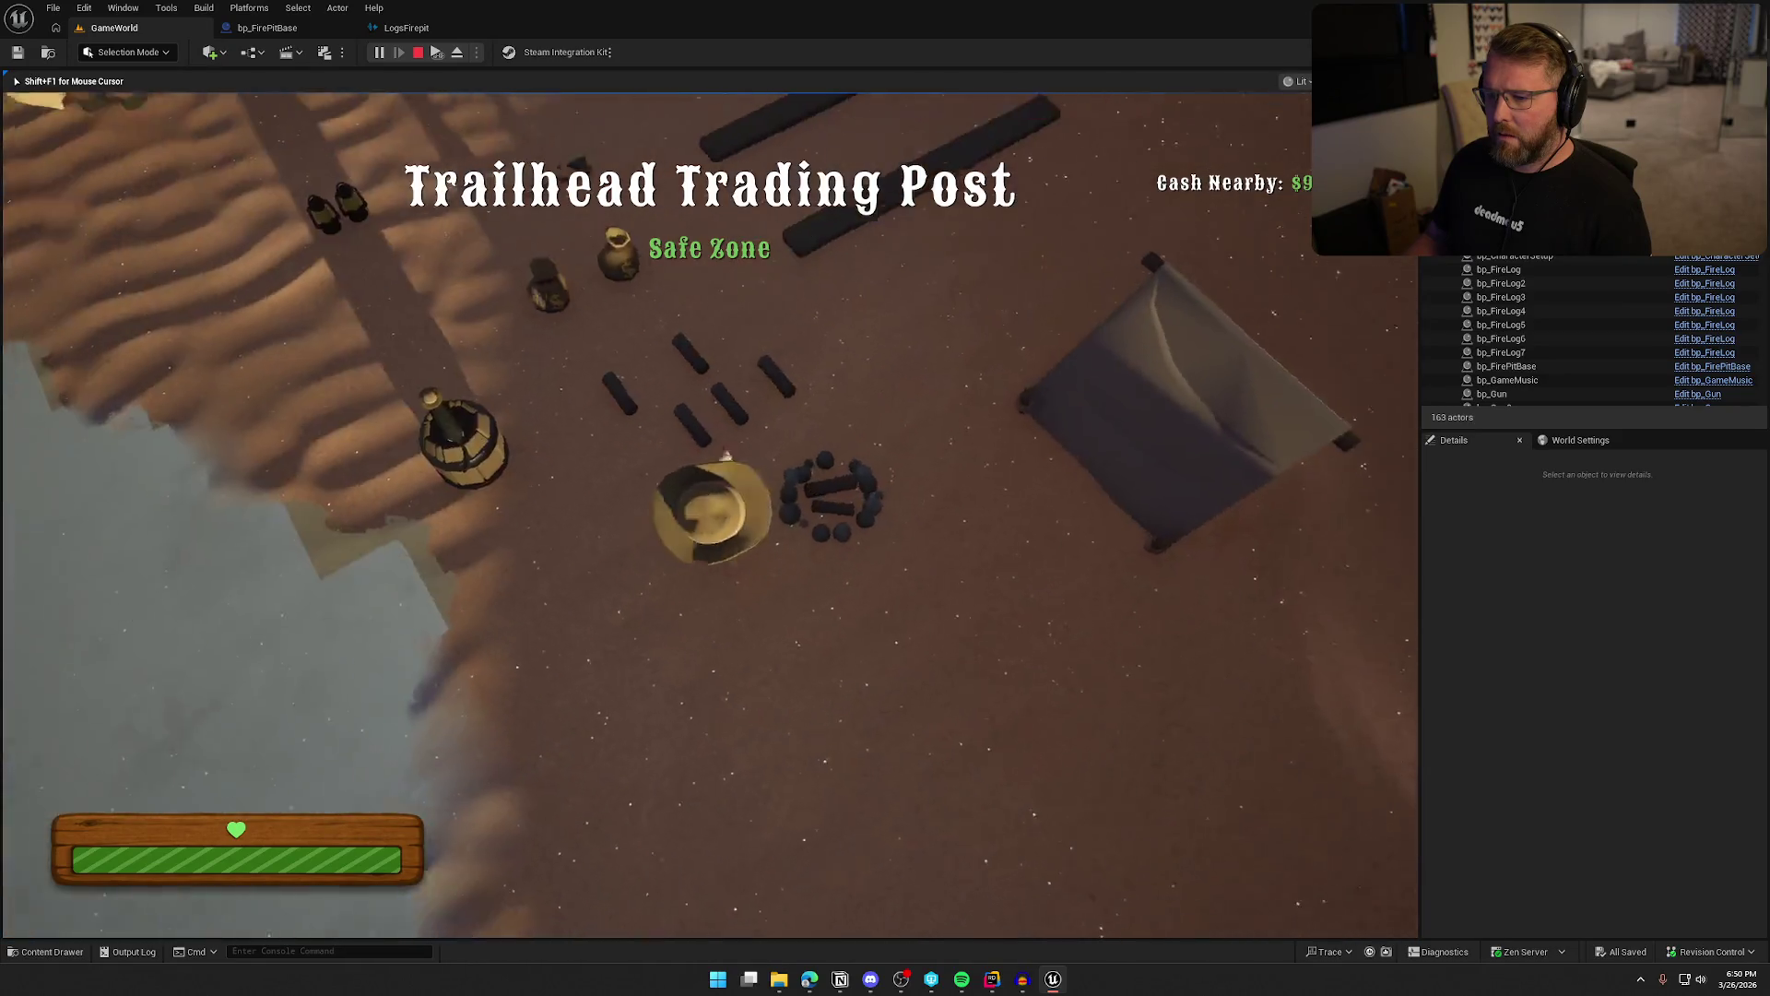
key(e)
click(724, 503)
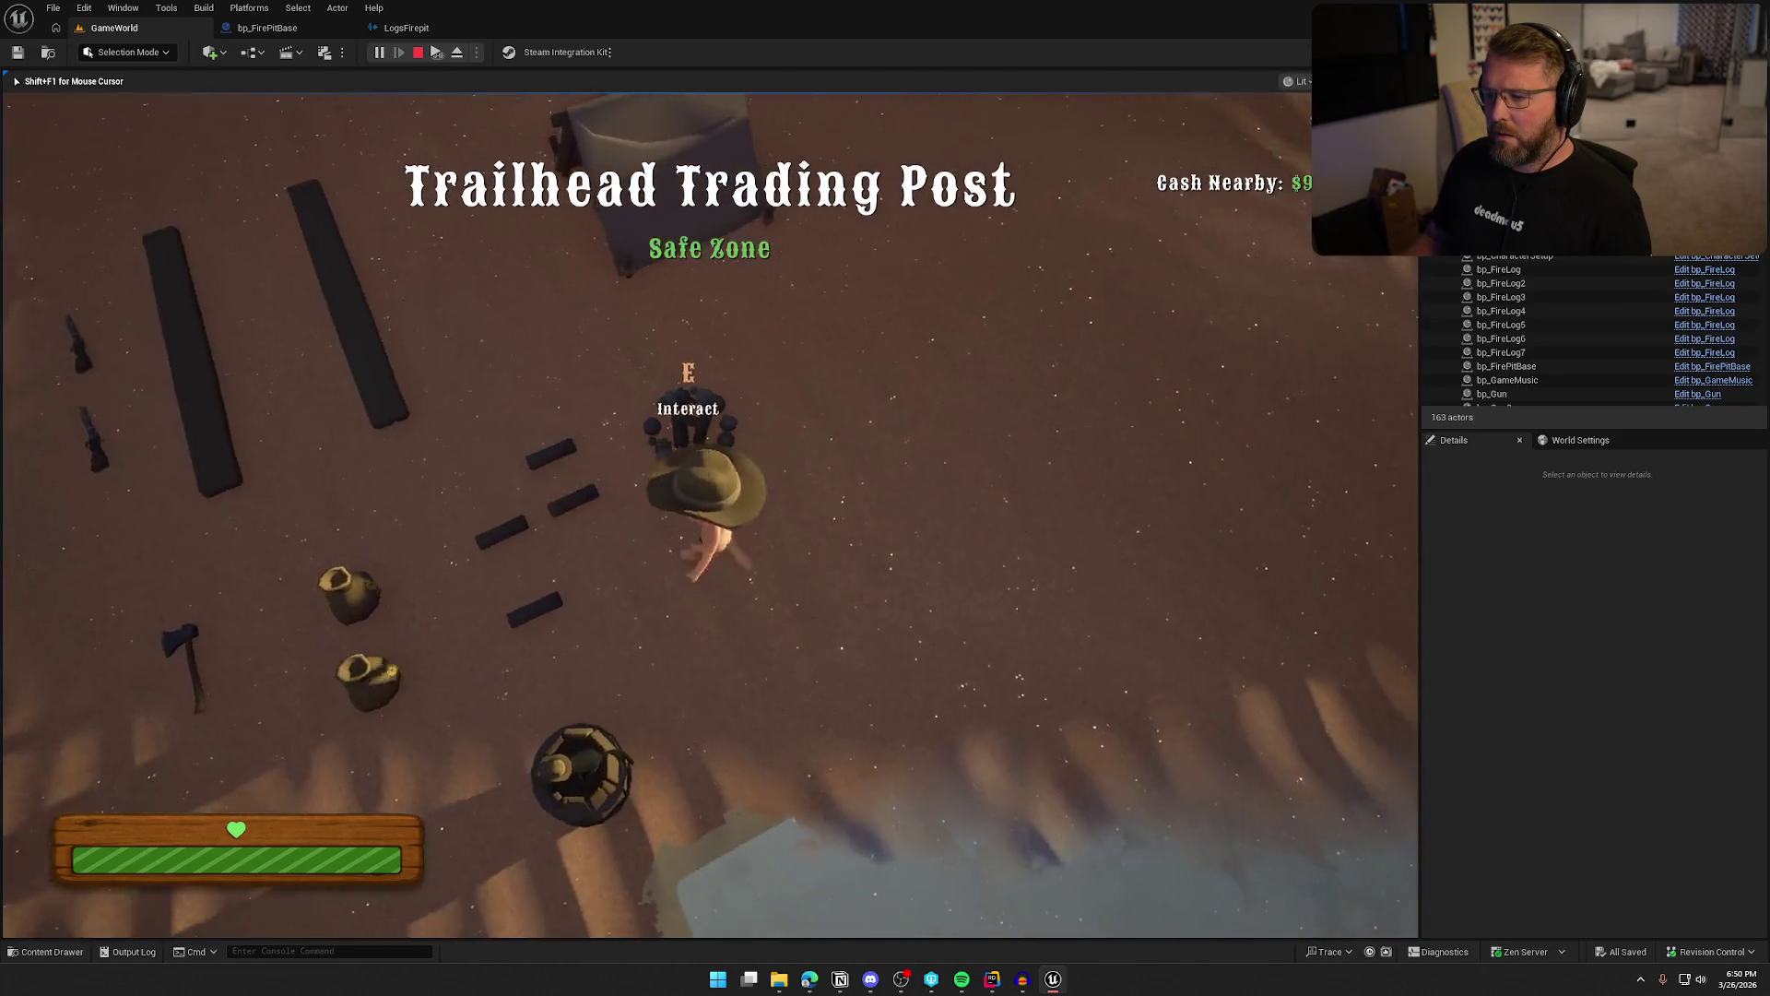
key(e)
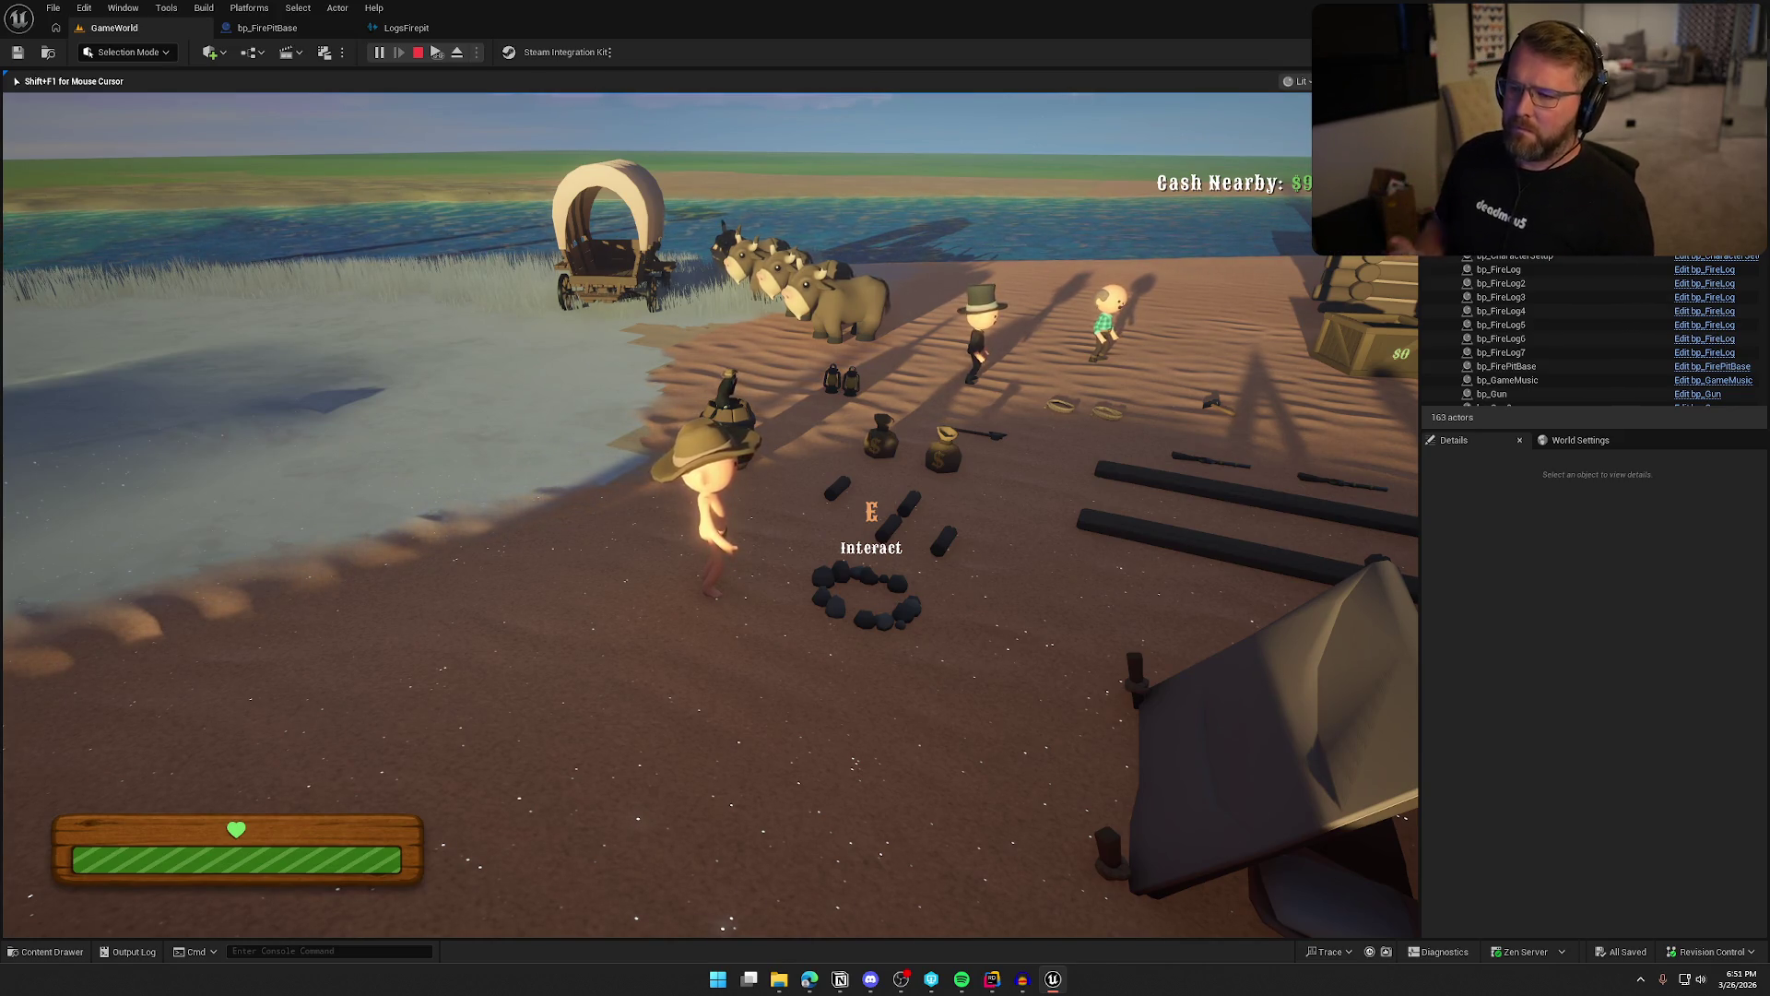
key(Escape)
click(267, 28)
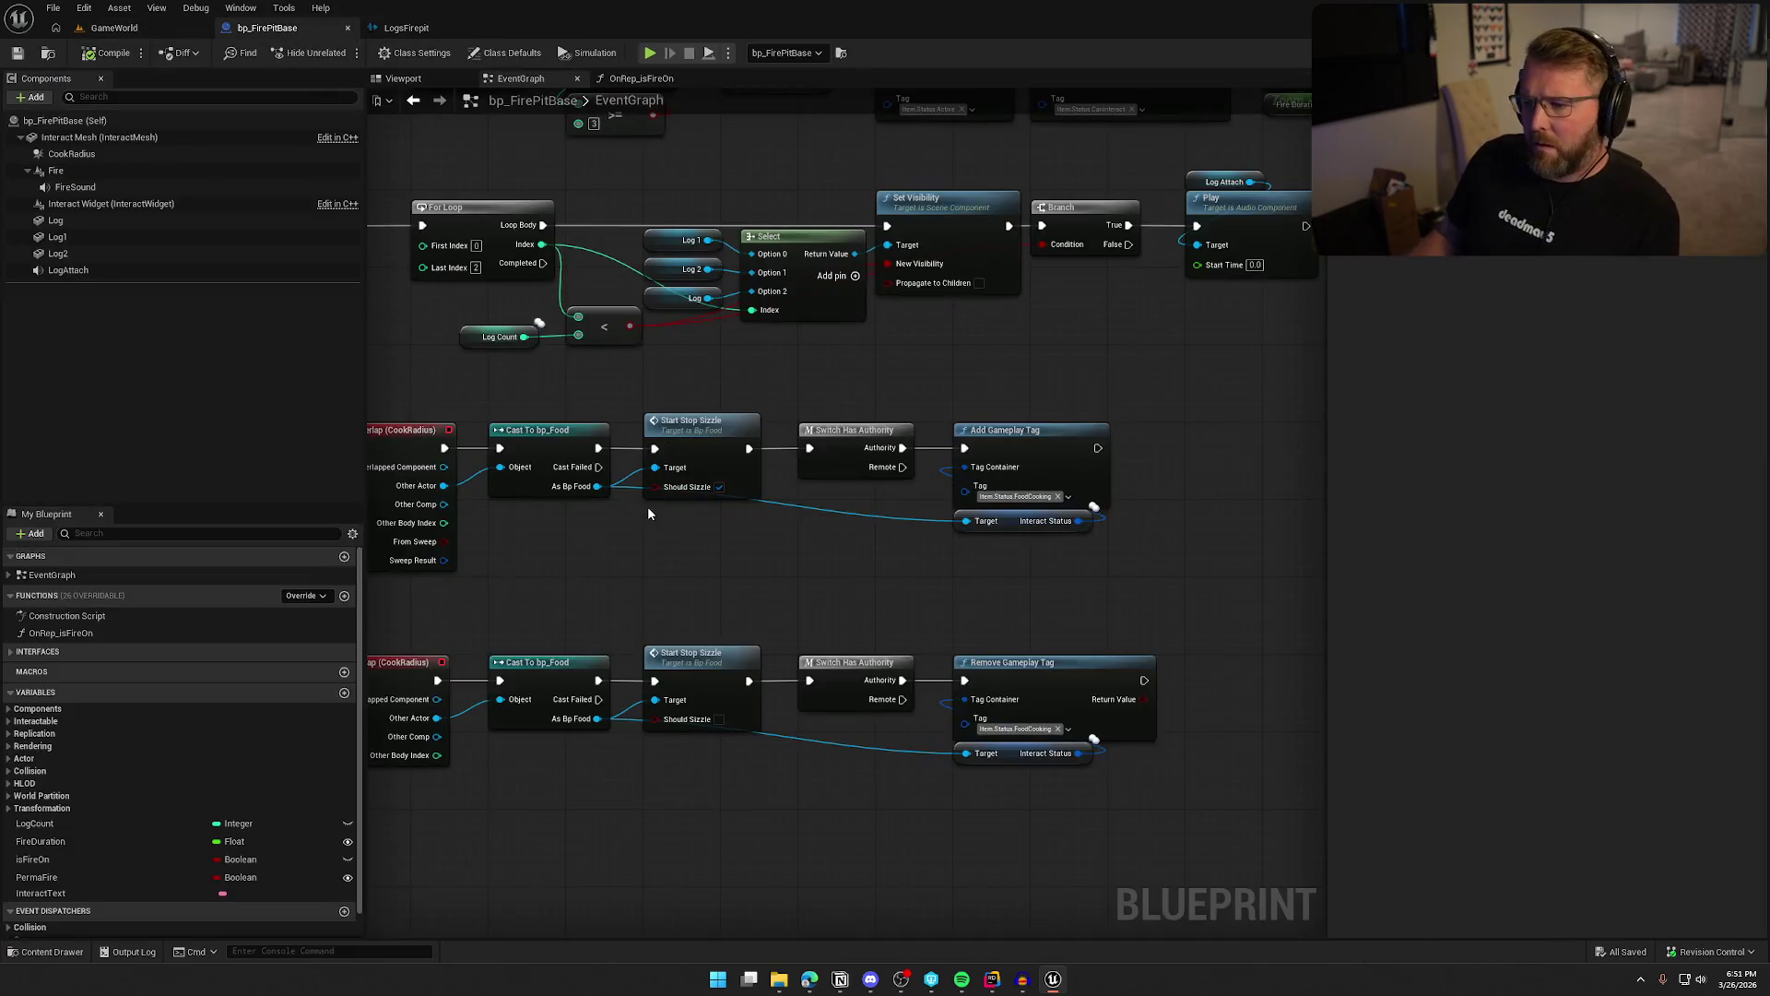
Review the BP_Interact, BeginPlay, Add Gameplay Tag and SET nodes in bp_FirePitBase's EventGraph
drag(914, 470, 843, 635)
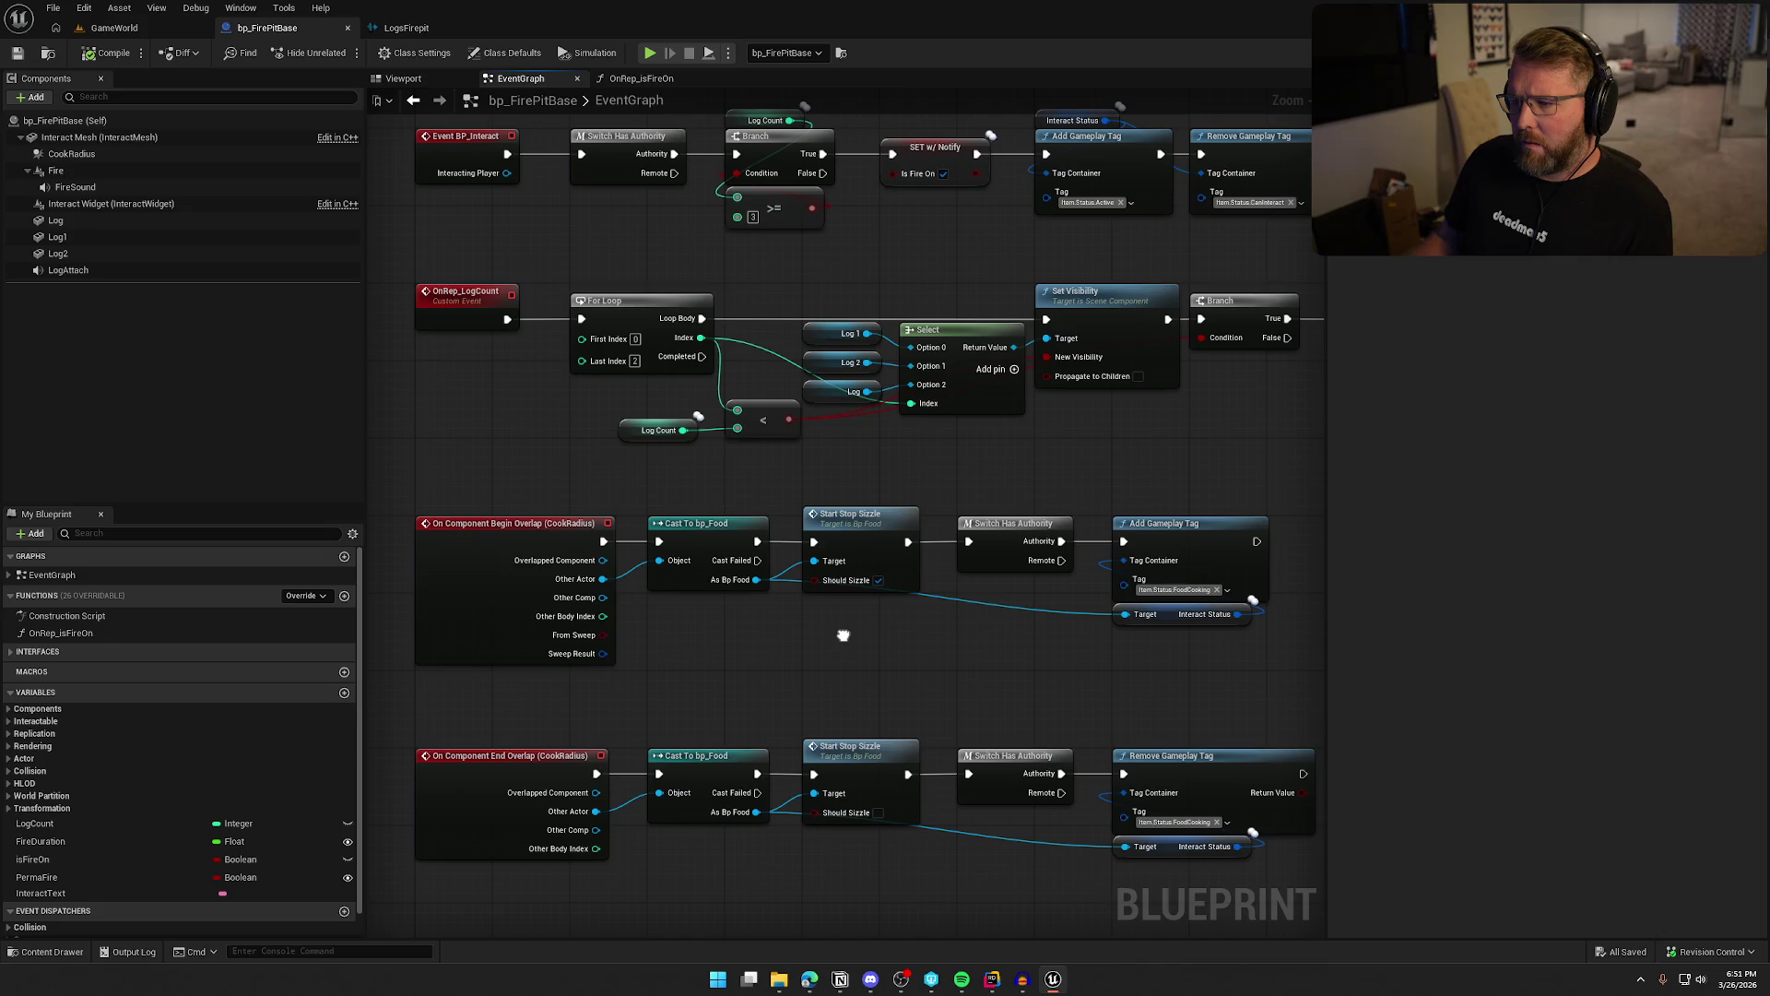
mouse_move(843, 635)
mouse_down()
mouse_move(863, 772)
mouse_move(698, 395)
mouse_move(684, 411)
mouse_up()
drag(770, 471, 572, 470)
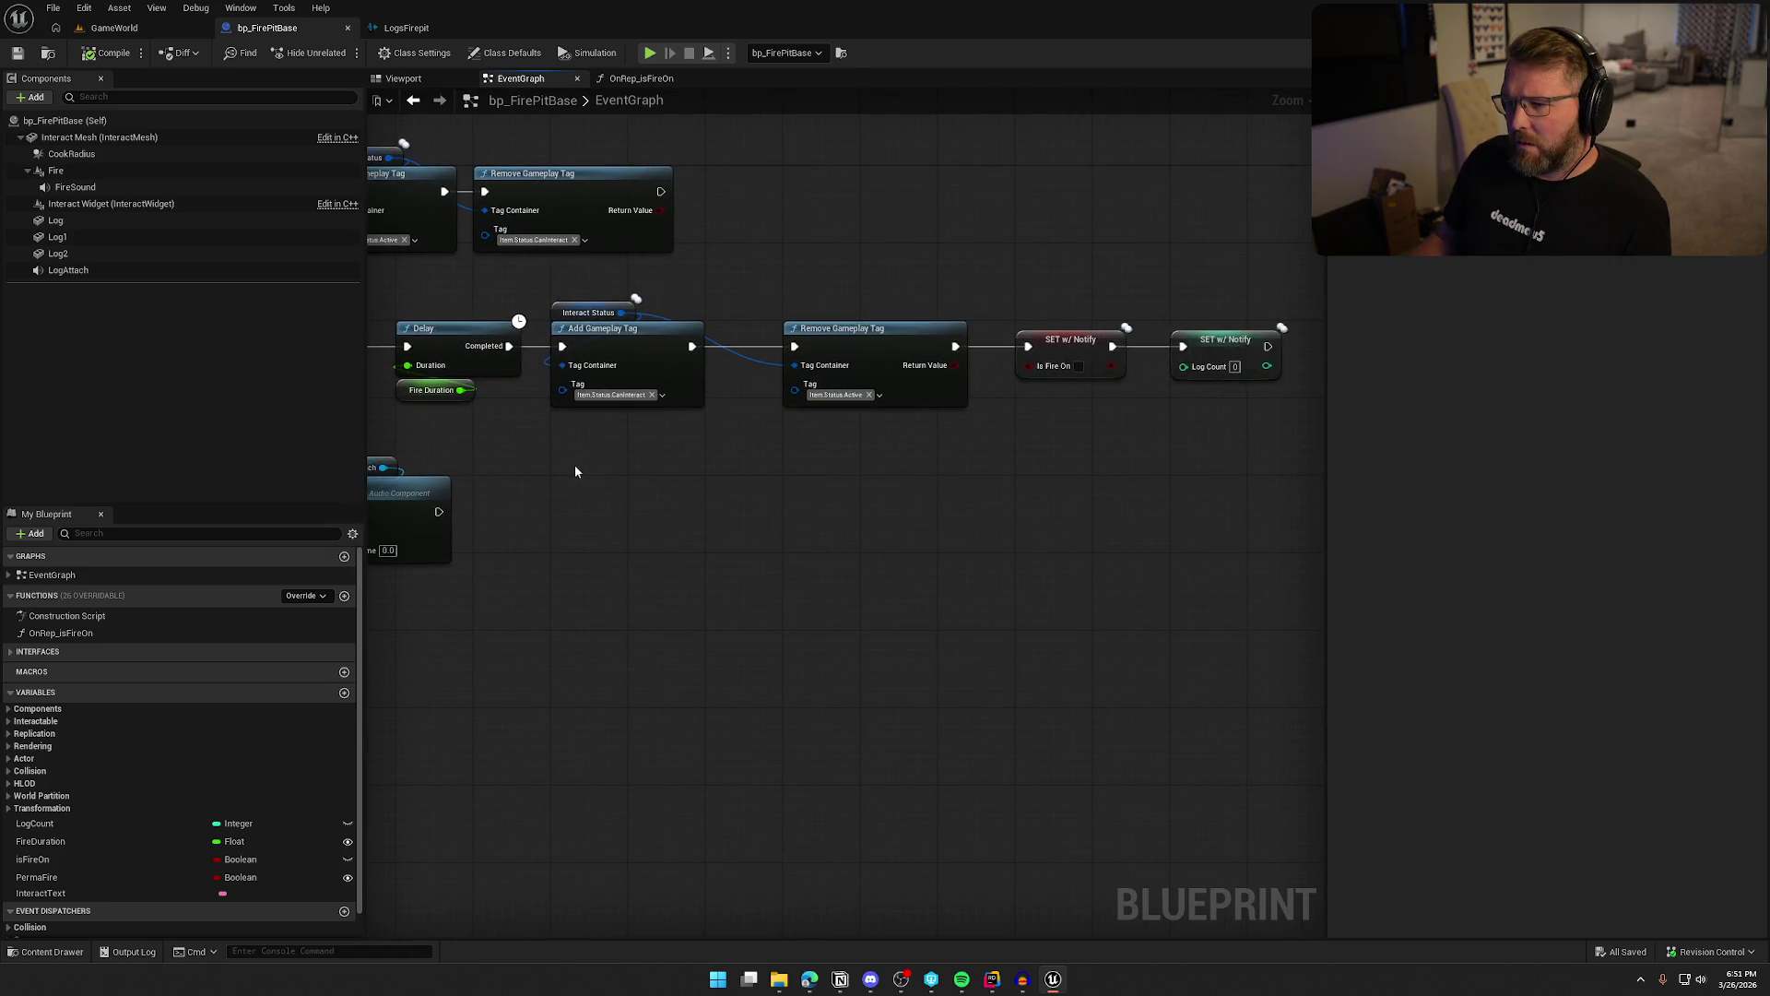
drag(762, 434, 572, 509)
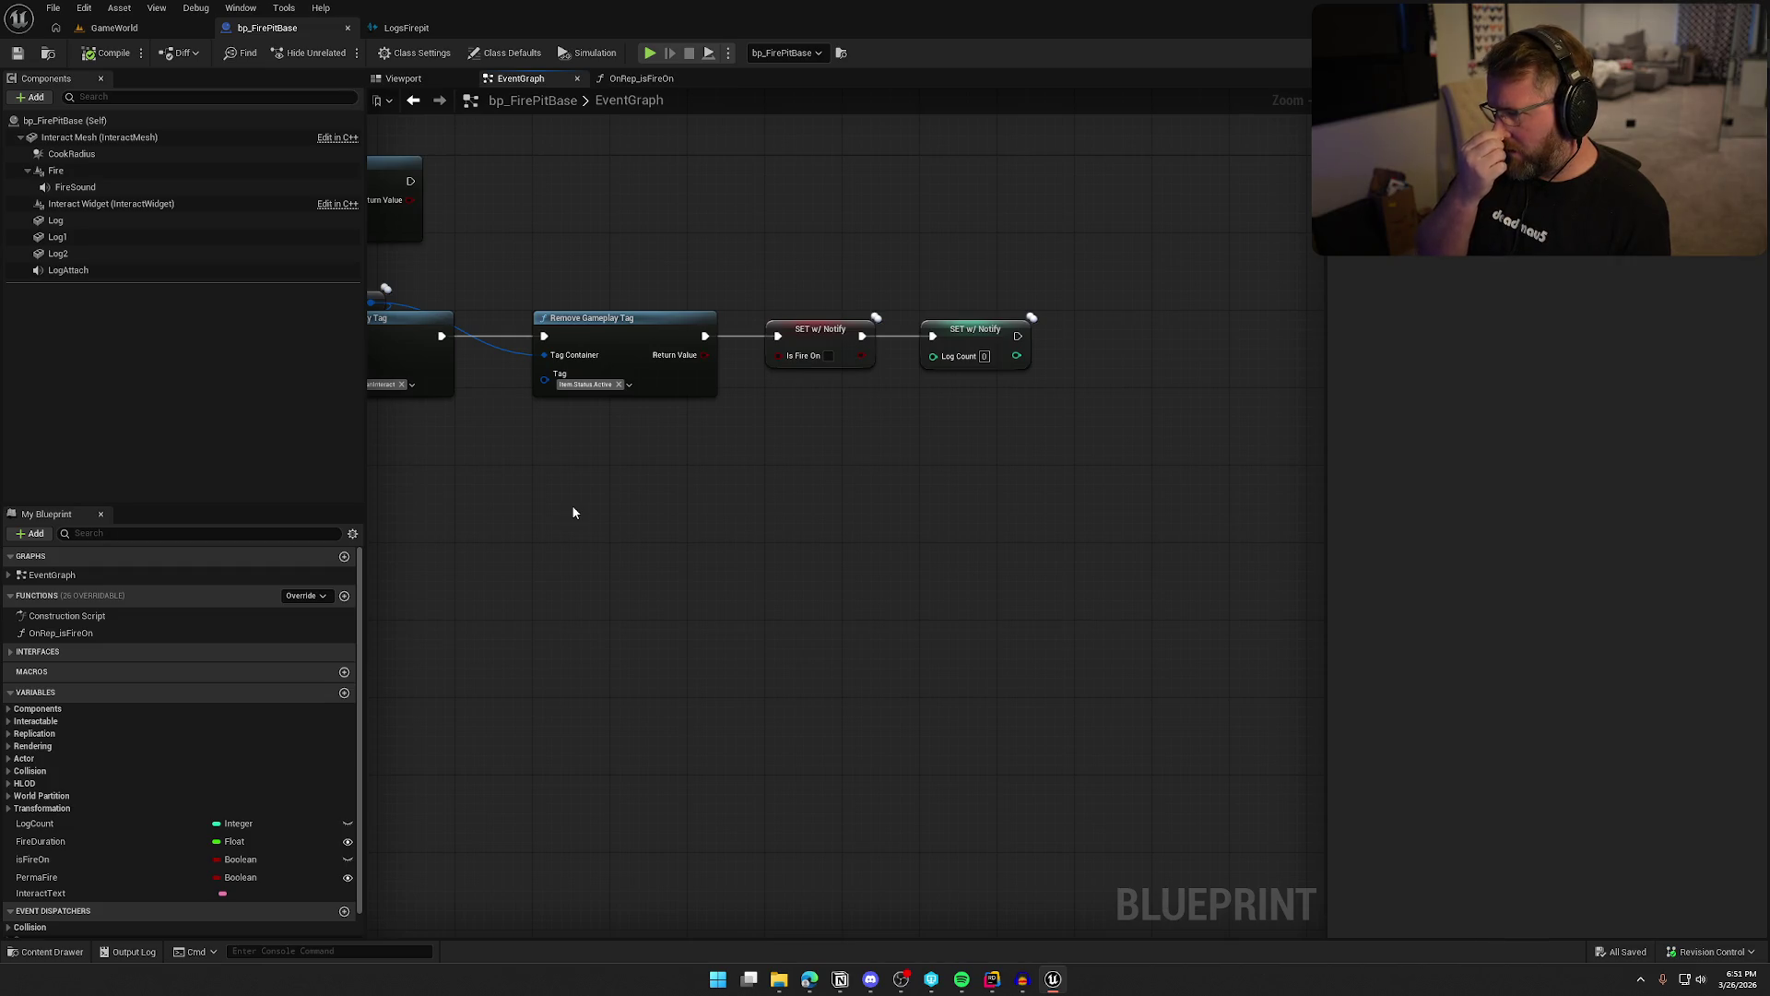
drag(737, 298, 1095, 456)
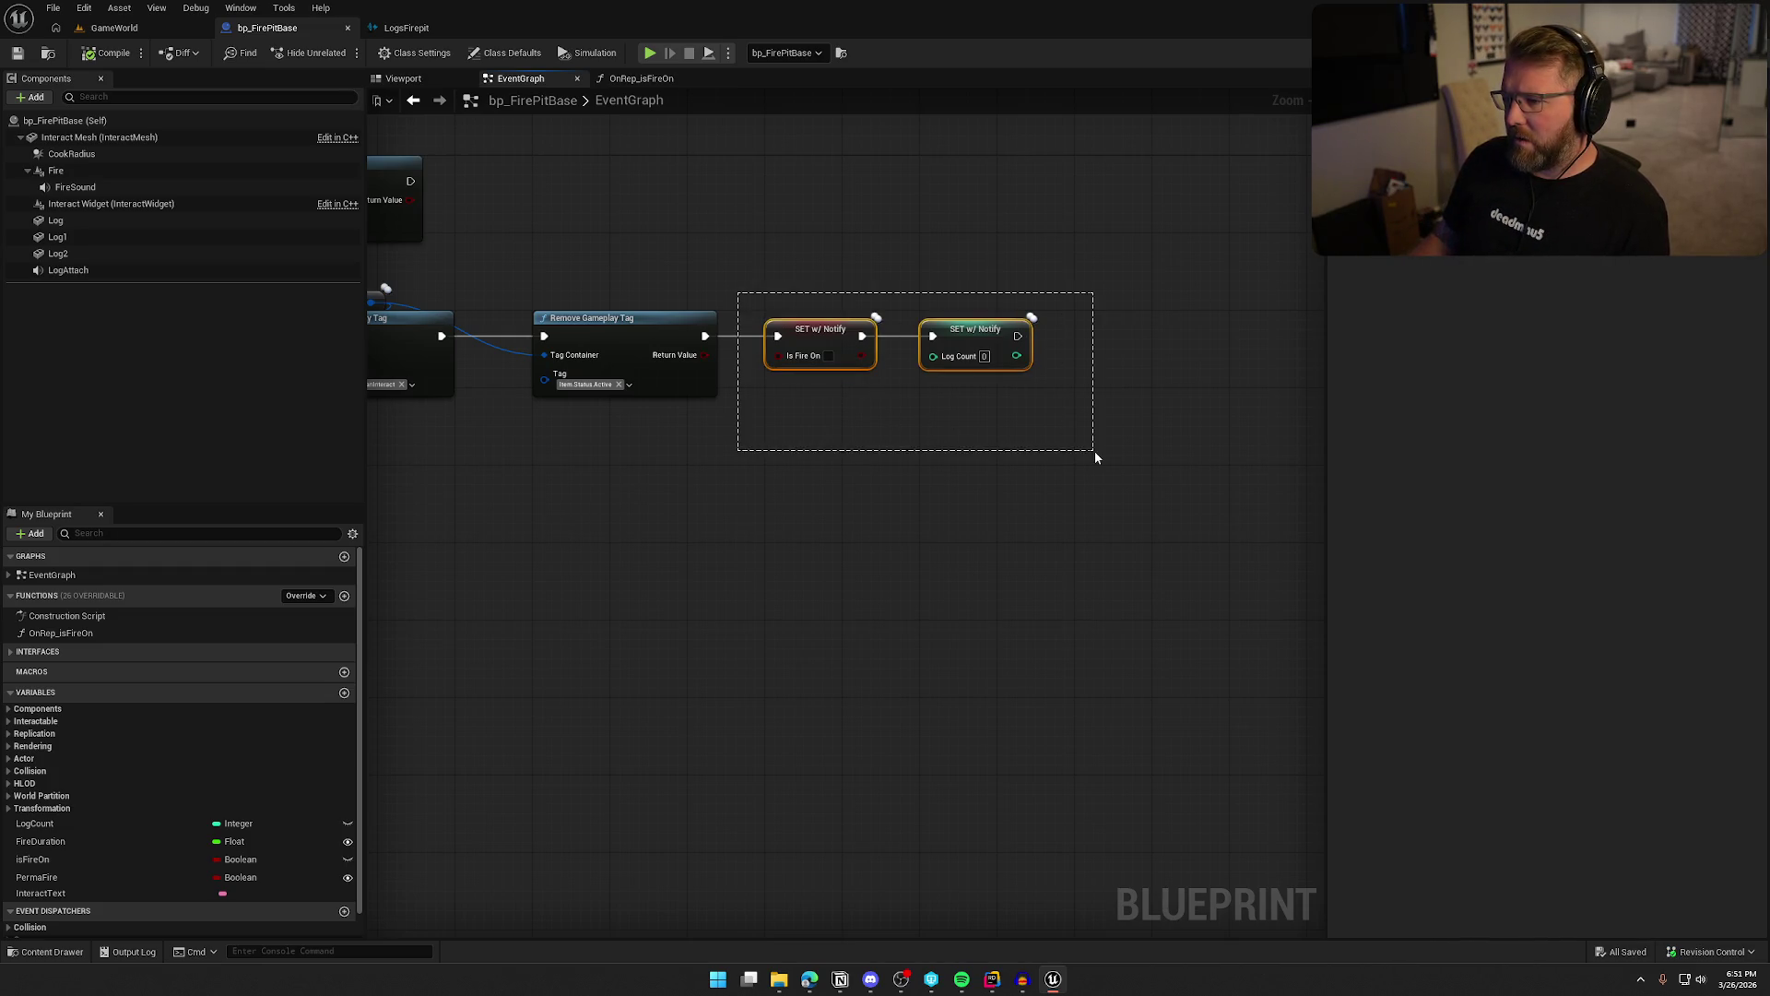
click(868, 481)
mouse_move(816, 517)
mouse_down()
mouse_move(1014, 544)
mouse_move(1031, 564)
mouse_move(1072, 544)
mouse_up()
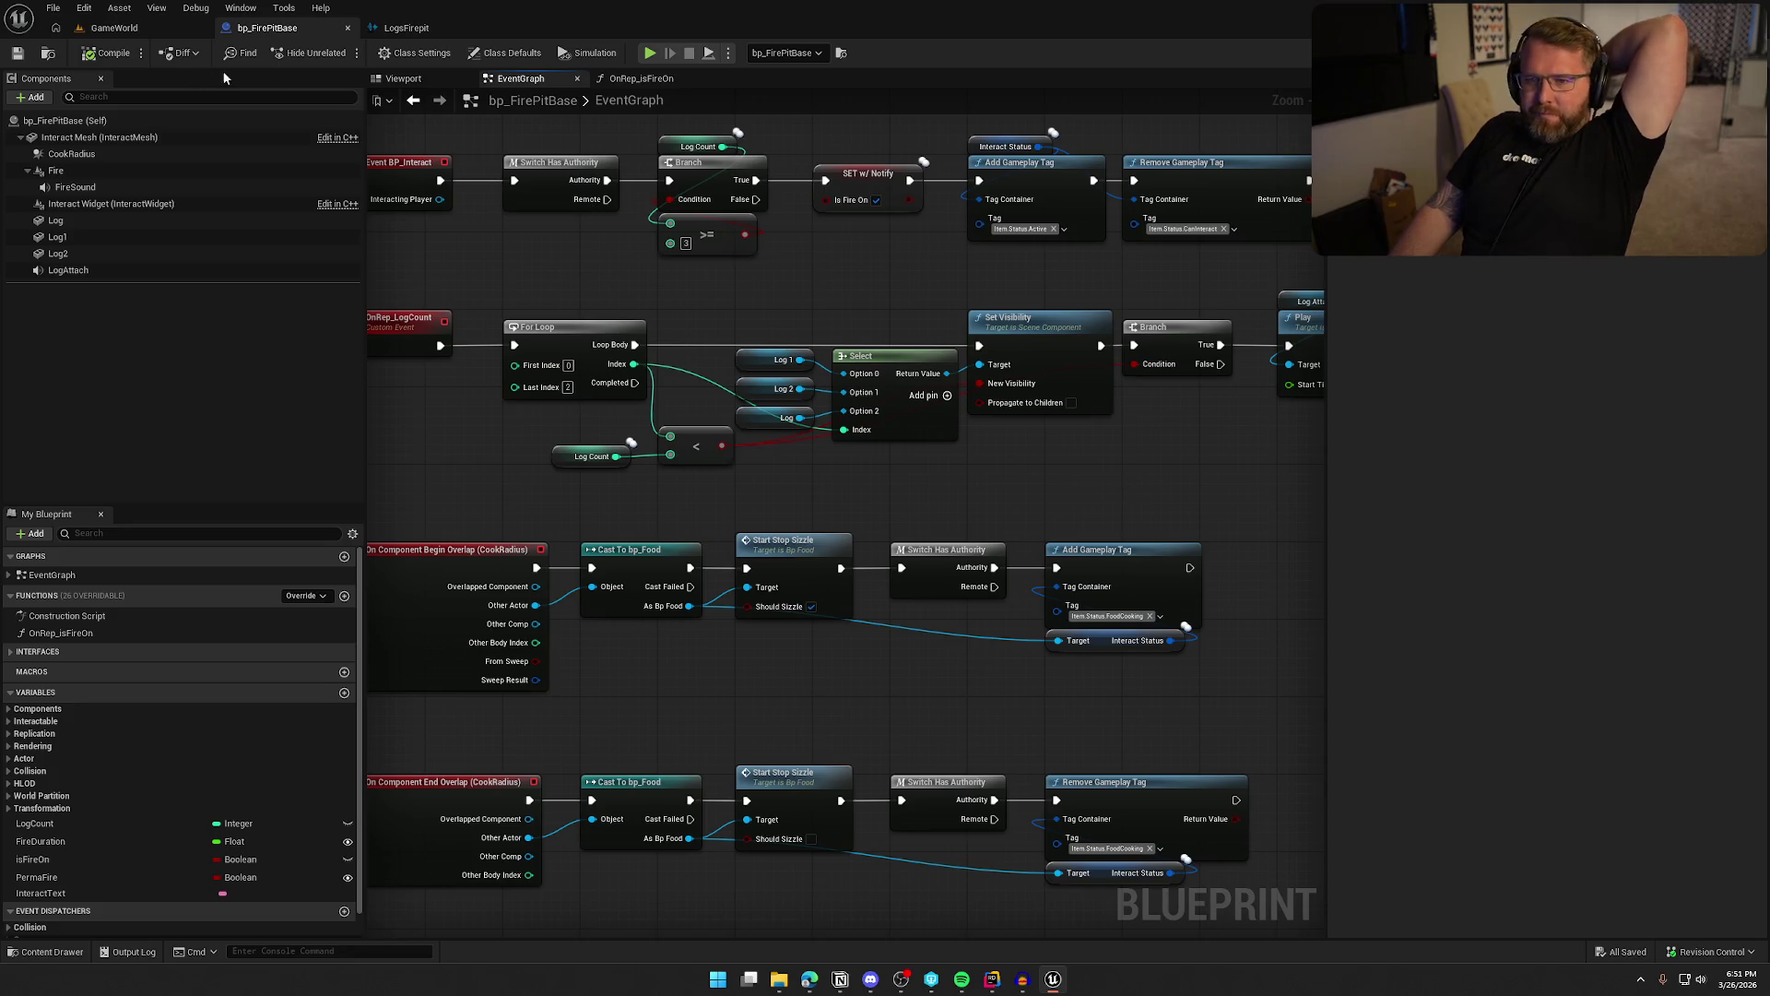
Check the LogsFirepit sound cue, then close the bp_FirePitBase blueprint
click(406, 28)
click(282, 29)
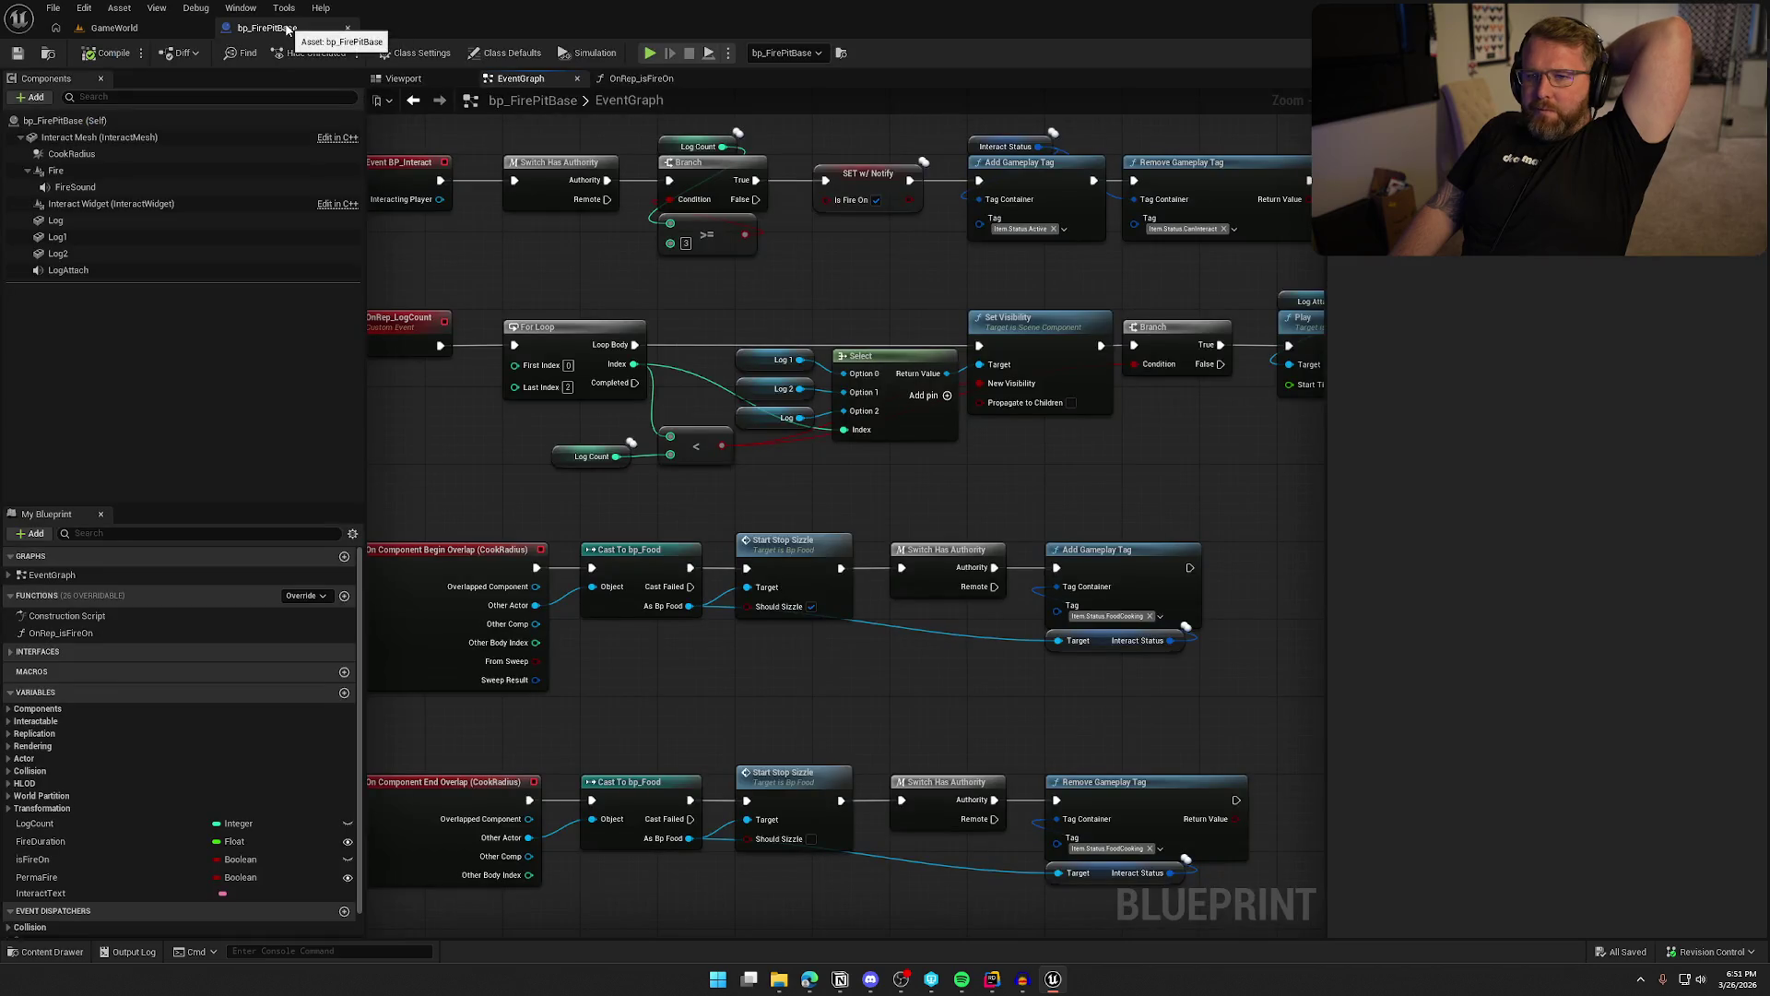
click(347, 28)
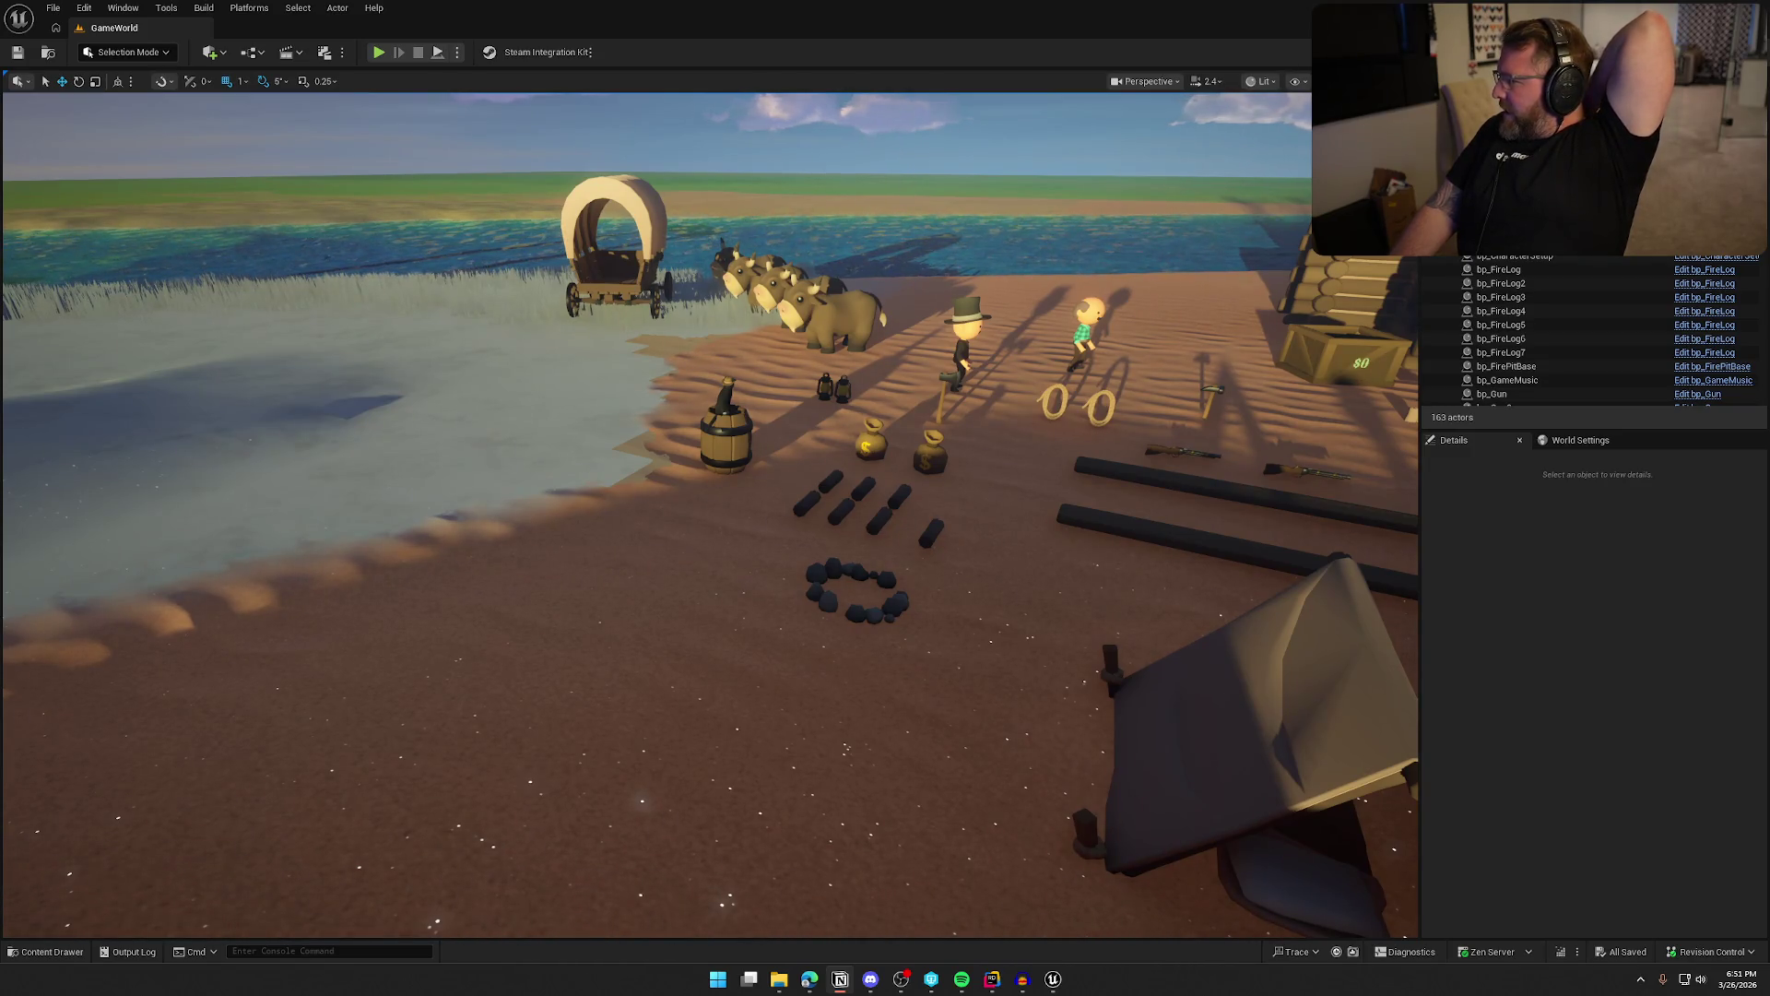
Select the wagon wheel in the level and survey bp_WagonWheel's UseItem function
mouse_move(1149, 471)
mouse_down()
mouse_move(1290, 465)
mouse_move(1290, 387)
mouse_up()
click(873, 433)
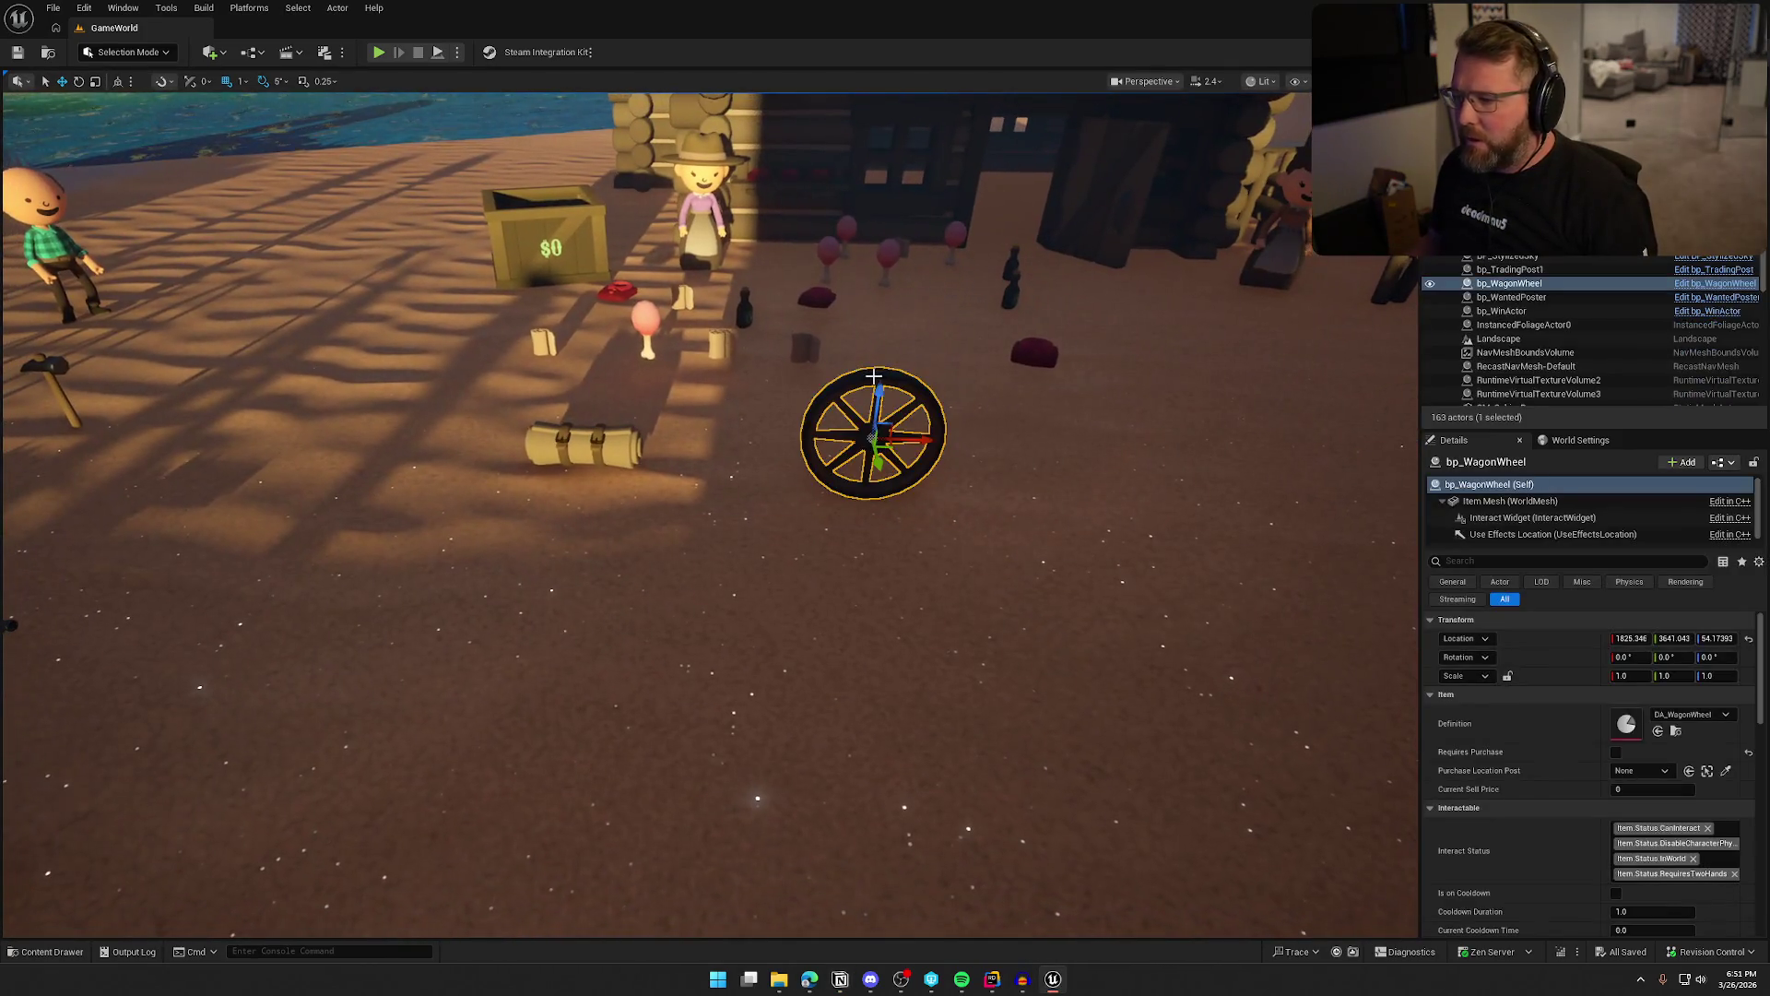
click(1715, 283)
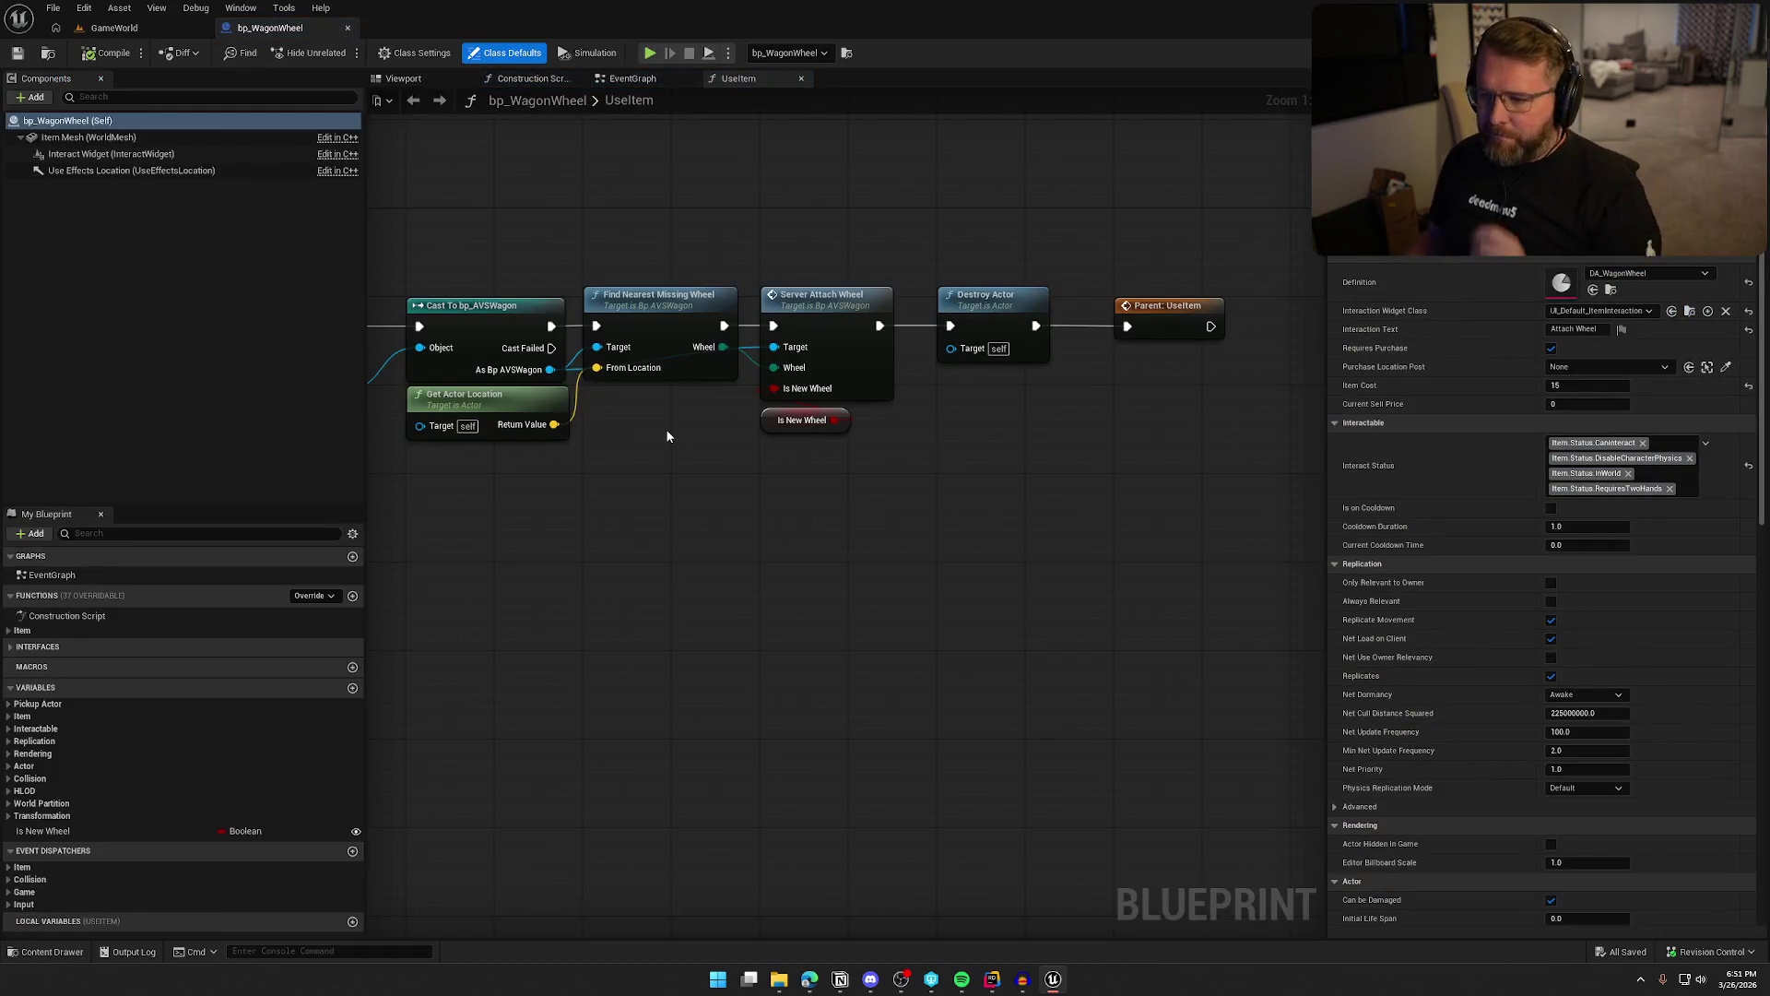
mouse_move(636, 561)
mouse_down()
mouse_move(850, 590)
mouse_move(861, 620)
mouse_move(579, 486)
mouse_up()
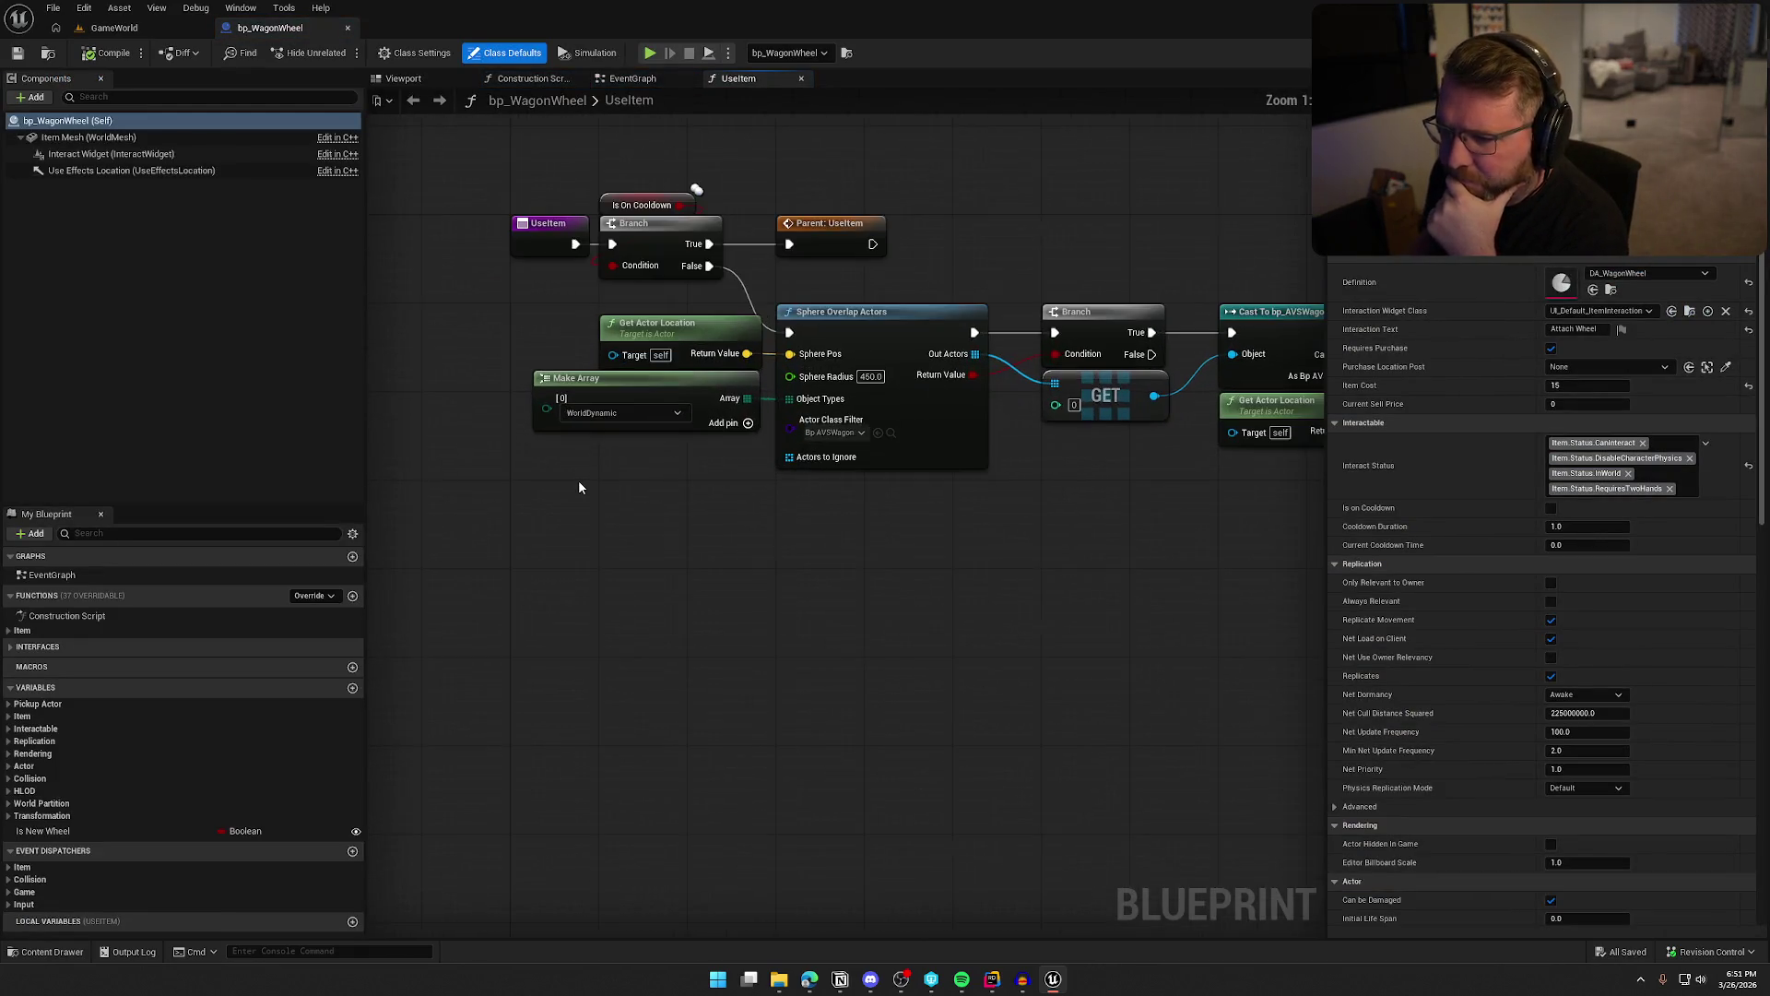
drag(863, 353, 679, 571)
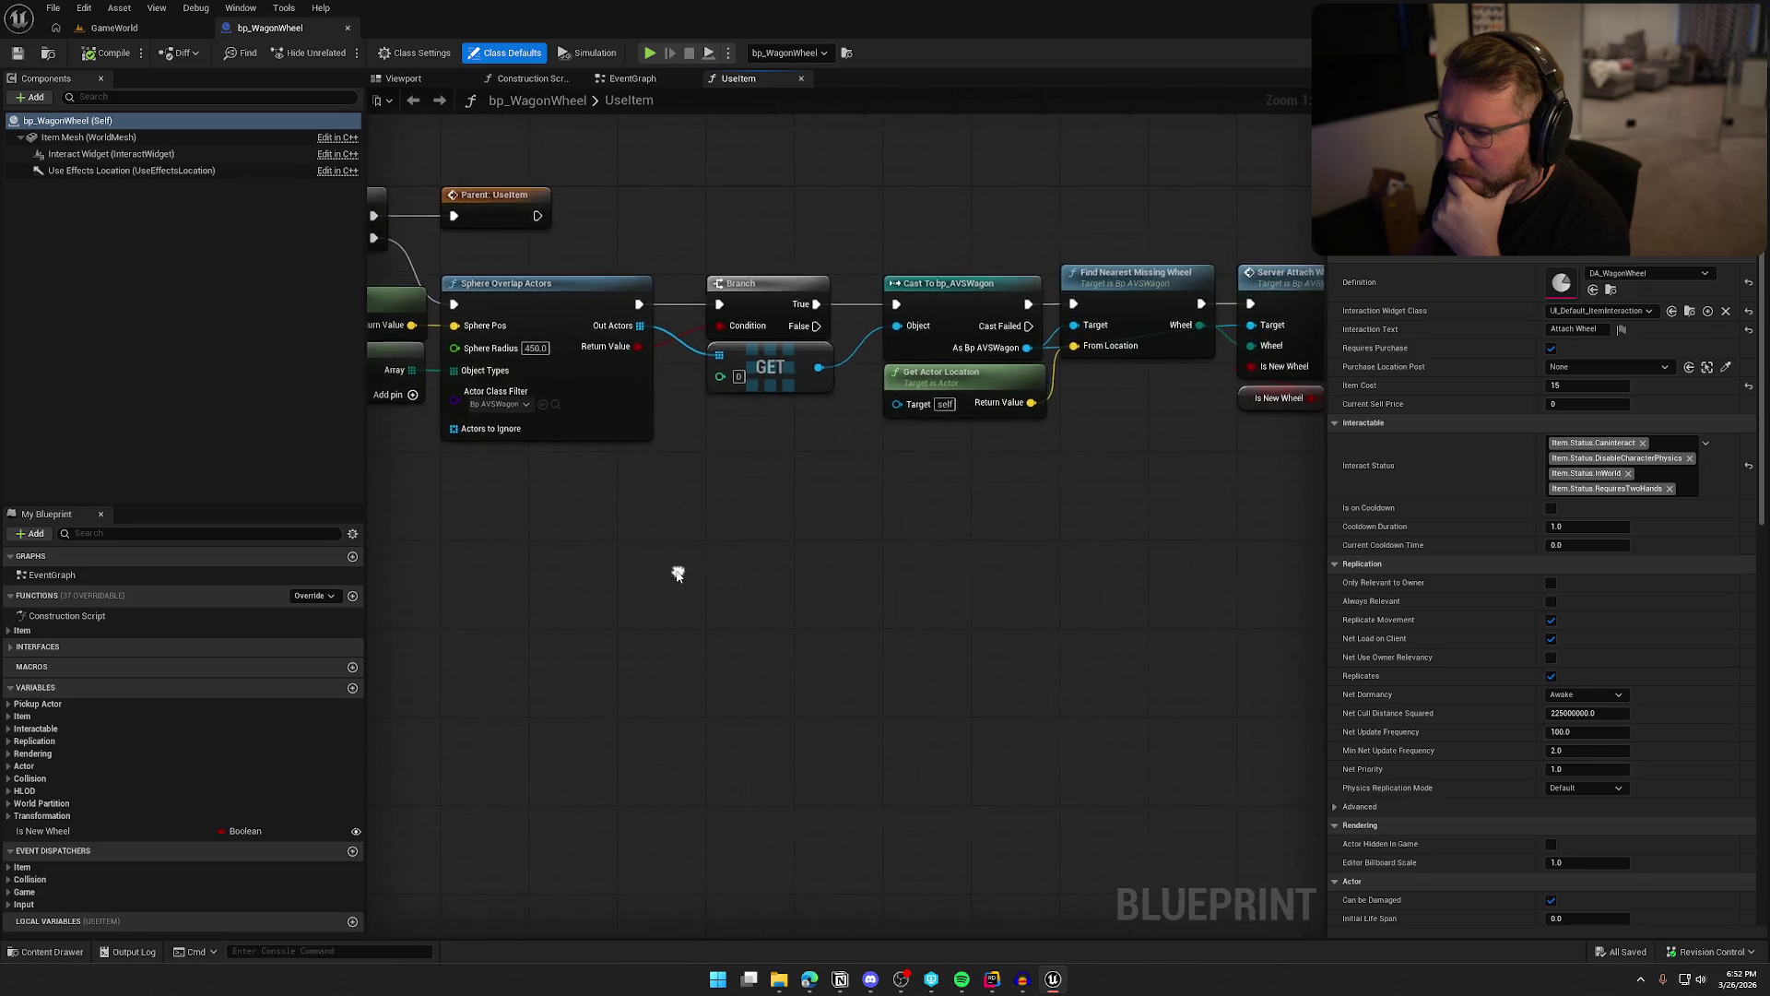
drag(894, 523, 484, 446)
drag(622, 534, 1275, 557)
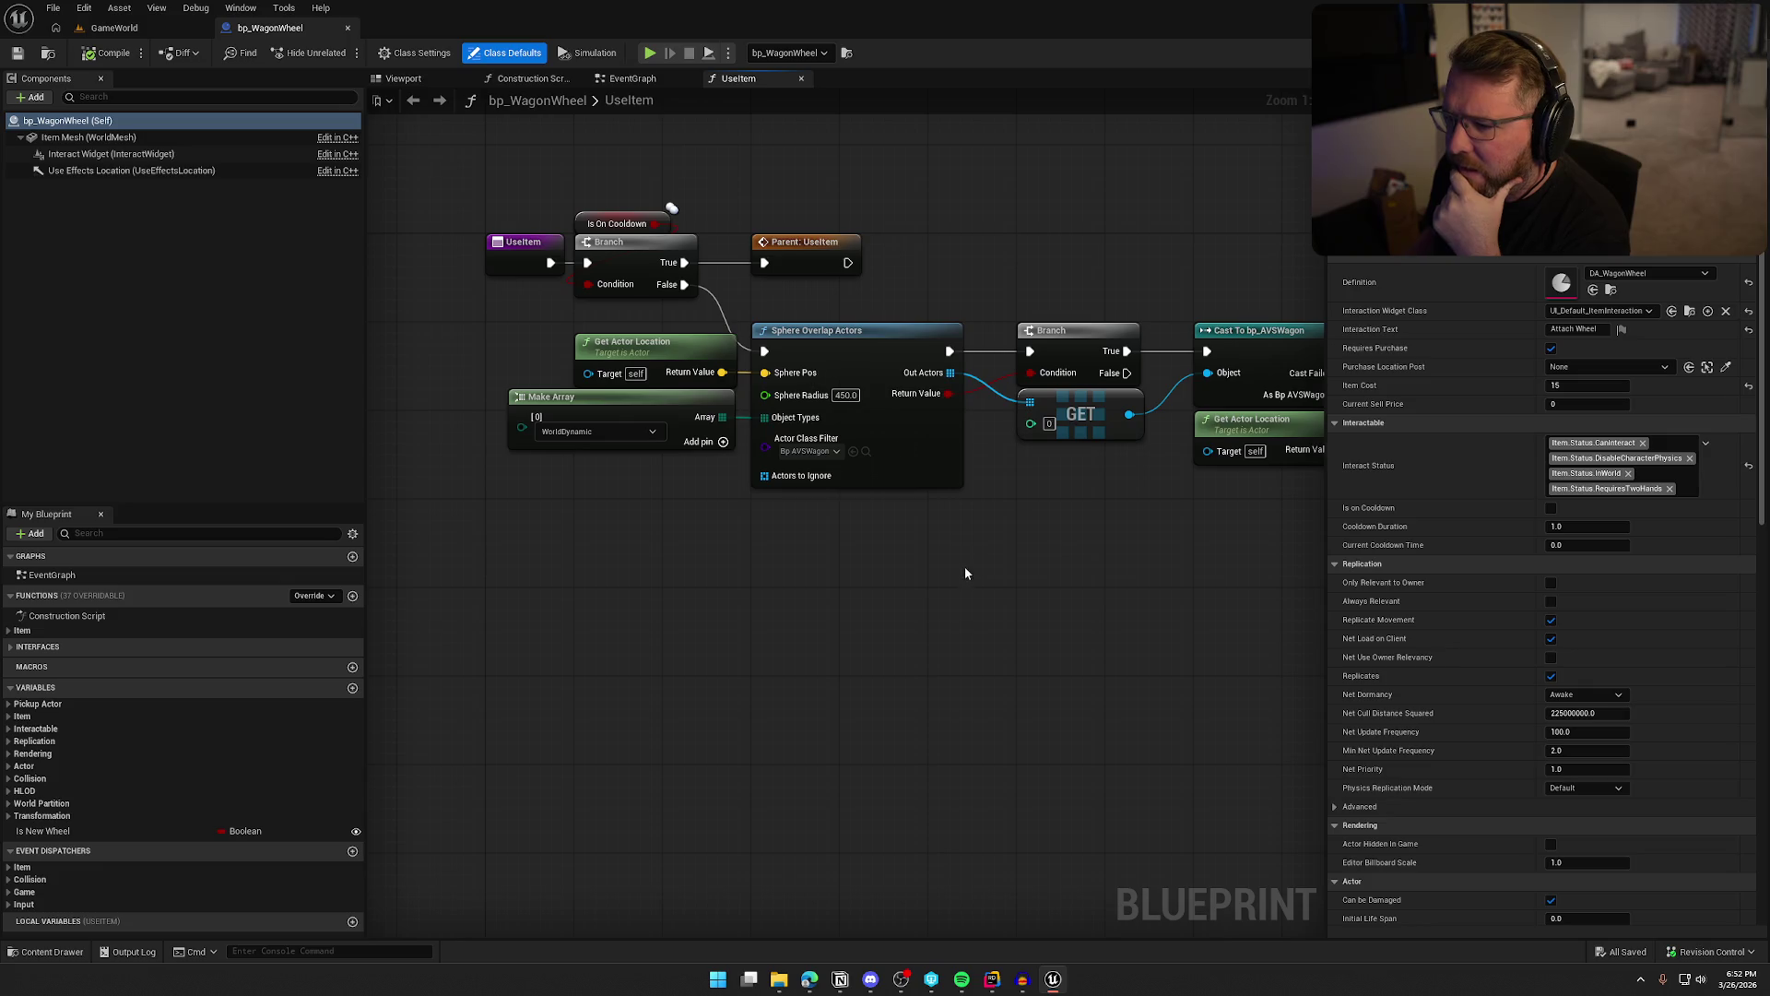
Find the Server Attach Wheel node and jump to its event in bp_AVSWagon
click(633, 79)
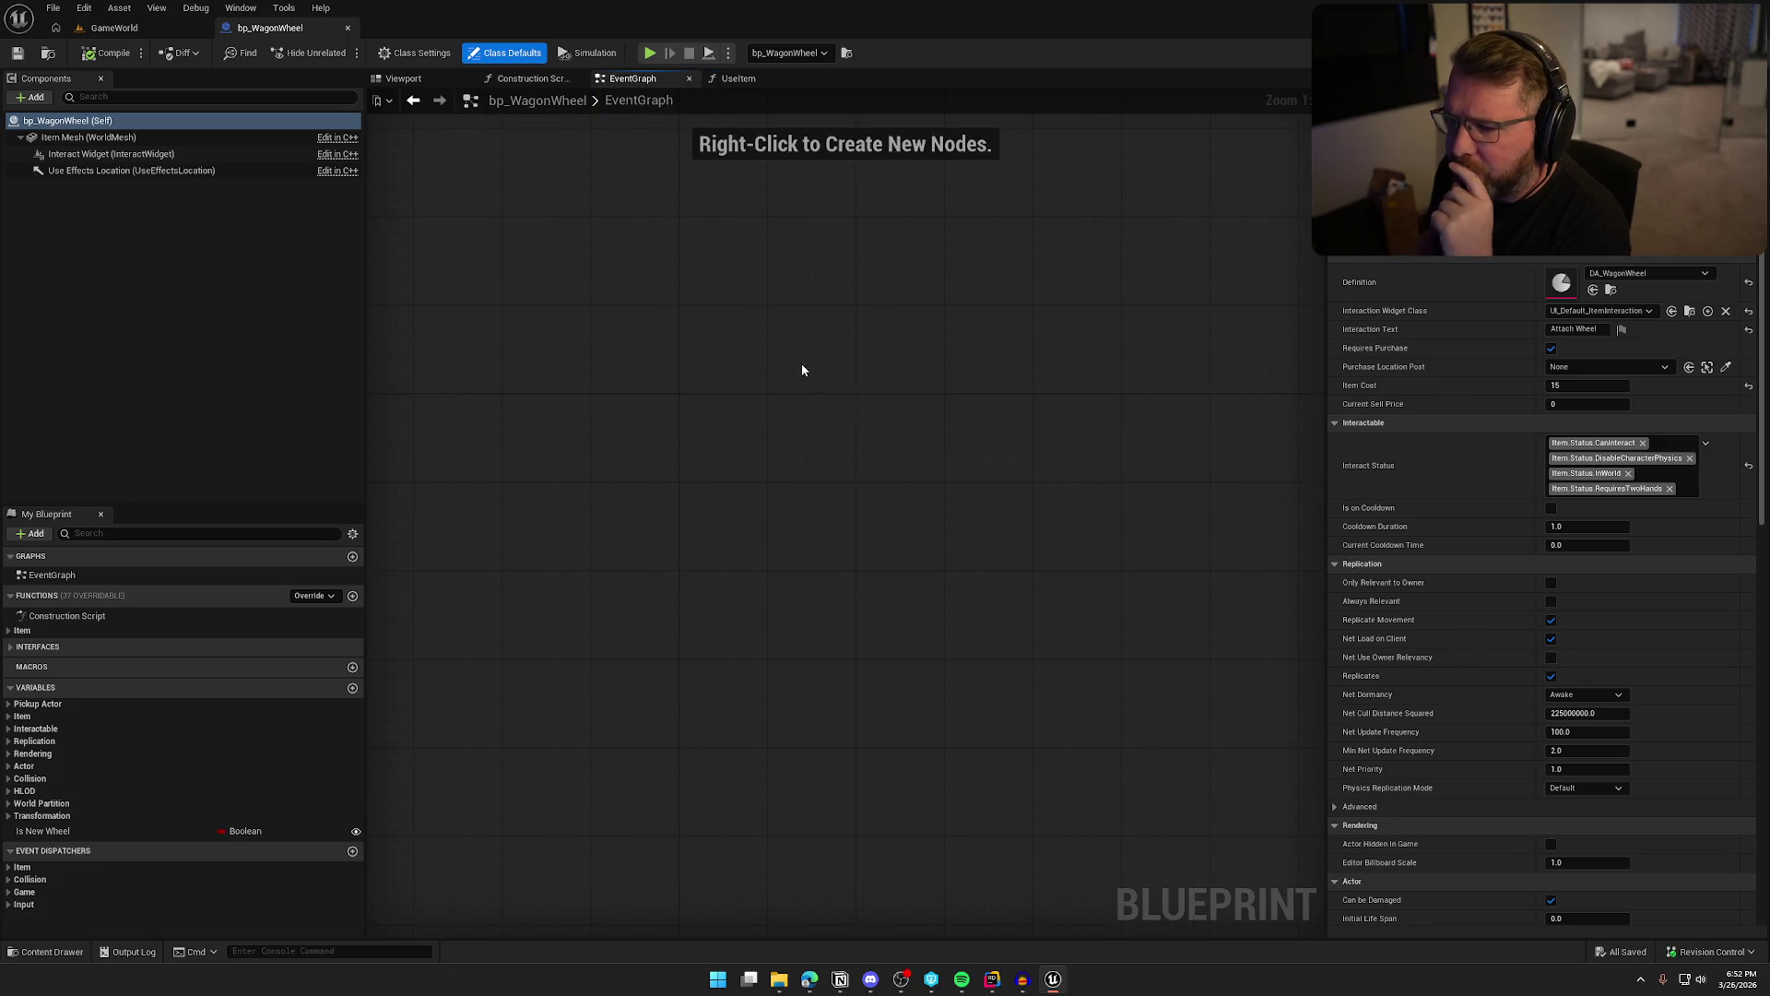
click(738, 78)
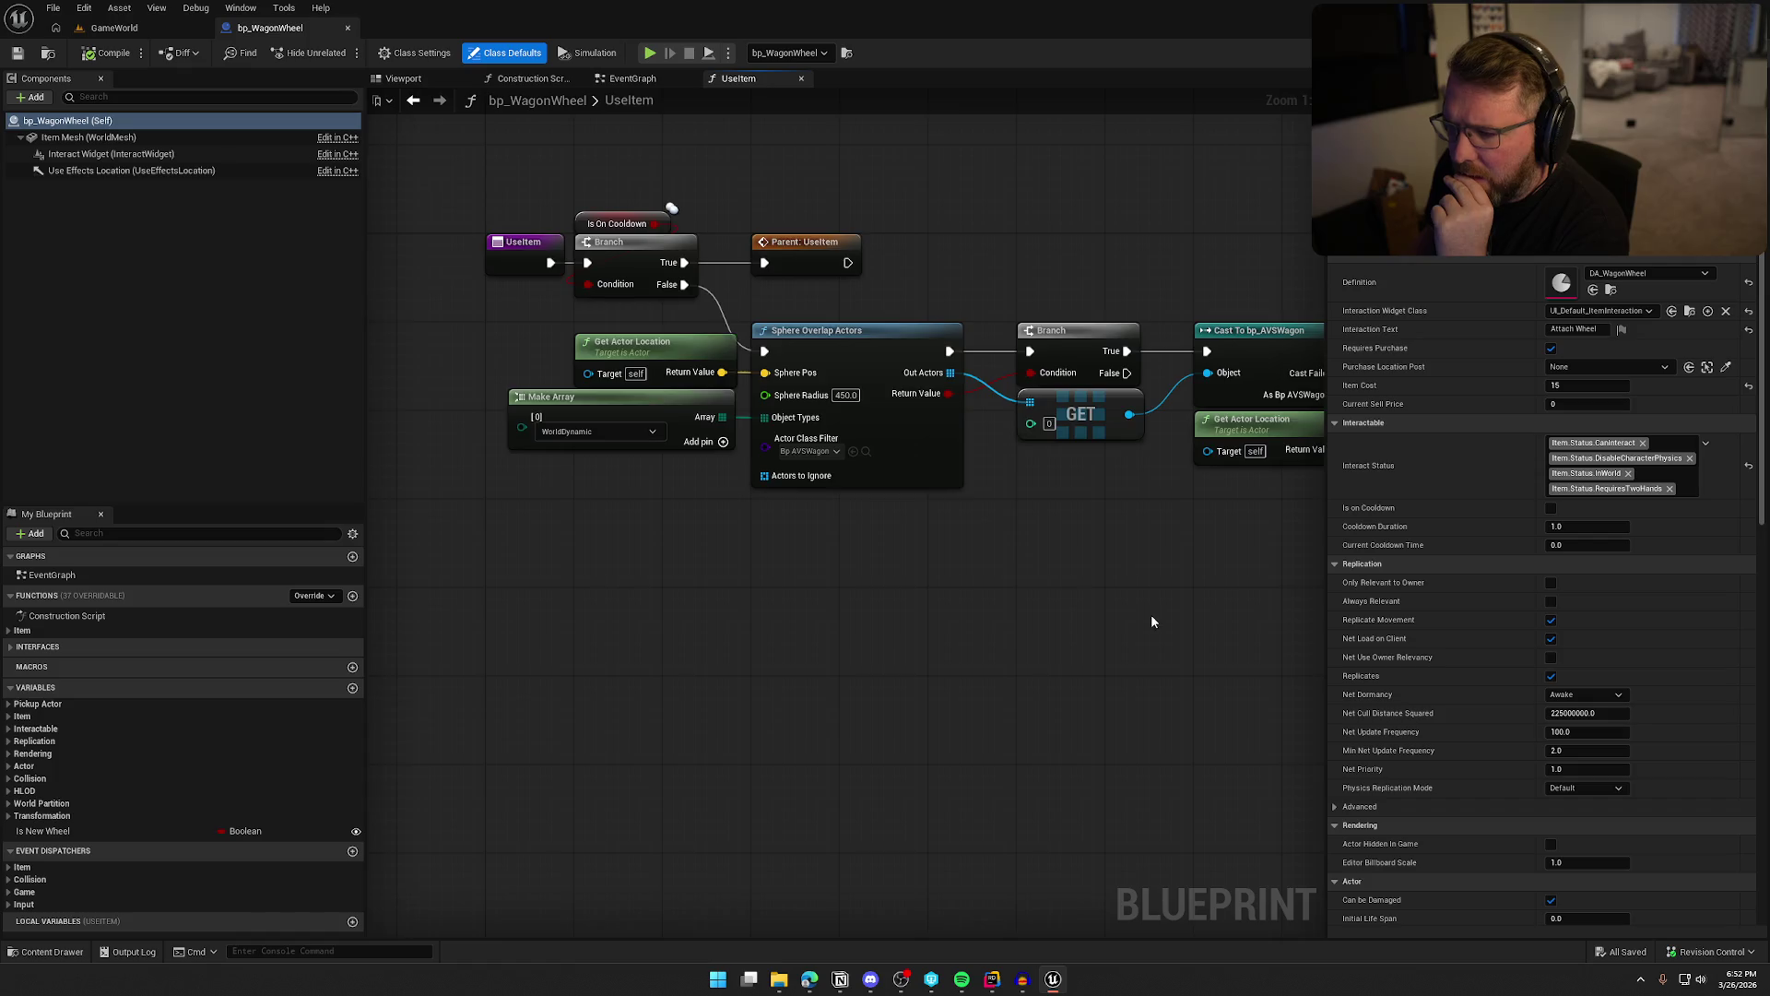
drag(1150, 615, 645, 606)
drag(780, 595, 674, 580)
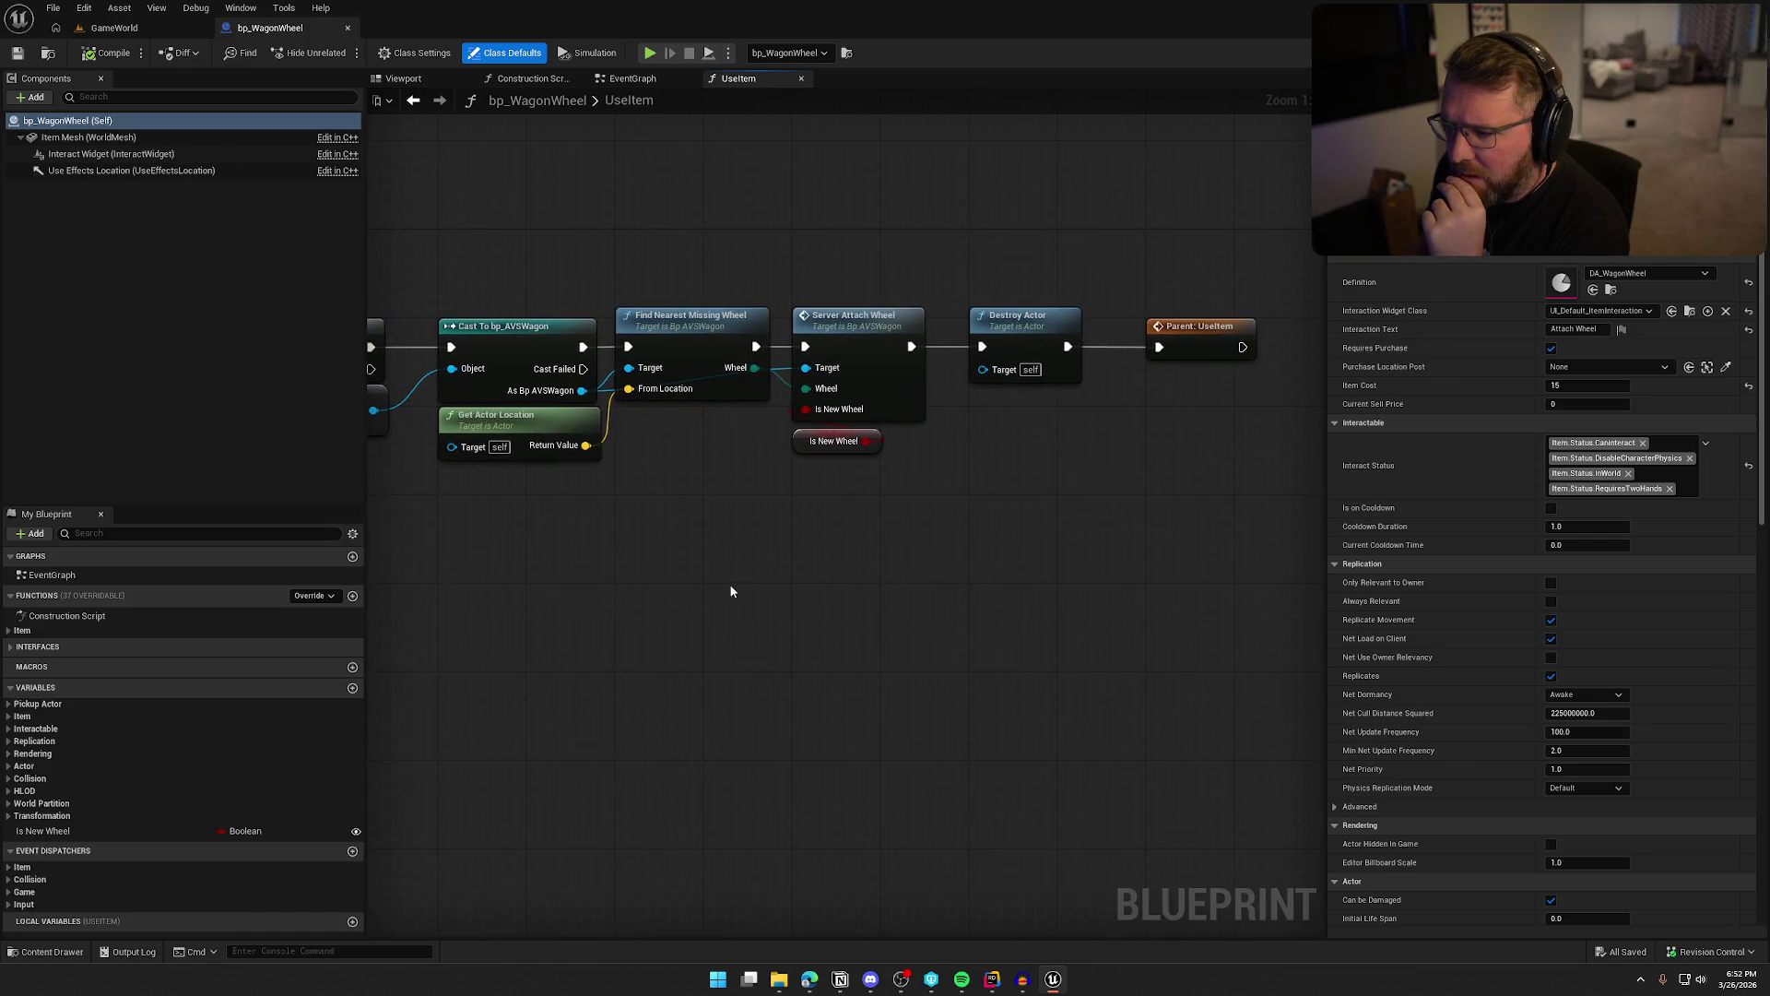
click(862, 378)
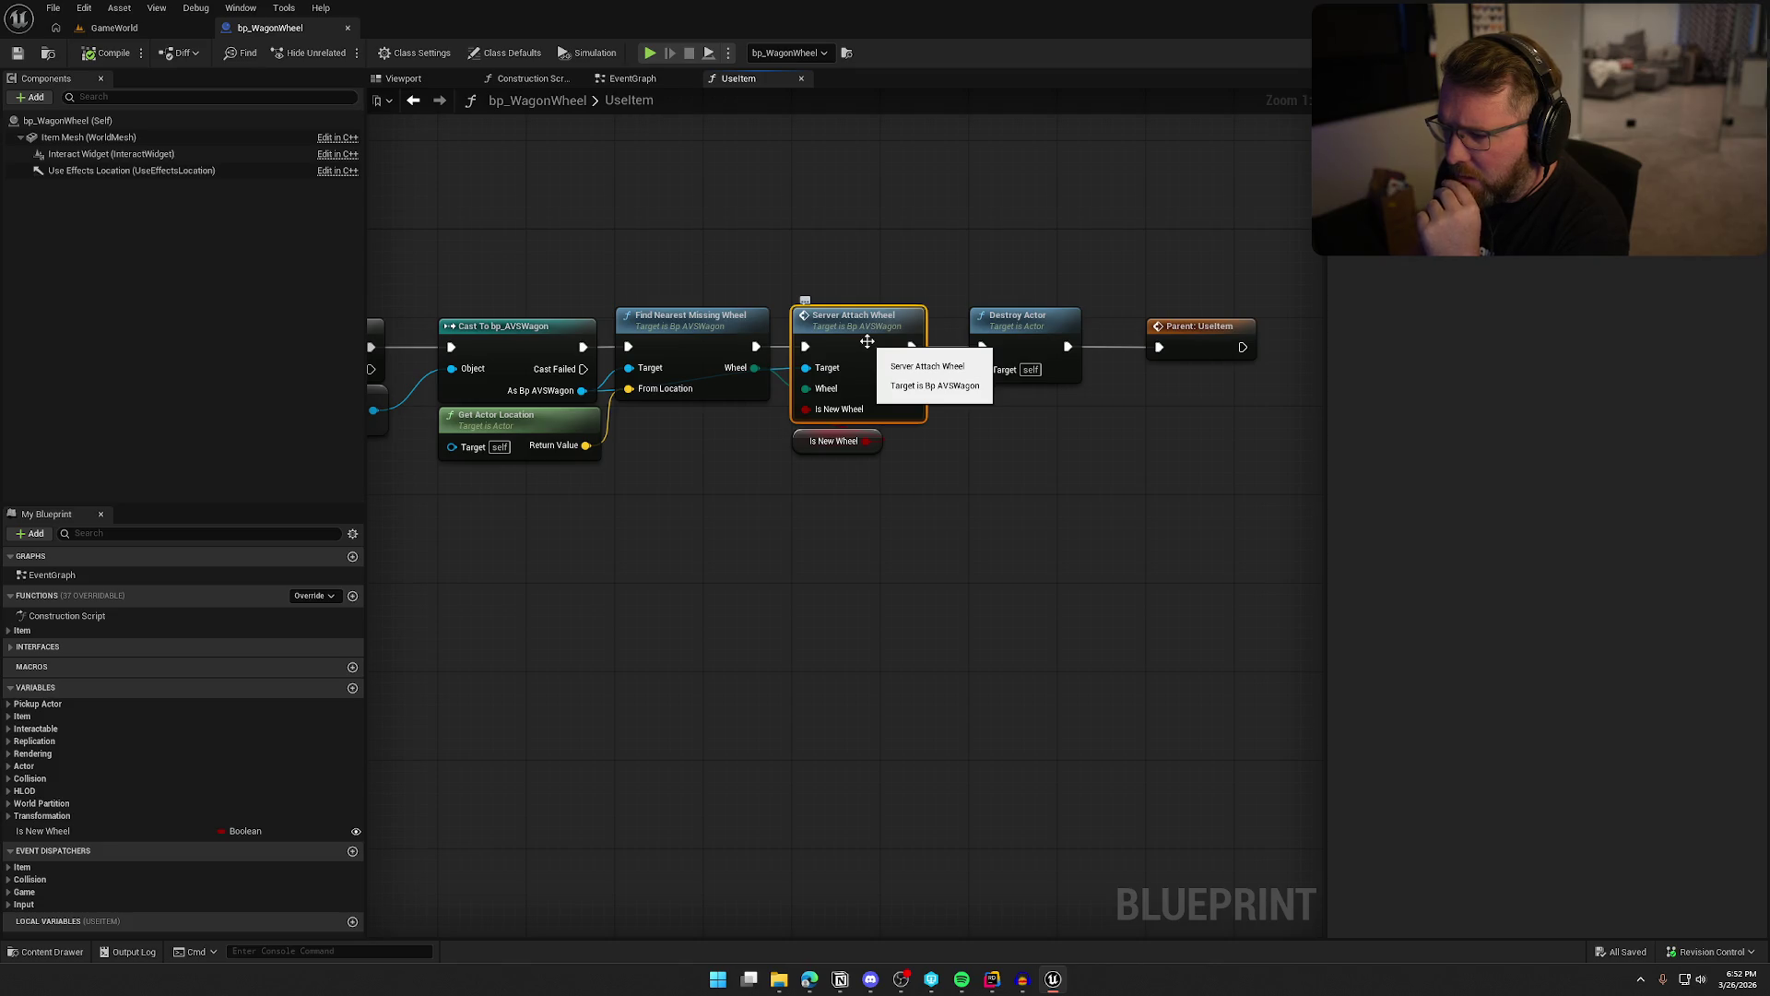
double_click(867, 342)
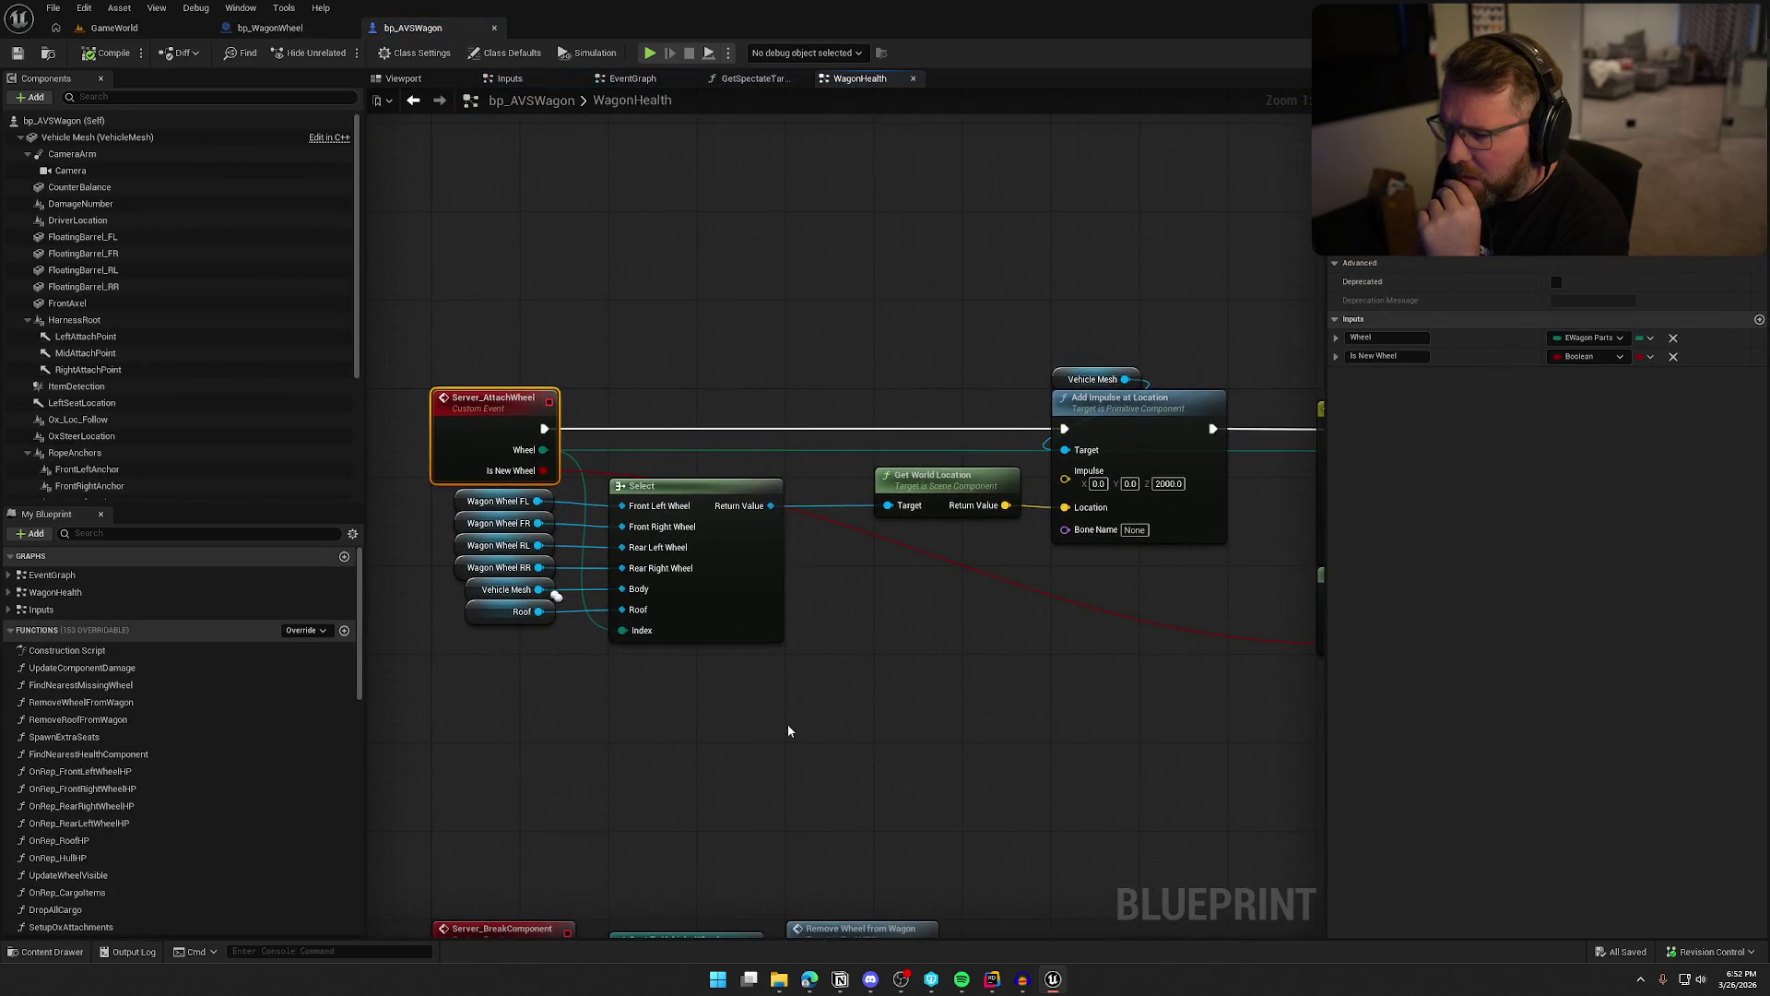
Look over the WagonHealth graph, then open OnRep_FrontLeftWheelHP from the My Blueprint list
mouse_move(1024, 735)
mouse_down()
mouse_move(693, 649)
mouse_move(547, 645)
mouse_move(1020, 662)
mouse_move(473, 645)
mouse_move(1106, 485)
mouse_move(1165, 411)
mouse_move(1113, 710)
mouse_up()
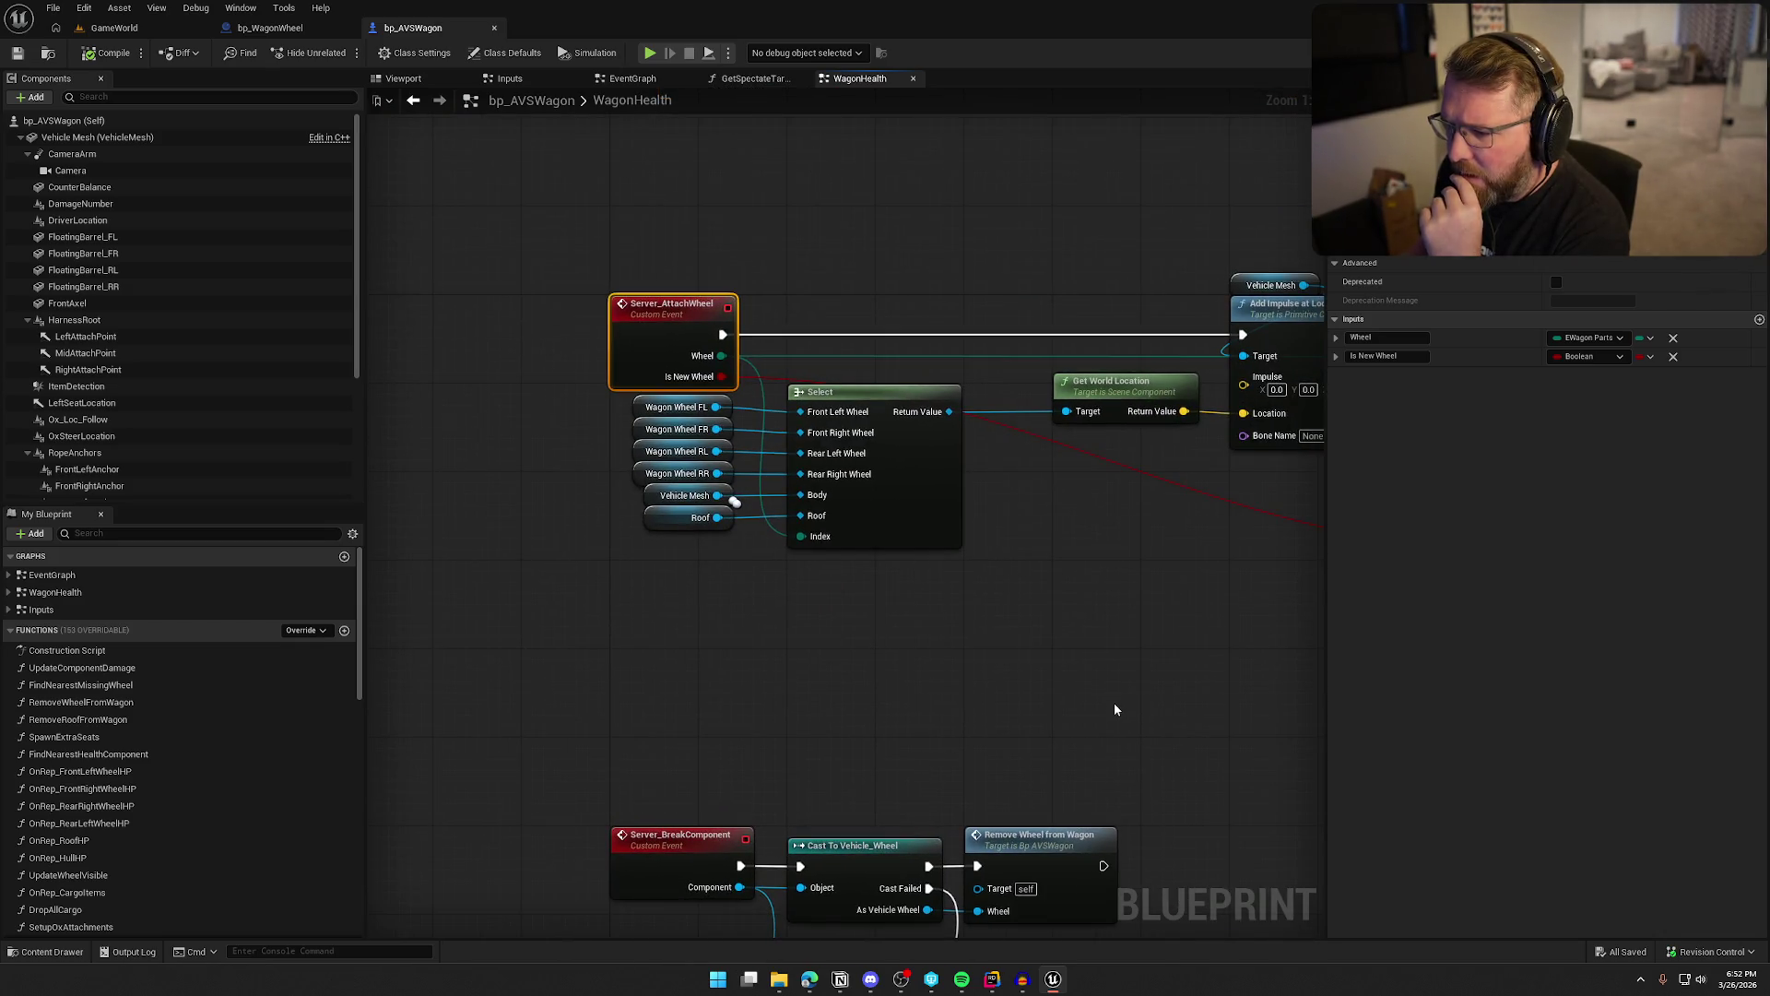
drag(1119, 636, 639, 597)
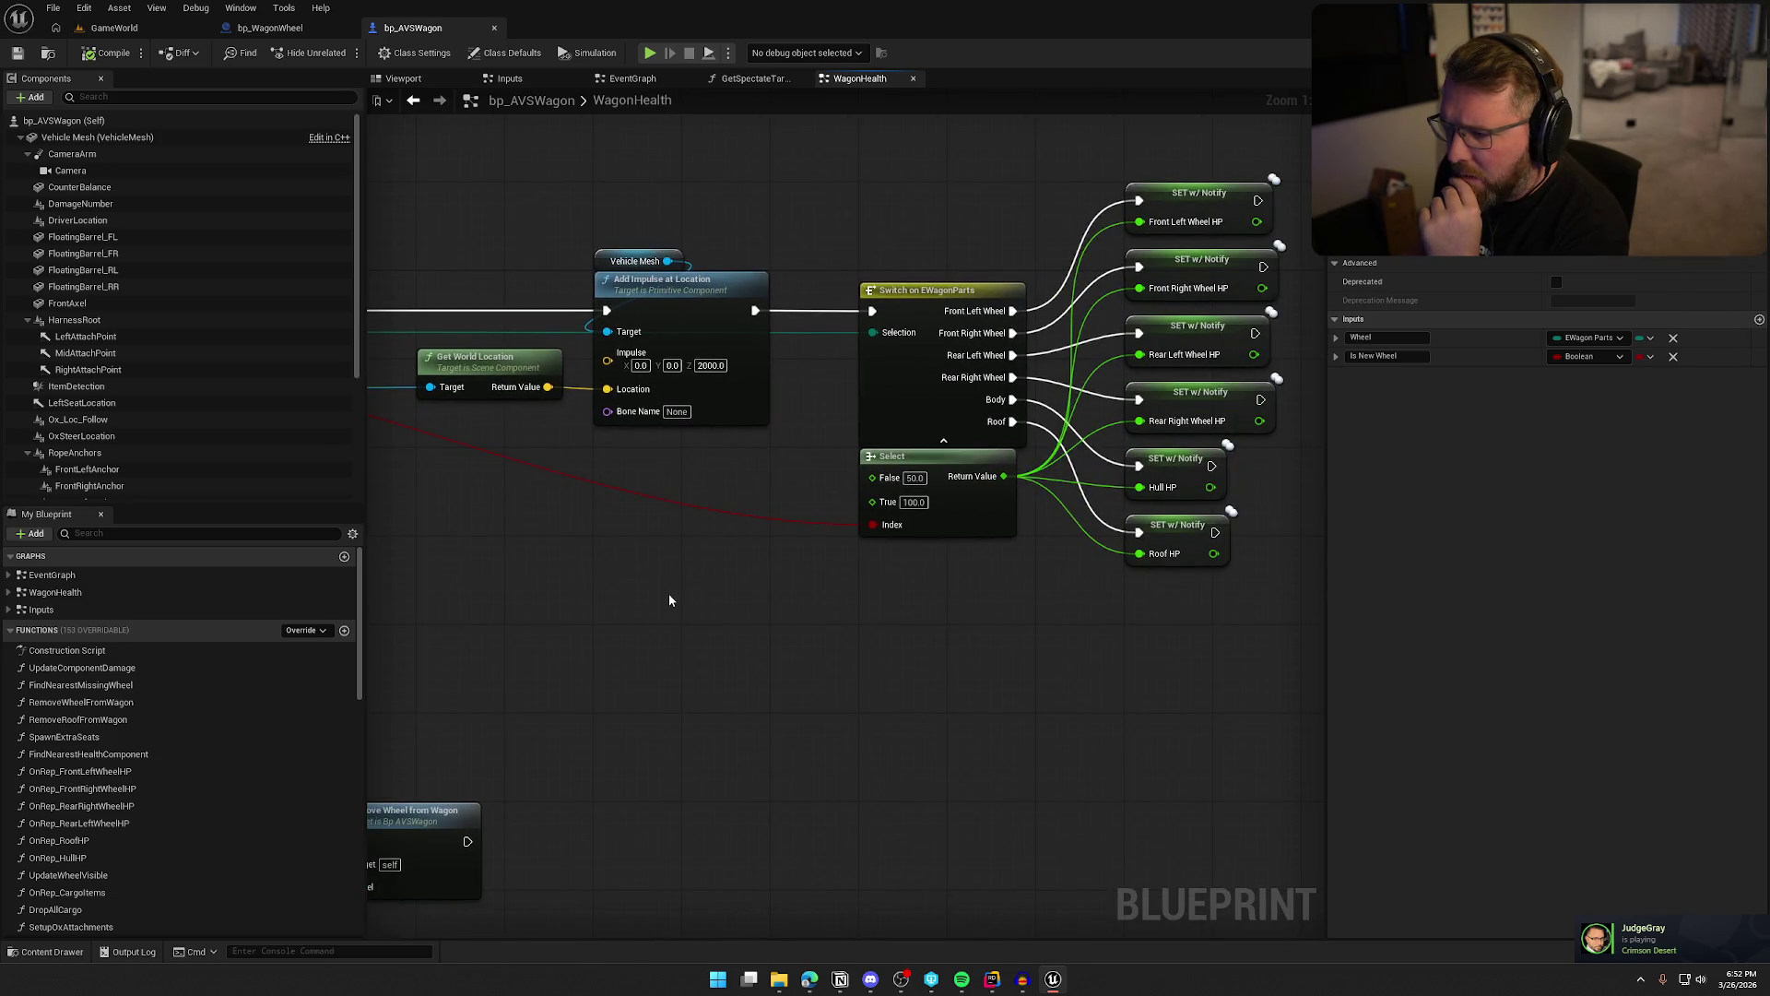
mouse_move(632, 600)
mouse_down()
mouse_move(612, 578)
mouse_move(539, 576)
mouse_up()
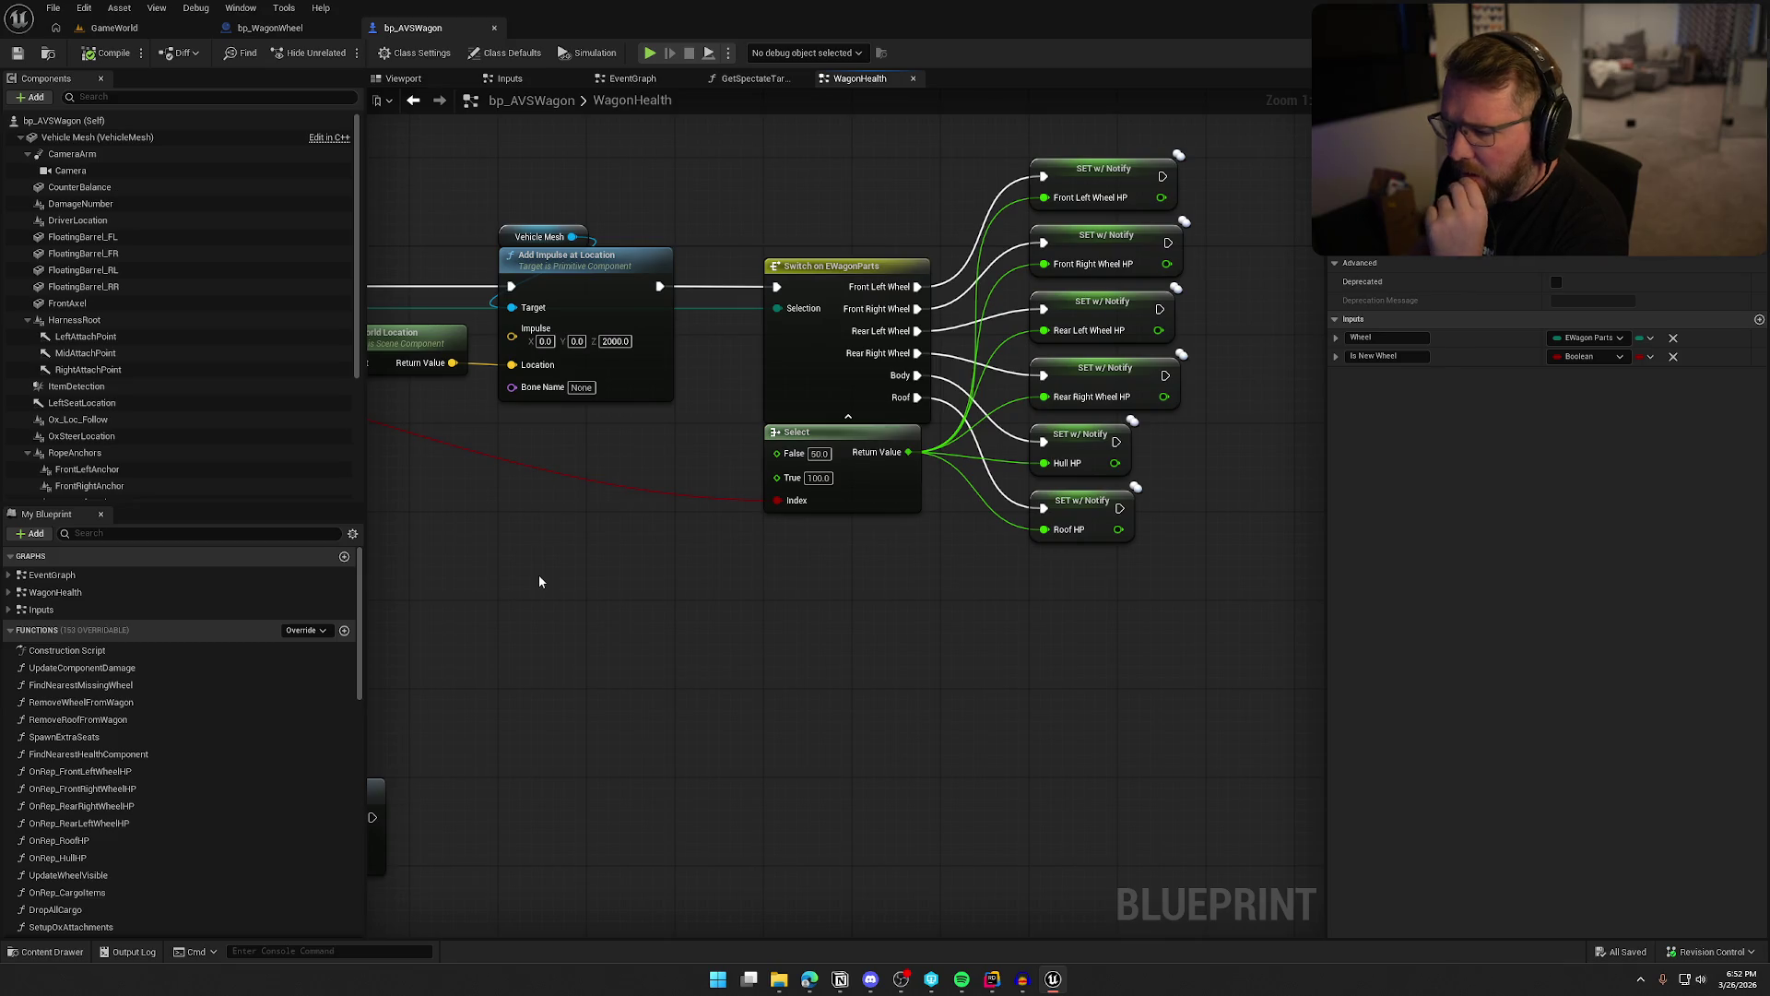
click(9, 592)
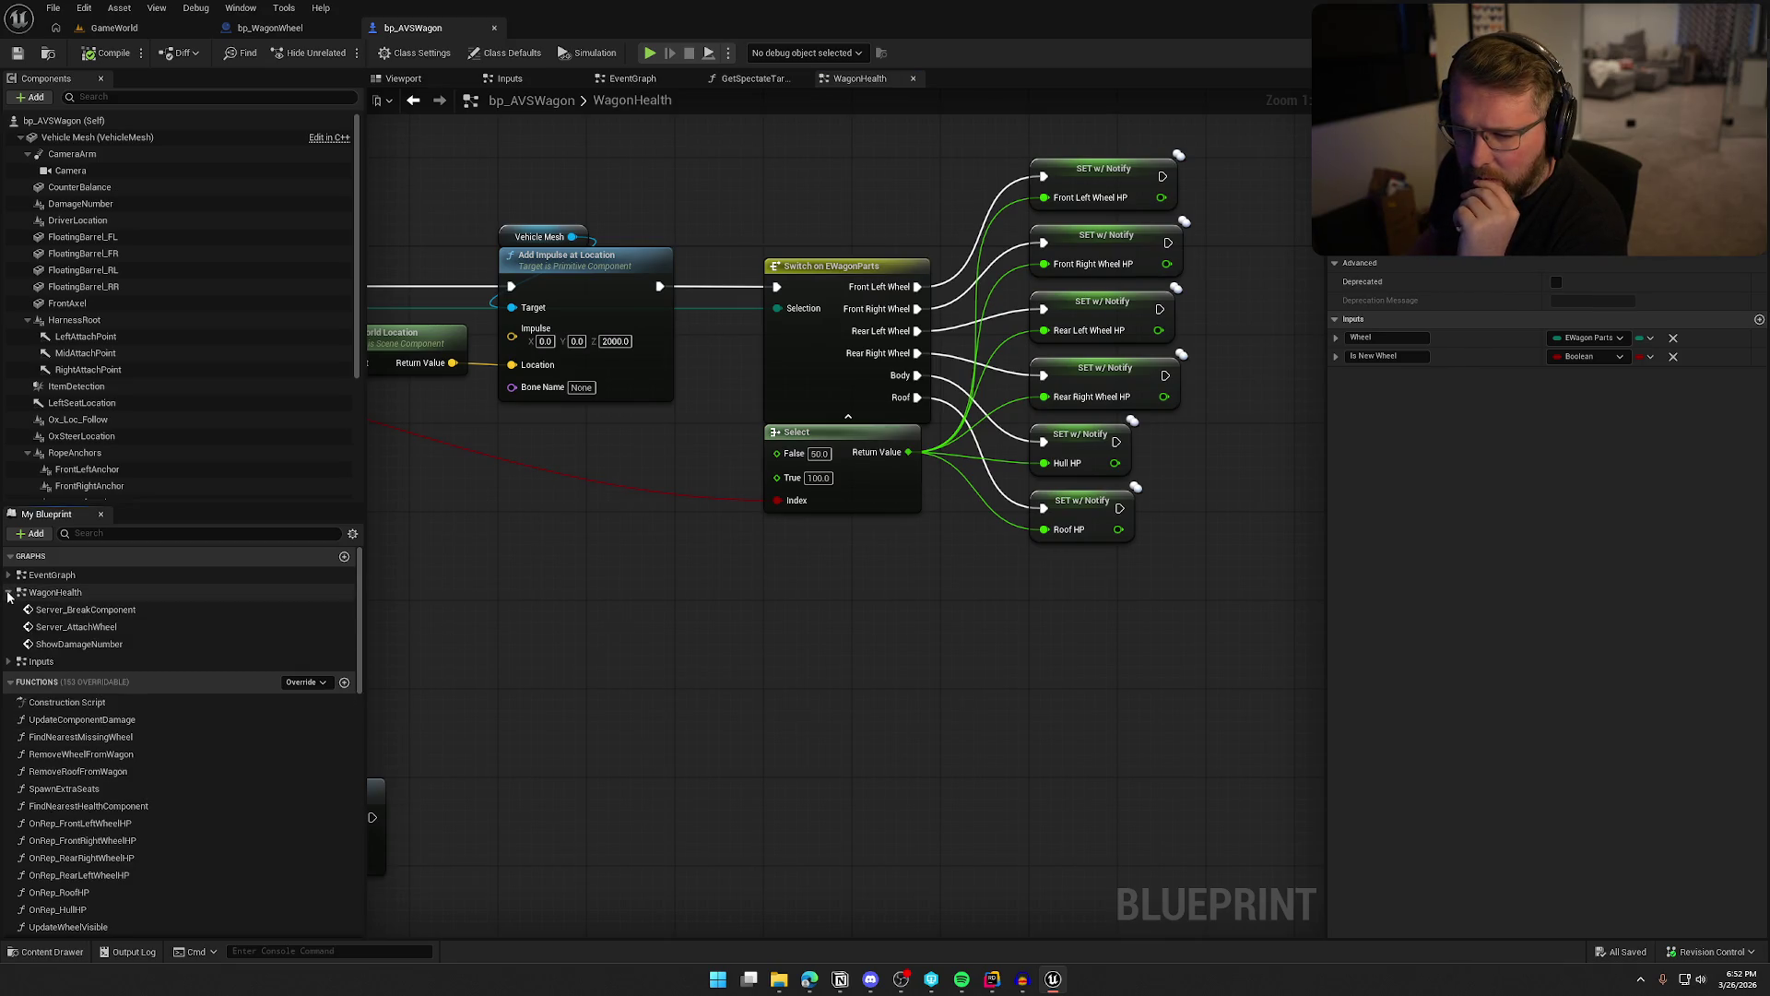
click(8, 661)
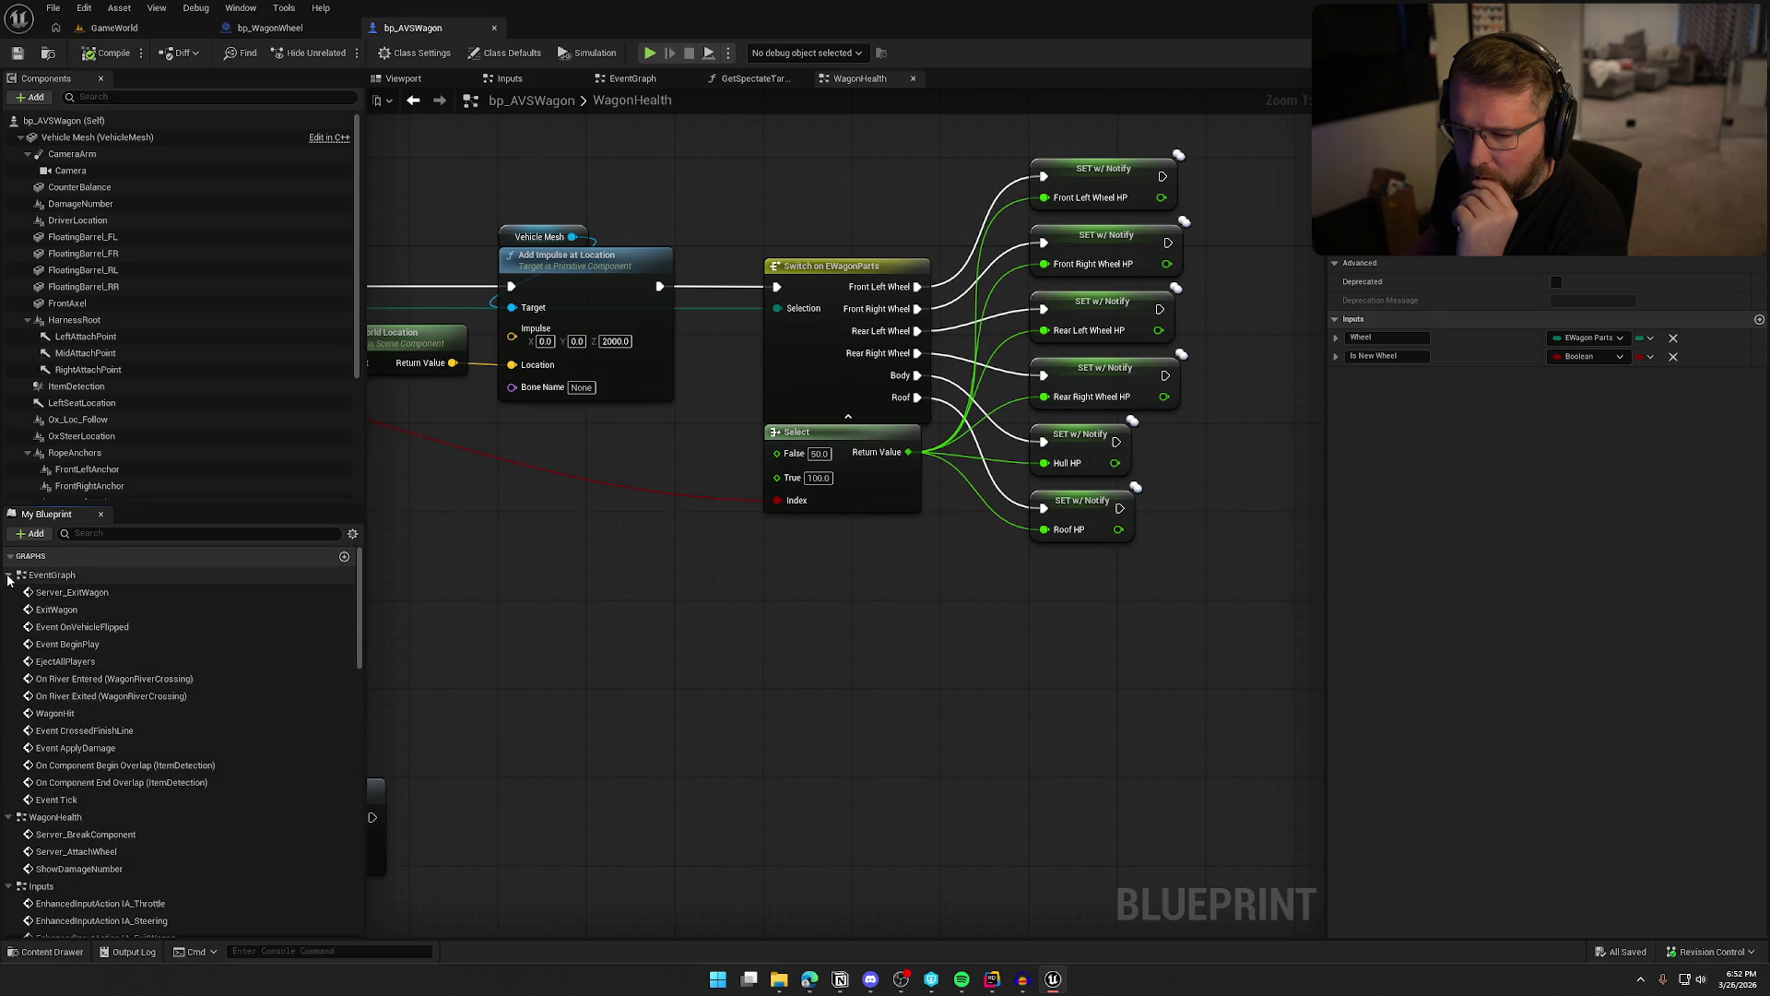
scroll(201, 694, down, 5)
scroll(189, 719, down, 1)
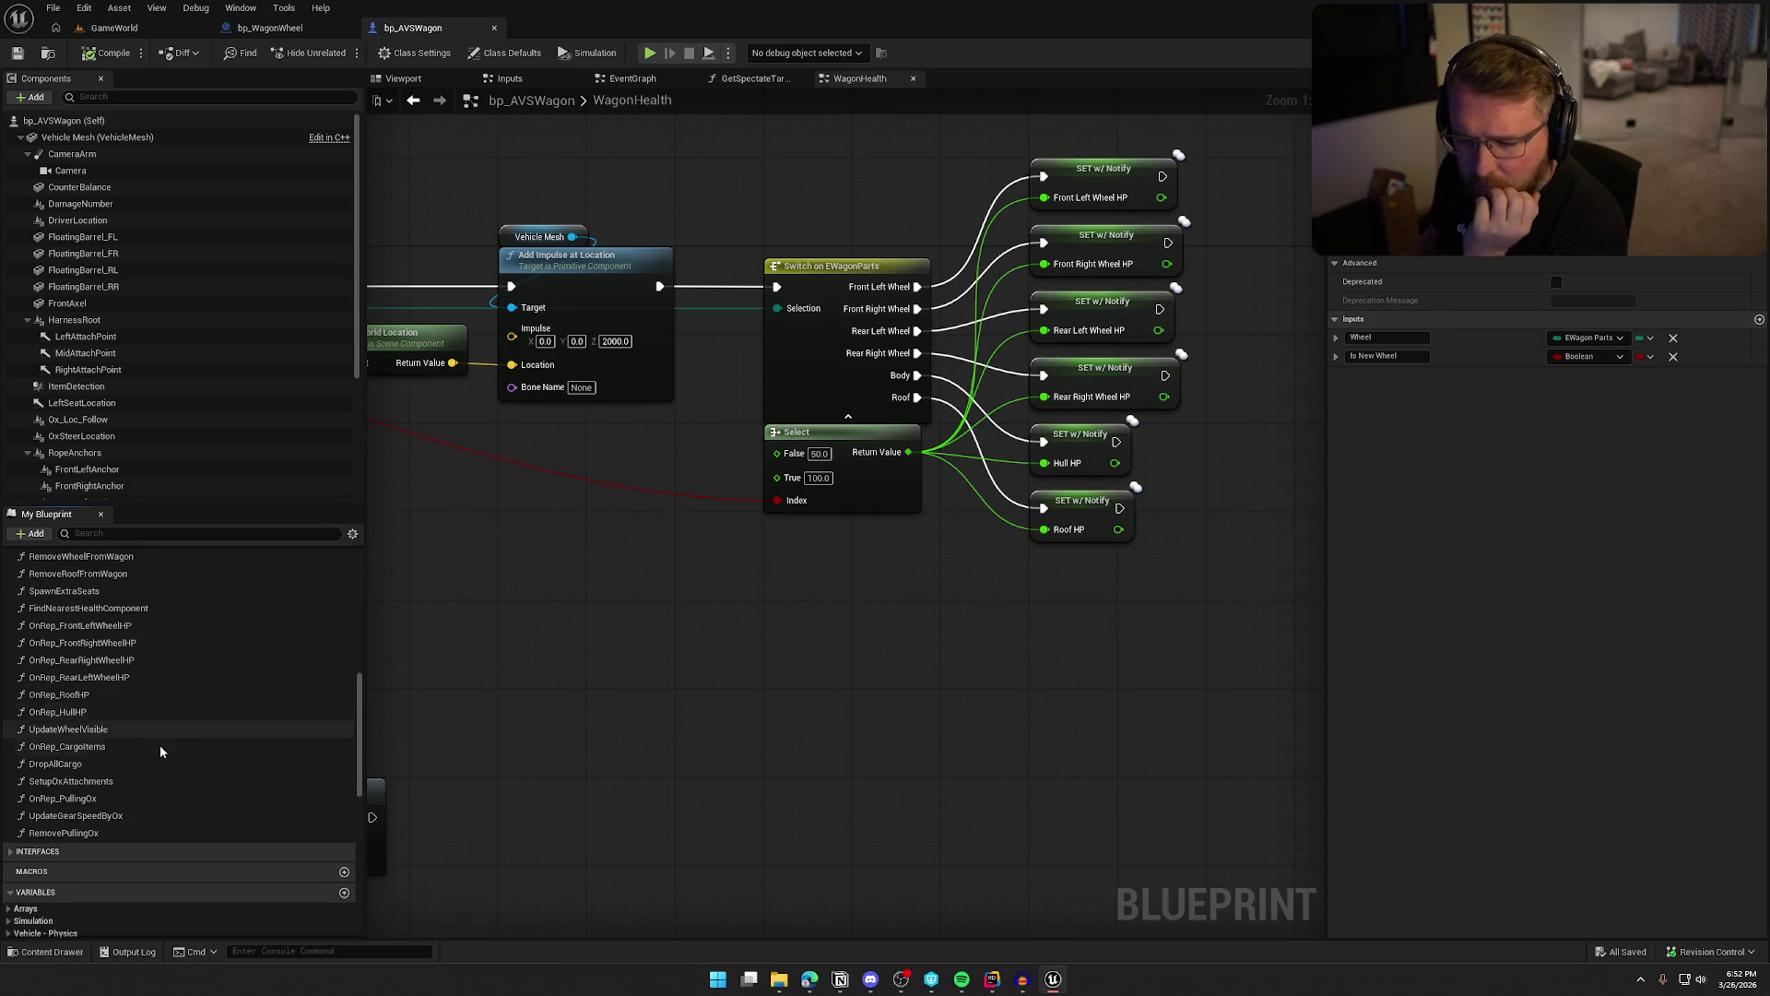
click(88, 626)
double_click(87, 627)
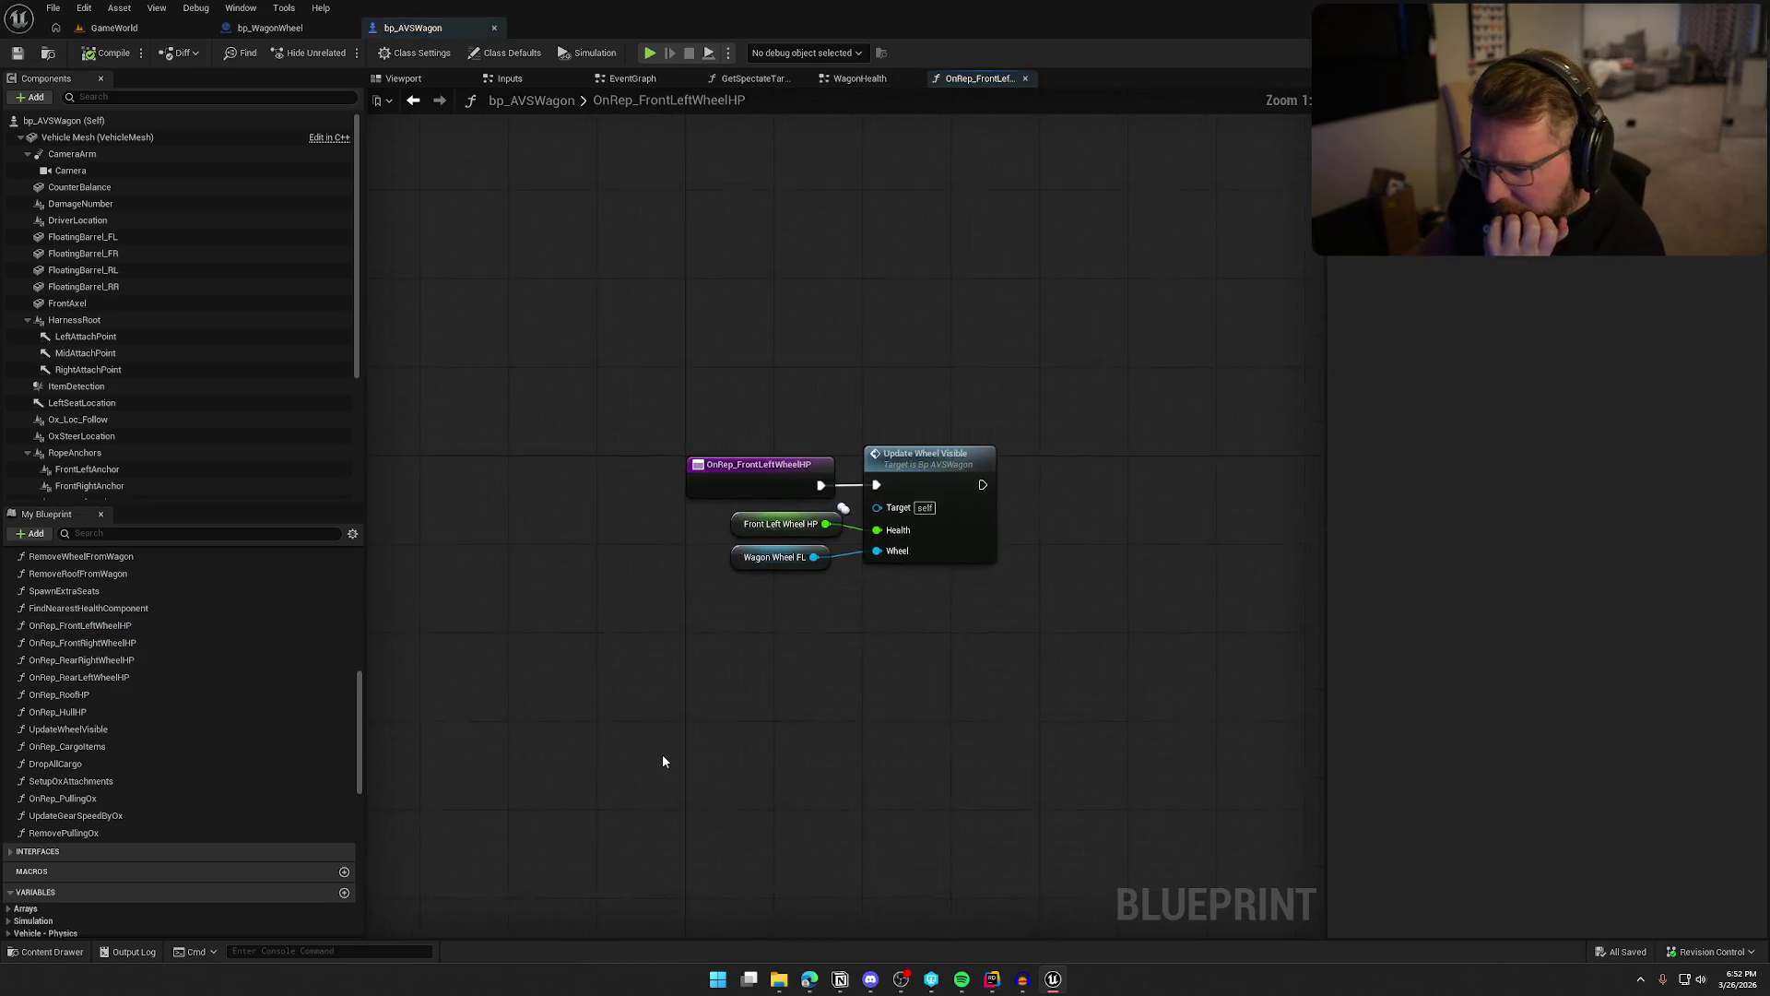
Open UpdateWheelVisible and frame its Branch, Attach, Detach and Set Collision Enabled nodes
double_click(955, 474)
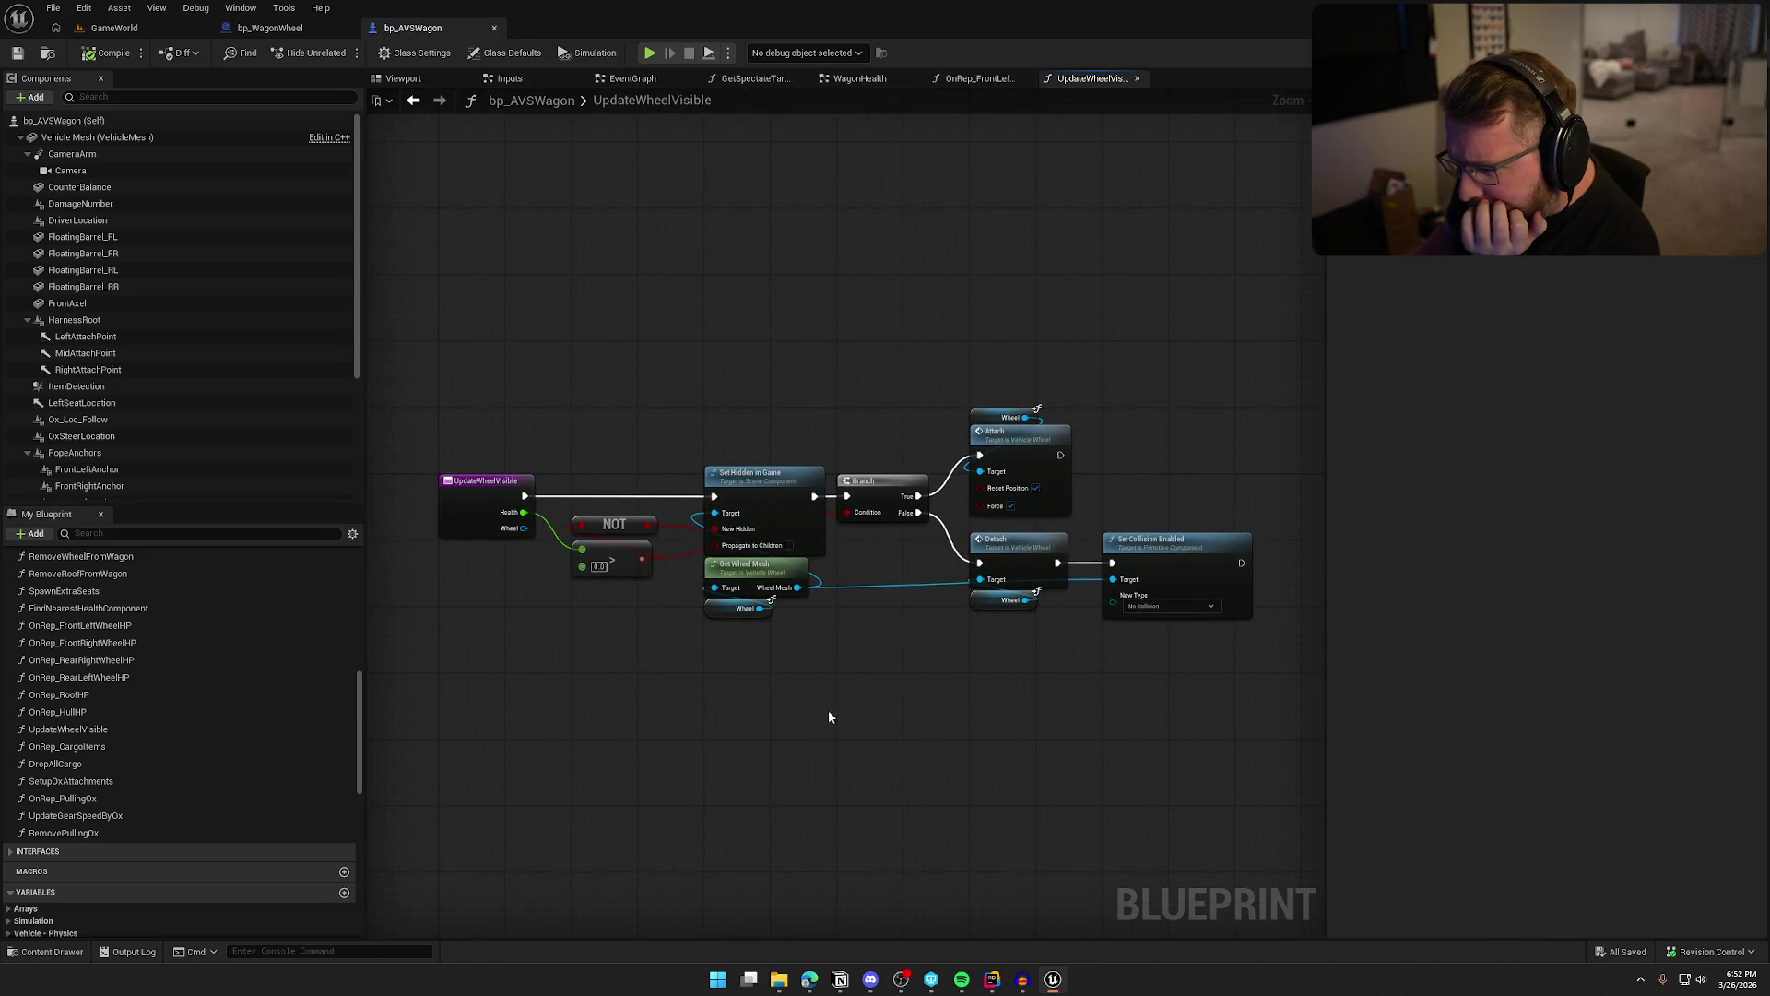
scroll(827, 716, up, 3)
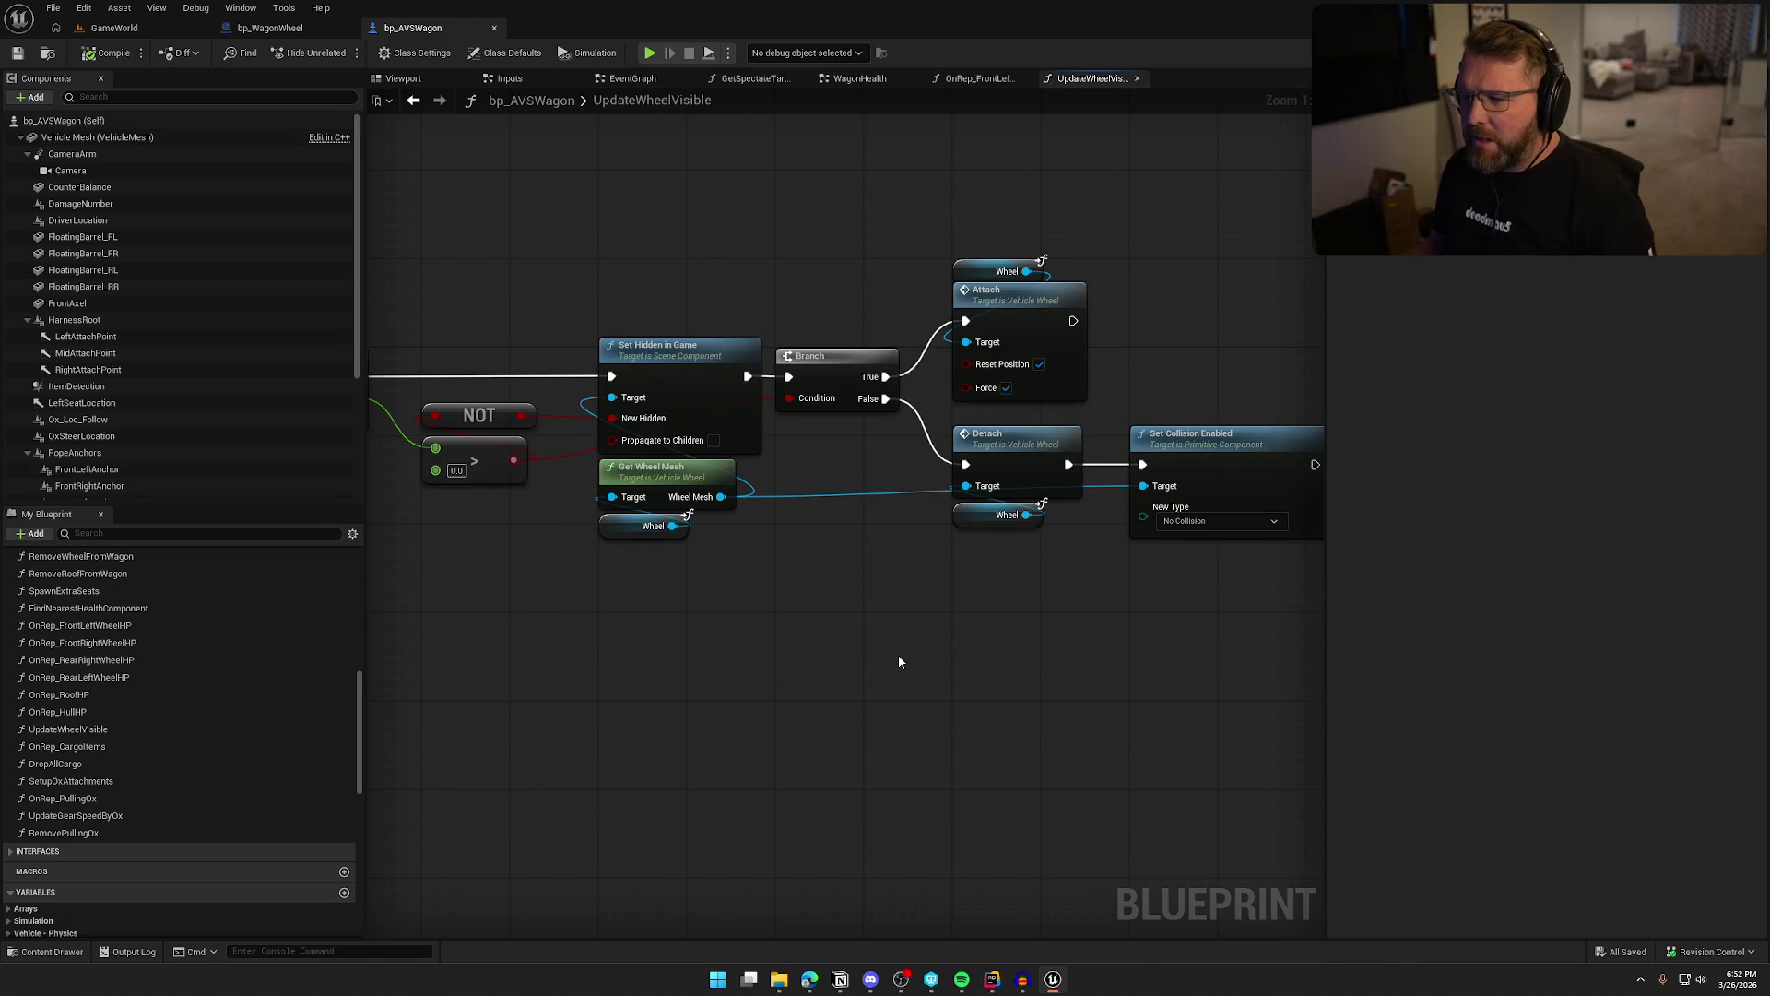
drag(899, 662, 1046, 650)
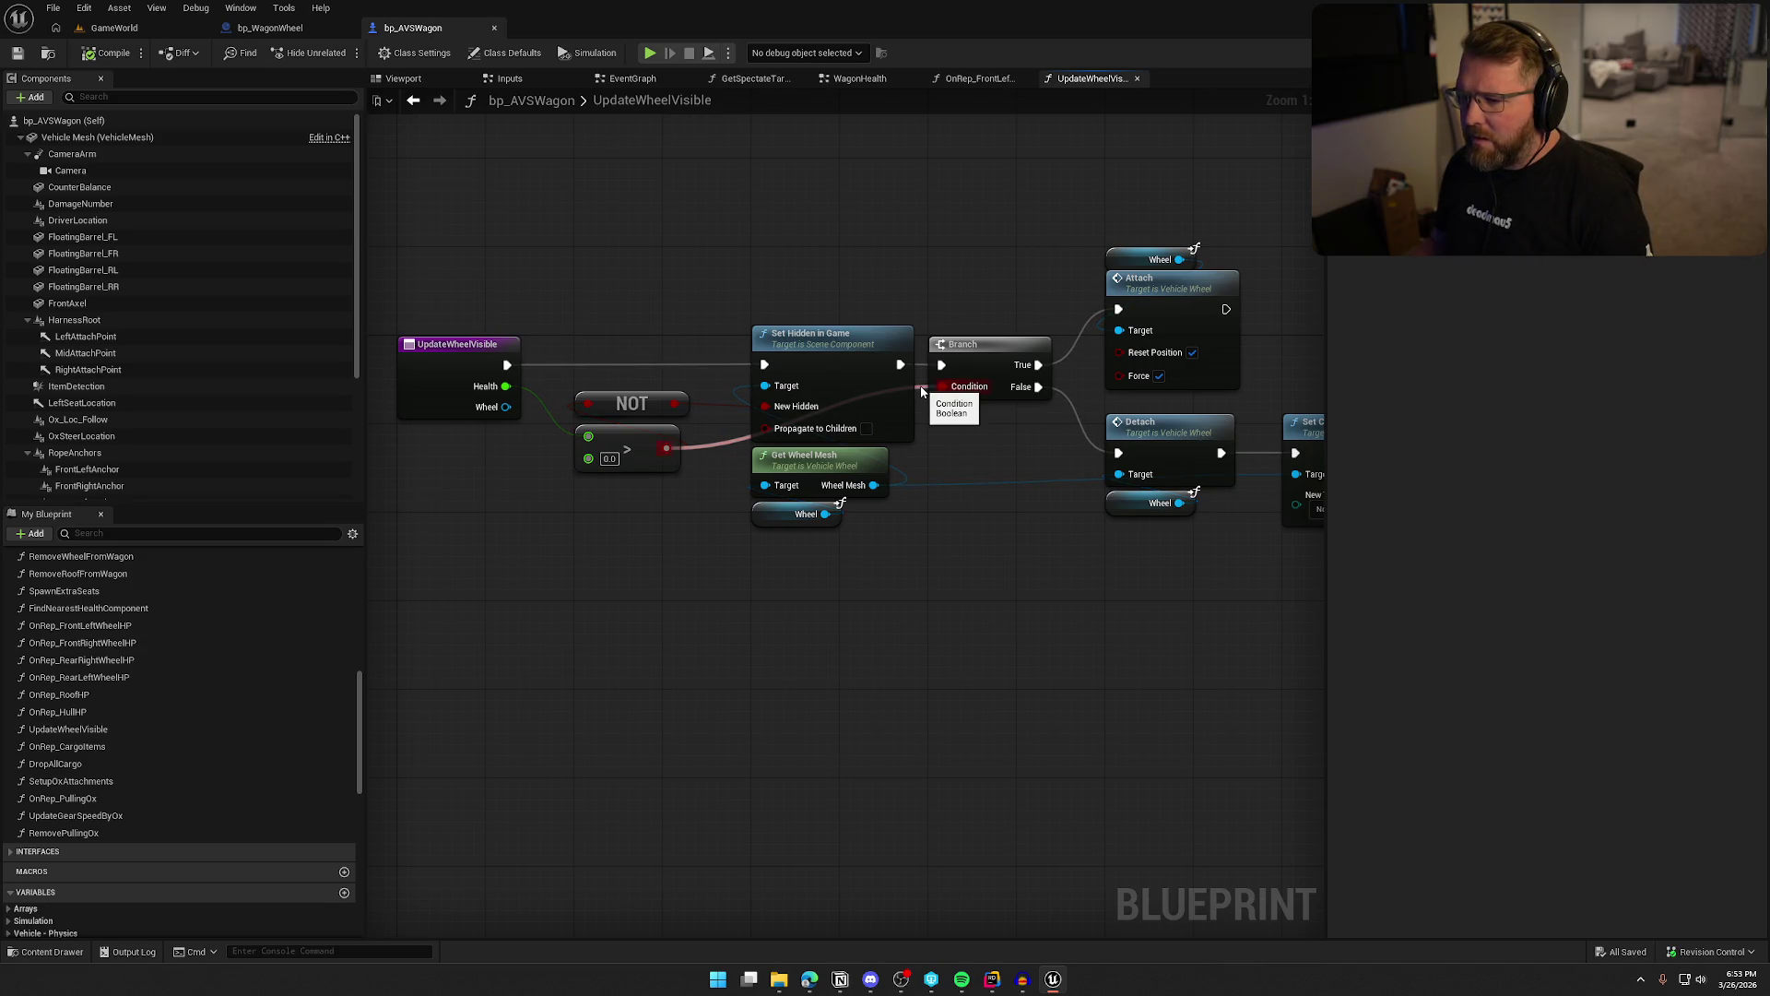
drag(1081, 603, 751, 589)
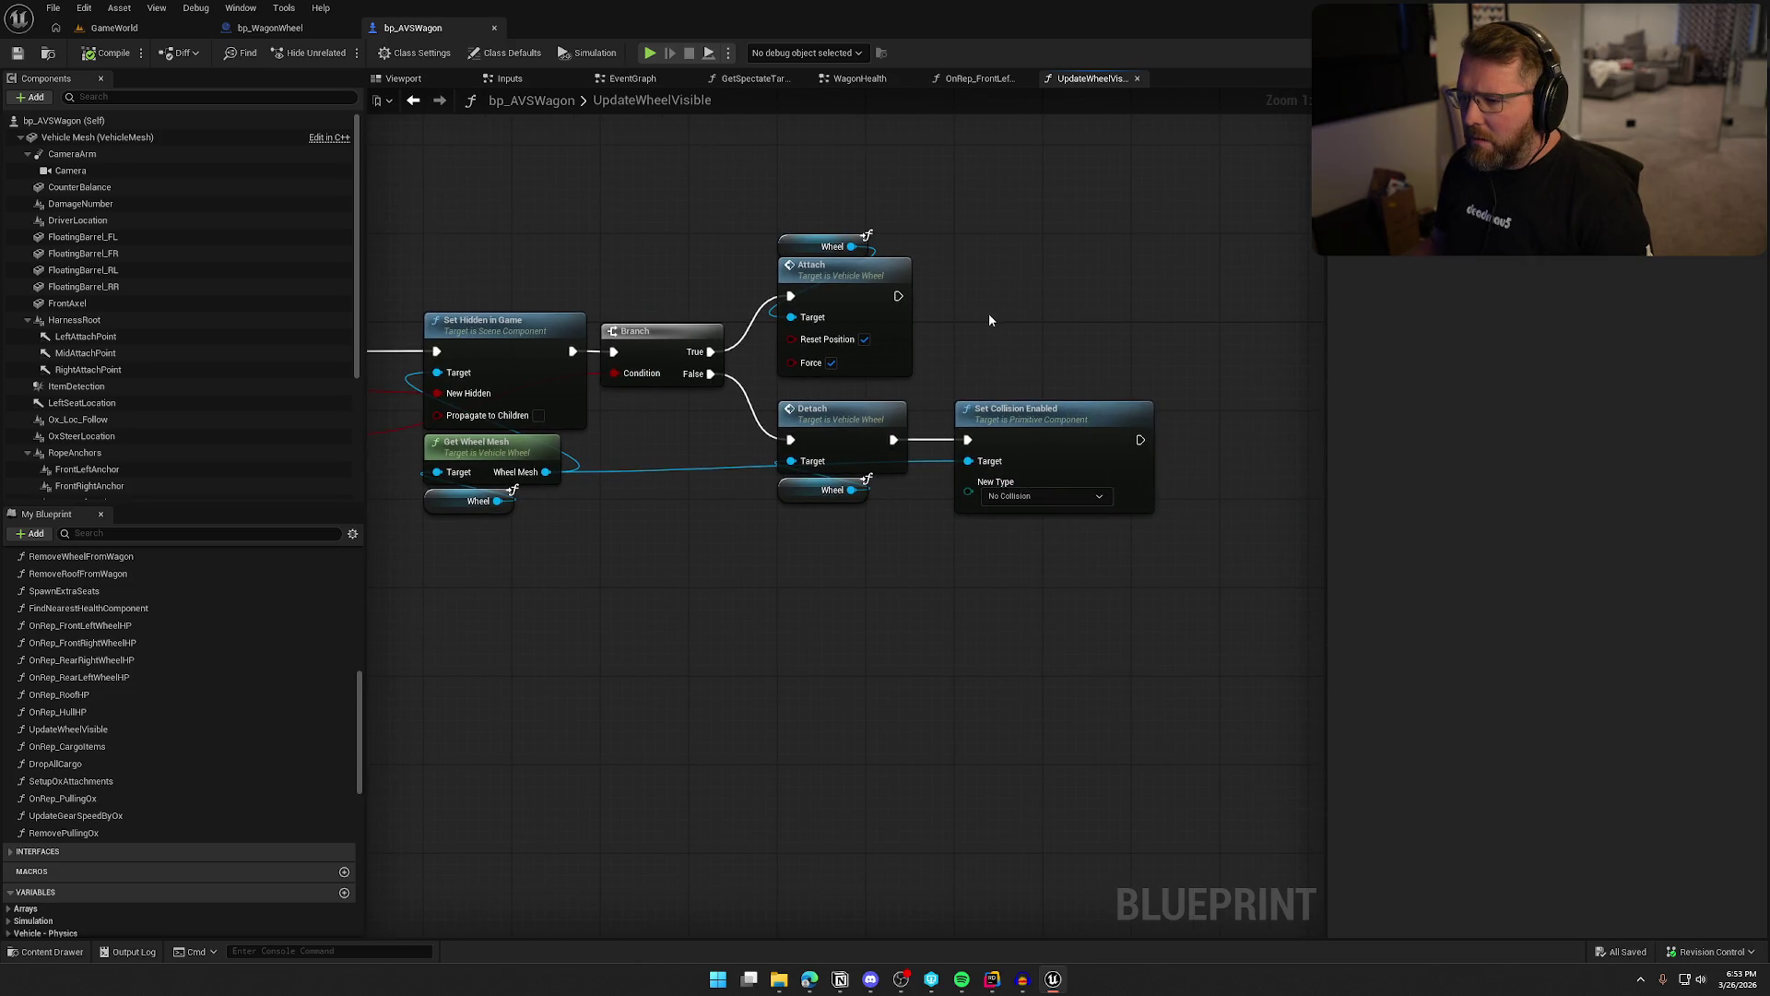
drag(898, 296, 1000, 263)
Add a Play Sound at Location node after Attach using the AttachWheel sound
text(play sound)
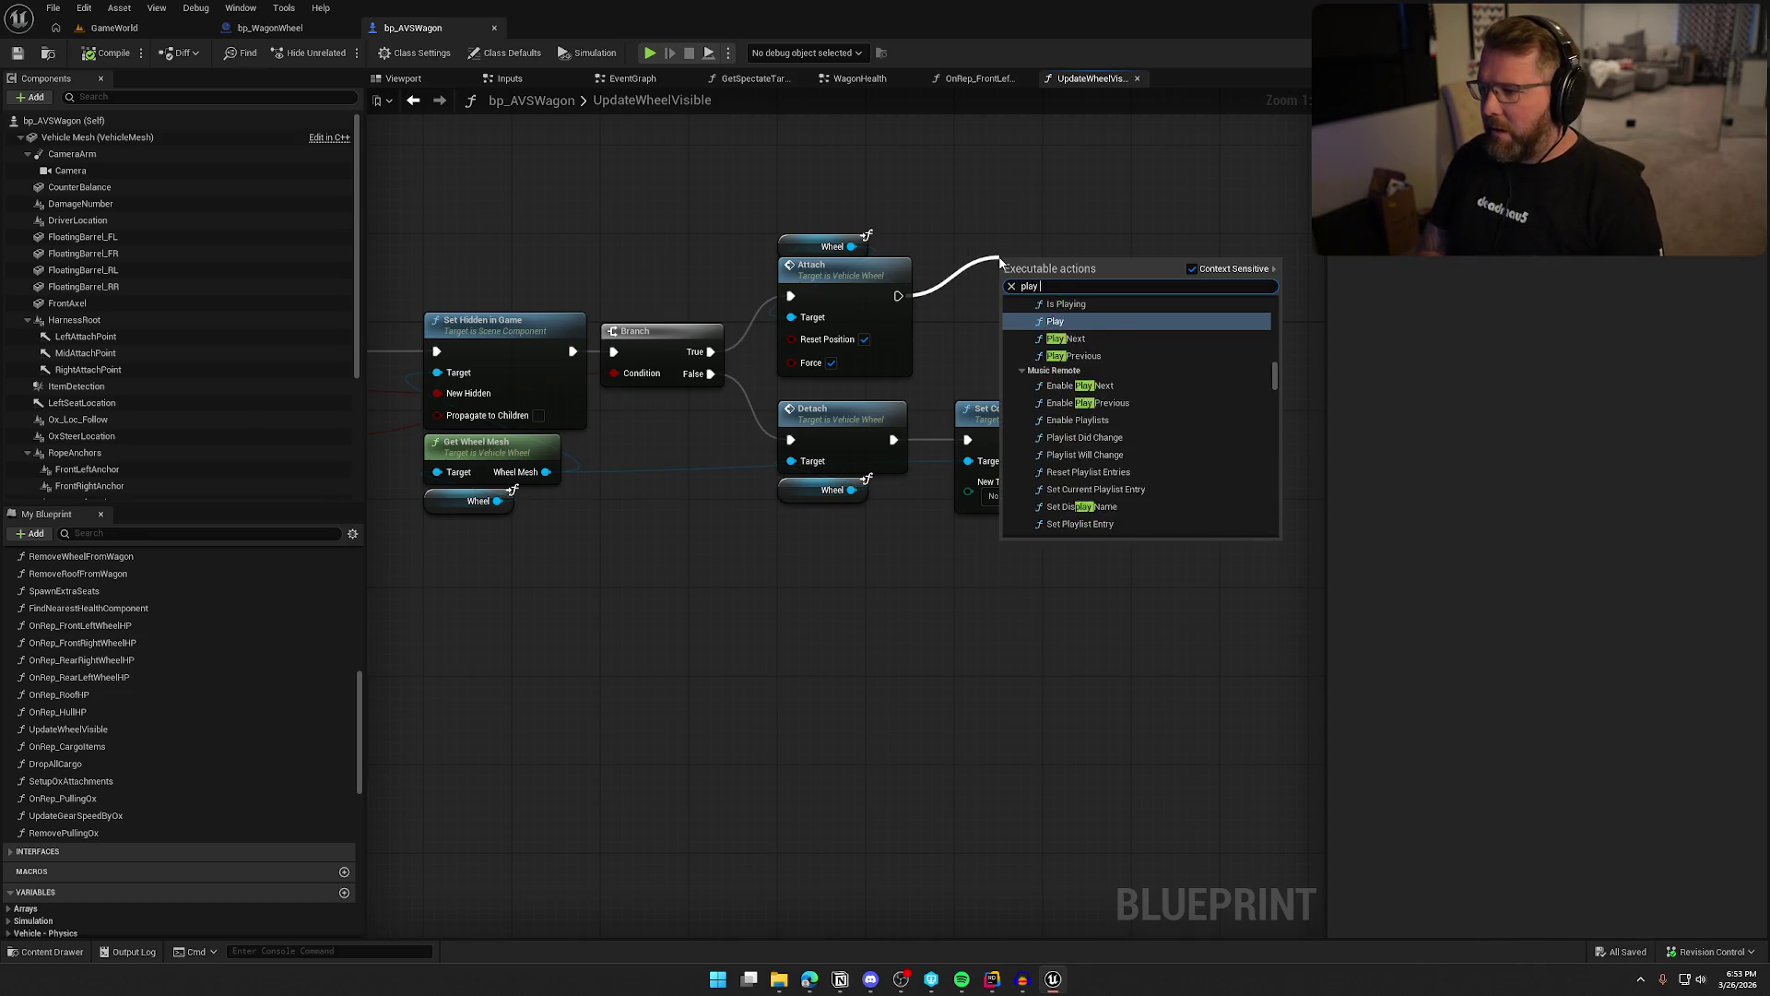
key(Down)
key(Return)
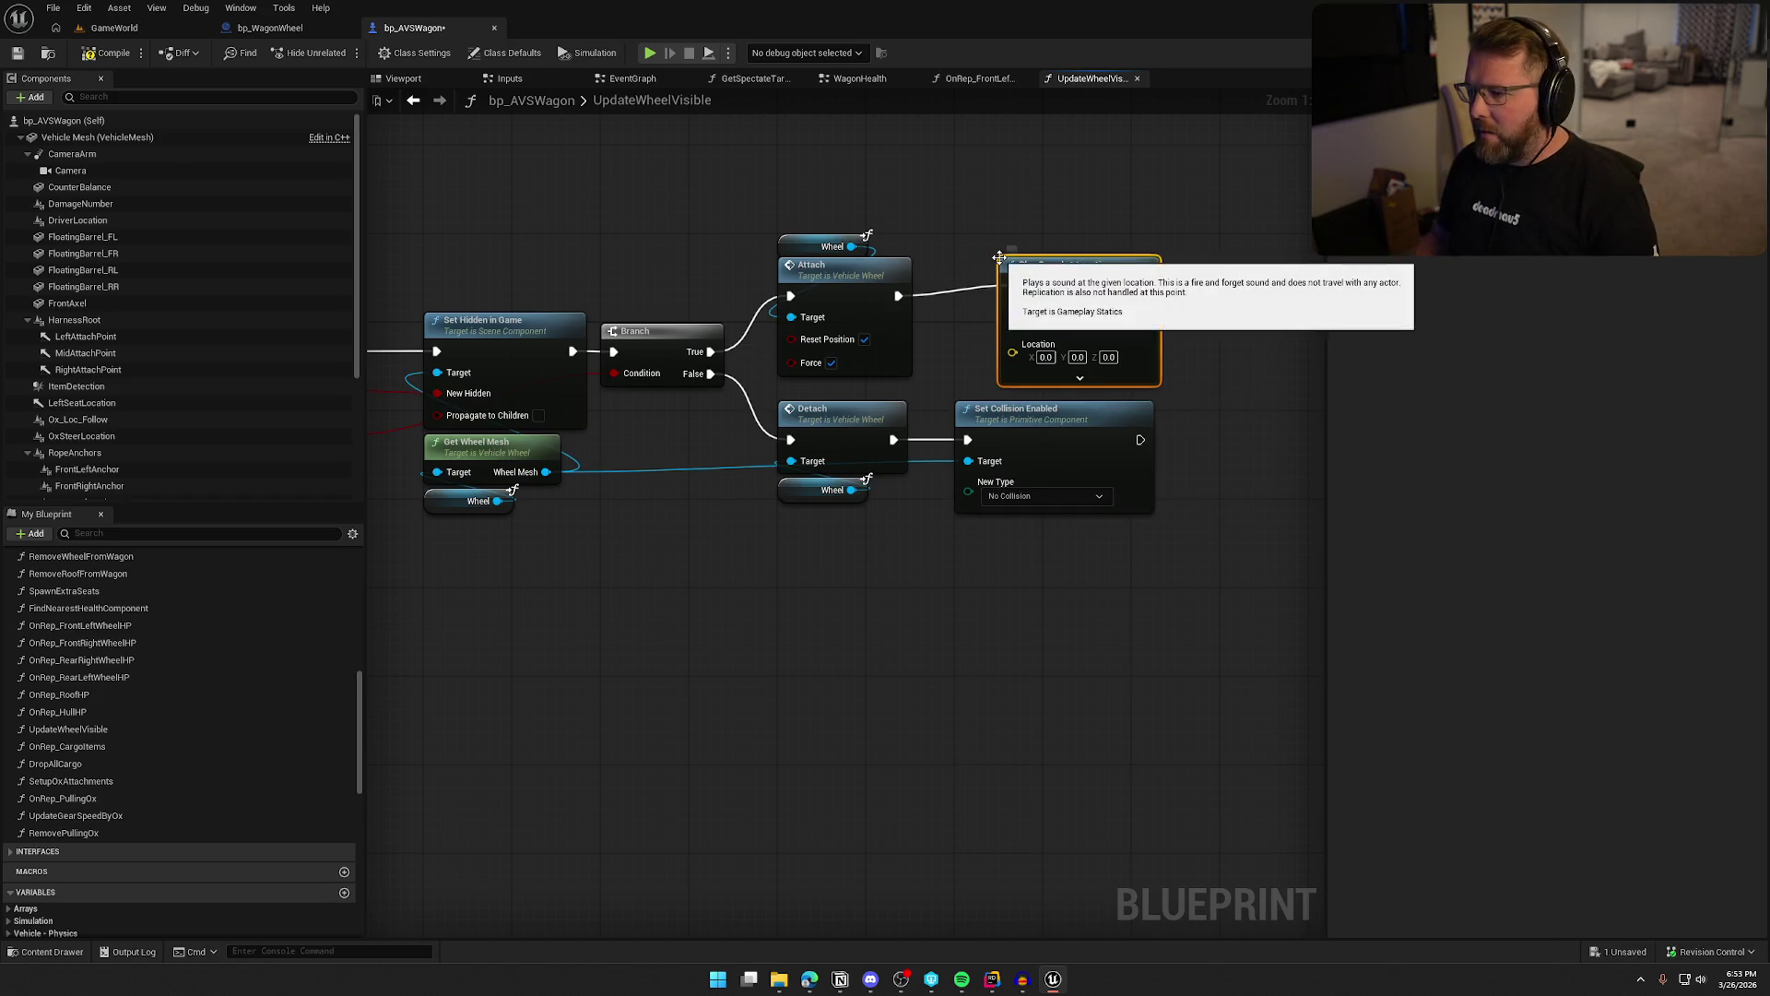
drag(1185, 325, 1108, 497)
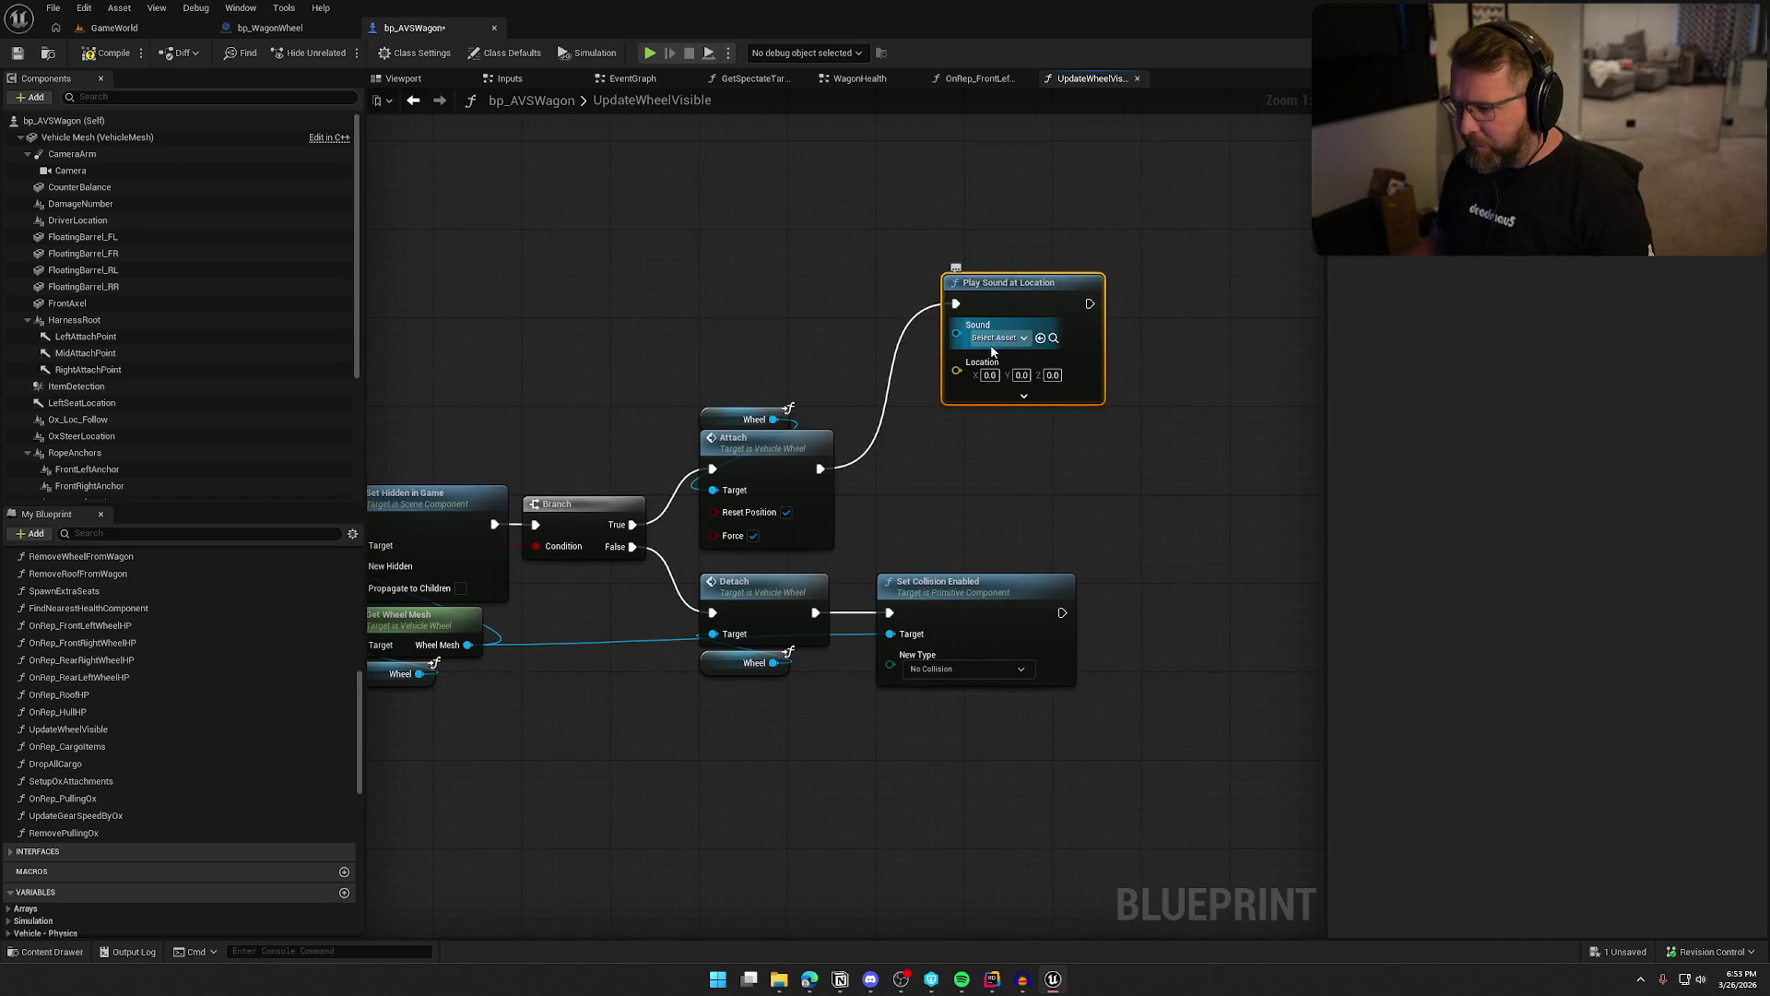
click(998, 339)
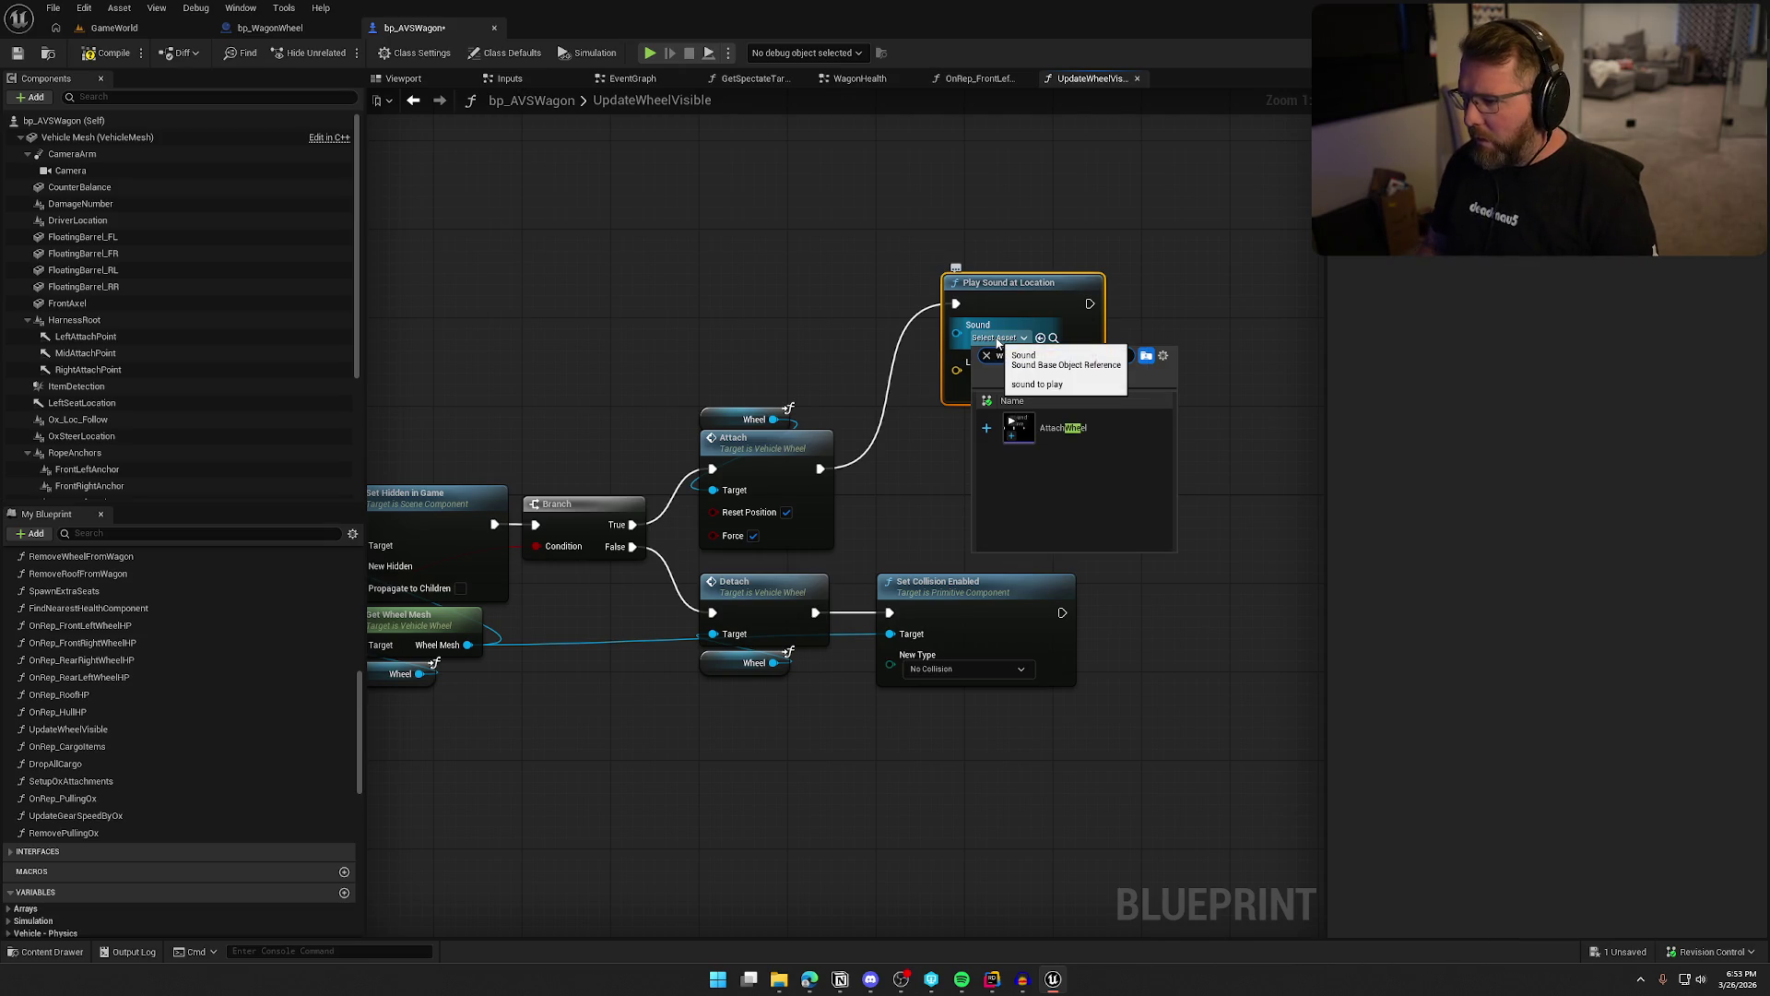
click(1062, 428)
drag(985, 441, 1046, 380)
drag(1030, 309, 1141, 257)
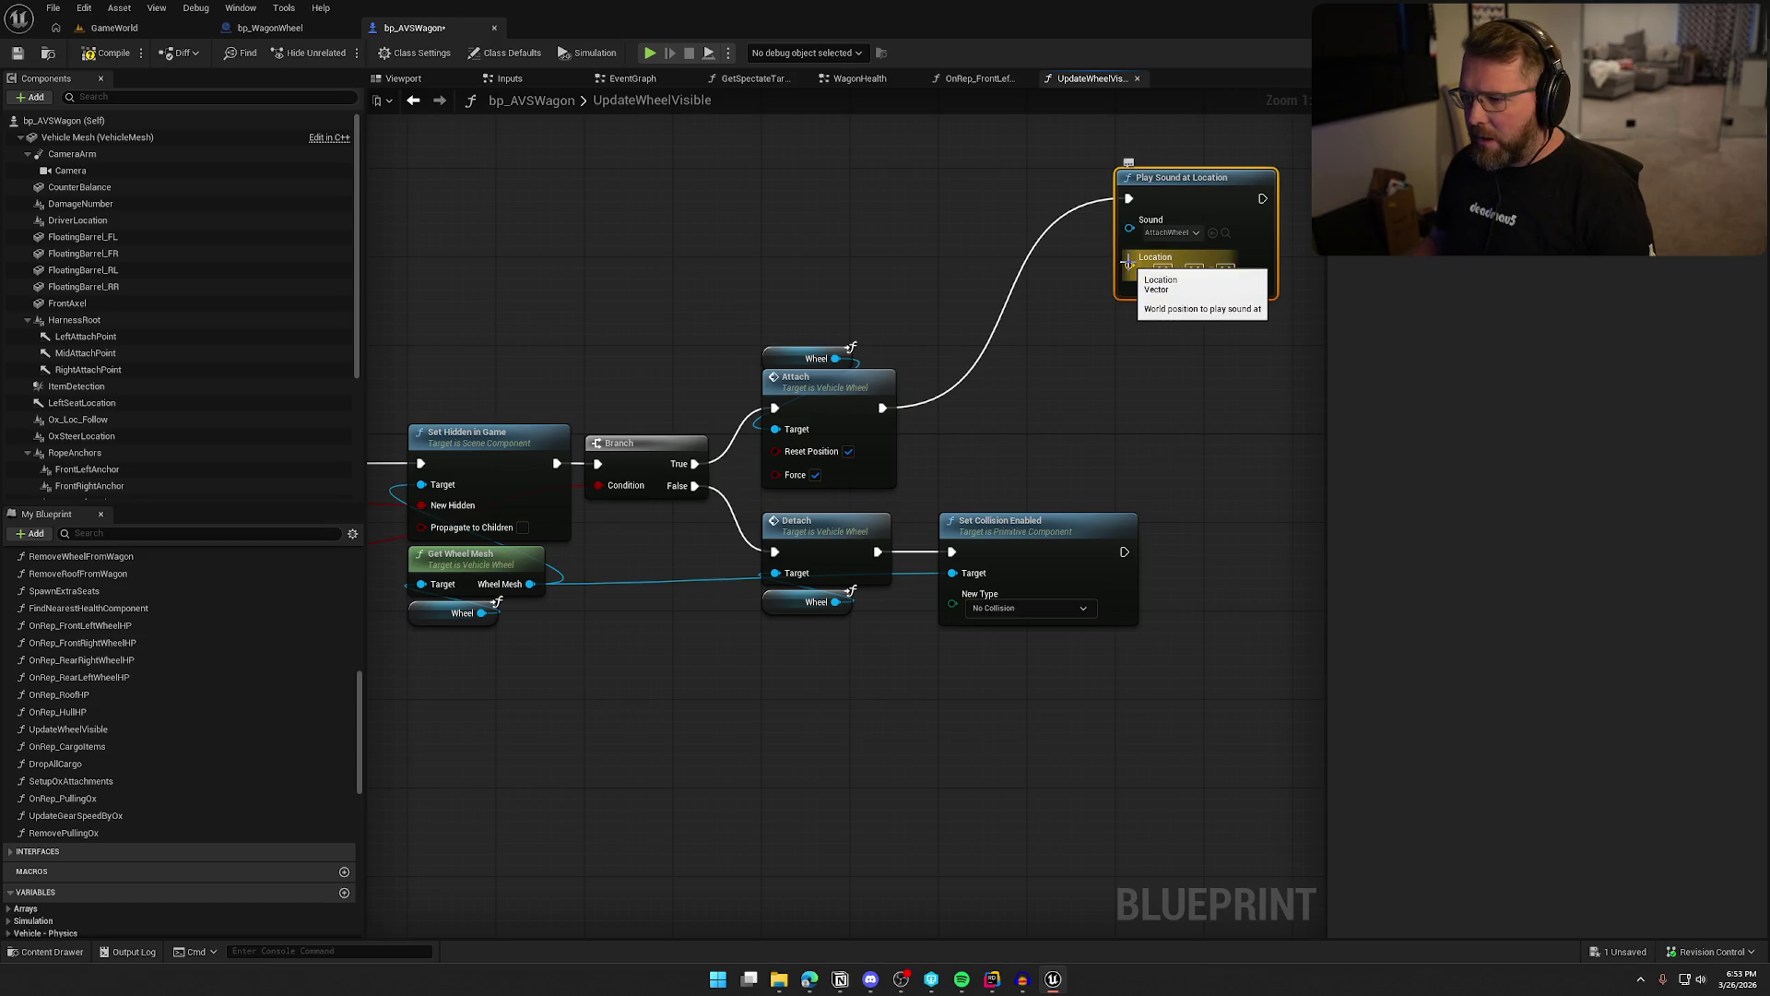
Feed the wheel's Get World Location into the sound's Location input
drag(836, 359, 963, 276)
text(get loca)
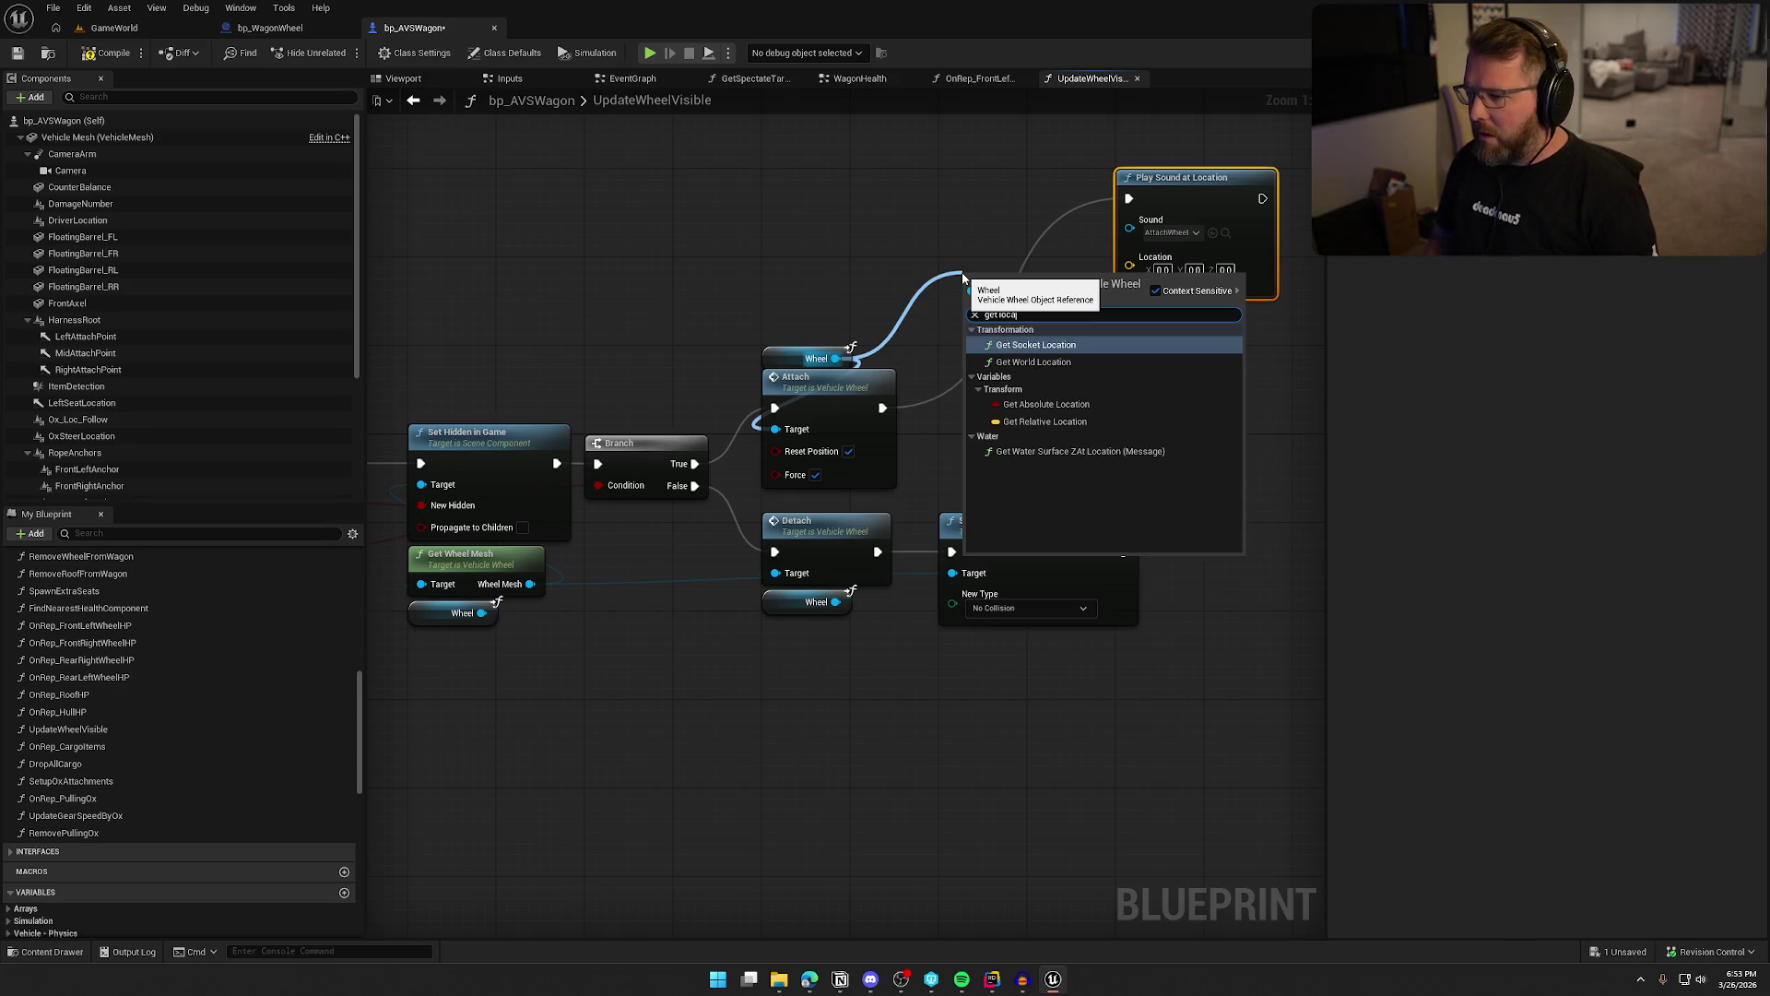
click(1034, 362)
mouse_move(1092, 307)
mouse_down()
mouse_move(1129, 256)
mouse_move(951, 254)
mouse_up()
Drive the sound's Pitch Multiplier with a Random Float in Range of 0.9 to 1.1
click(1192, 281)
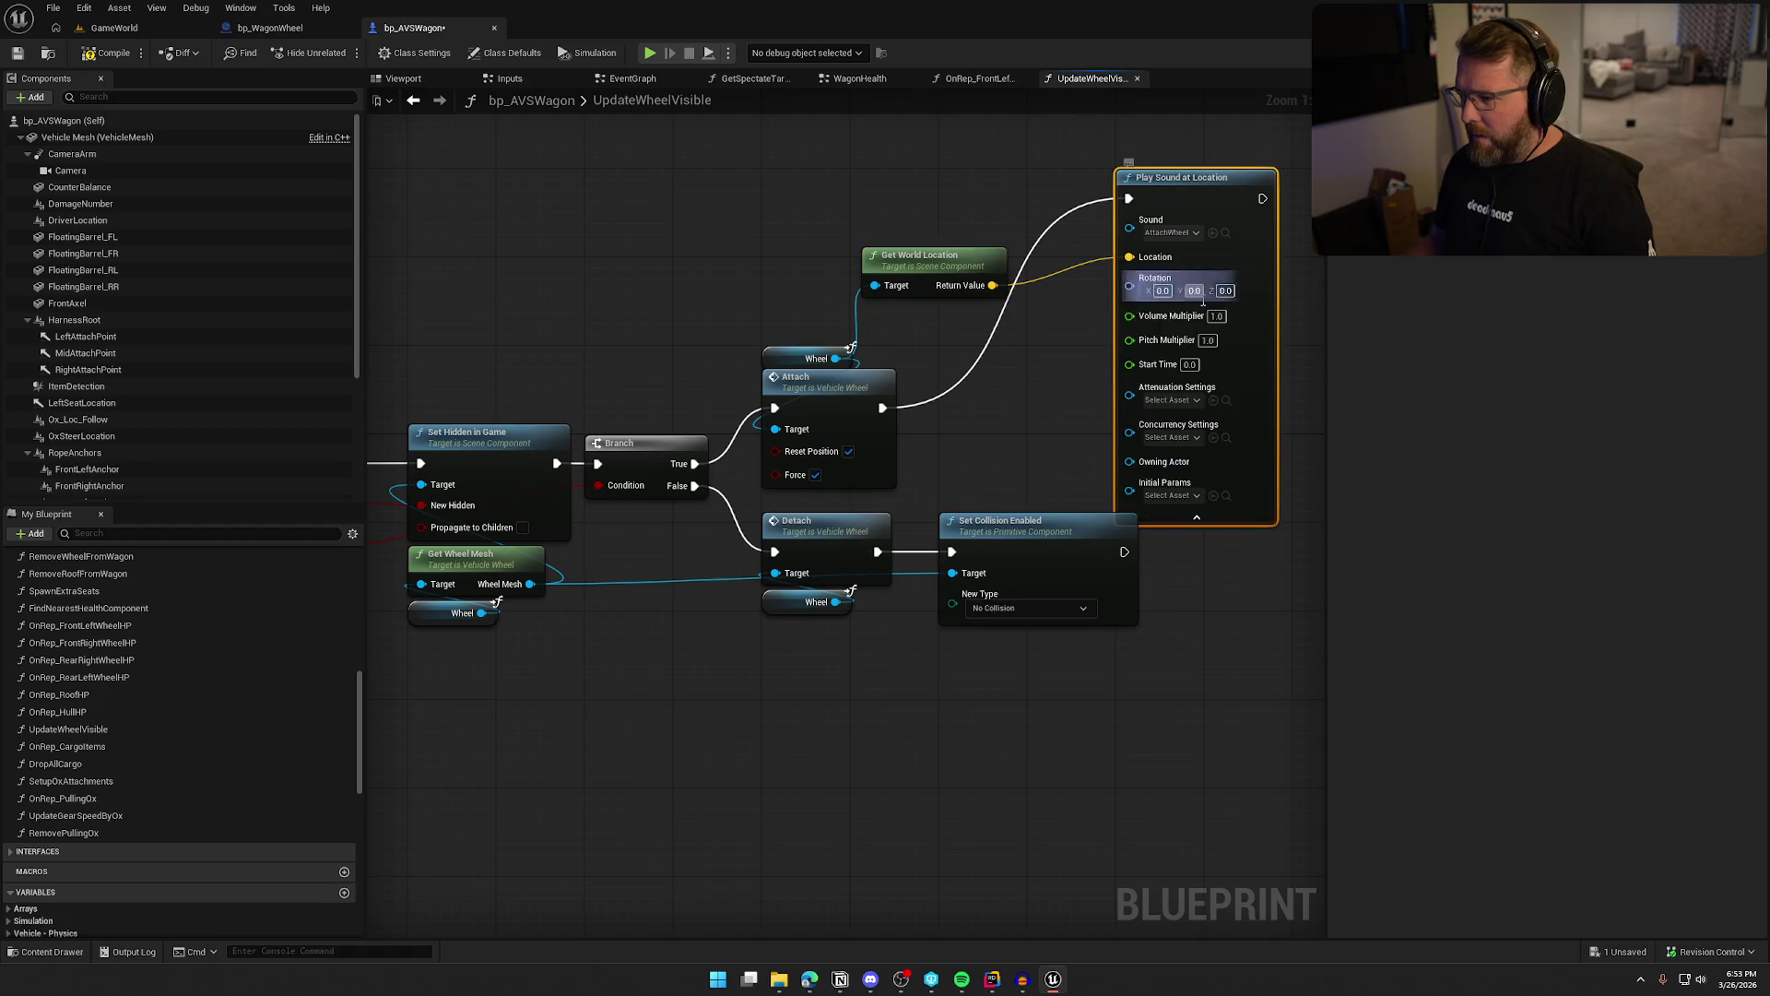
drag(1047, 340, 944, 400)
text(random)
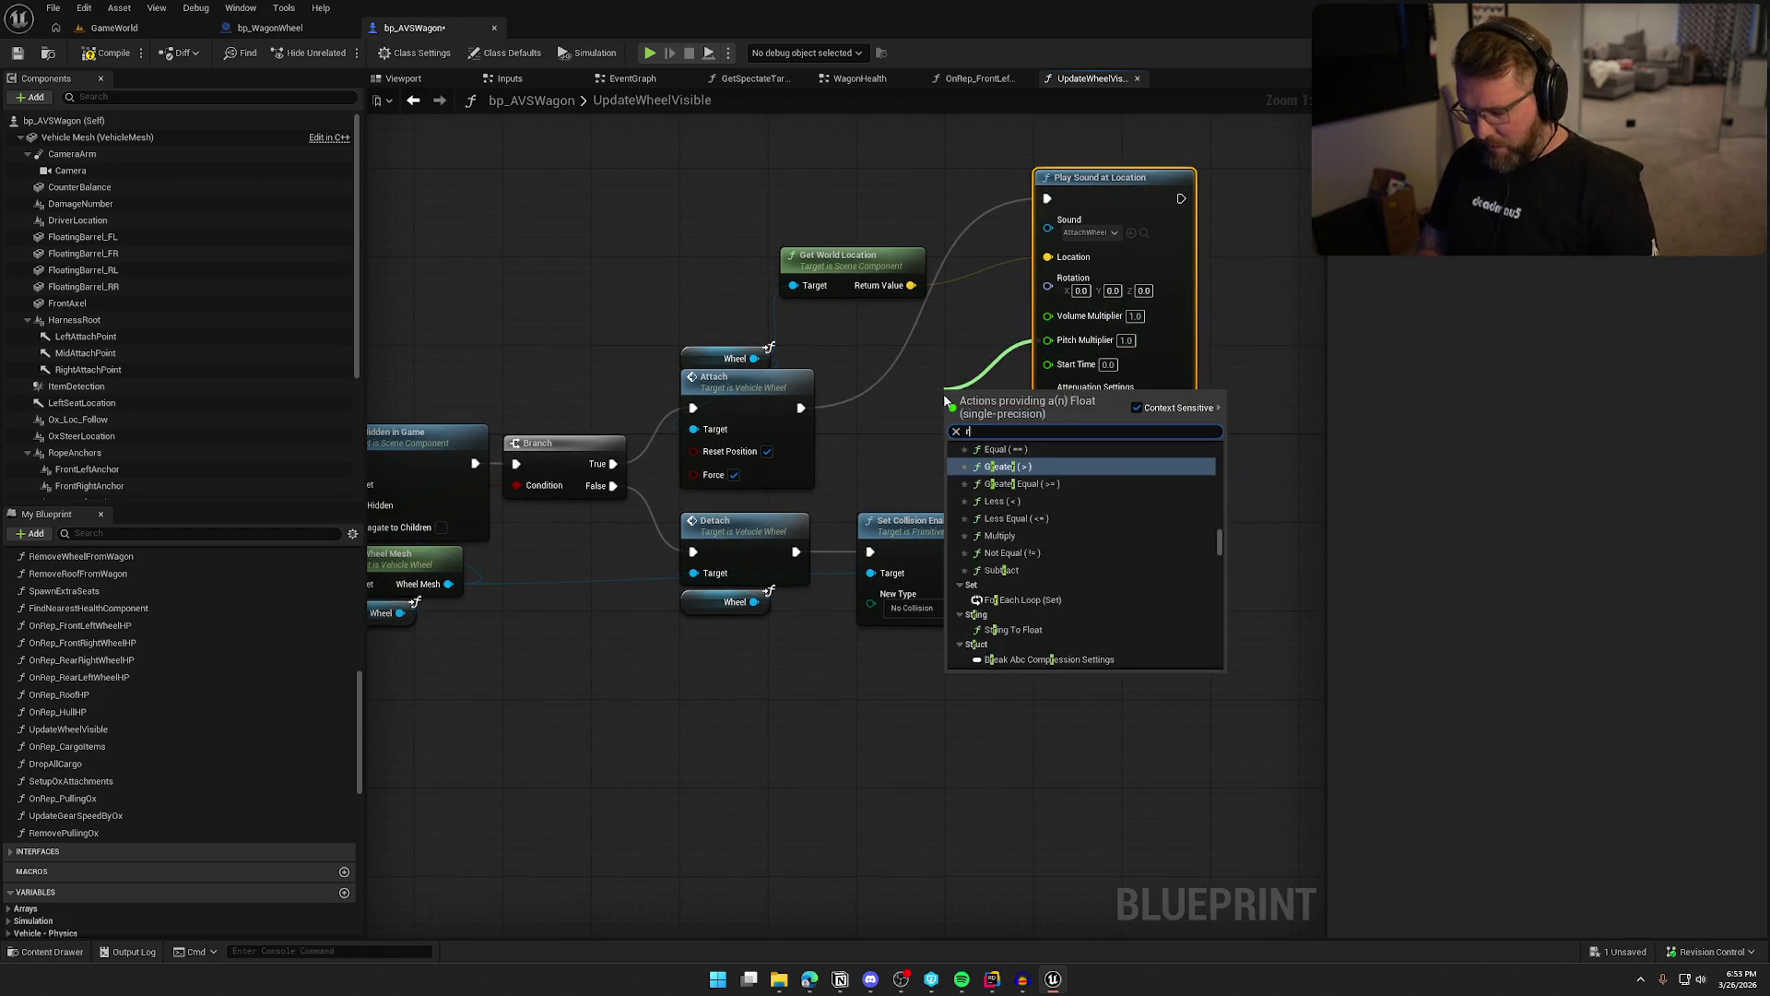
key(Down)
key(Down)
key(Return)
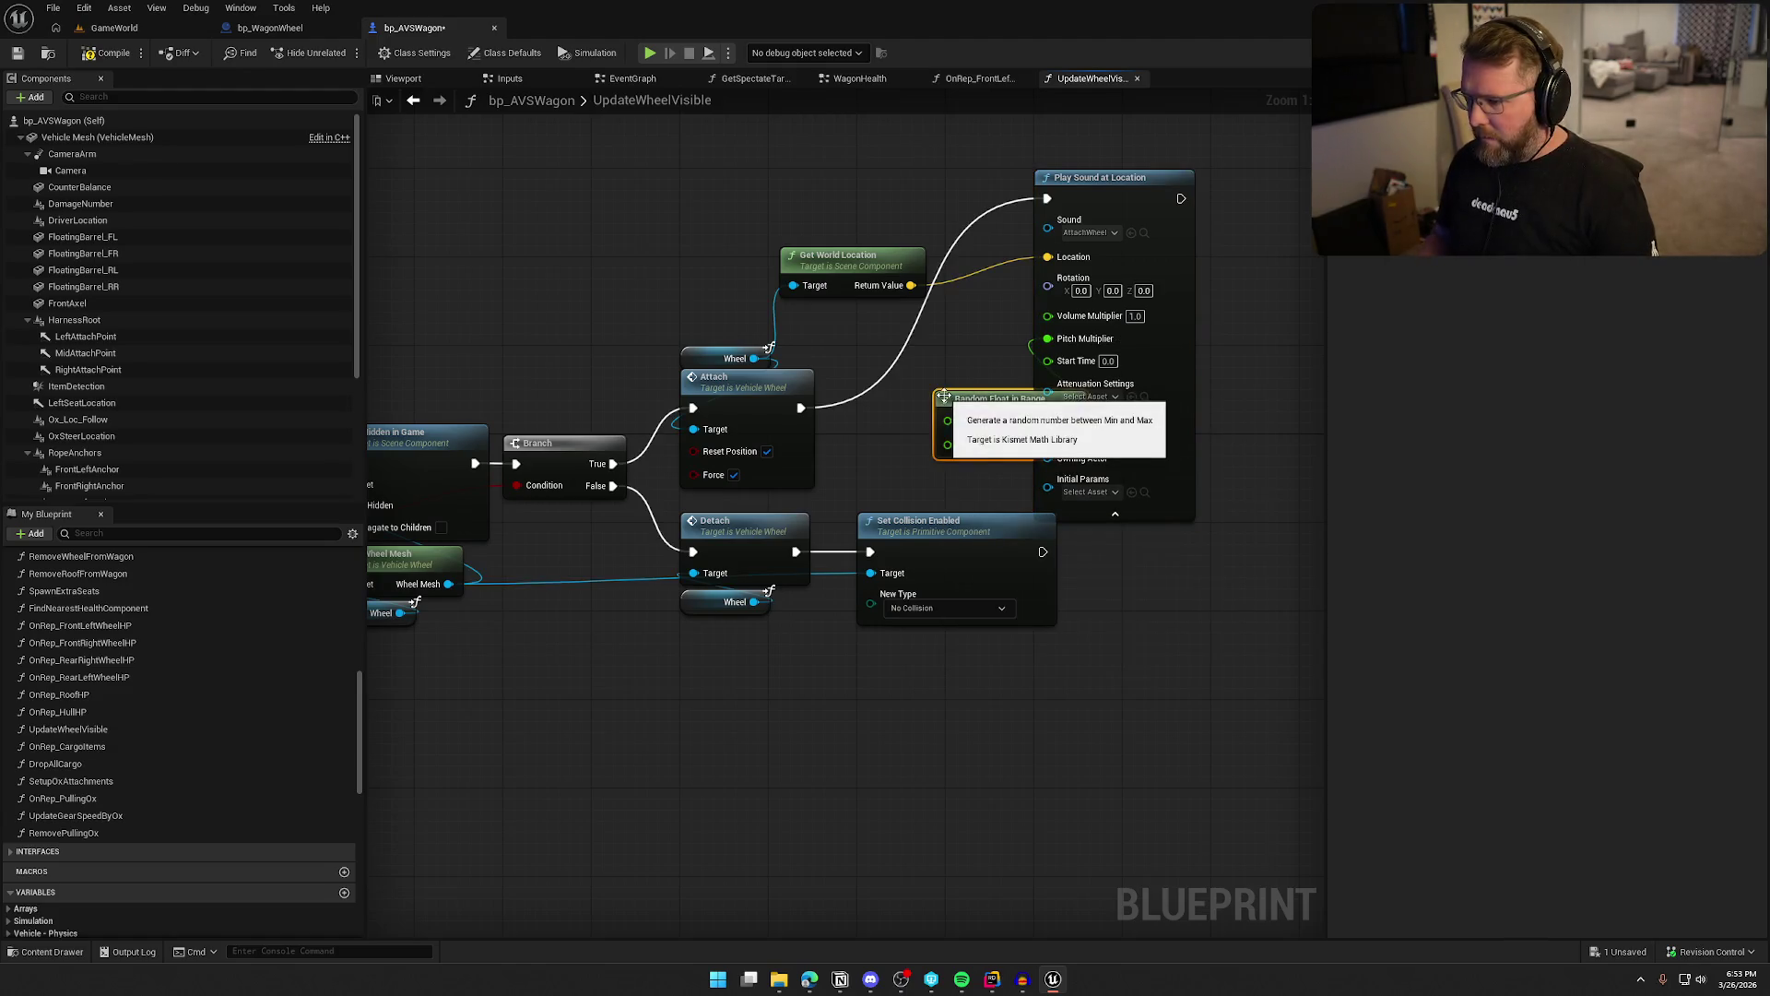
click(984, 420)
text(0.9)
key(Tab)
text(1.1)
Set the sound's attenuation to Item_Atten and tidy the new nodes' layout
drag(994, 398, 761, 321)
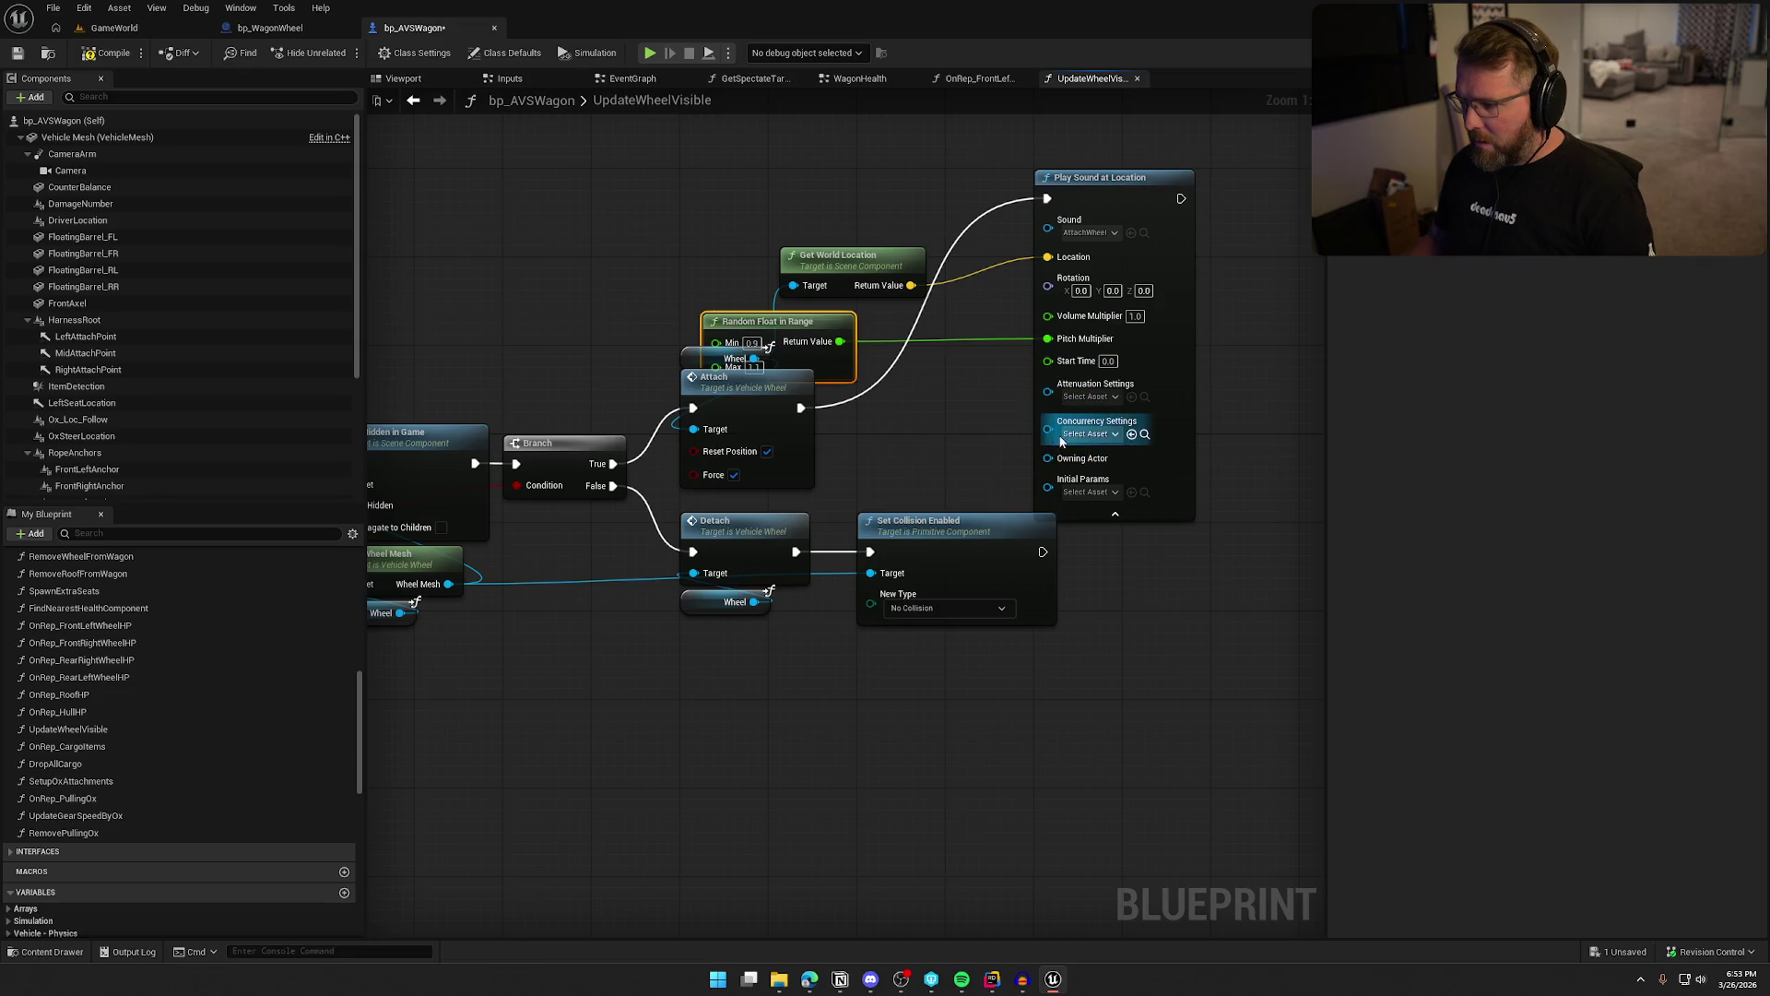
click(1091, 396)
click(1173, 557)
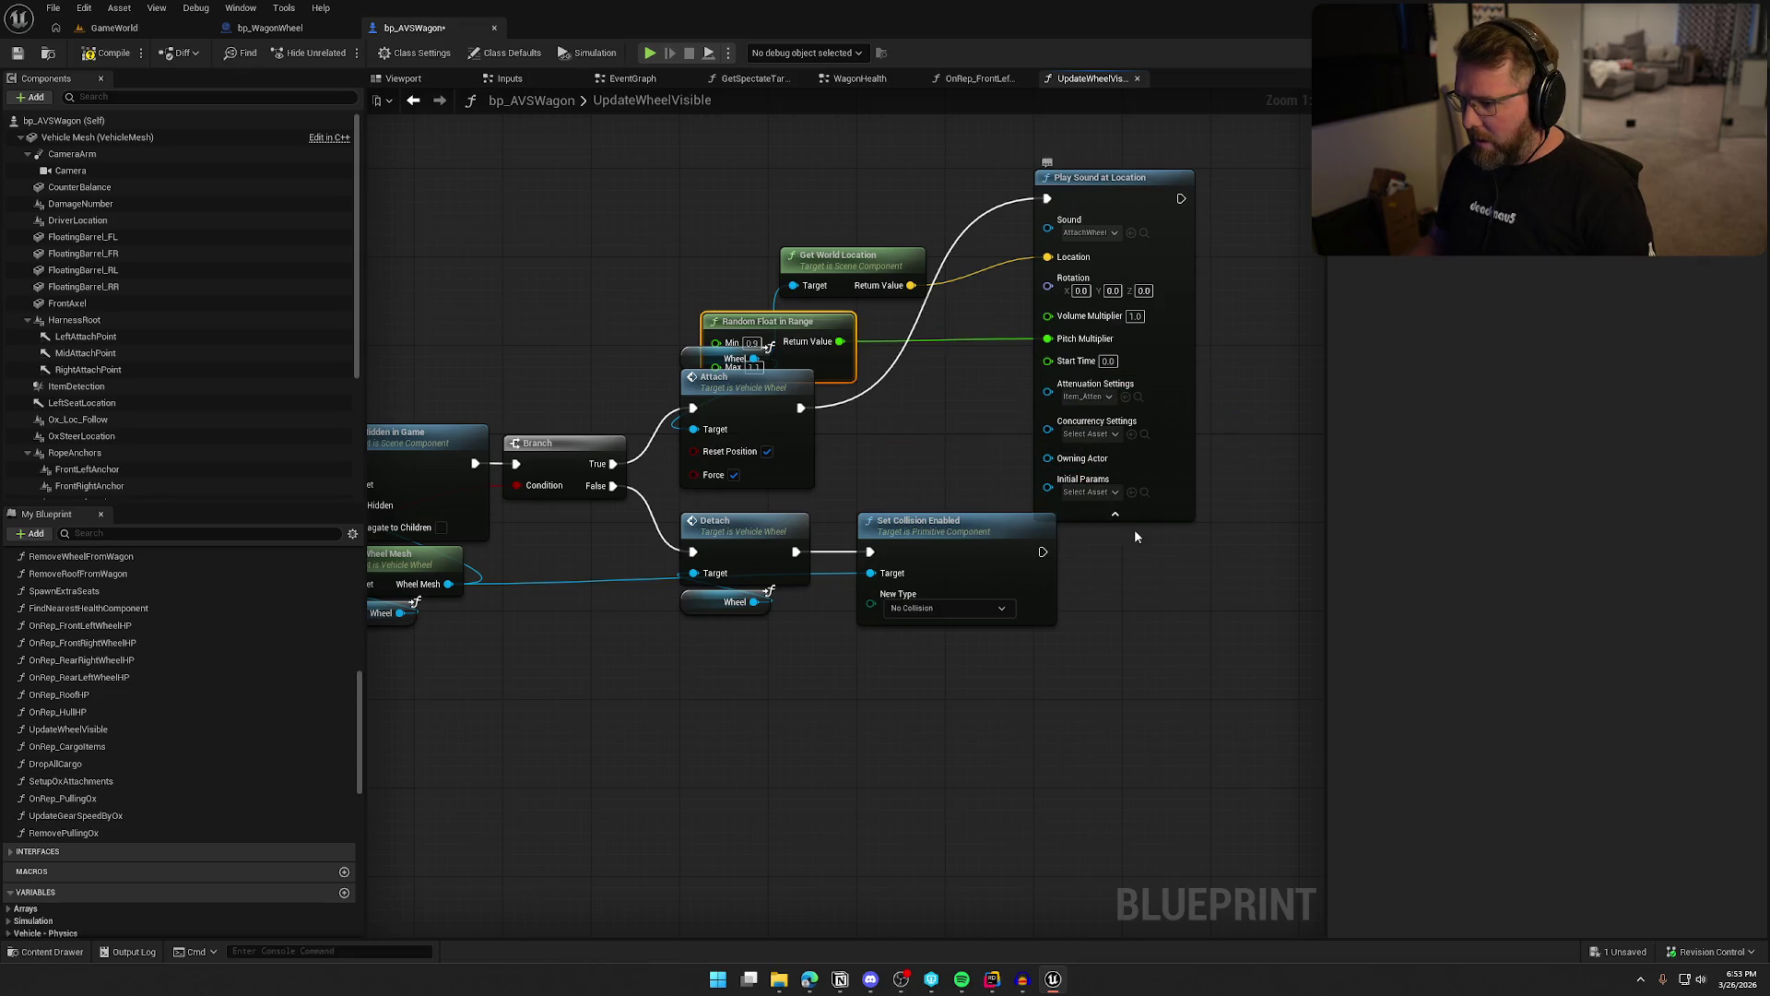
click(1115, 513)
drag(1120, 207, 1106, 341)
mouse_move(816, 321)
mouse_down()
mouse_move(968, 406)
mouse_move(969, 443)
mouse_up()
mouse_move(1130, 329)
mouse_down()
mouse_move(1163, 407)
mouse_move(1142, 393)
mouse_up()
click(880, 684)
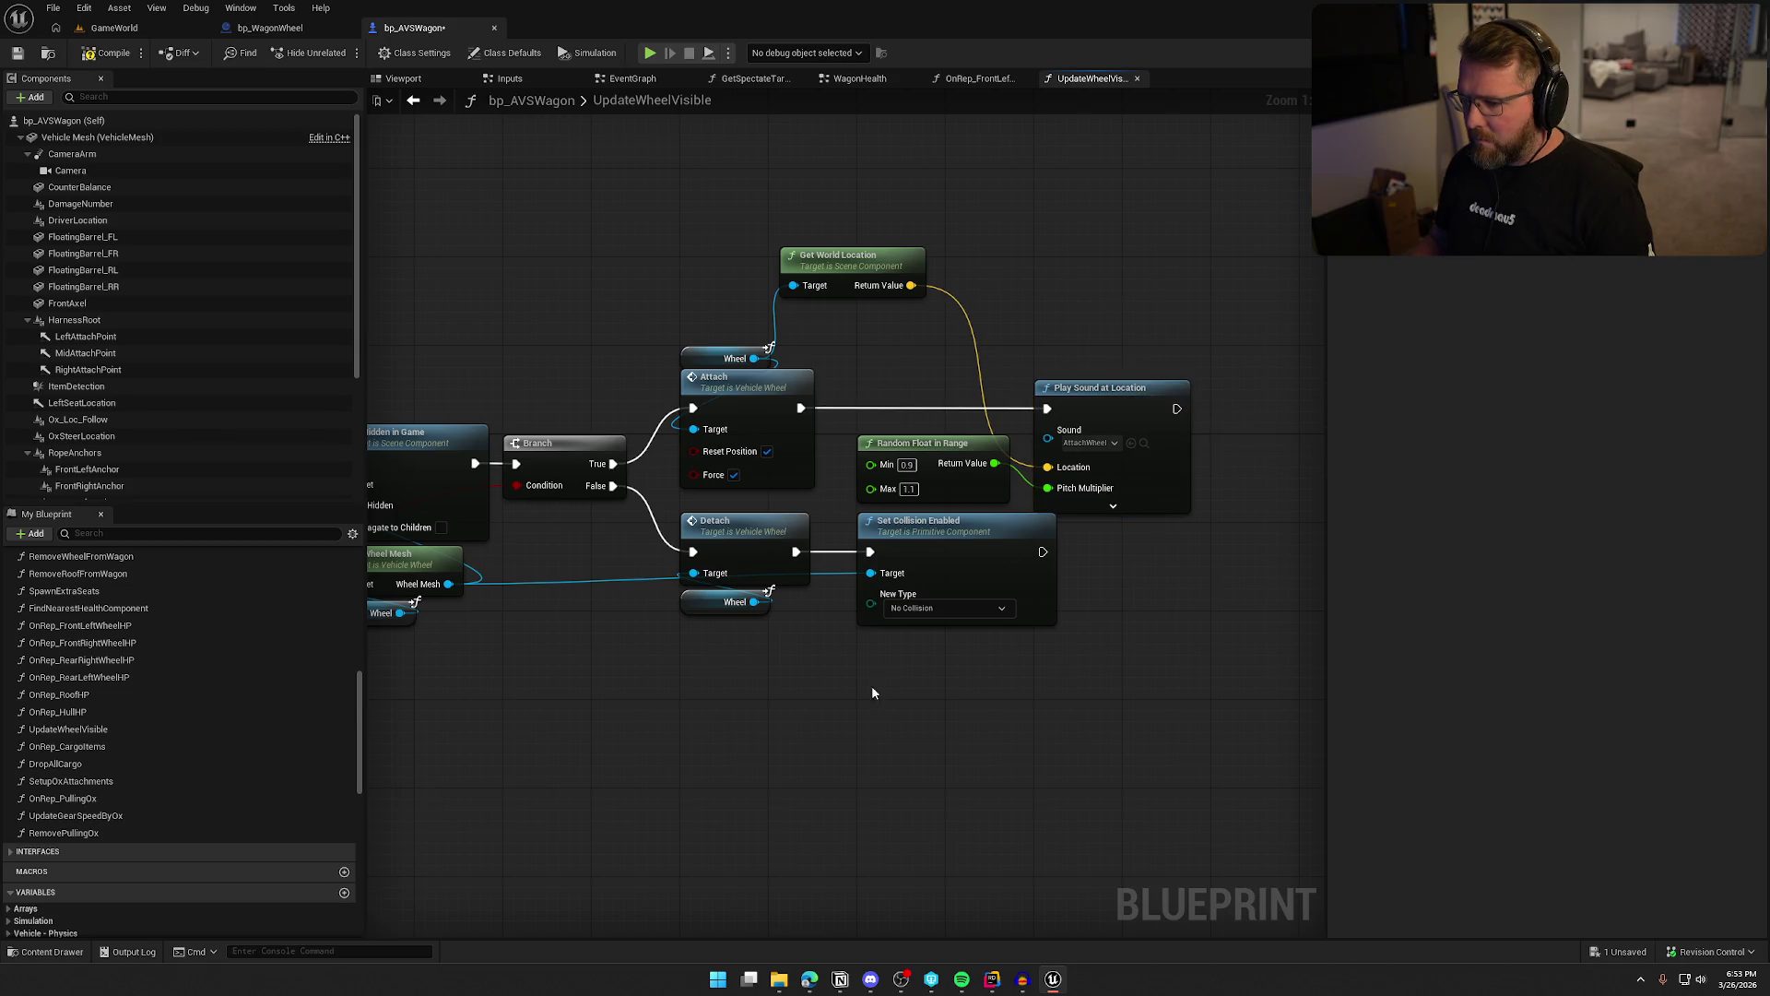
mouse_move(839, 676)
mouse_down()
mouse_move(724, 573)
mouse_move(737, 529)
mouse_up()
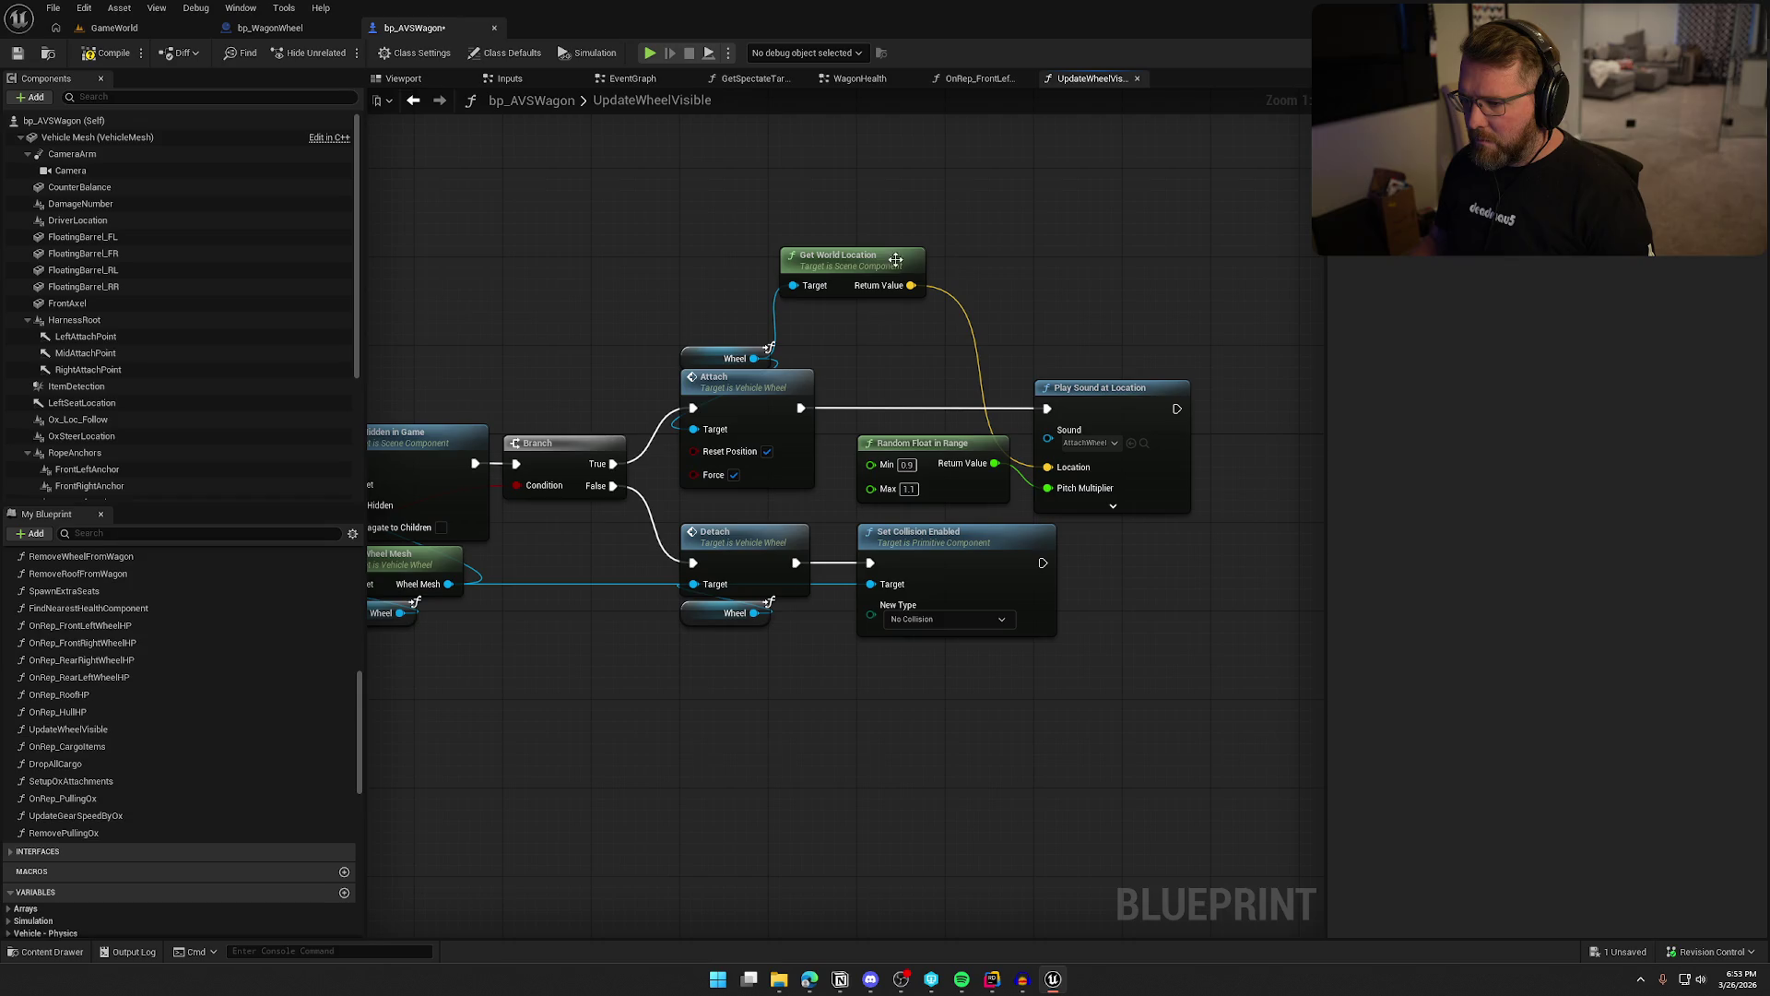
drag(890, 267, 967, 344)
click(1021, 266)
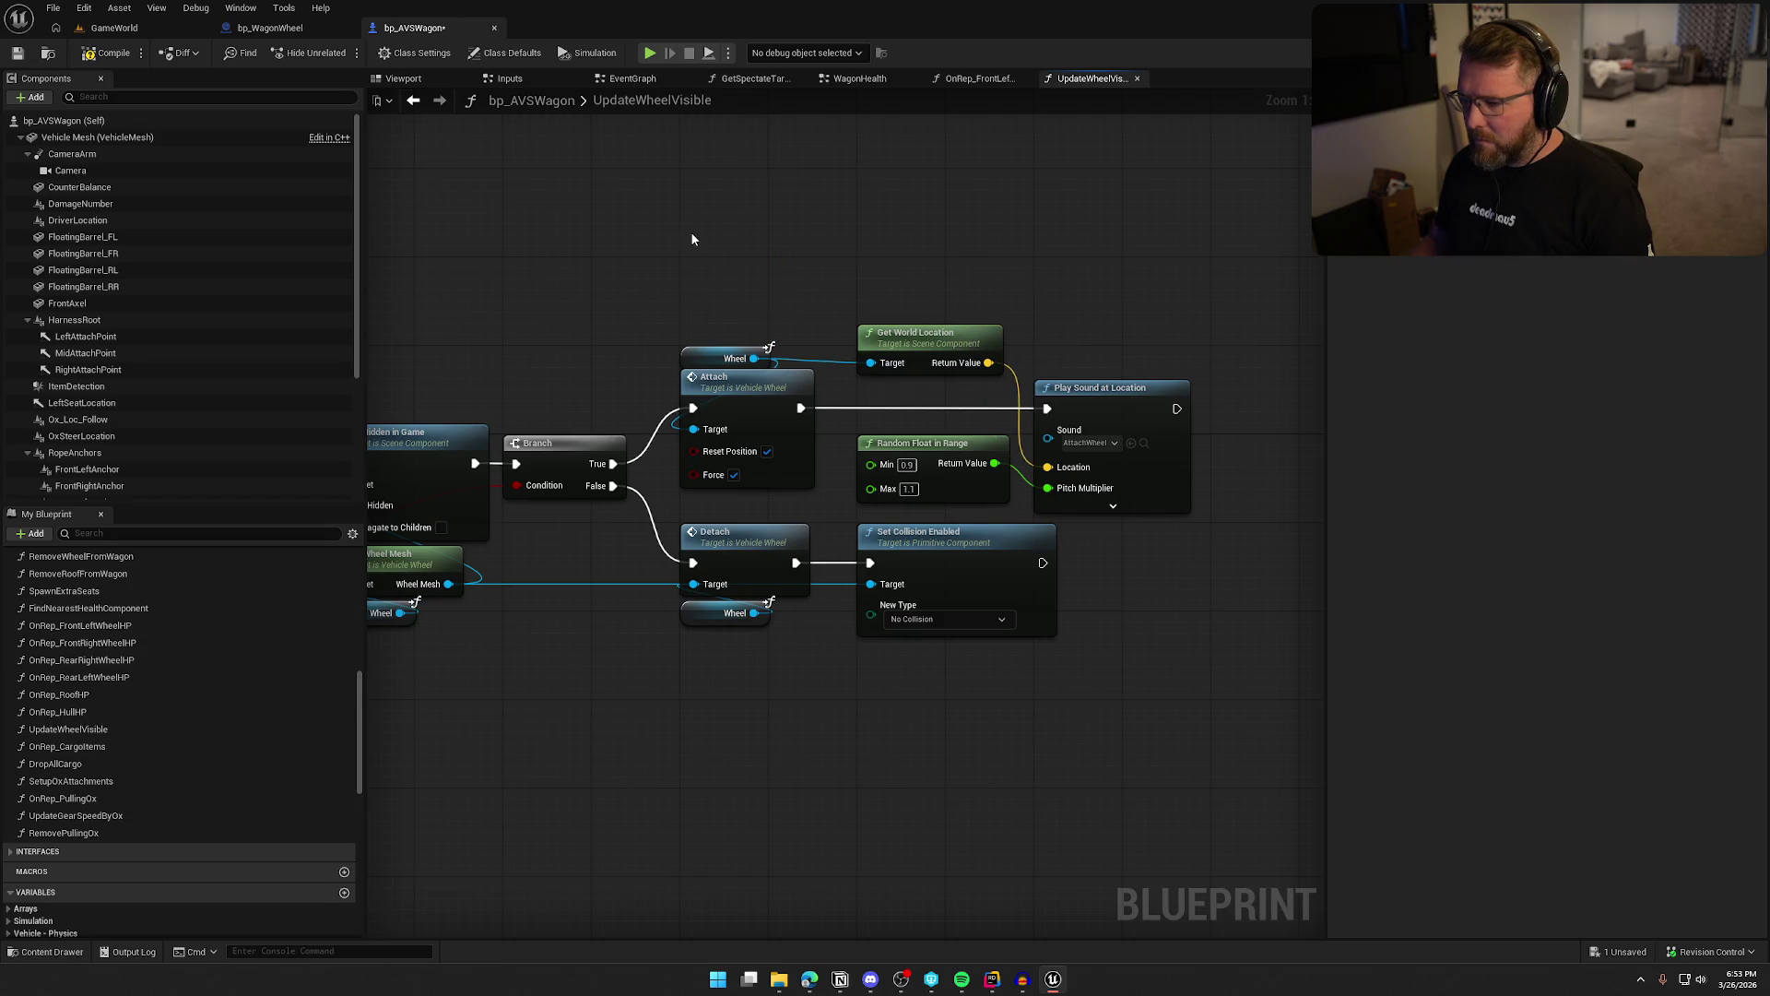
Save bp_AVSWagon, checking it out, and switch to its EventGraph
key(ctrl+s)
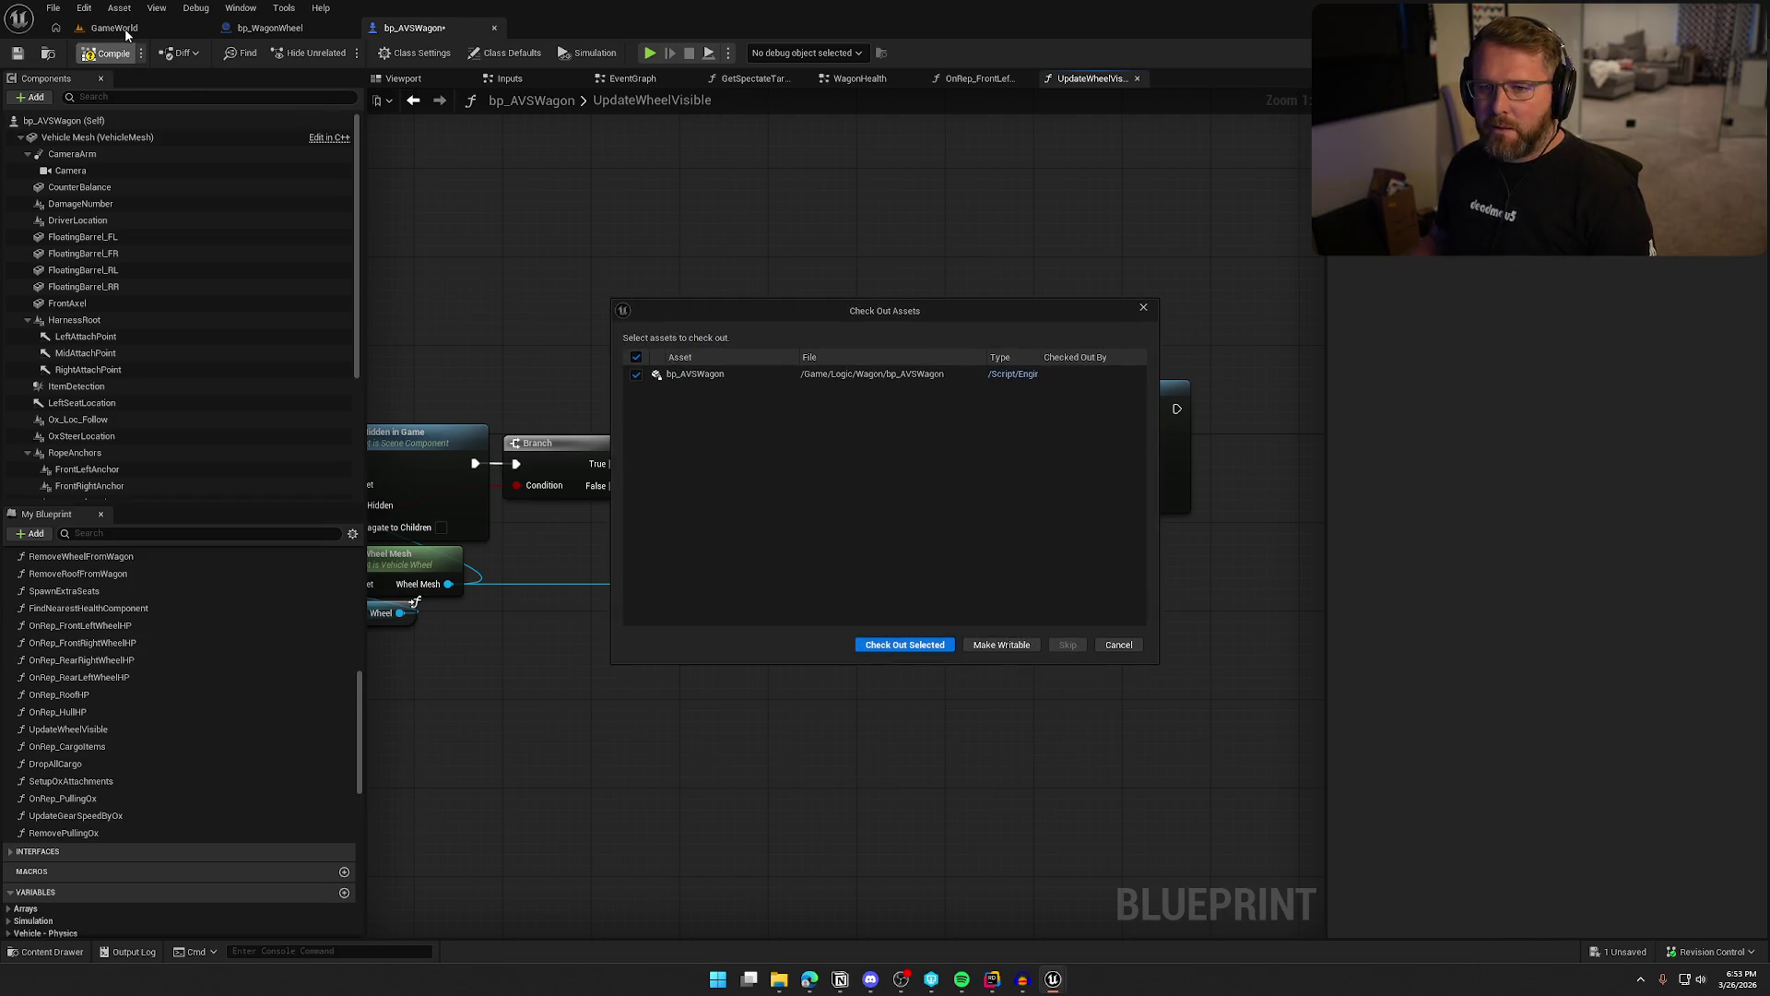
click(880, 640)
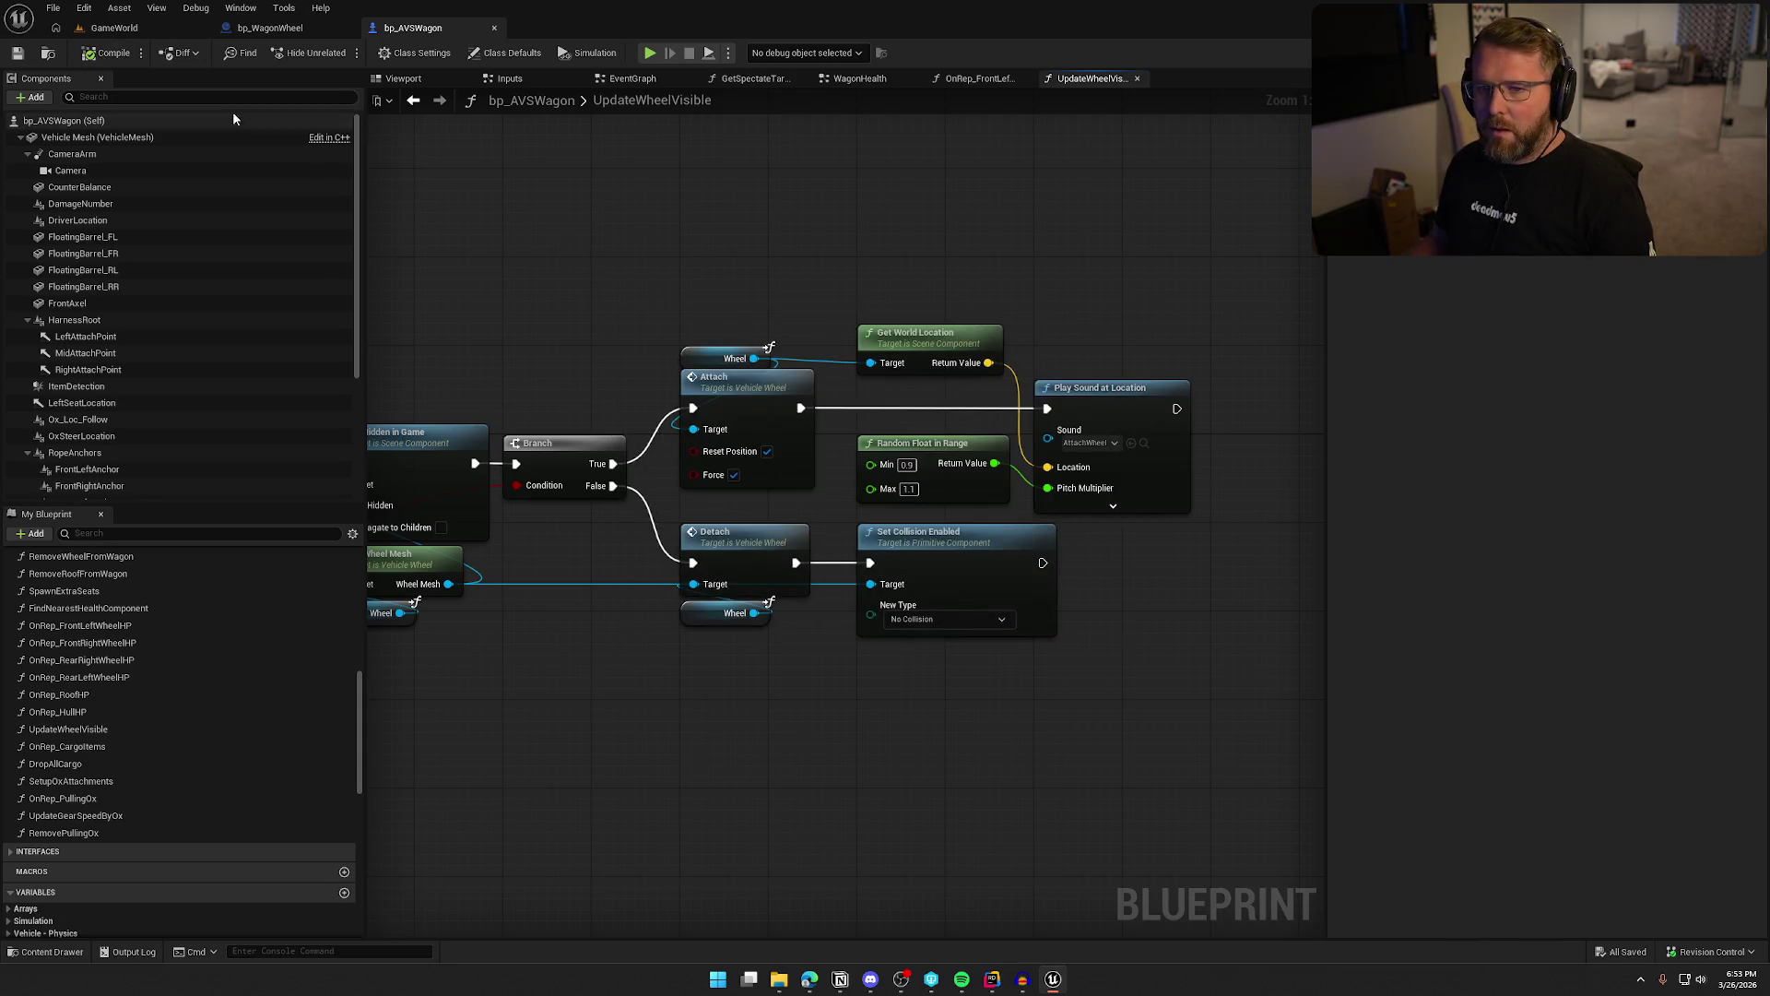
click(642, 79)
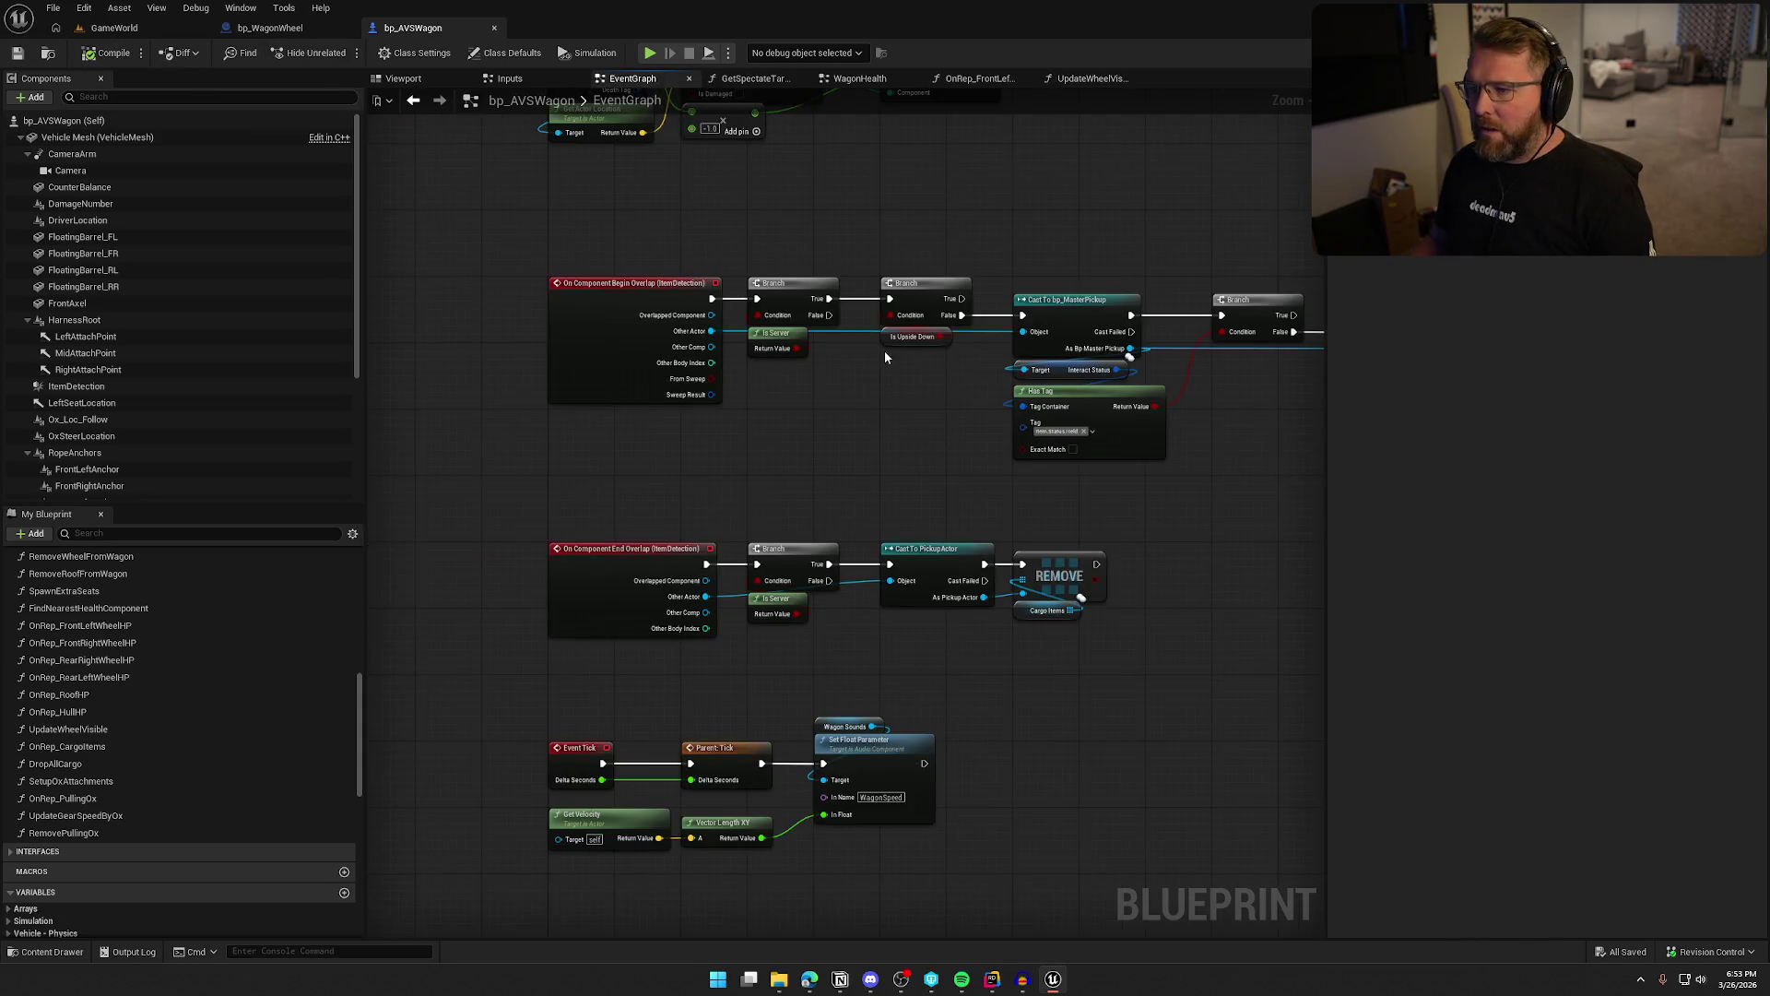
Survey the wagon EventGraph to locate the Possess, SET Driver and Bind Event nodes
scroll(883, 350, down, 6)
scroll(949, 355, up, 2)
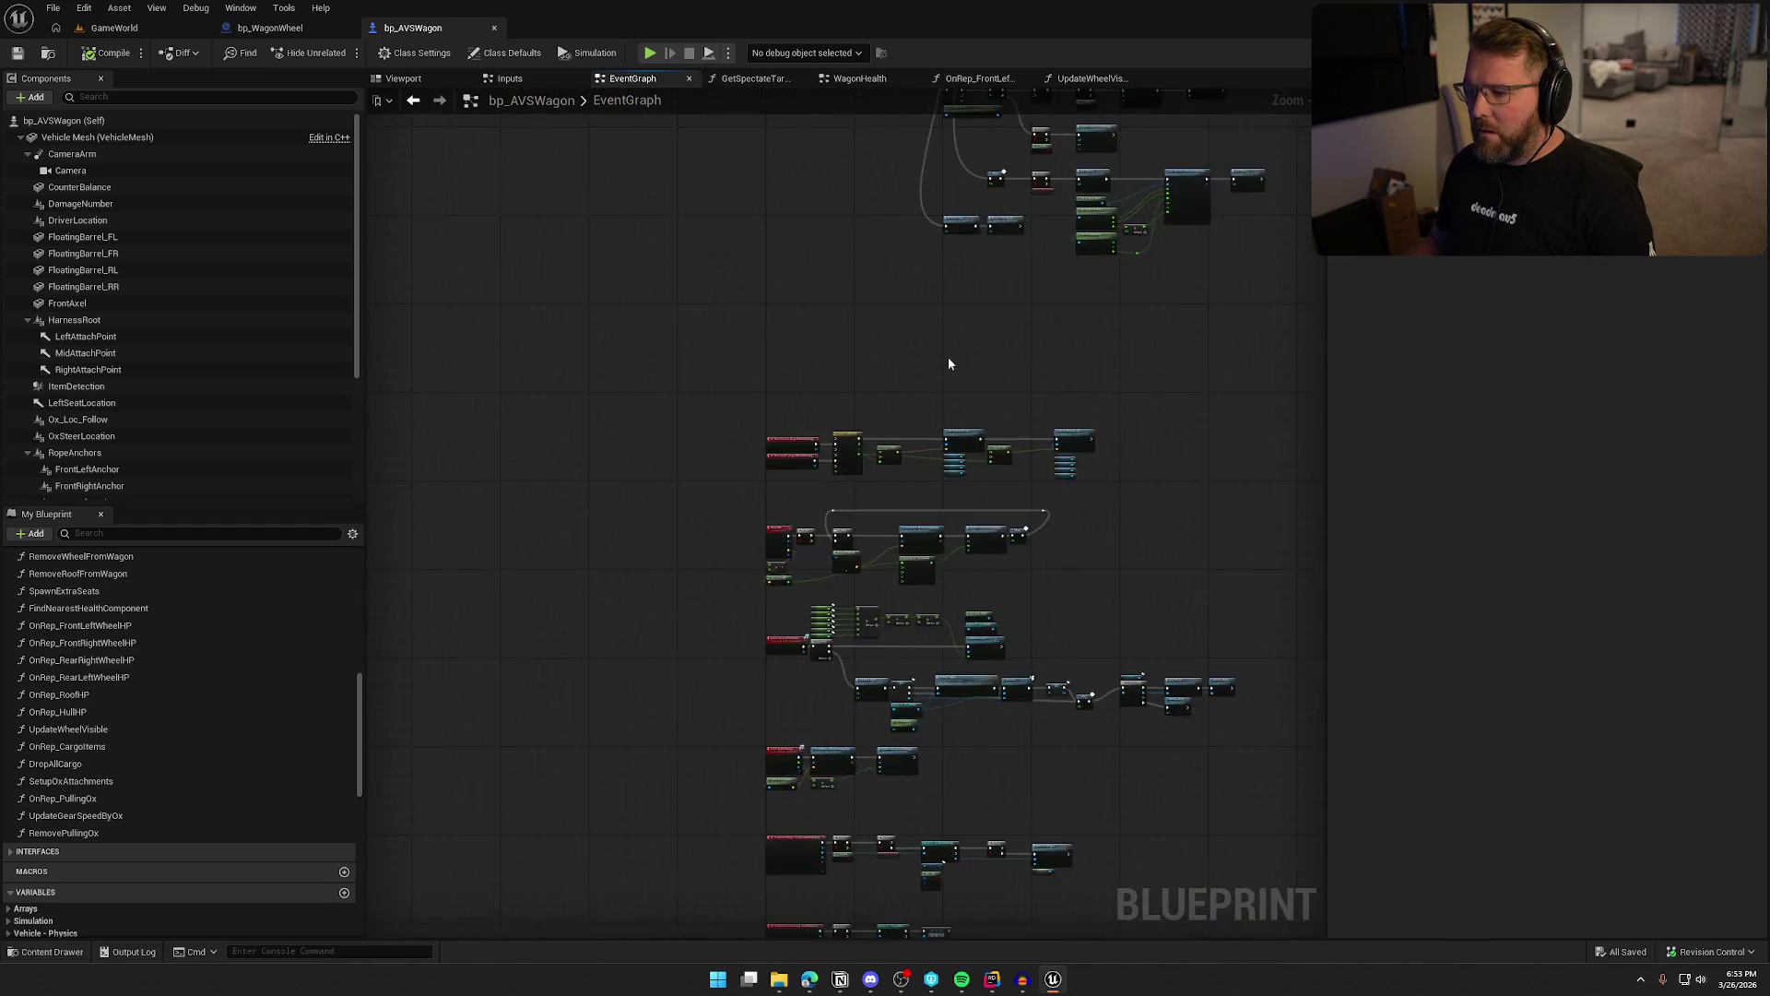
mouse_move(521, 245)
mouse_down()
mouse_move(601, 296)
mouse_move(1081, 845)
mouse_up()
scroll(648, 458, up, 8)
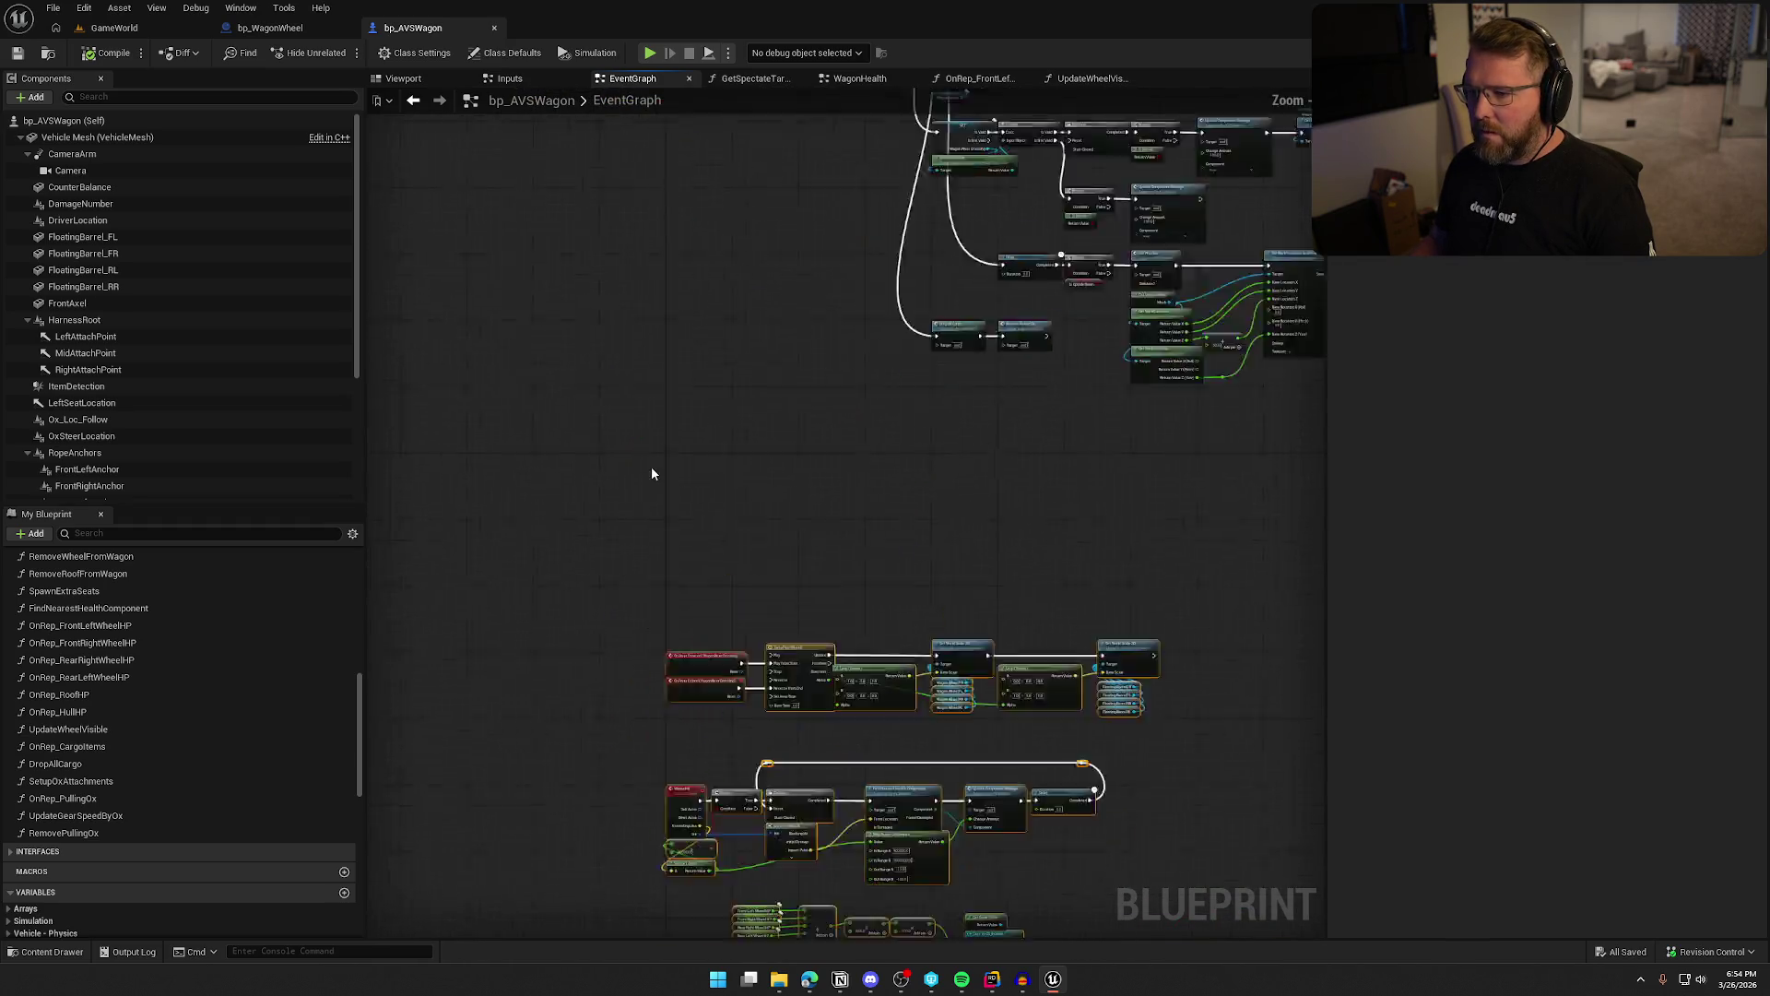
mouse_move(733, 825)
mouse_down()
mouse_move(758, 492)
mouse_move(727, 415)
mouse_up()
mouse_move(800, 313)
mouse_down()
mouse_move(883, 380)
mouse_move(640, 722)
mouse_move(708, 923)
mouse_up()
drag(627, 779, 756, 479)
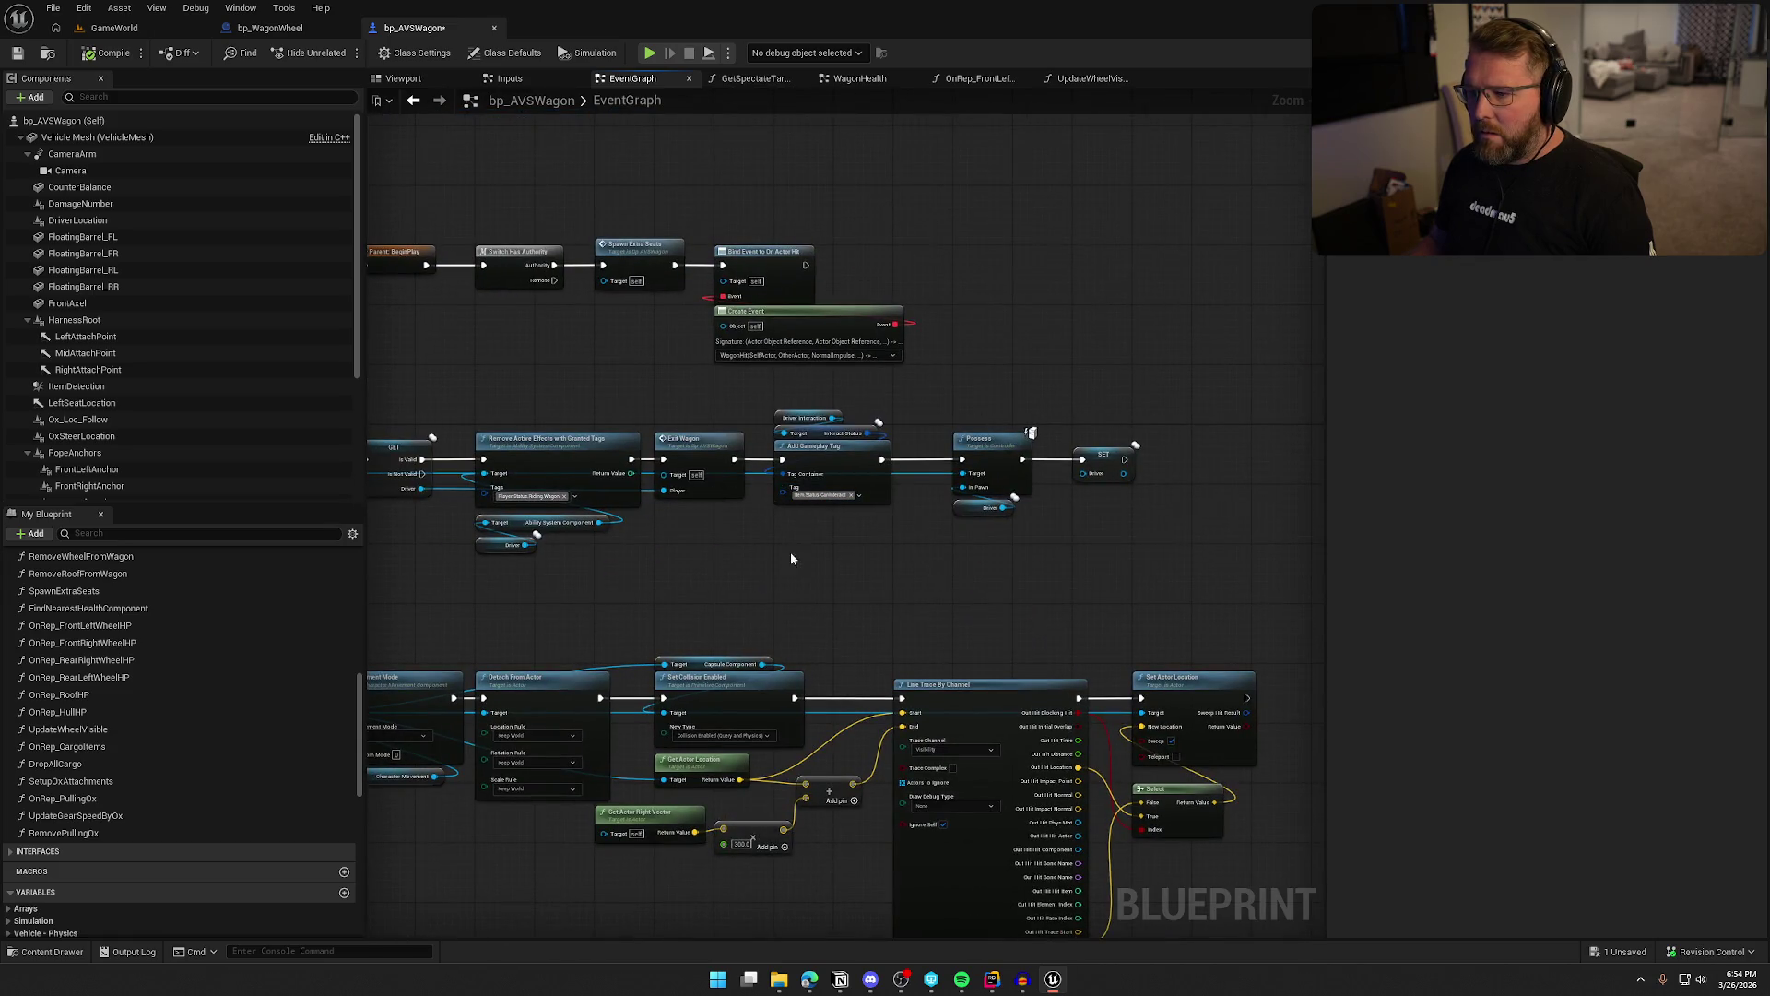
scroll(790, 557, up, 2)
scroll(854, 339, up, 2)
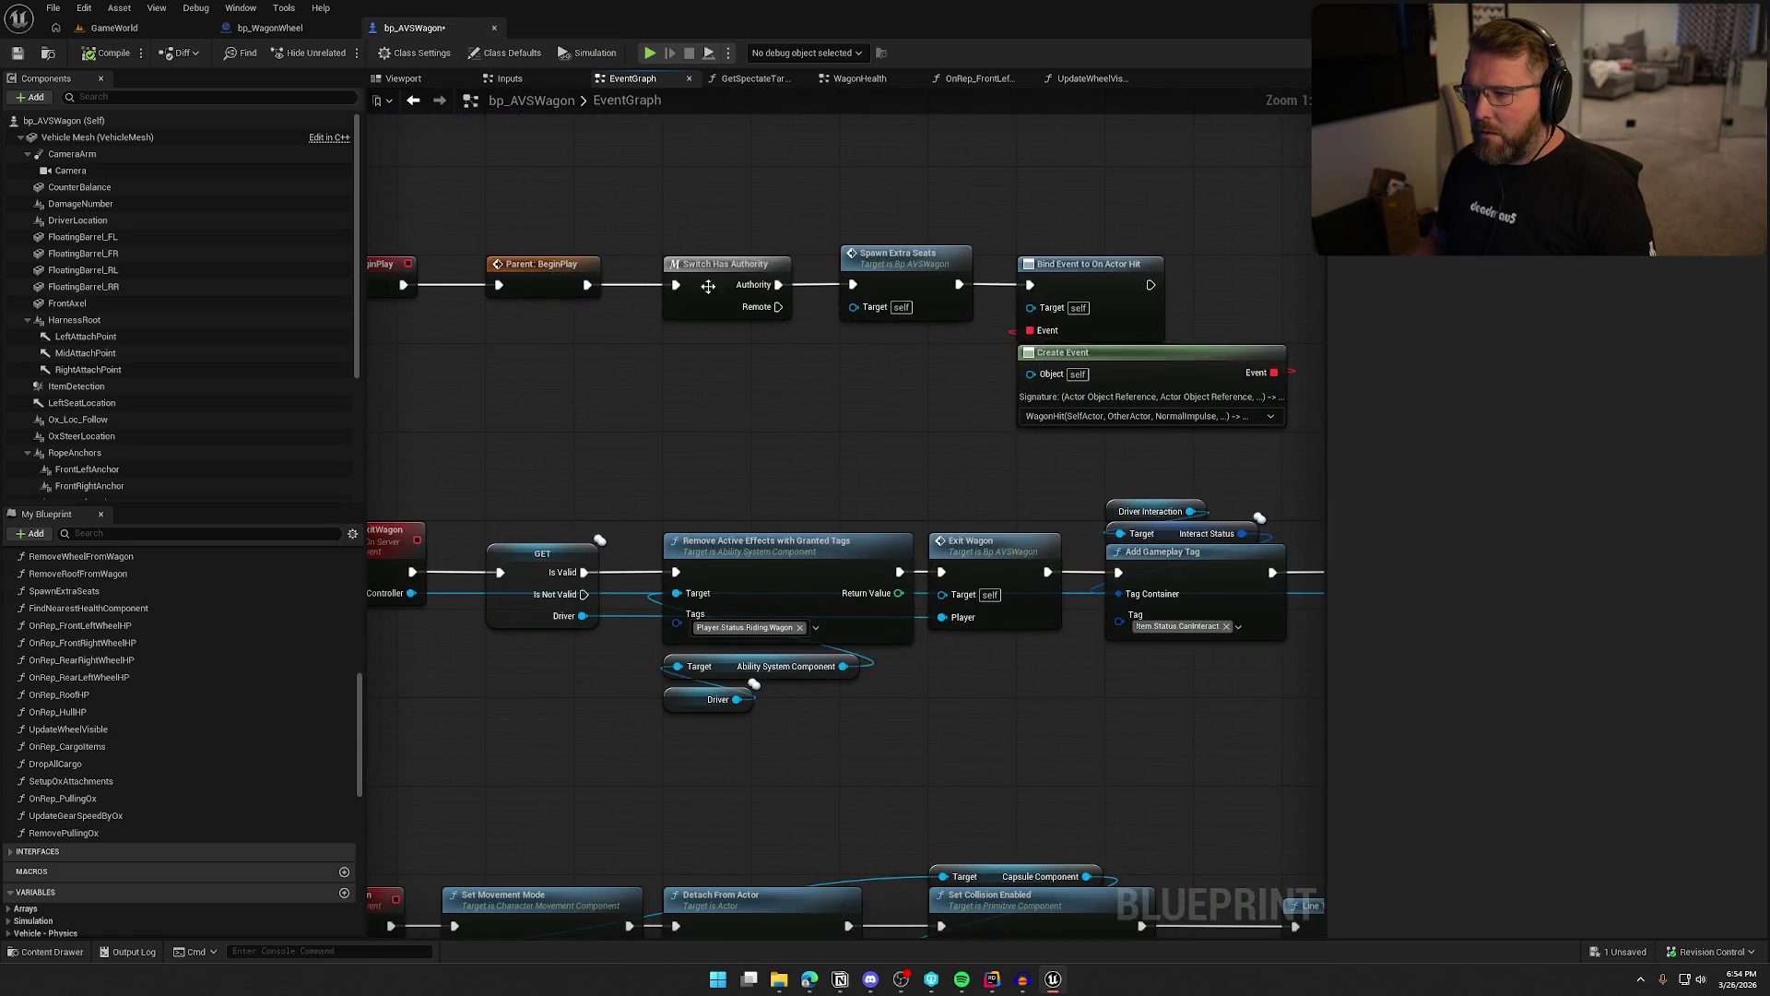
mouse_move(658, 289)
mouse_down()
mouse_move(747, 295)
mouse_move(828, 355)
mouse_move(940, 329)
mouse_up()
Add an Update Component Damage node after Bind Event dealing -120 to FrontLeftWheel
drag(698, 300, 977, 291)
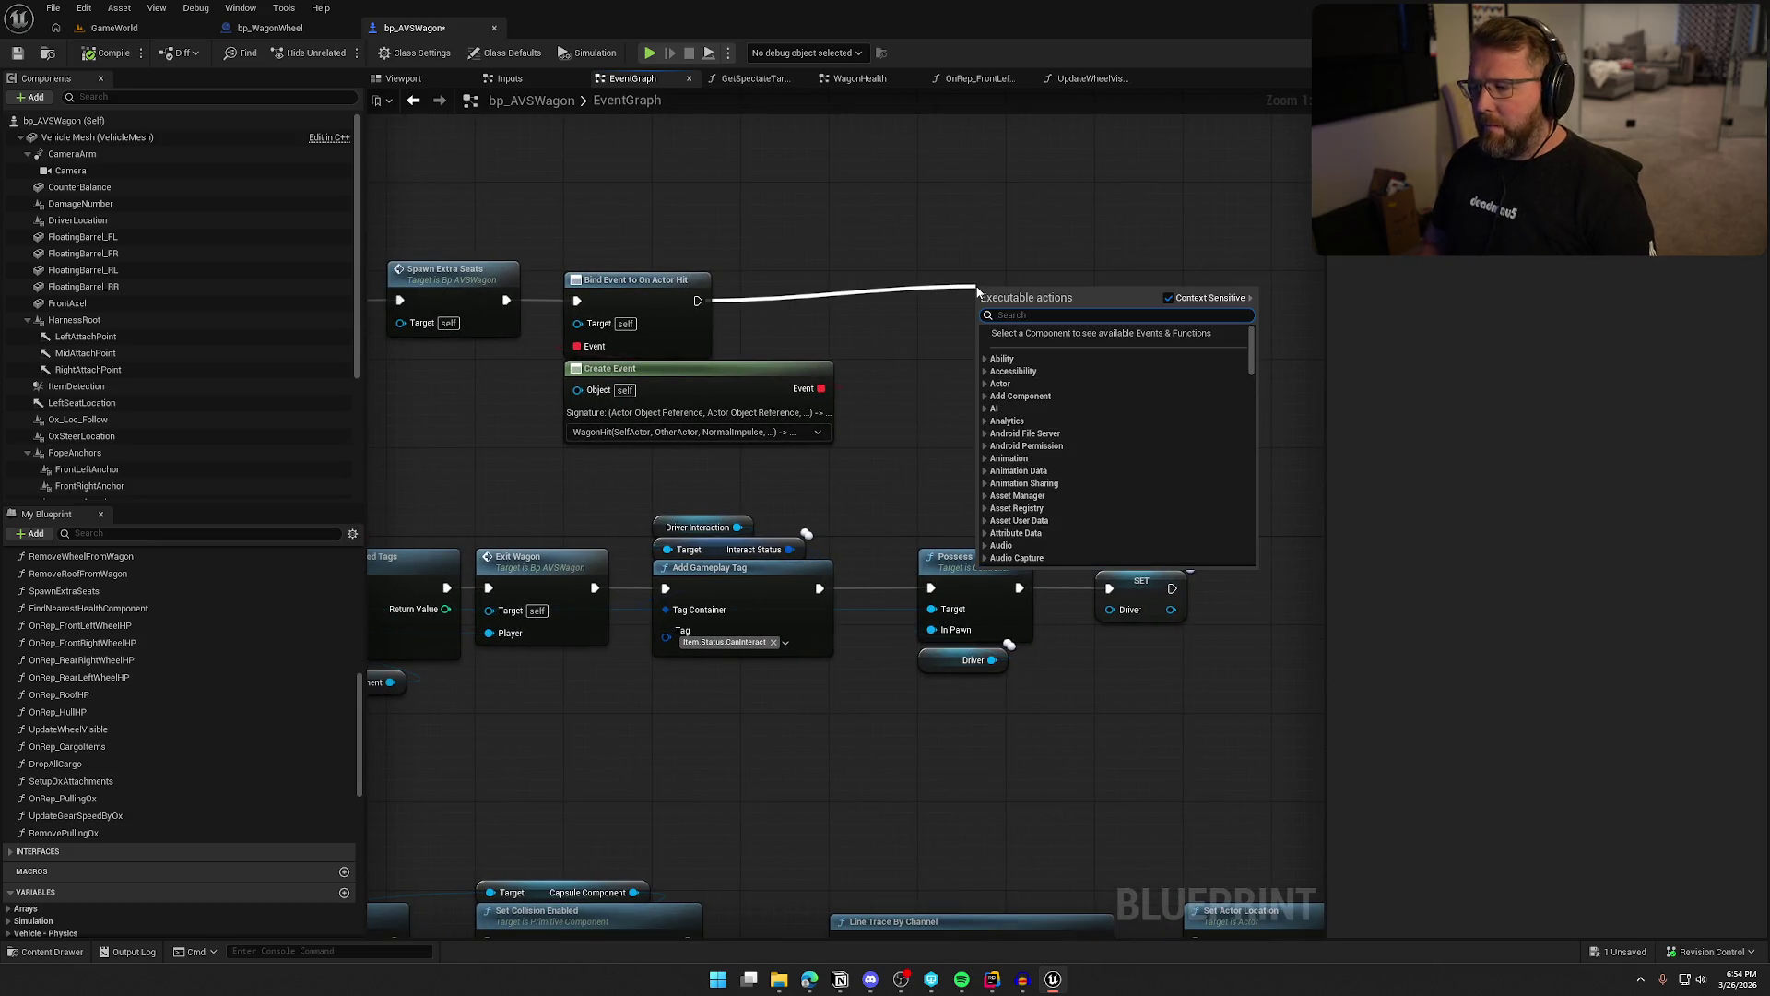
text(apply da)
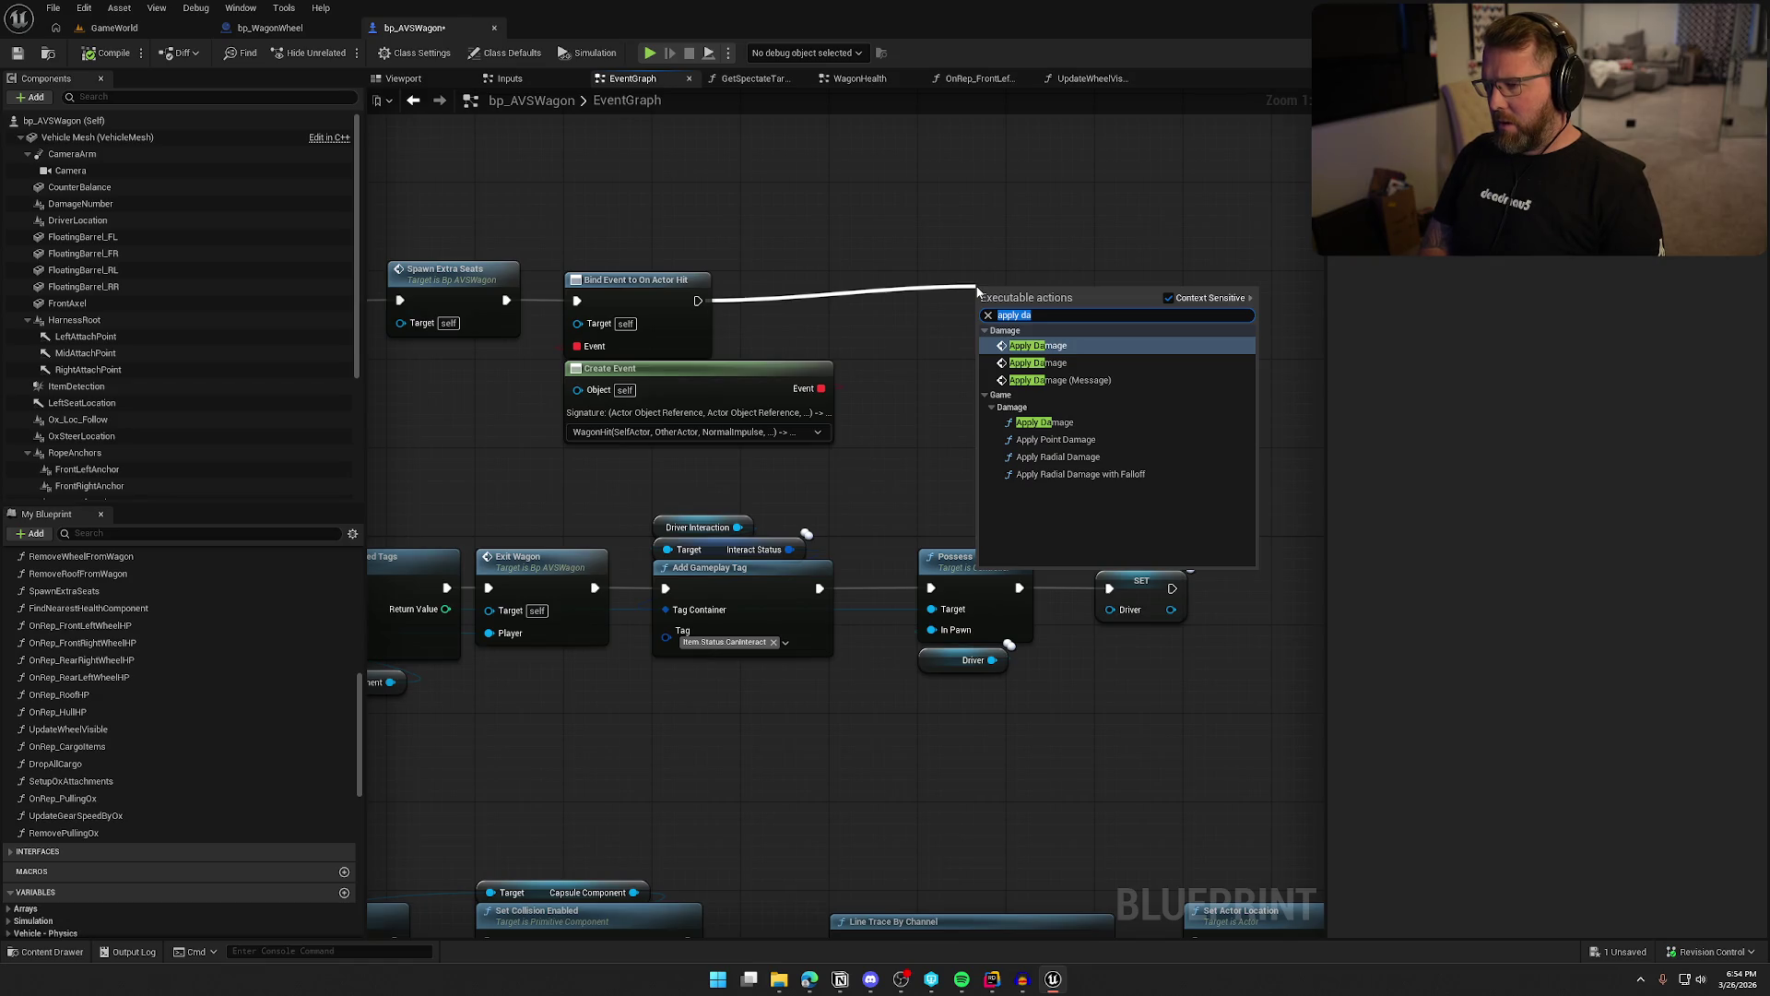
text(damg)
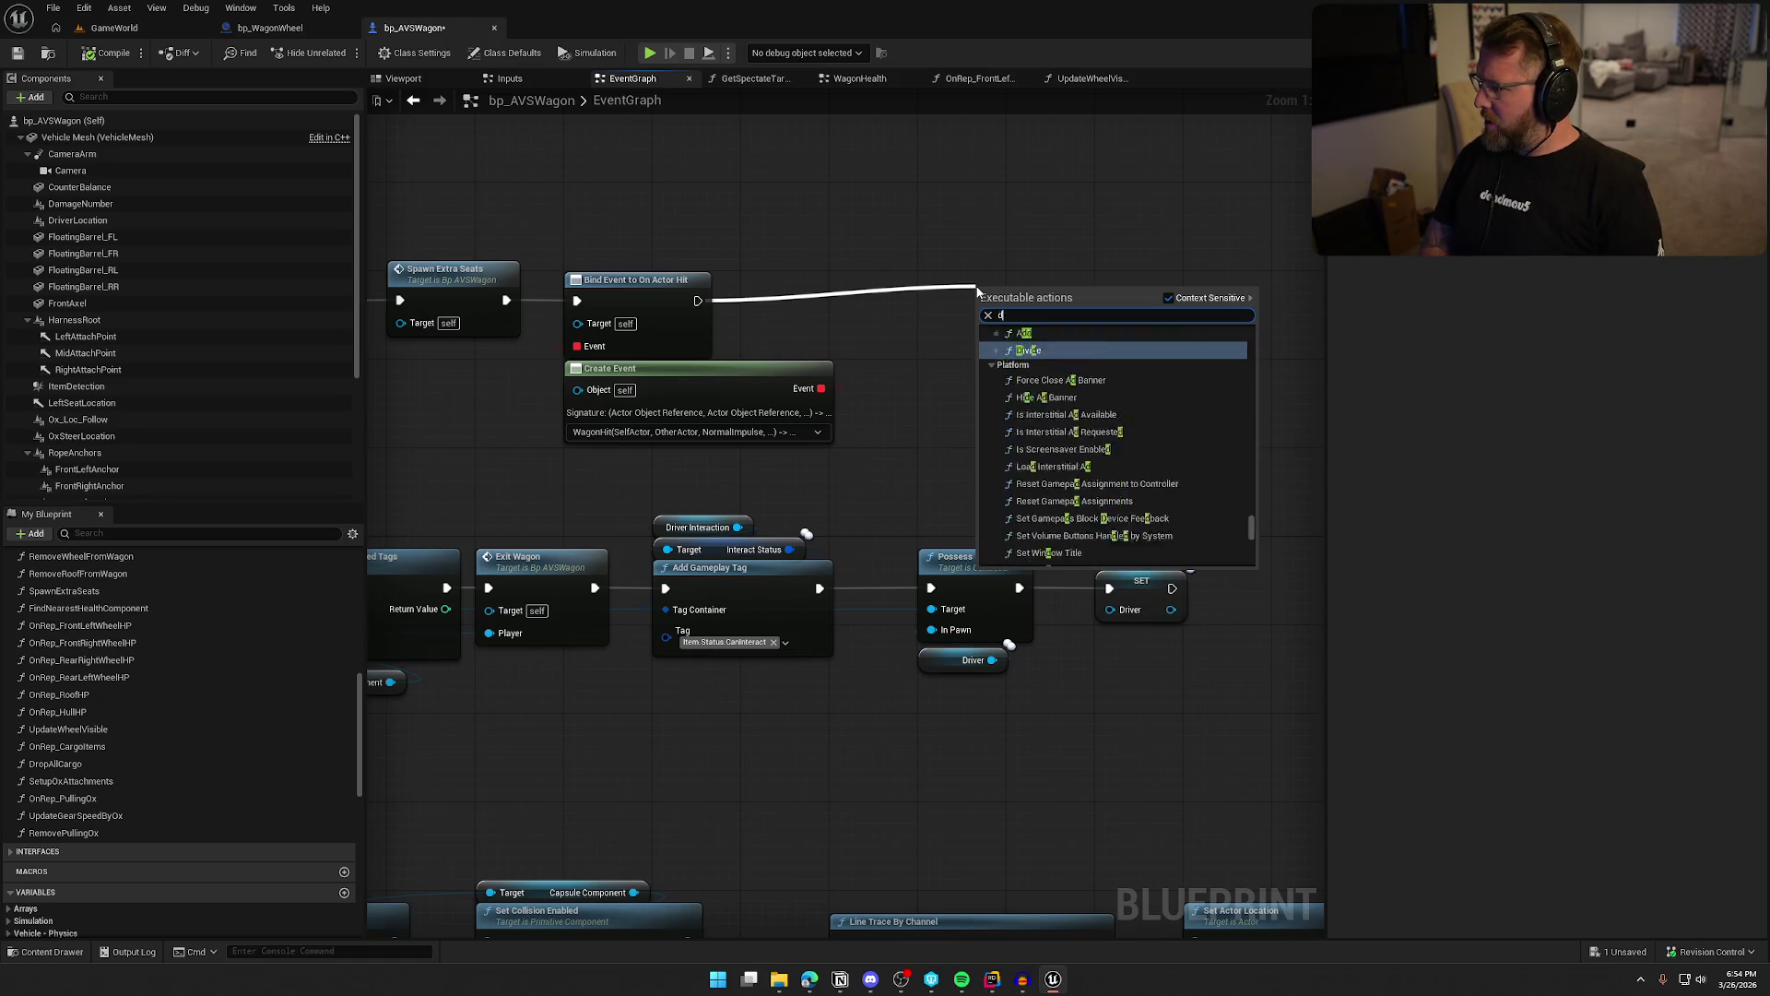
key(BackSpace)
key(BackSpace)
text(age comp)
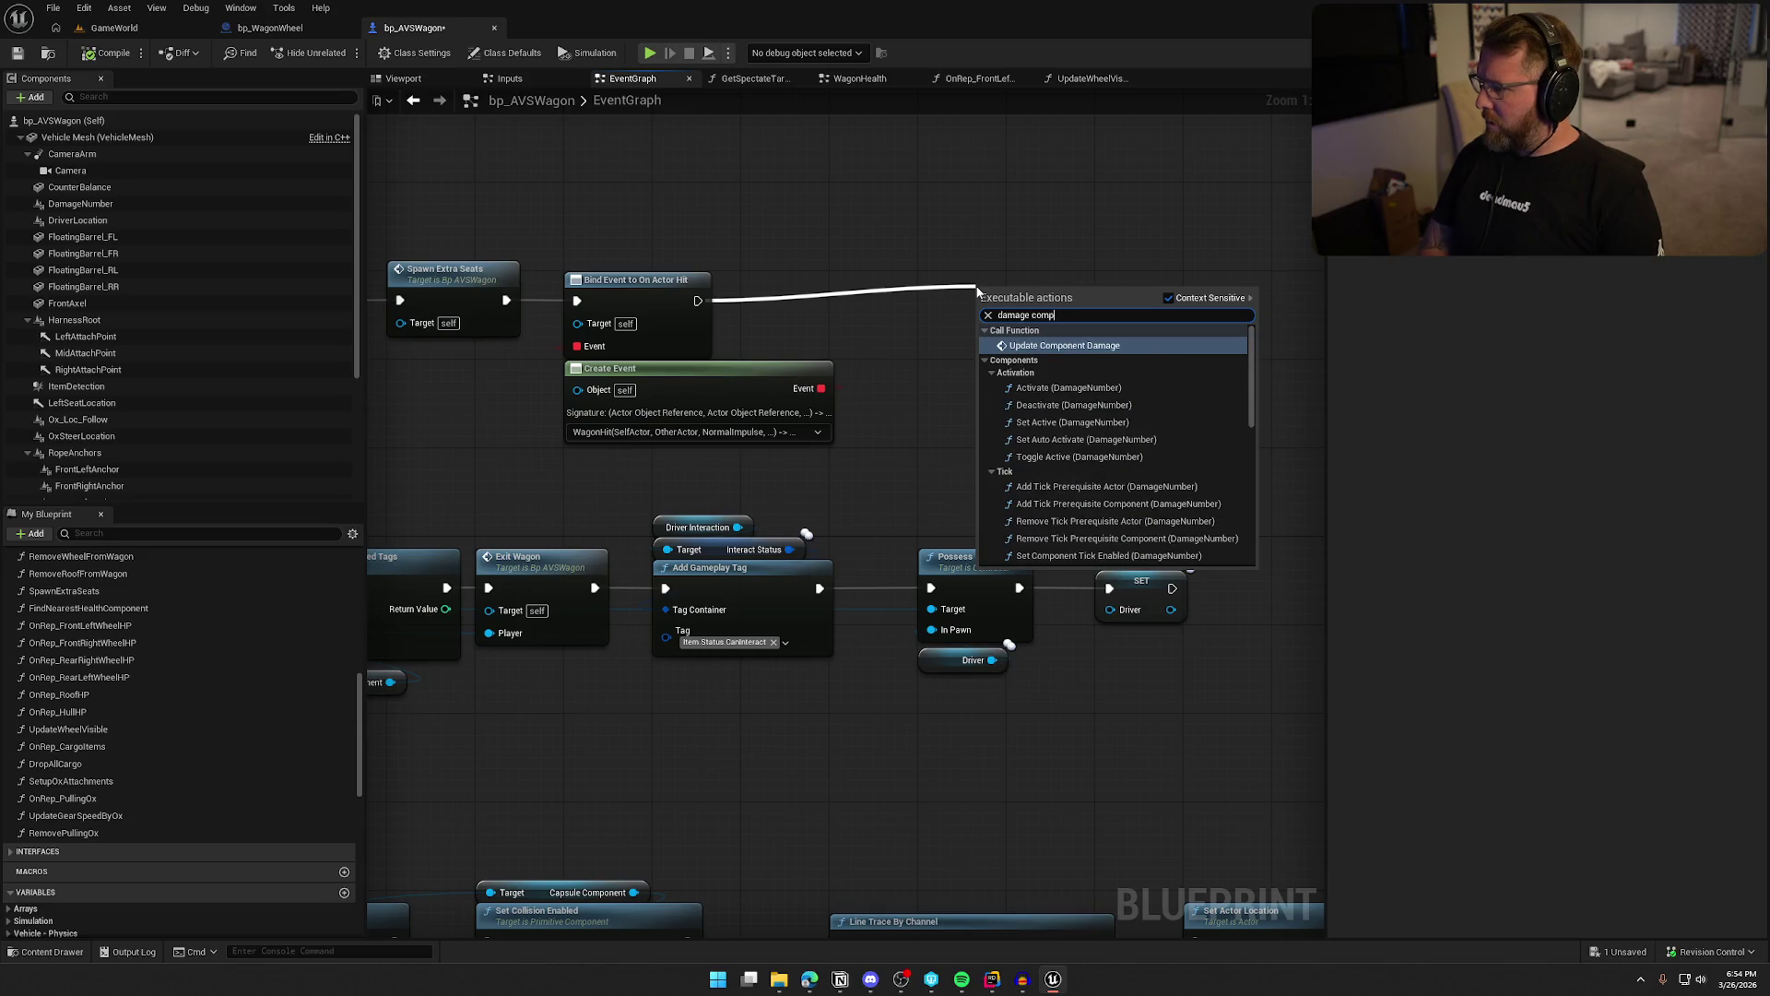
click(1060, 345)
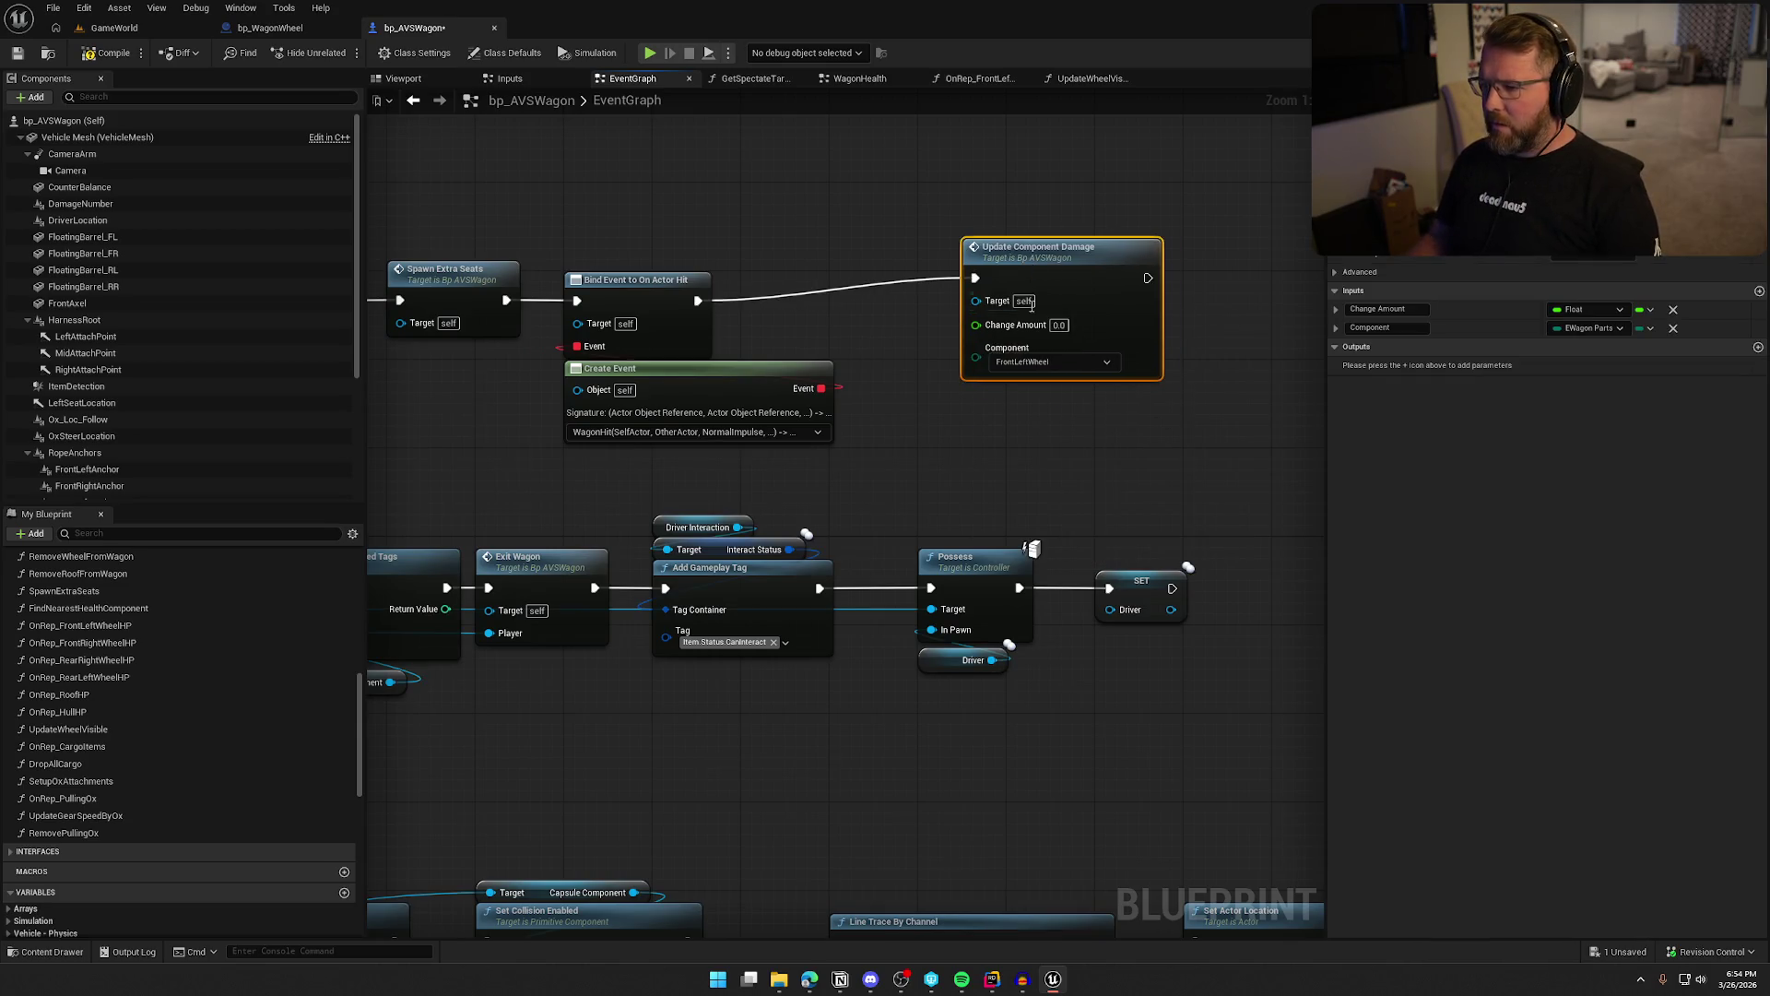
click(1025, 365)
click(1025, 365)
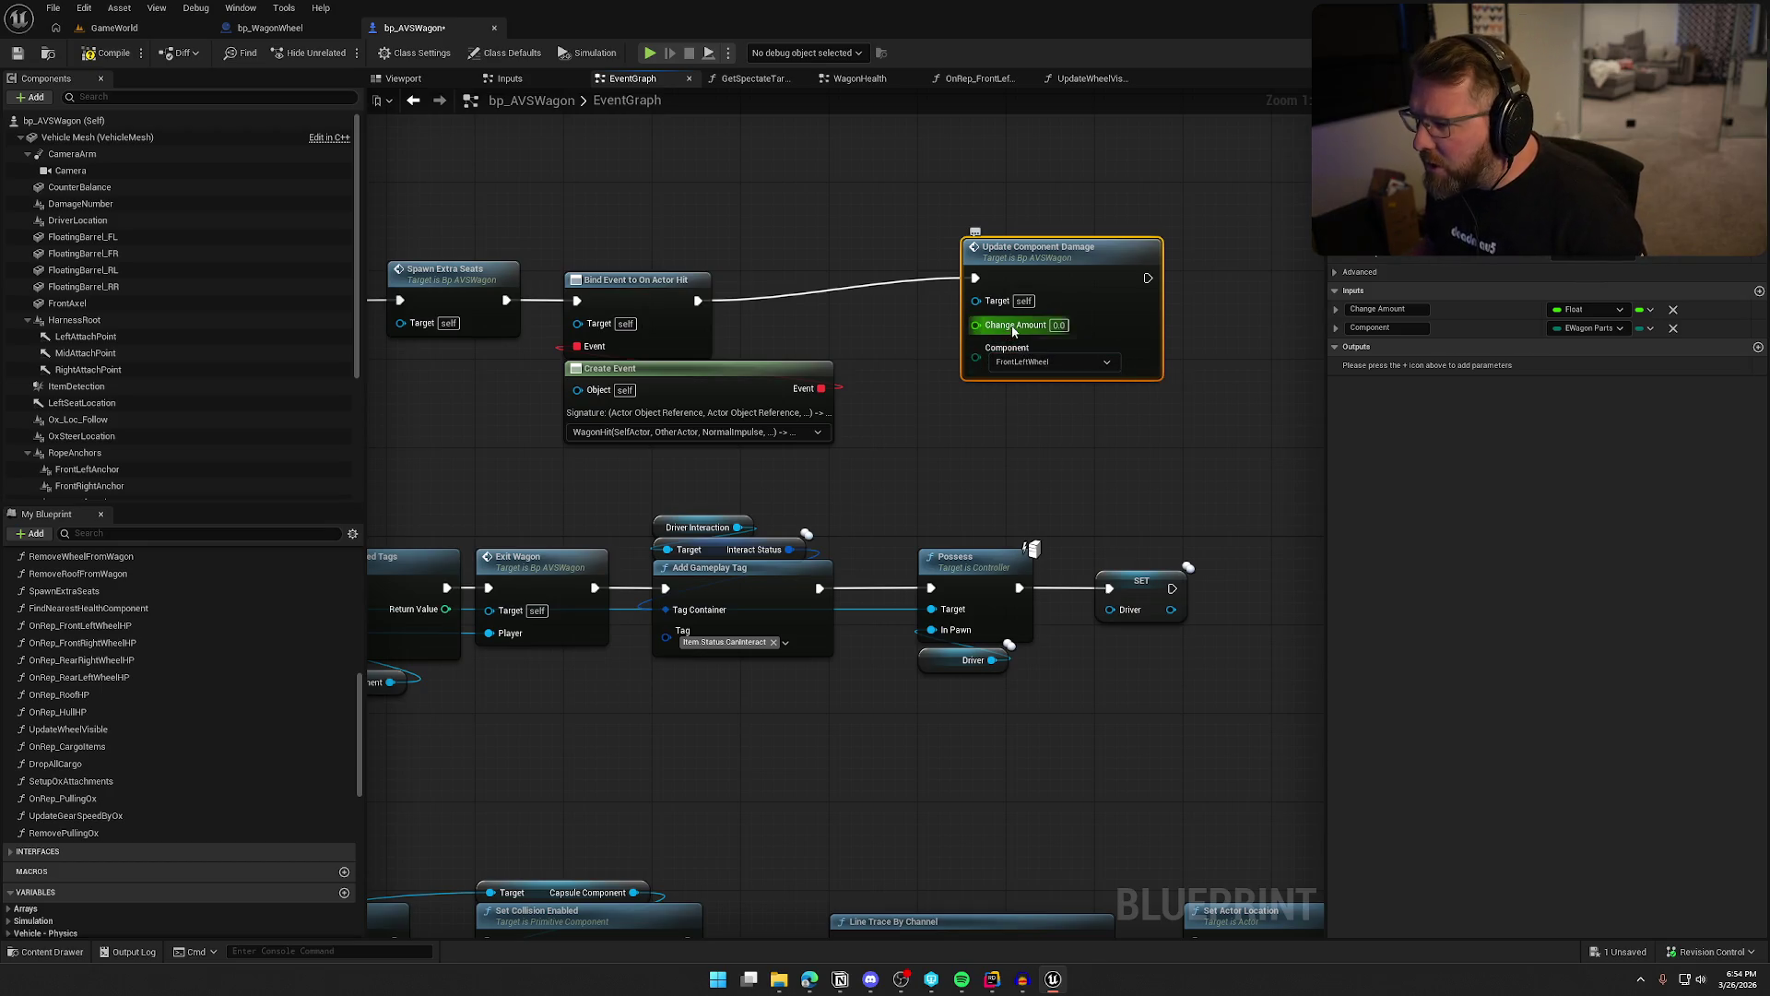
click(1056, 326)
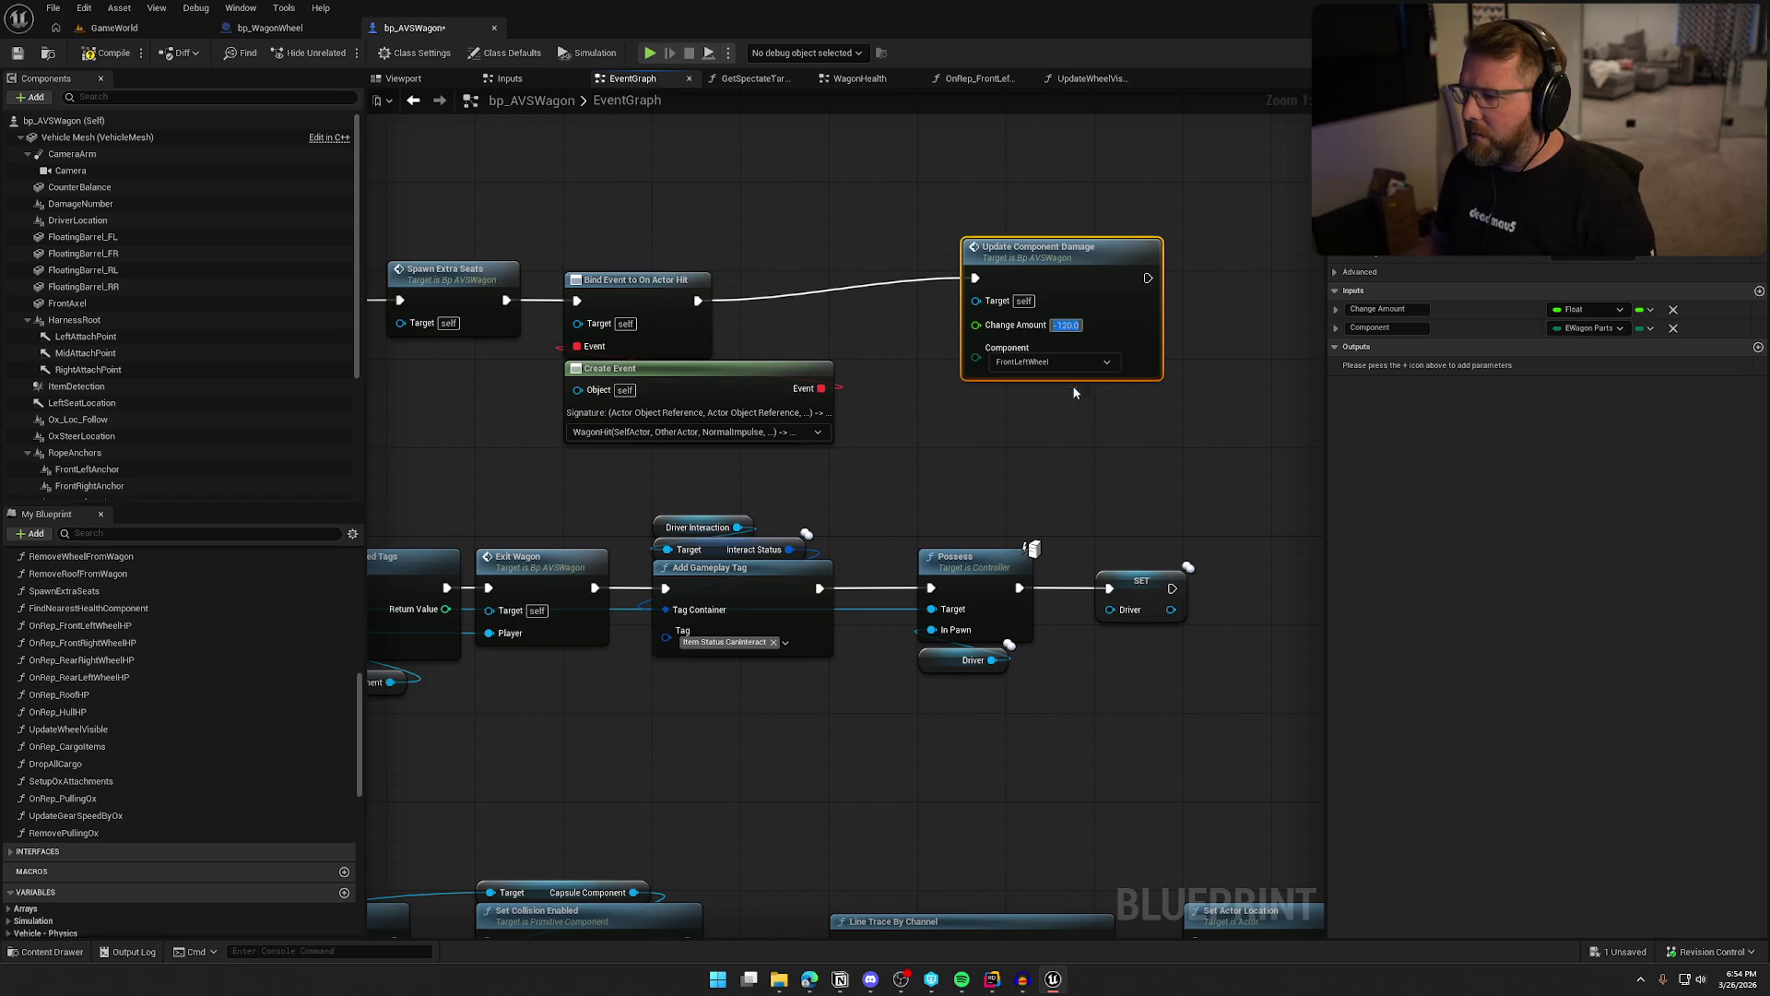
click(1073, 386)
Compile the wagon blueprint and start a play test of the game level
click(112, 55)
click(114, 28)
click(593, 351)
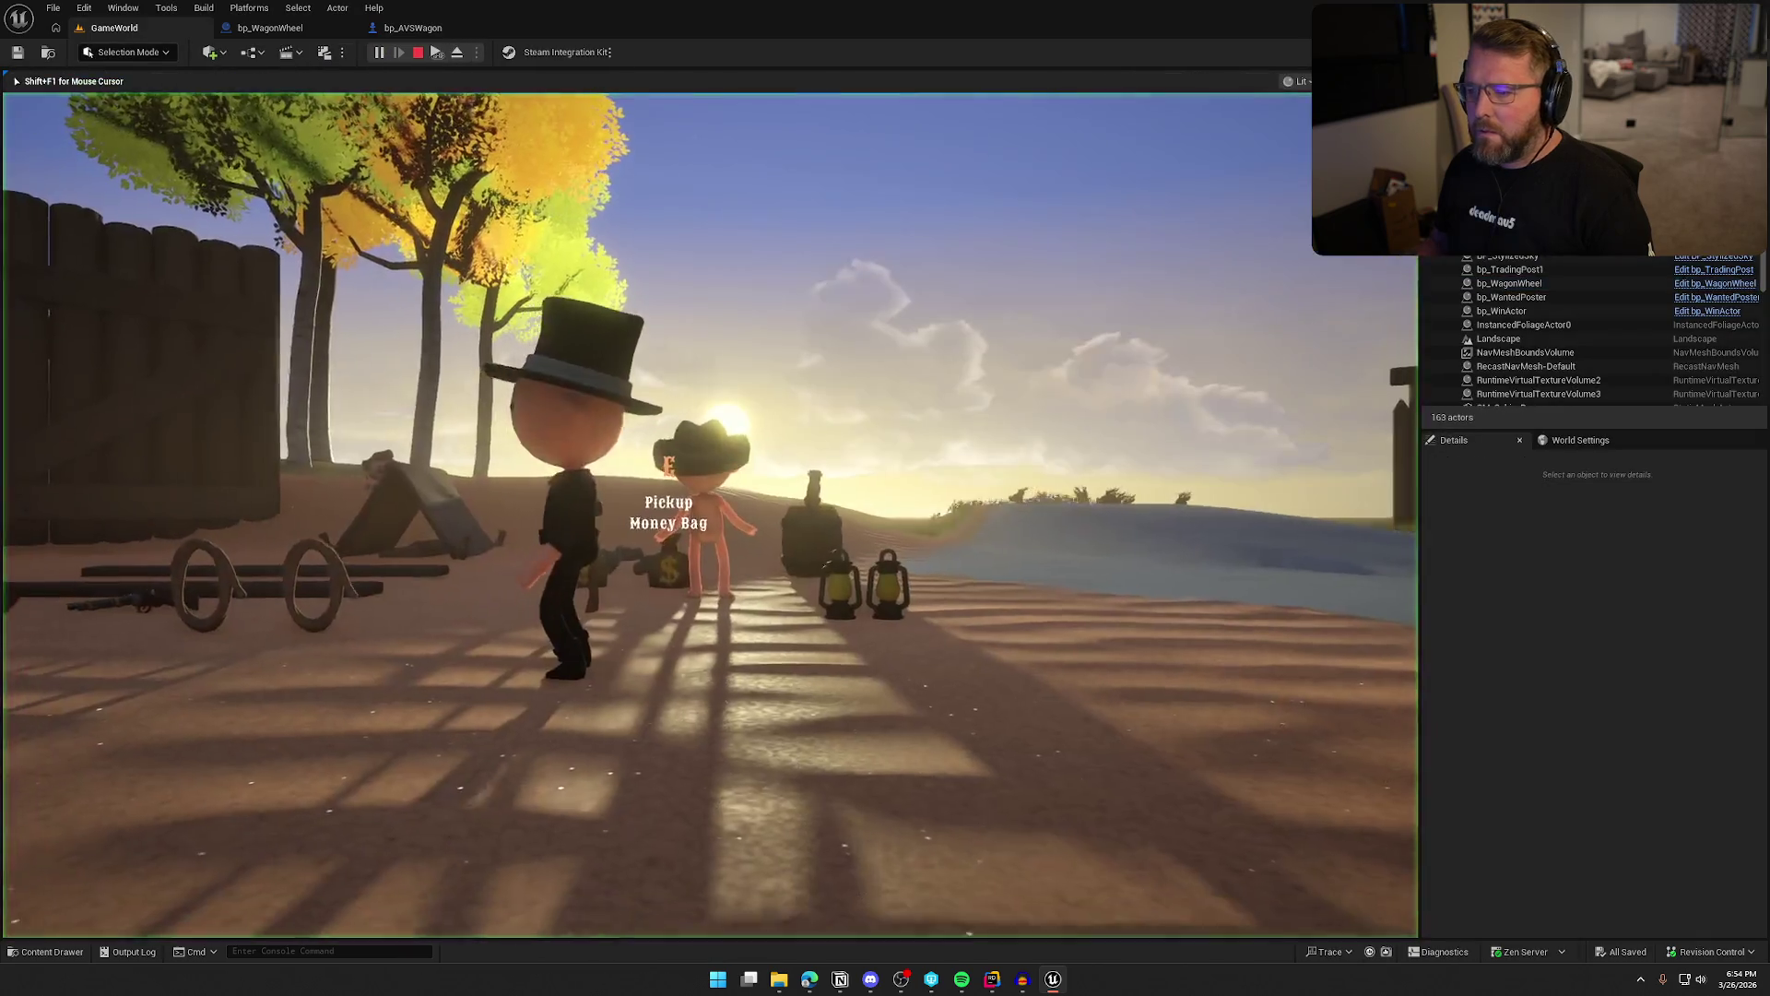
Play-test carrying the wagon wheel to the wagon, then return to bp_AVSWagon's EventGraph
key(shift+w)
key(shift+w)
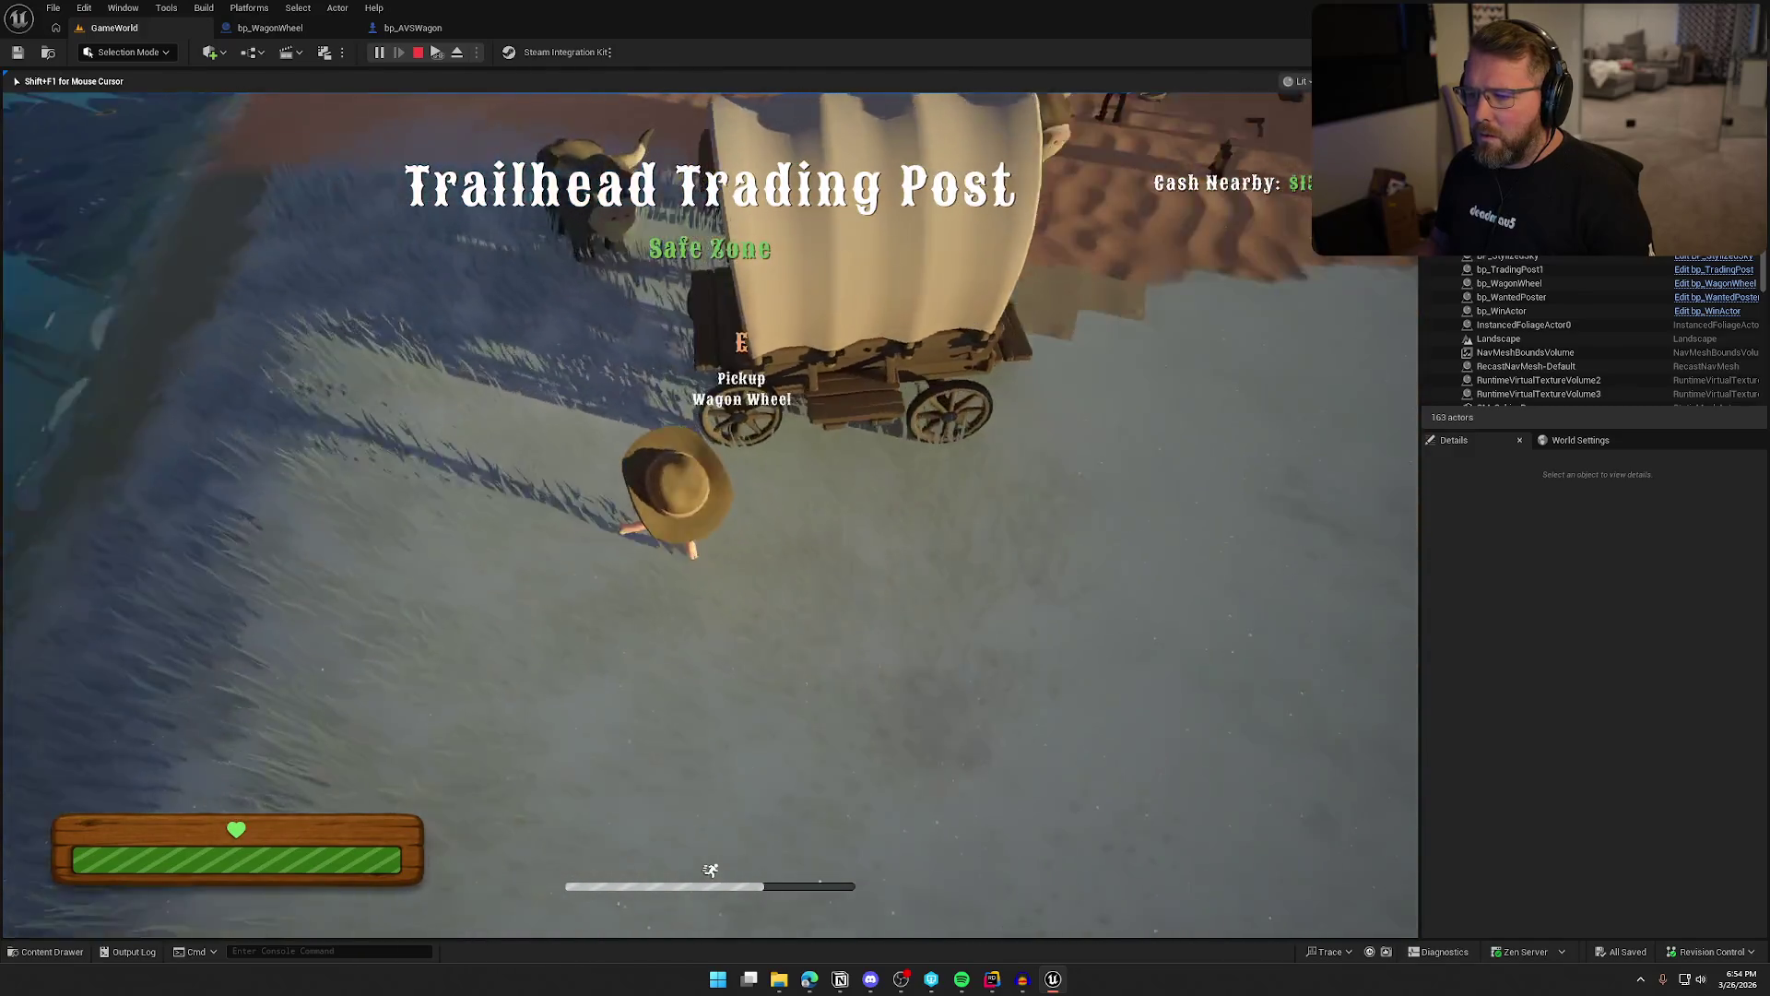
key(e)
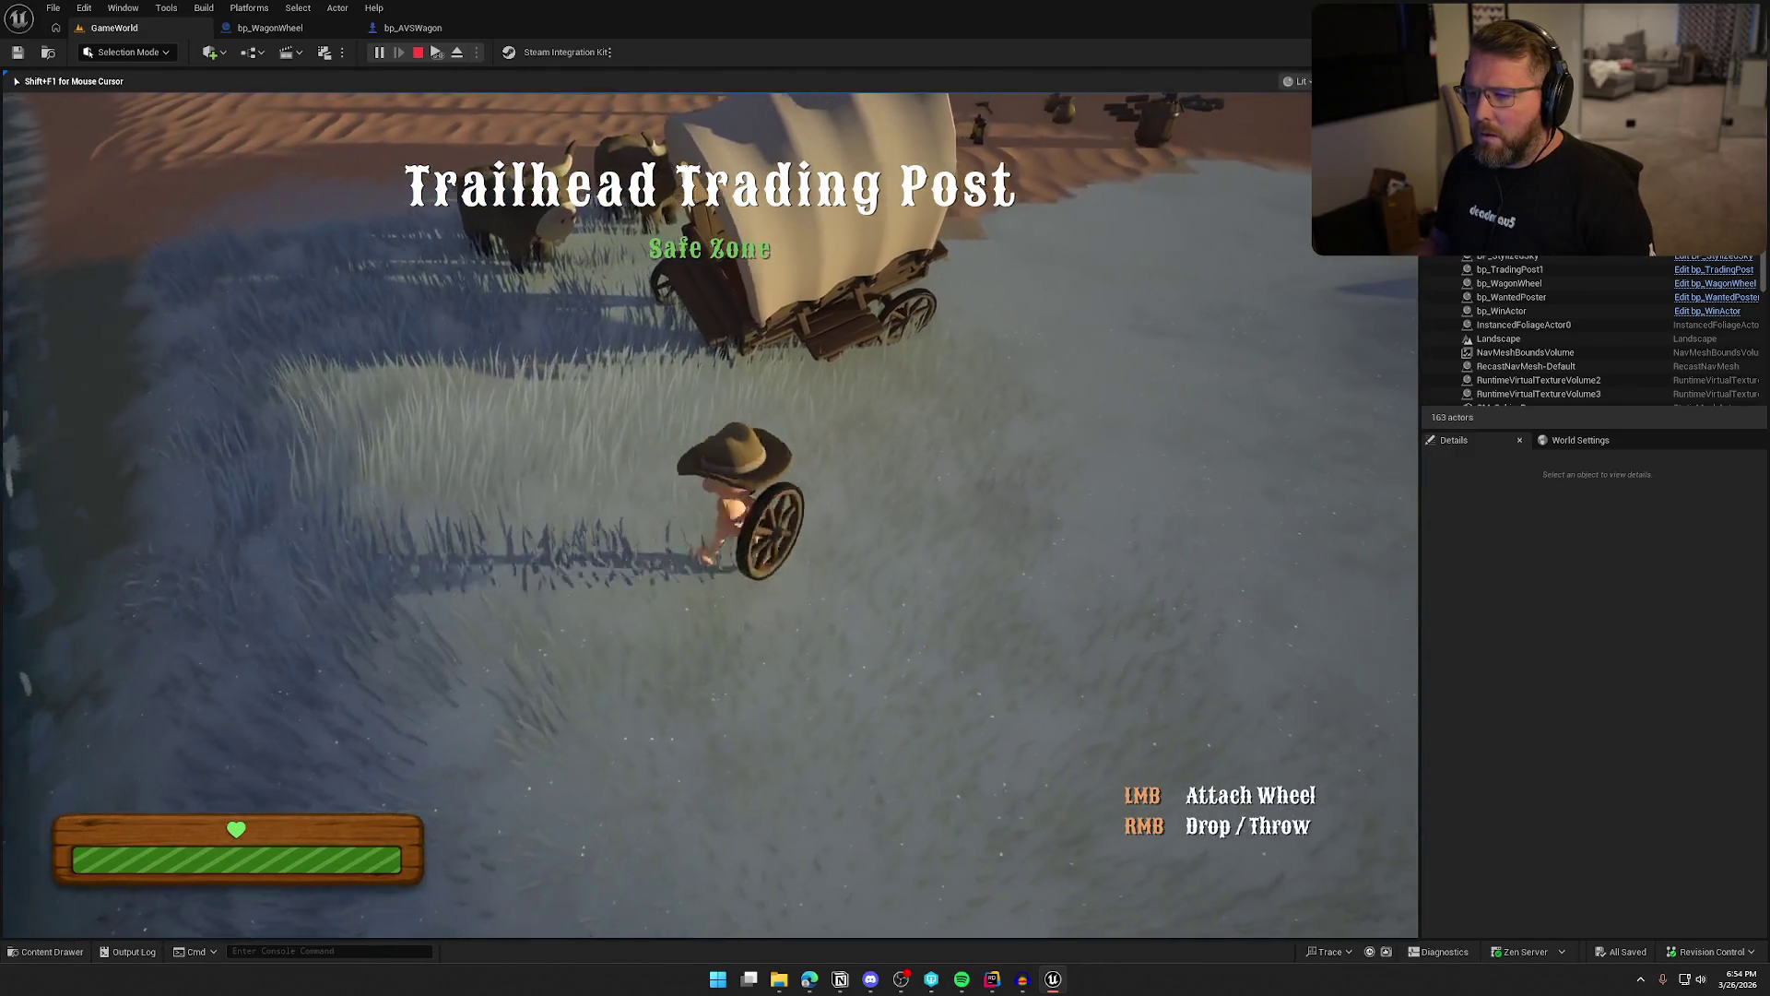
key(w)
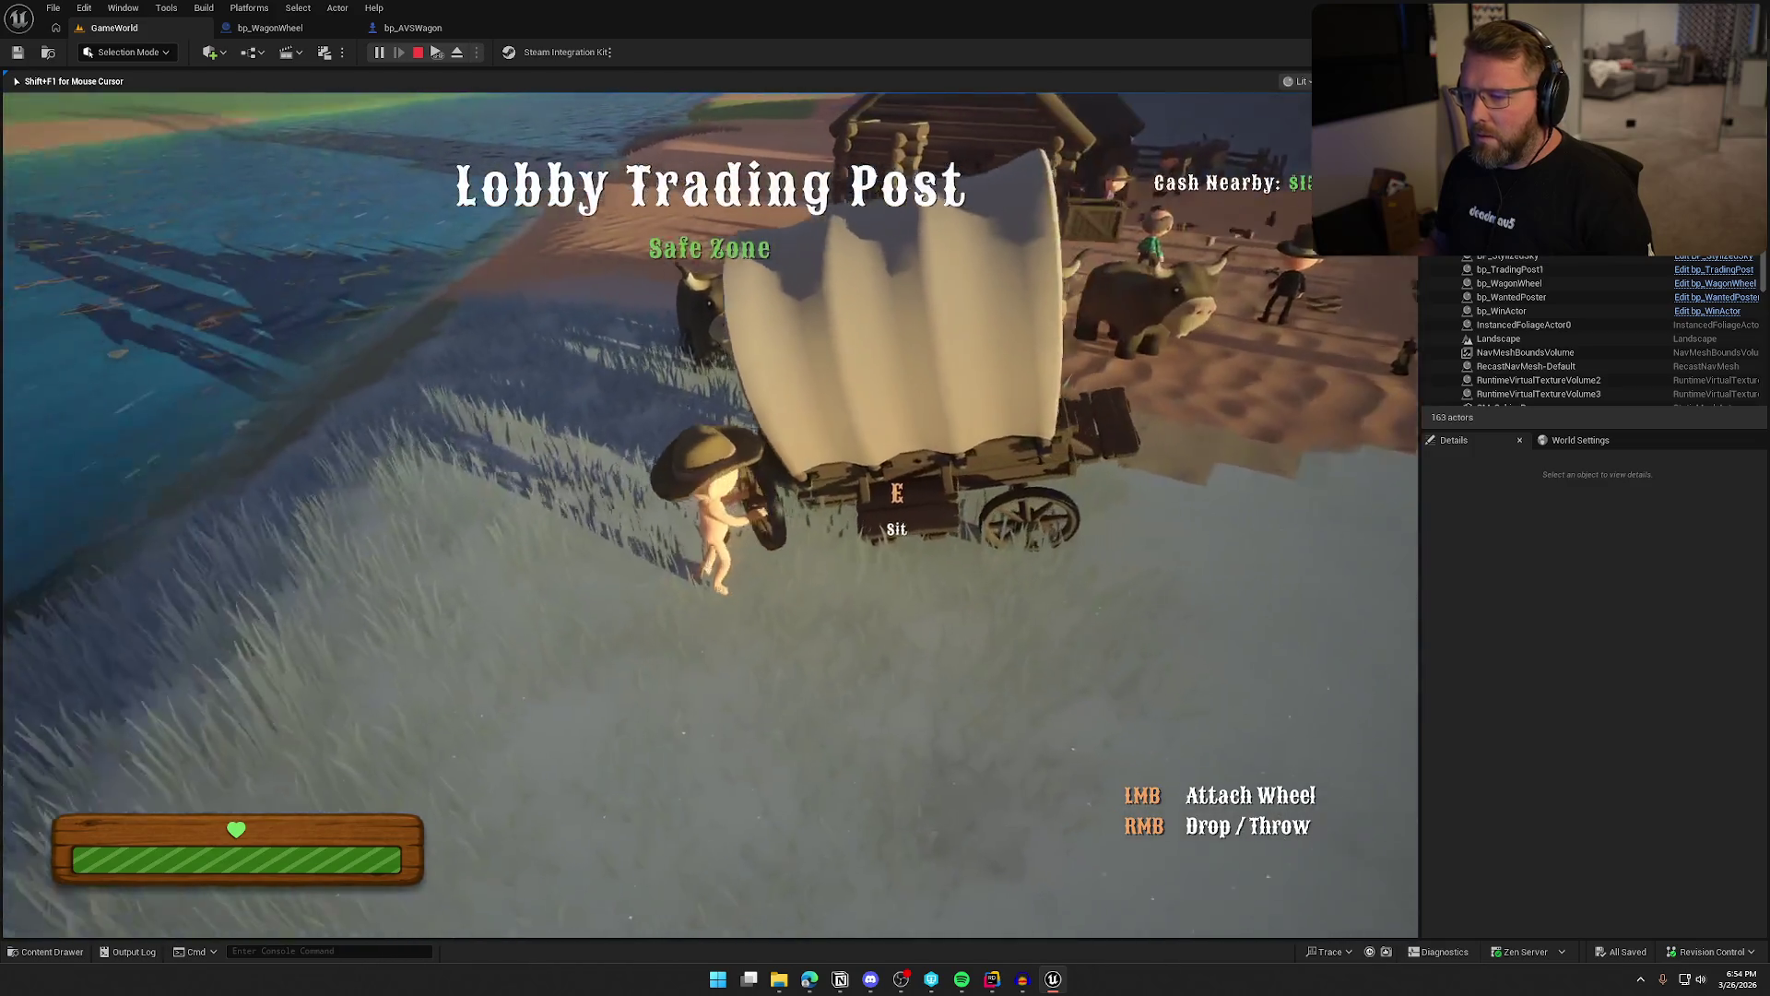
key(w)
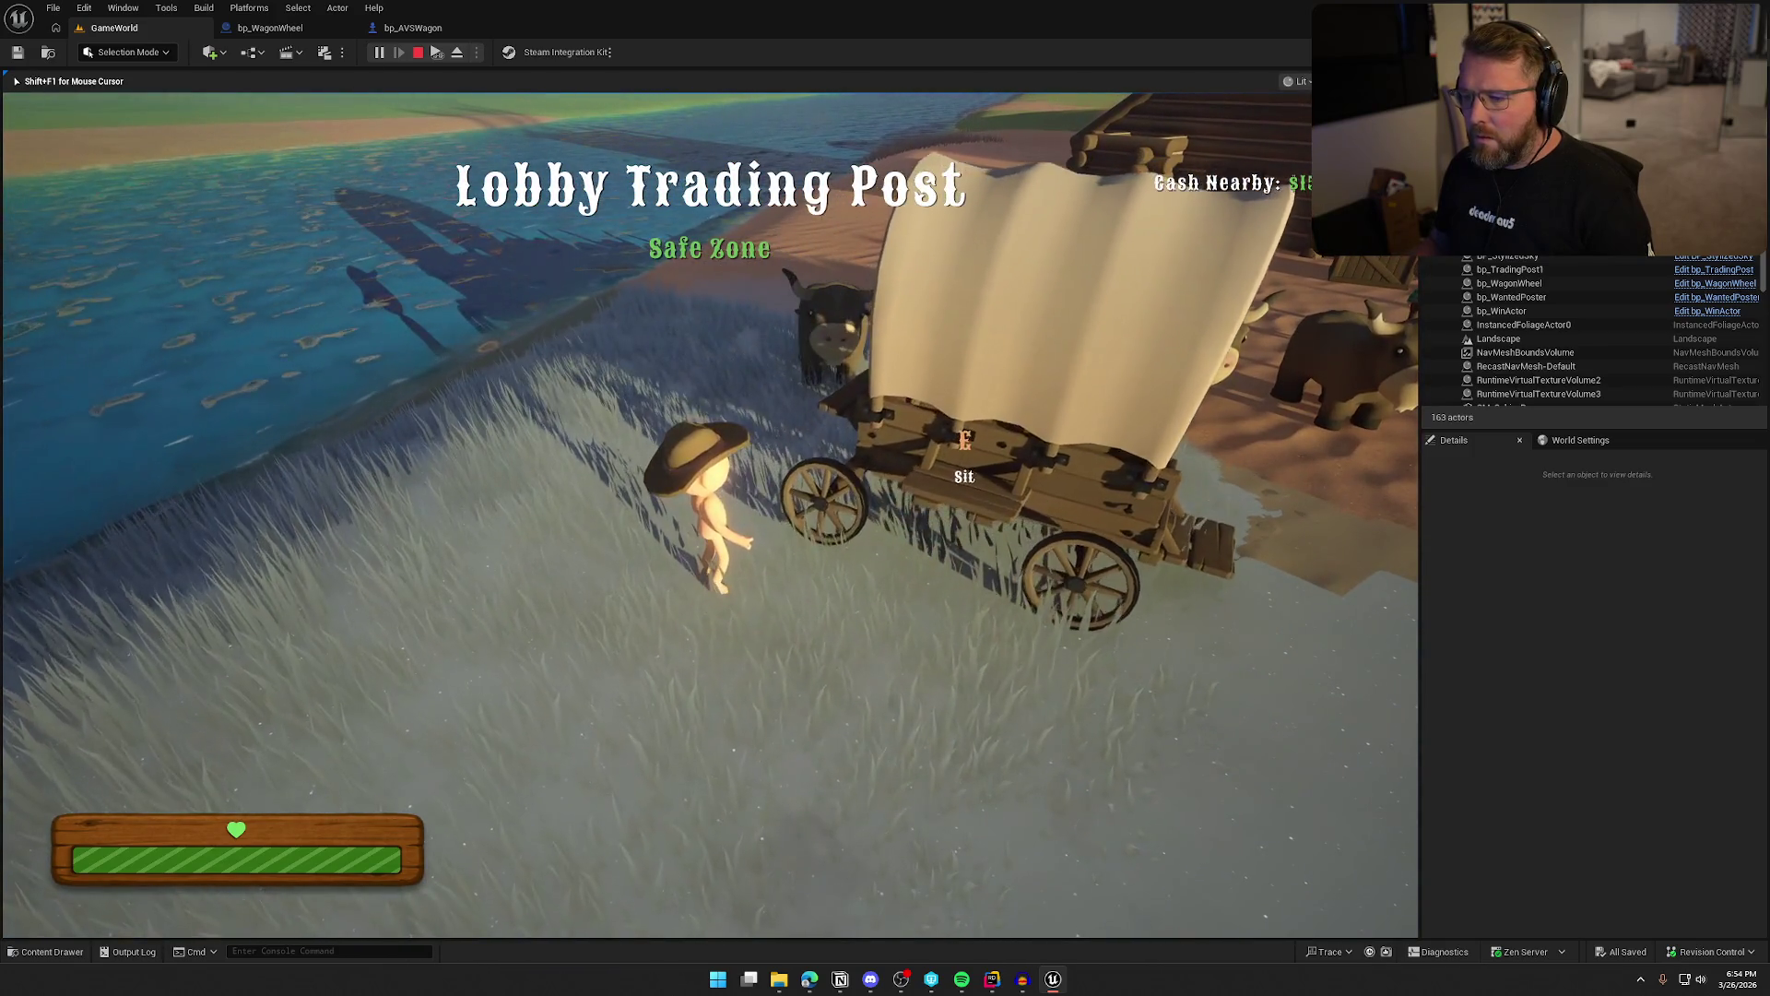
key(shift+w)
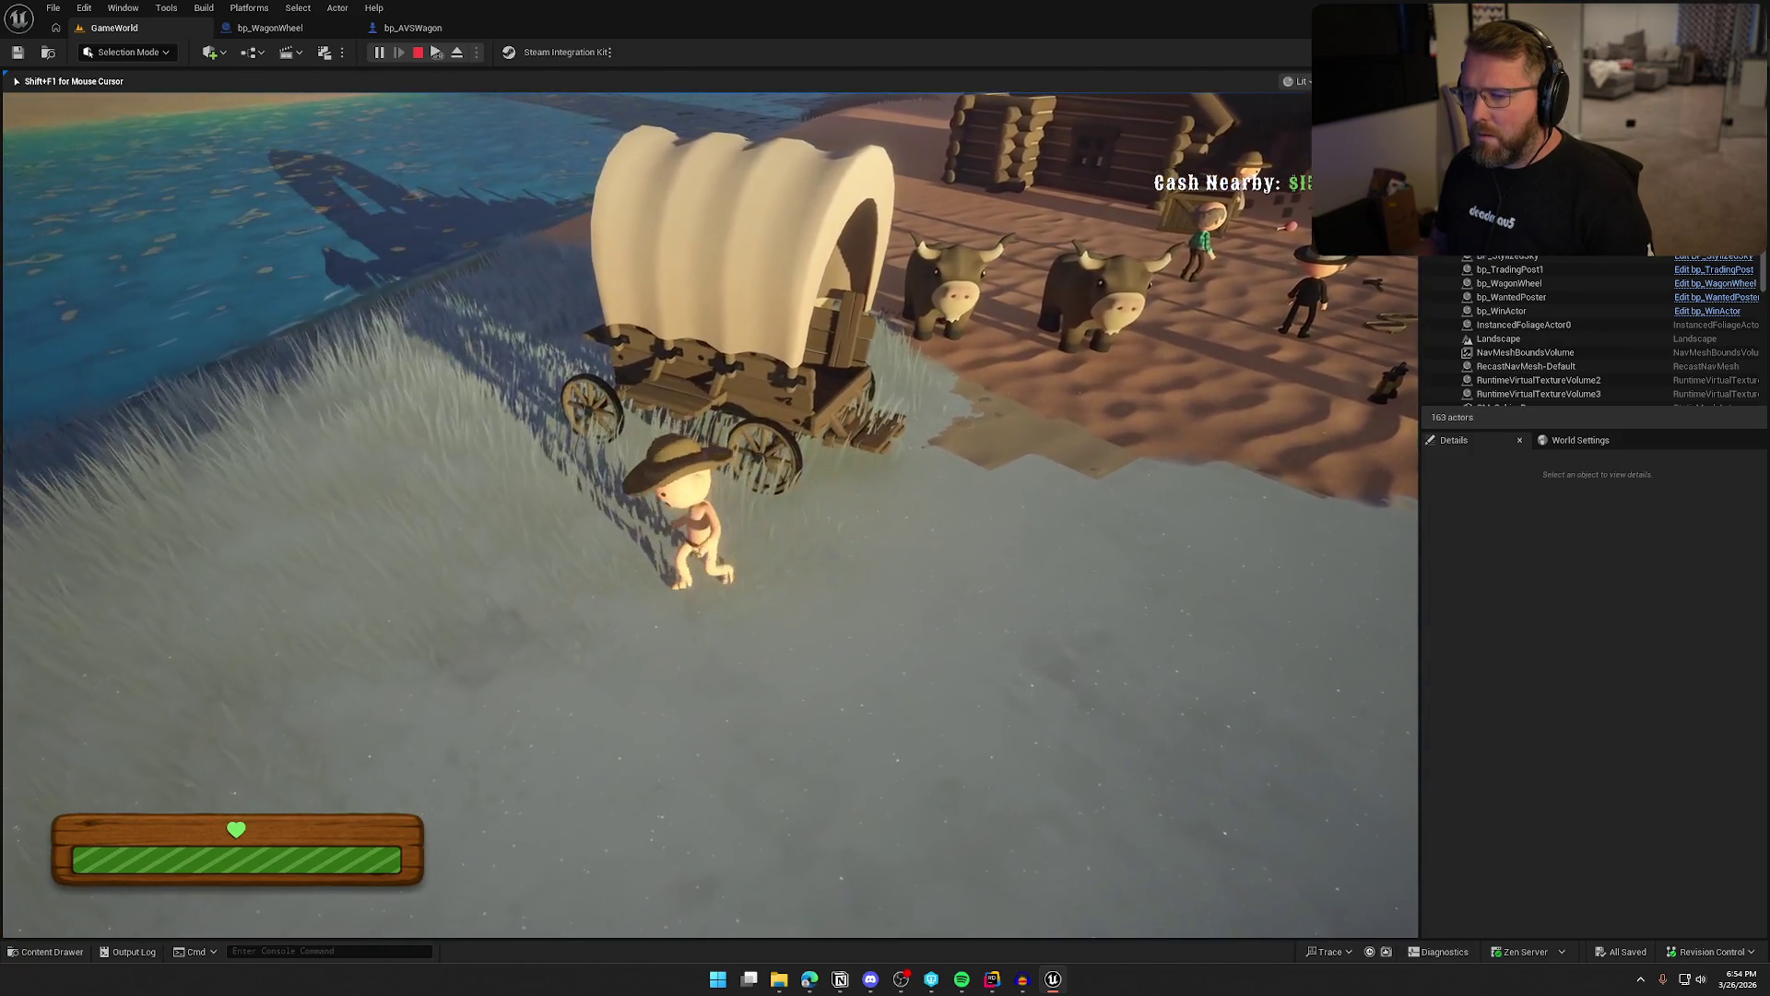
key(Escape)
click(412, 27)
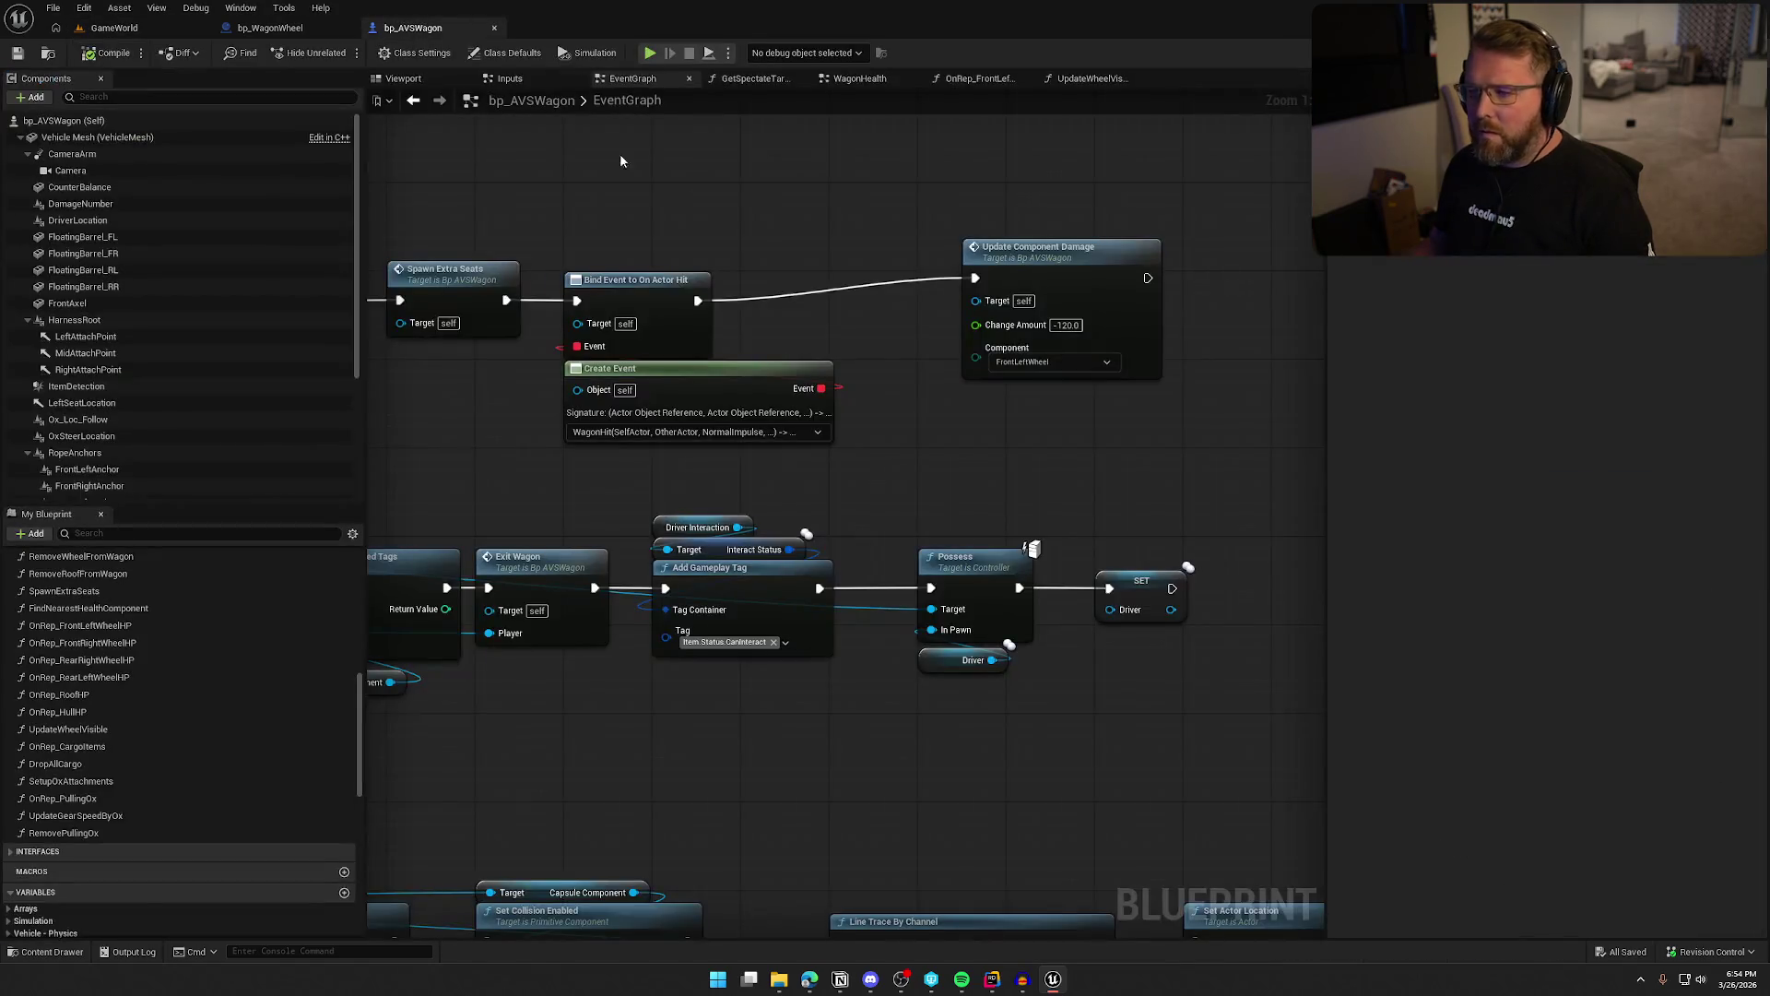
Paste copies of the Update Component Damage node and chain them in series
mouse_move(912, 260)
mouse_down()
mouse_move(883, 250)
mouse_move(864, 369)
mouse_move(900, 230)
mouse_up()
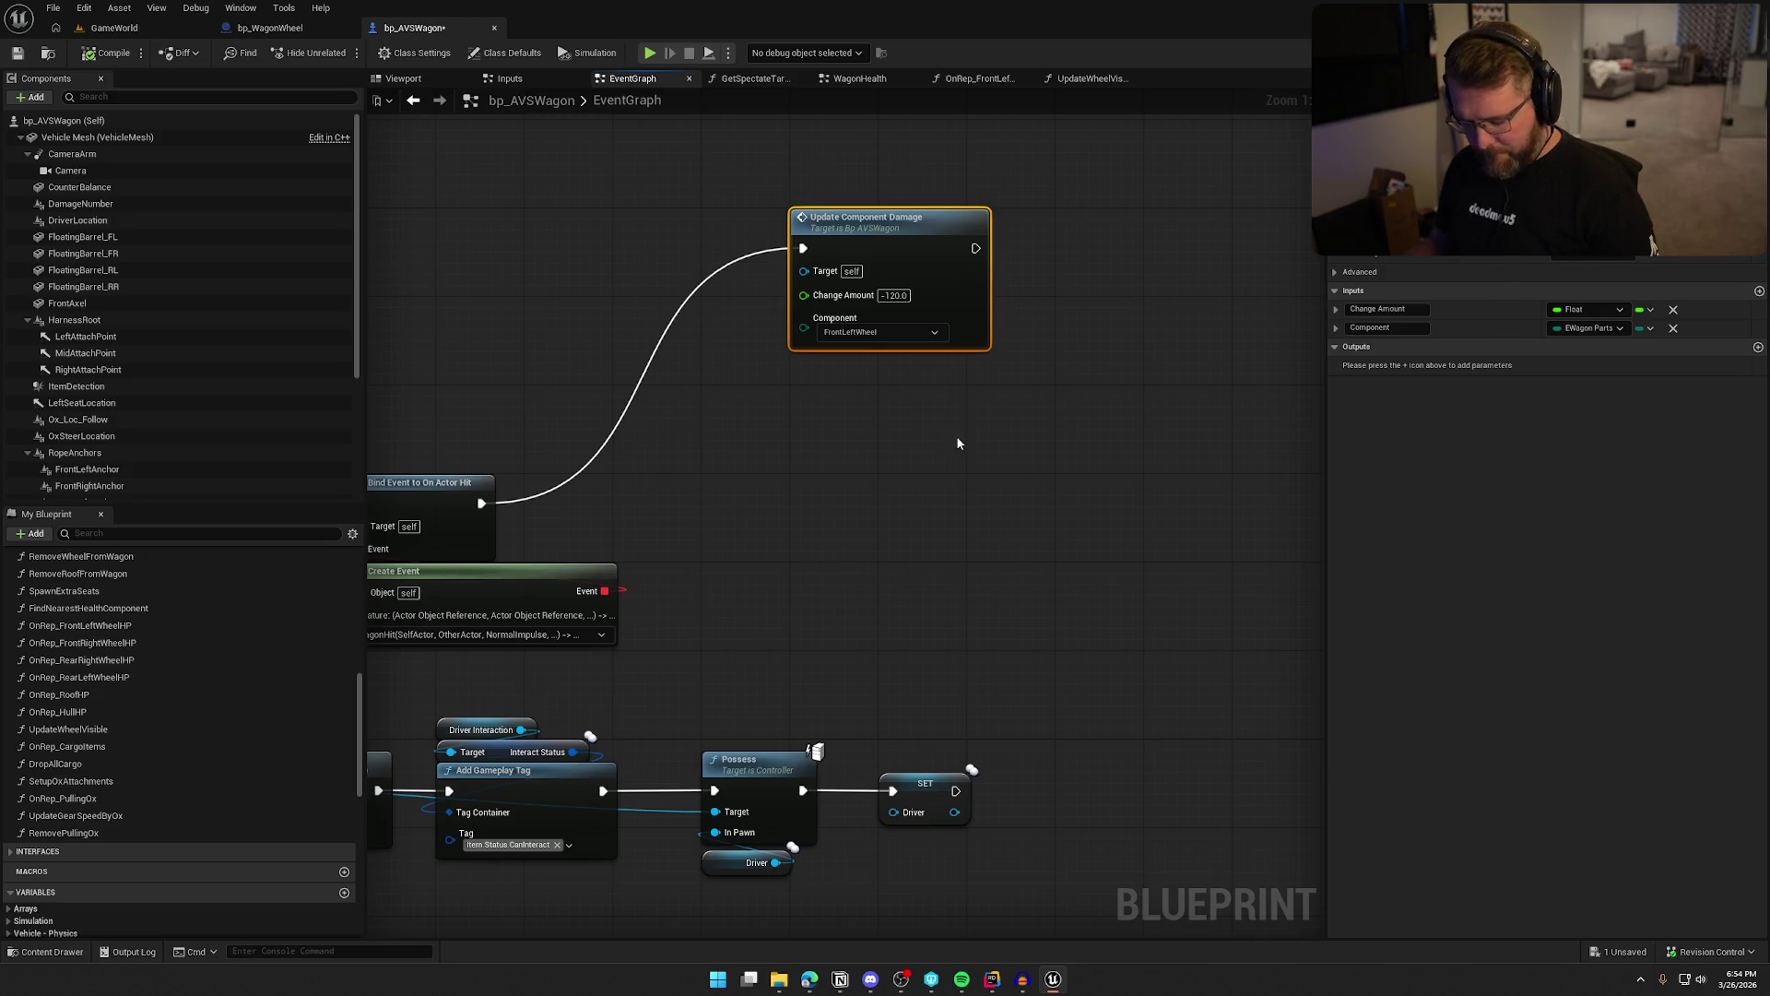
key(ctrl+v)
key(ctrl+v)
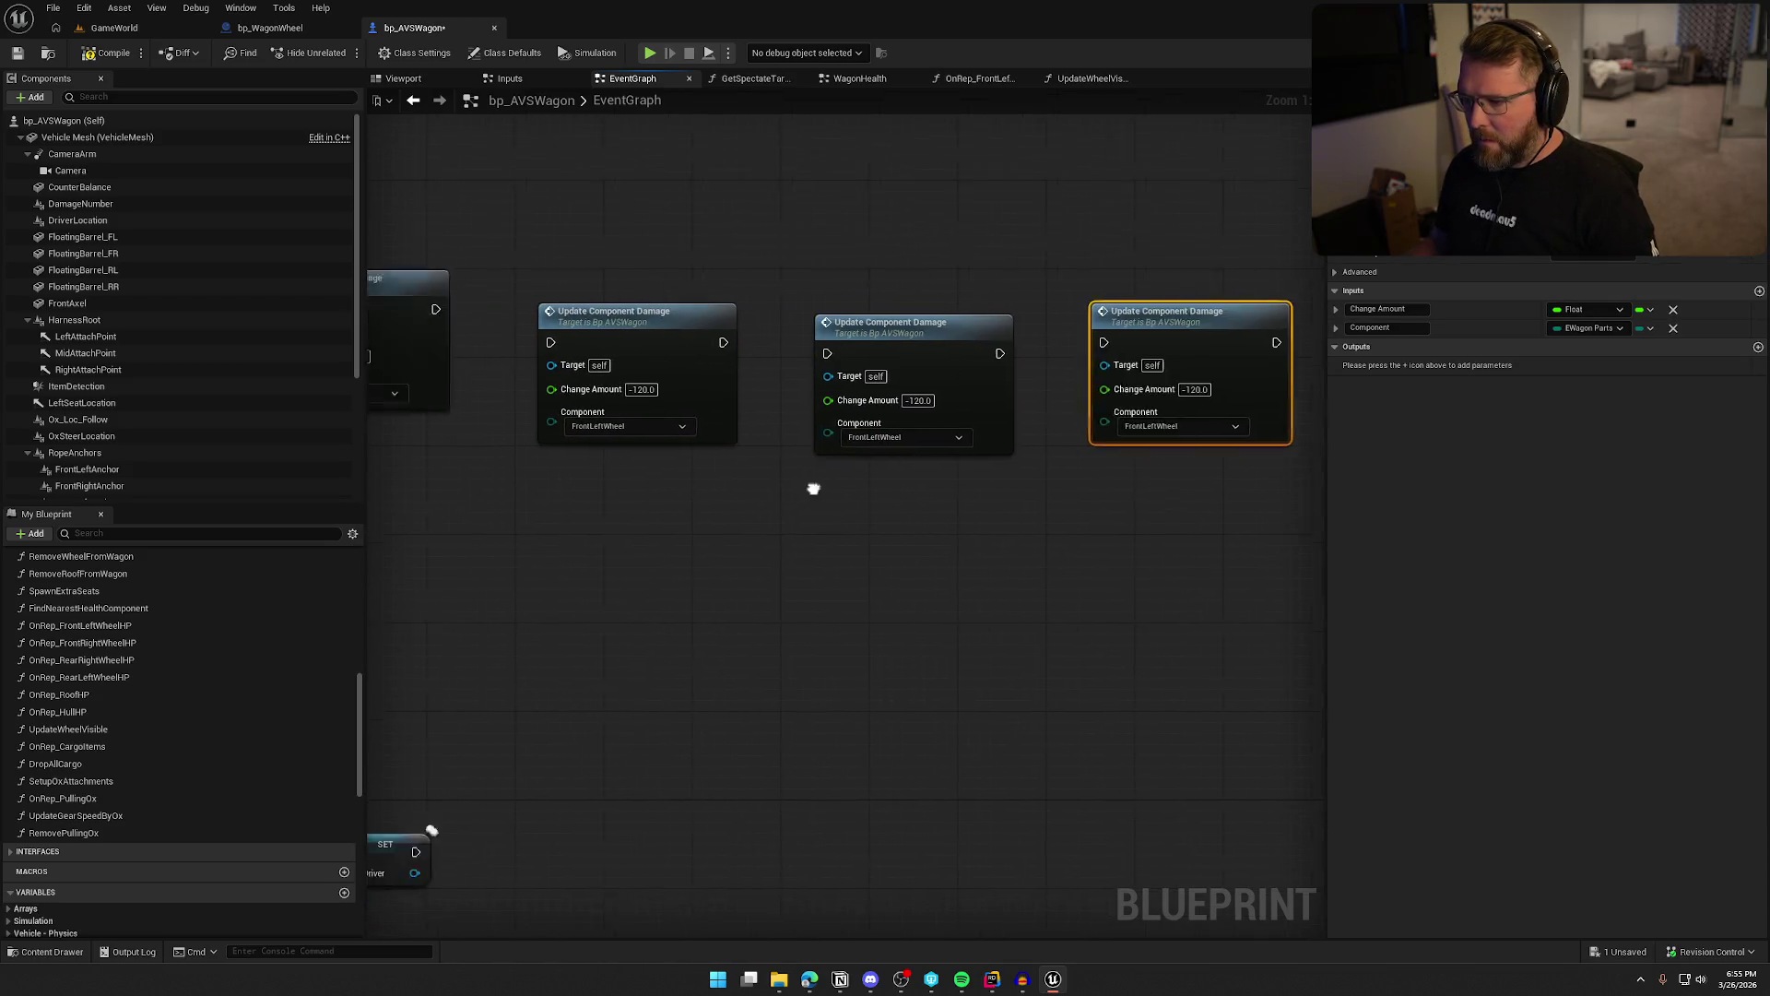
key(ctrl+v)
drag(752, 308, 649, 277)
drag(825, 302, 802, 272)
mouse_move(909, 278)
mouse_down()
mouse_move(1033, 329)
mouse_move(1070, 278)
mouse_move(1099, 333)
mouse_move(1127, 301)
mouse_up()
Set the copies to FrontRightWheel, RearLeftWheel and RearRightWheel, then compile and play-test
scroll(906, 523, down, 1)
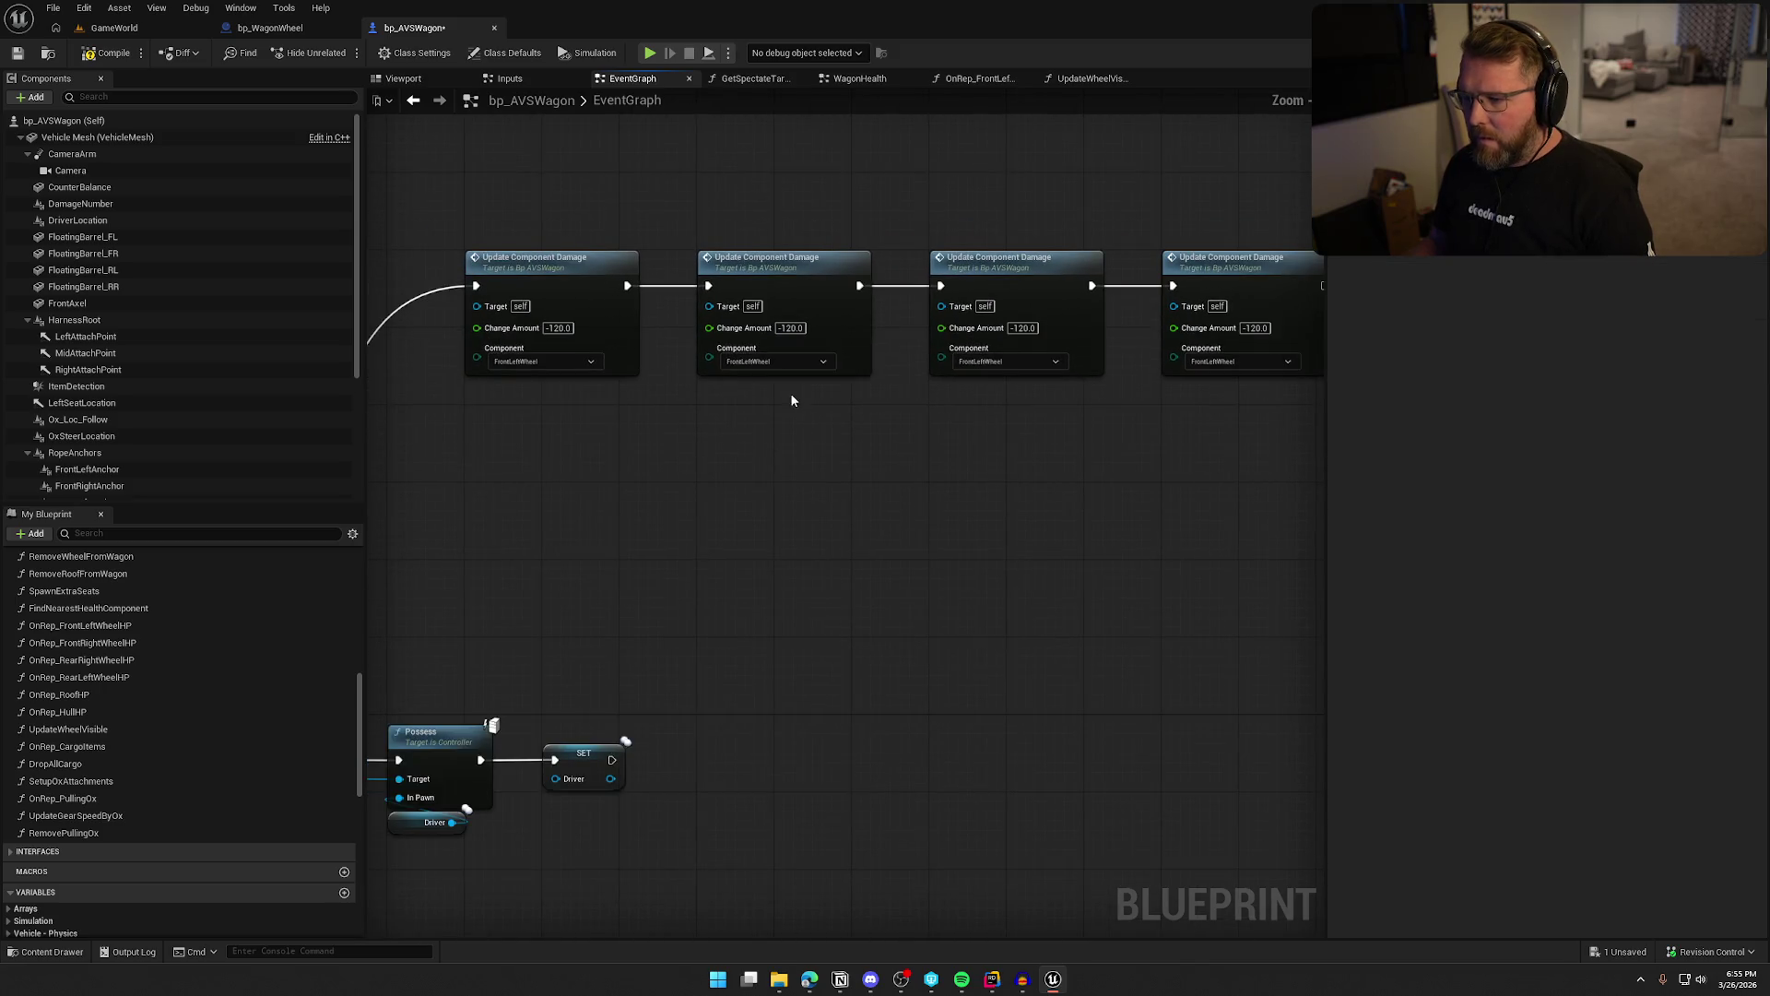
click(802, 360)
click(774, 393)
click(1007, 361)
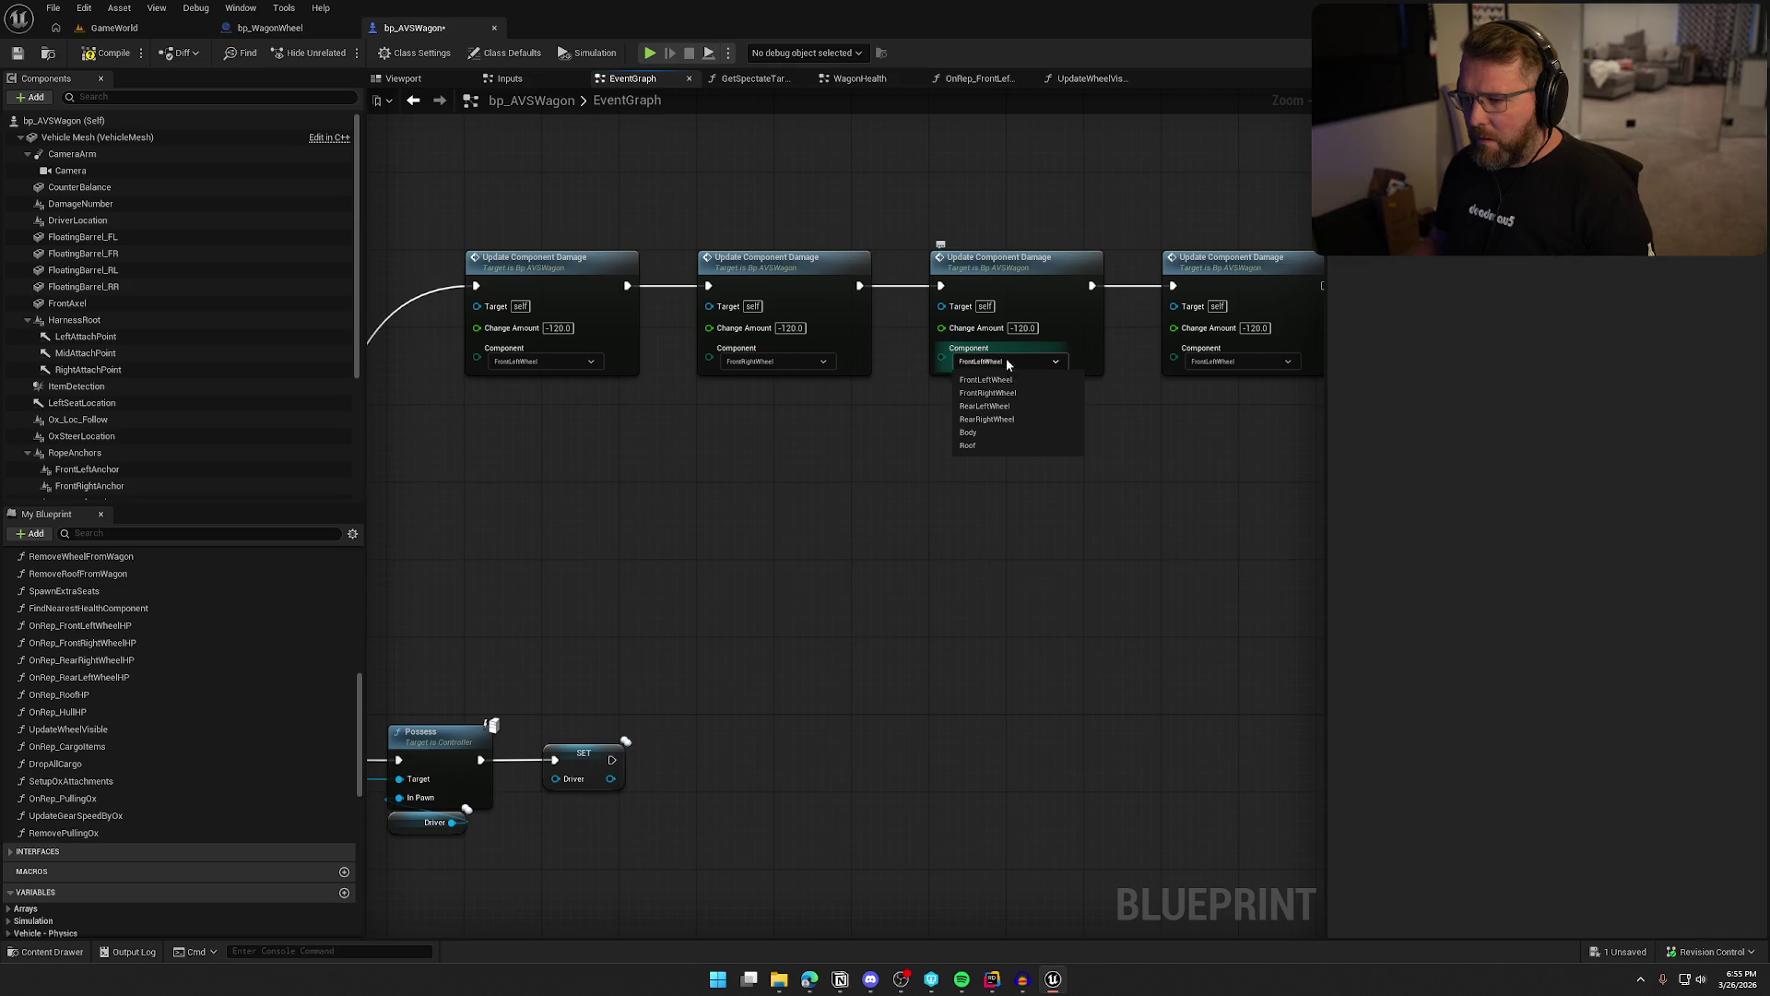
click(985, 405)
click(1240, 361)
click(1268, 419)
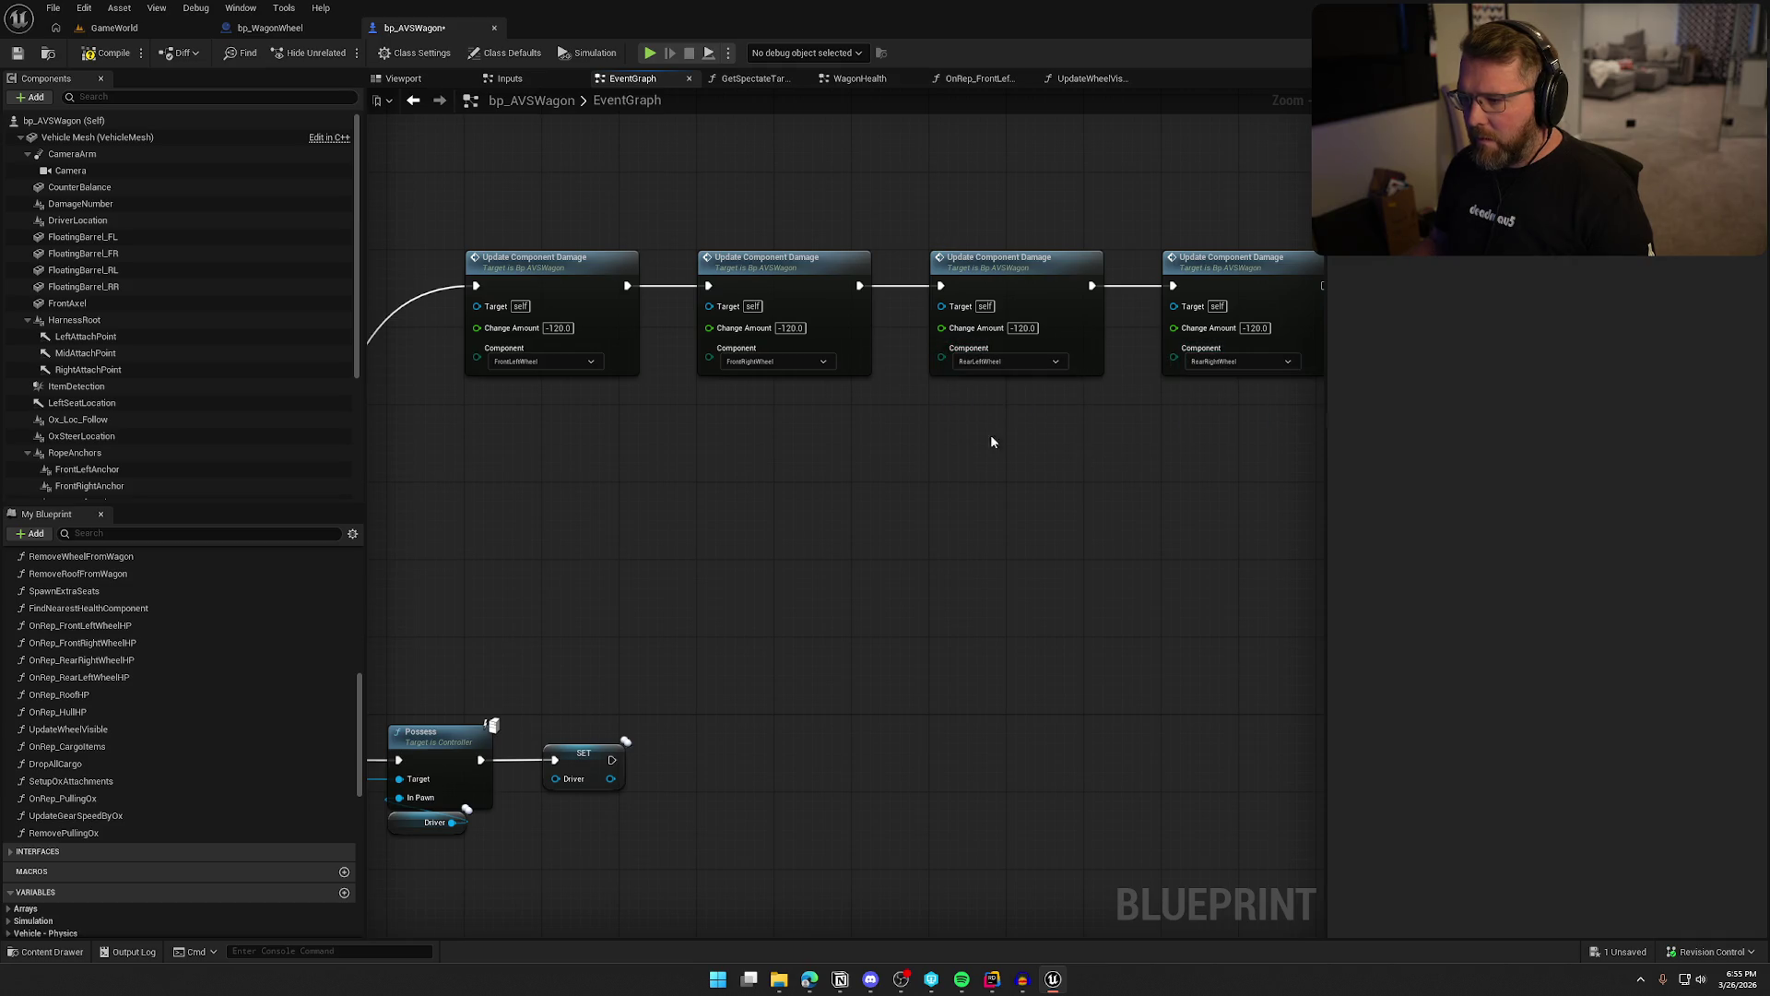
click(104, 53)
key(alt+p)
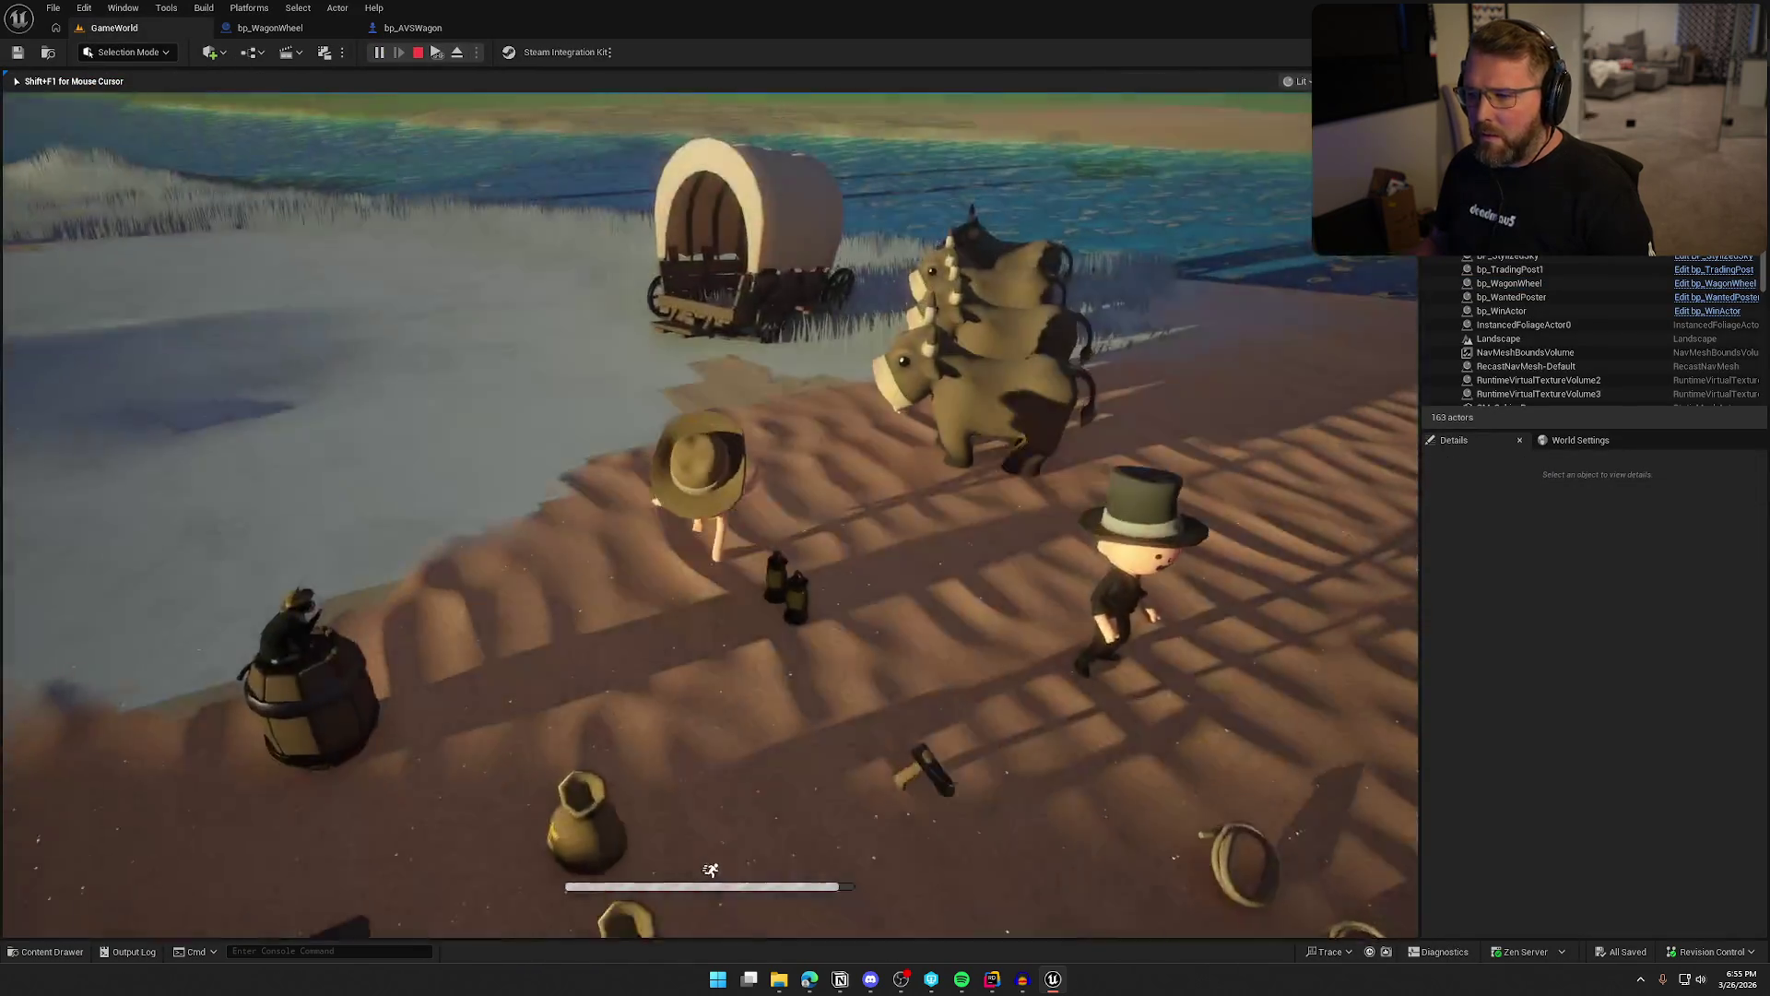
Play-test reattaching wheels to the damaged wagon and walking to its seat and oxen, then stop
key(w)
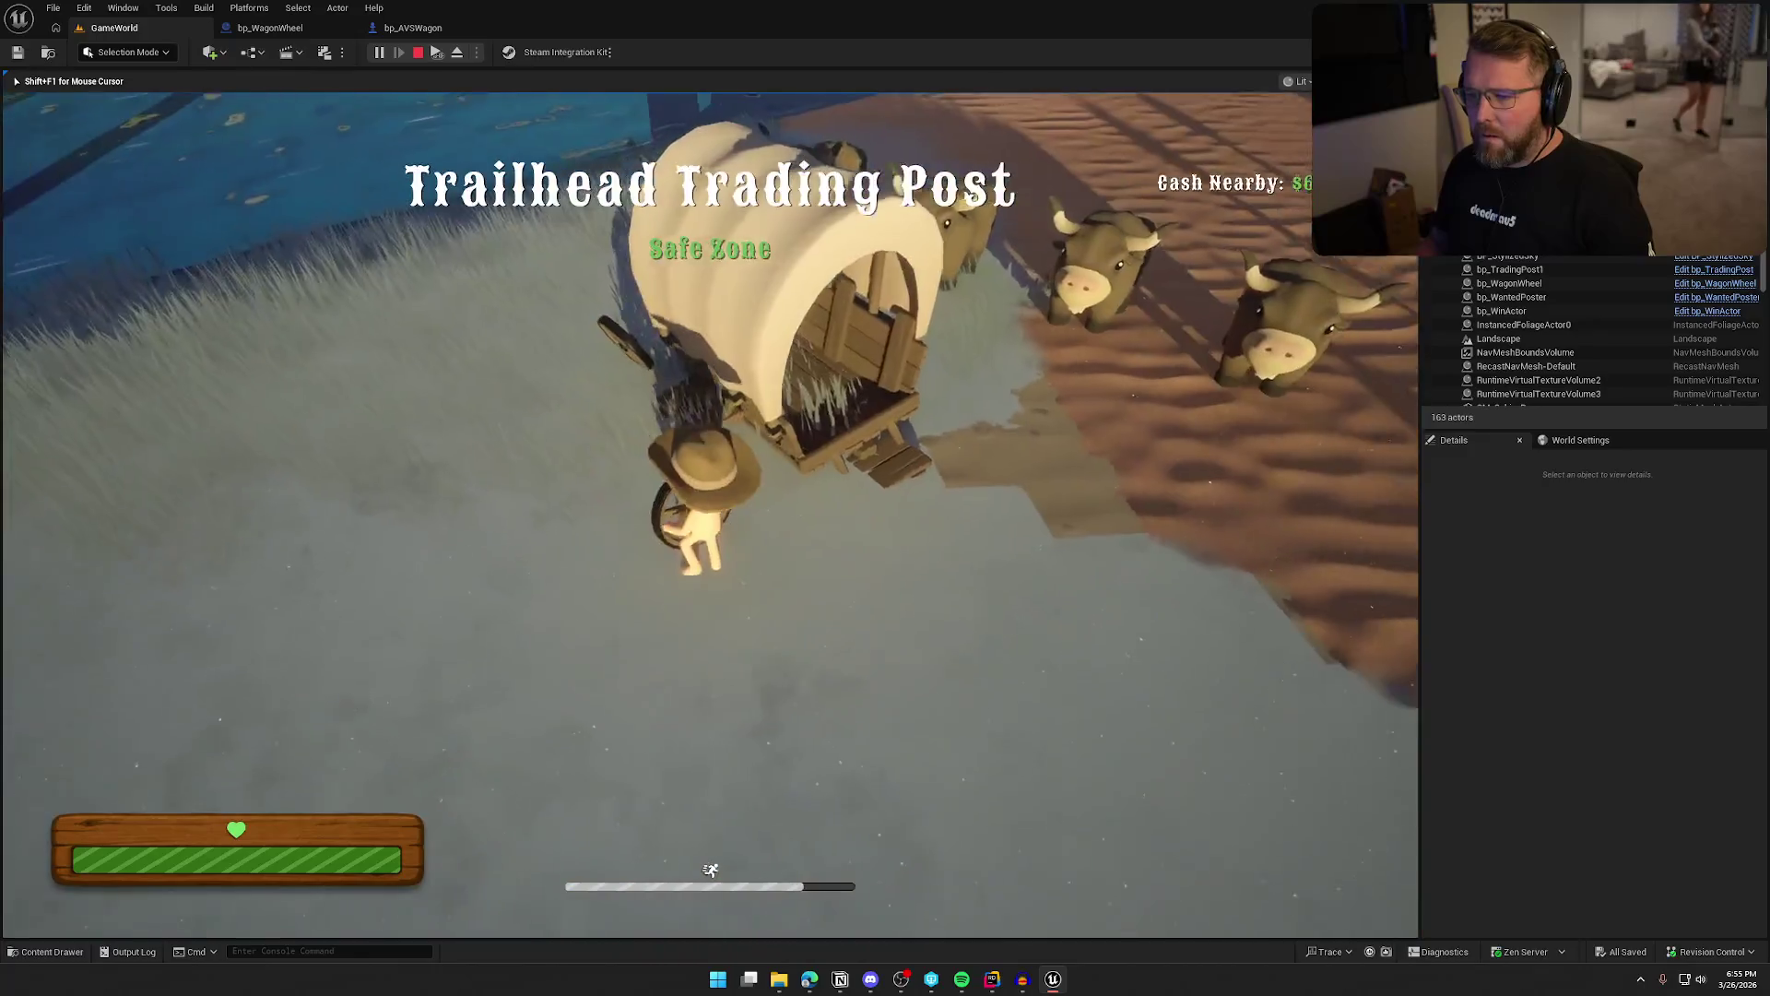
click(711, 891)
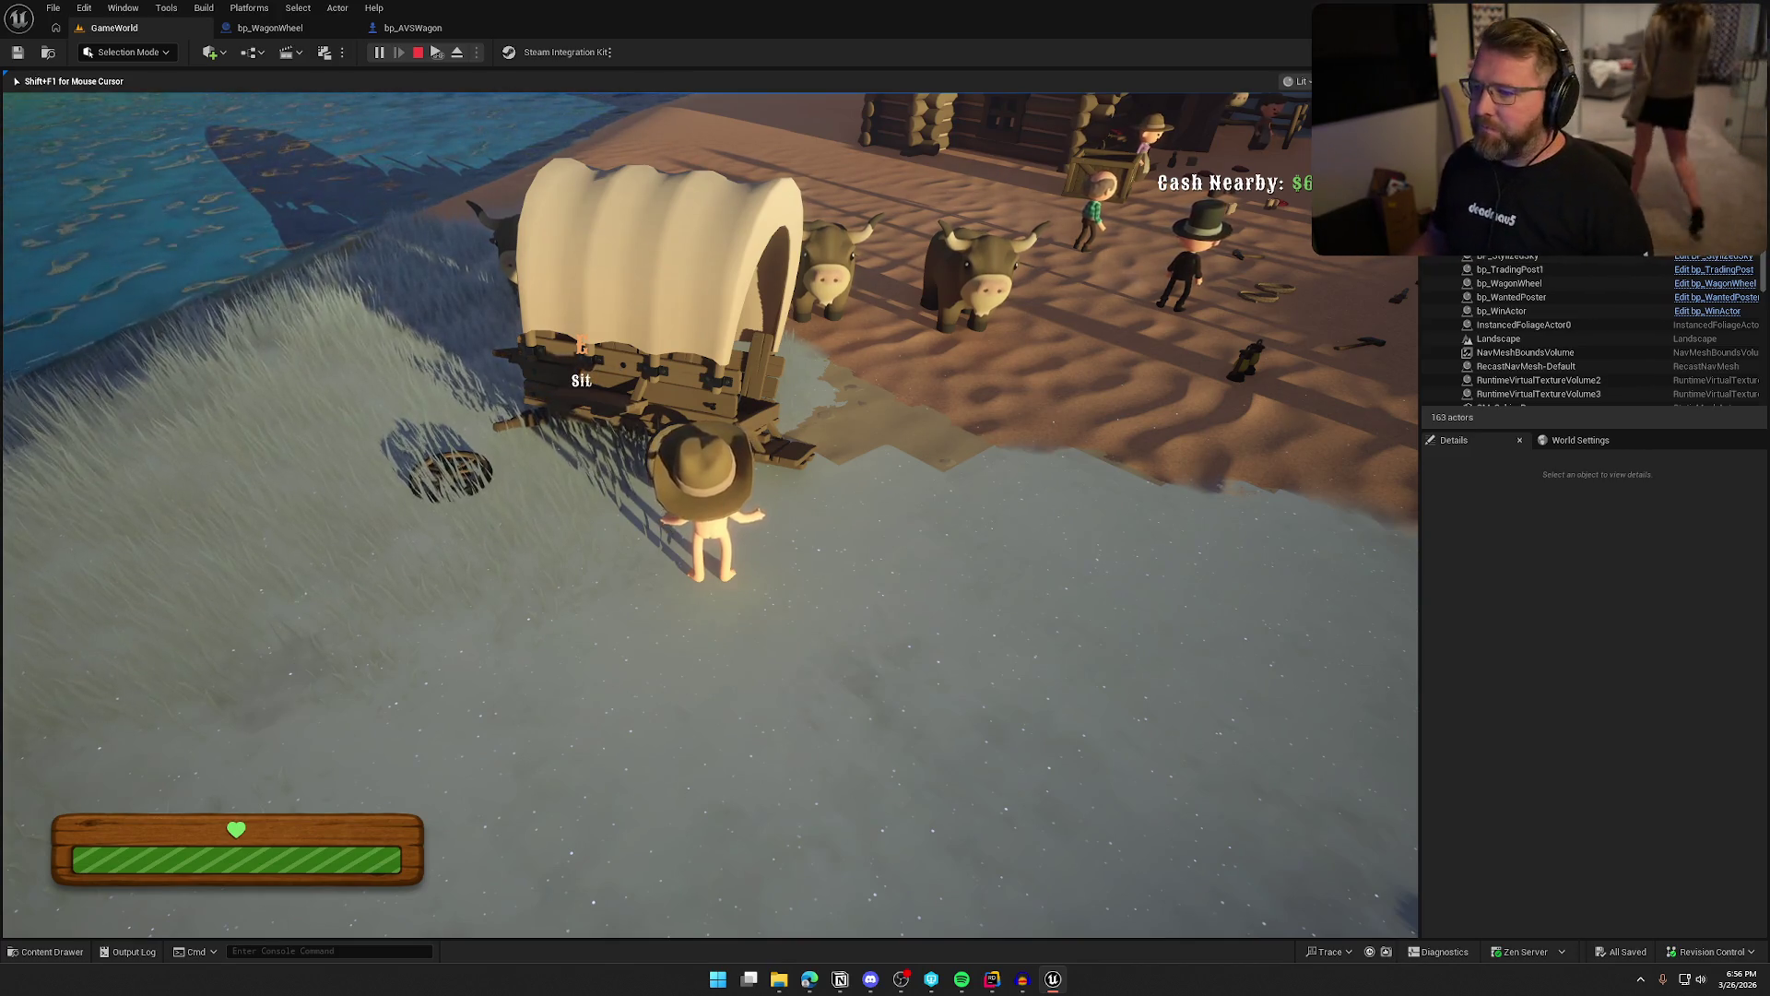
key(shift+w)
key(e)
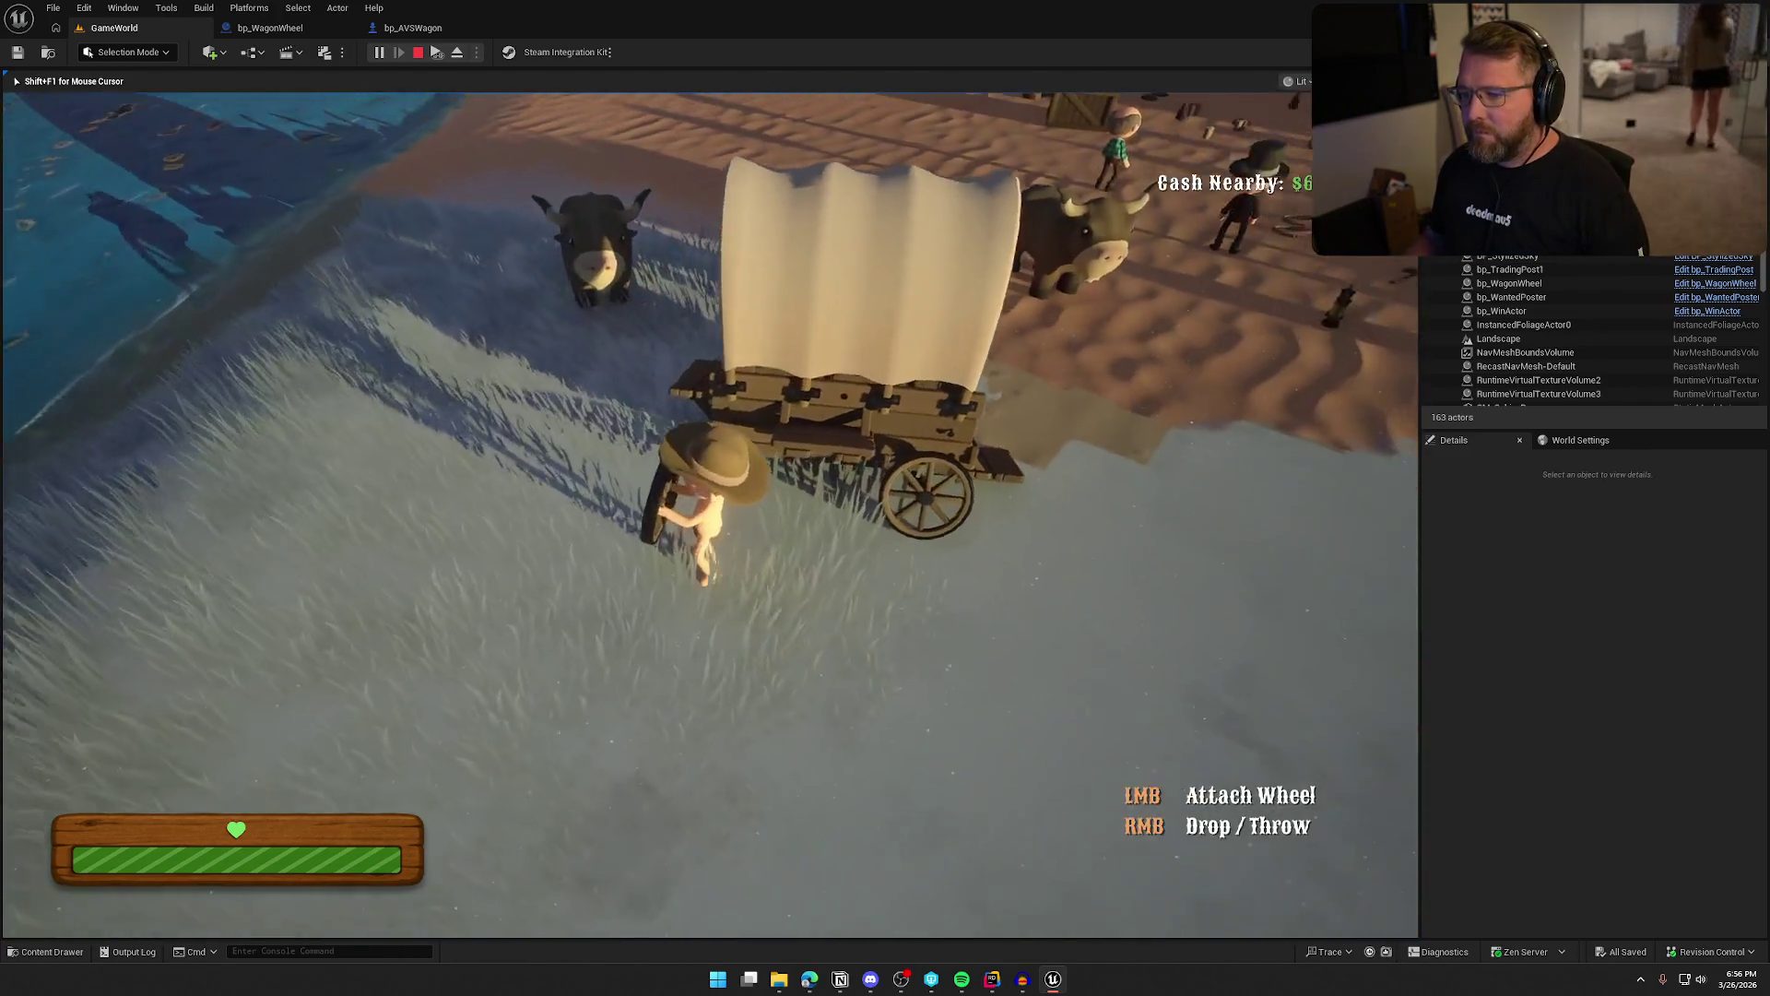
key(a)
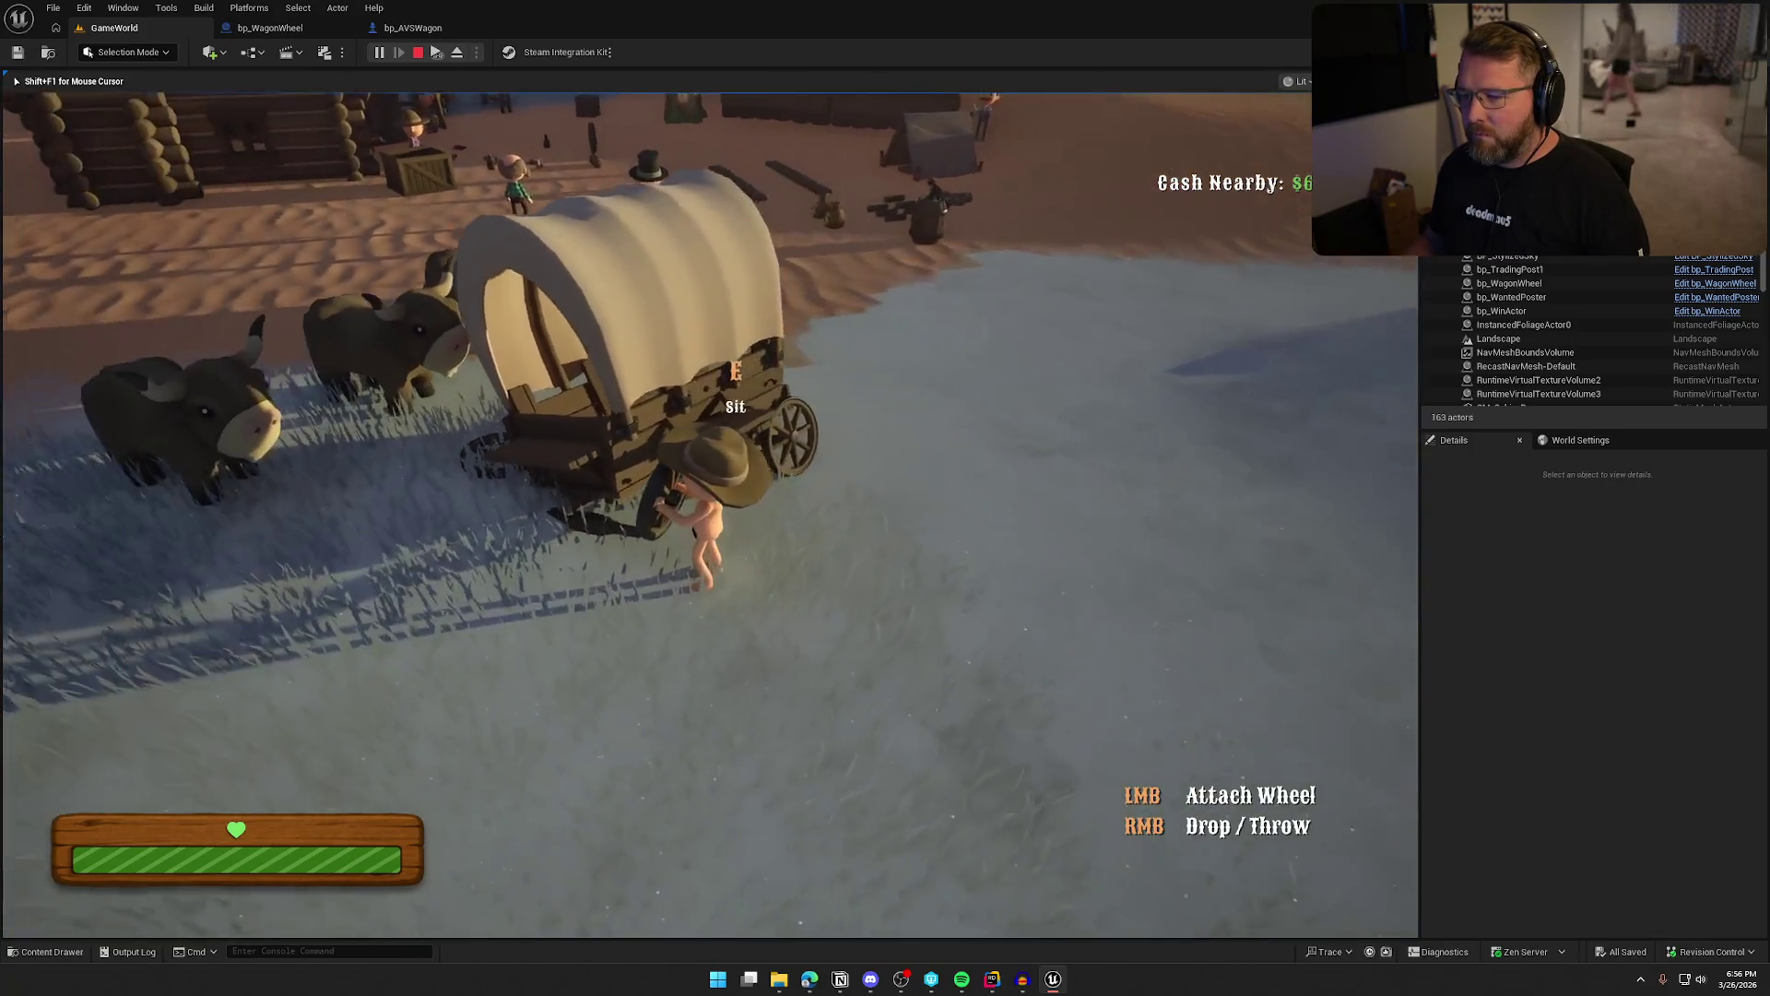
key(shift+w)
key(w)
key(e)
key(w)
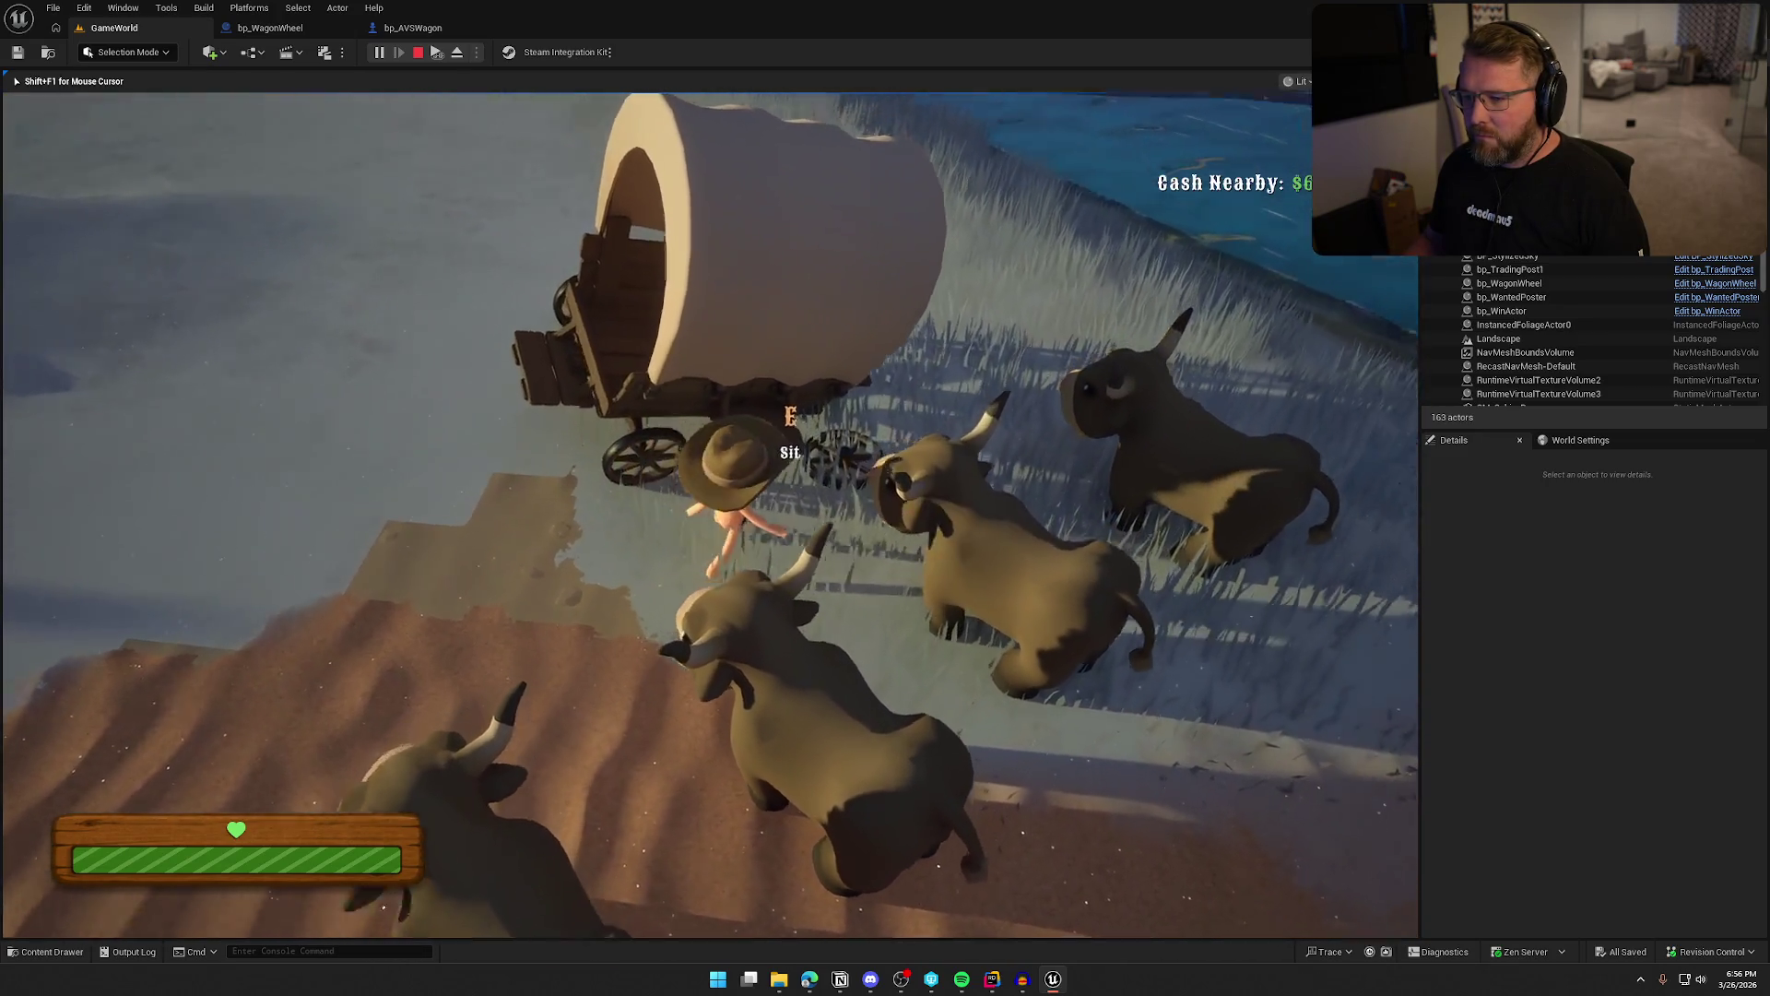
key(w)
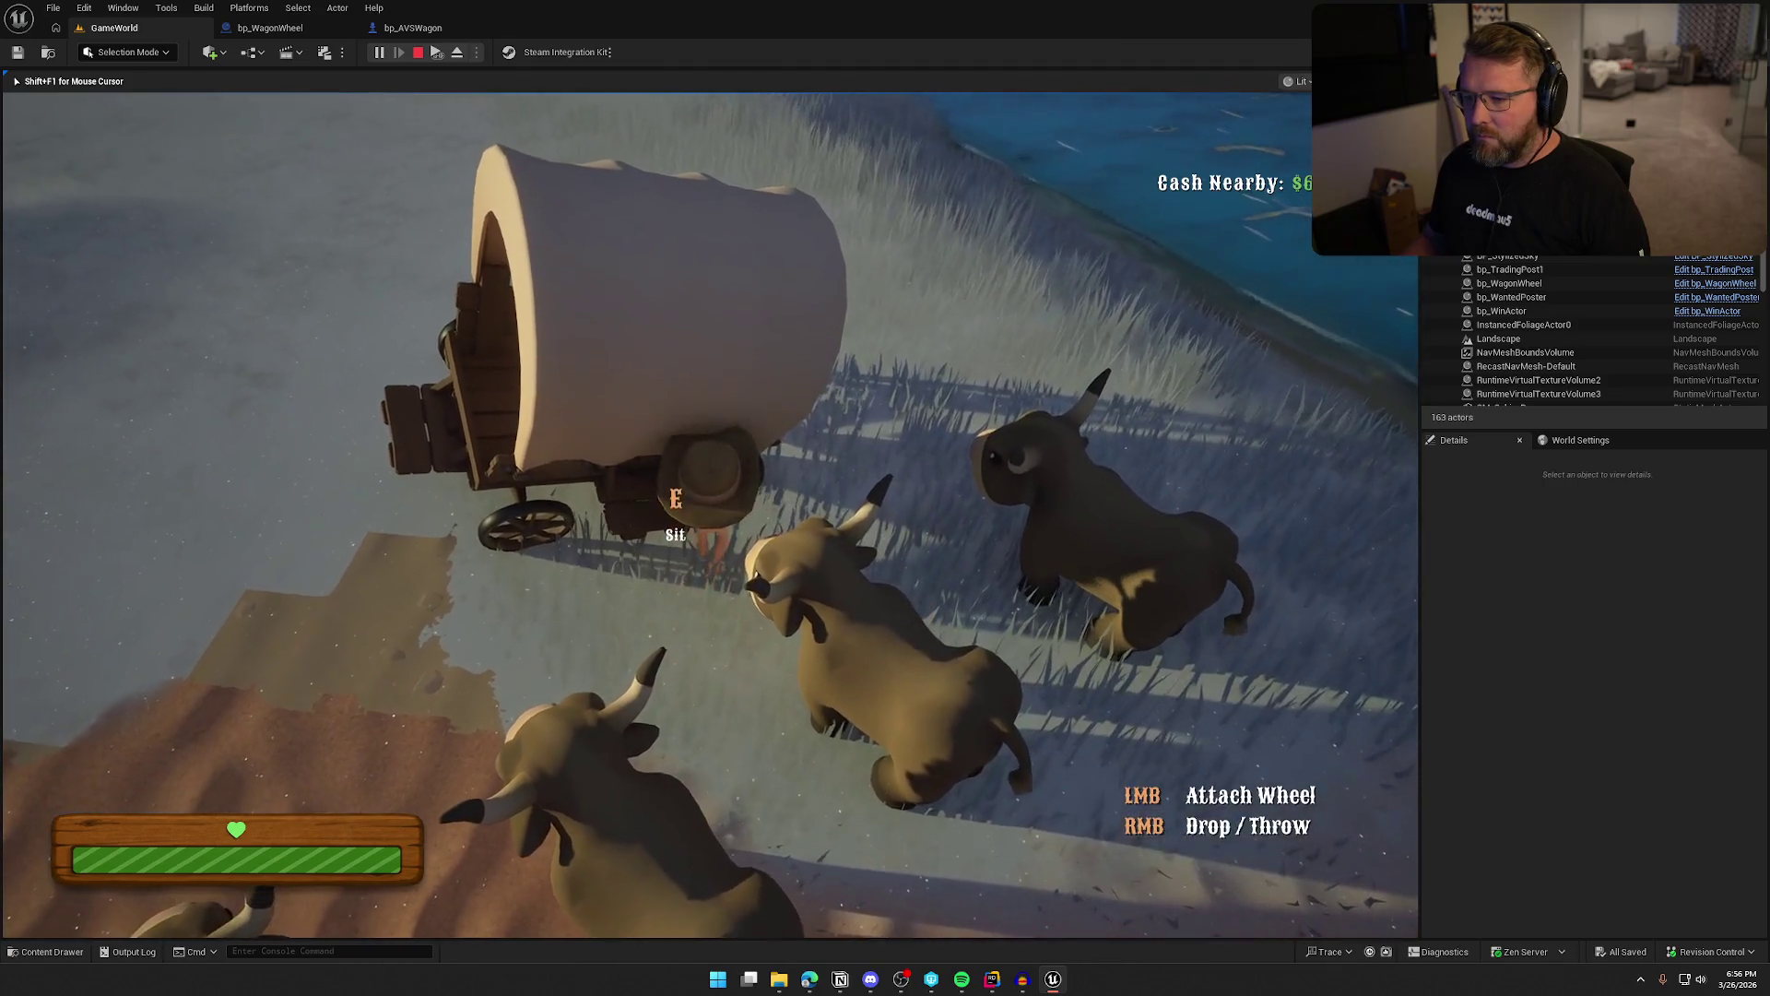
key(w)
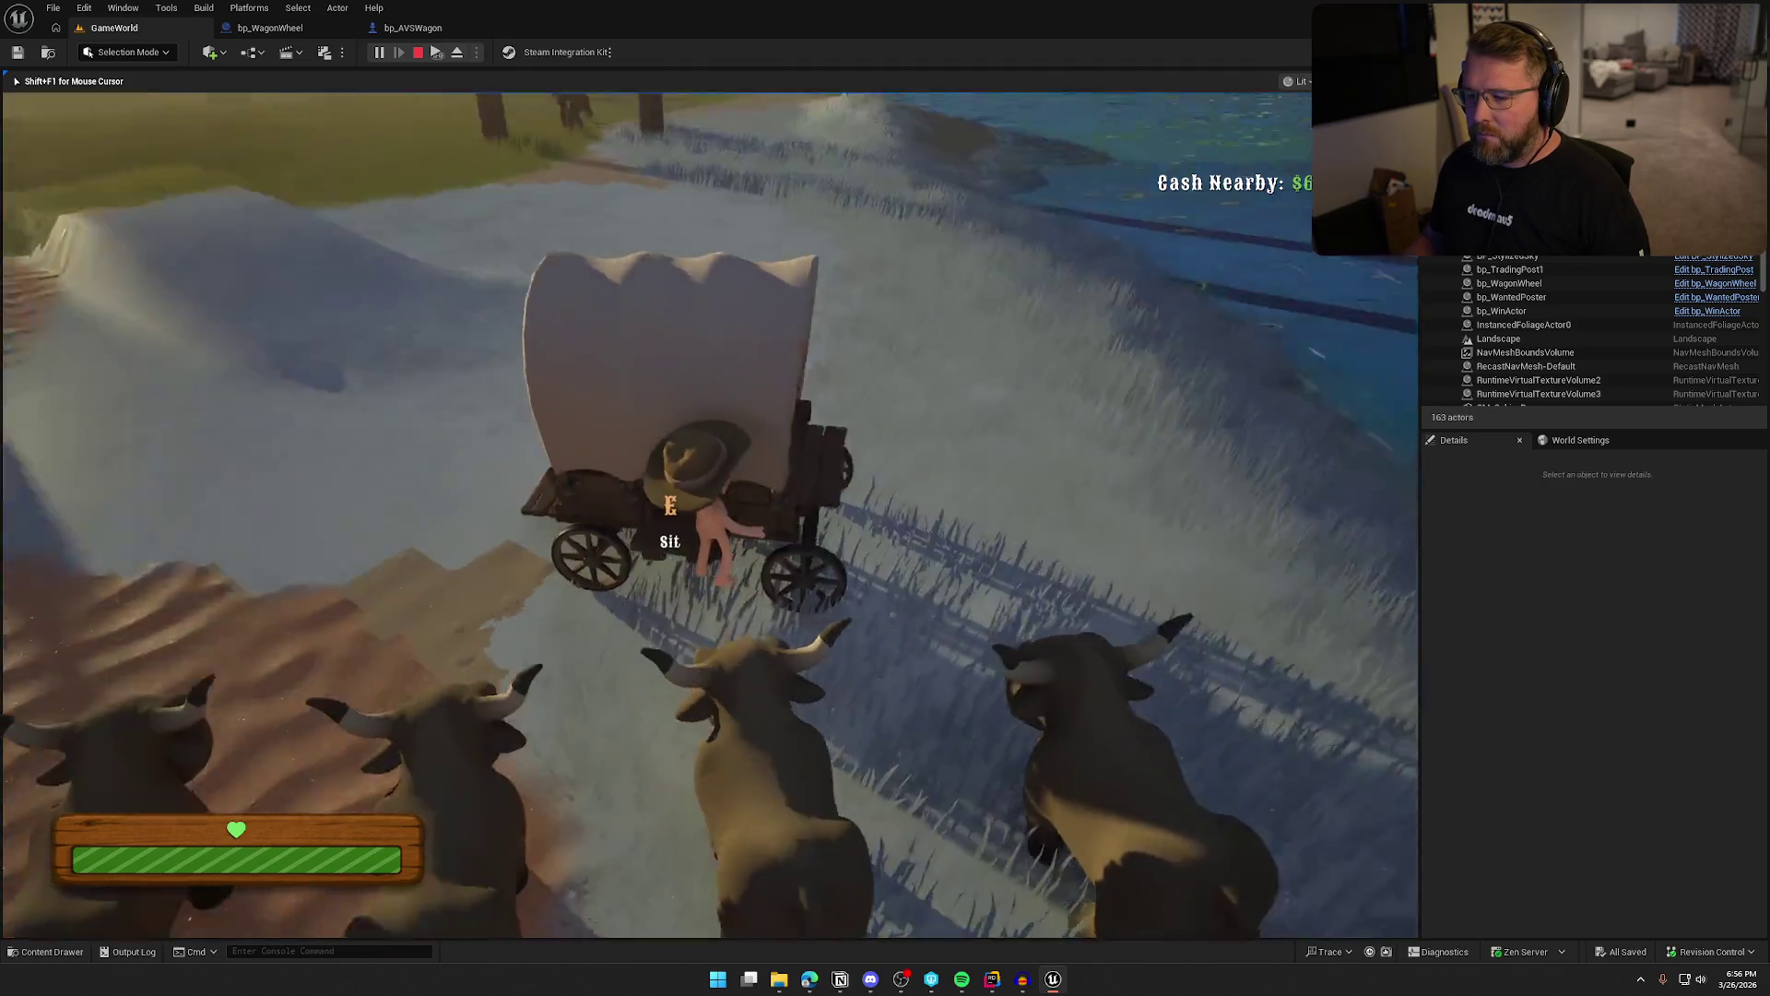
key(w)
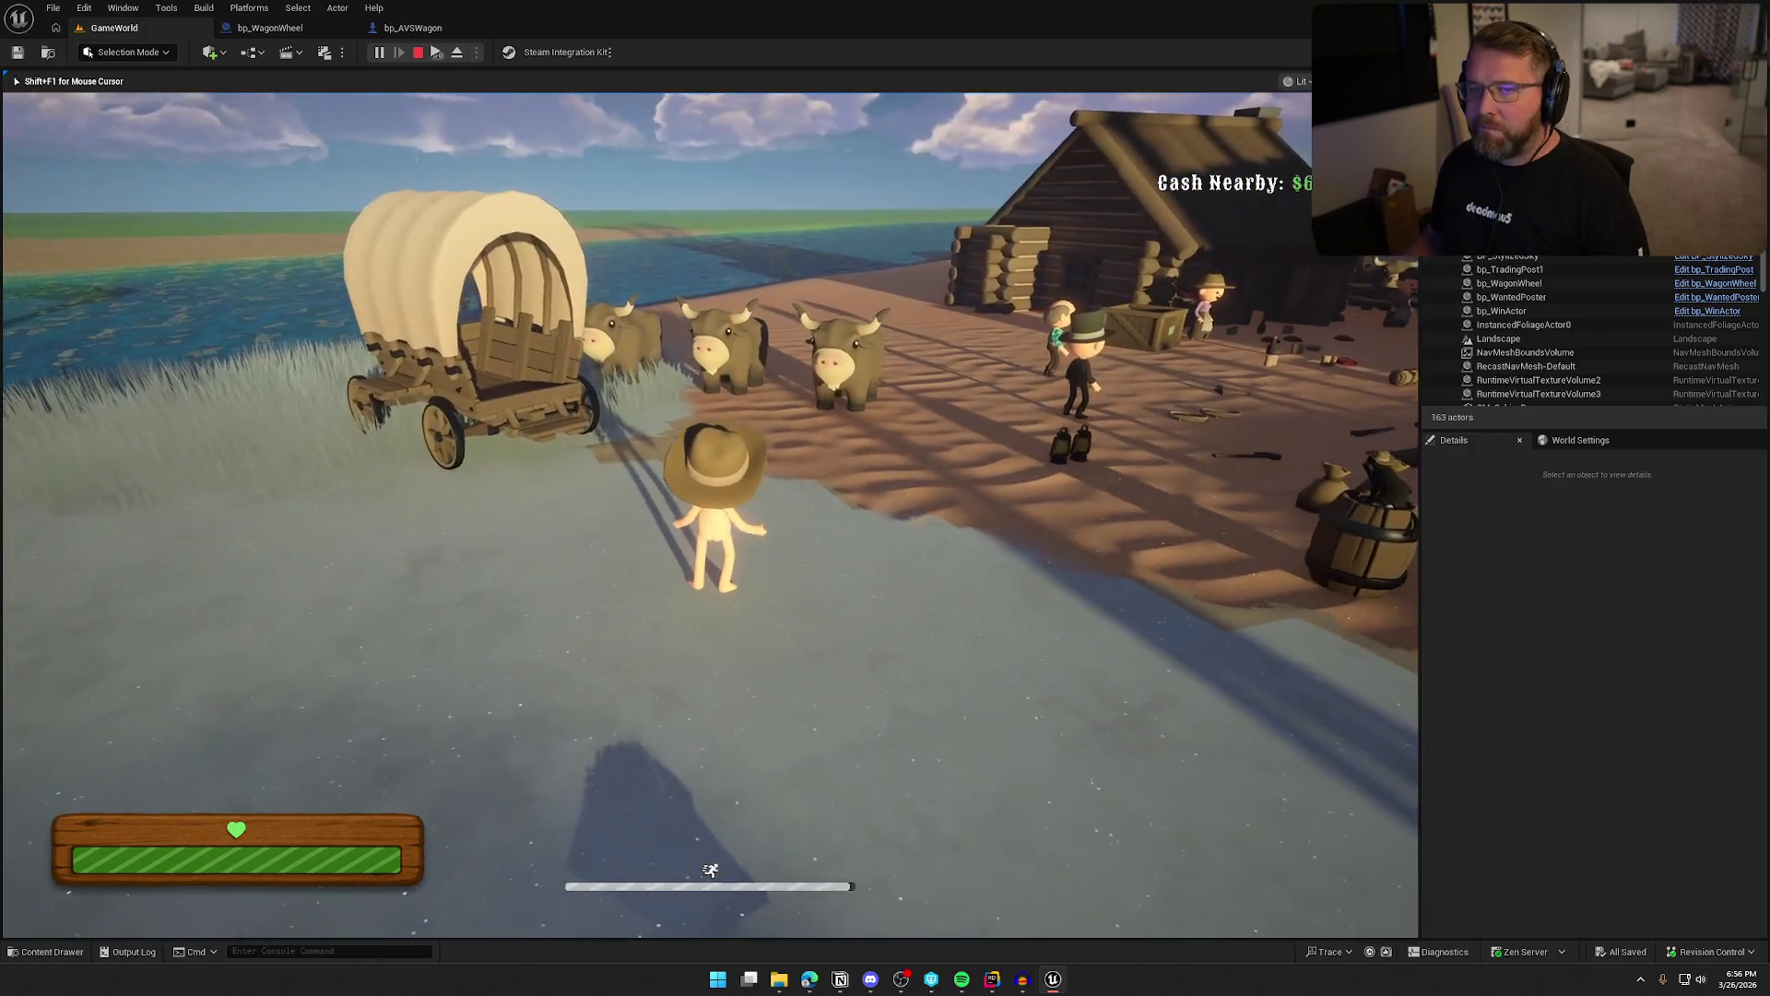
key(Escape)
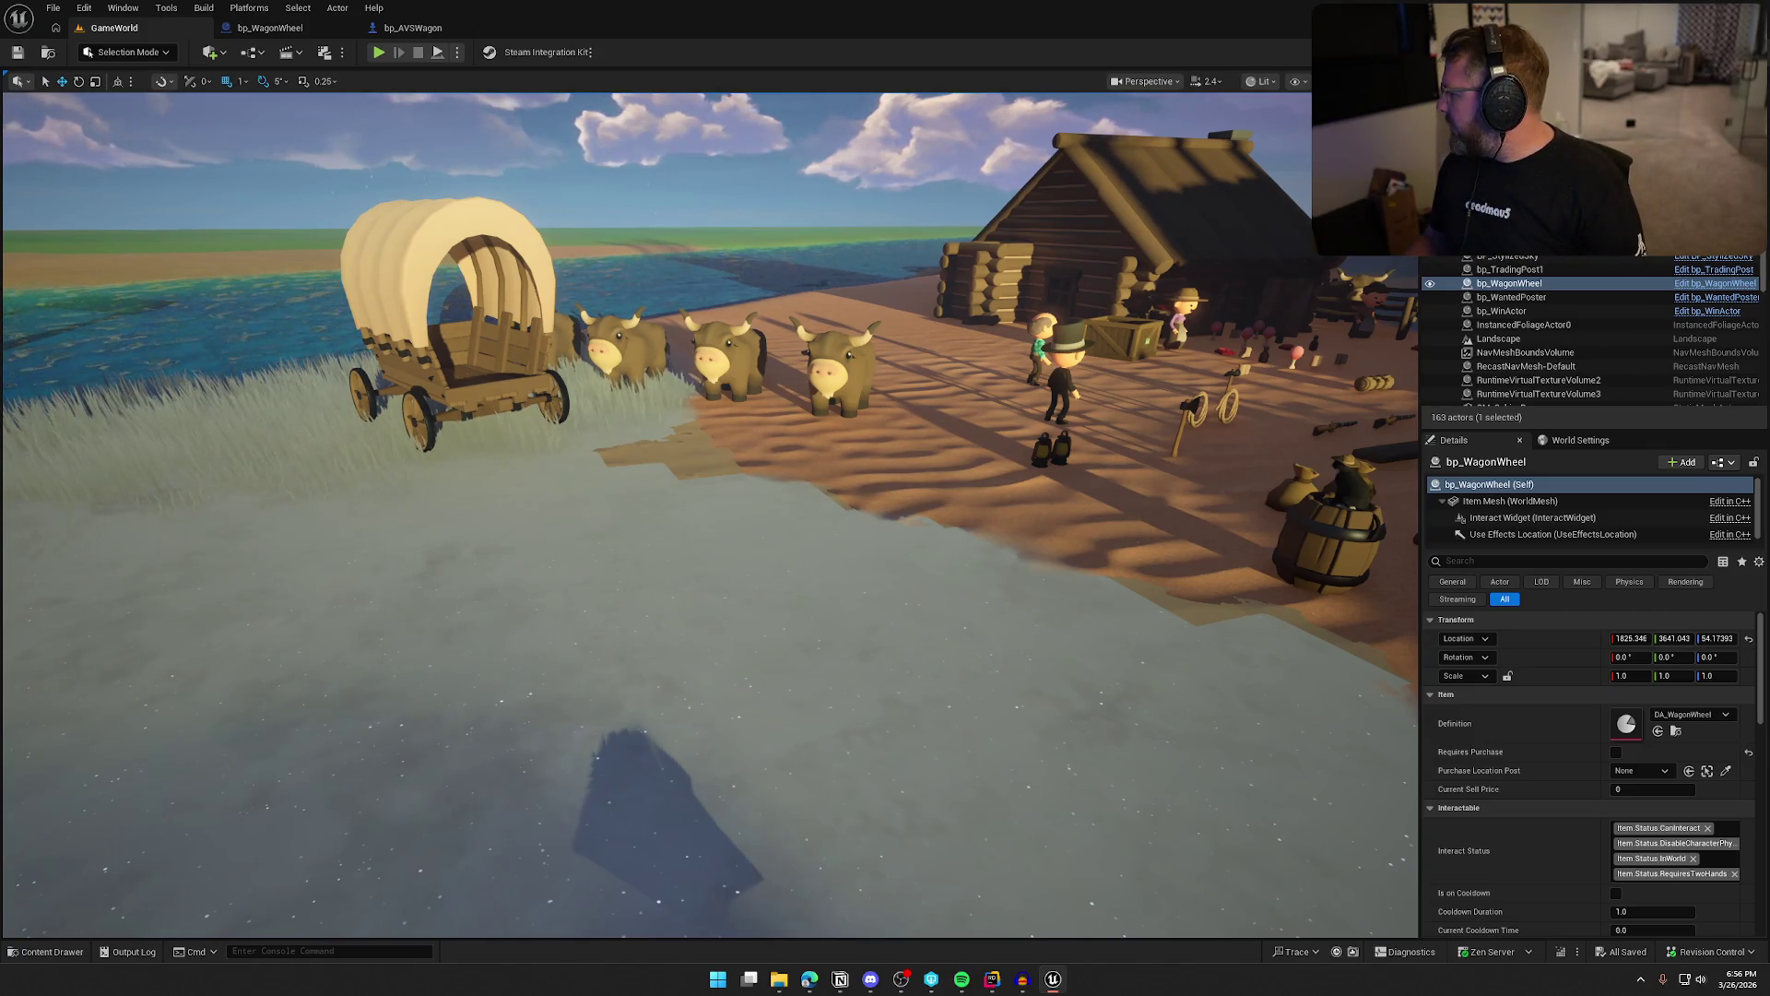
Close the wagon blueprints and open the lantern blueprint's OnRep_bIsOn function graph
drag(1109, 568, 1198, 461)
click(347, 28)
click(347, 27)
drag(830, 553, 907, 490)
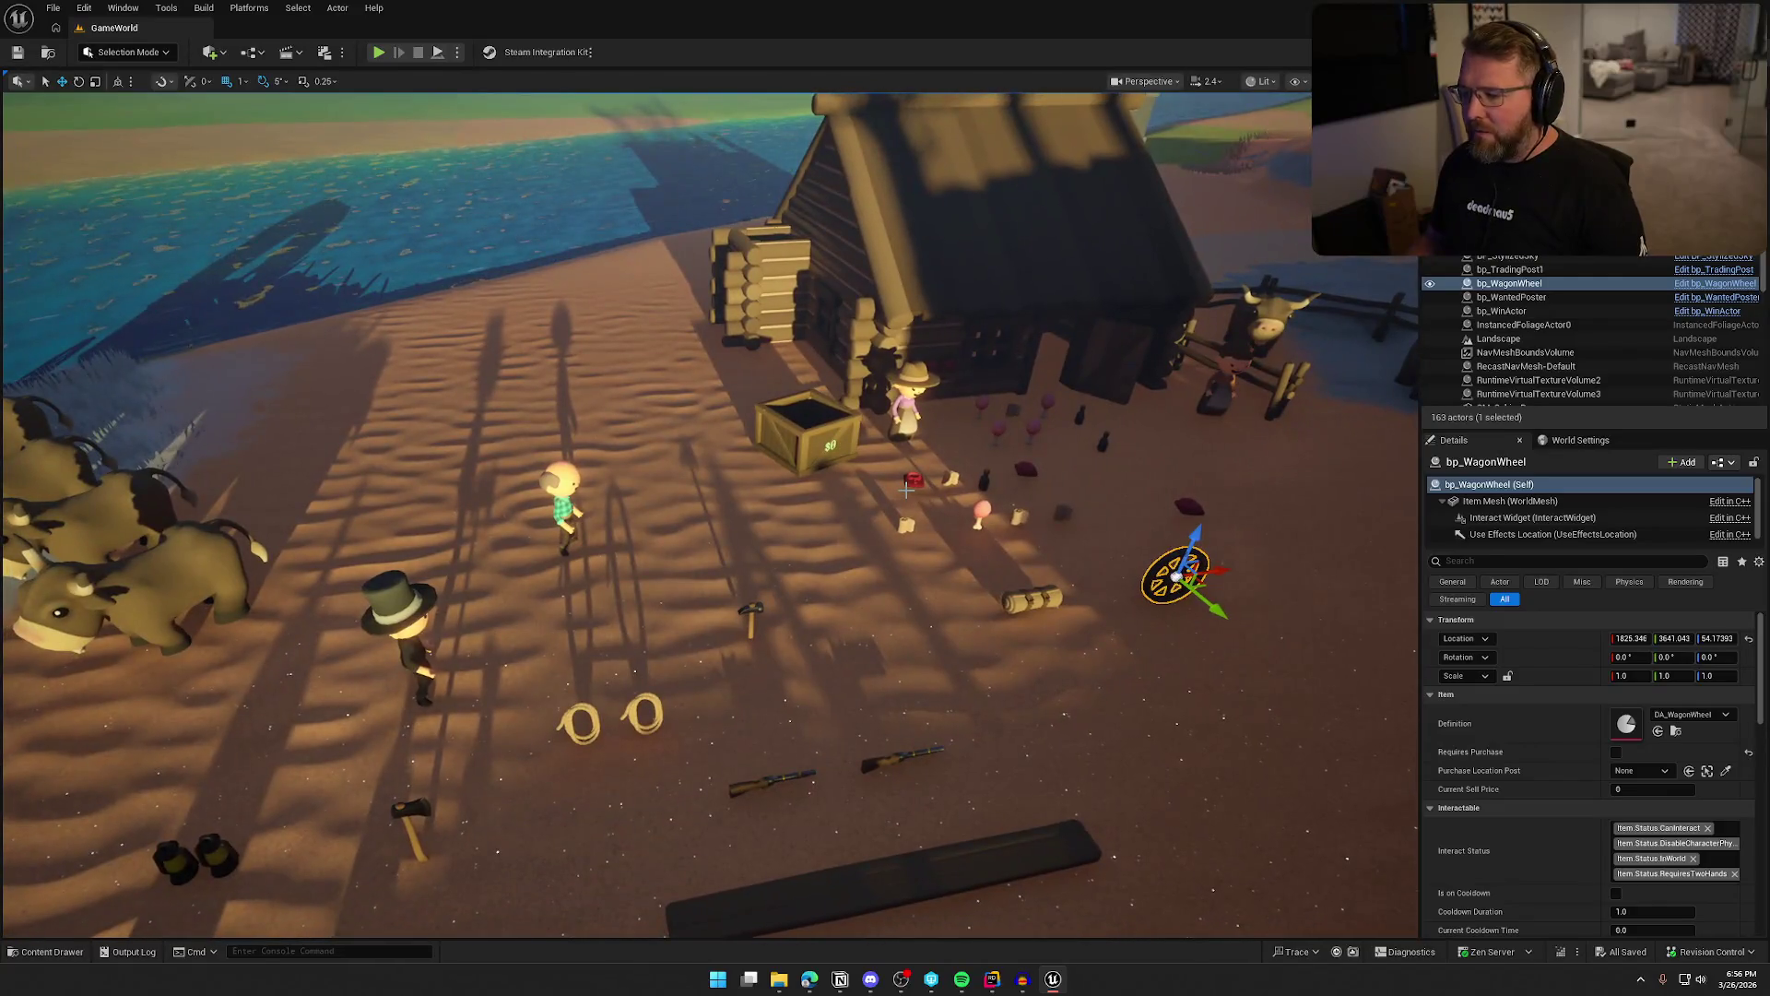
scroll(906, 490, down, 5)
key(Escape)
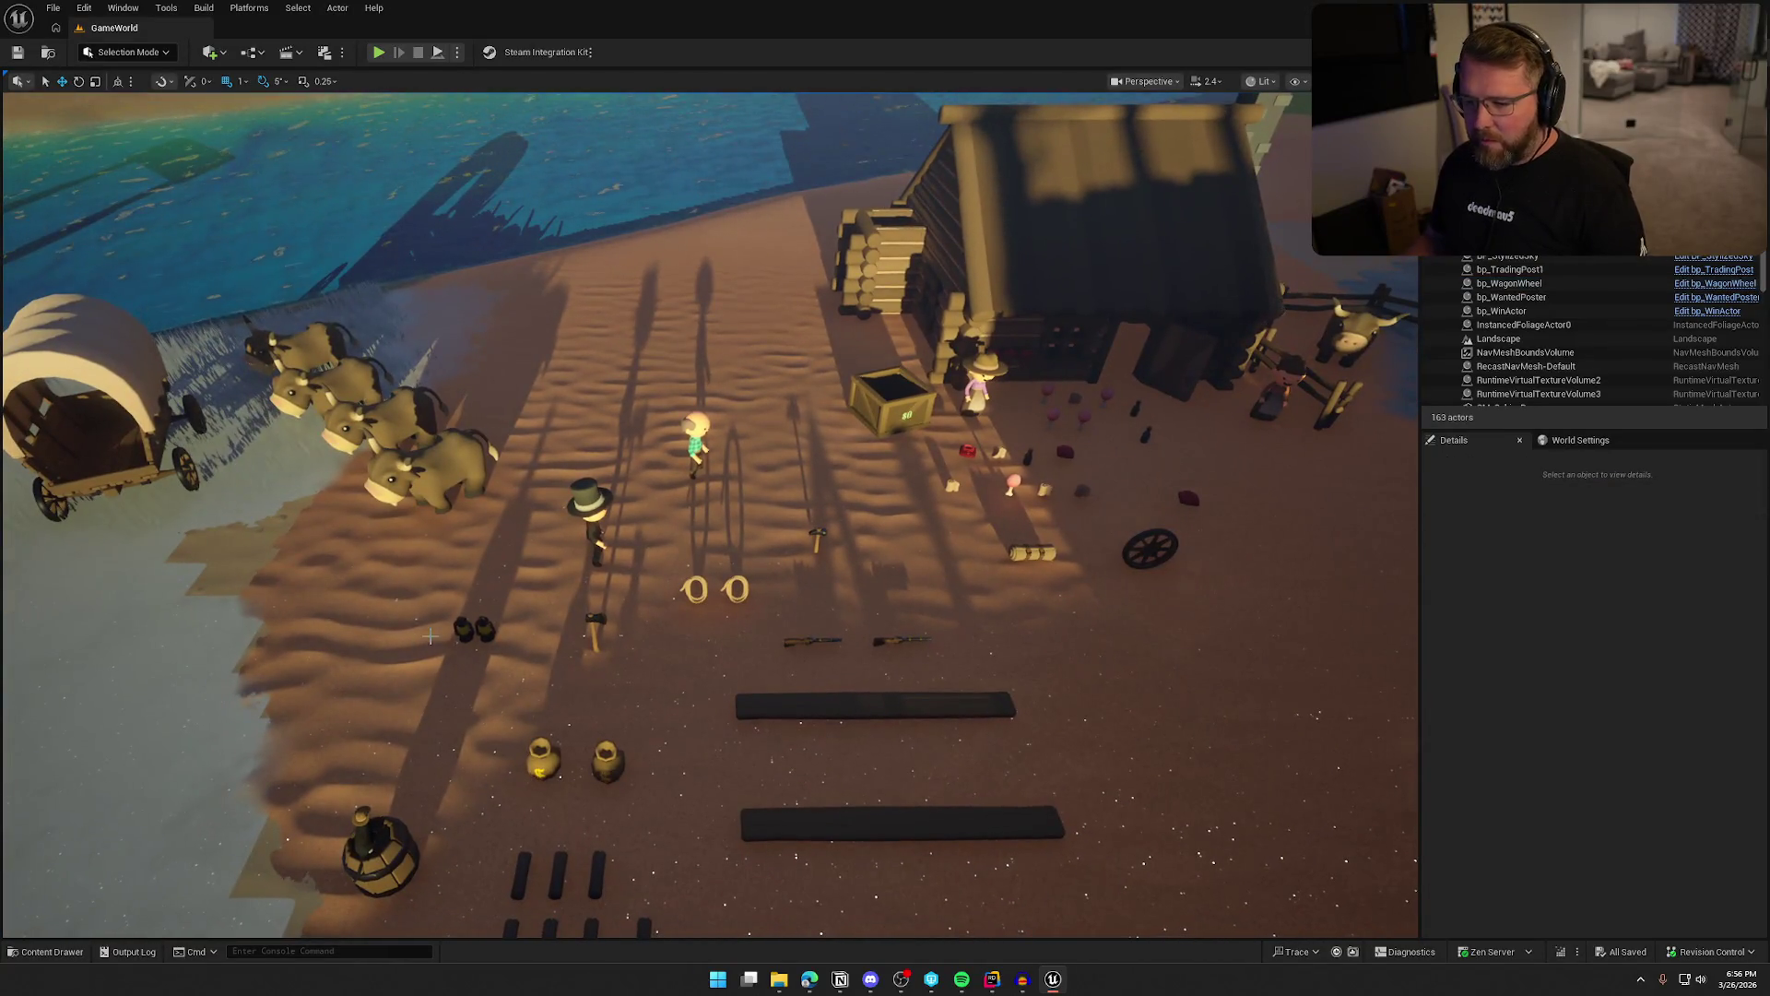
click(480, 629)
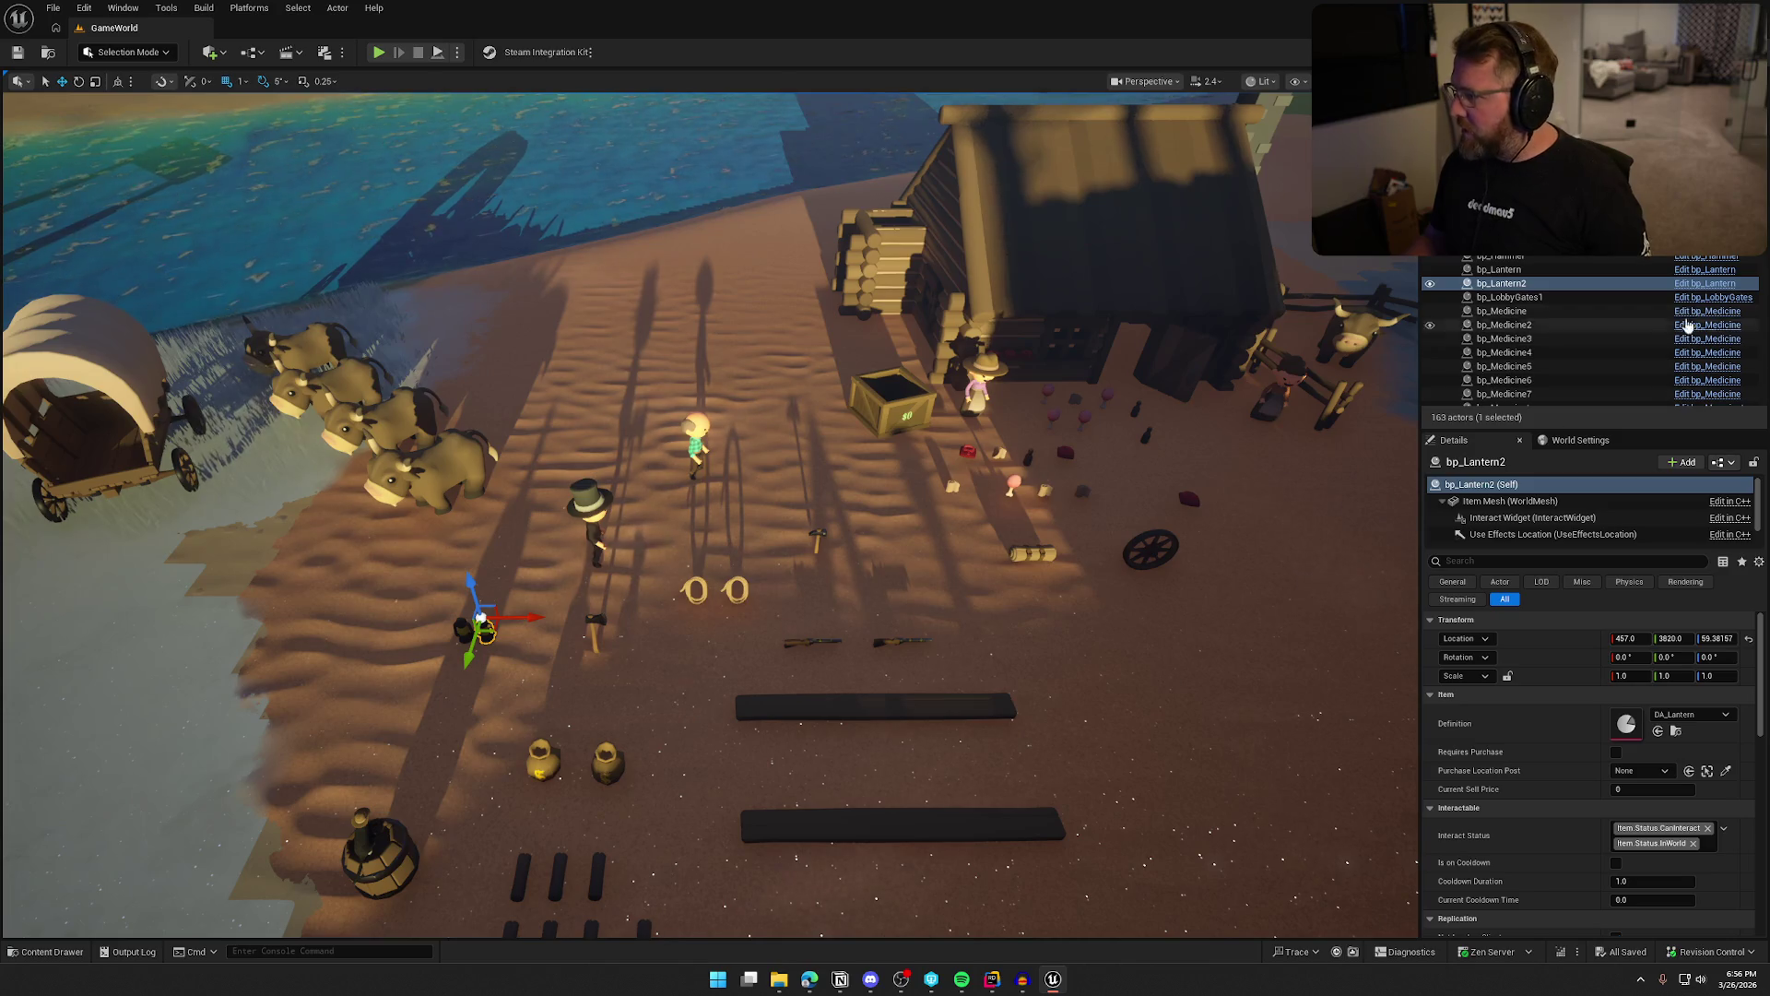
key(ctrl+e)
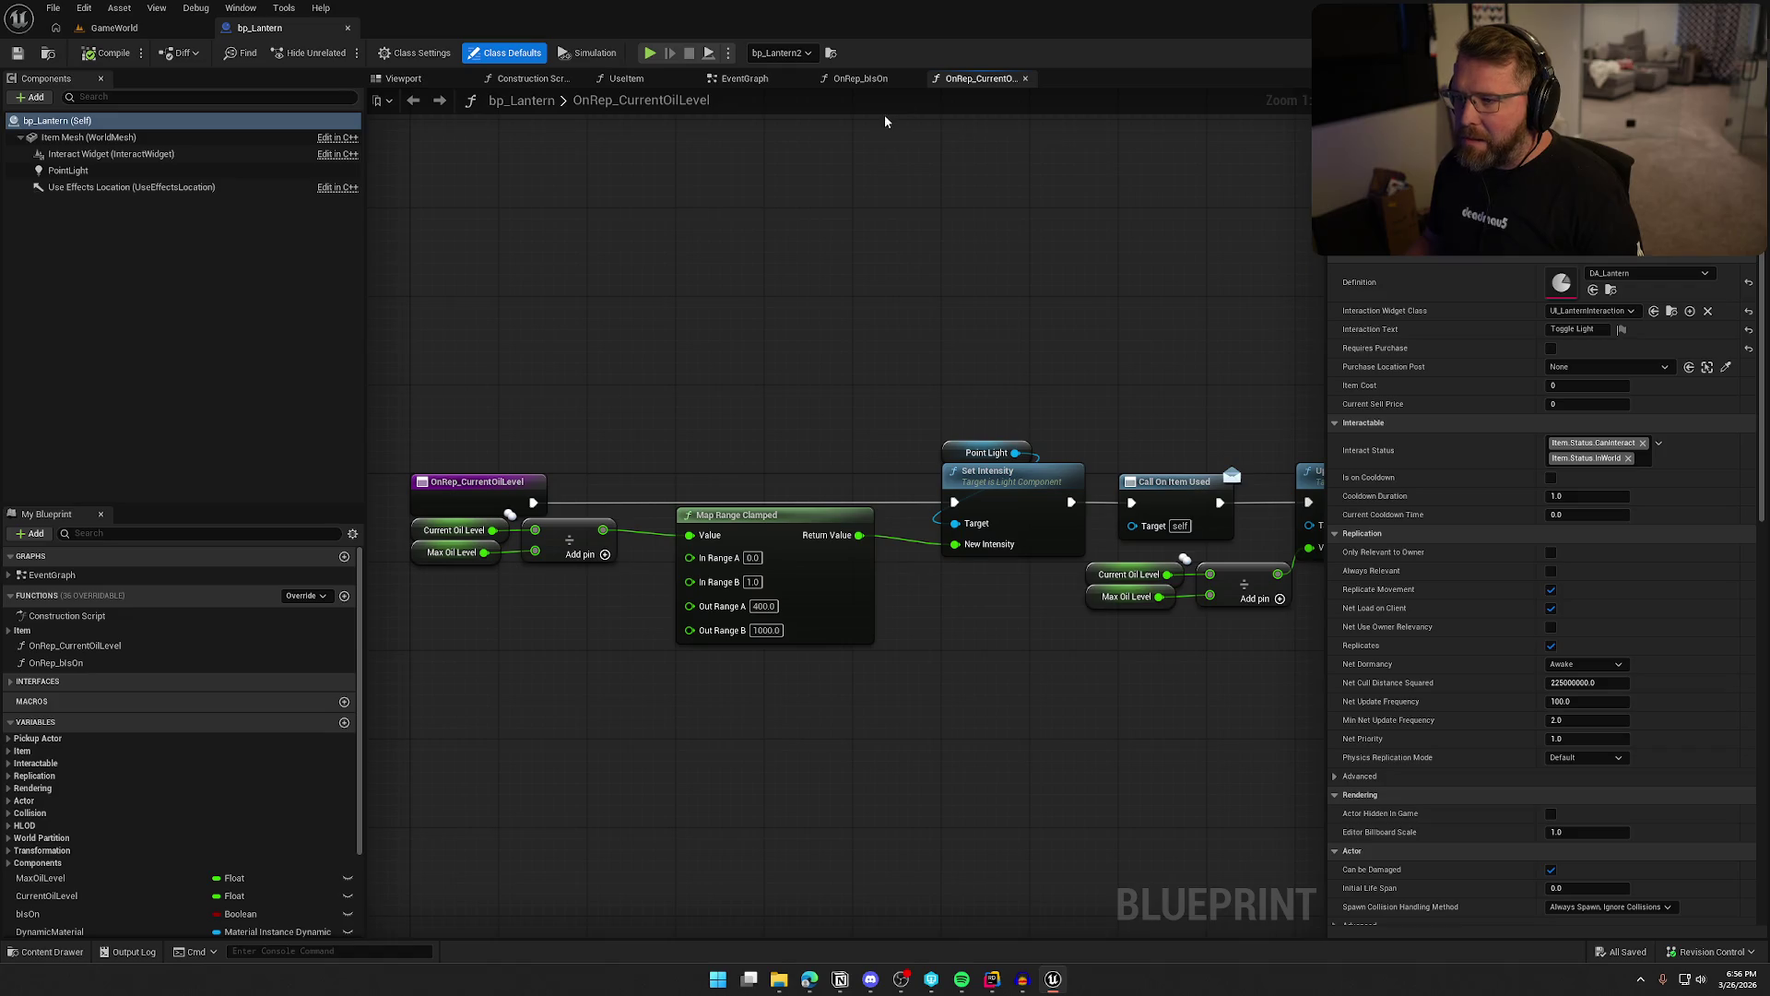
click(857, 79)
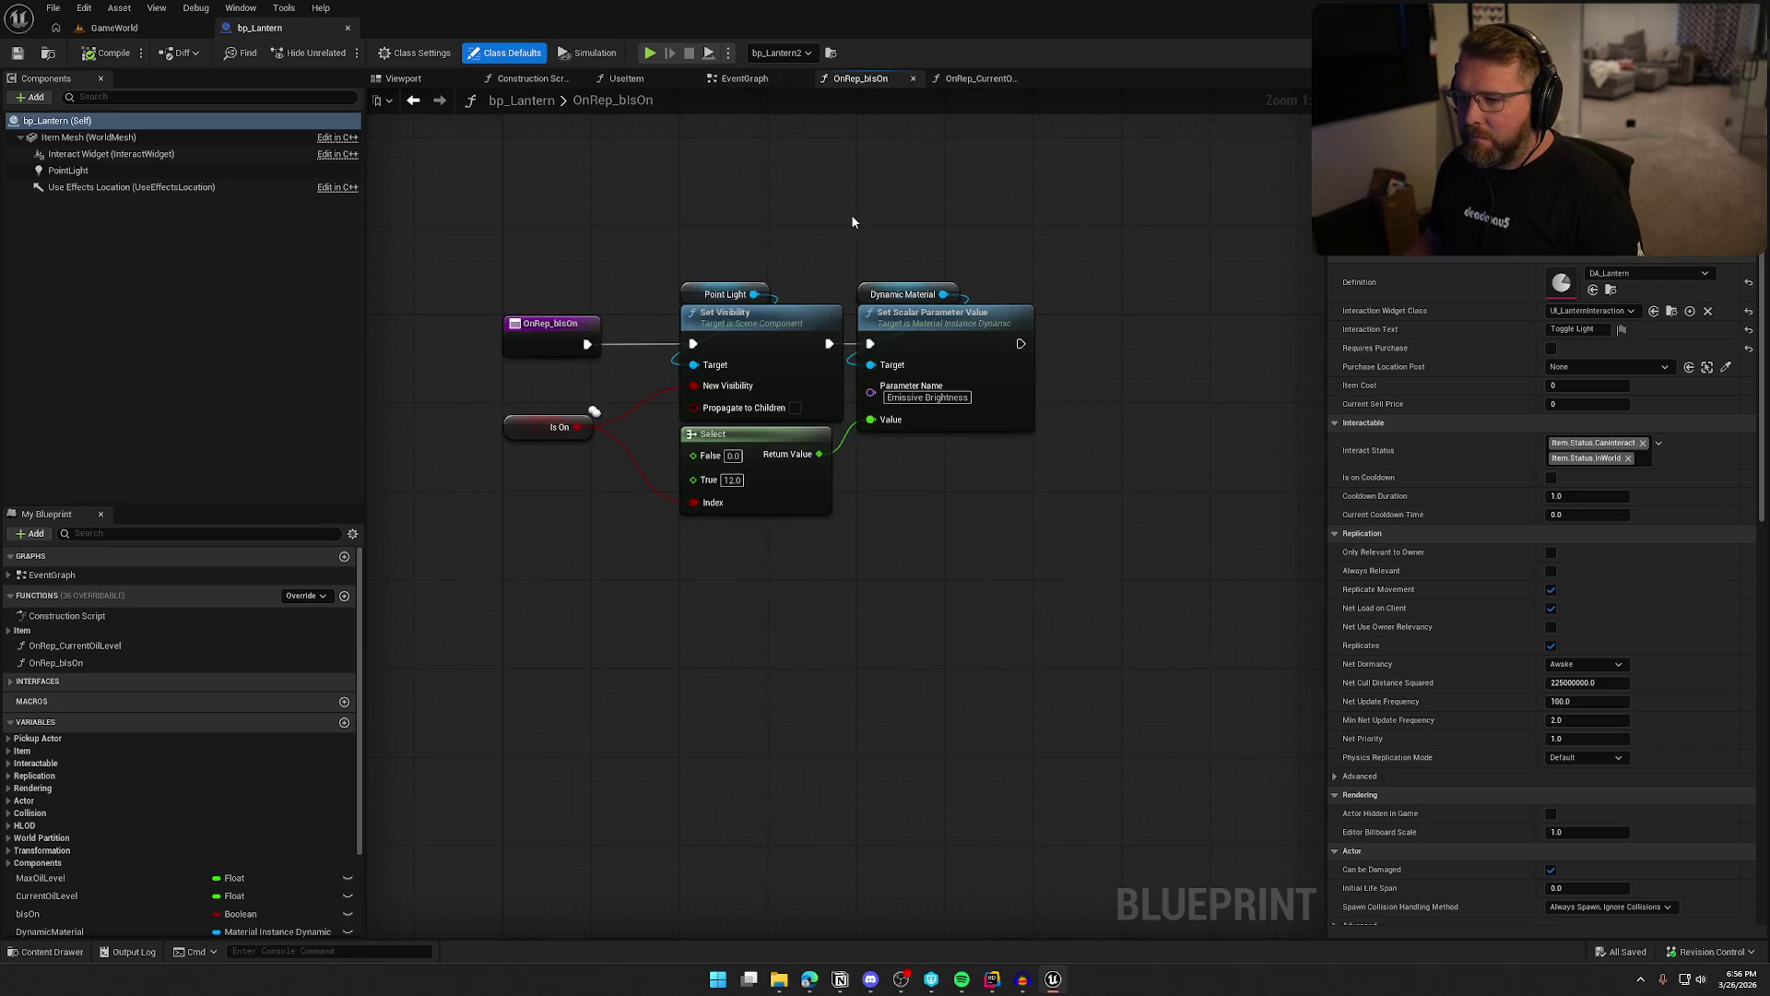
Add a Branch after the material update, with Is On as its condition
drag(1042, 277, 502, 604)
click(783, 655)
drag(866, 593, 821, 590)
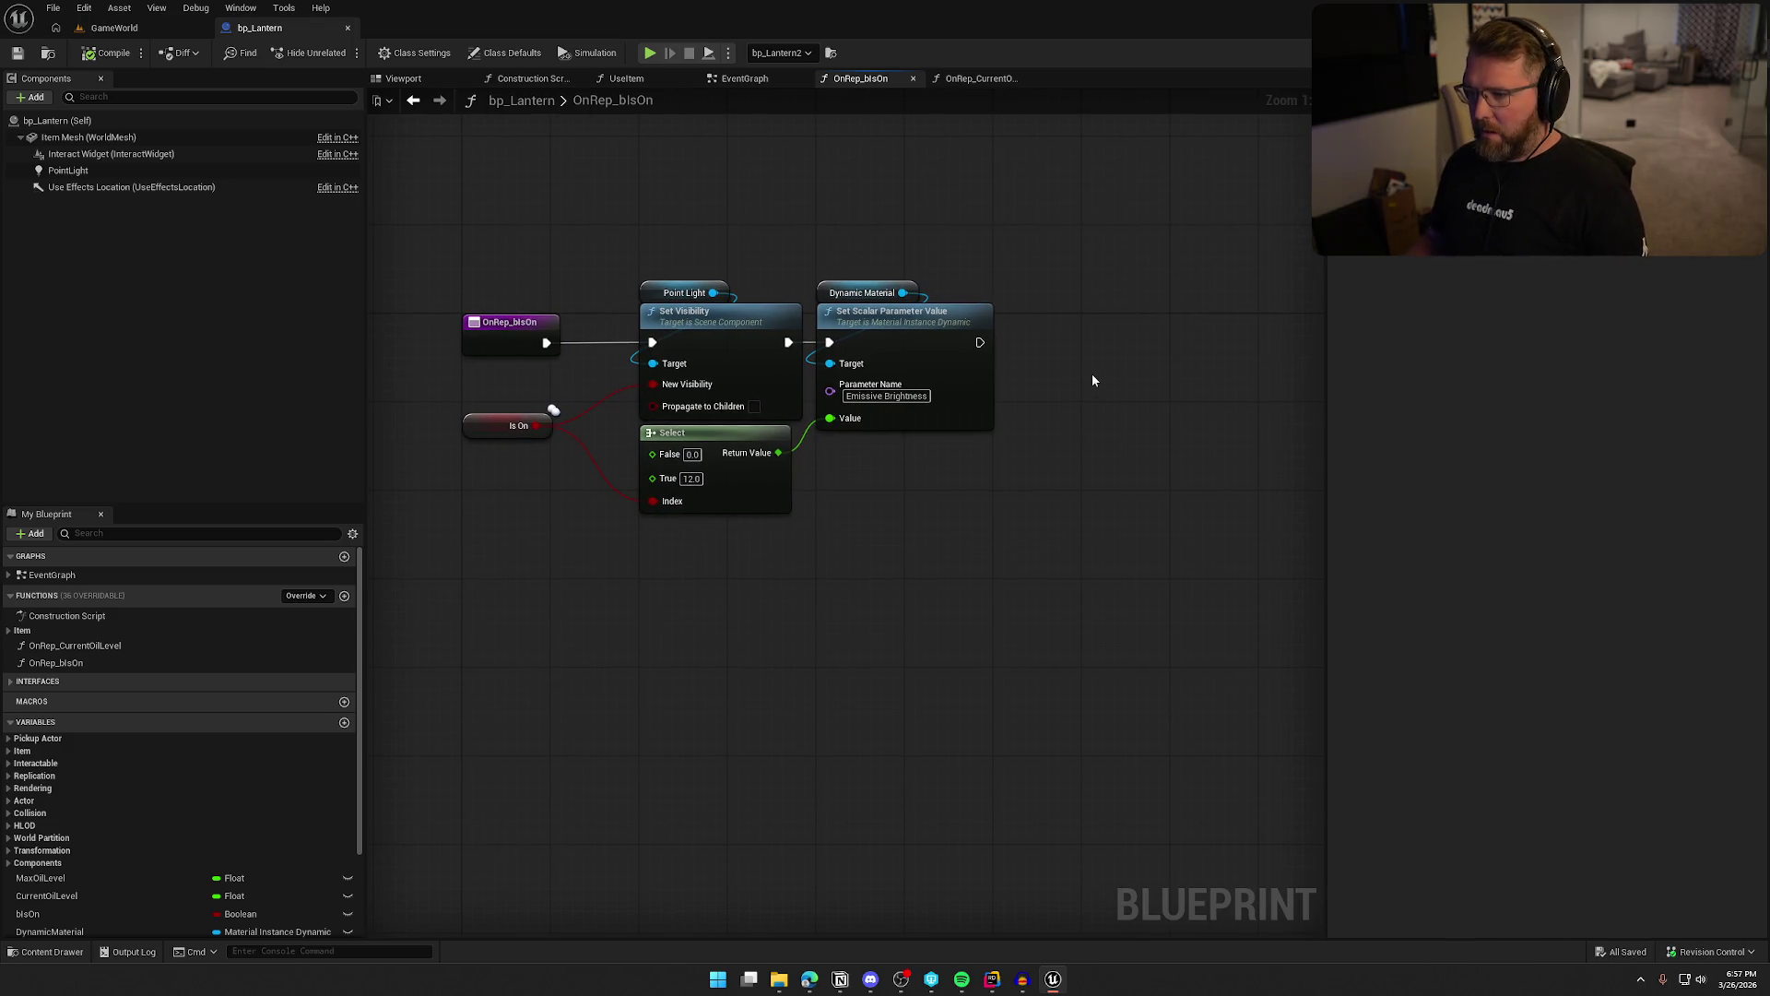
click(1085, 326)
mouse_move(1097, 354)
mouse_down()
mouse_move(972, 348)
mouse_move(1126, 339)
mouse_move(537, 425)
mouse_up()
key(Escape)
drag(1001, 549, 647, 550)
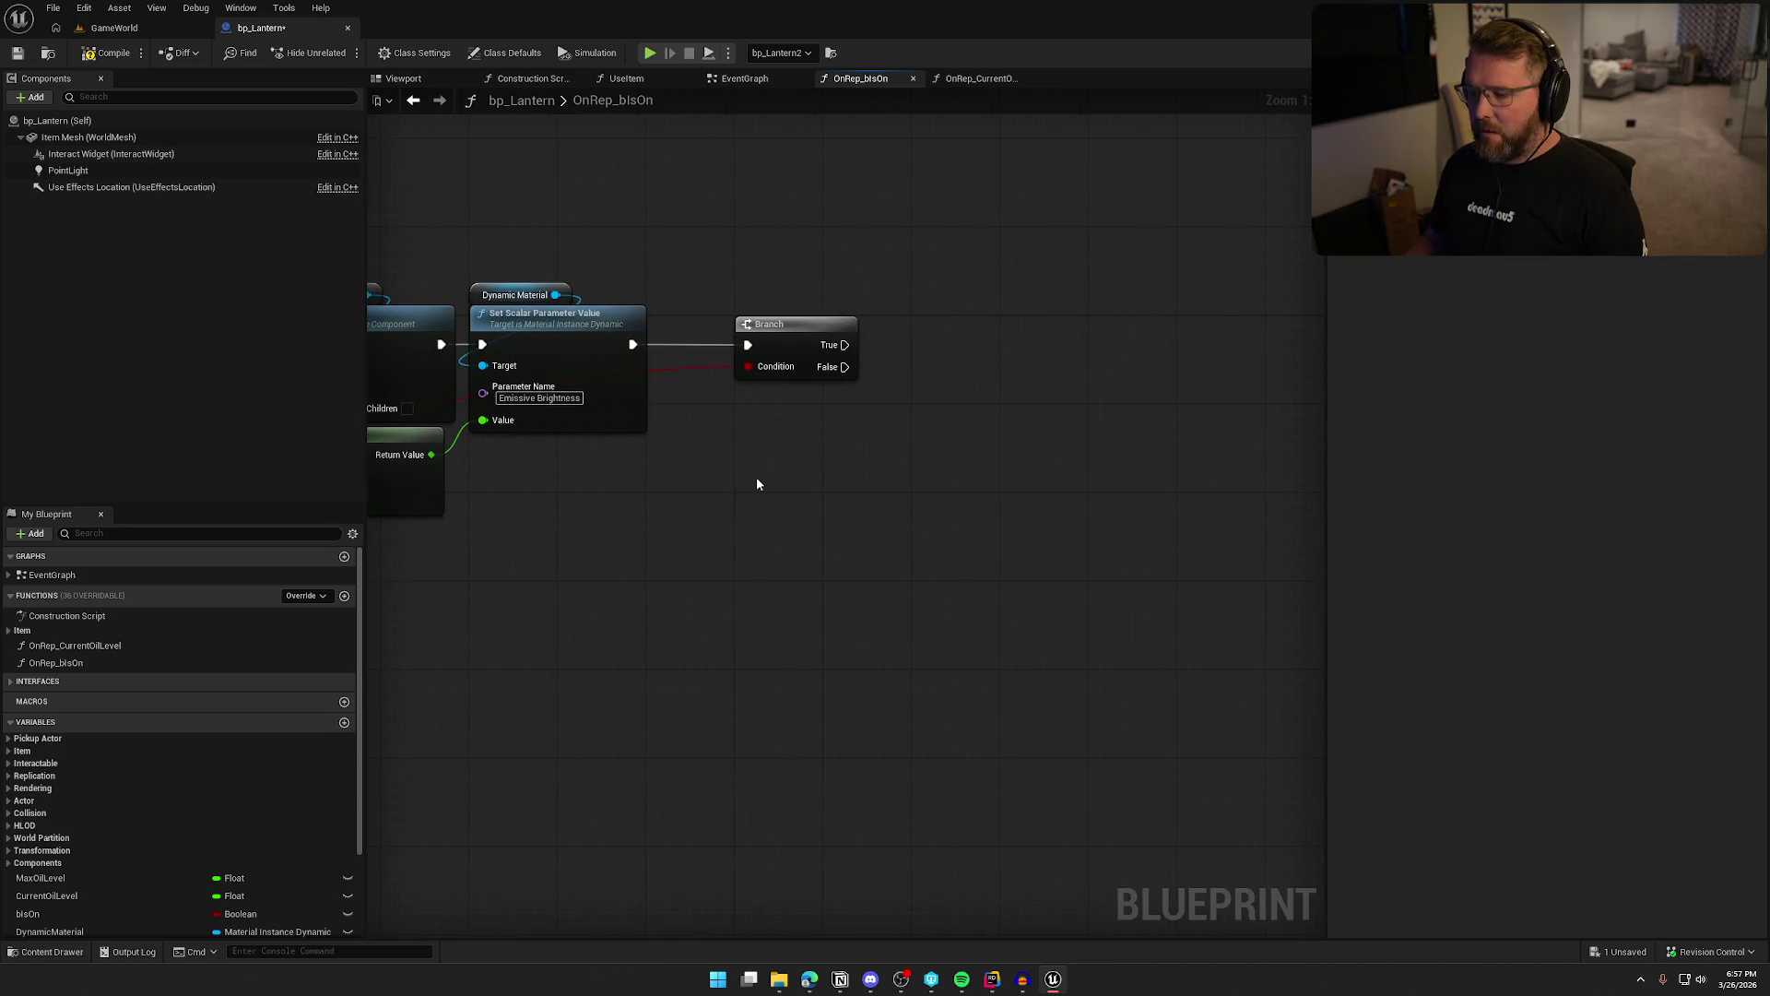
On Branch True, play the LightLantern sound at Get Actor Location
drag(844, 345, 933, 339)
text(play soud)
key(BackSpace)
key(BackSpace)
click(1011, 415)
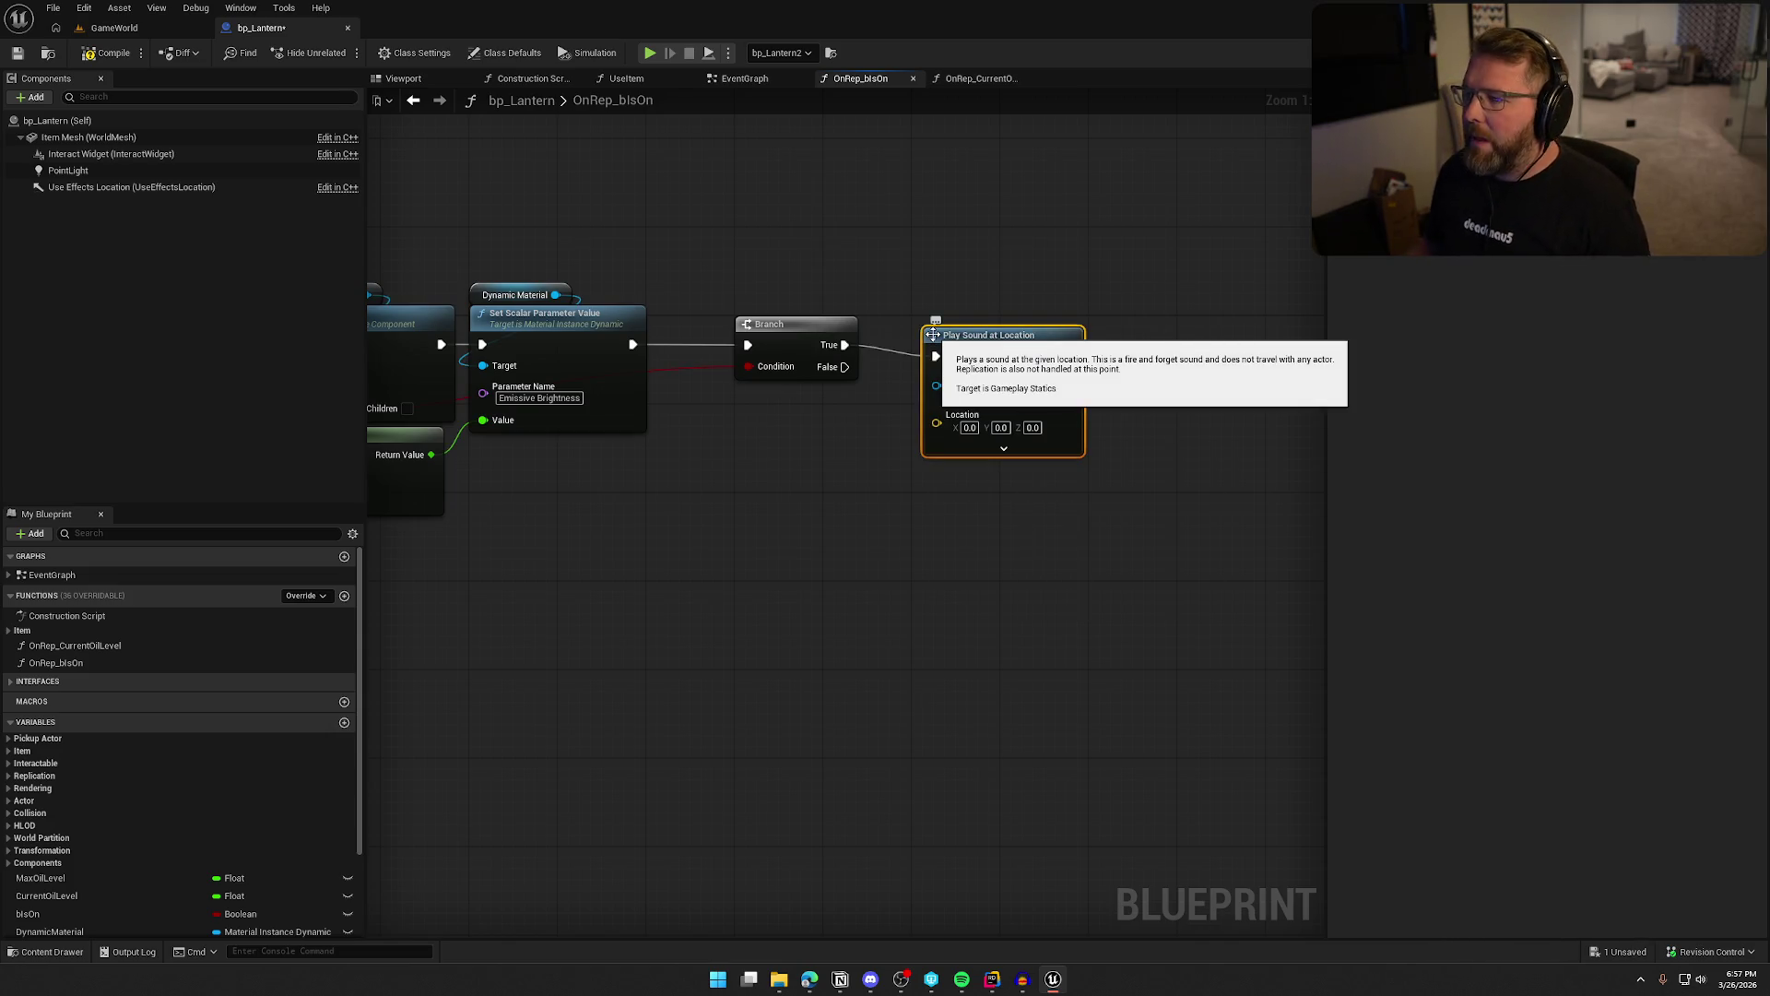
click(926, 335)
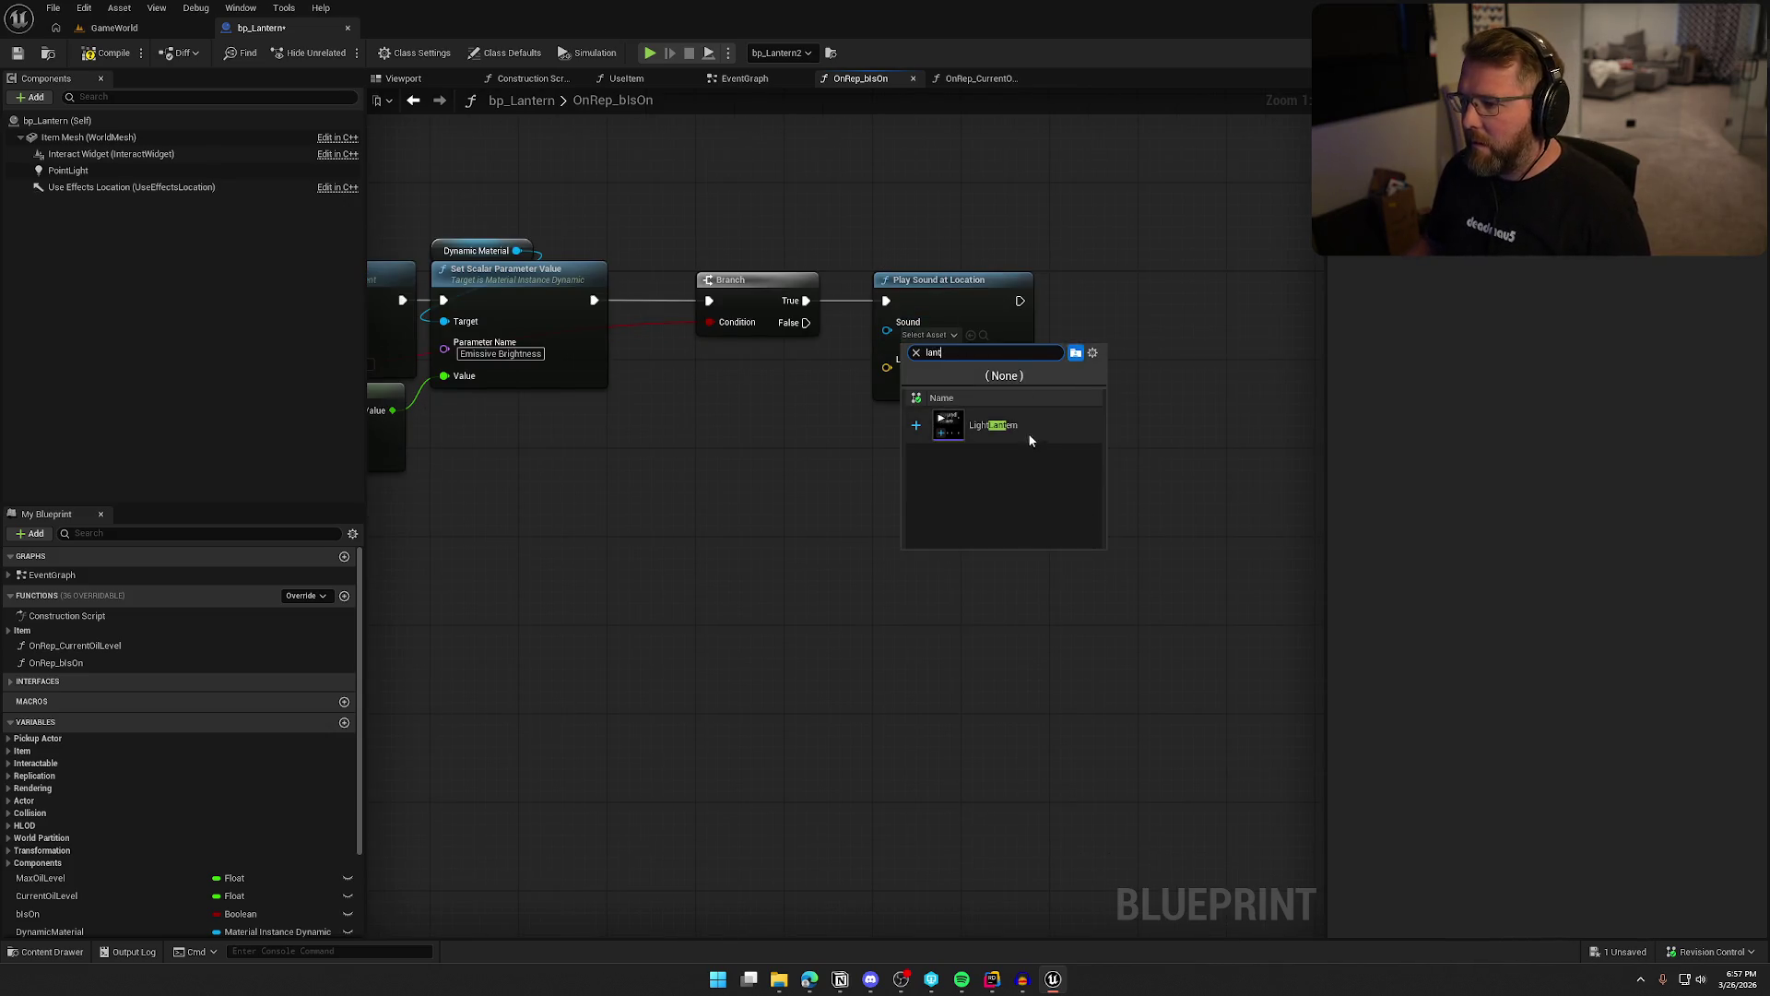
click(1027, 435)
right_click(712, 380)
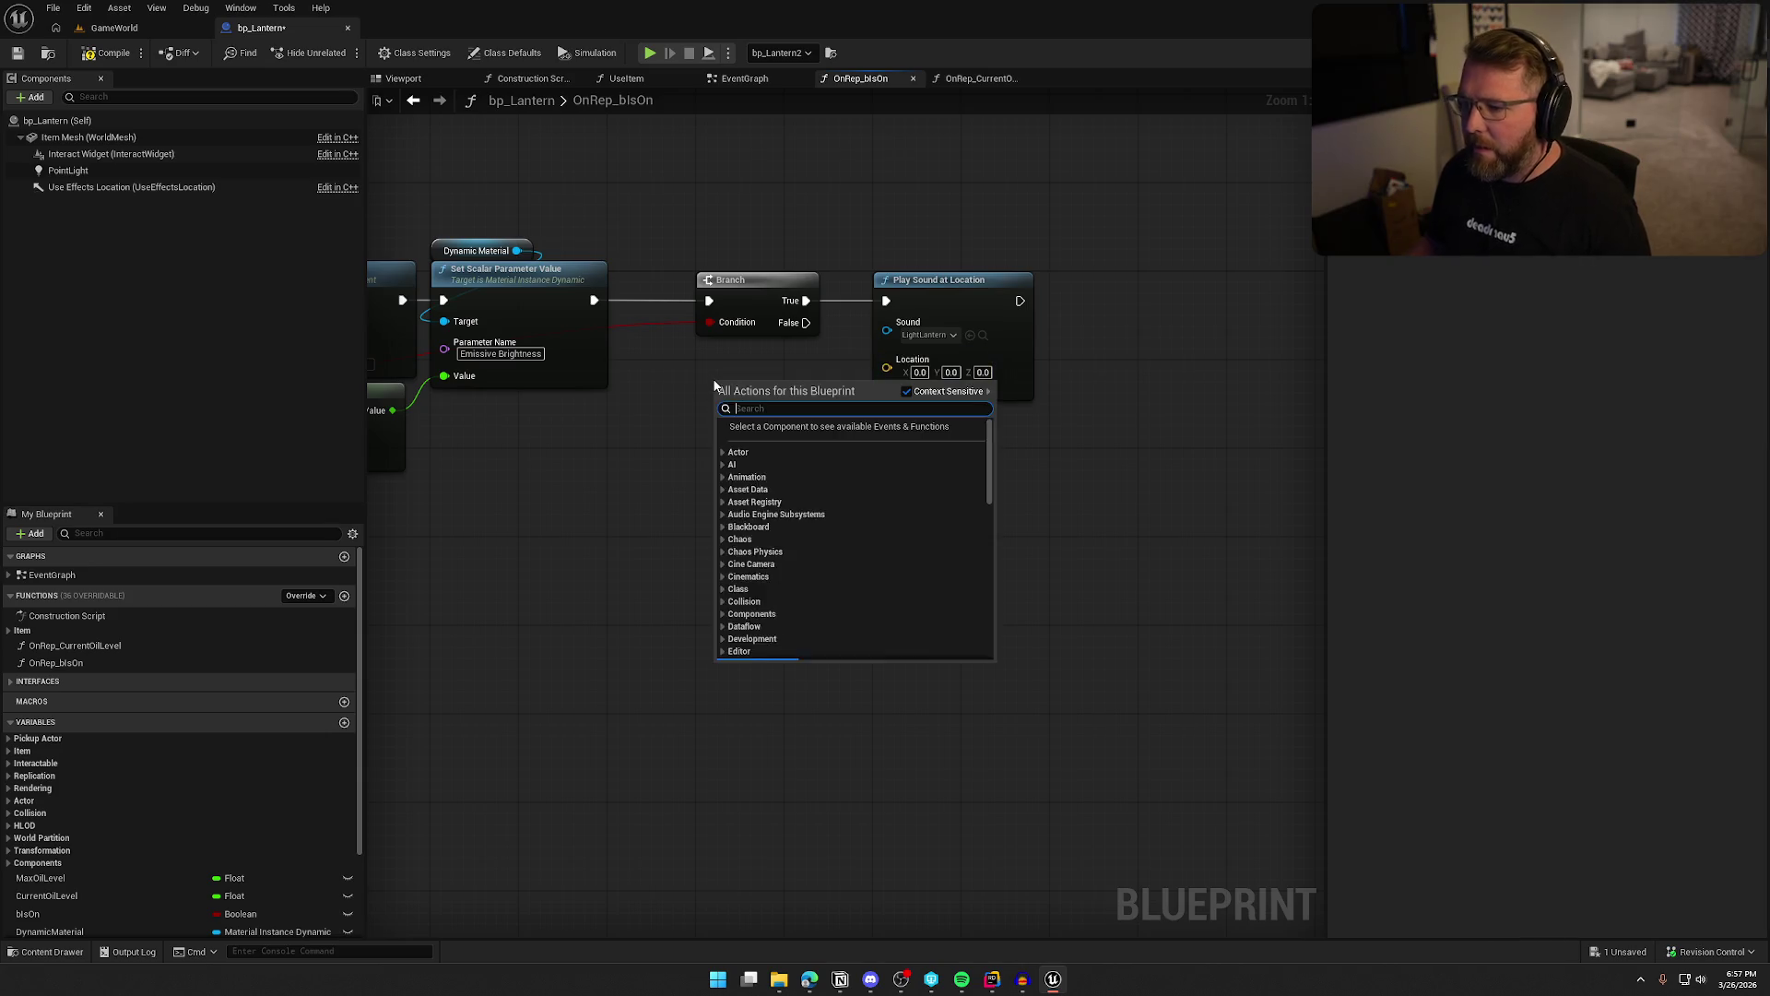
text(get actorlocation)
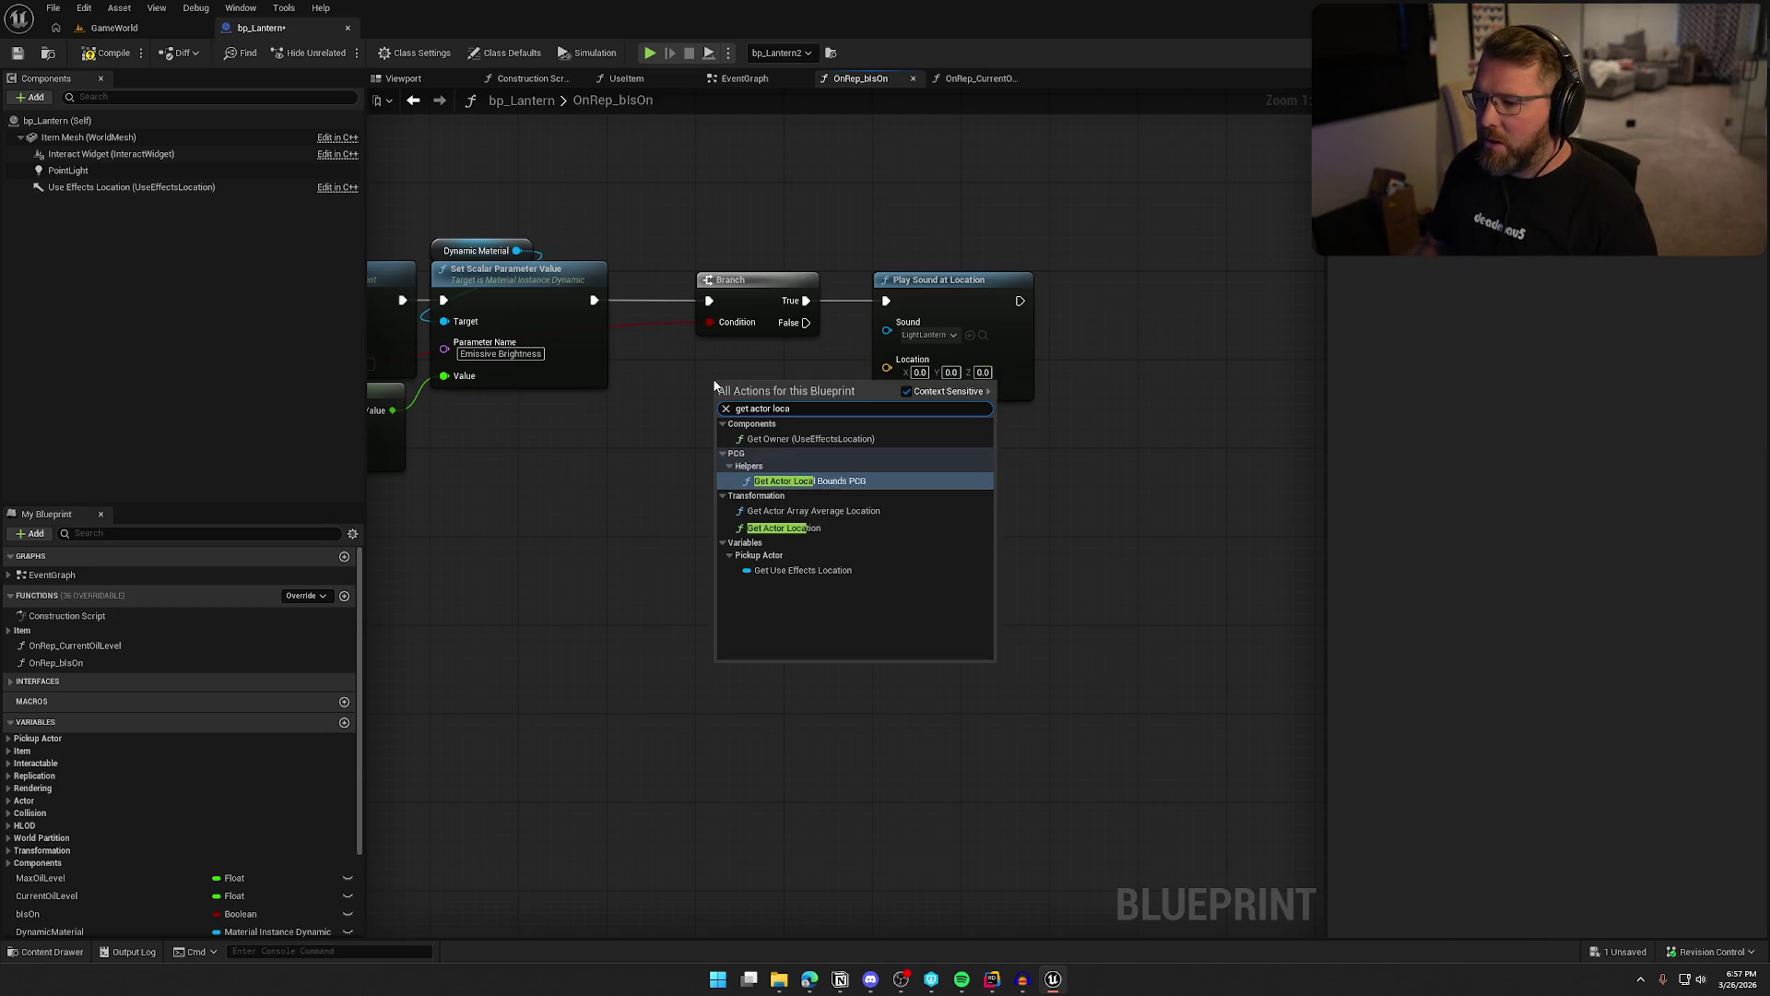
click(788, 527)
mouse_move(854, 409)
mouse_down()
mouse_move(871, 422)
mouse_move(887, 362)
mouse_up()
drag(765, 380, 754, 346)
Drive the sound's pitch with Random Float in Range 0.9–1.1 and set attenuation to Item_Atten
click(951, 376)
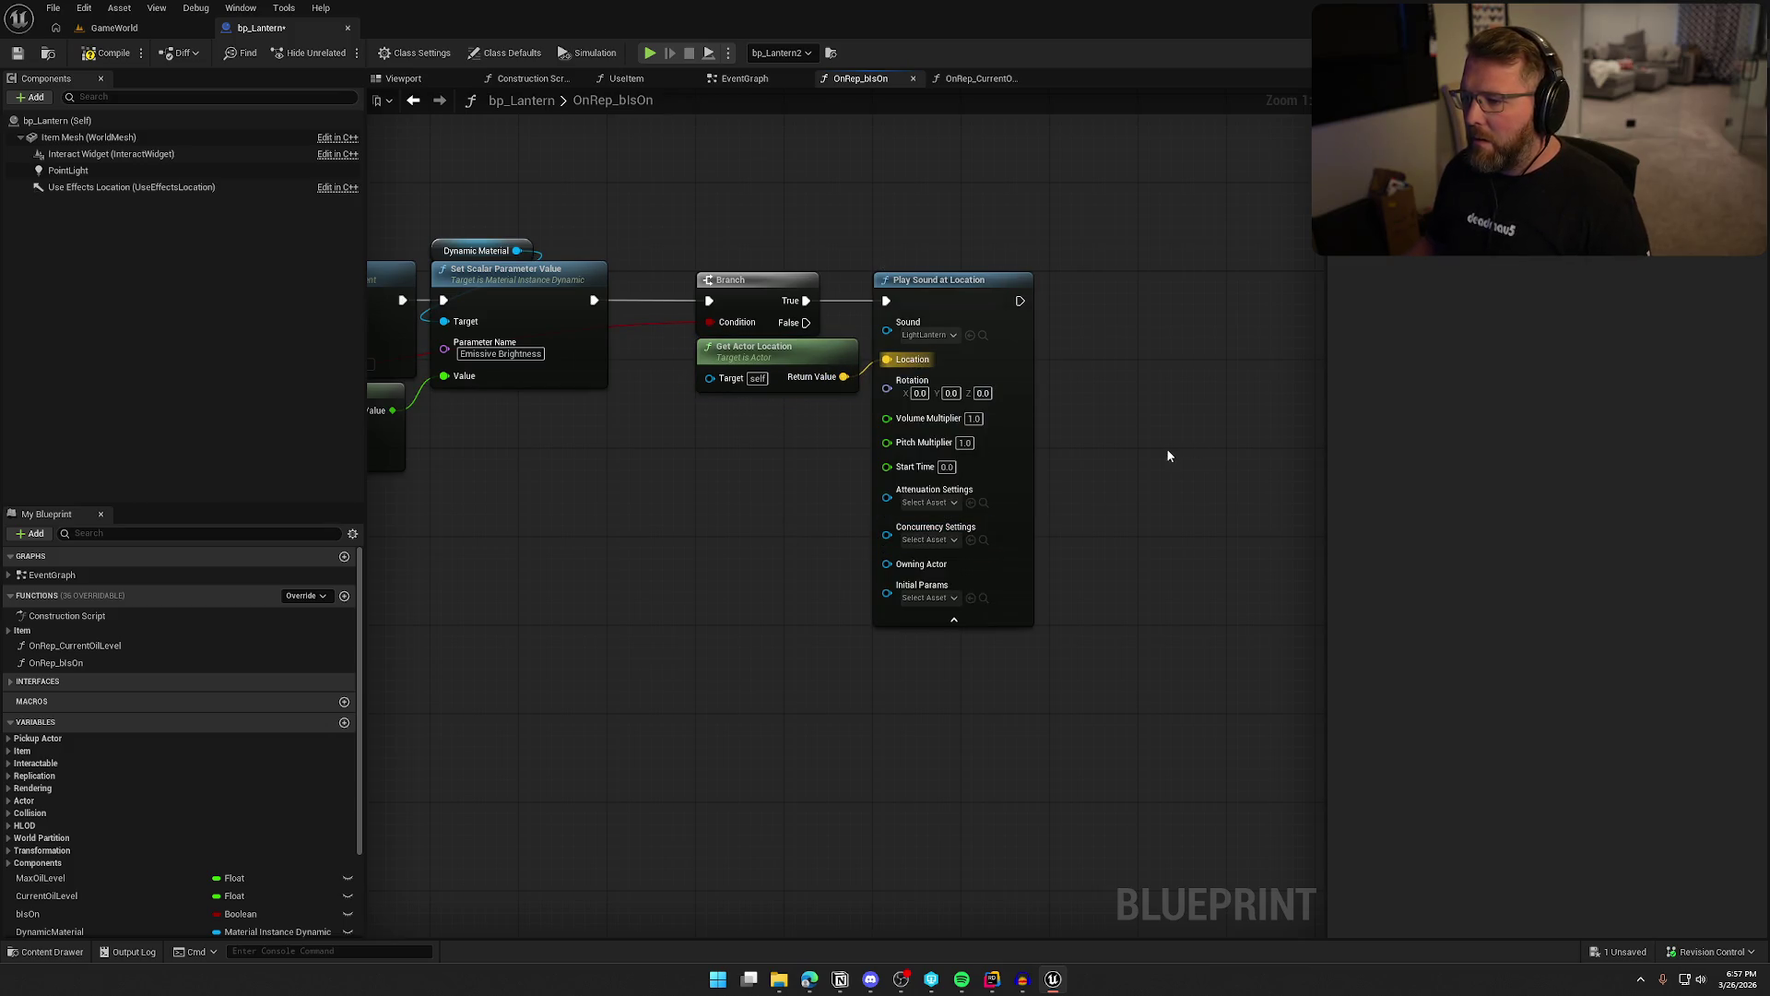
drag(883, 442, 745, 445)
text(random)
click(893, 572)
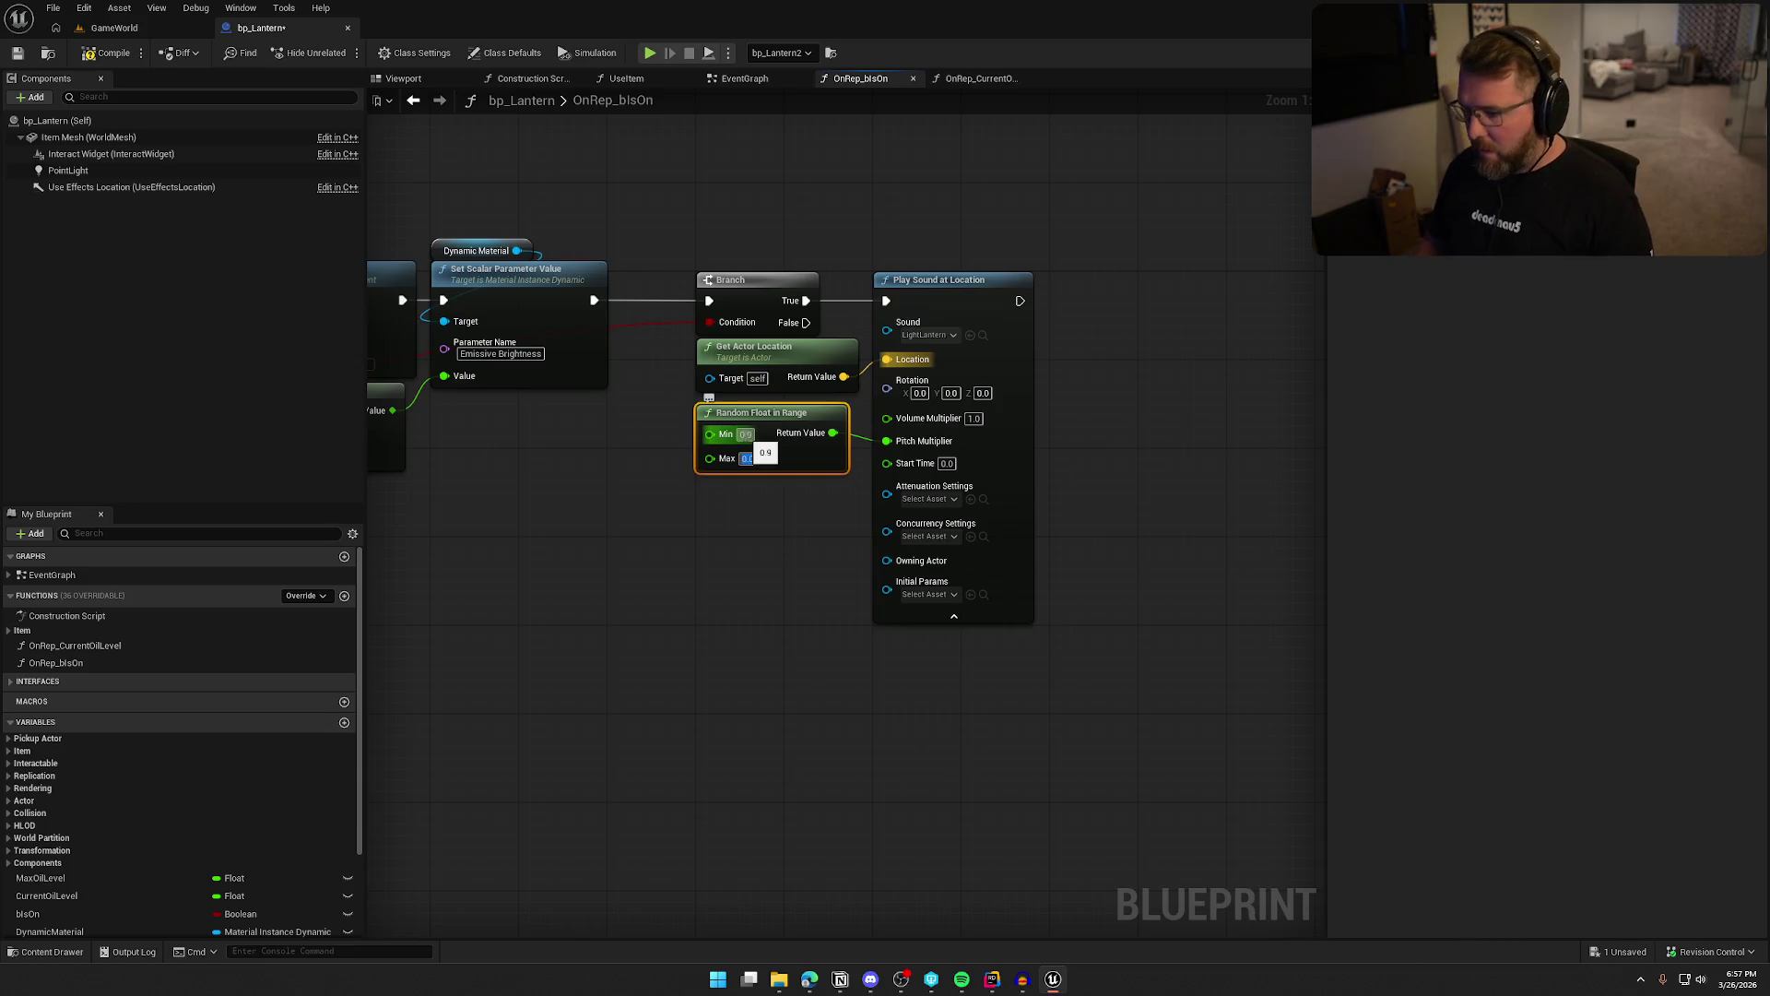
click(760, 559)
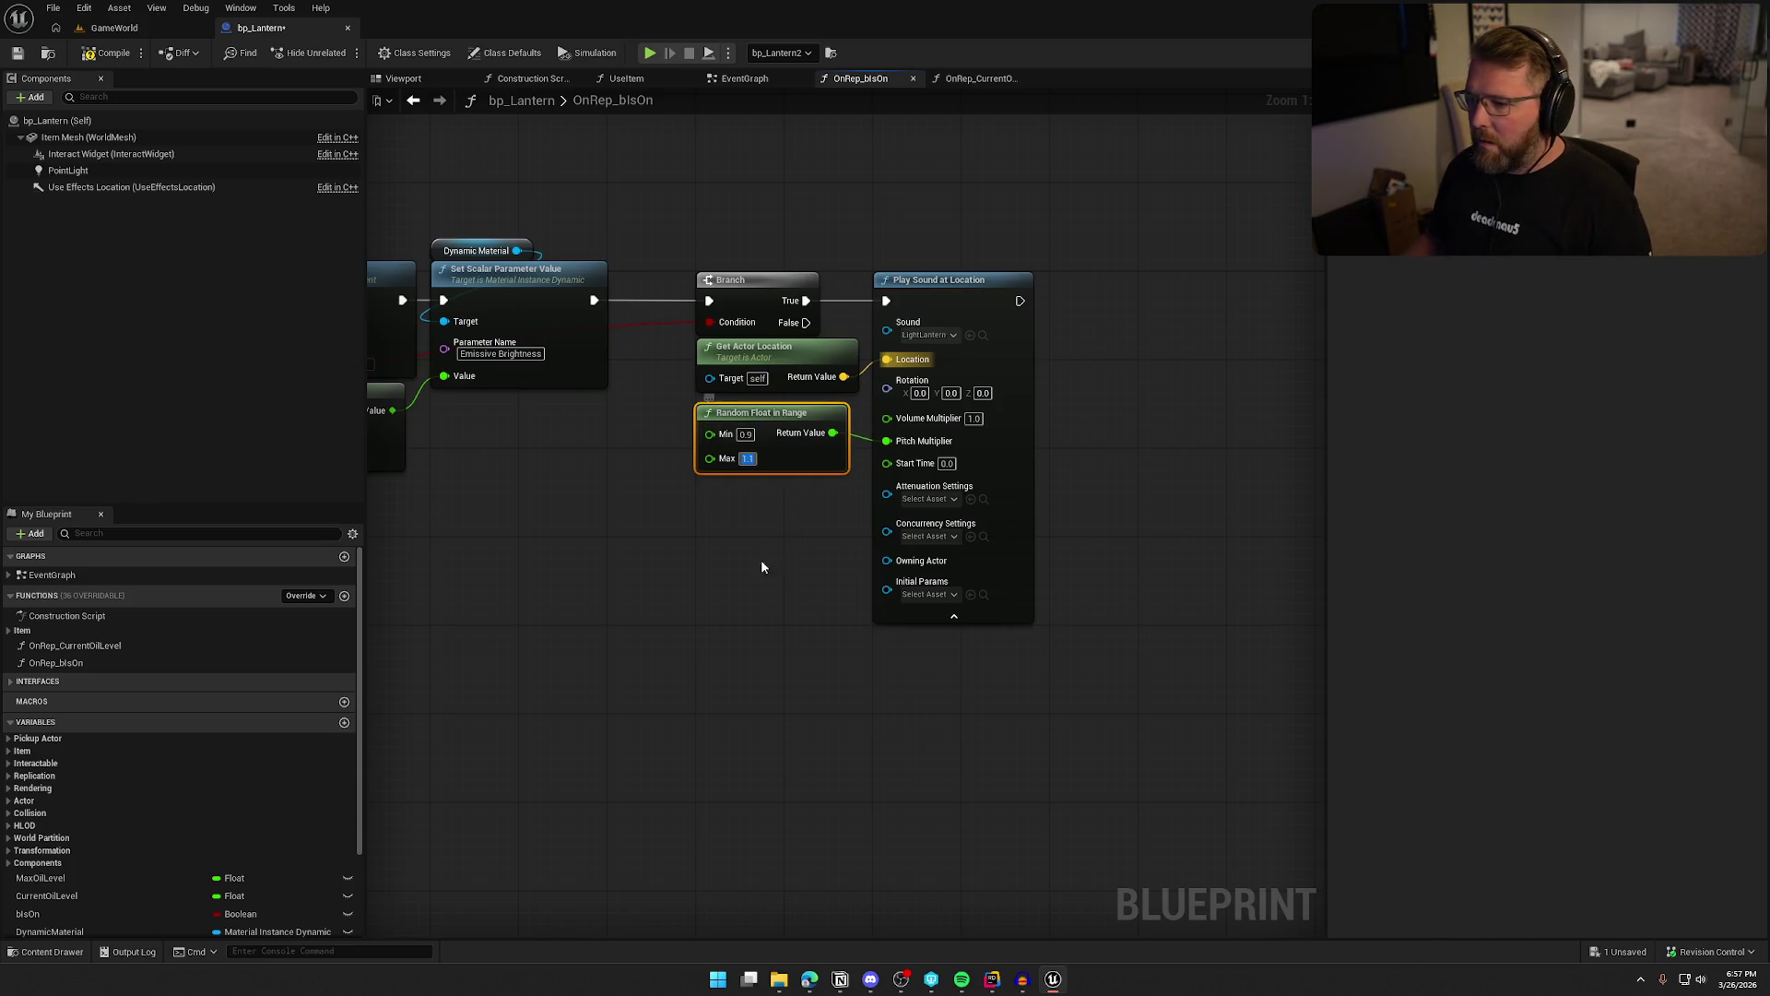
click(927, 499)
click(1013, 670)
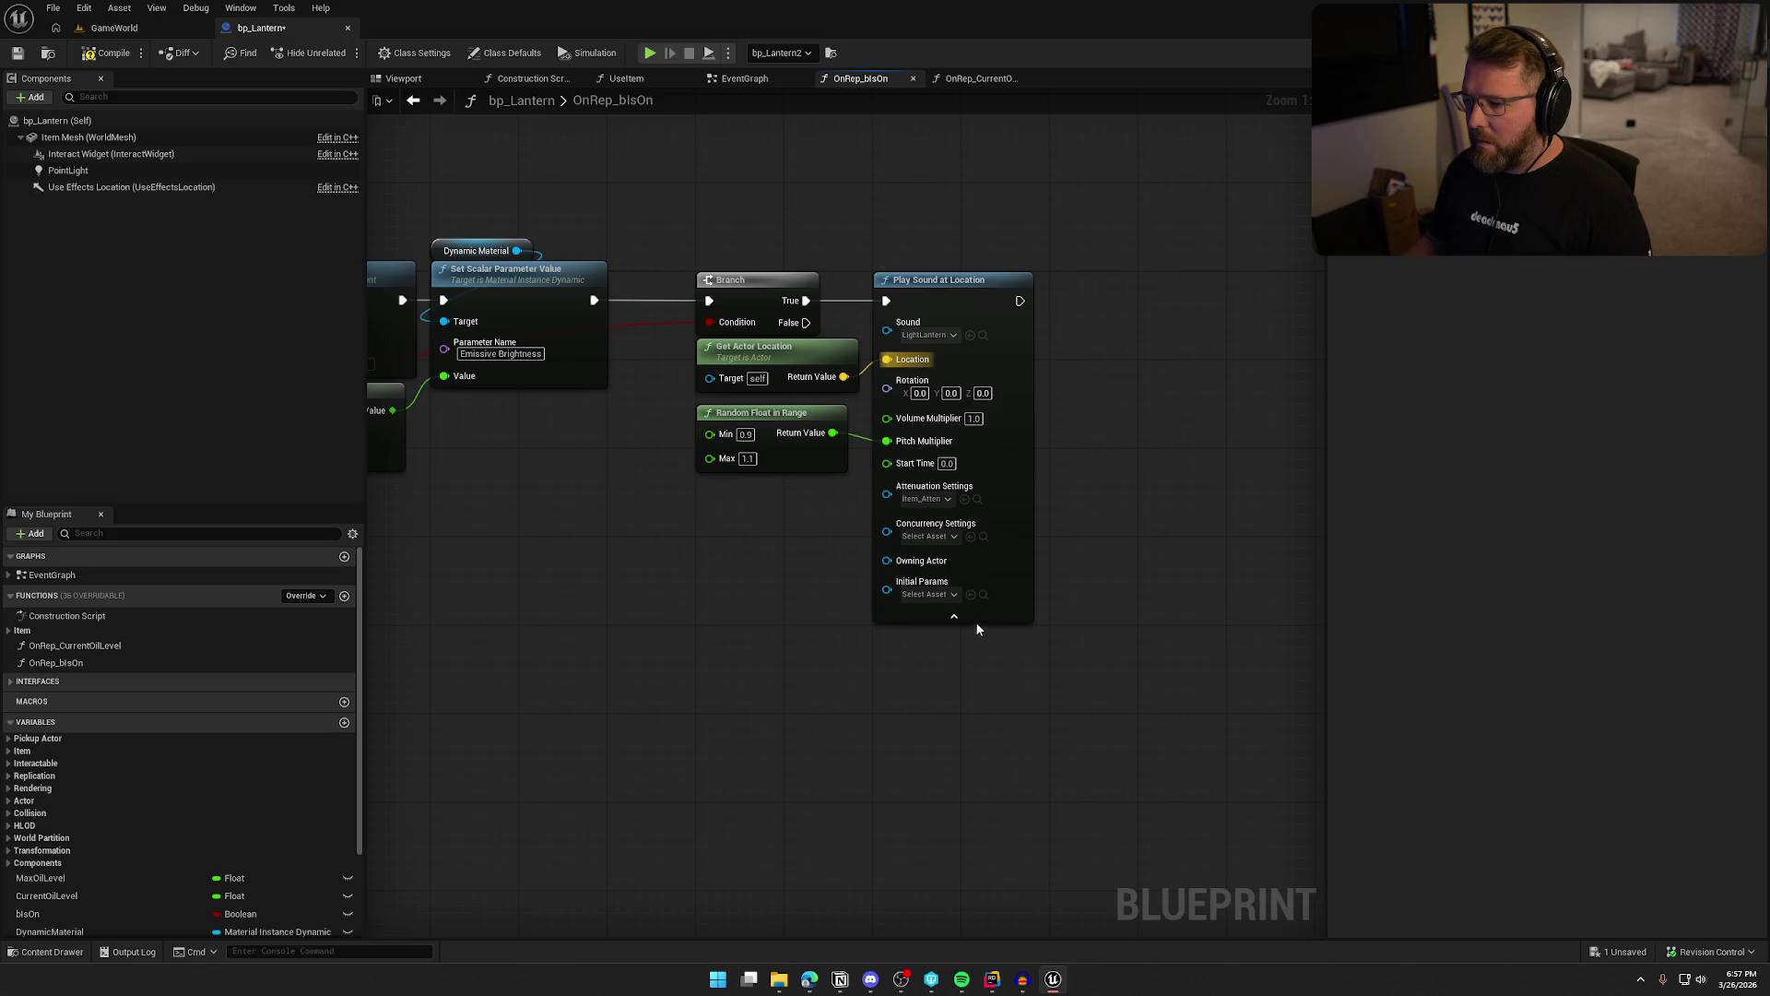
click(962, 616)
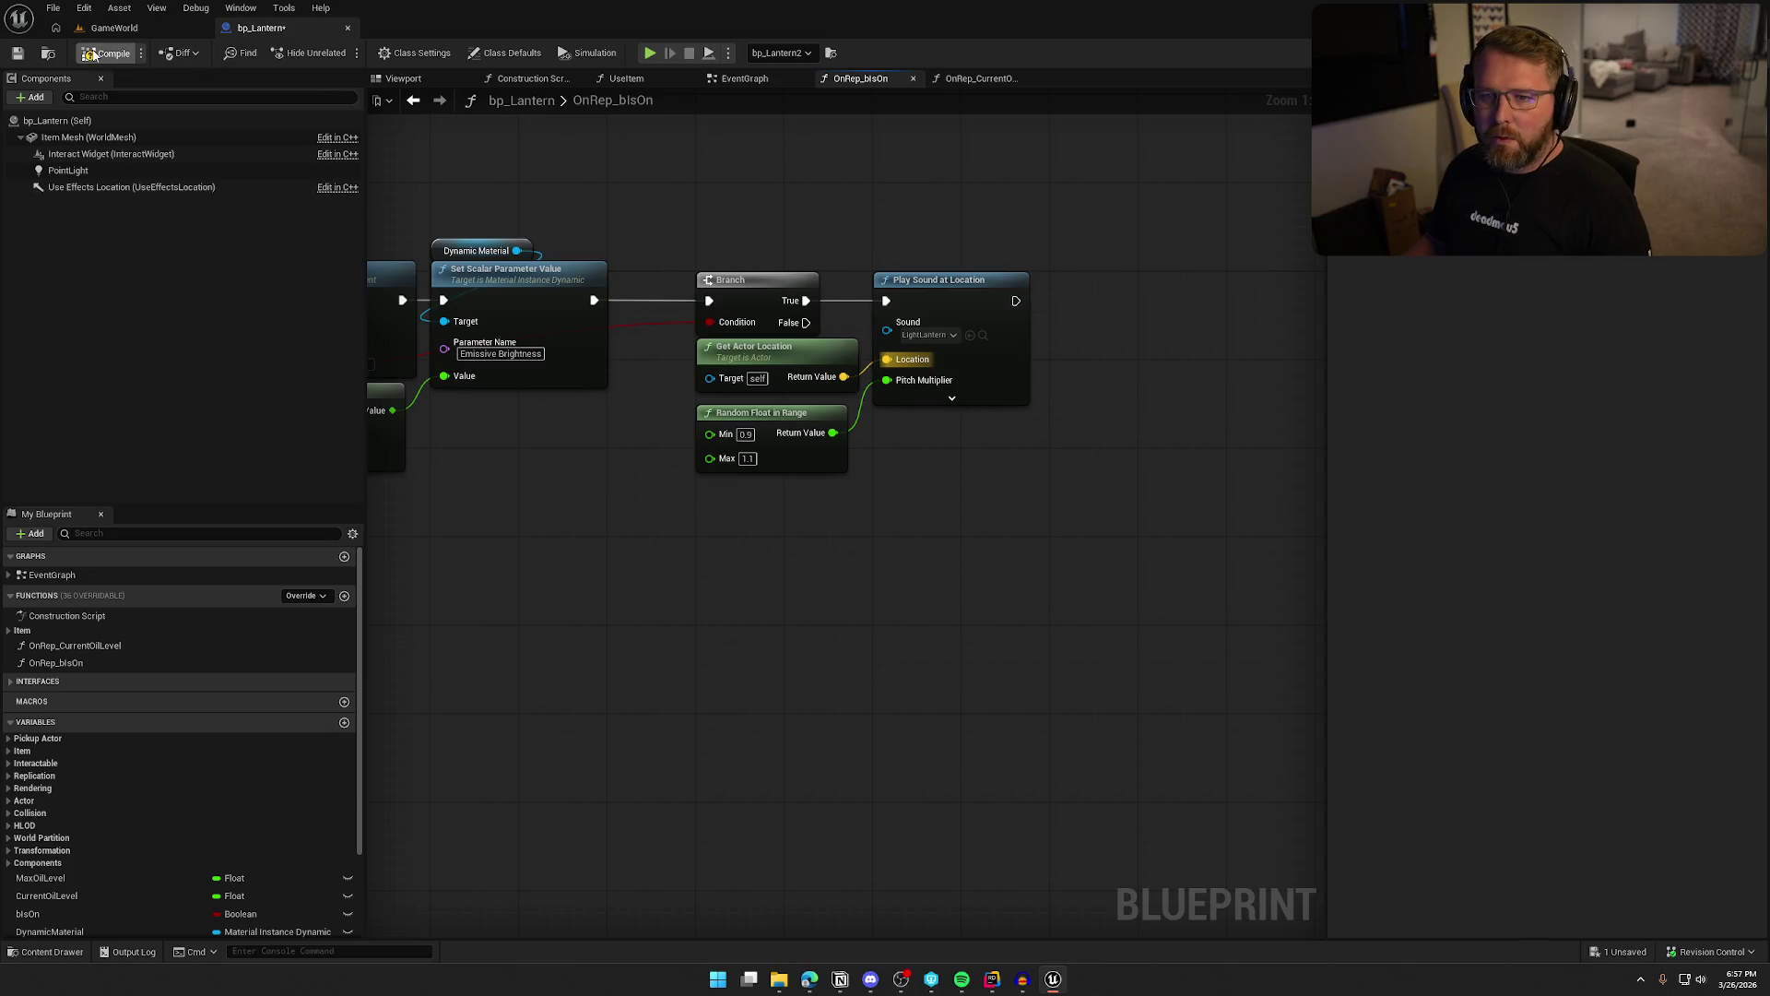
Save the lantern blueprint and return to the GameWorld level
key(ctrl+shift+s)
key(Return)
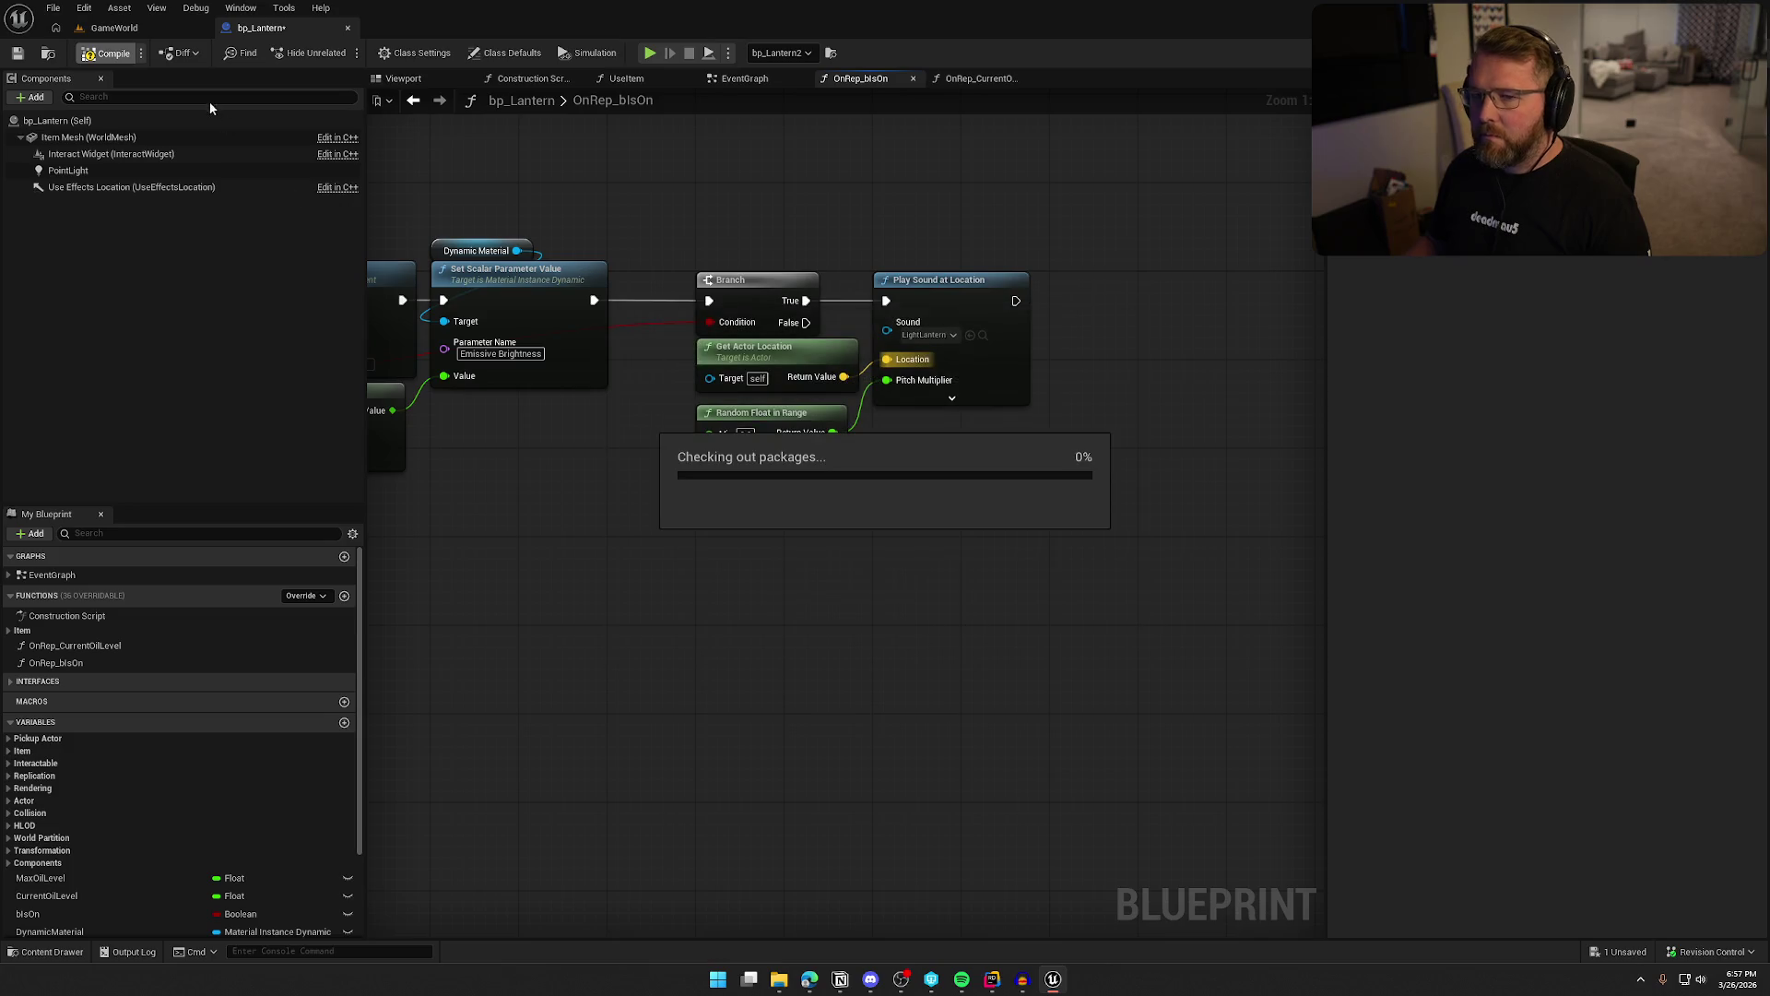
click(117, 30)
Play-test the level briefly with the carried lantern, then stop
click(385, 53)
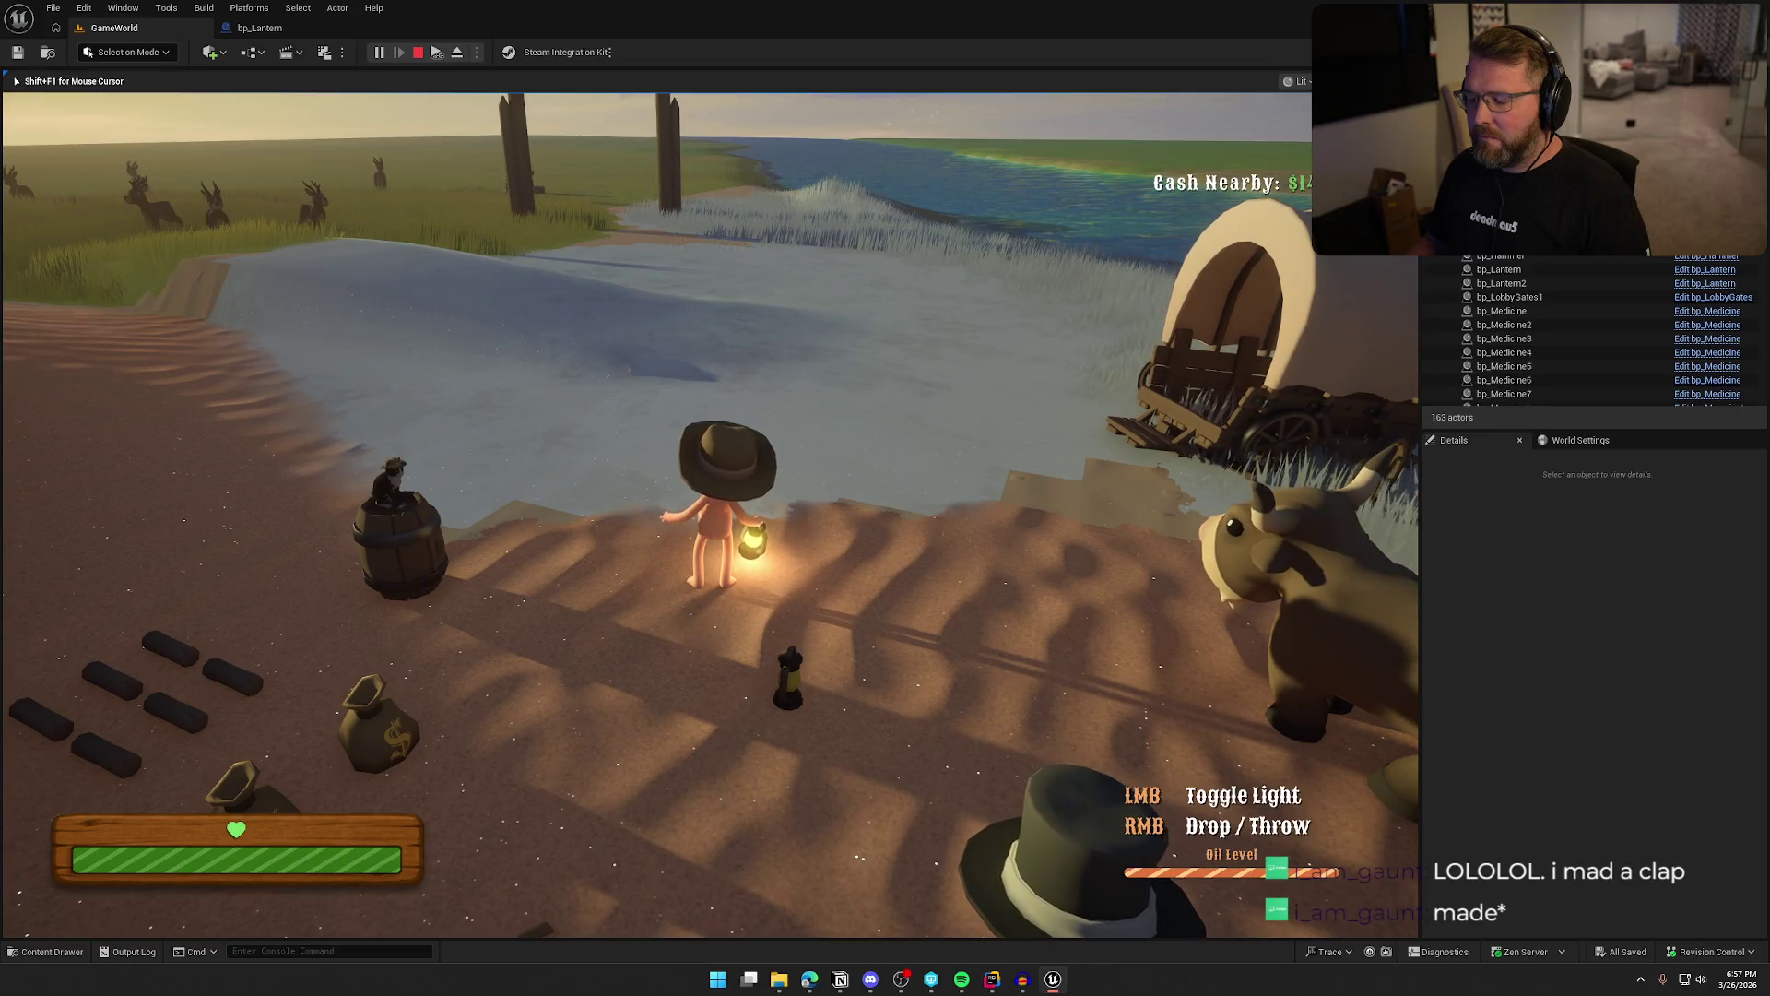
key(s)
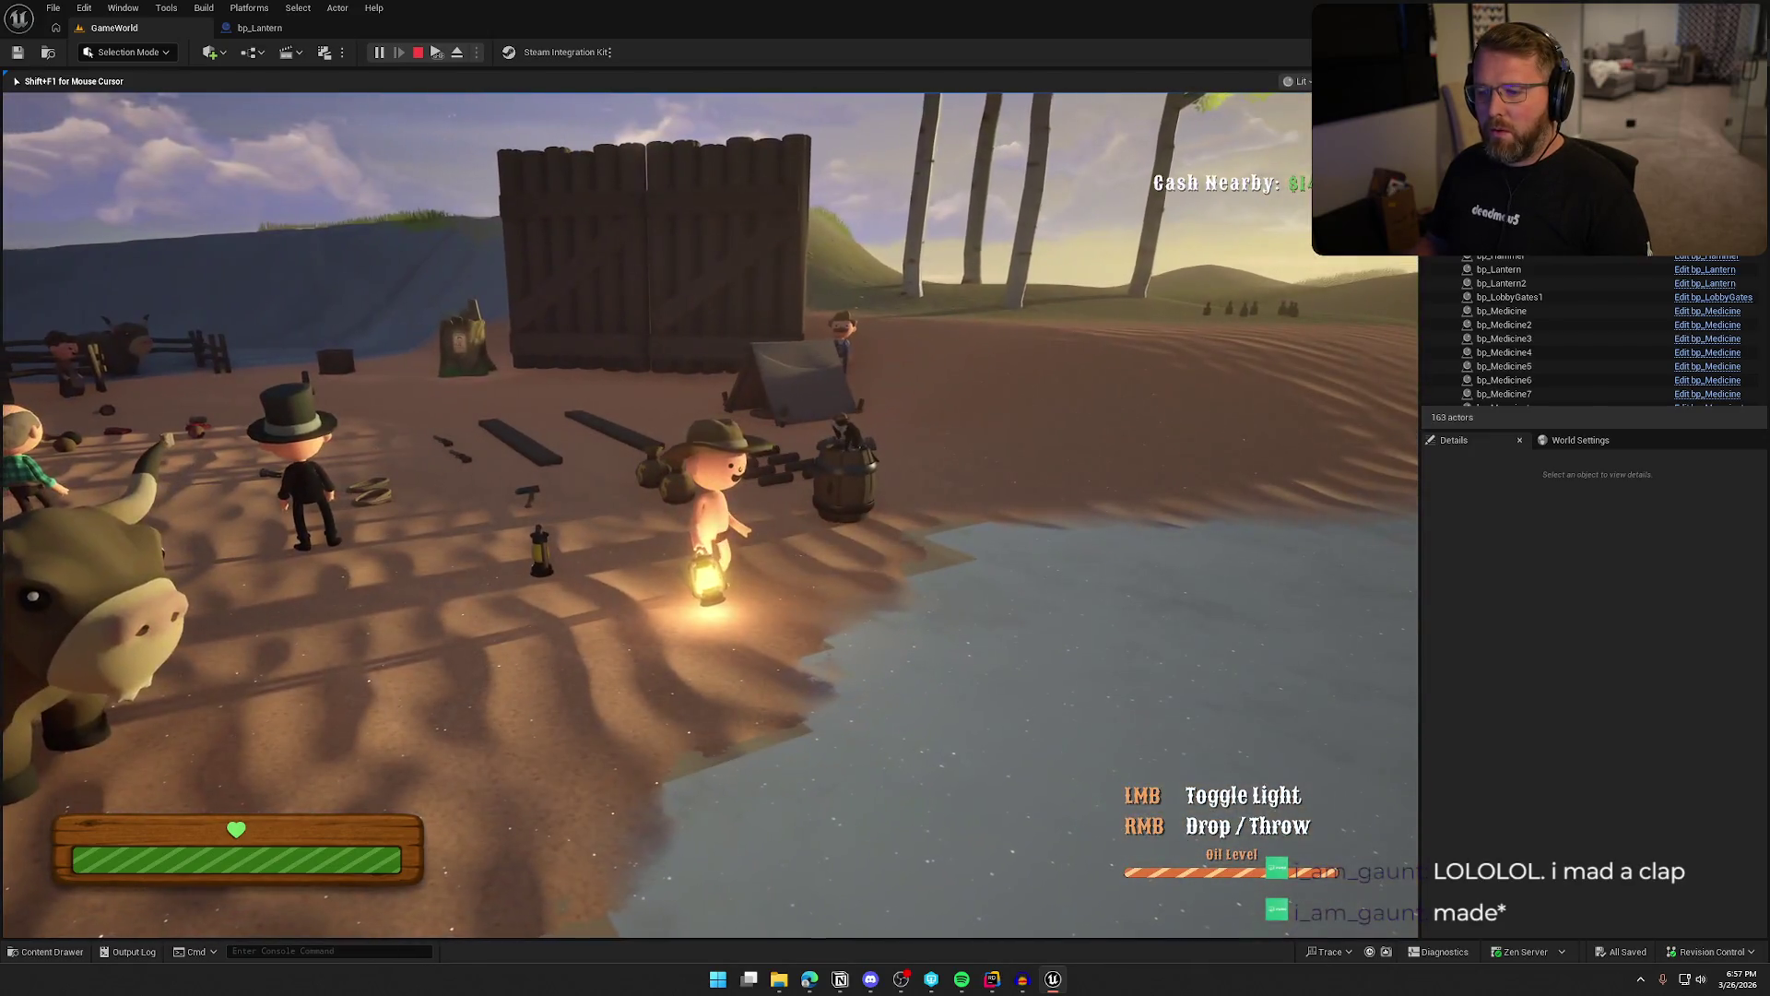
key(Escape)
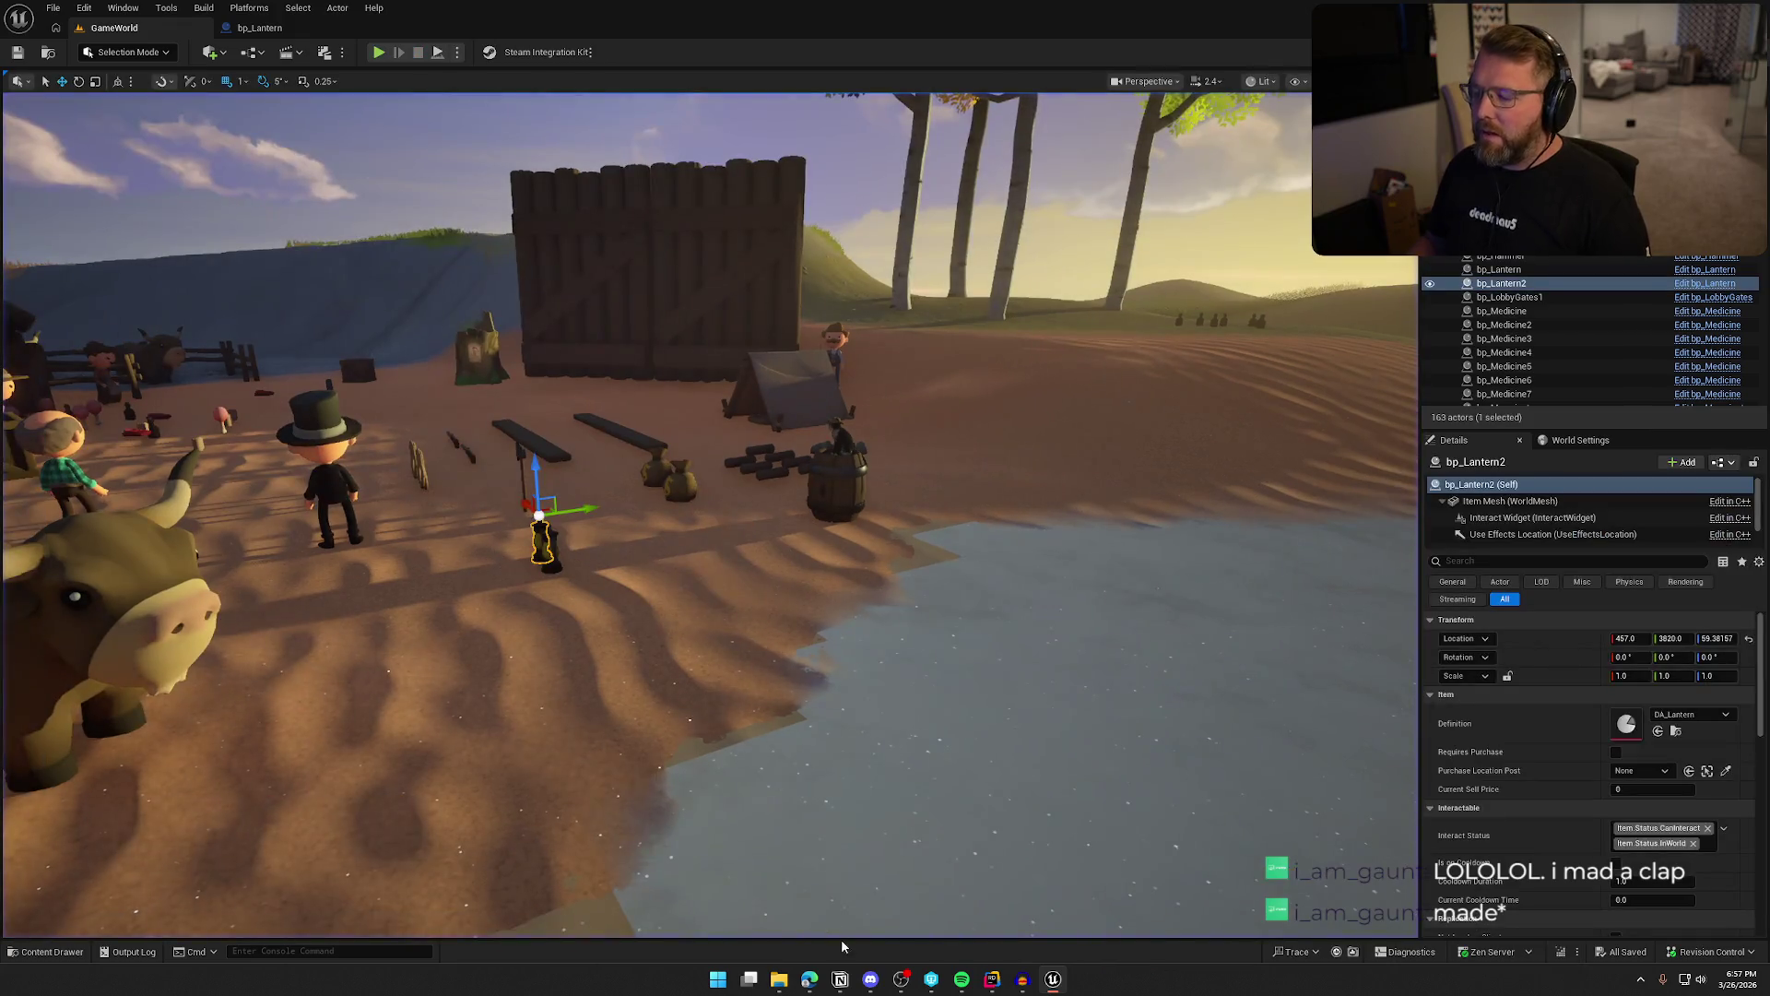
Select the LightLantern sound asset in the Content Drawer
key(ctrl+space)
right_click(679, 849)
key(Escape)
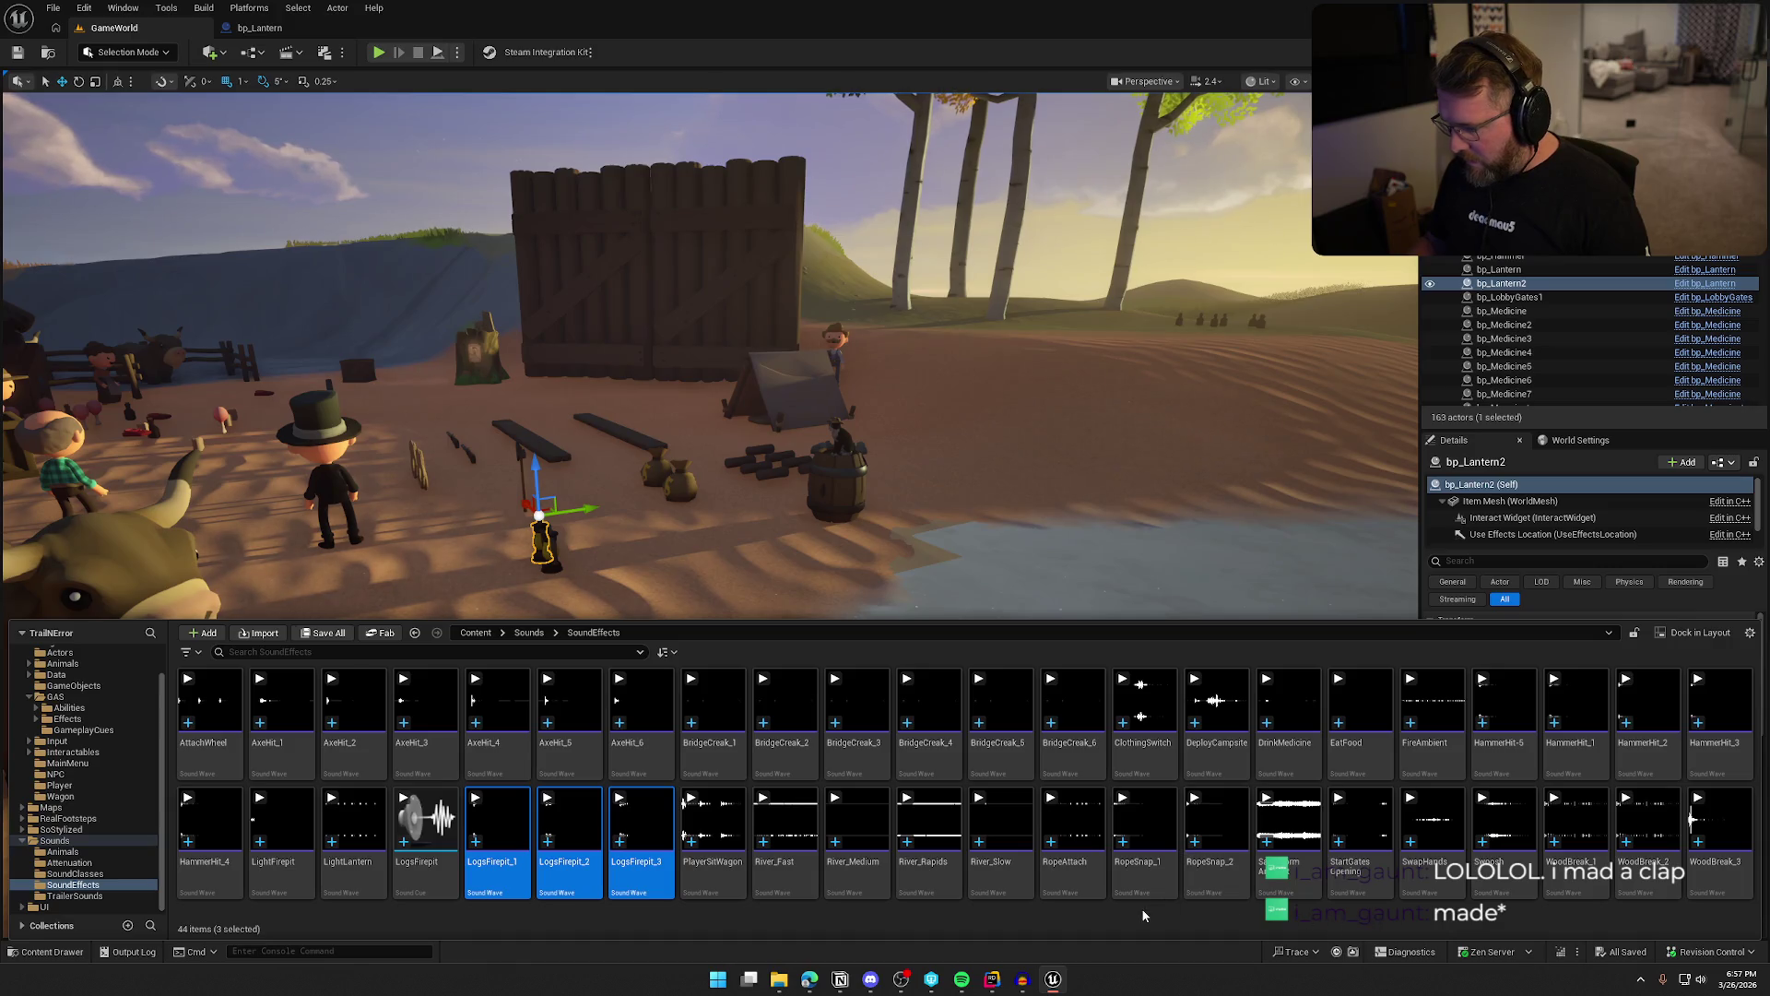
click(358, 830)
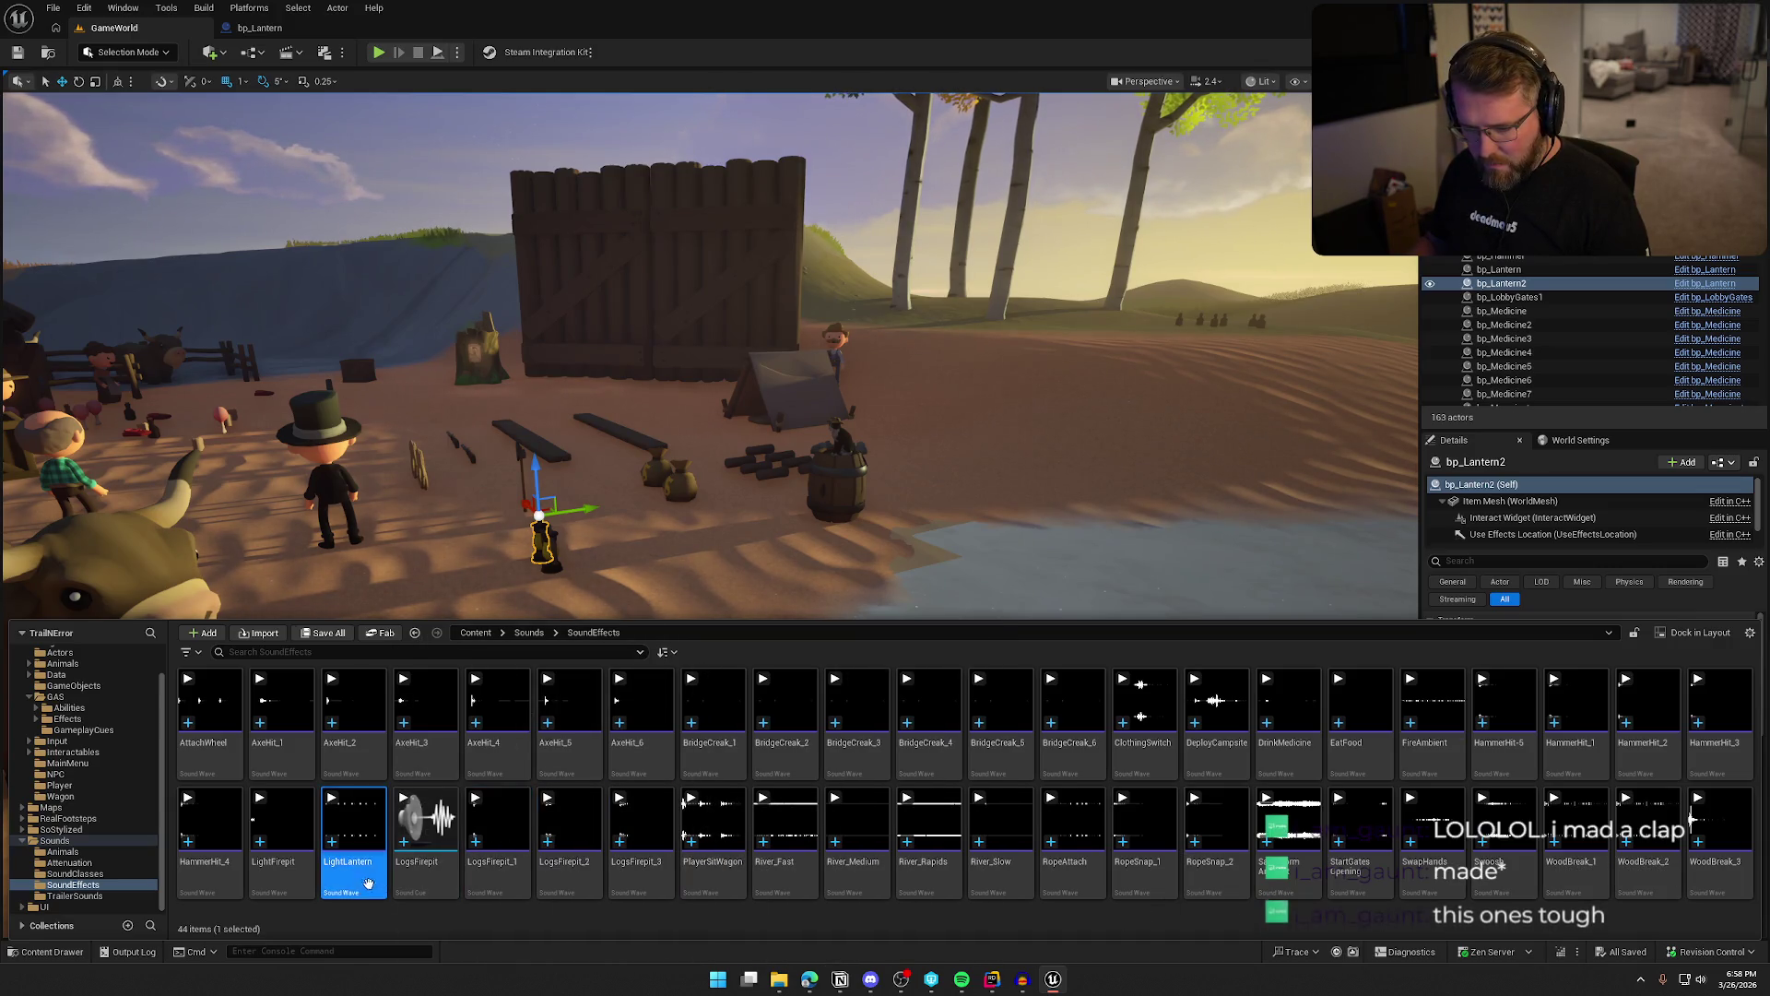
Replace the previous Audacity track with the LightLantern sound and listen to it
click(1021, 979)
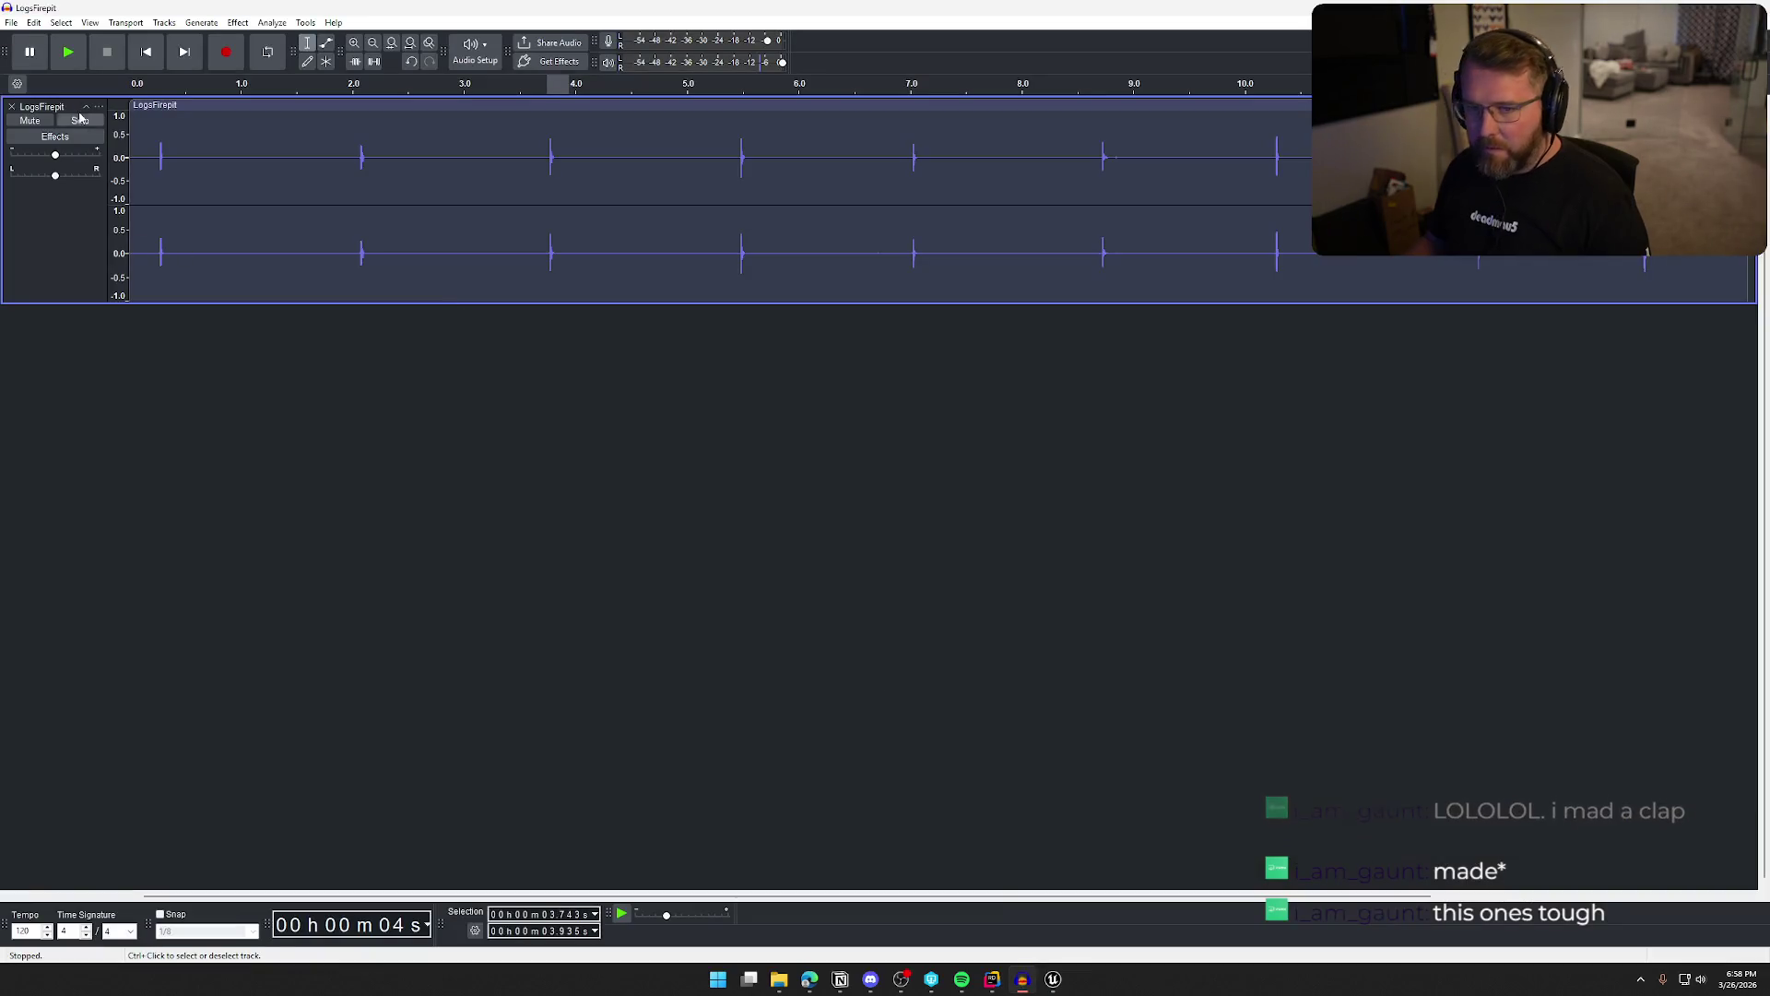
click(14, 108)
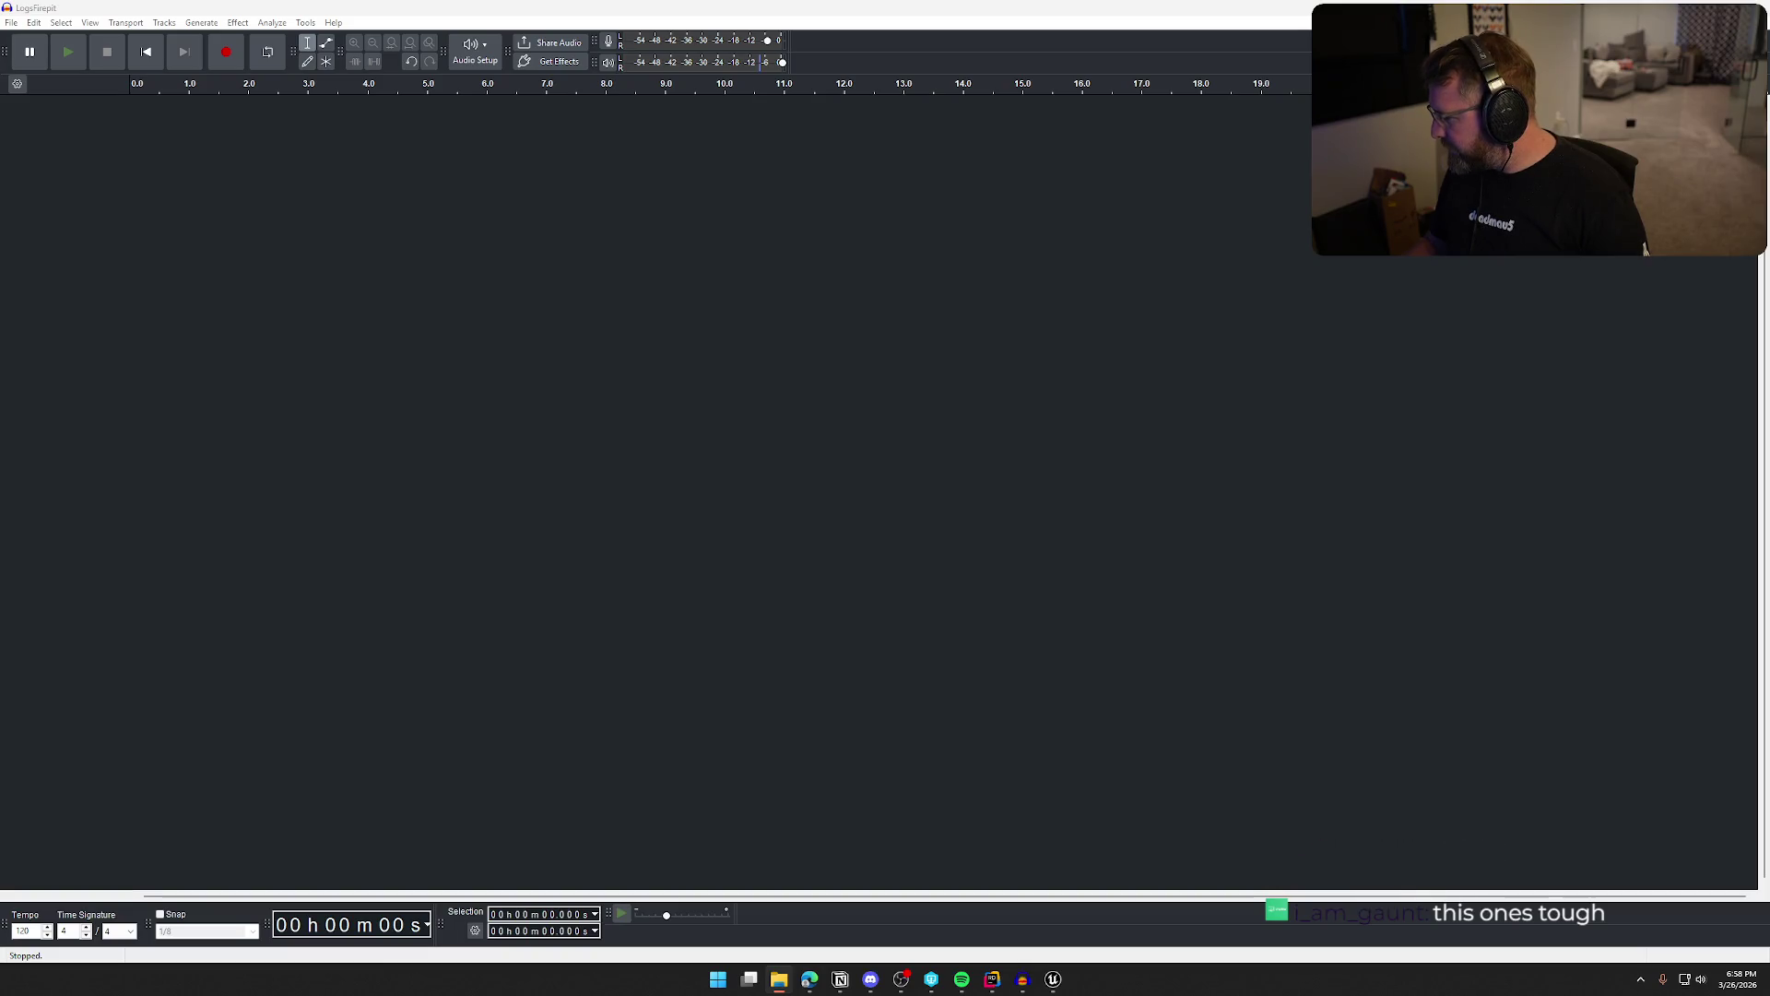
drag(1480, 566, 887, 385)
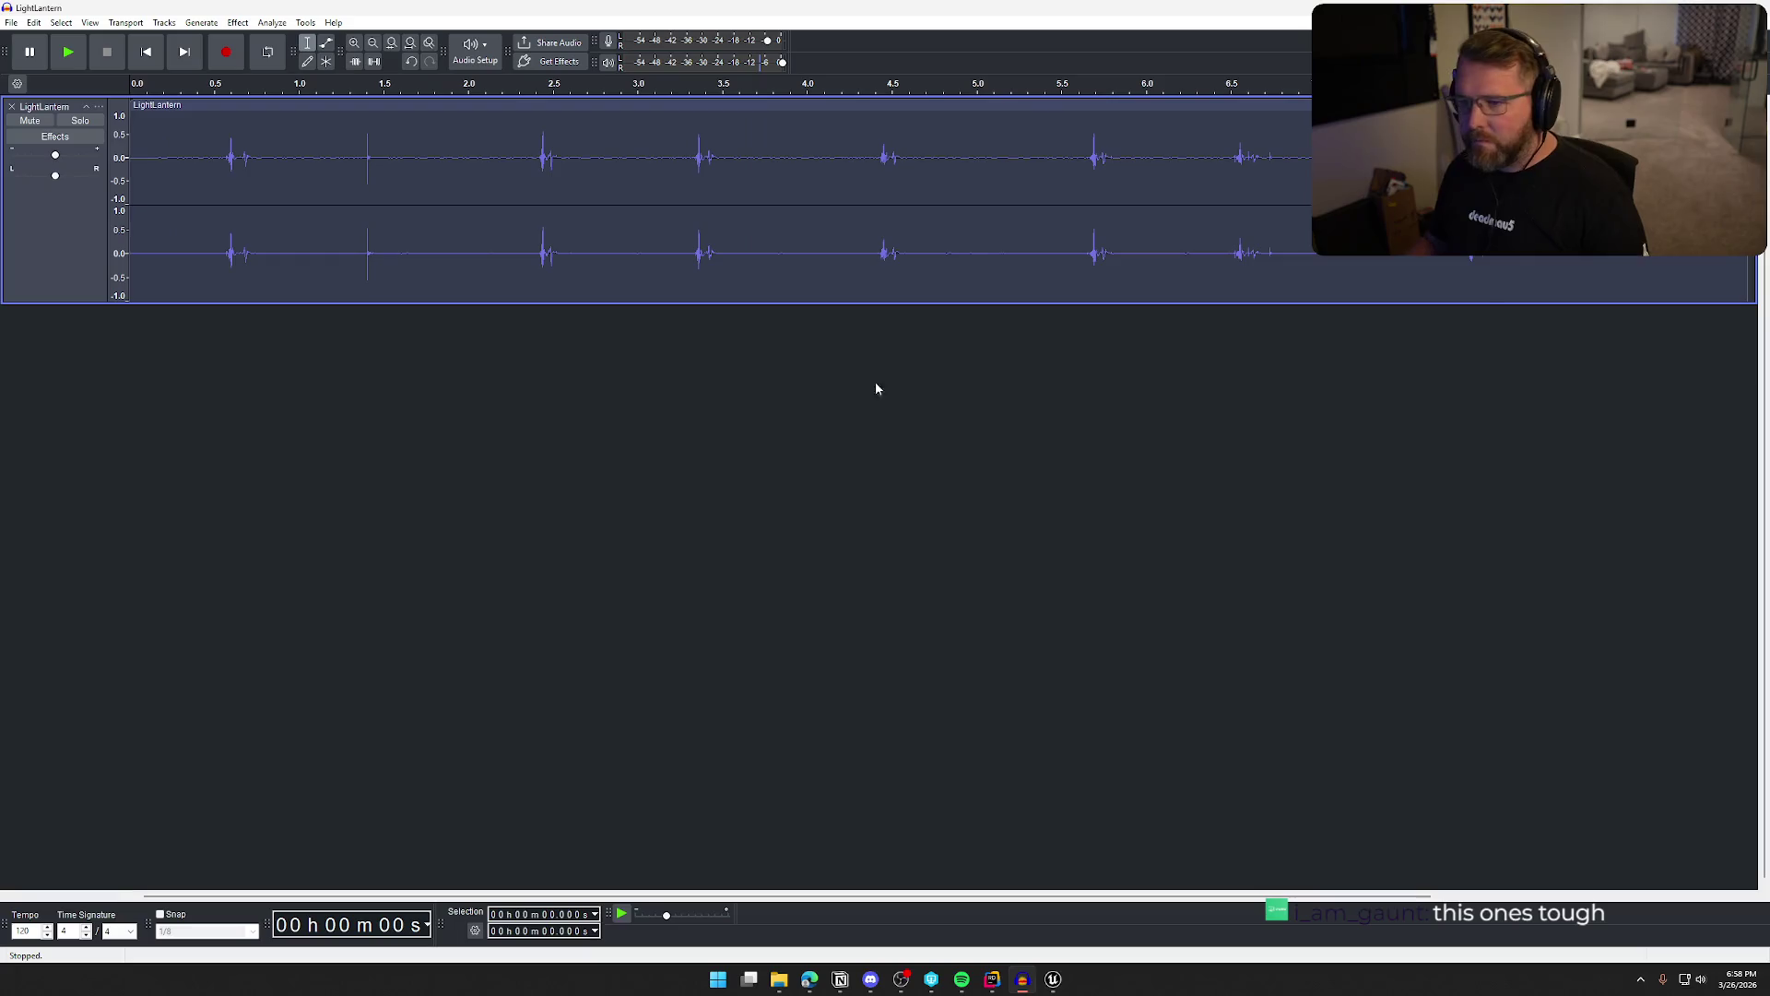
key(space)
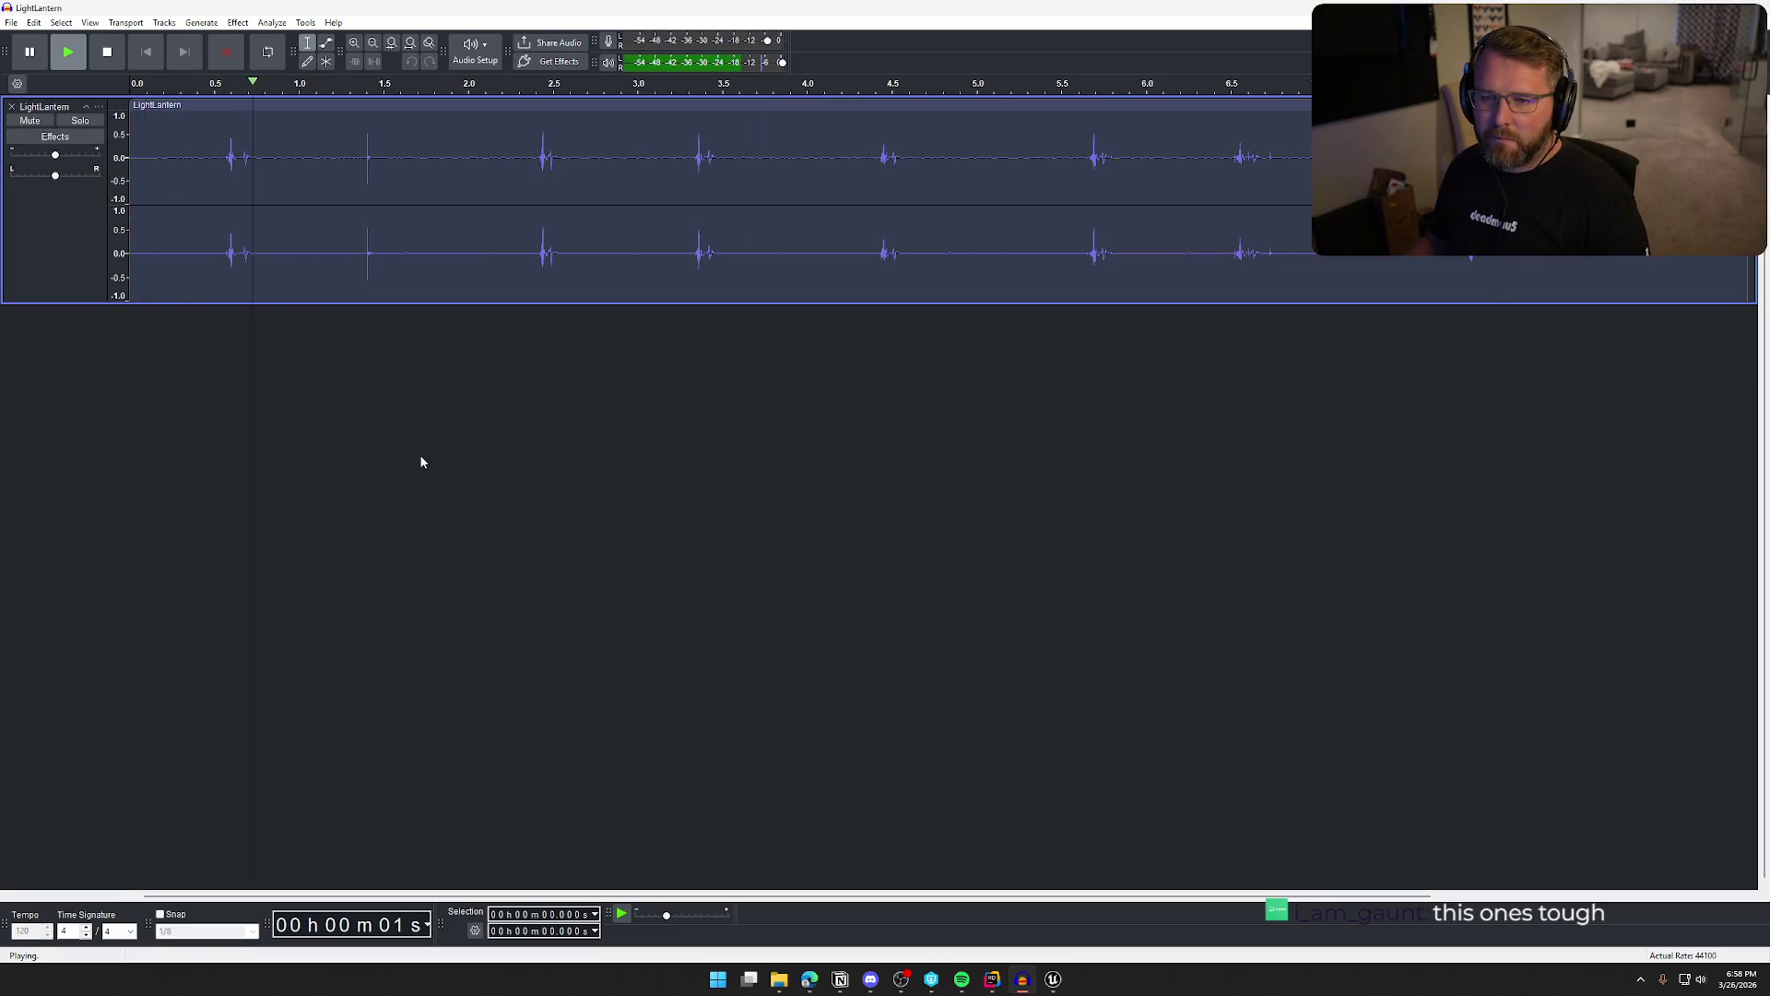
key(space)
Trim the lantern sound by deleting a short gap and previewing the opening clicks
key(space)
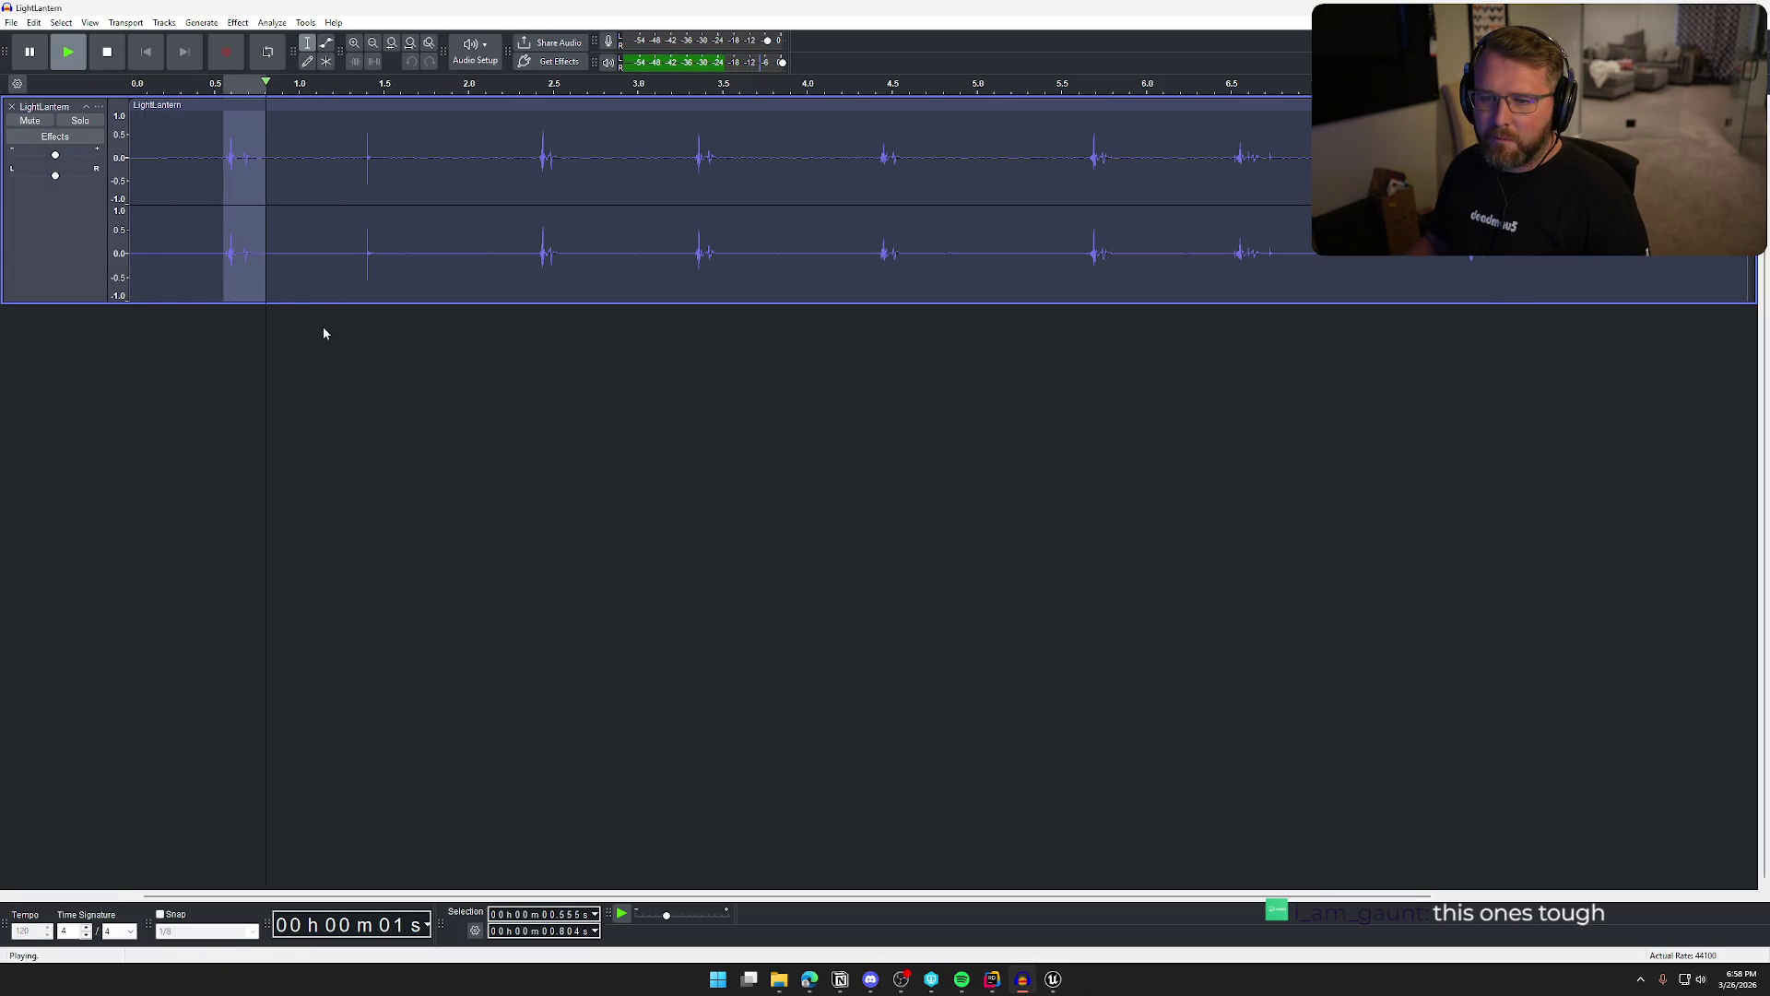
drag(259, 158, 394, 161)
key(space)
key(space)
key(ctrl+shift+a)
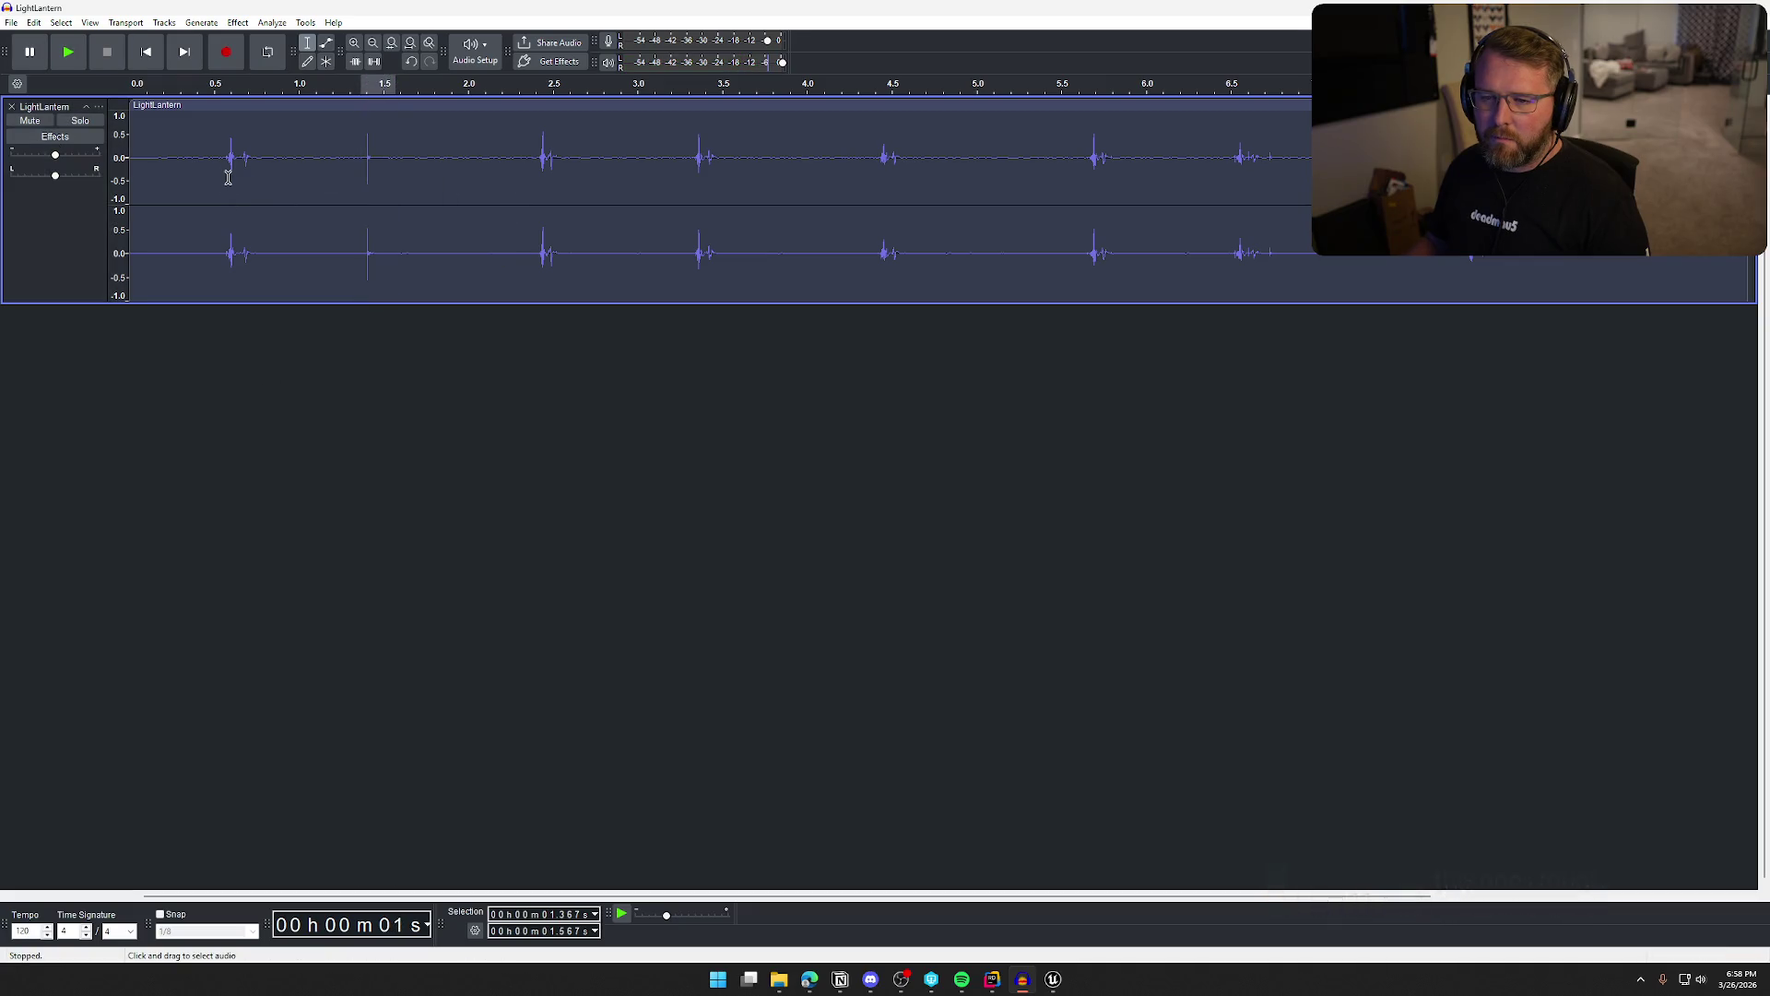
drag(226, 160, 400, 173)
key(space)
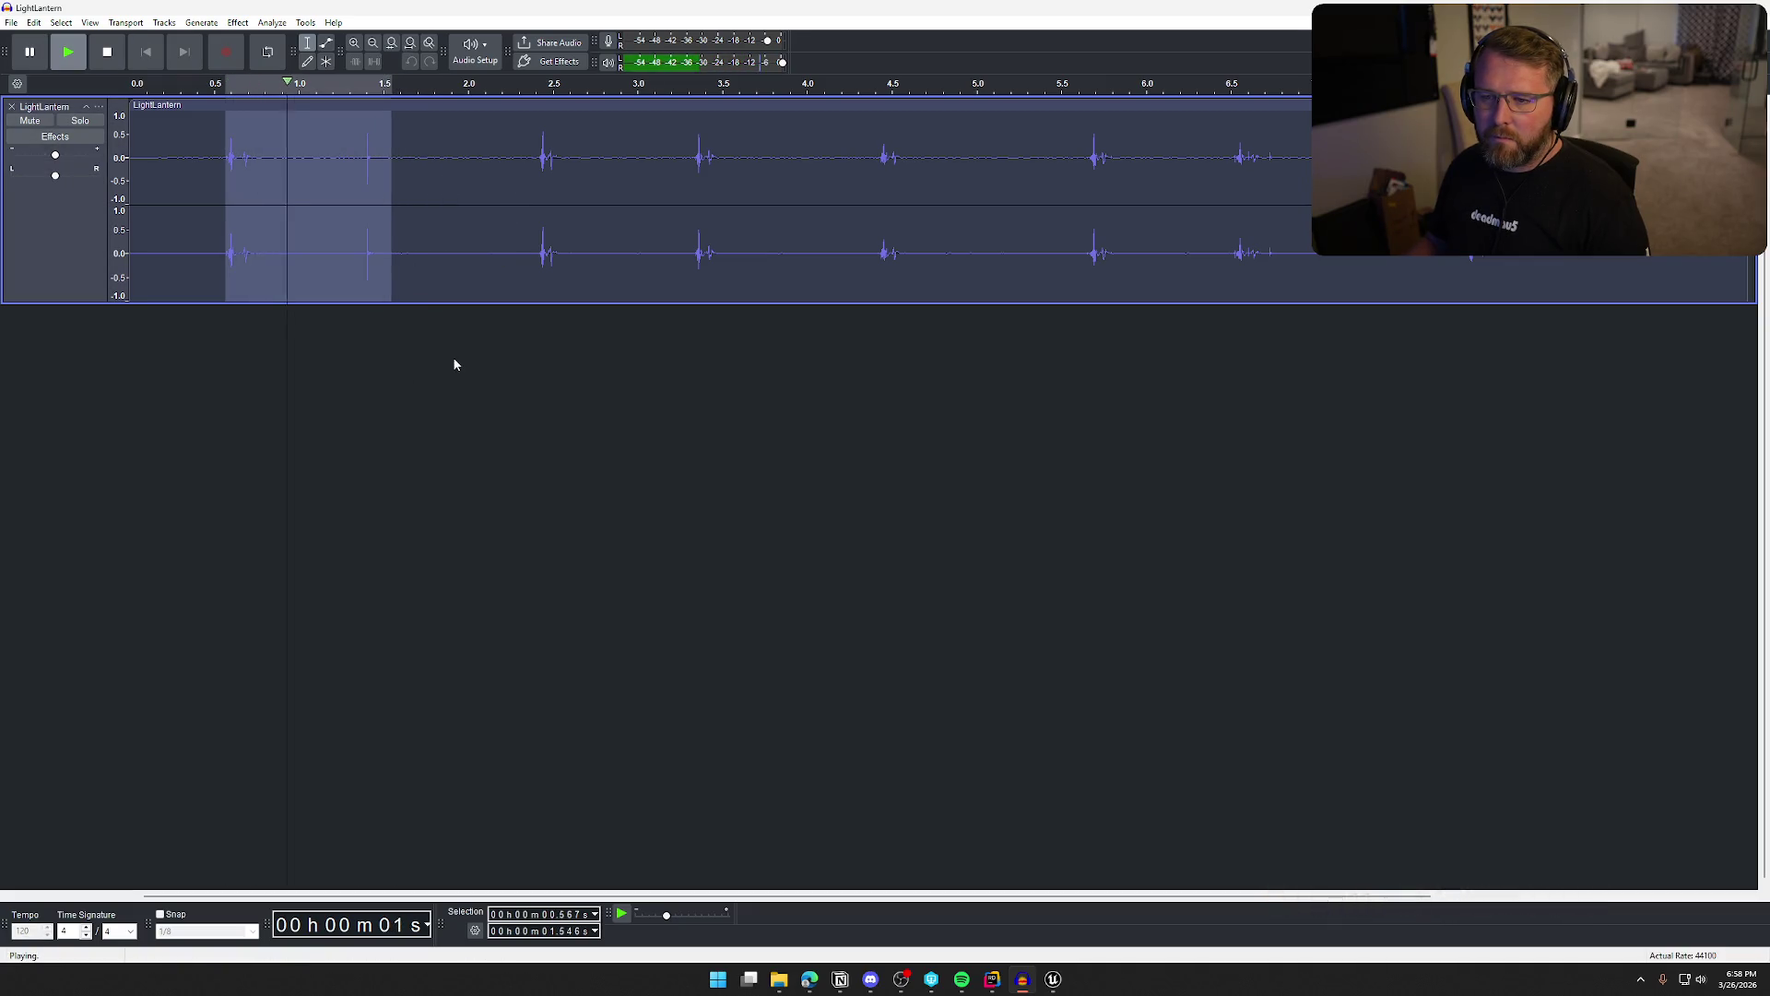
drag(286, 158, 335, 158)
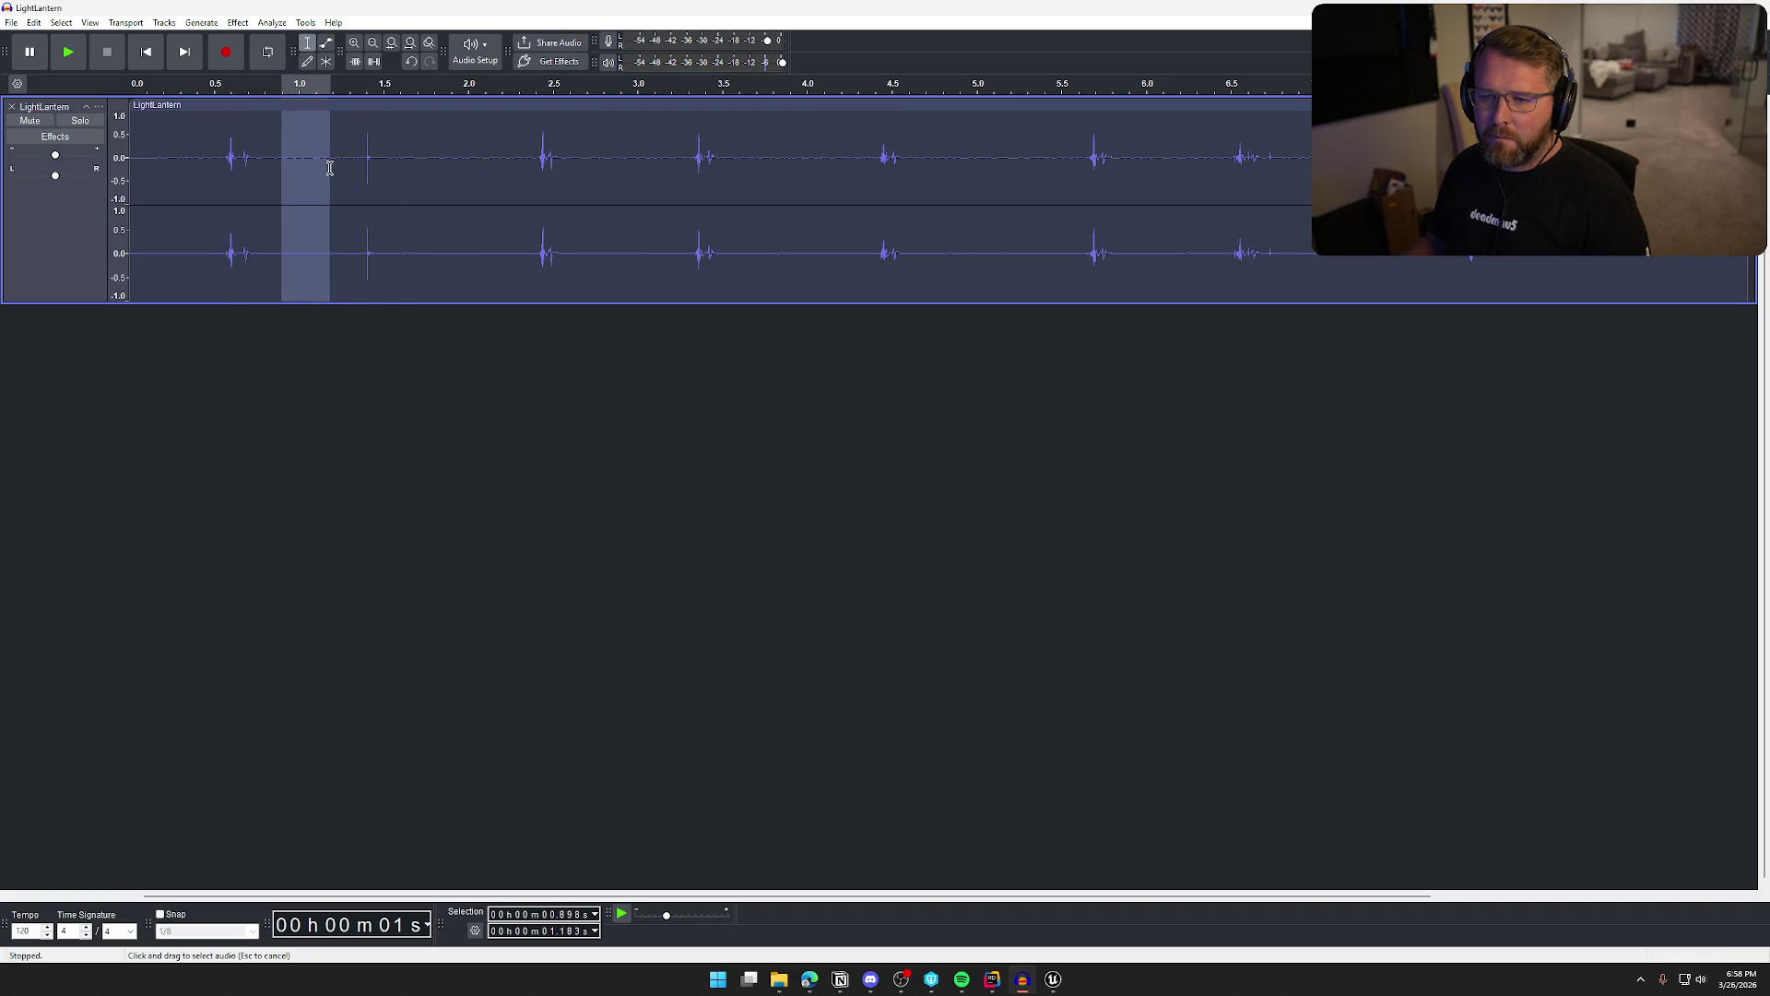
key(Delete)
mouse_move(220, 157)
mouse_down()
mouse_move(338, 158)
mouse_move(349, 185)
mouse_up()
key(space)
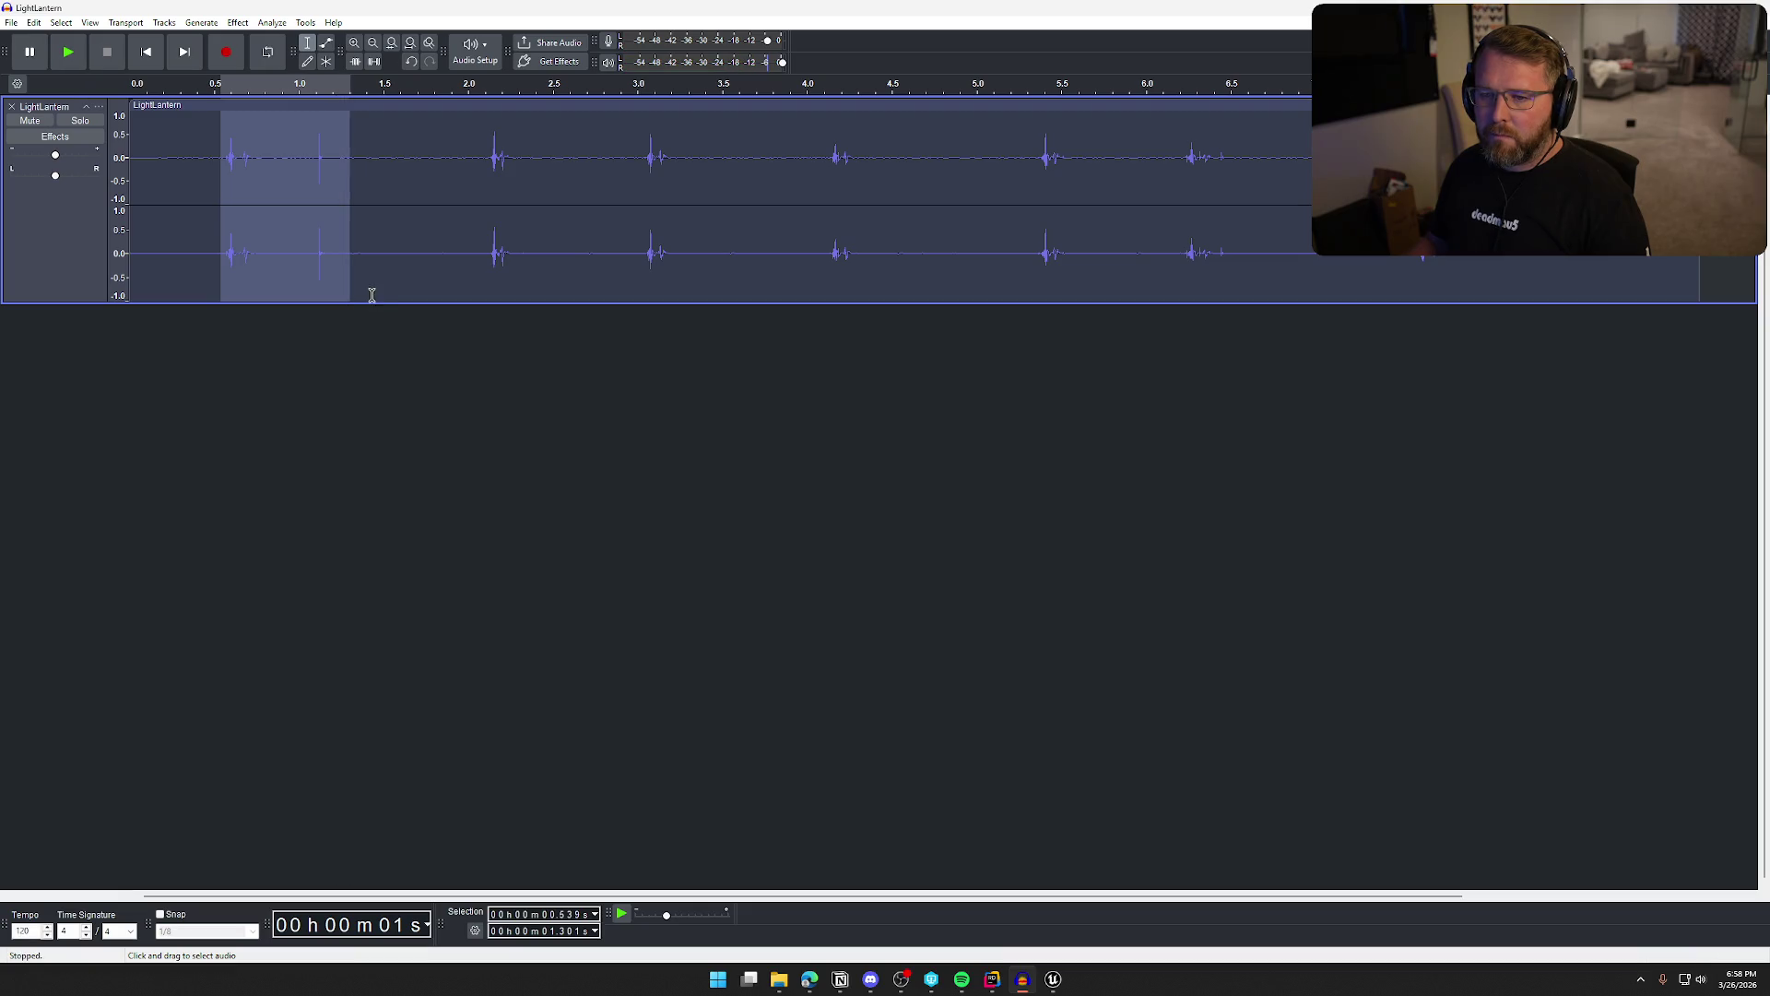
key(space)
Export the selected audio over the existing LightLantern.wav file
click(11, 22)
click(100, 162)
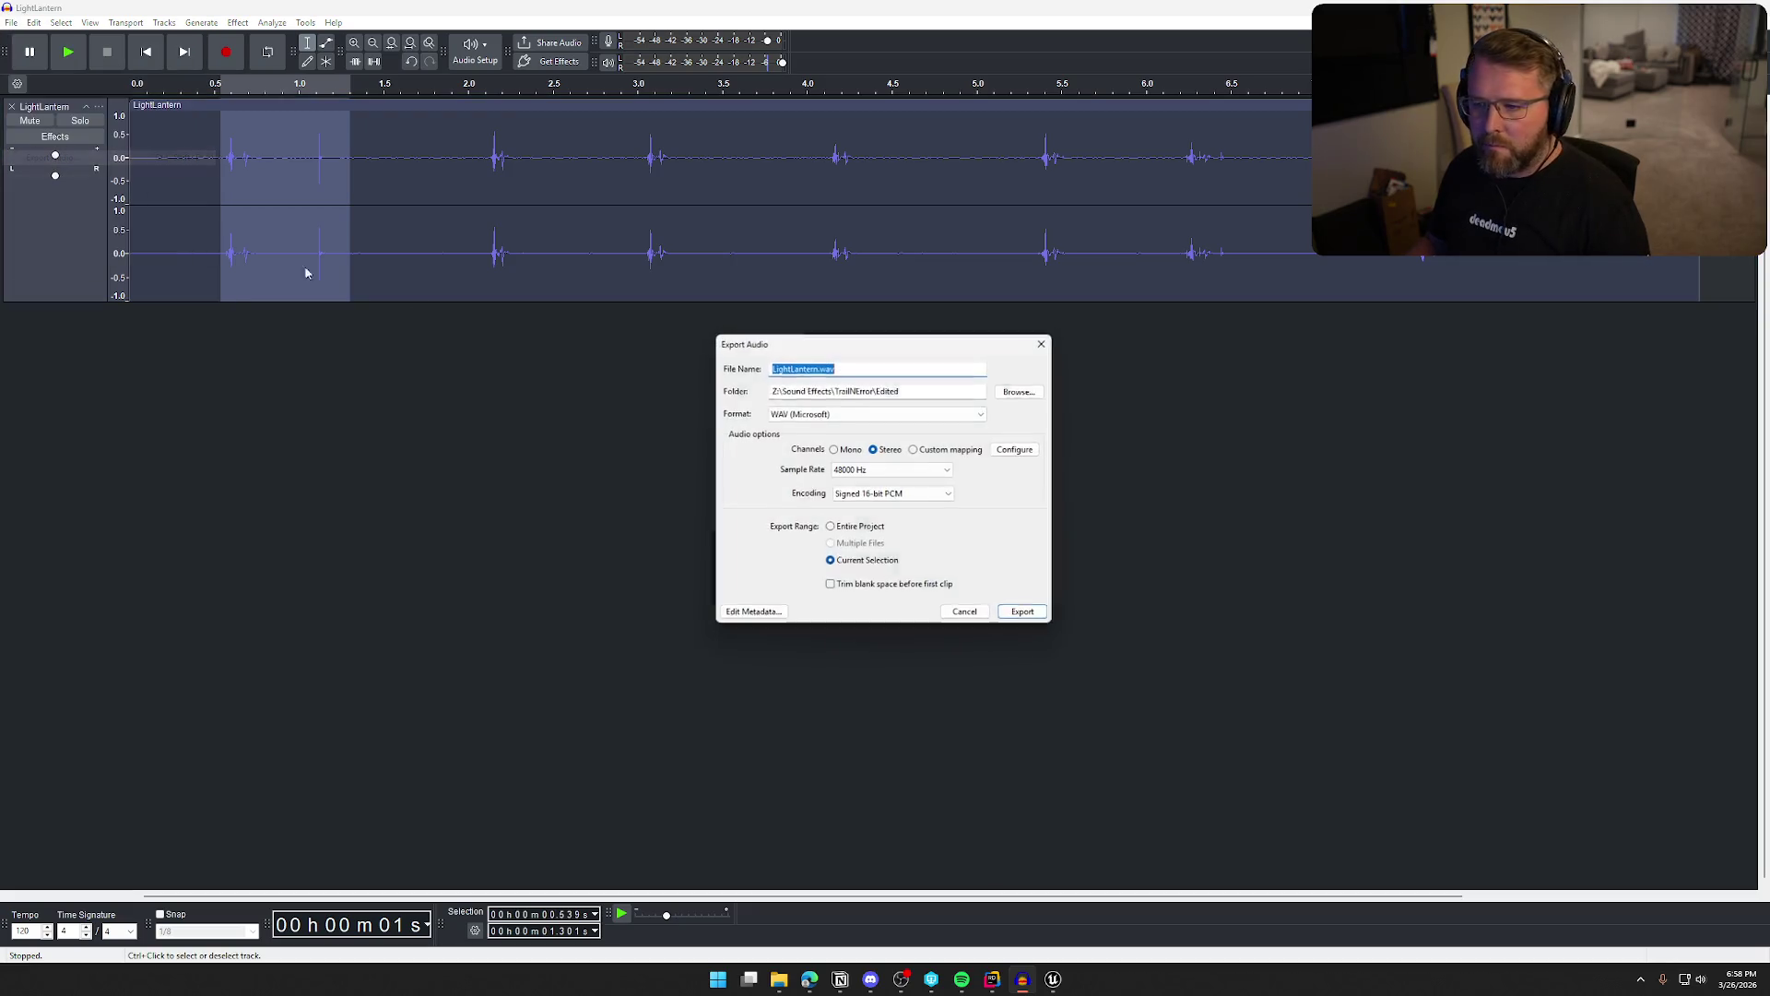
click(1021, 392)
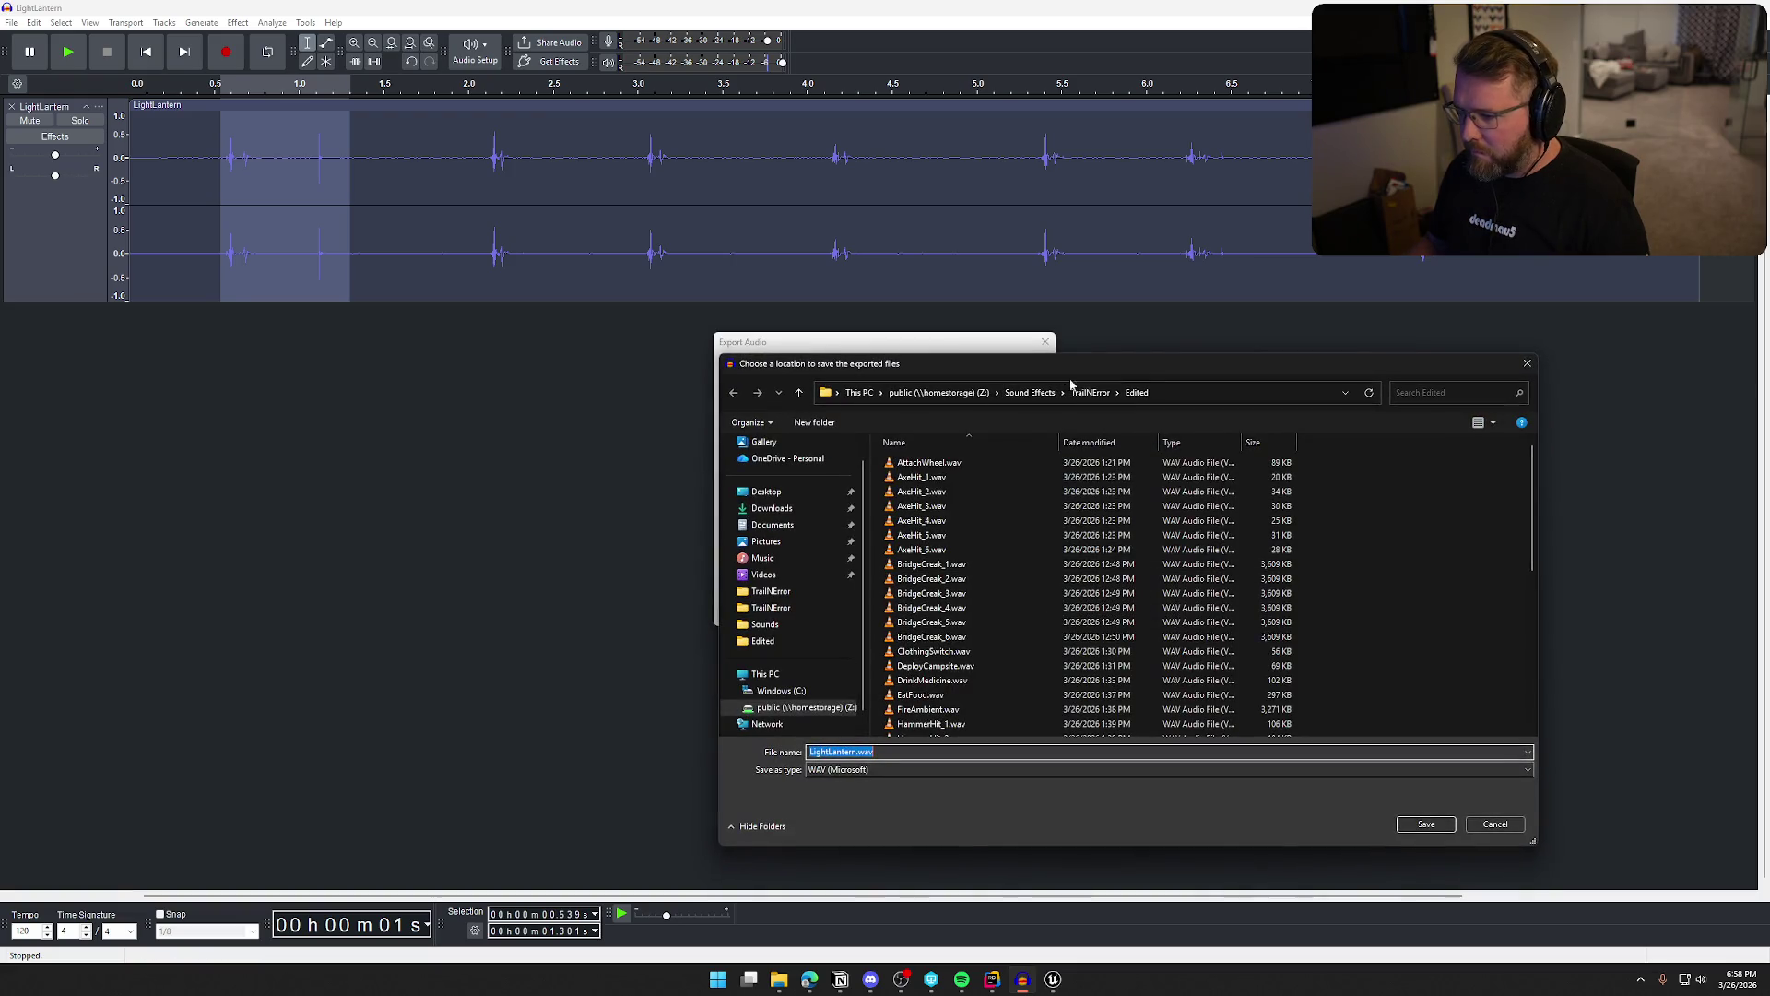
scroll(1022, 616, down, 4)
click(958, 640)
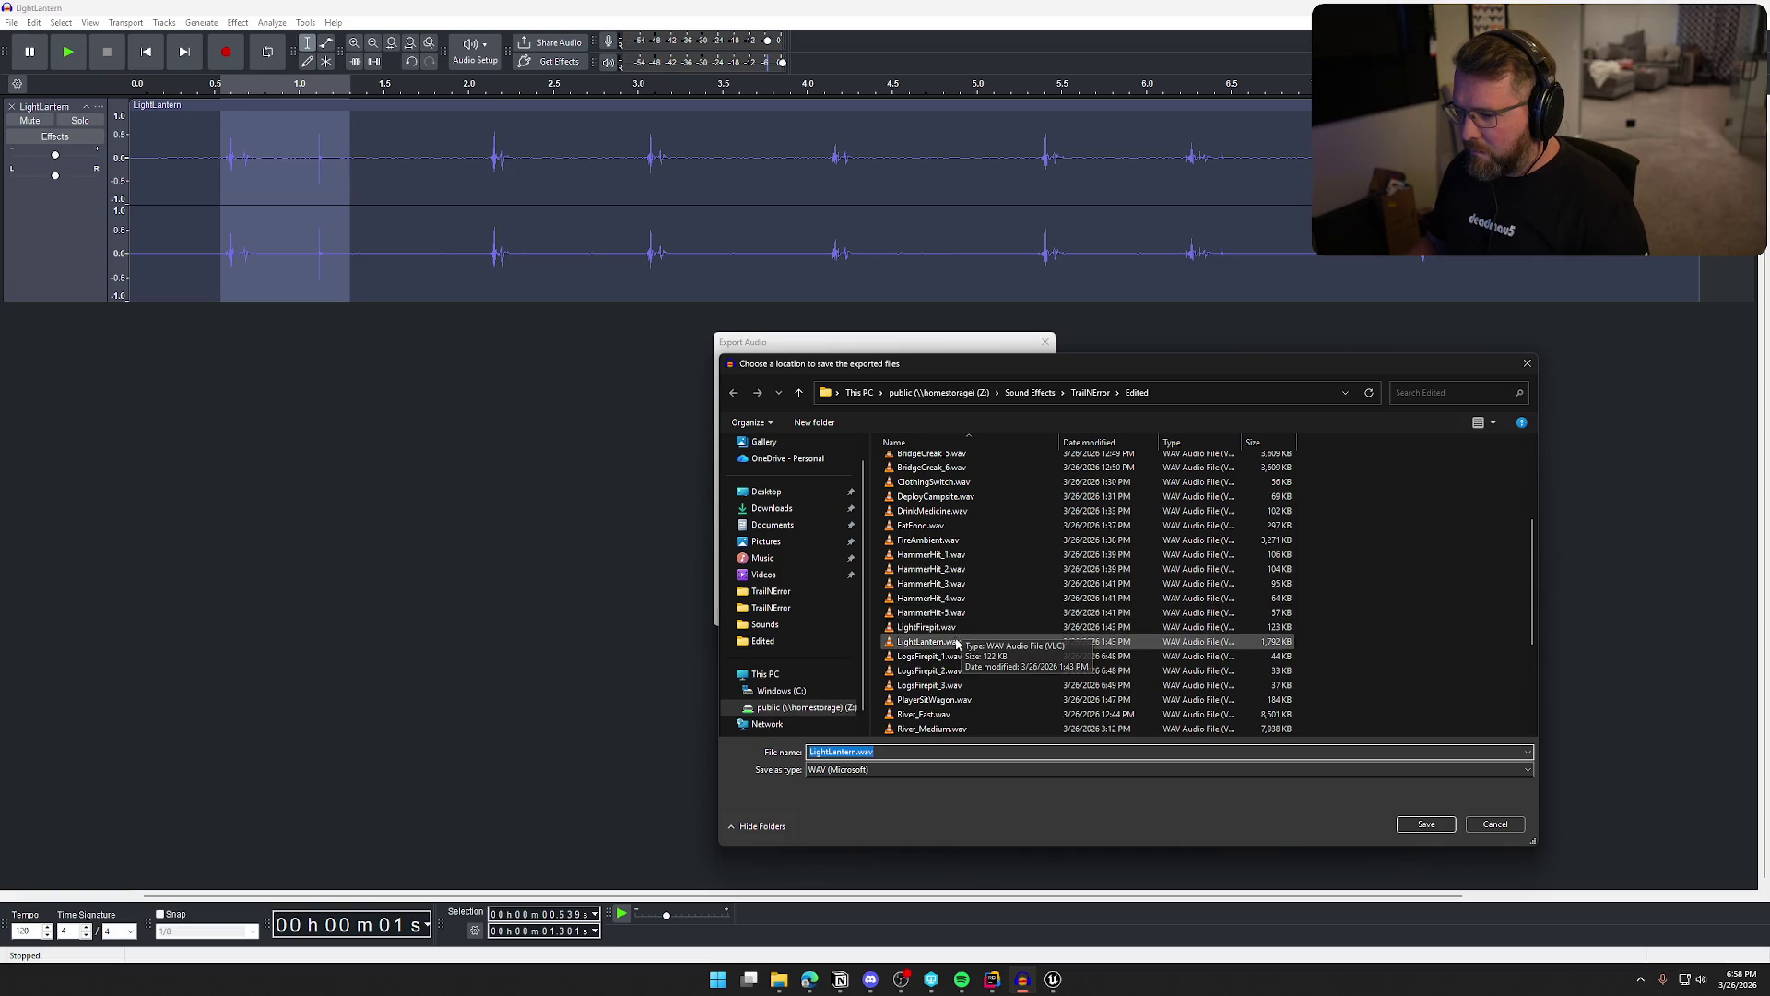
click(1425, 825)
click(1025, 614)
click(989, 486)
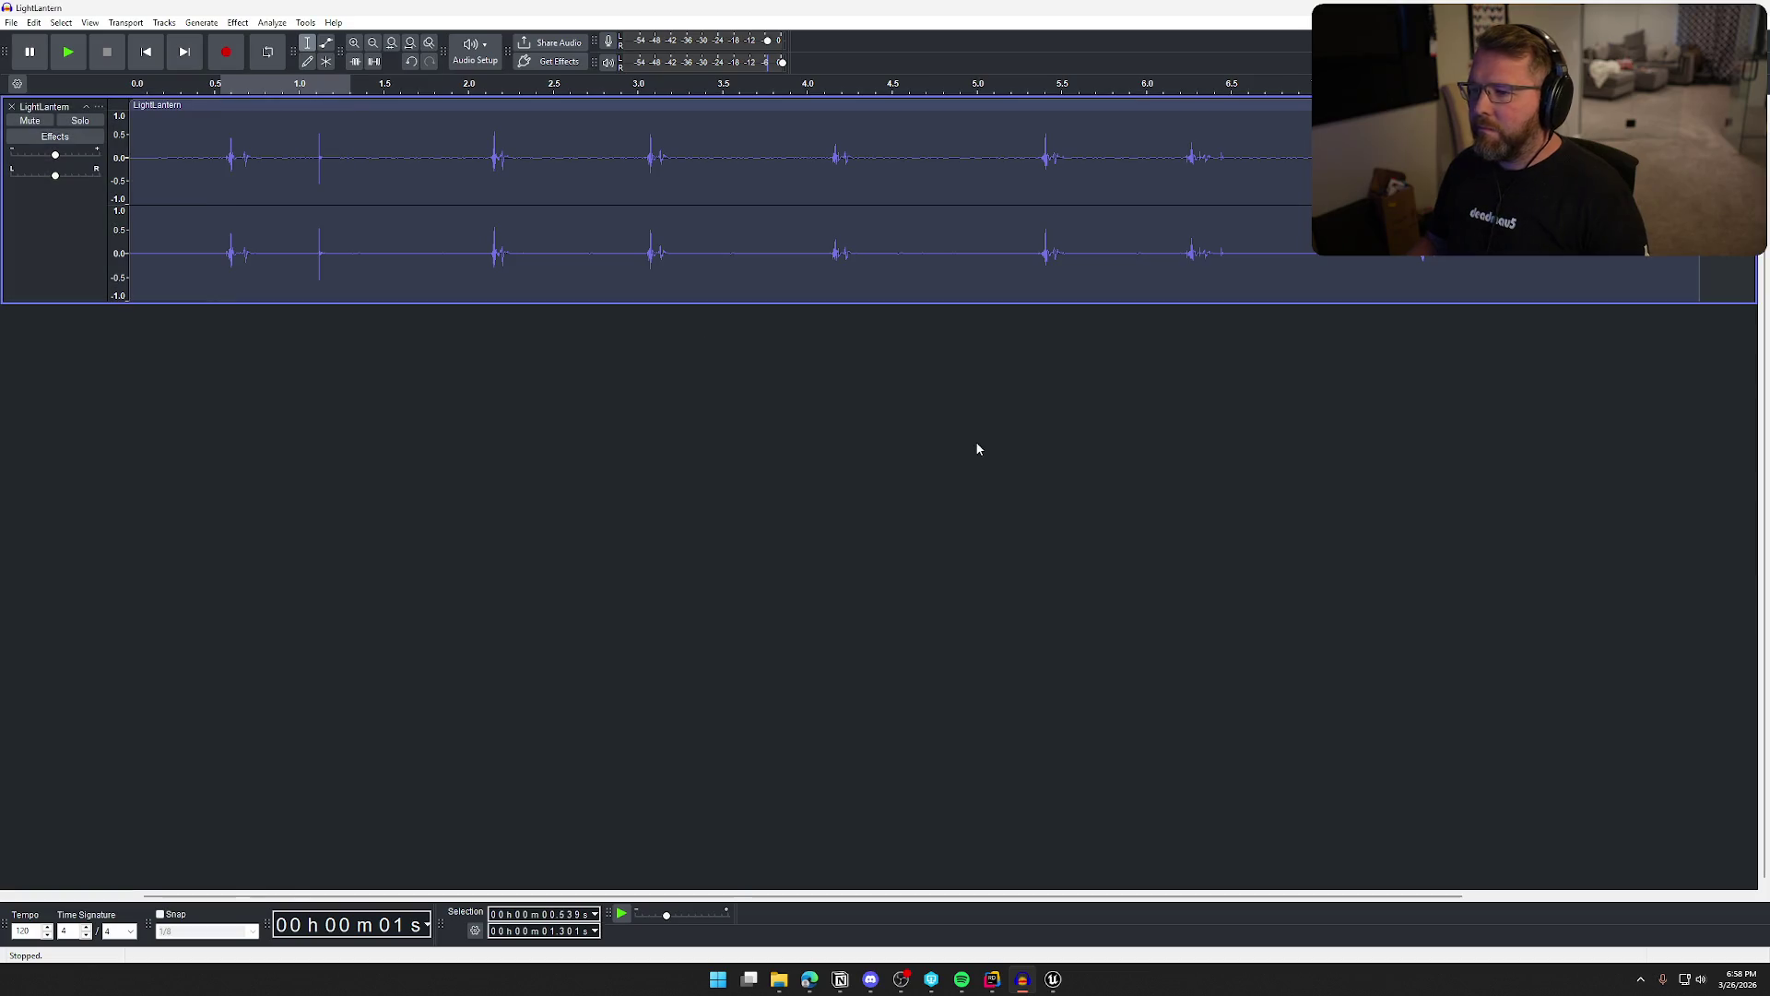
Reimport the LightLantern asset in Unreal from the updated file and save all
key(alt+Tab)
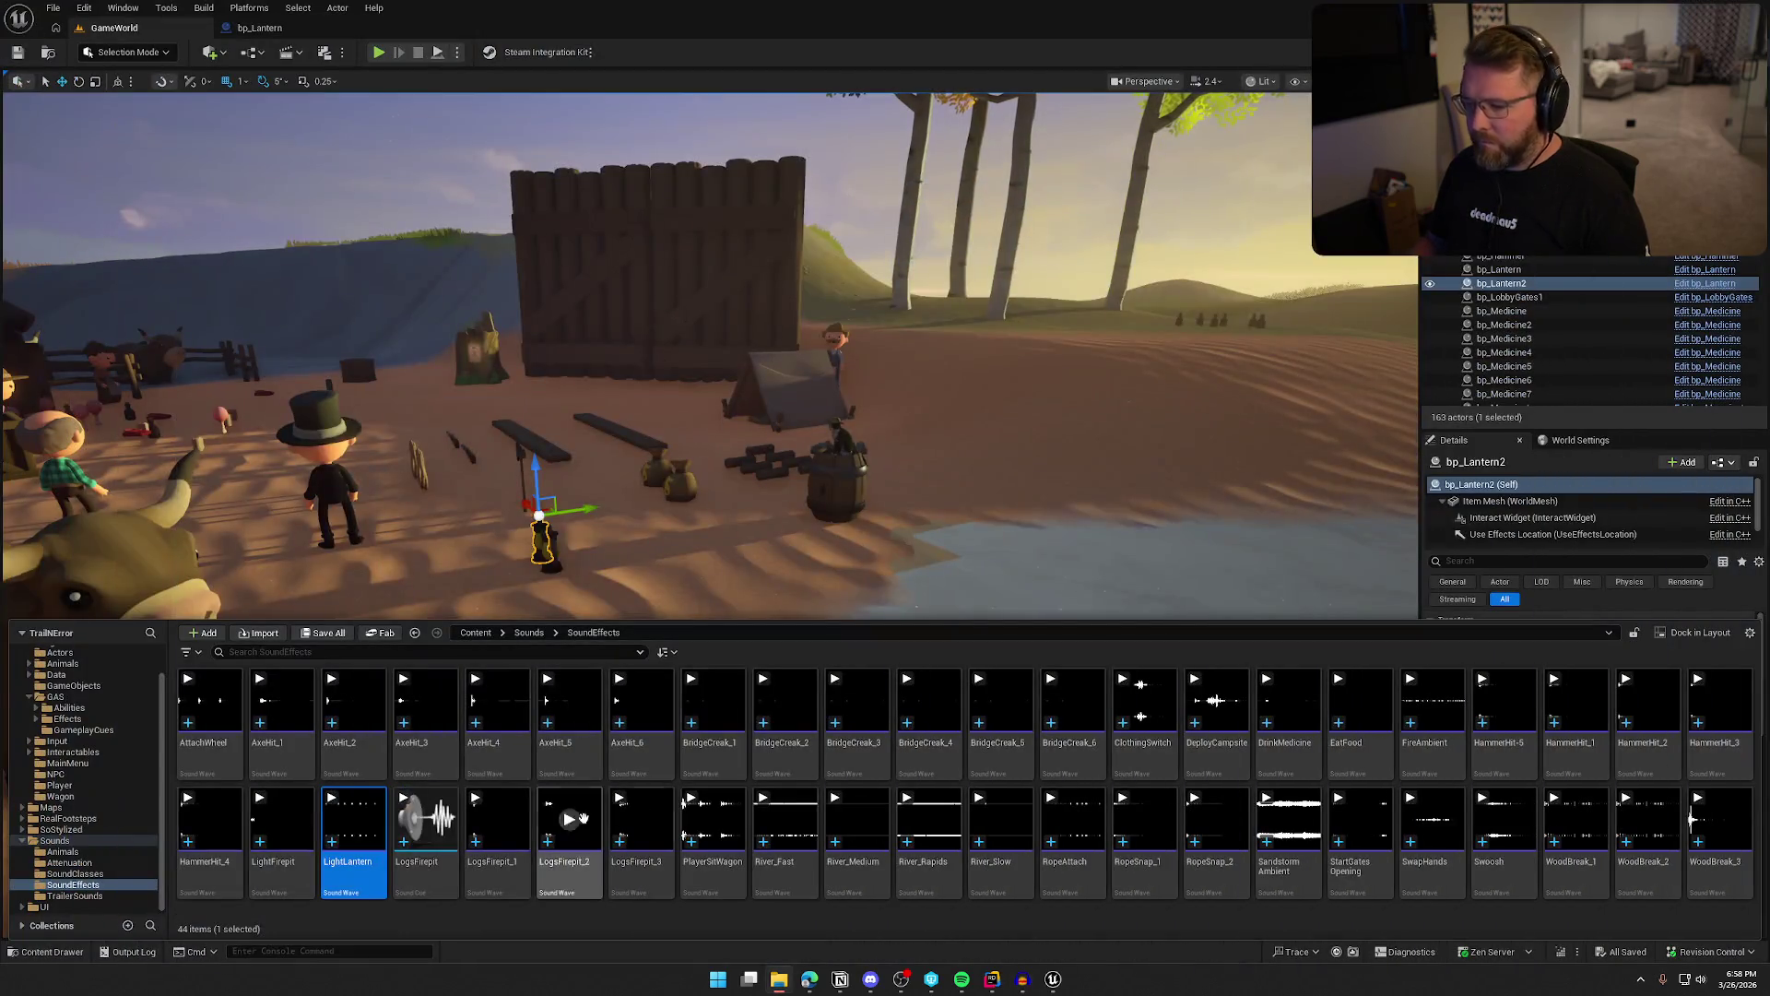
right_click(351, 820)
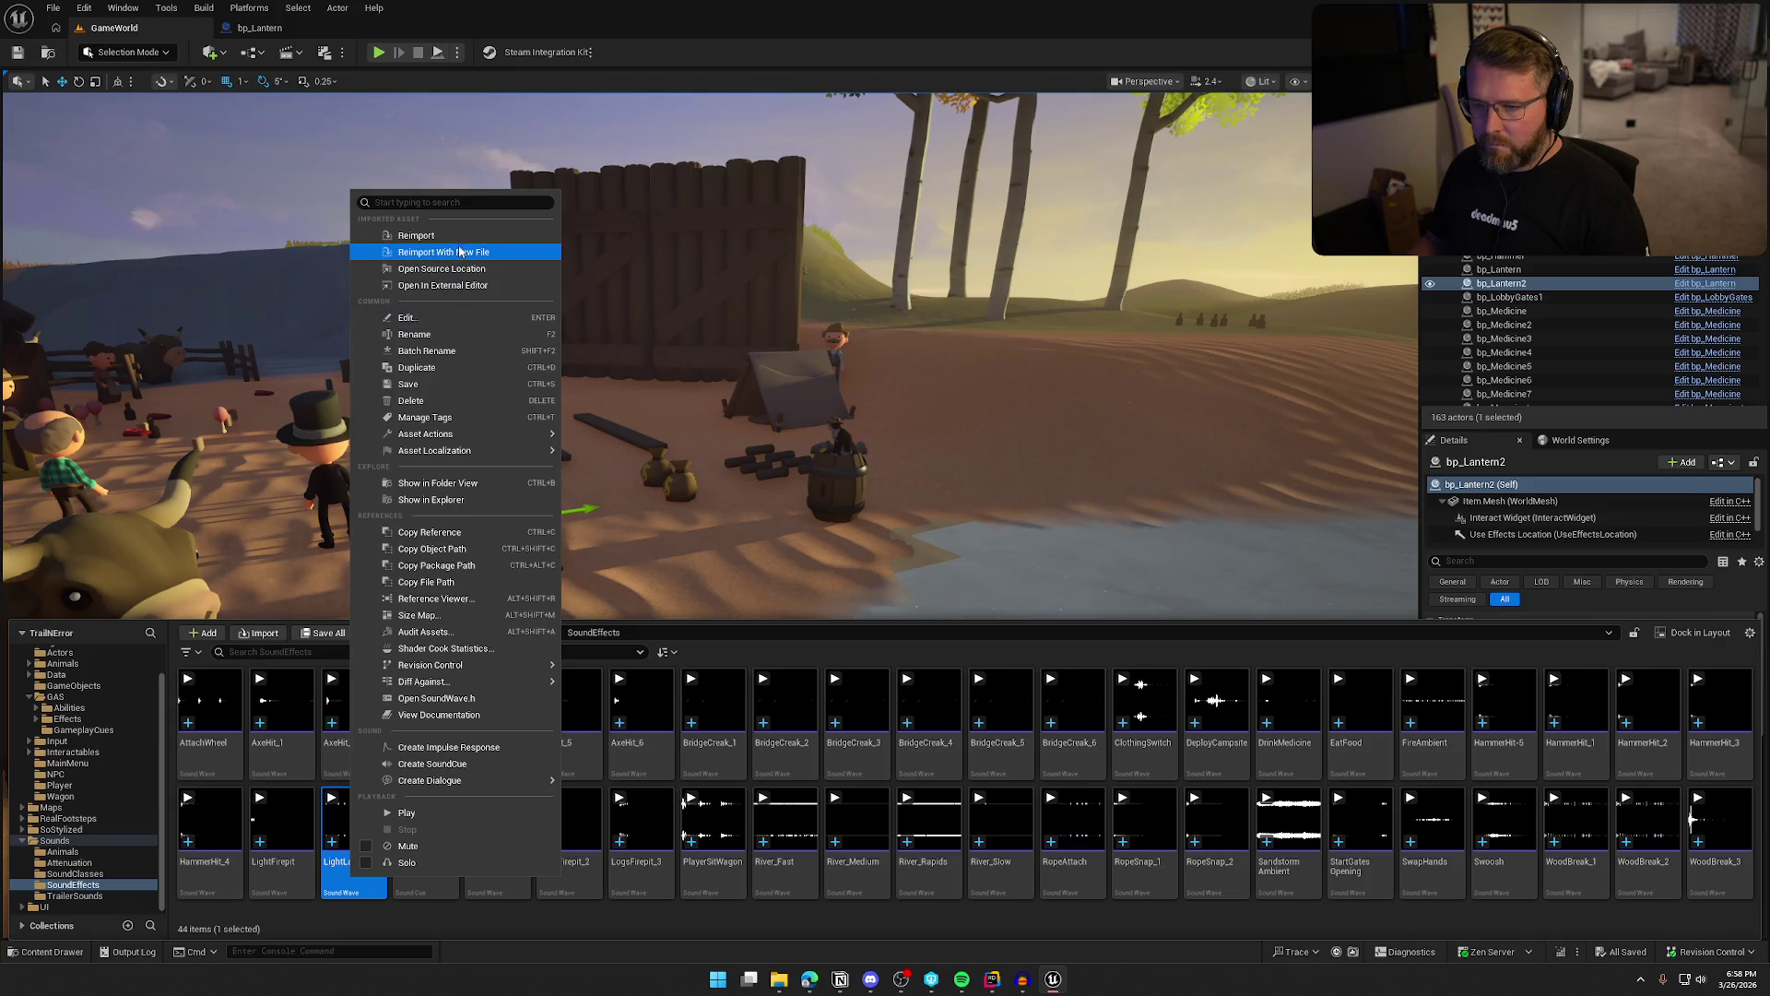
click(416, 235)
key(ctrl+s)
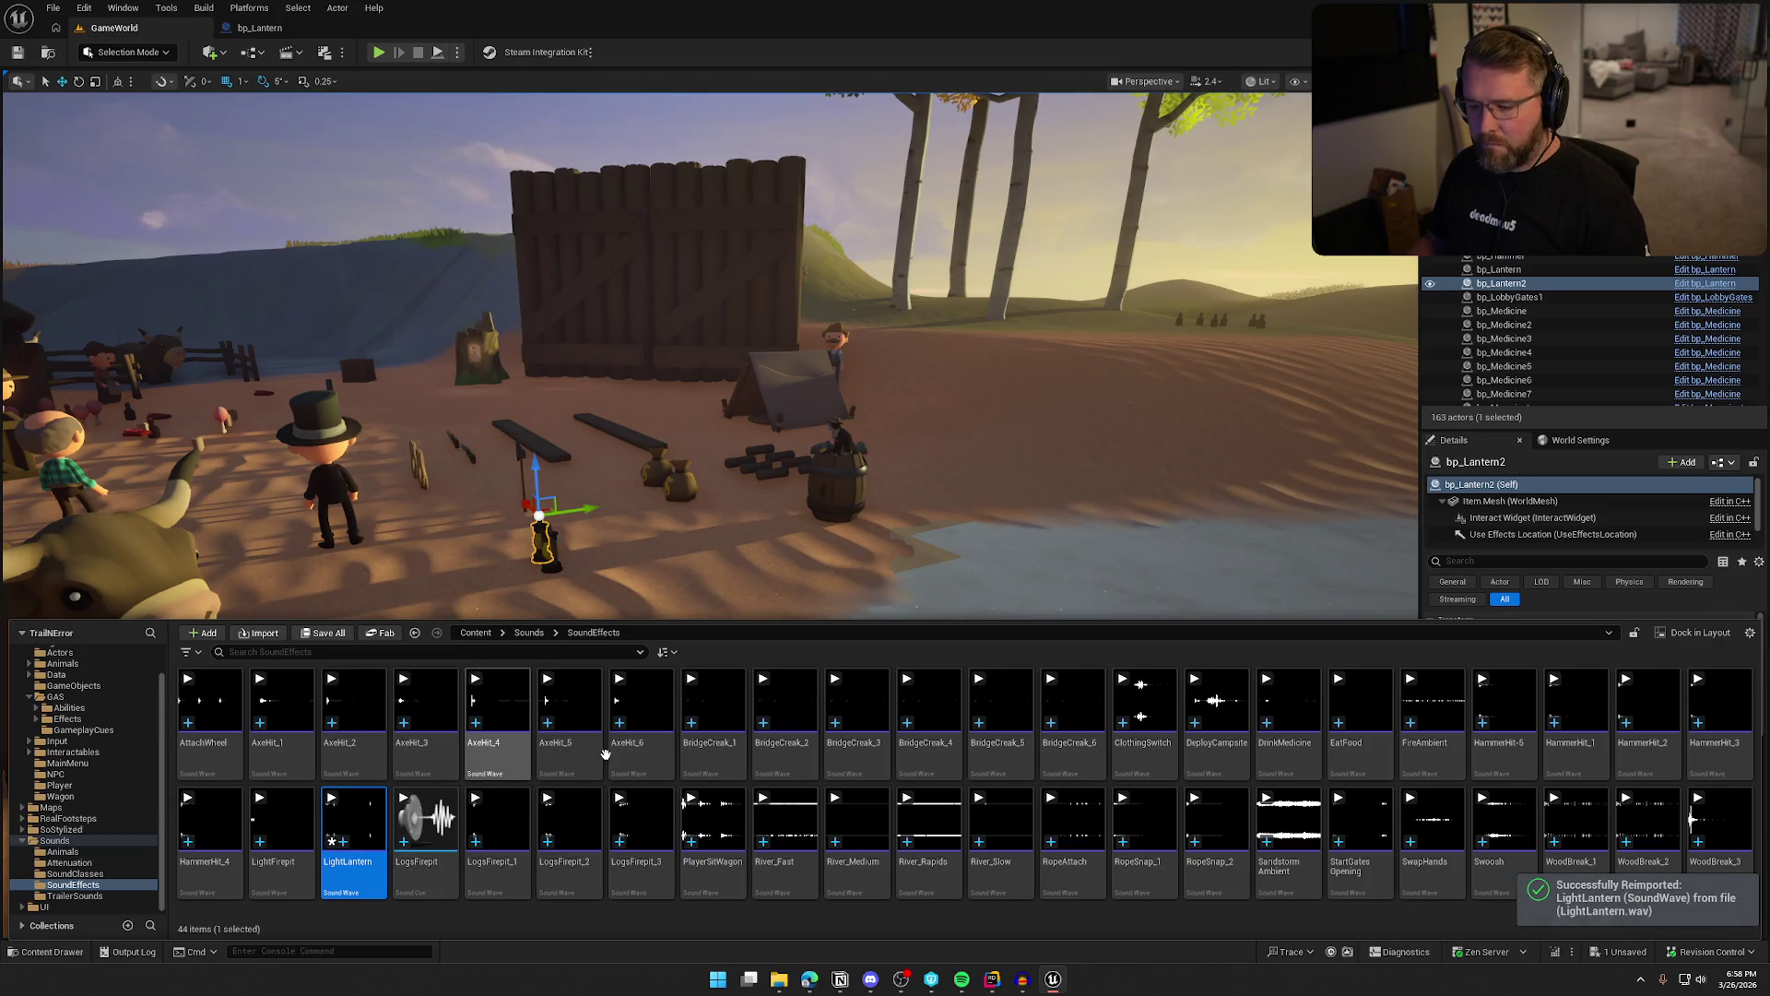
click(379, 51)
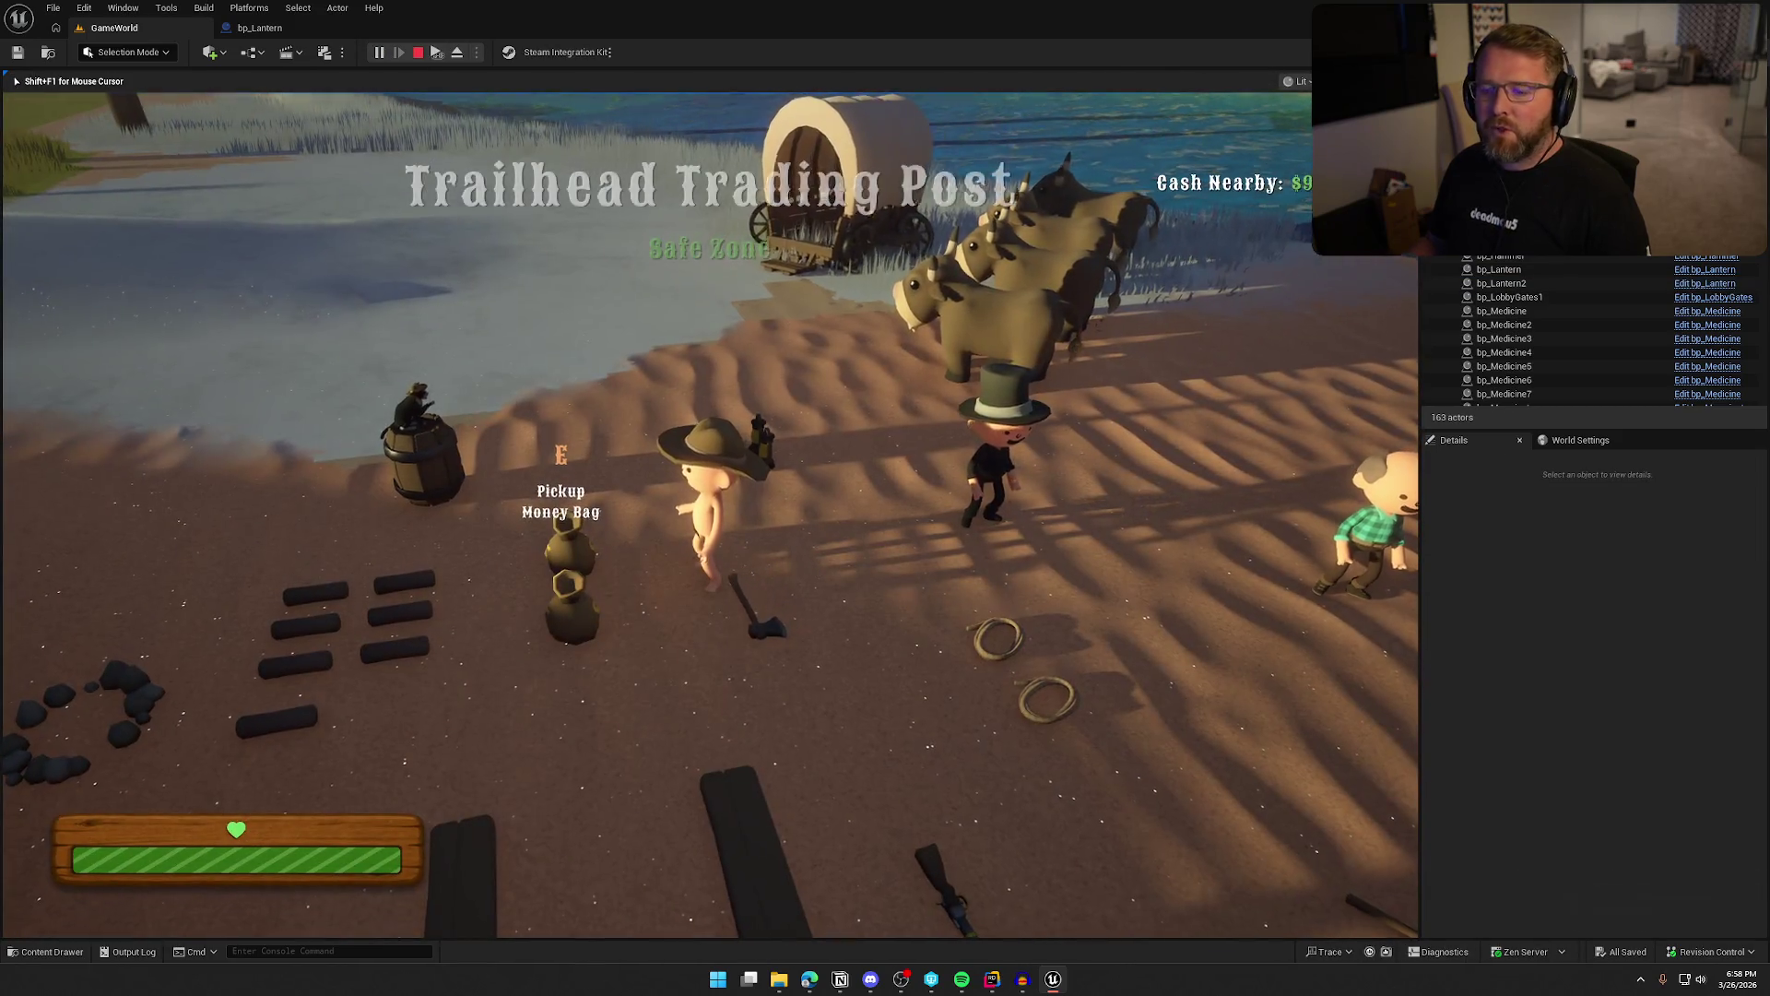
In the play test, walk to the lantern and pick it up
key(w)
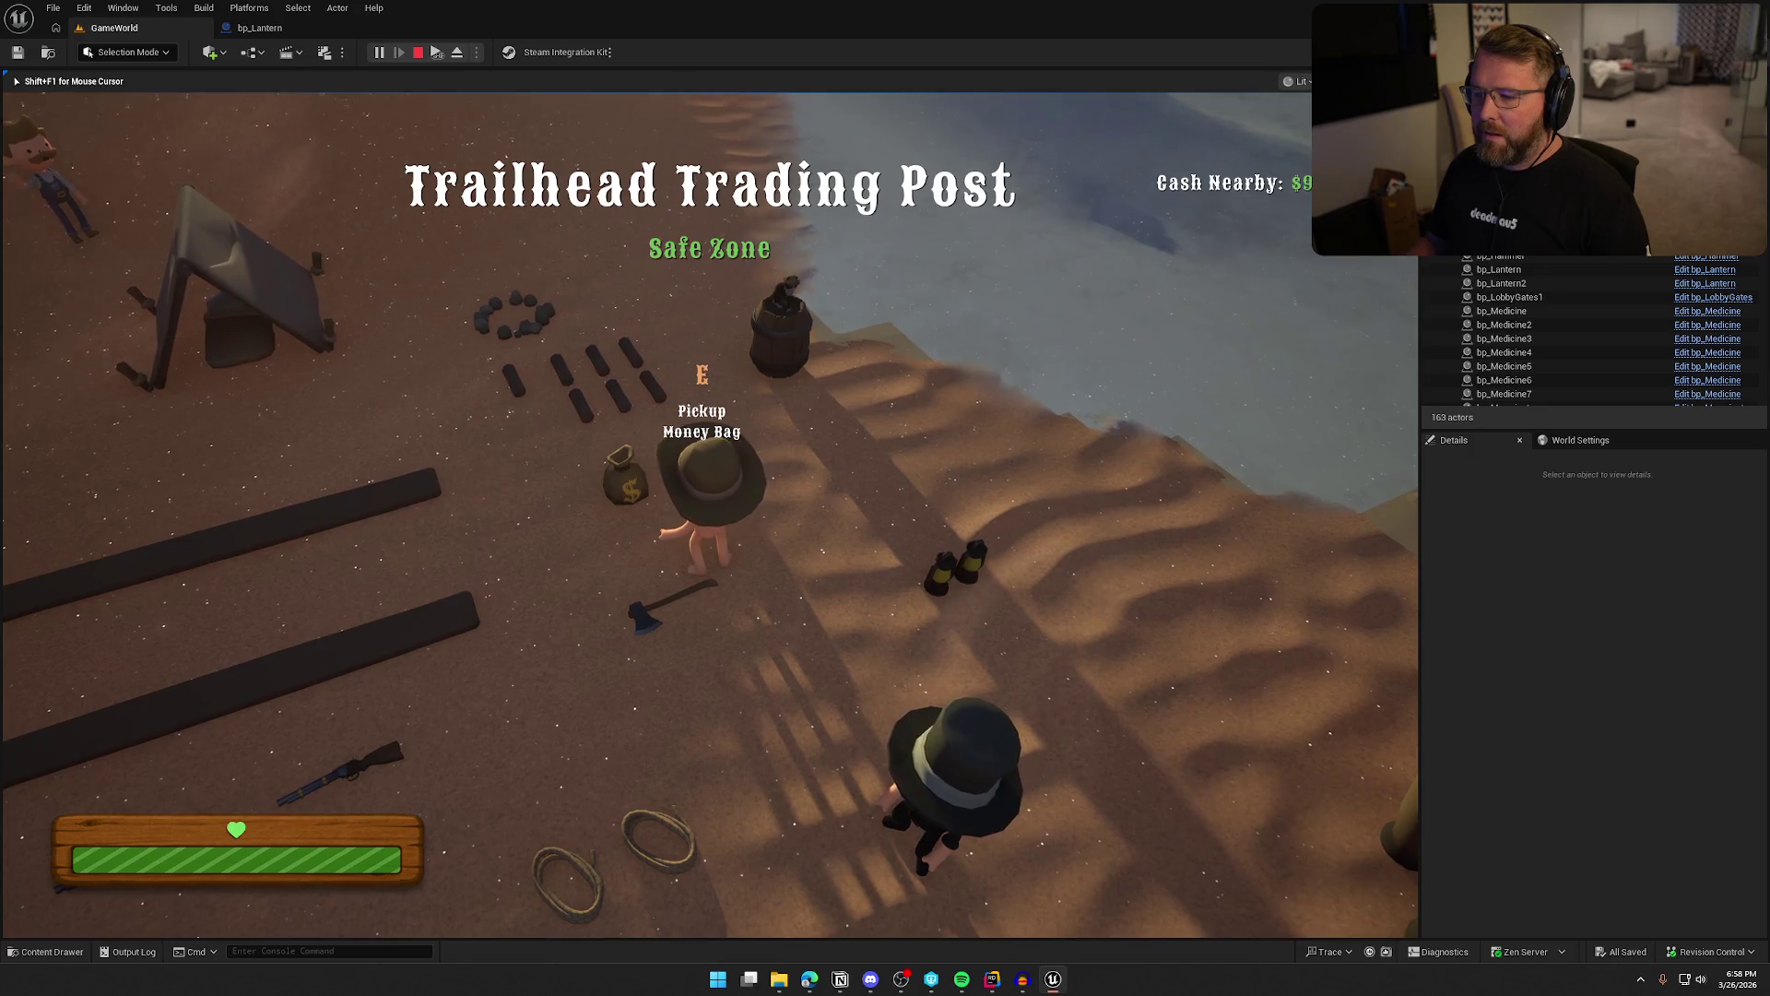
key(w)
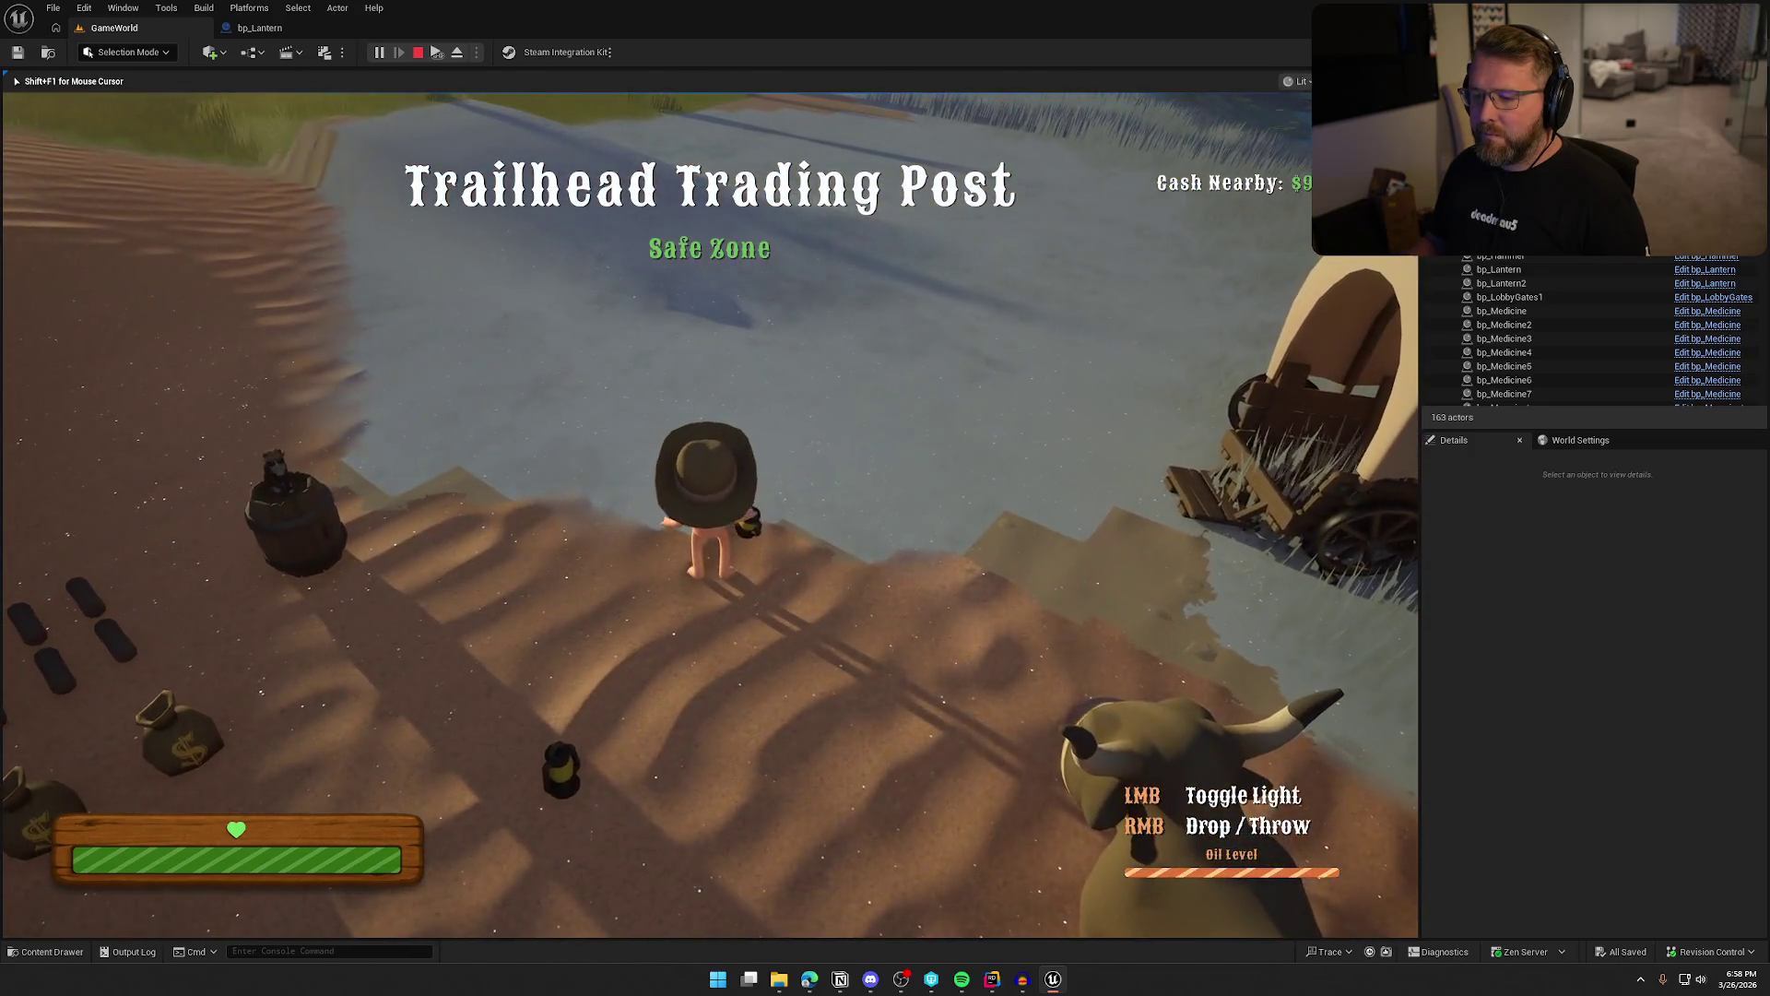
key(w)
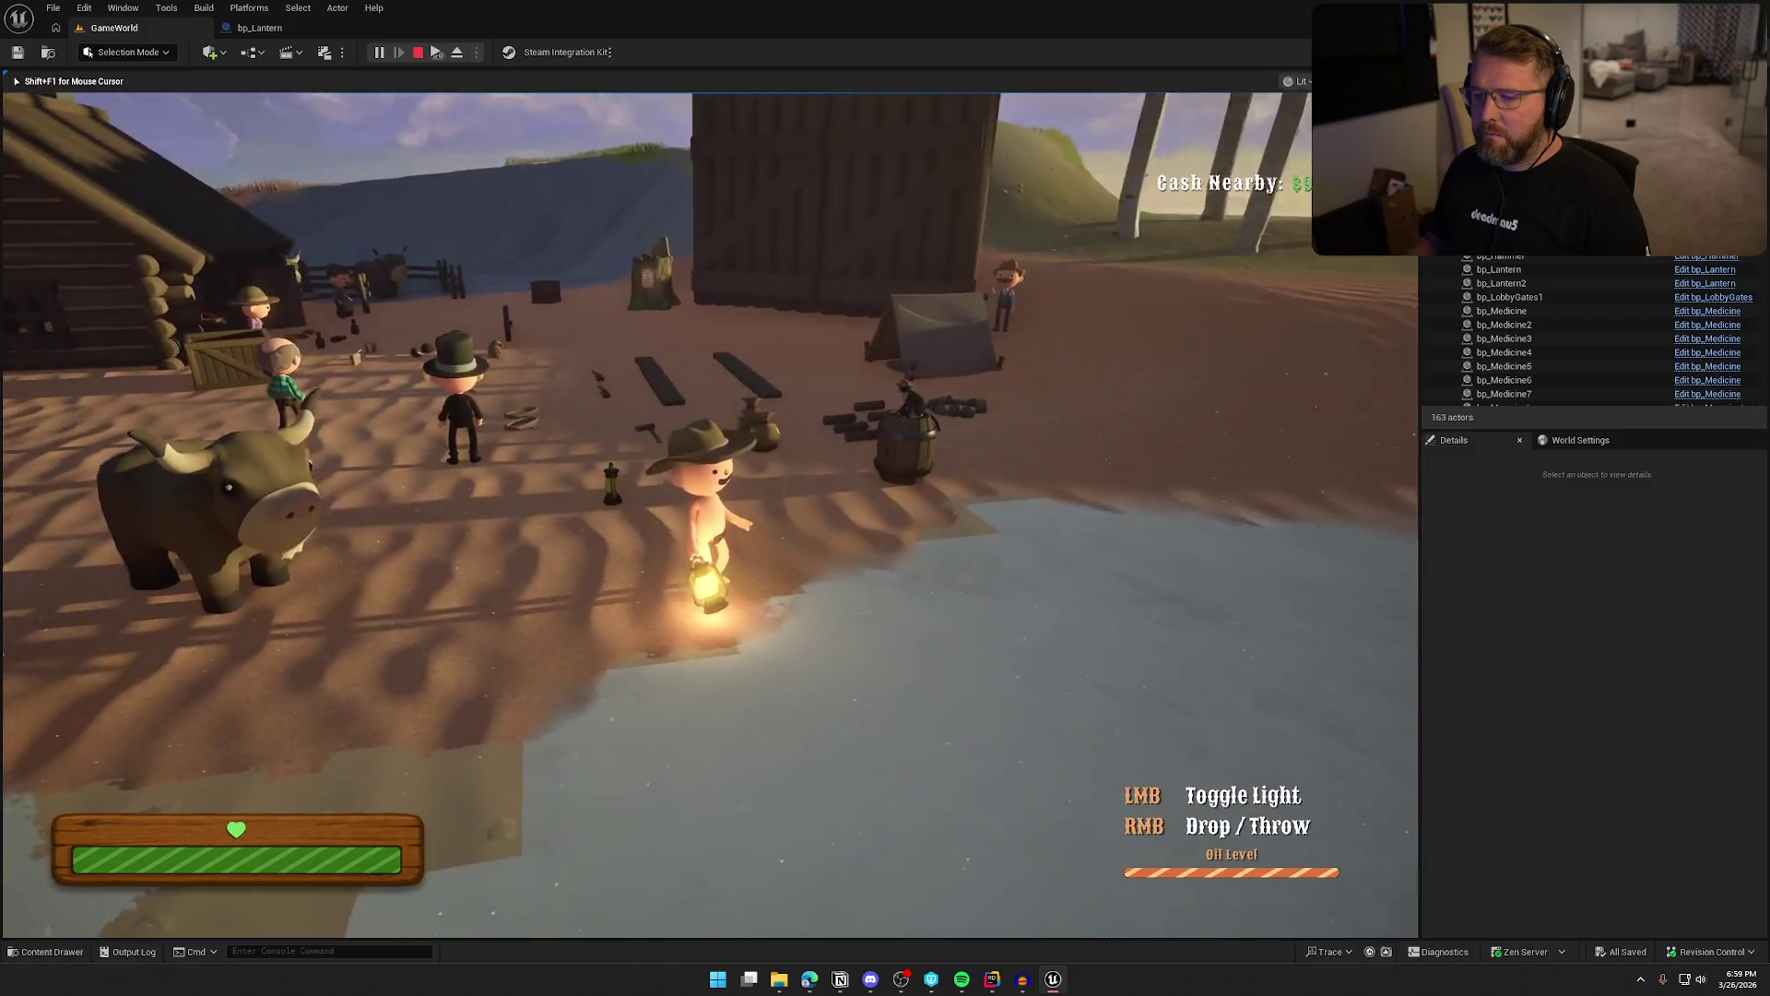
Toggle the lantern off and on repeatedly, stop, and expand the sound node's advanced inputs
click(710, 514)
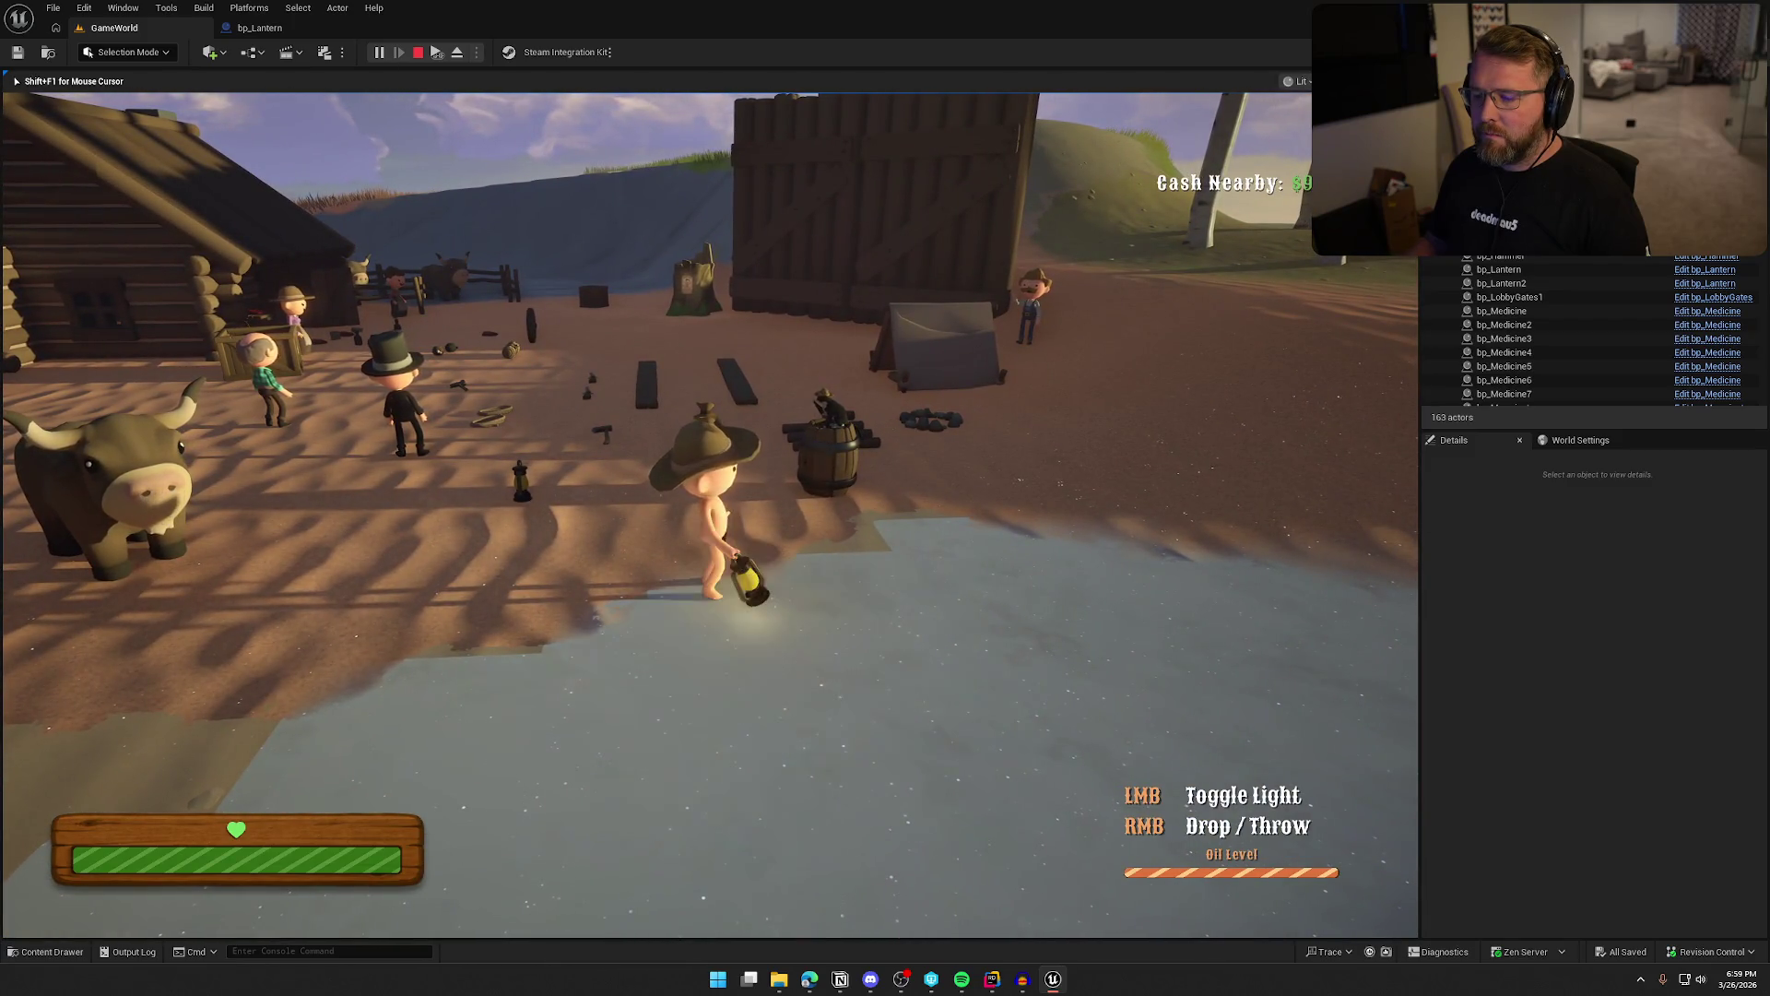
click(710, 515)
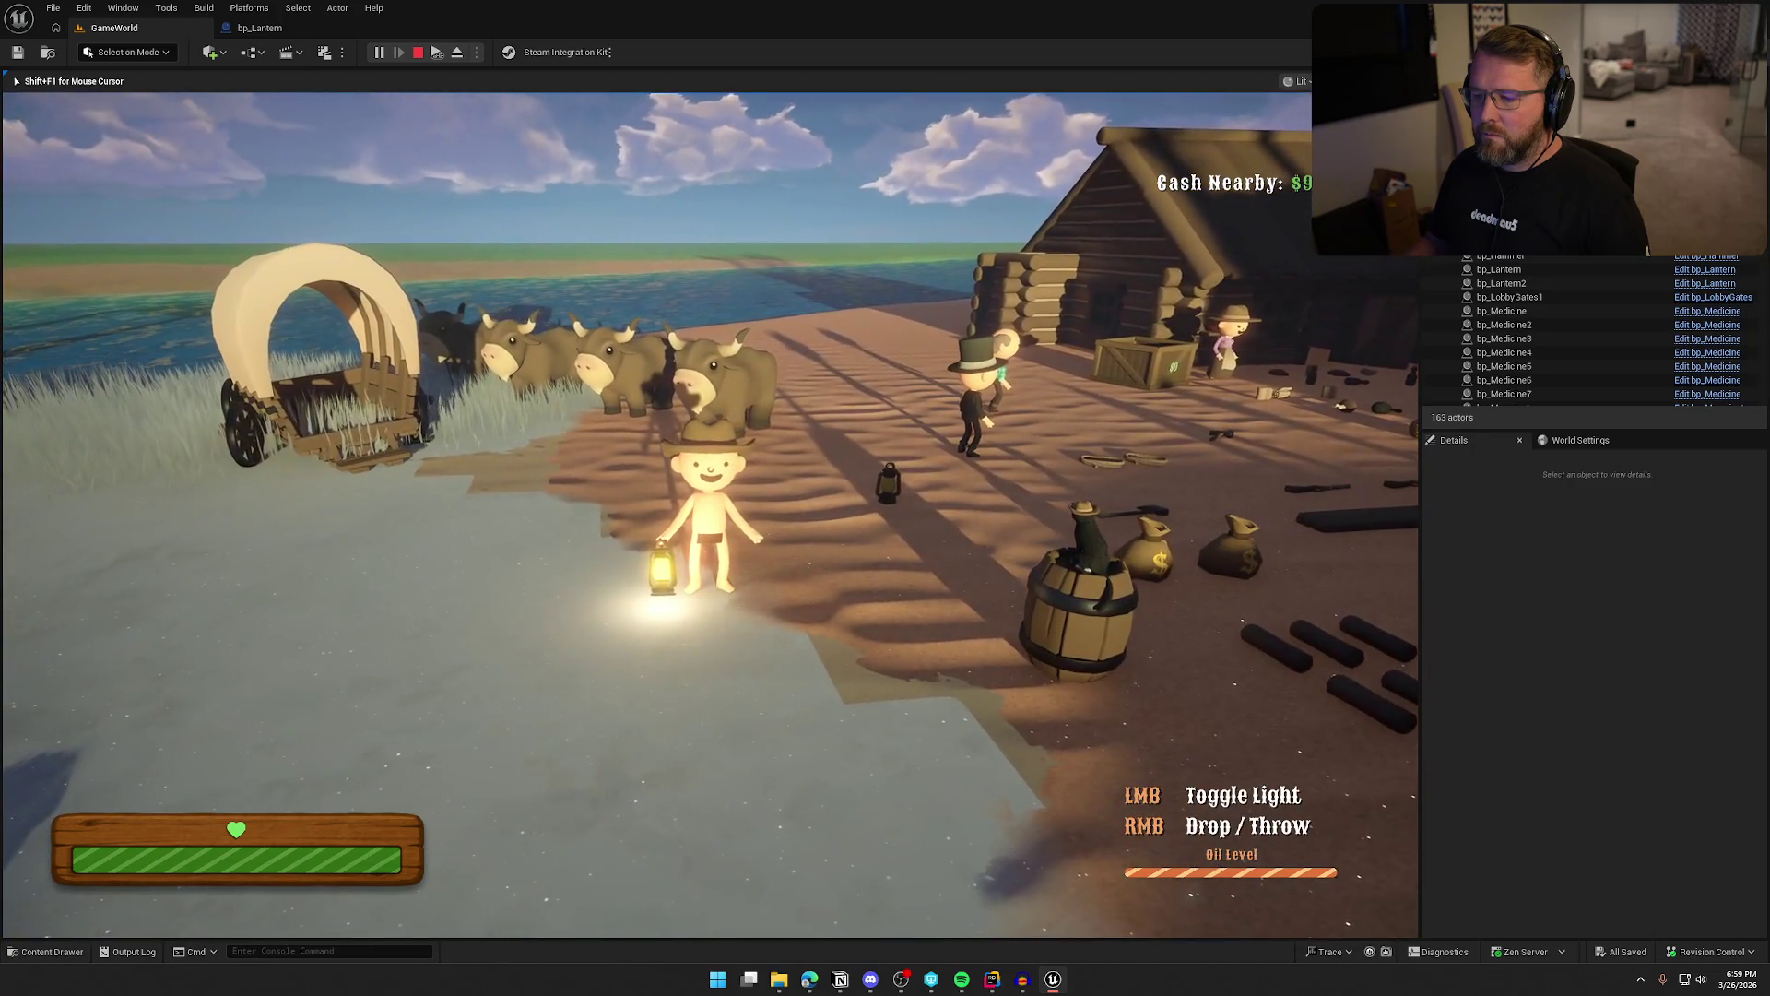
click(710, 515)
click(710, 514)
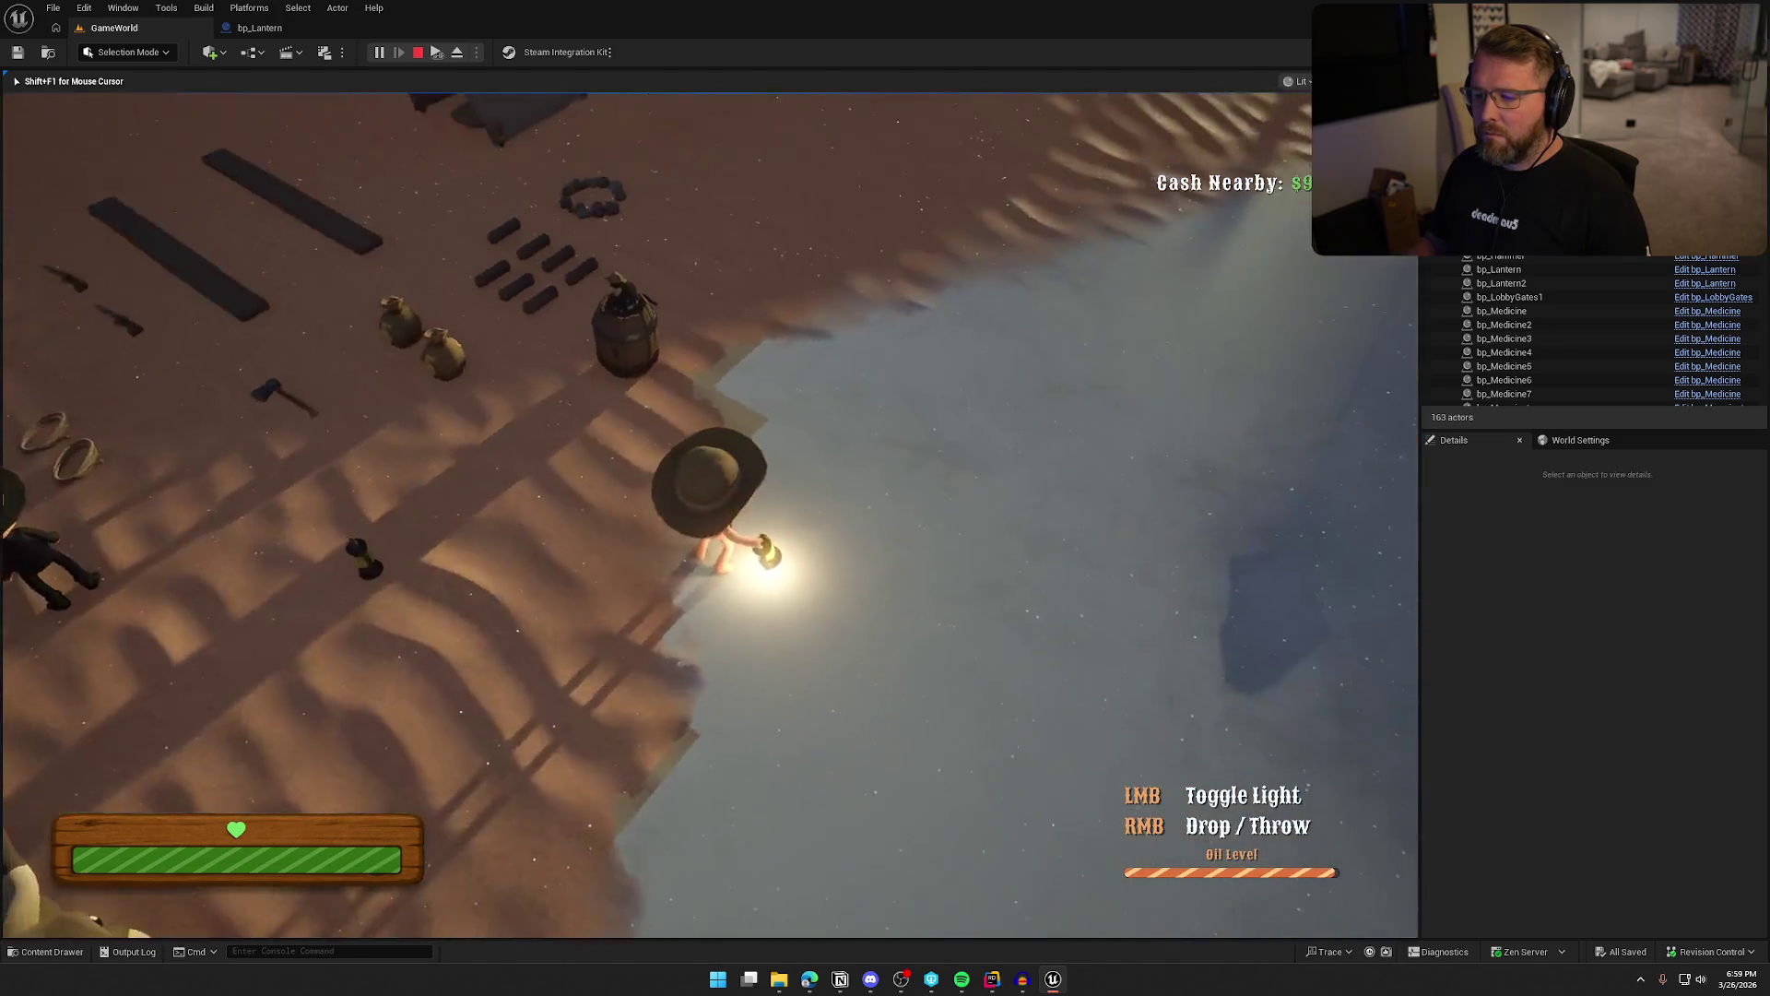
click(710, 514)
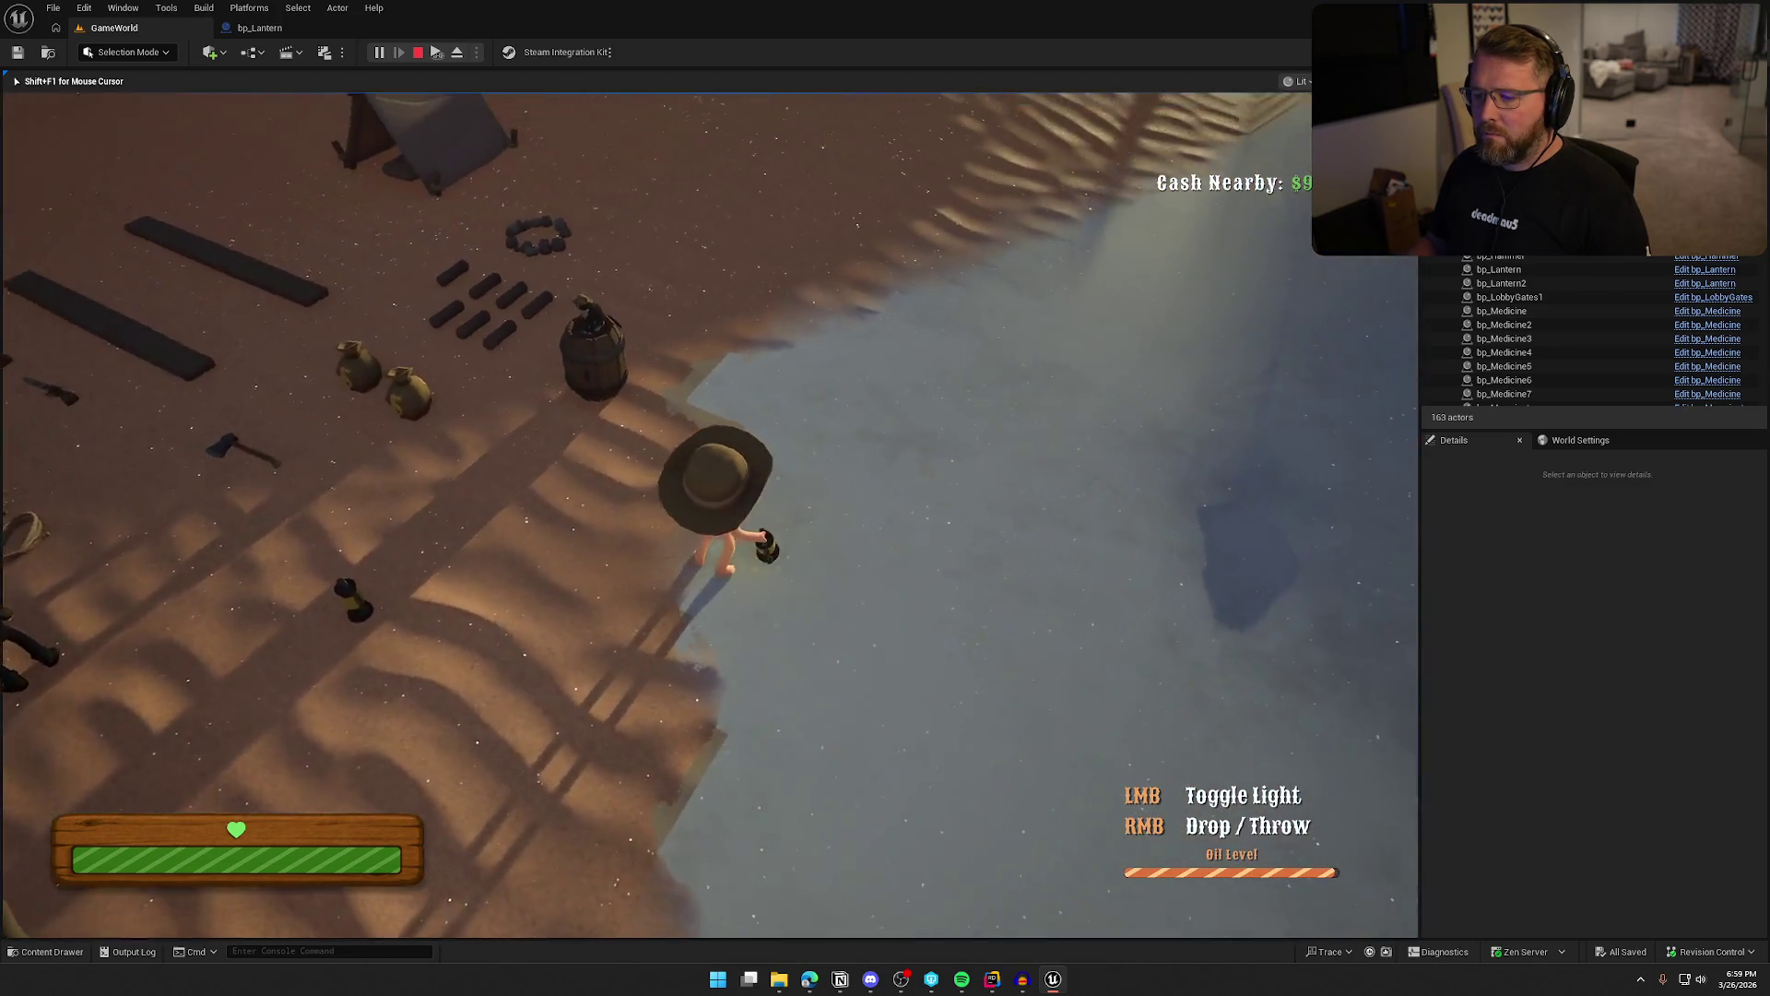
click(709, 514)
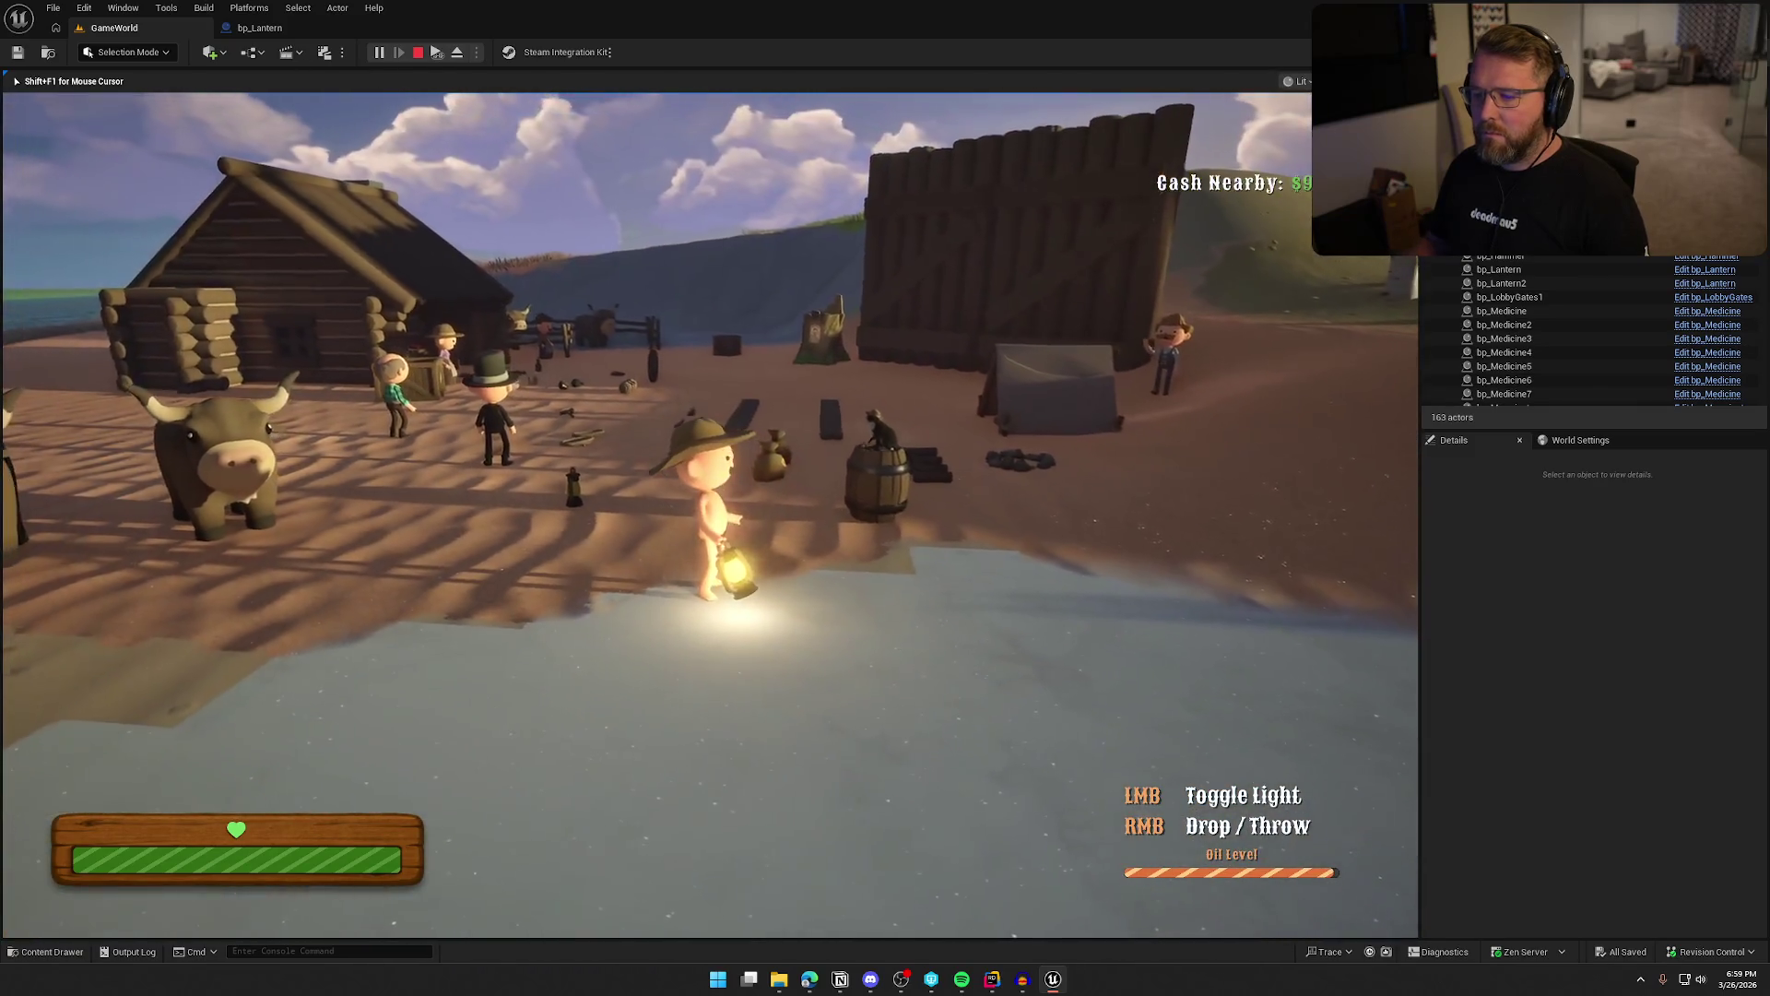
click(710, 515)
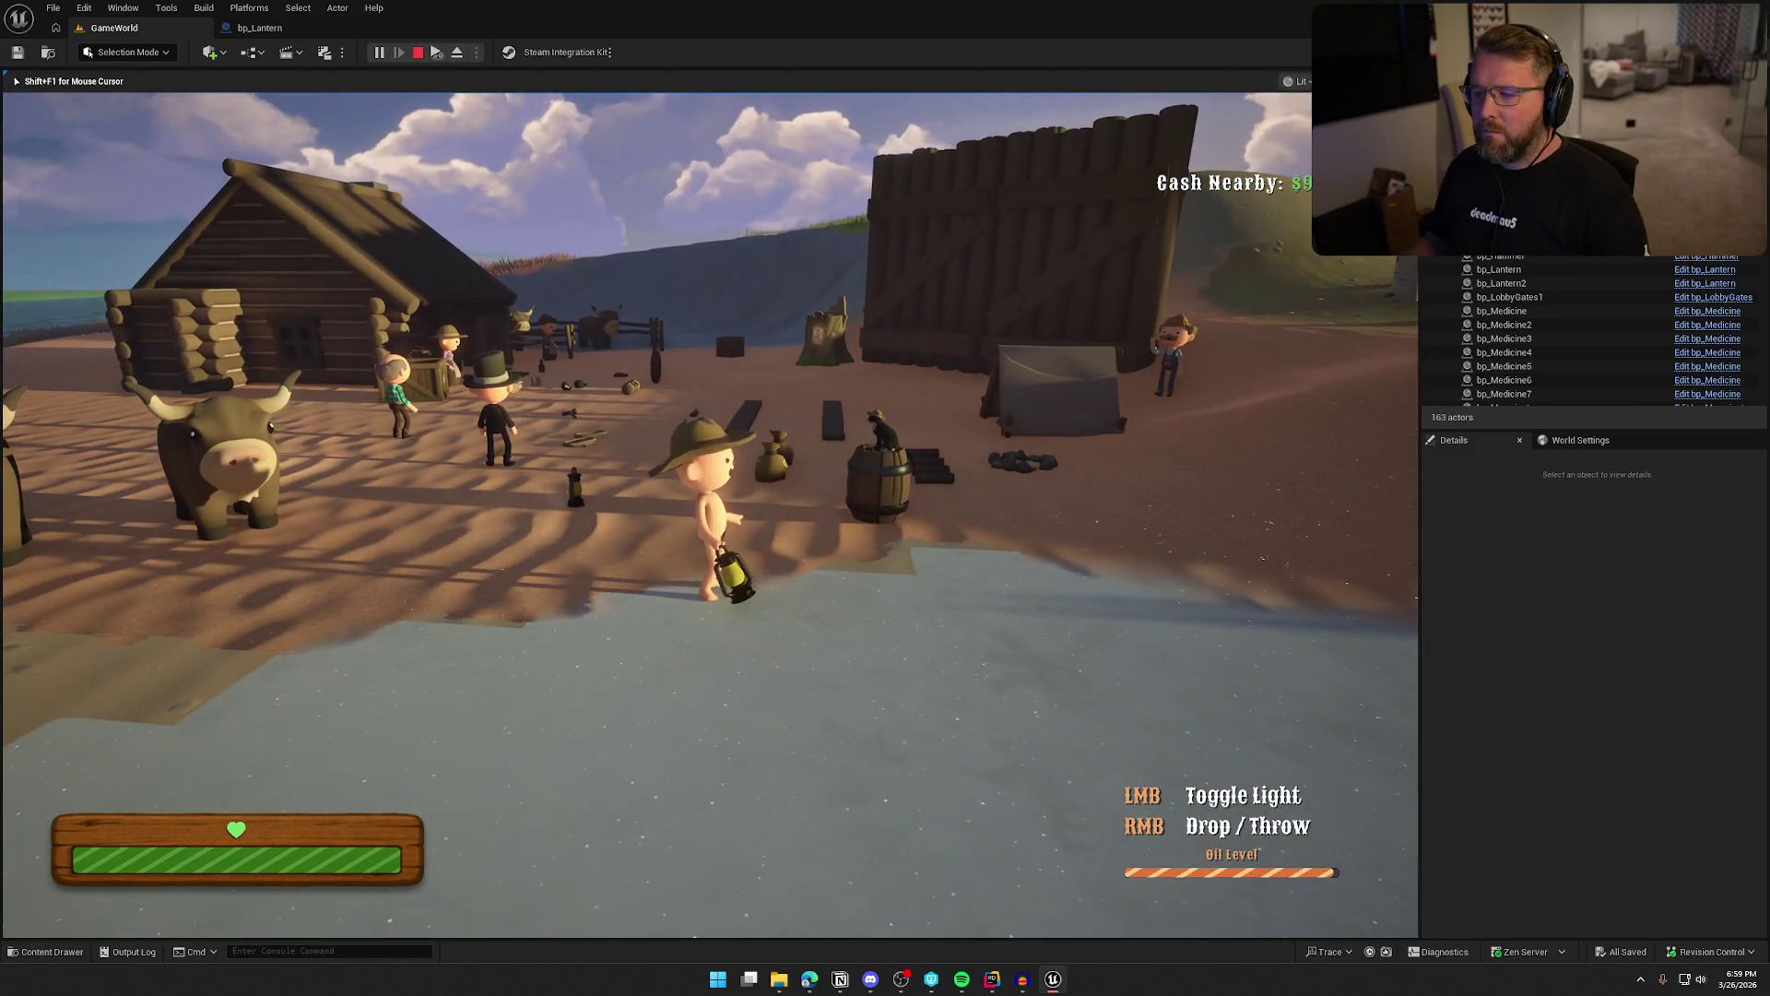
key(Escape)
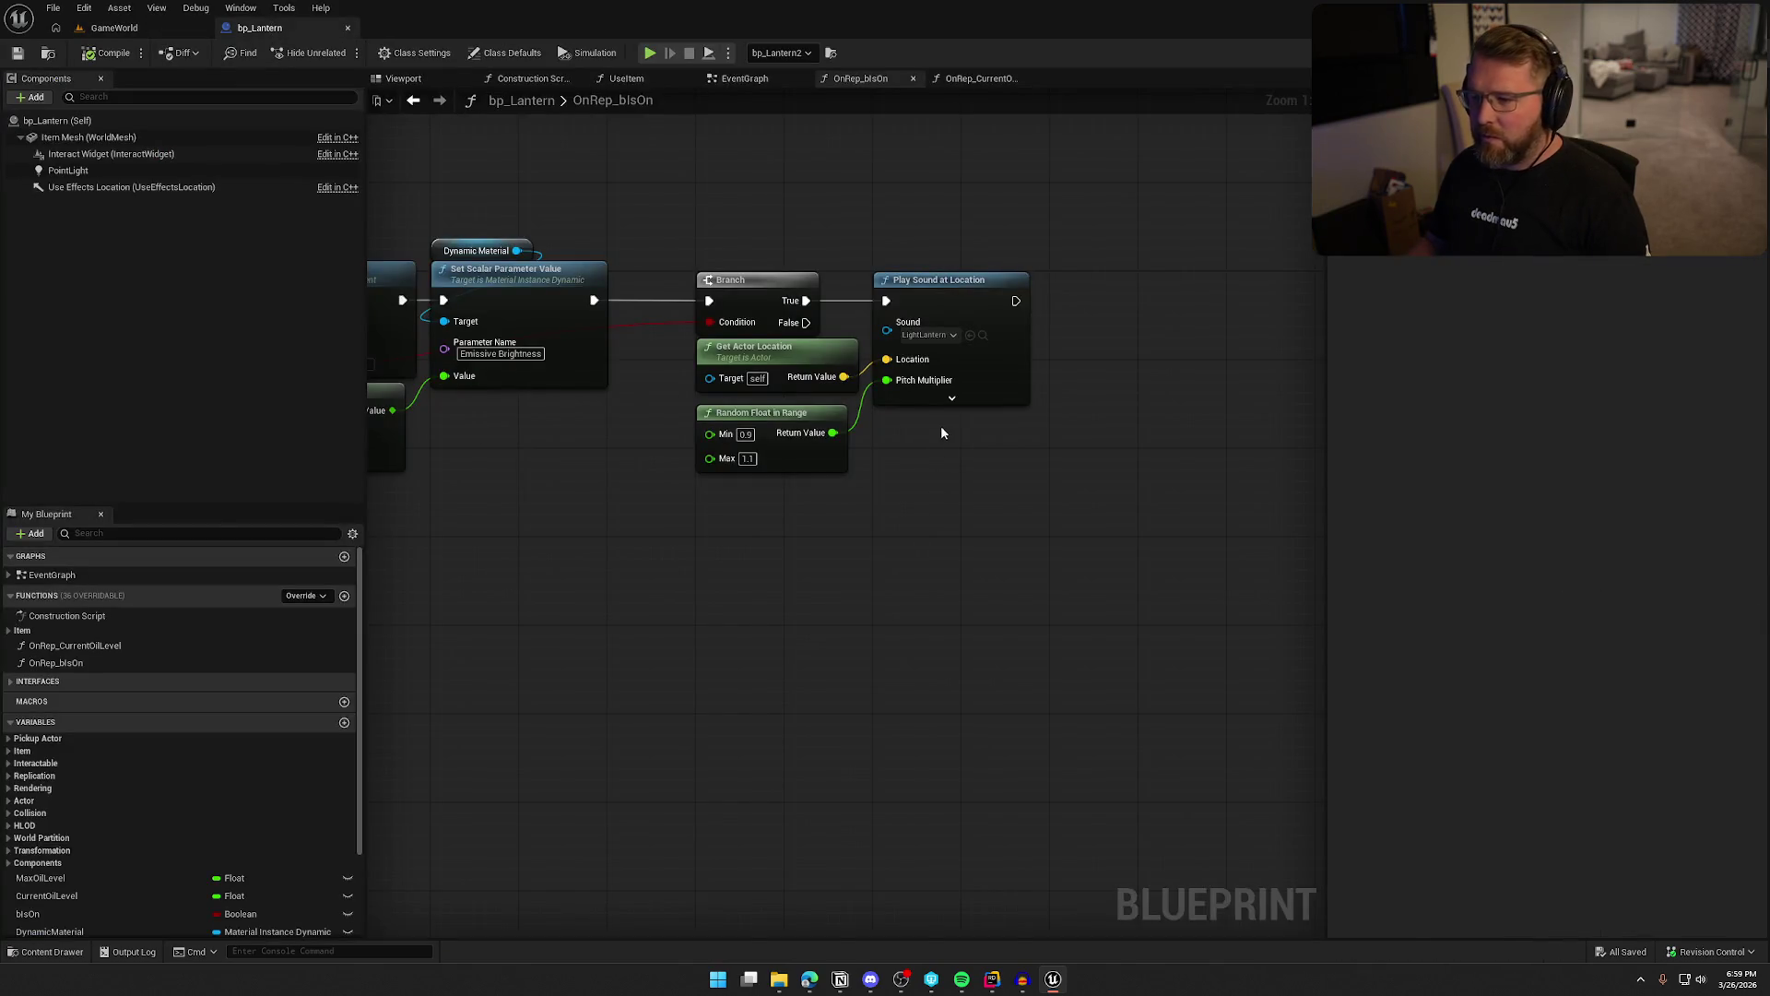
click(951, 397)
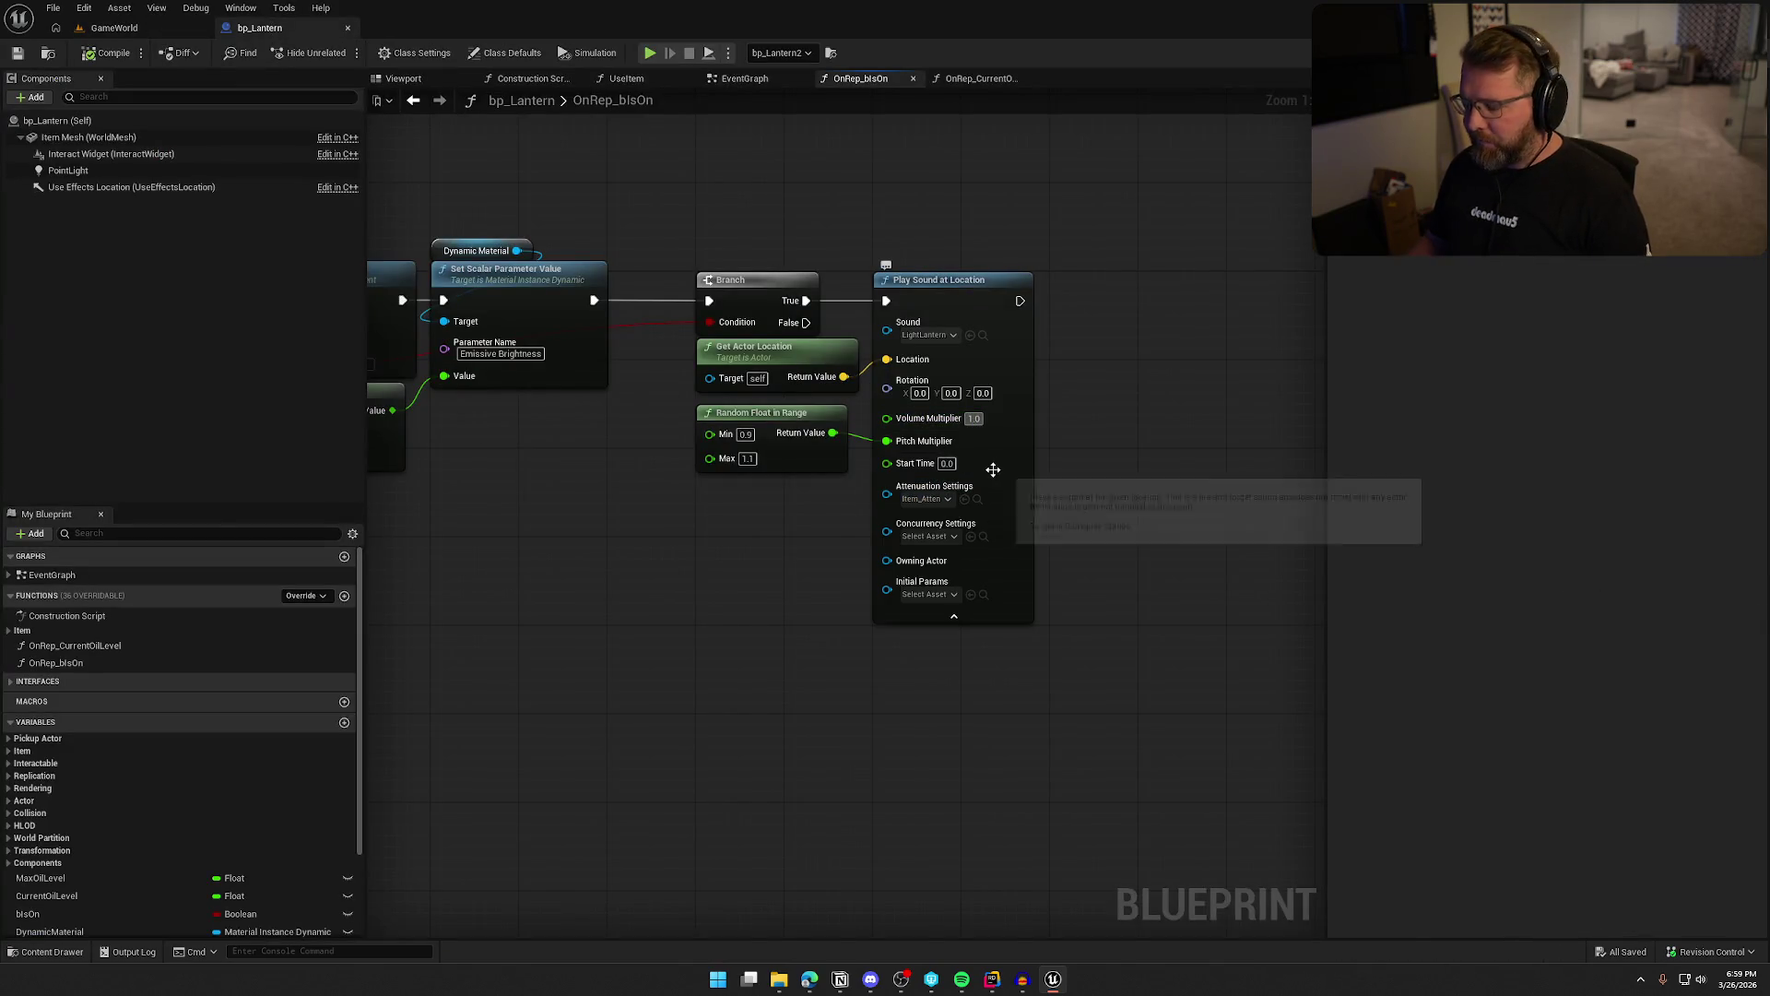
Set Volume Multiplier to 0.5, then play-test toggling the lantern on and off
text(0.5)
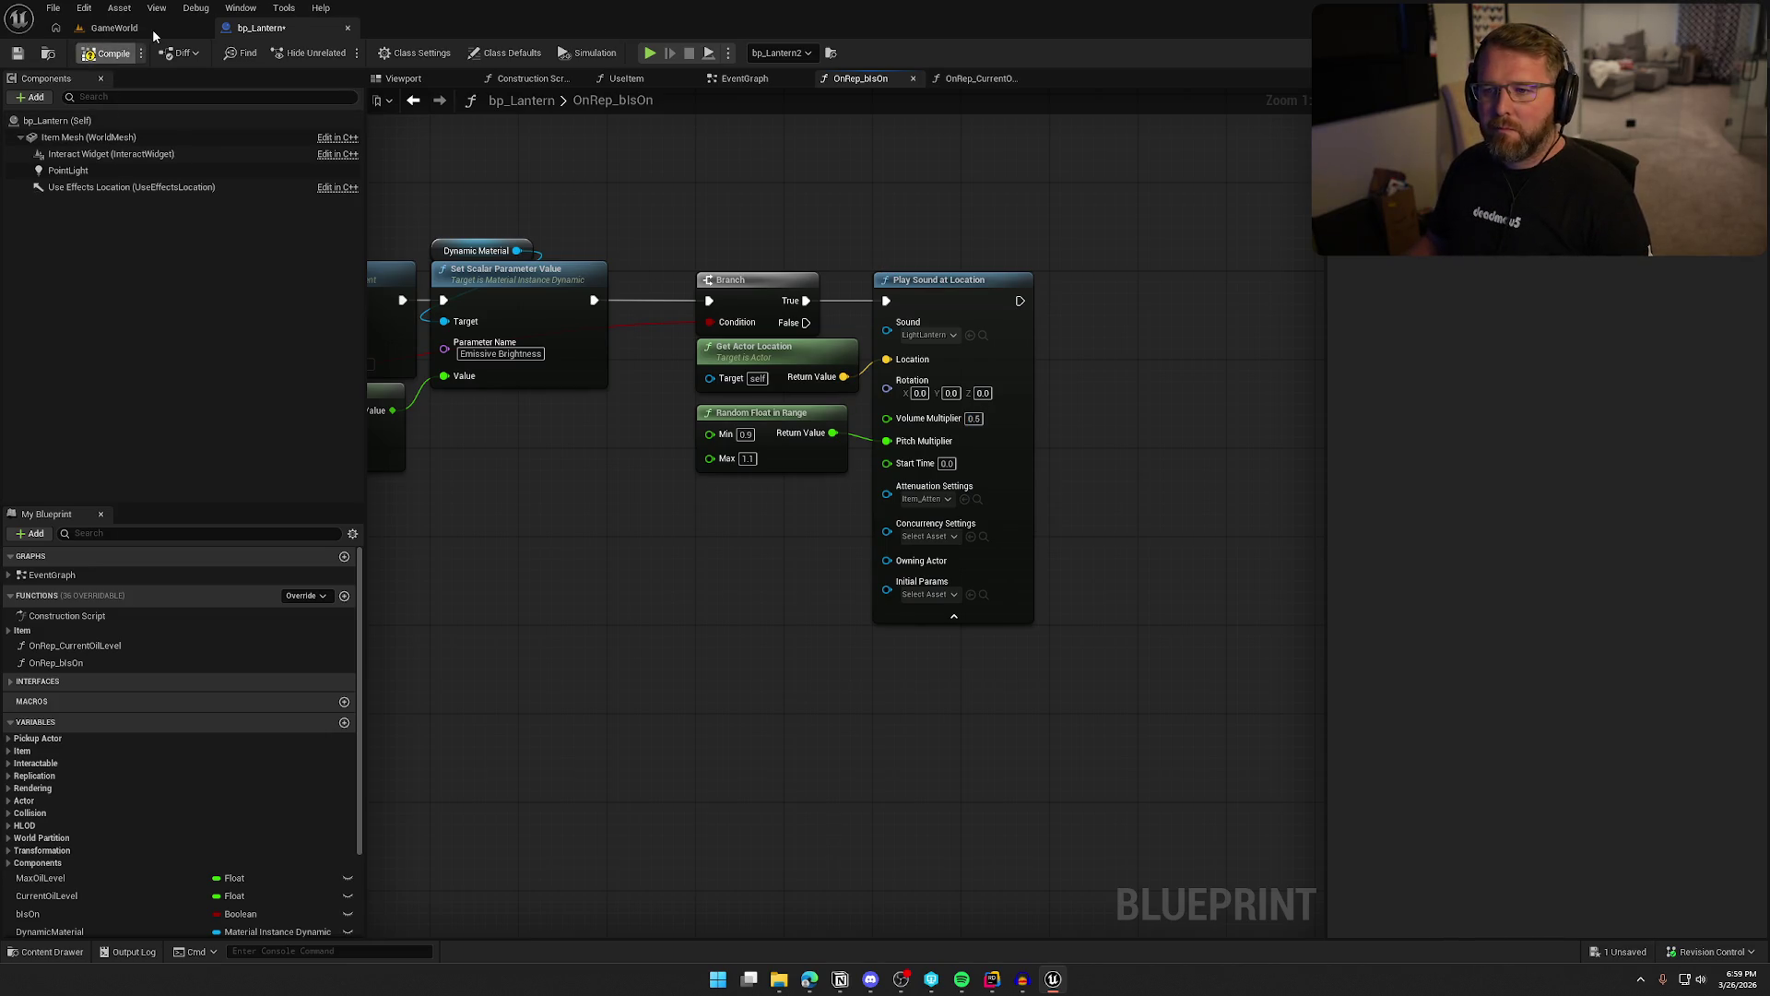
key(alt+p)
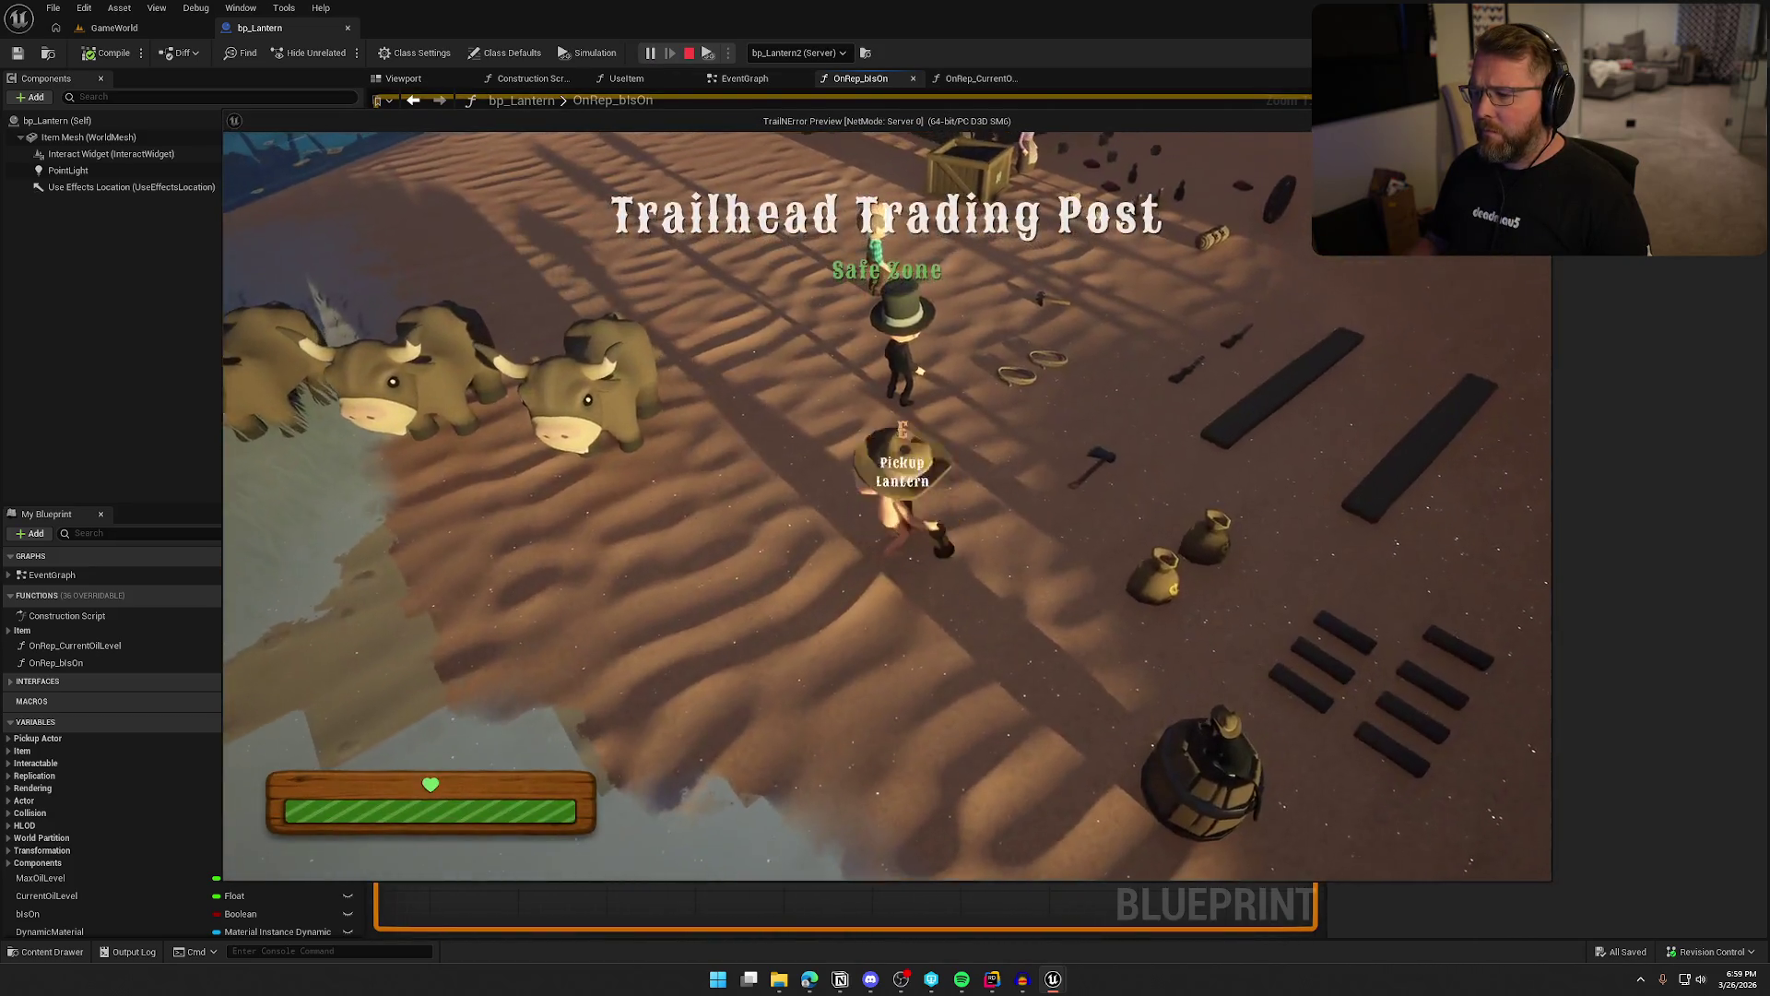
key(e)
click(887, 505)
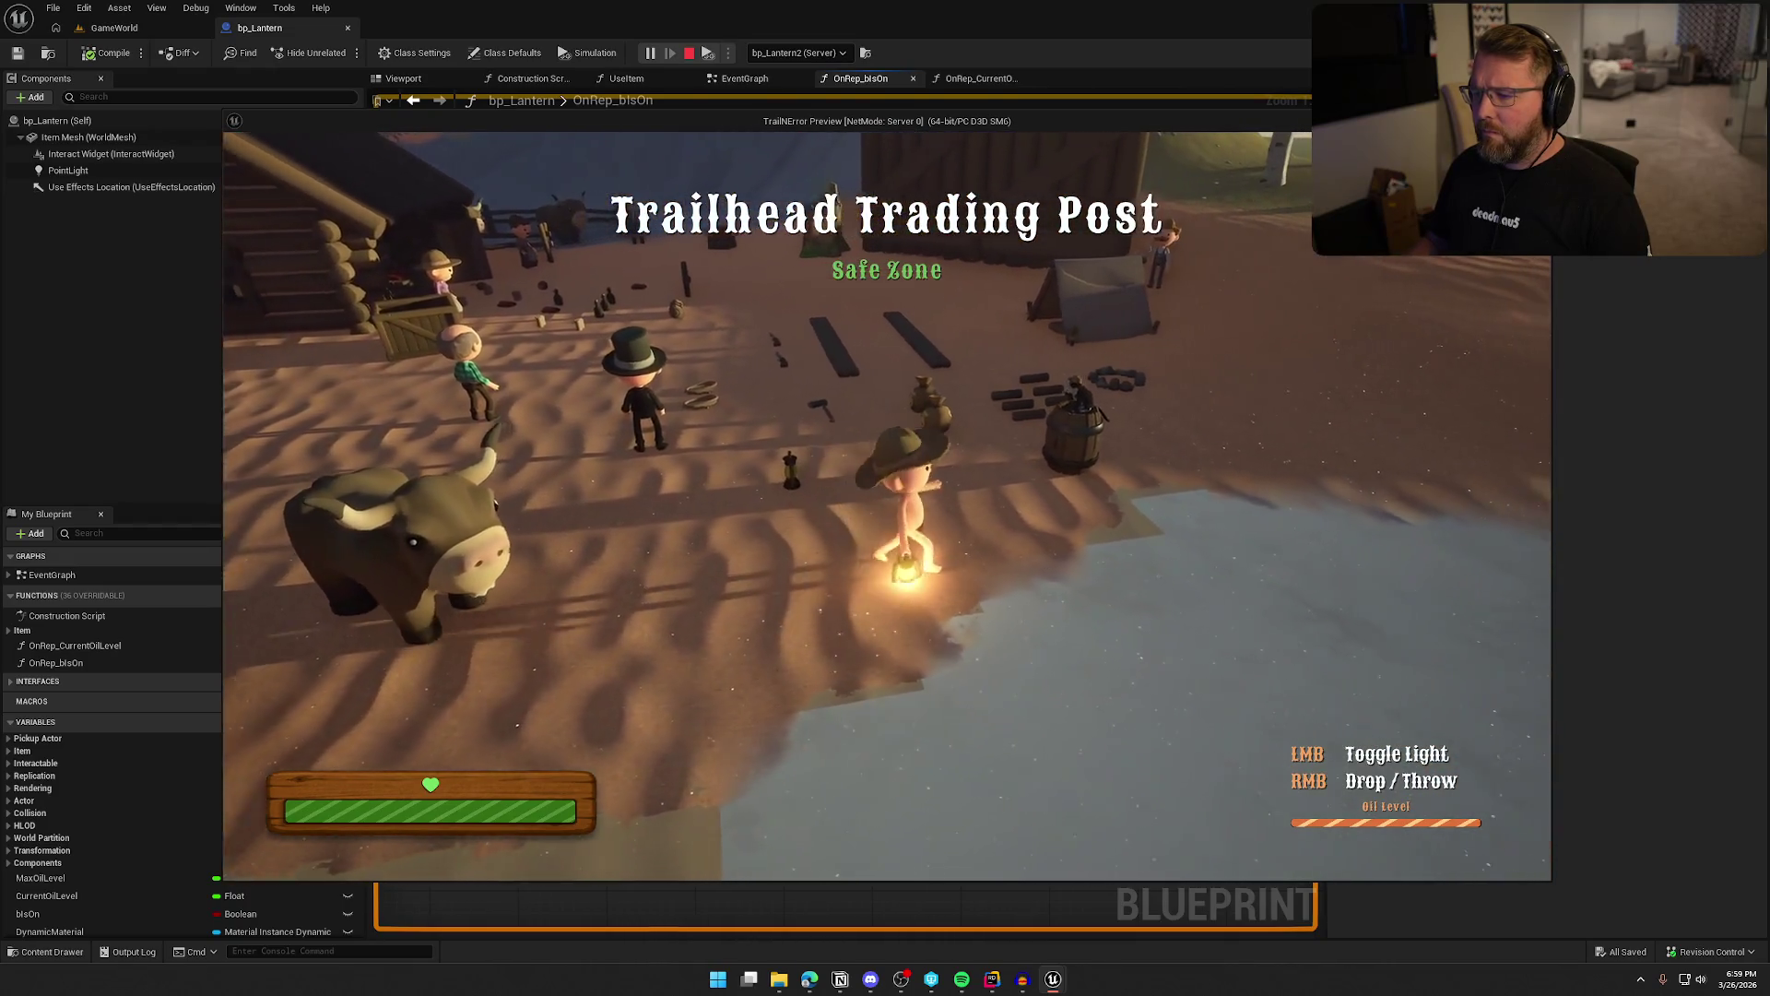
click(668, 210)
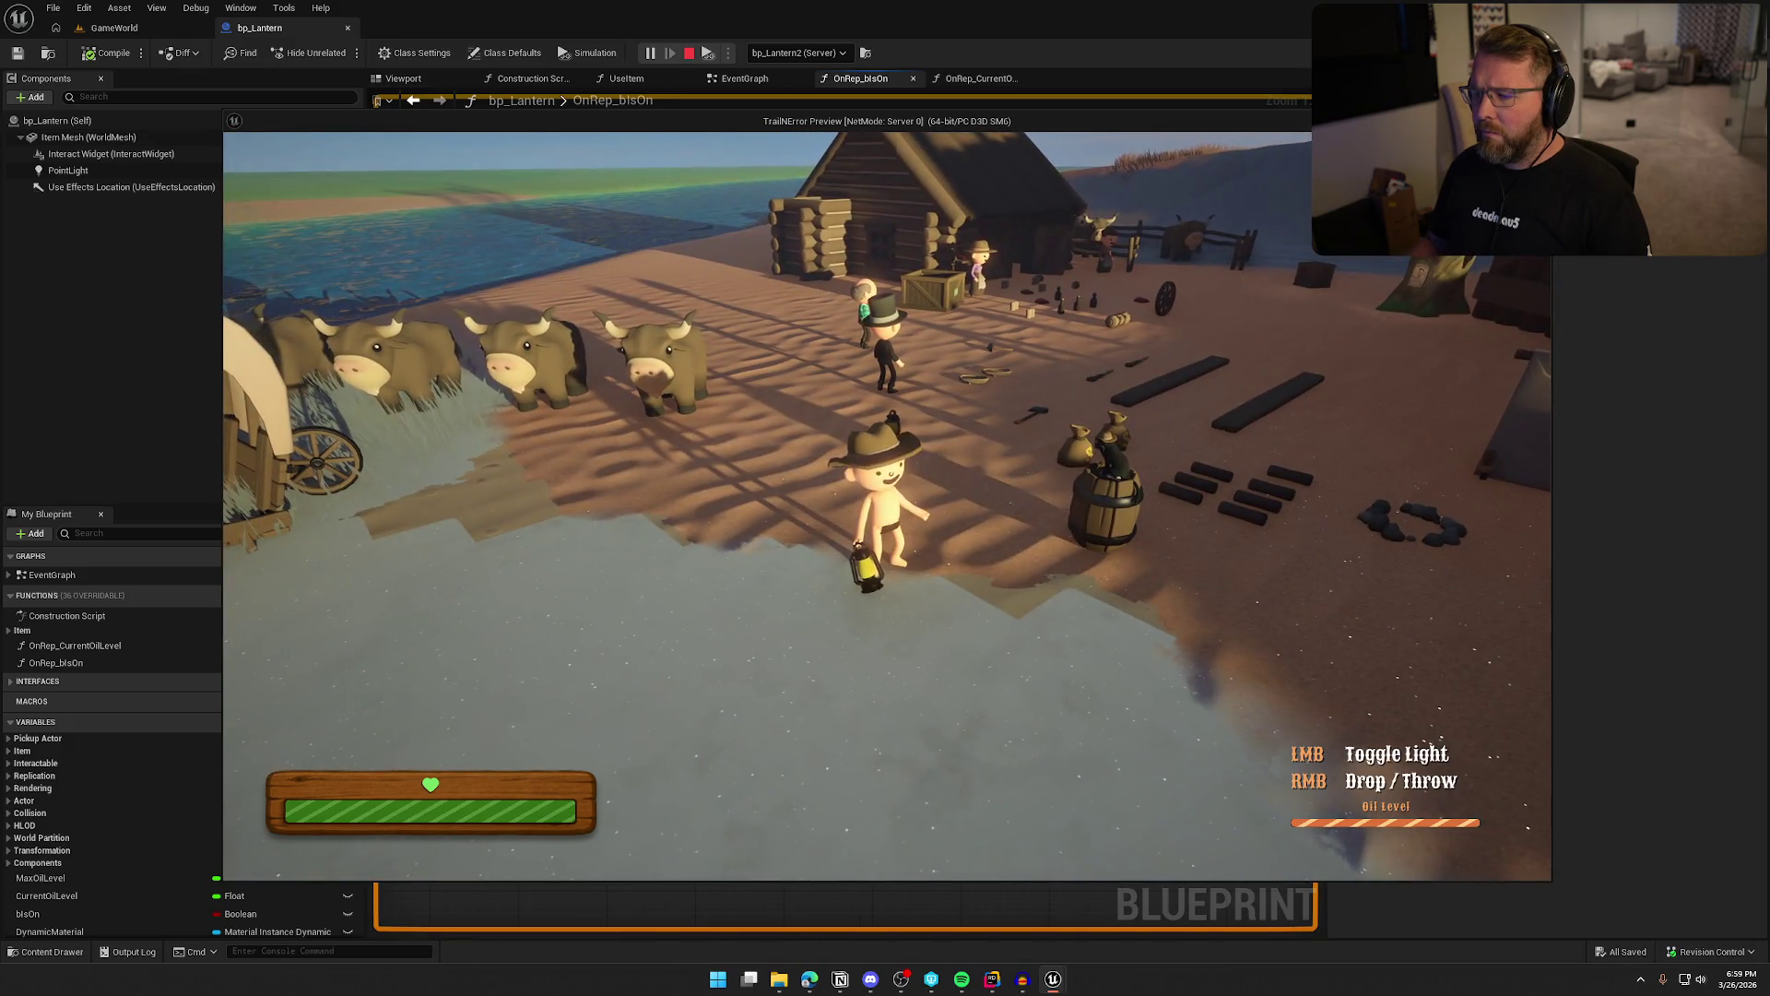
click(886, 505)
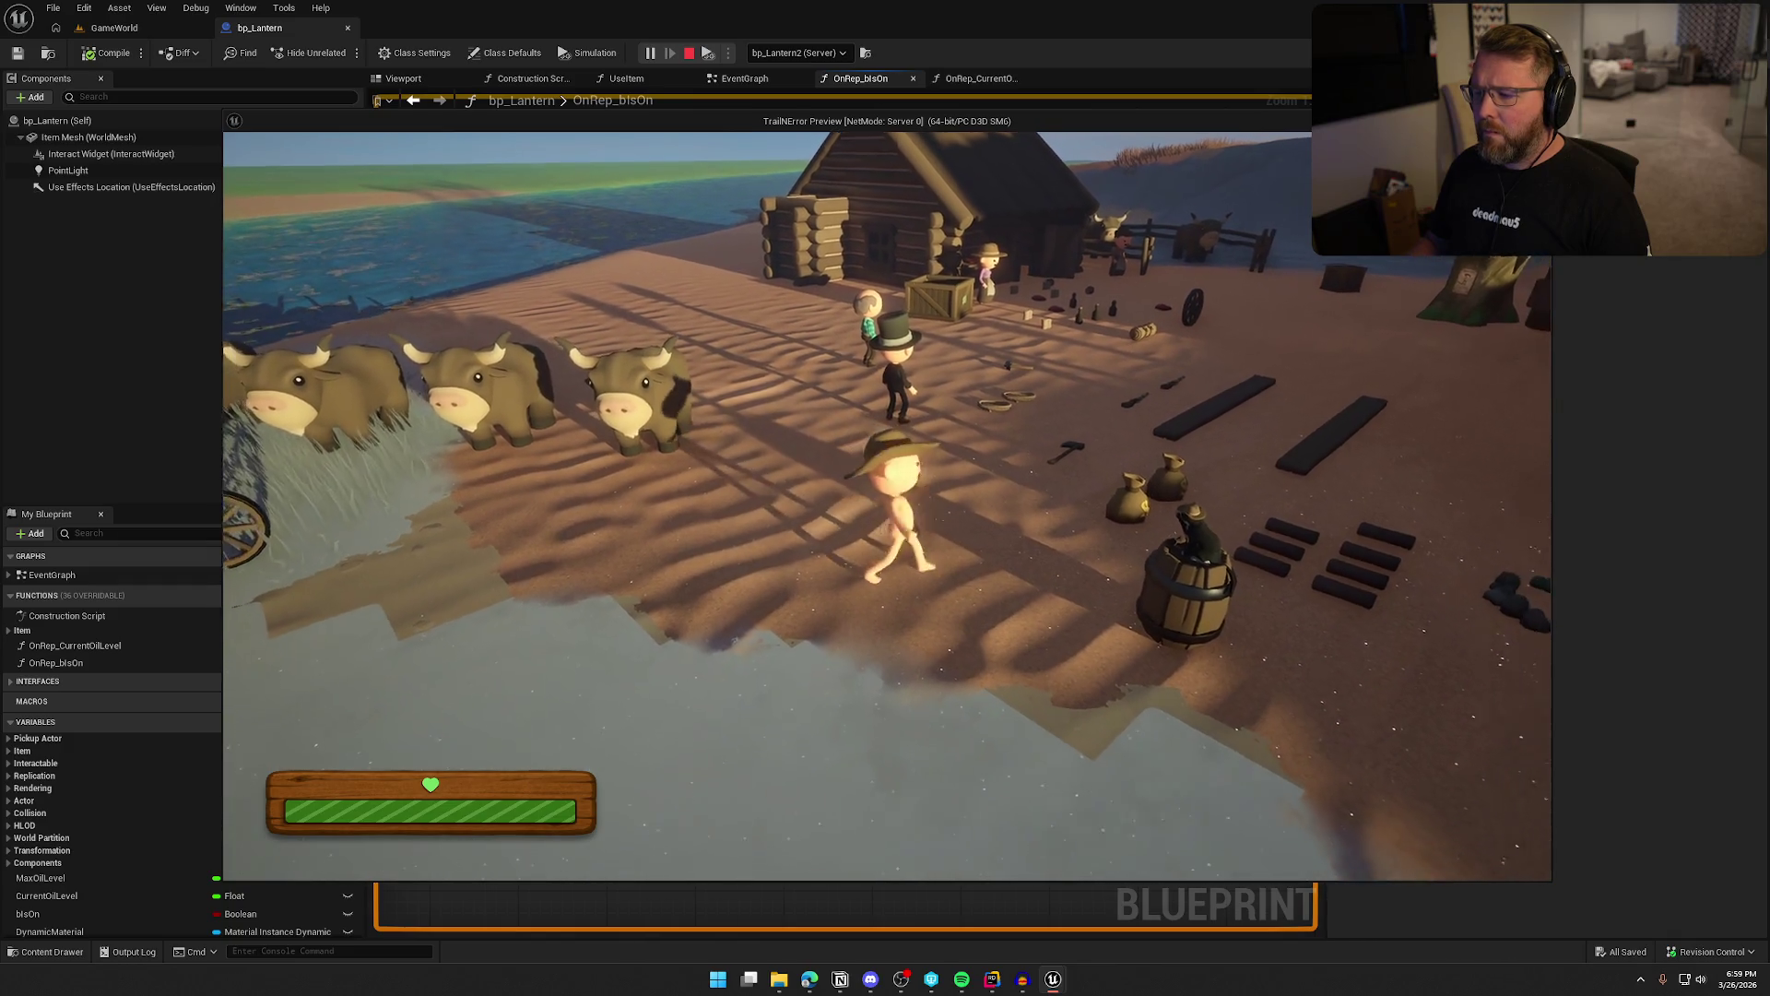
key(Escape)
click(953, 616)
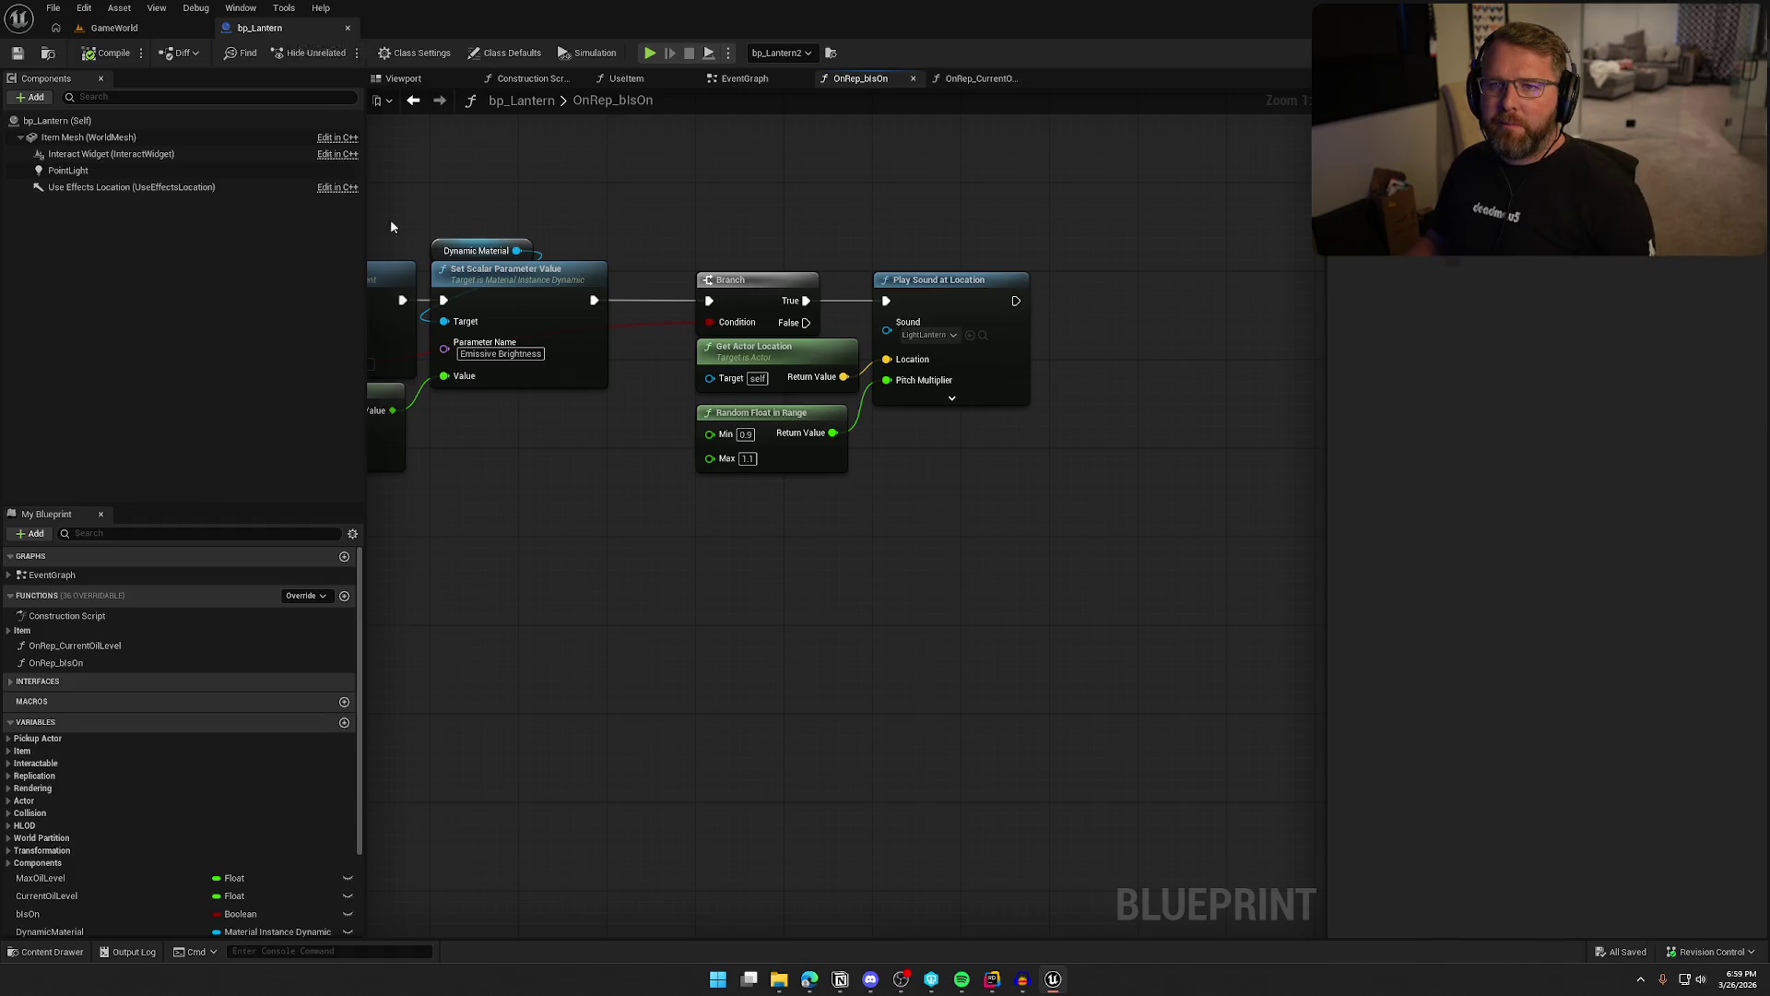
Select the bp_WagonDriver actor by the water in GameWorld and open its blueprint
click(114, 28)
key(ctrl+space)
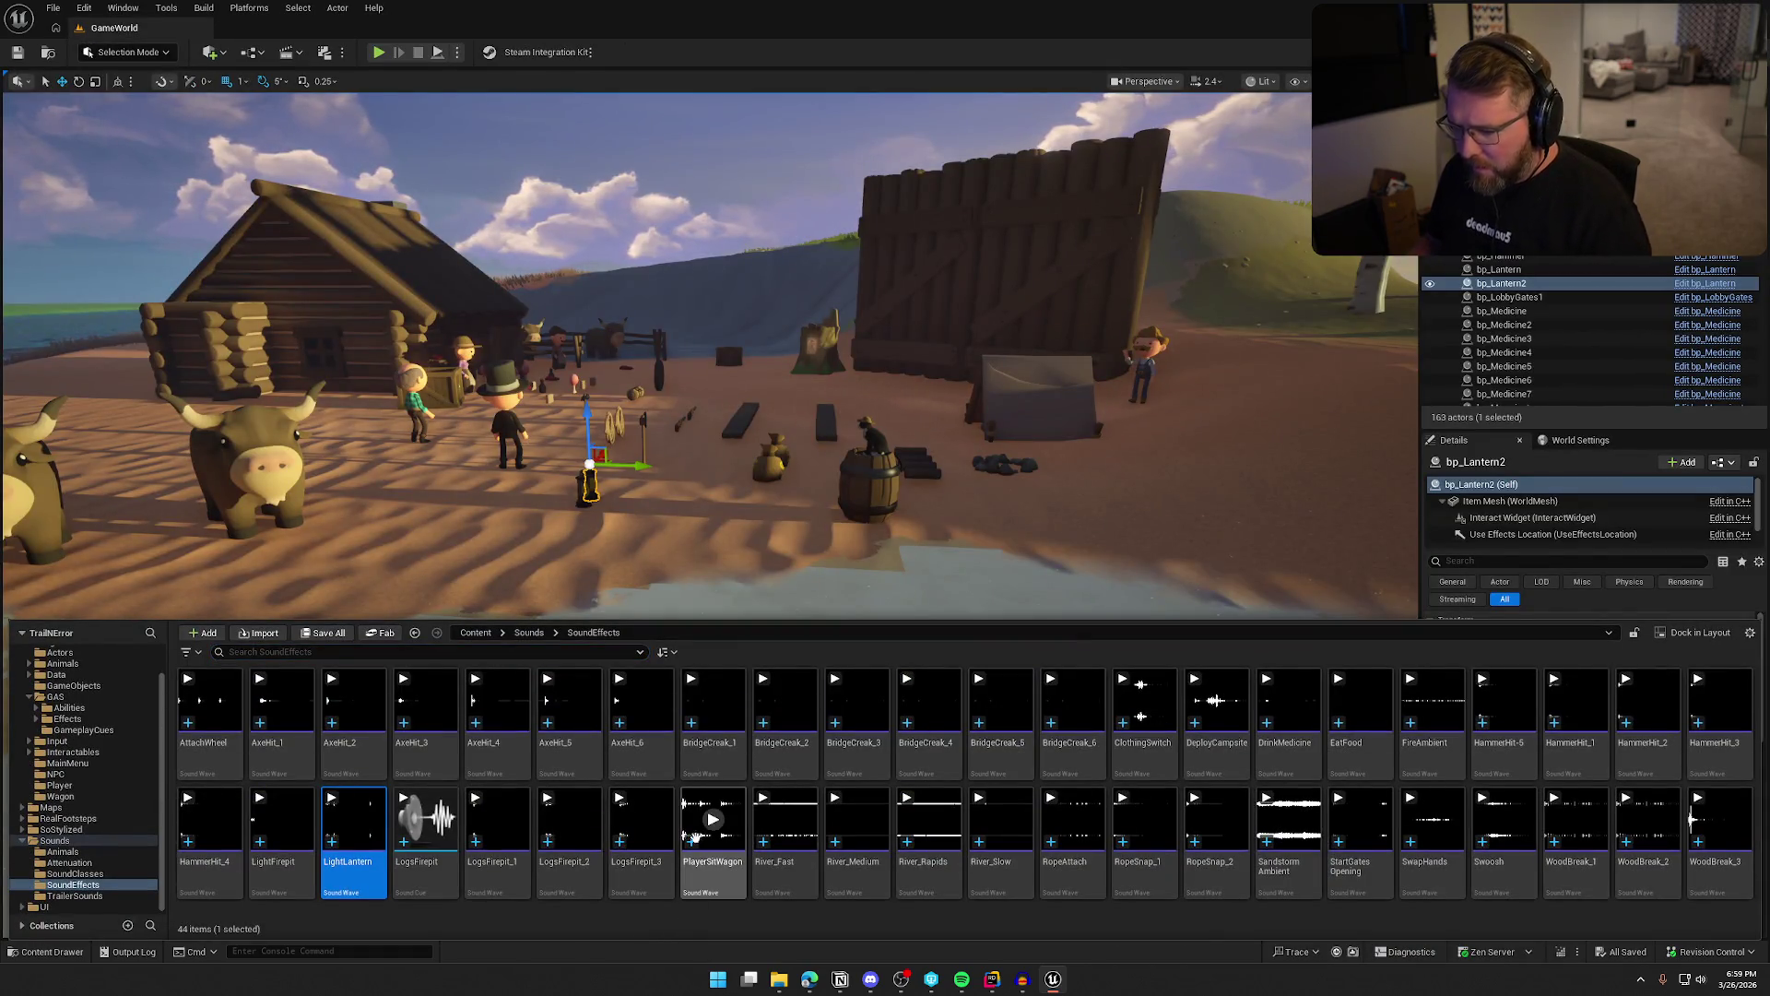
mouse_move(718, 832)
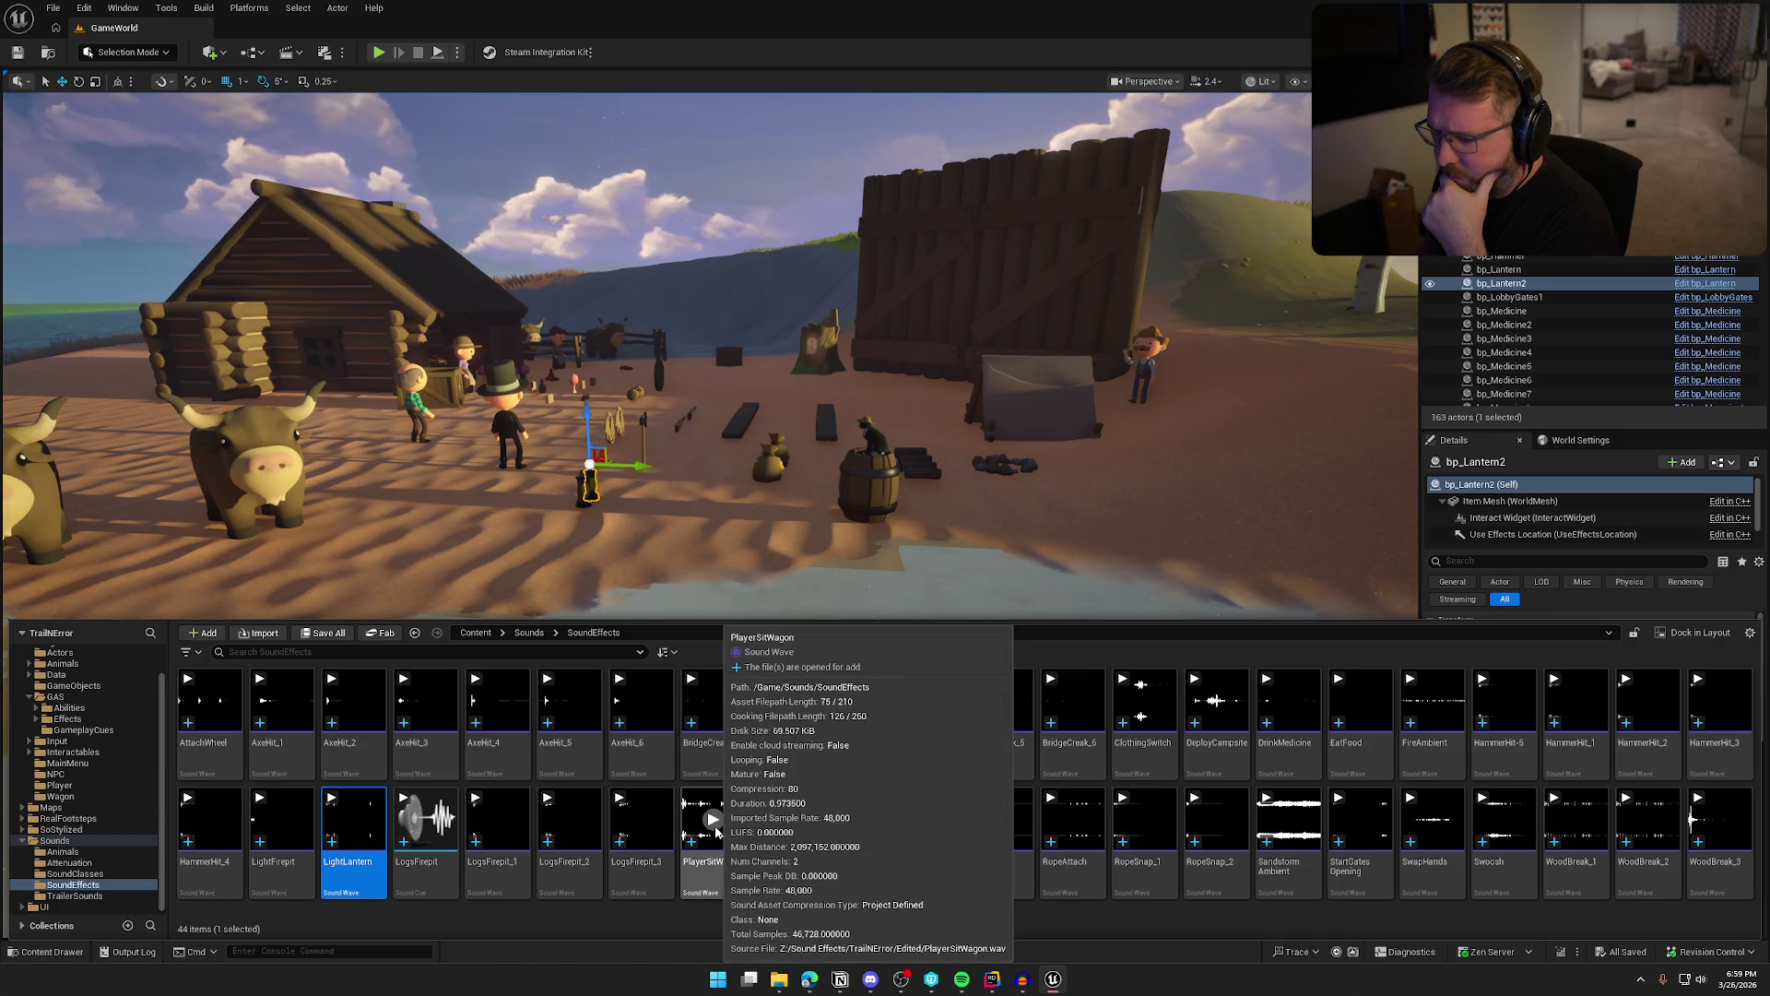
mouse_move(690, 406)
mouse_down()
mouse_move(636, 442)
mouse_move(664, 397)
mouse_move(682, 479)
mouse_move(757, 378)
mouse_up()
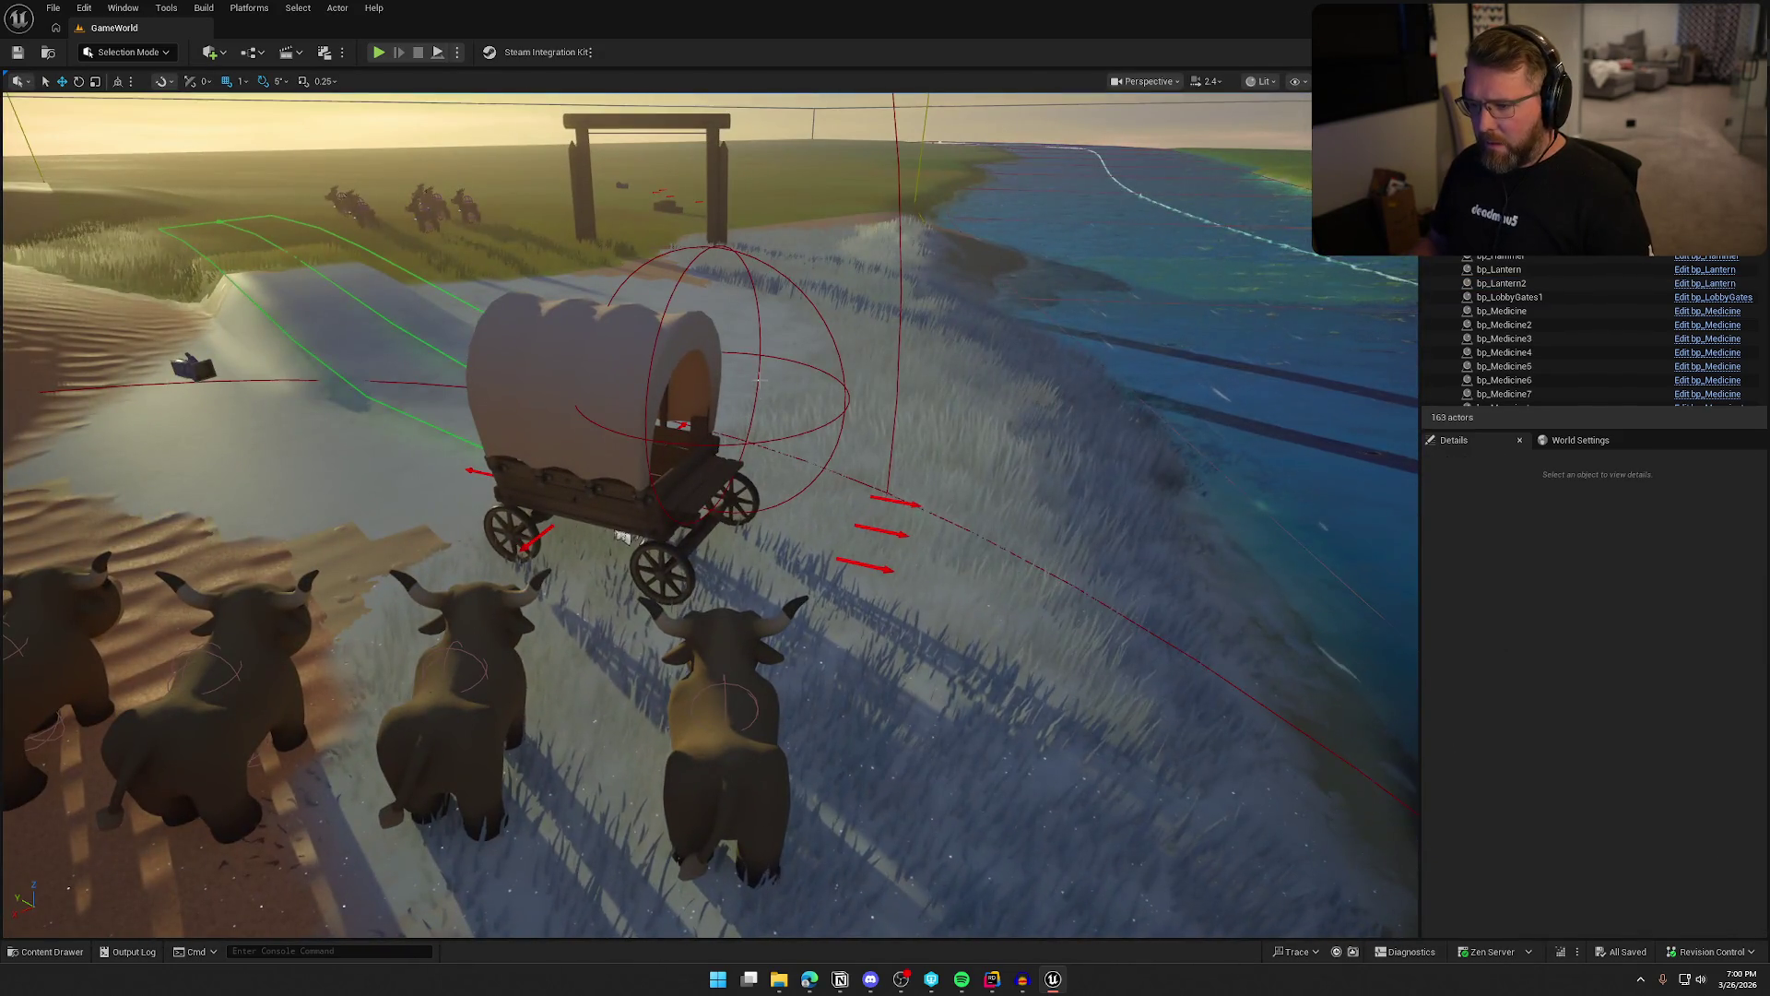
click(757, 378)
click(1714, 273)
scroll(680, 469, down, 5)
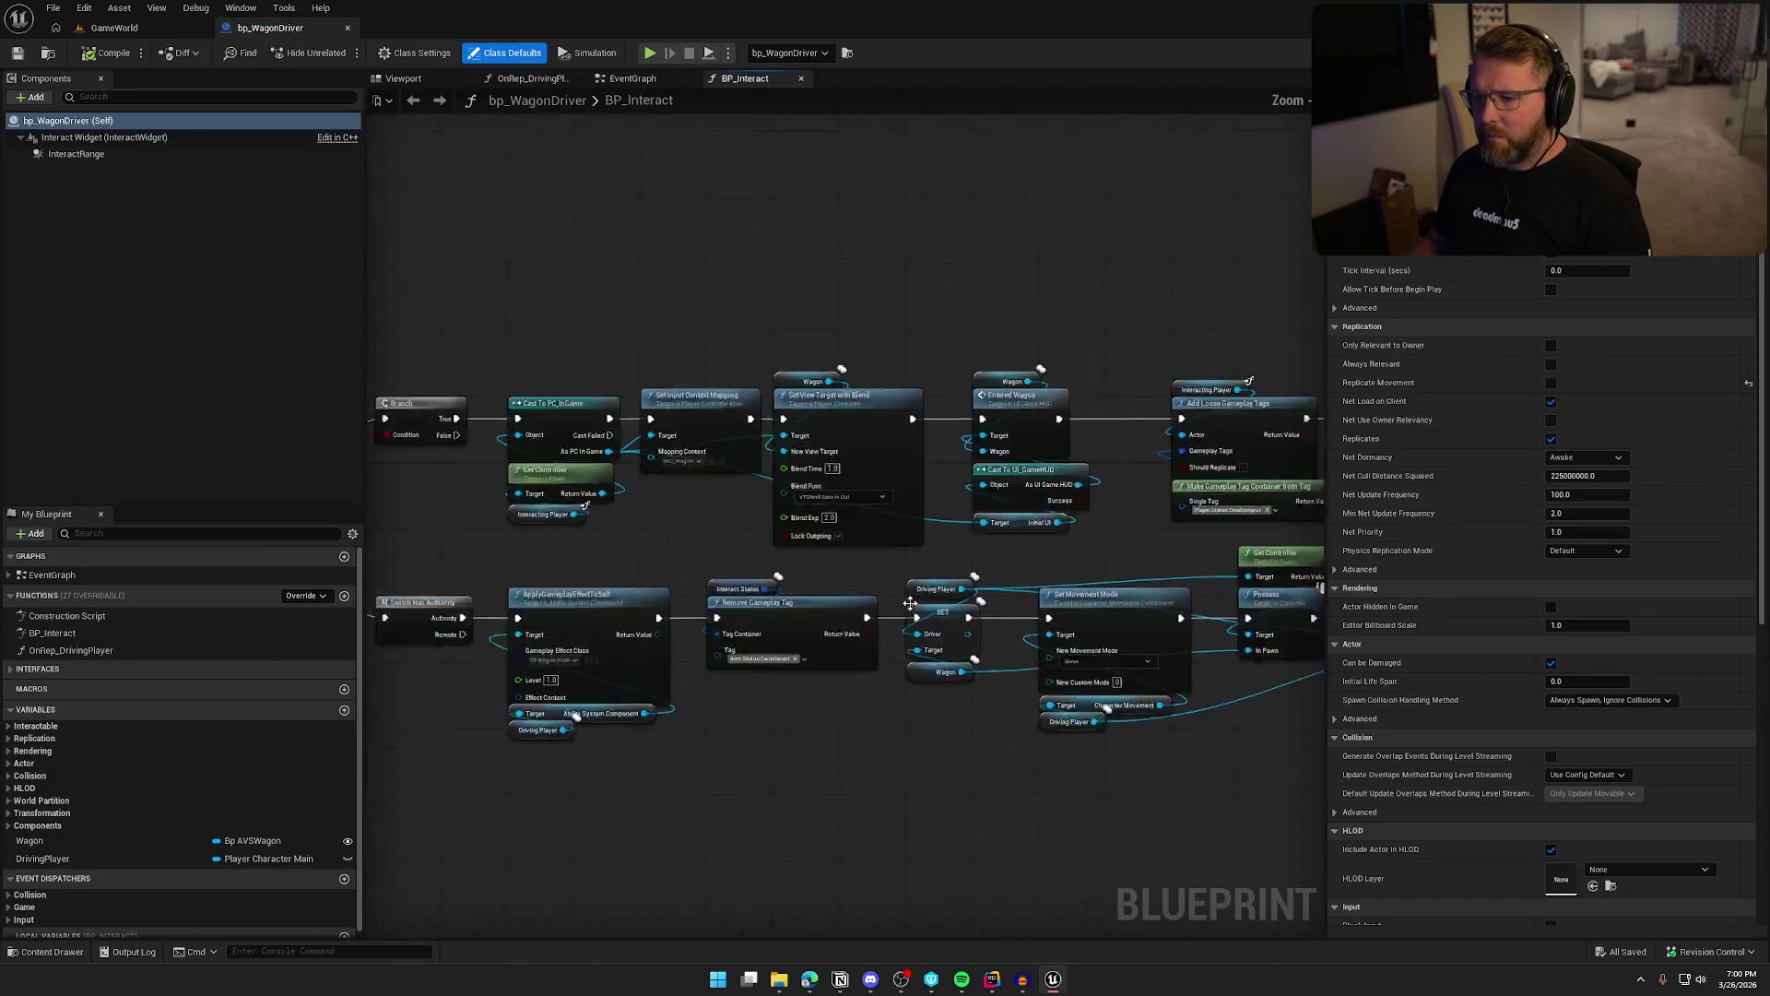
Open OnRep_DrivingPlayer and drag a new node off Set Collision Enabled's exec output
scroll(802, 484, up, 5)
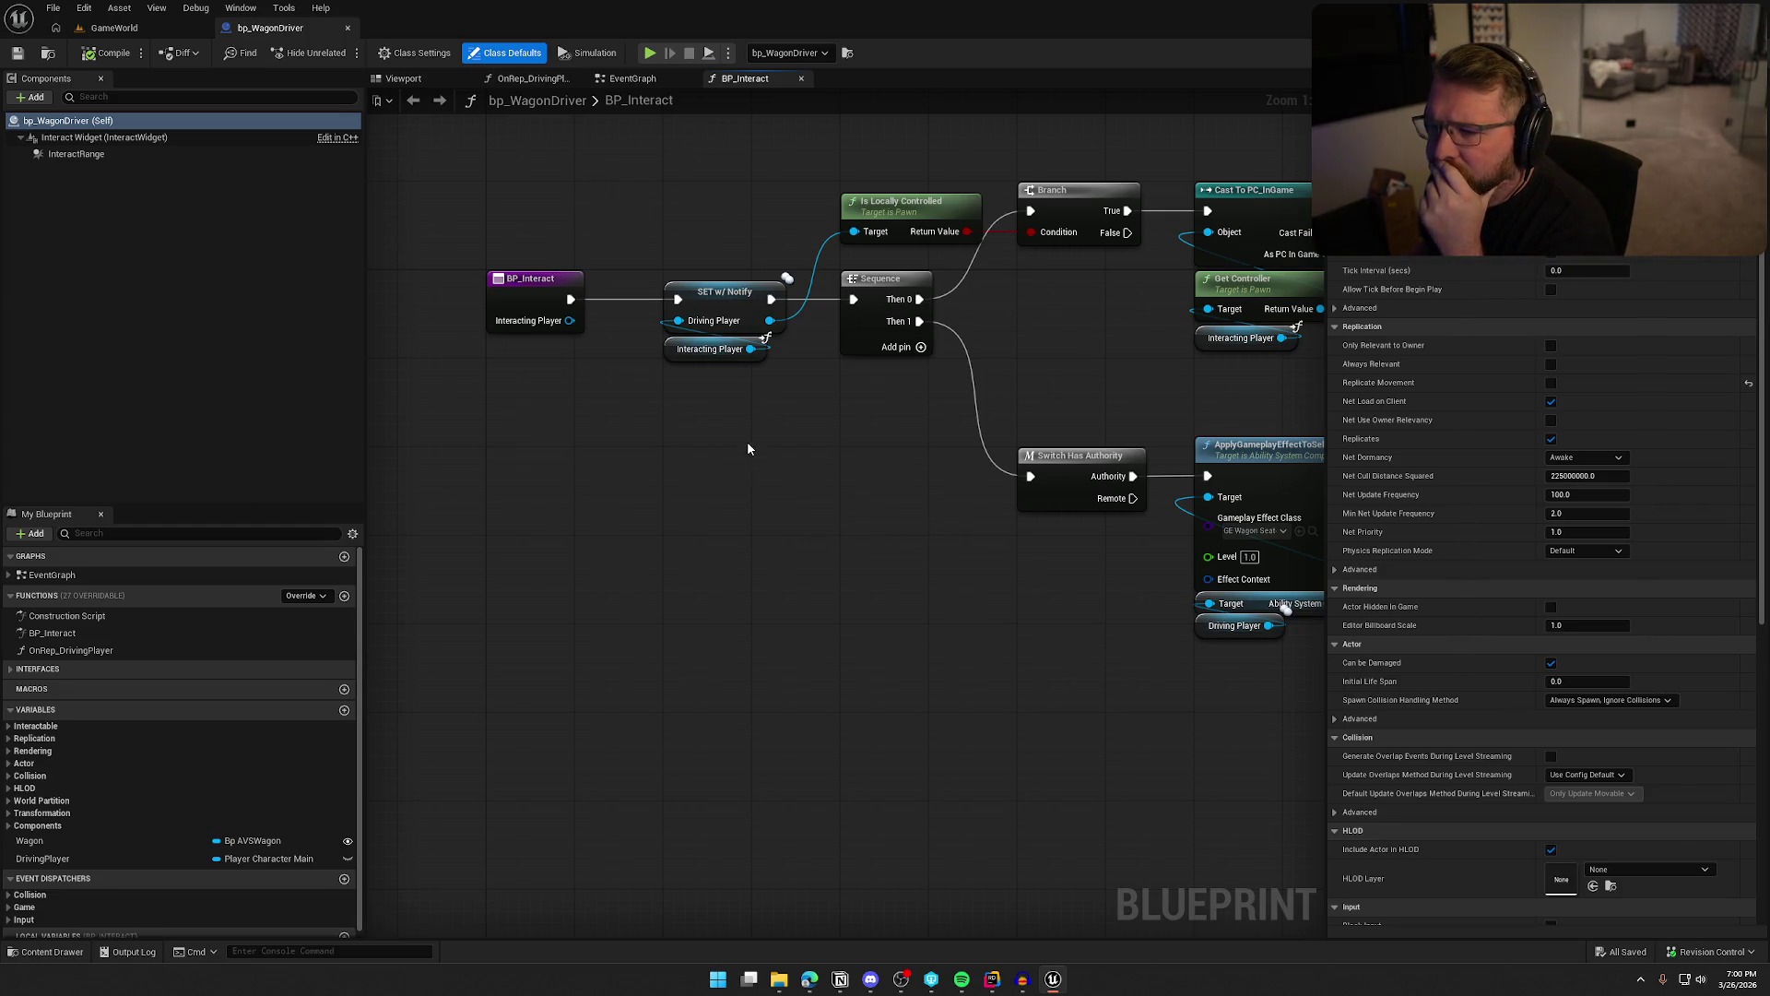
click(715, 320)
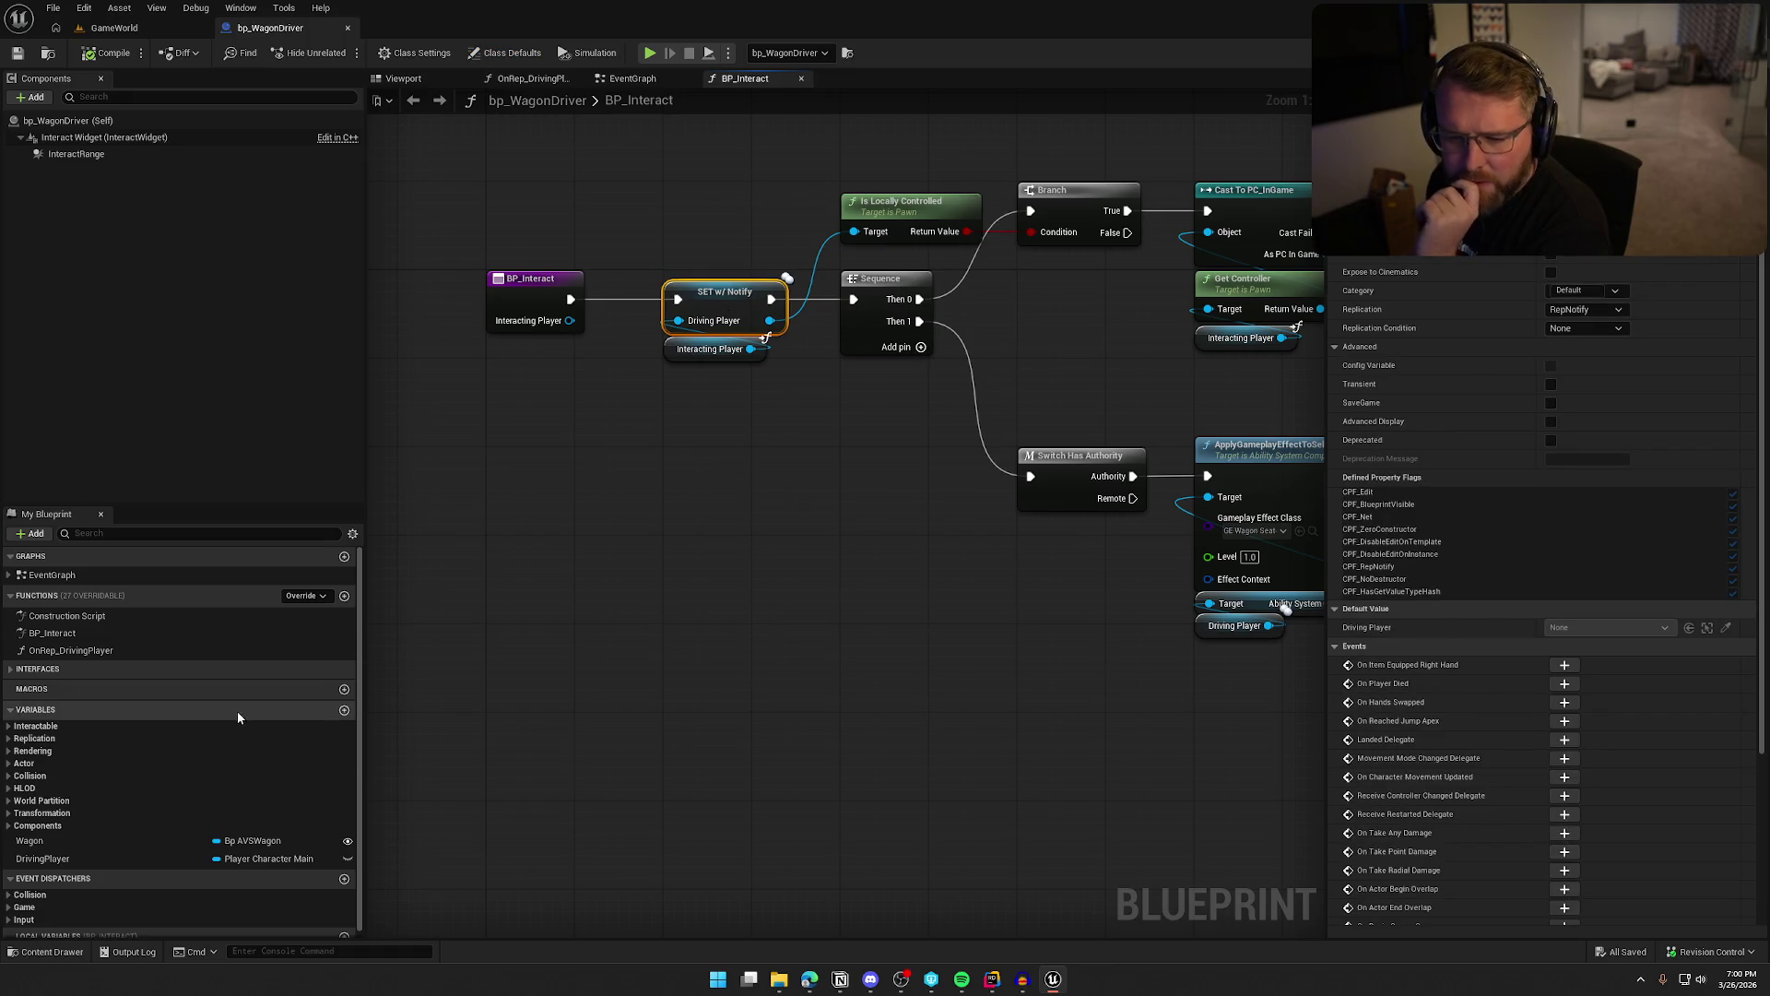
double_click(123, 651)
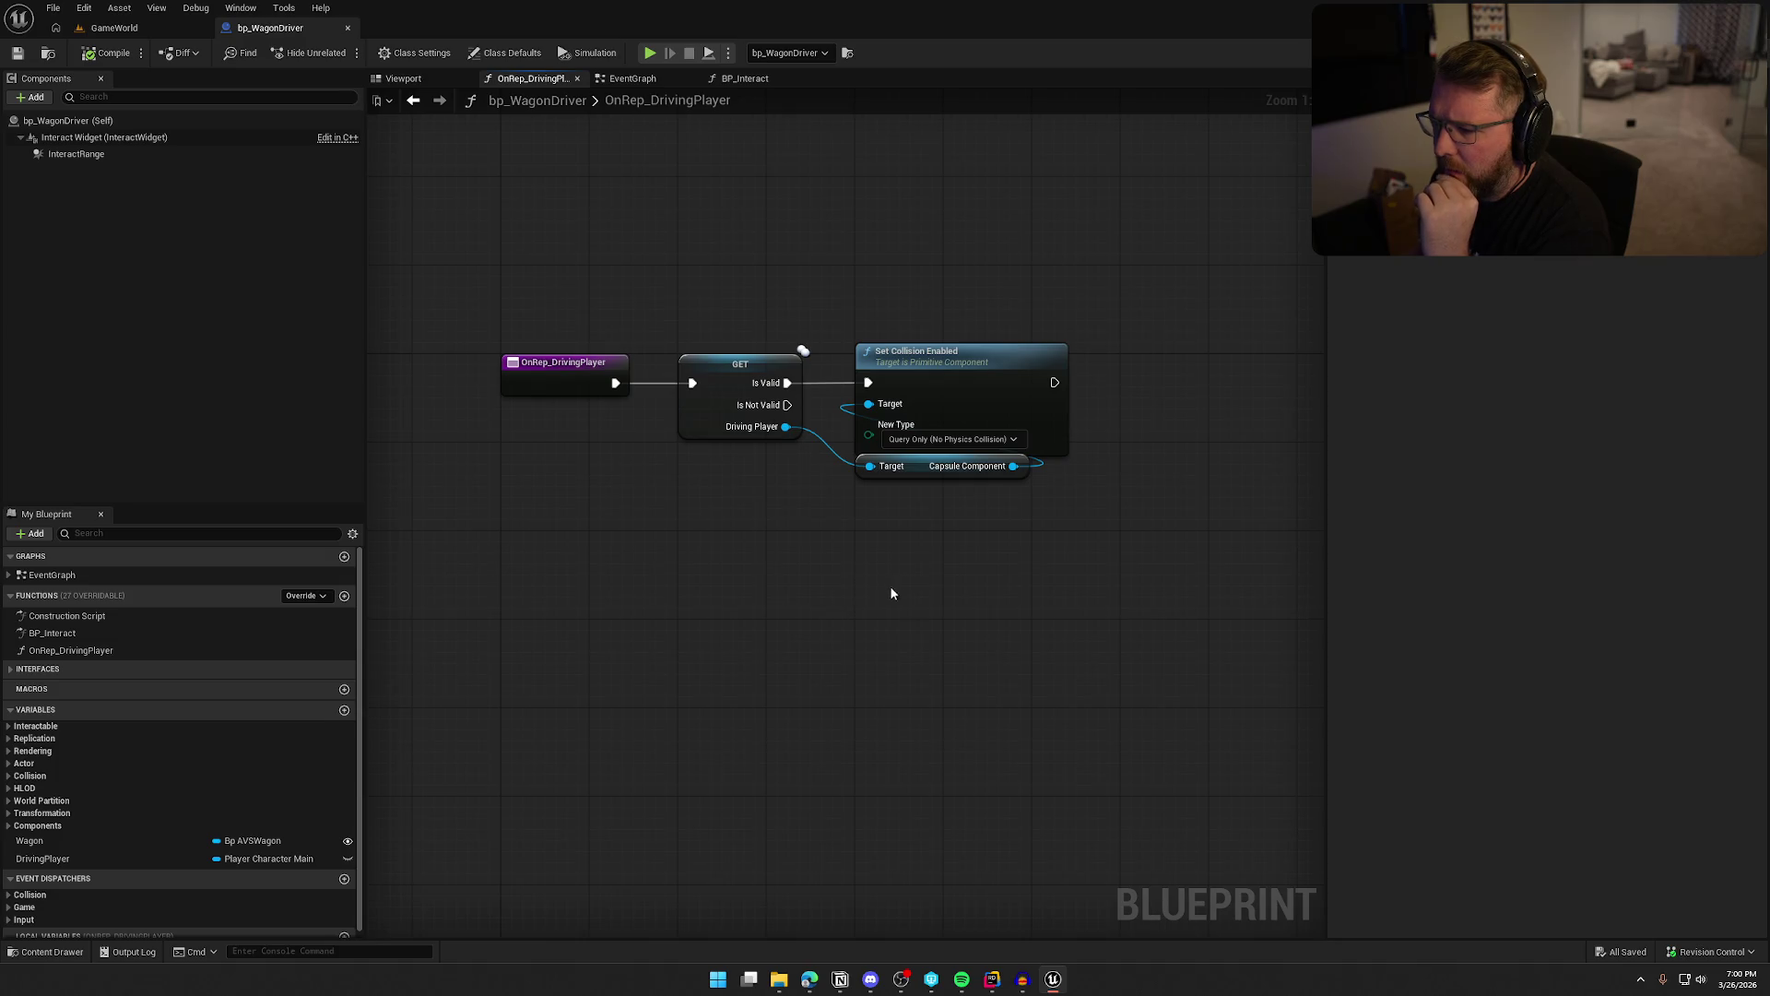
drag(913, 599, 822, 599)
drag(478, 316, 1153, 616)
click(903, 624)
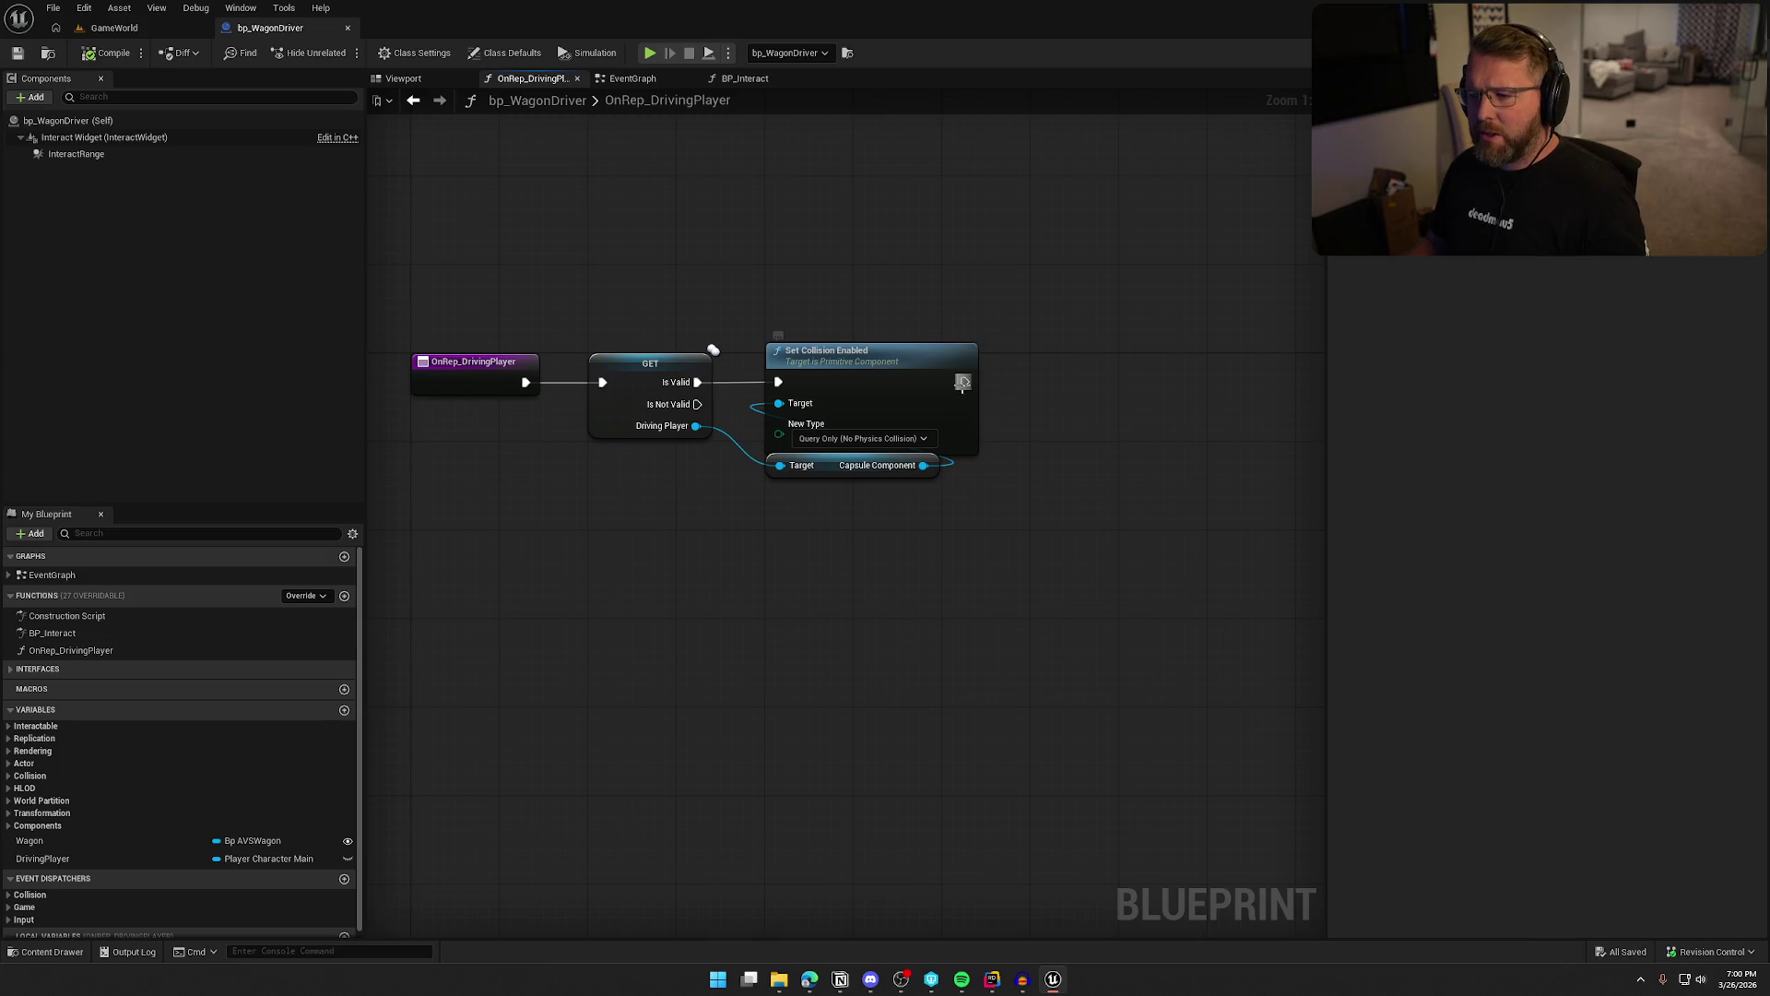
drag(964, 382, 1125, 382)
Add Play Sound at Location after the collision change, using the PlayerSitWagon sound
text(play soun)
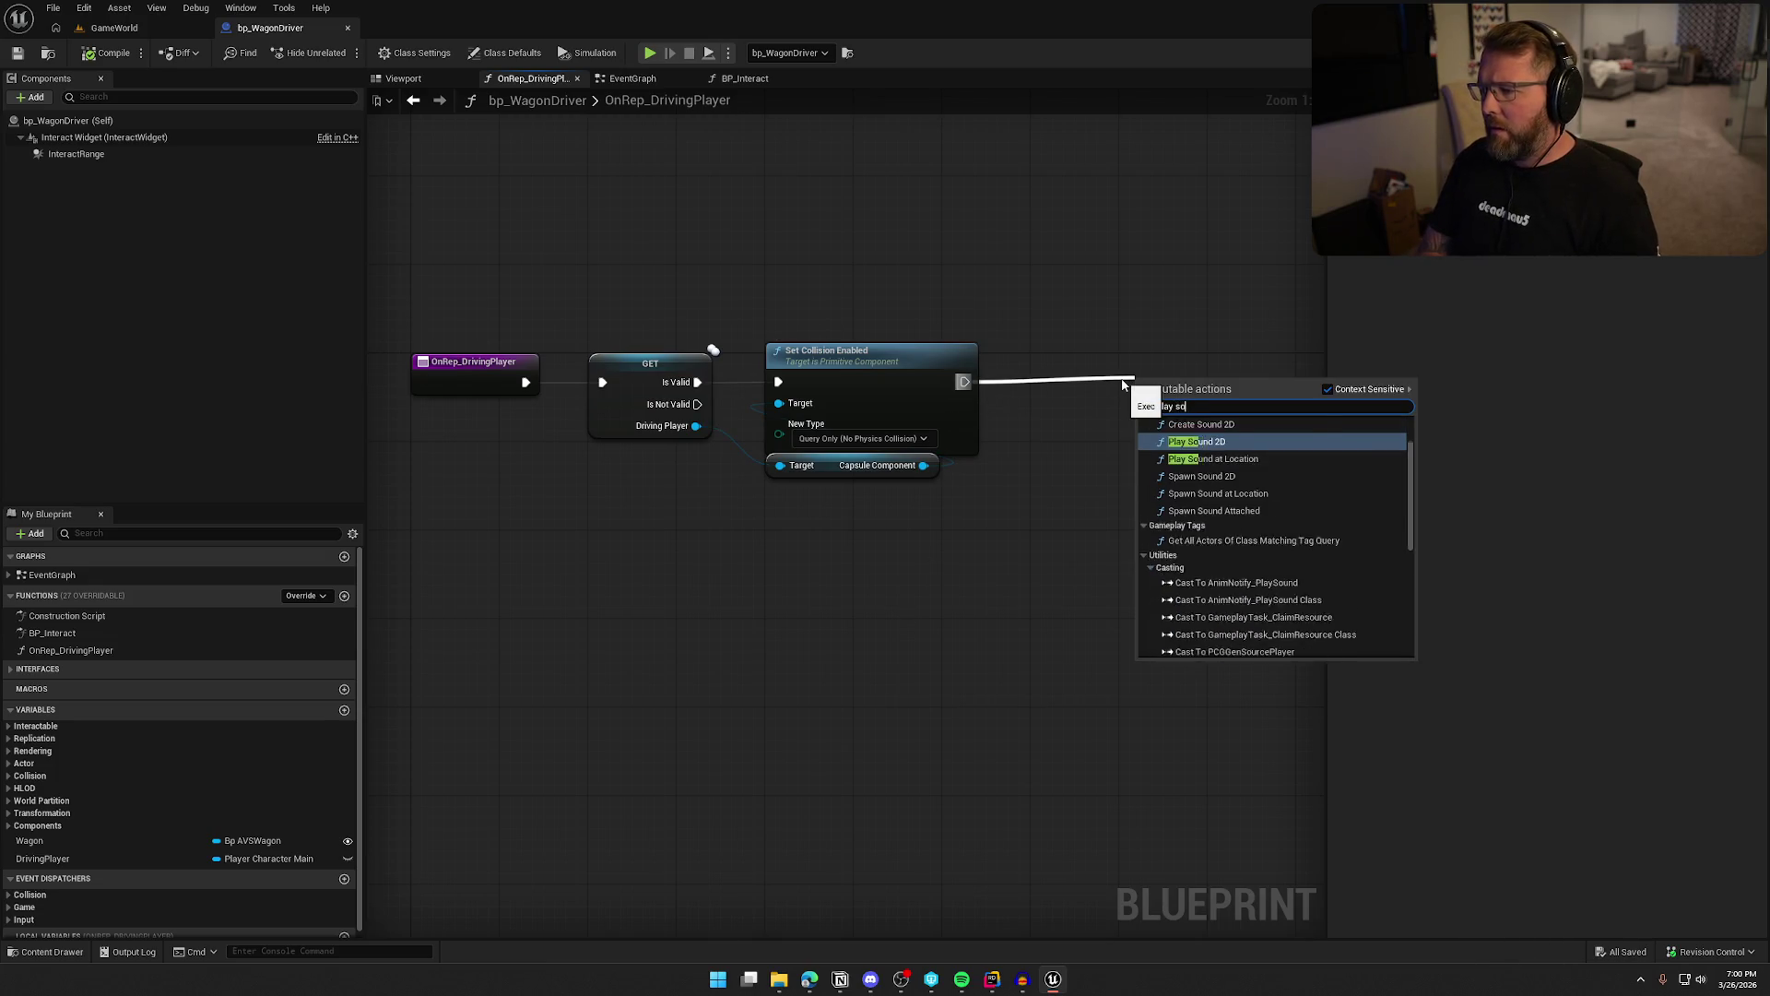
click(1214, 490)
drag(1133, 387, 1088, 382)
drag(1123, 292, 943, 296)
click(905, 420)
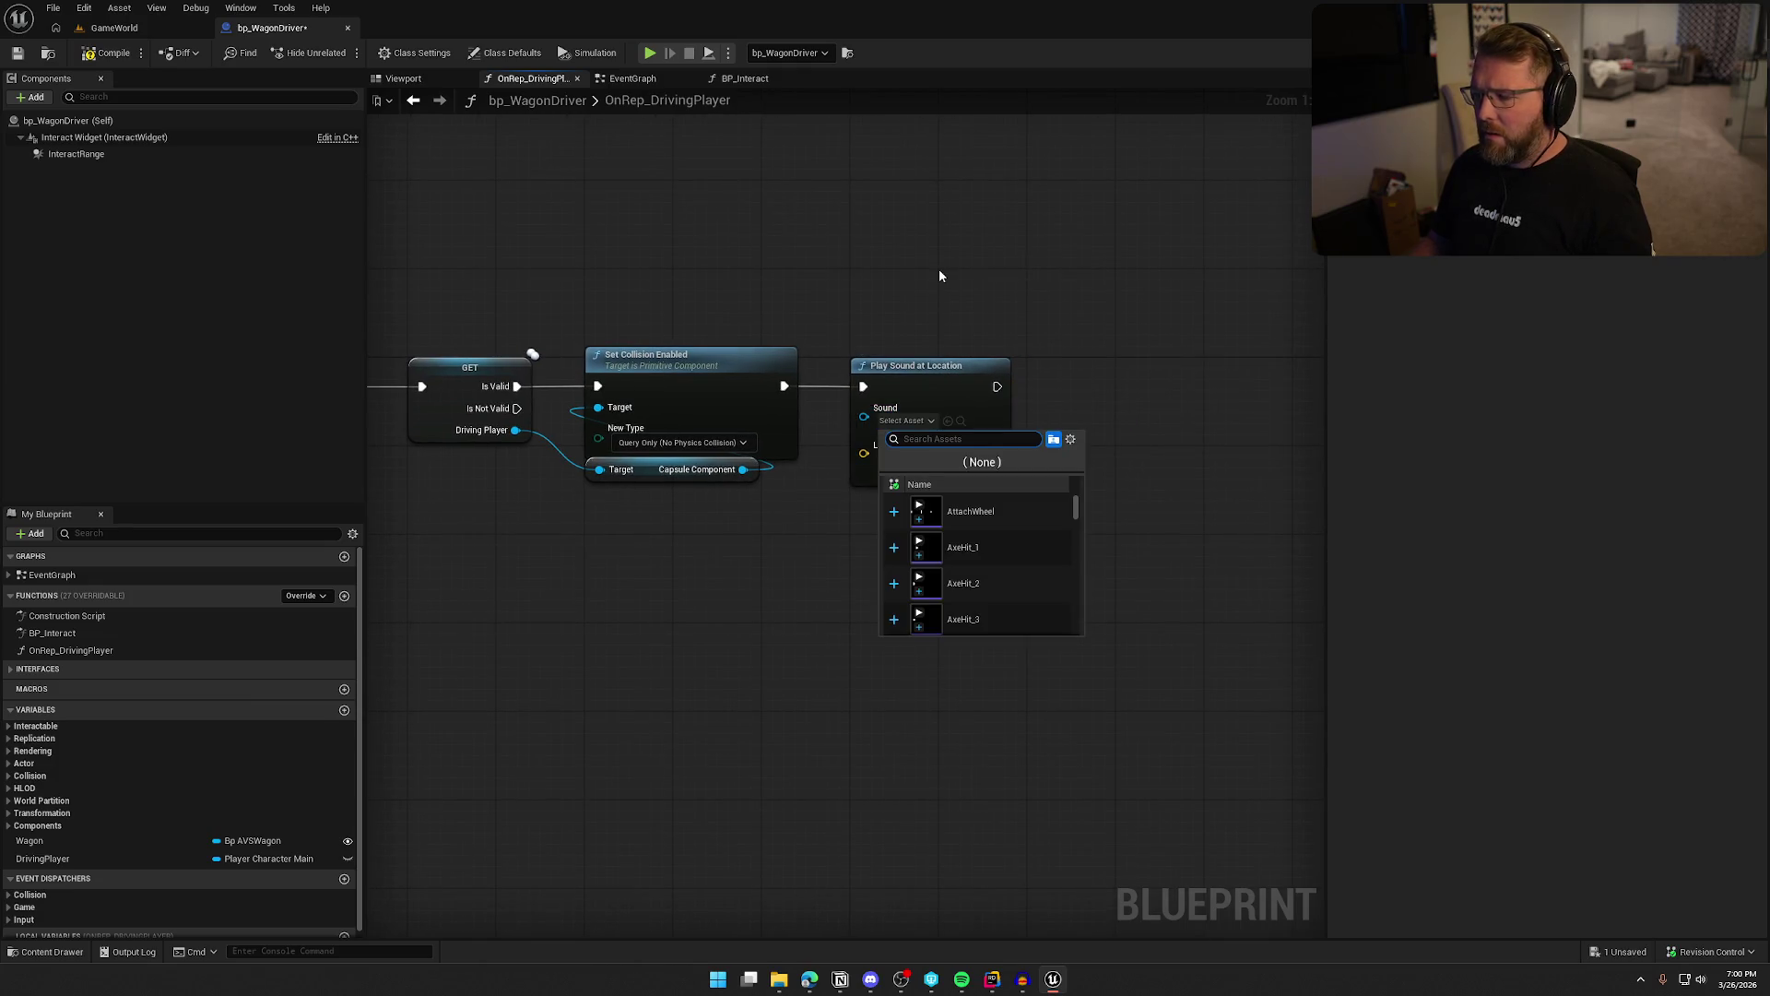
text(sit)
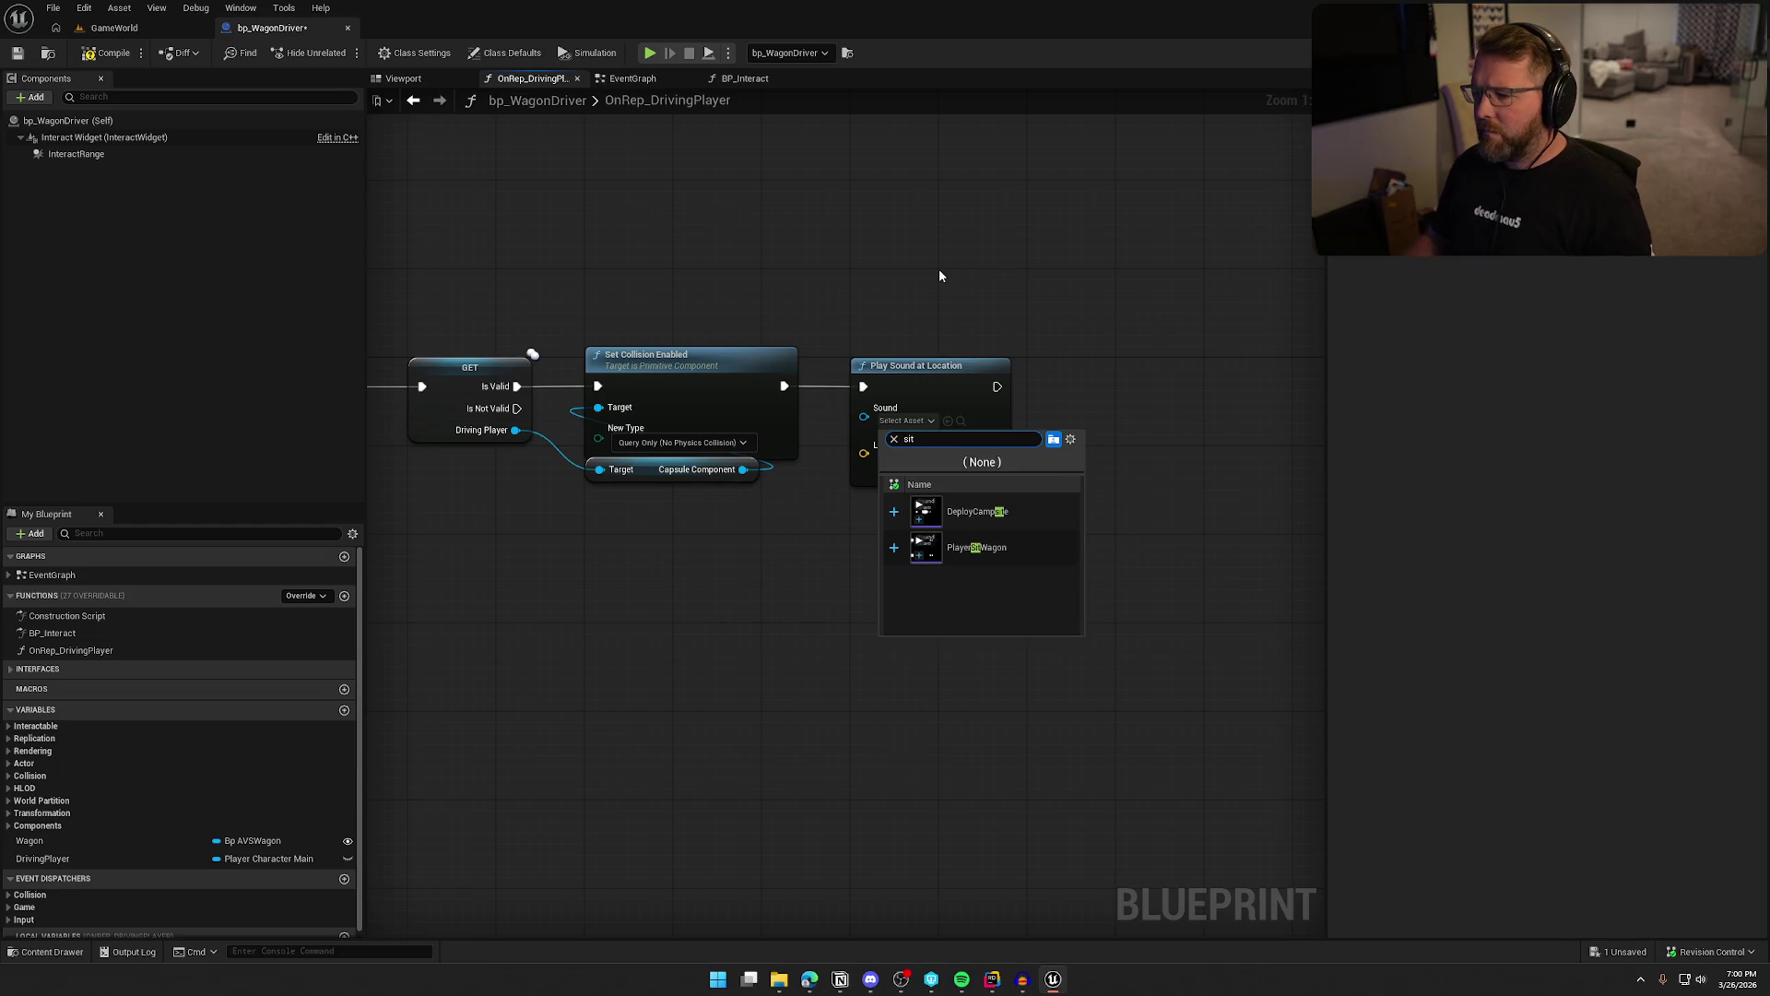
click(1030, 551)
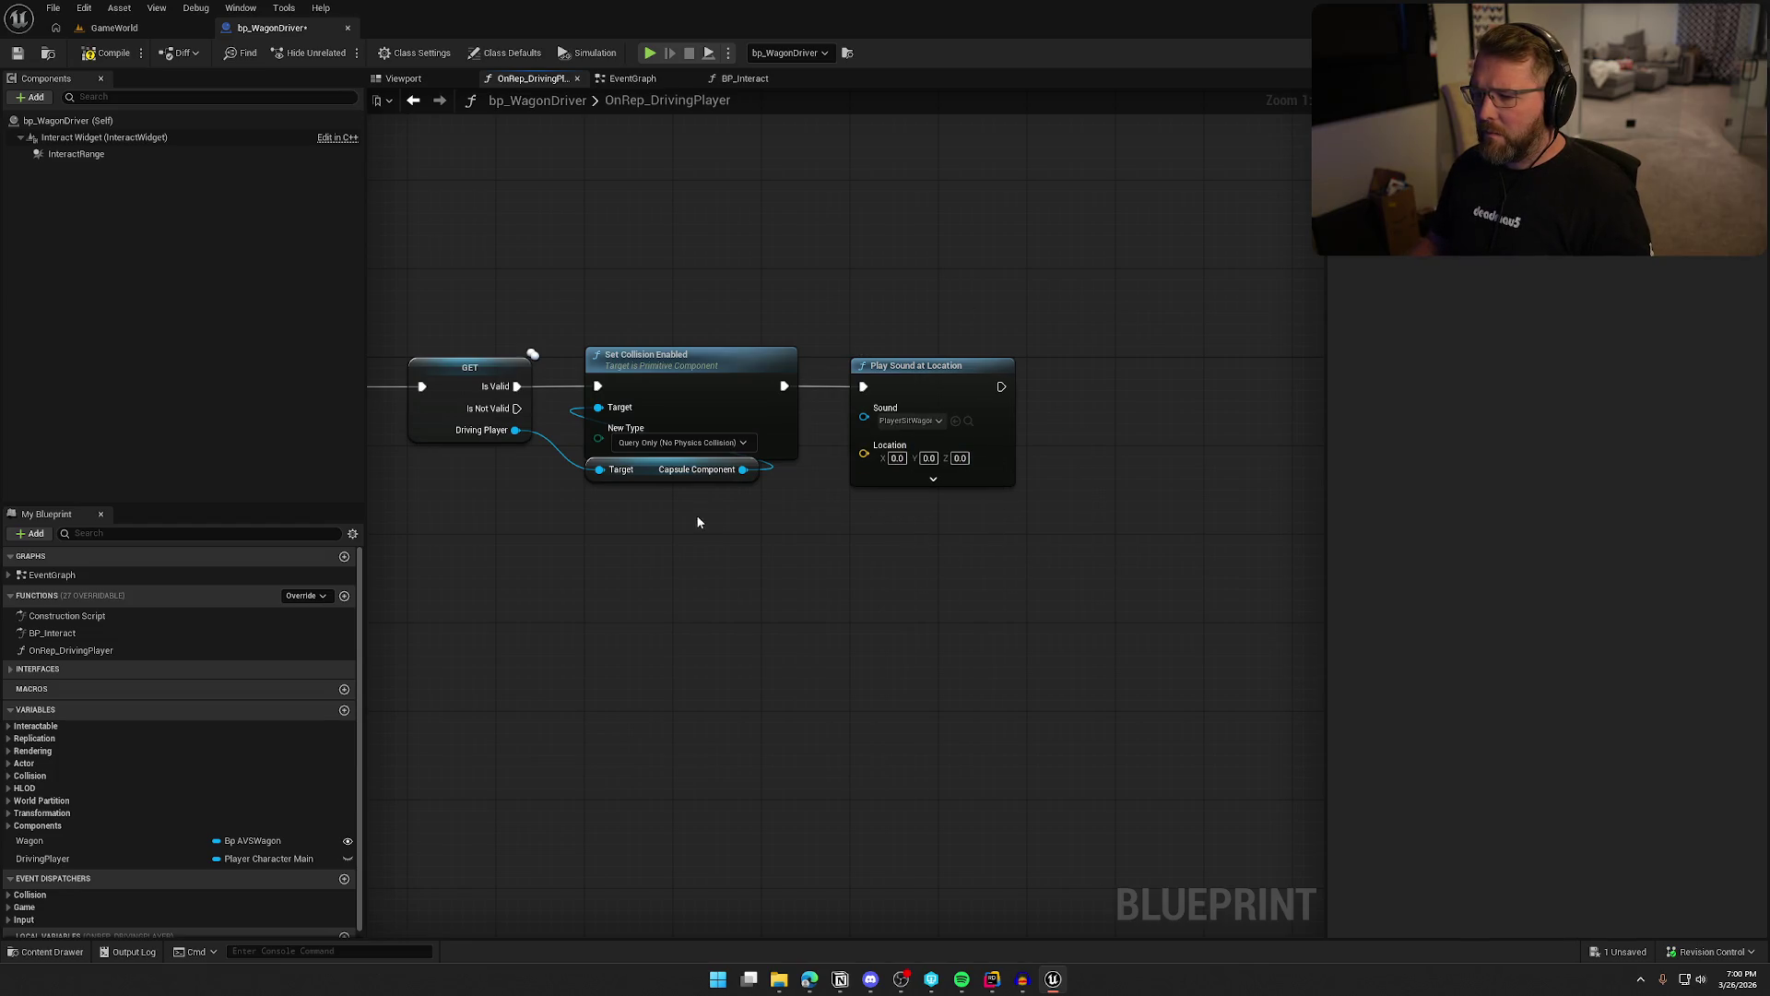
Feed the Driving Player's Get Actor Location into the sound's location
drag(629, 548, 636, 544)
text(get actor loca)
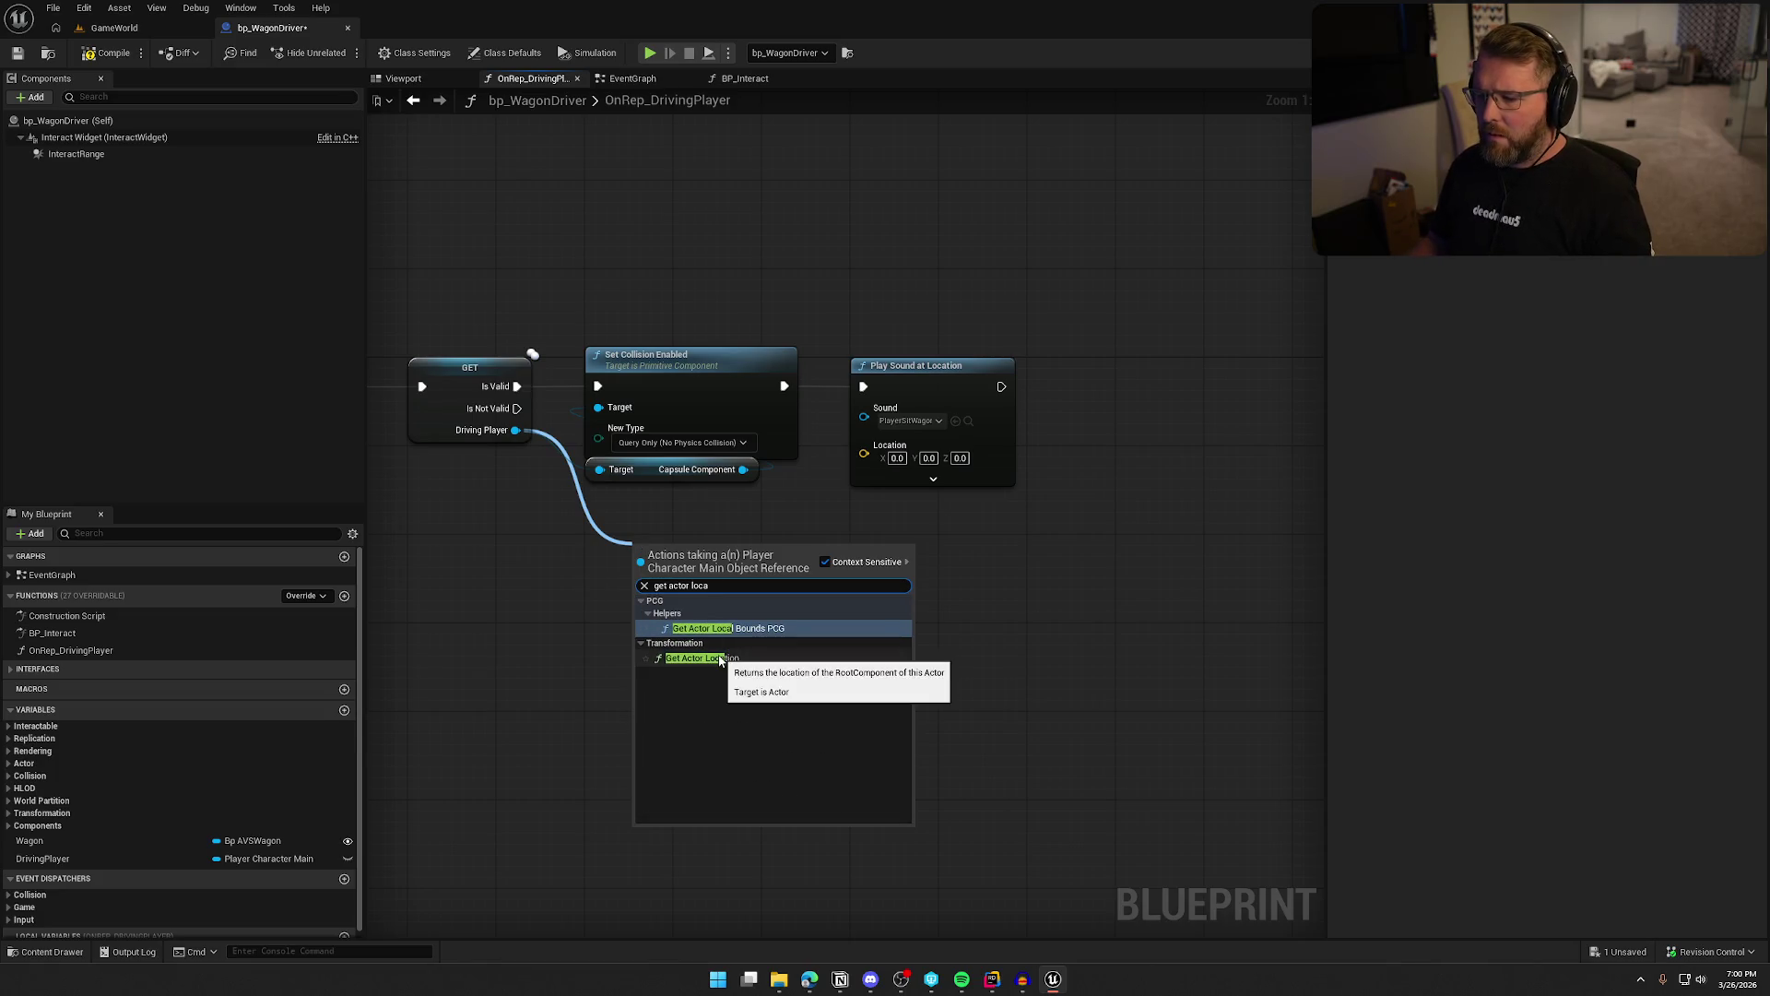
click(718, 658)
drag(754, 572, 864, 445)
drag(722, 556, 677, 512)
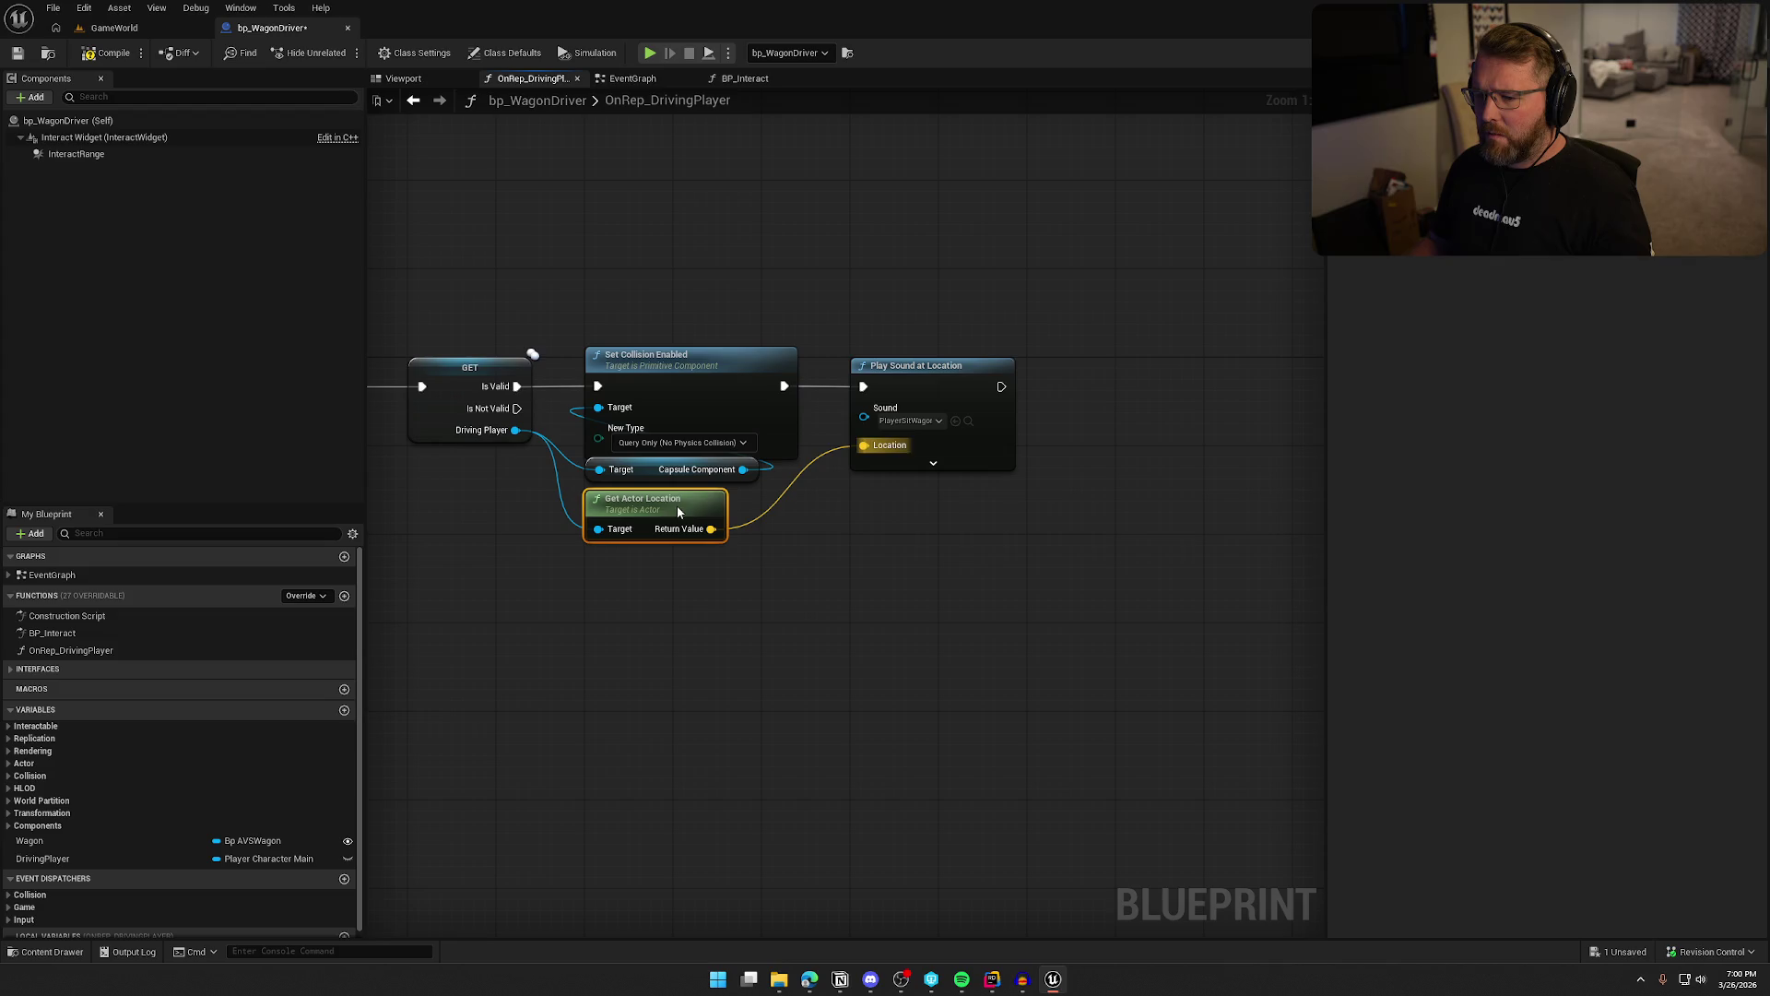
Drive the pitch with Random Float in Range 0.9–1.1 and save the blueprint
click(900, 467)
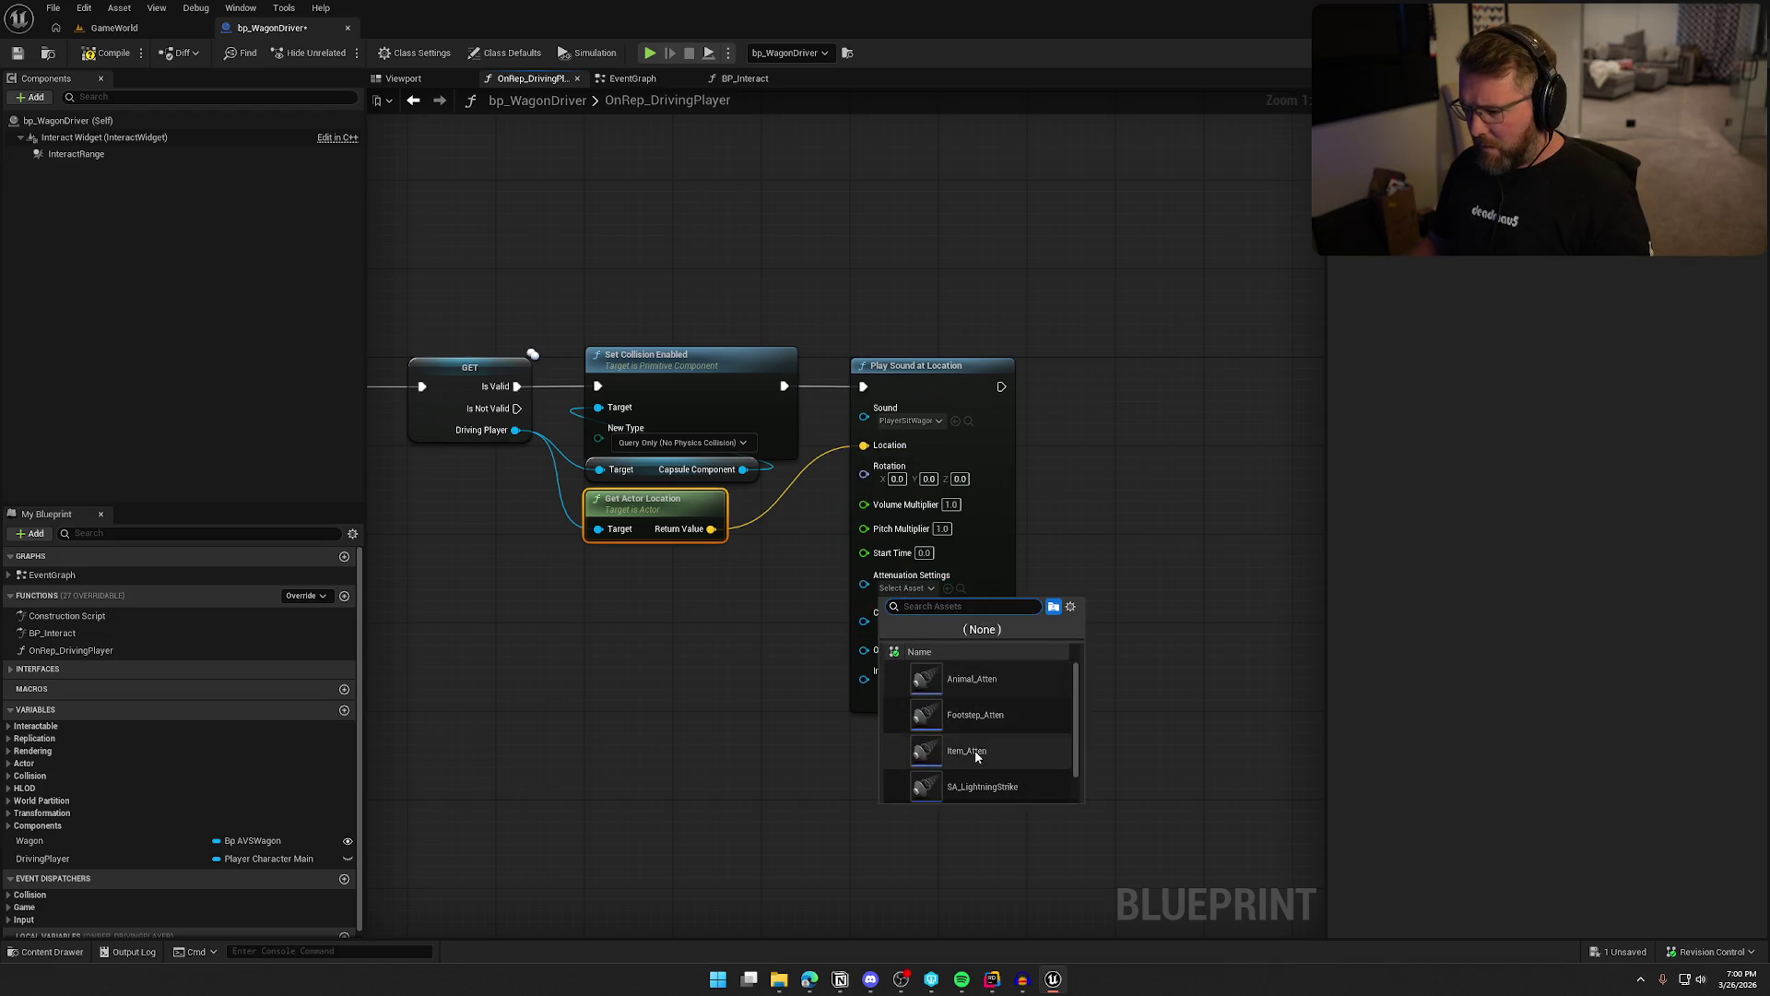
drag(864, 528, 739, 600)
text(random float)
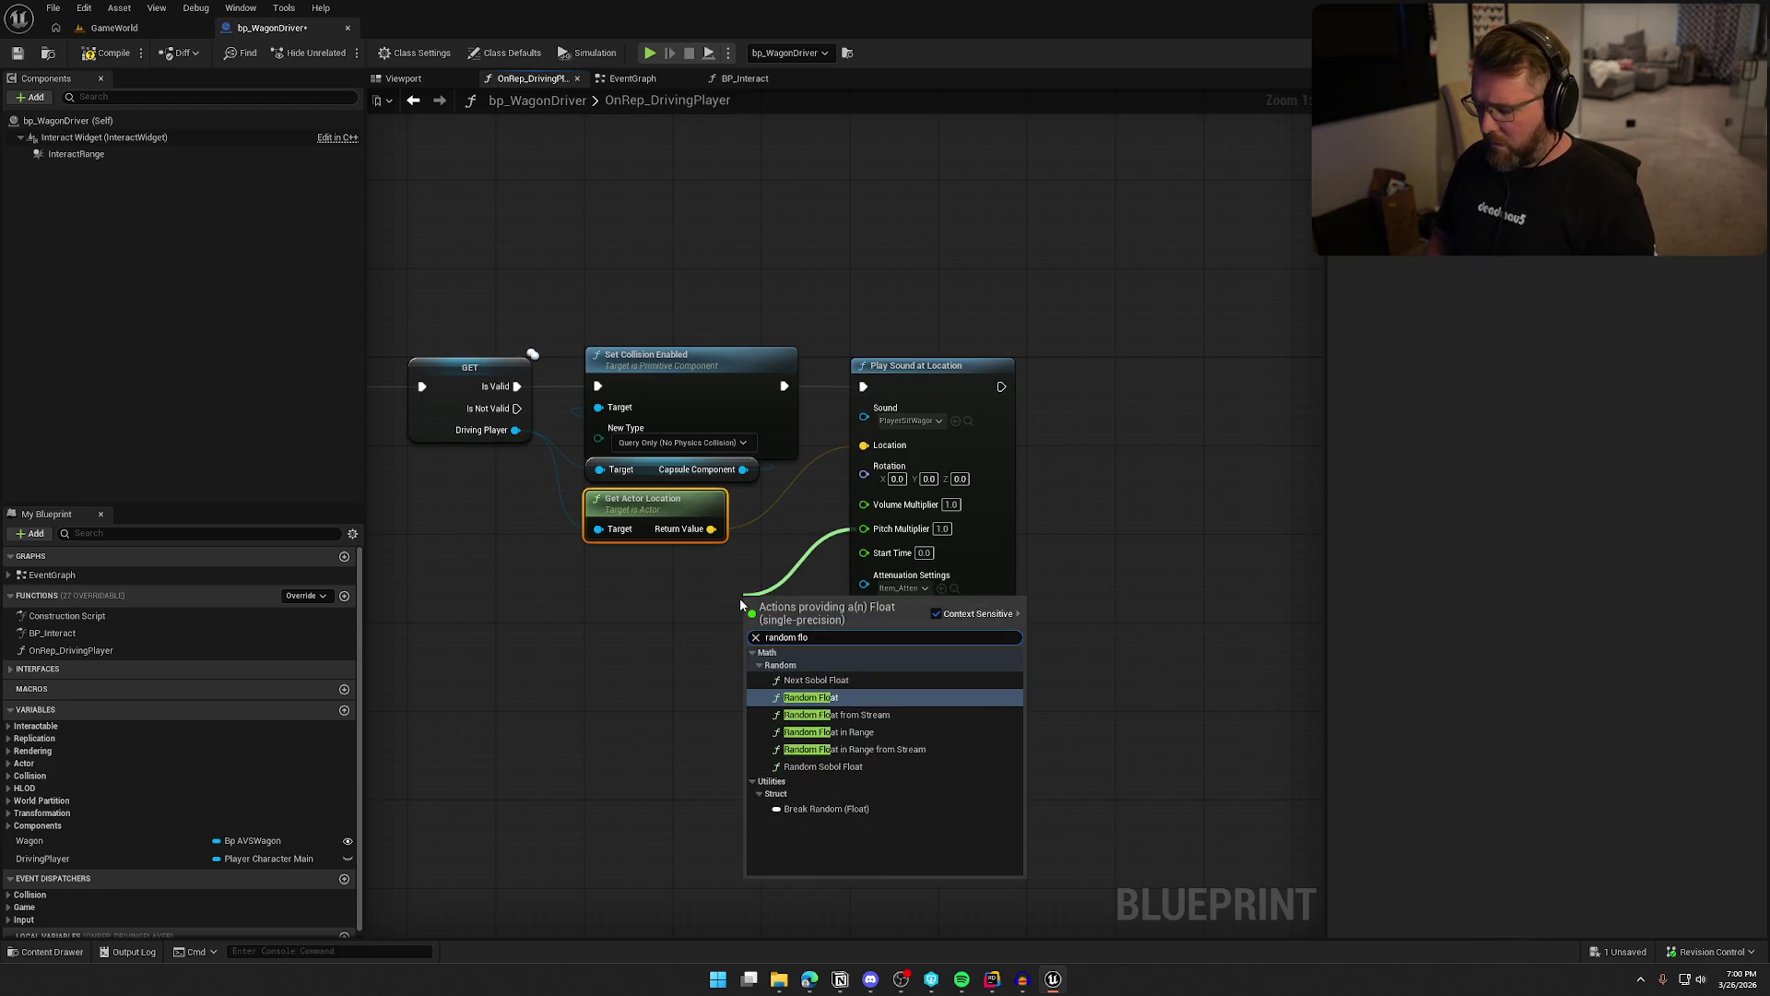
key(Down)
key(Down)
key(Return)
drag(823, 593, 649, 572)
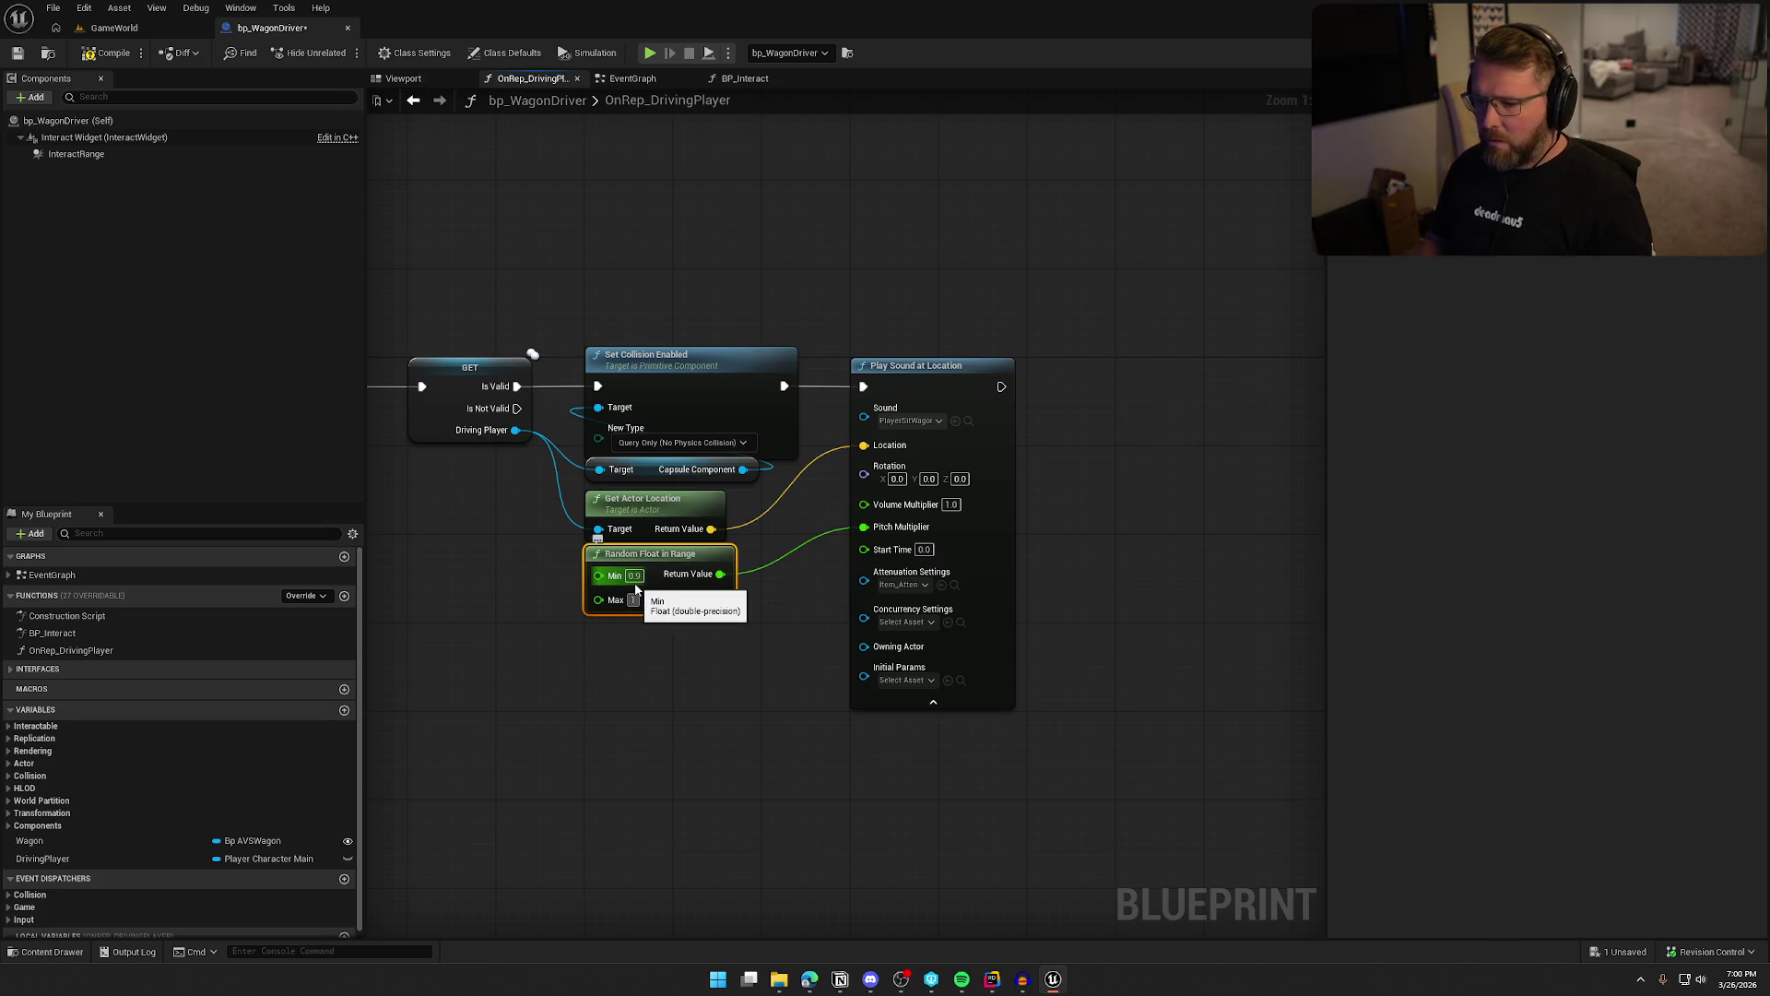
click(927, 718)
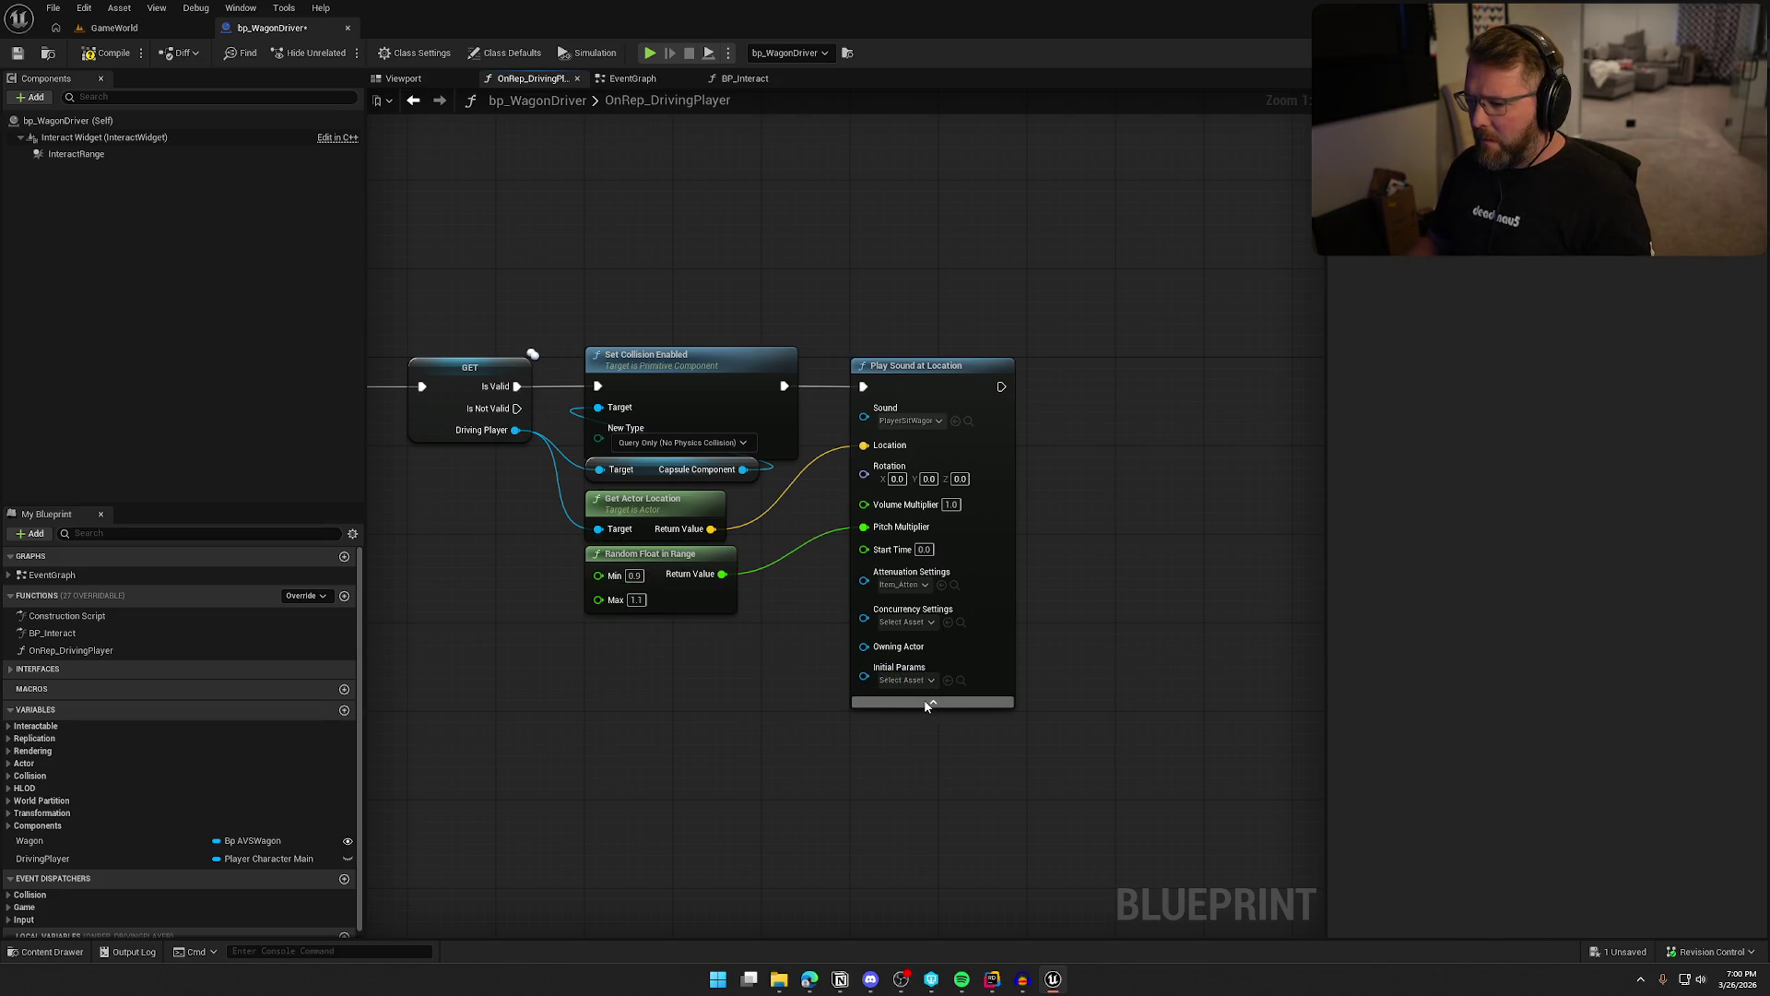
click(929, 705)
key(ctrl+s)
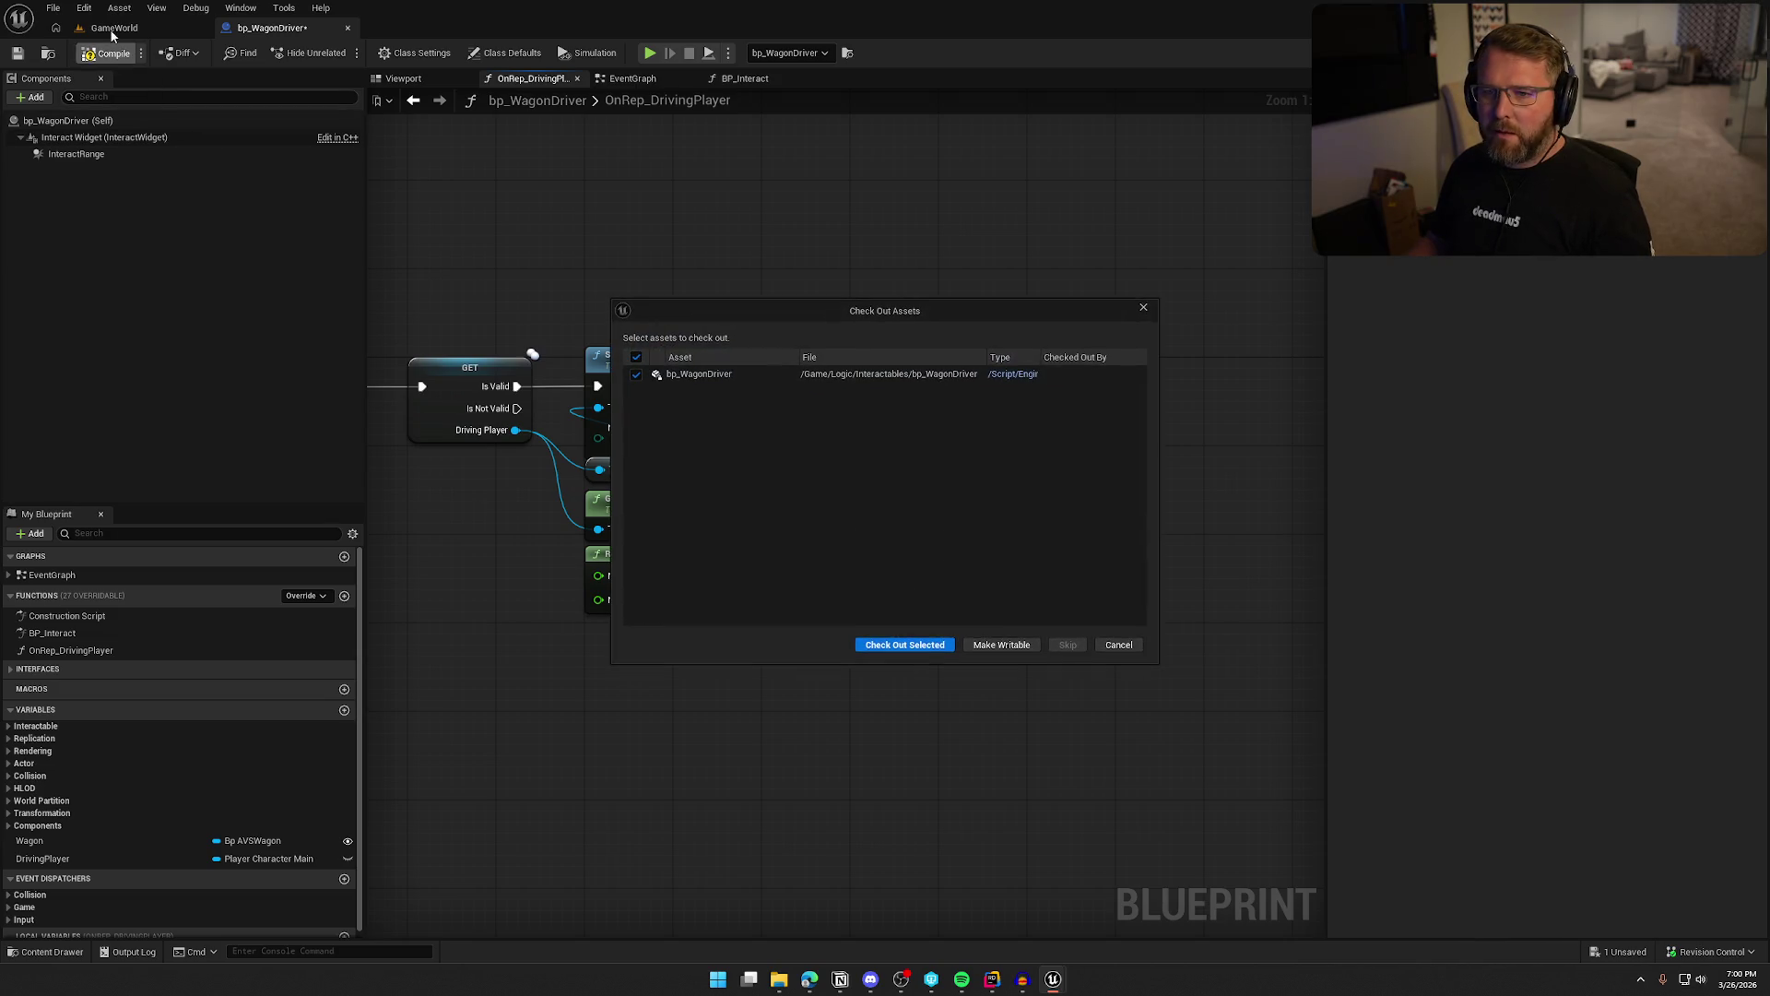
Check out bp_WagonDriver so it saves, then run a quick play-test
click(902, 647)
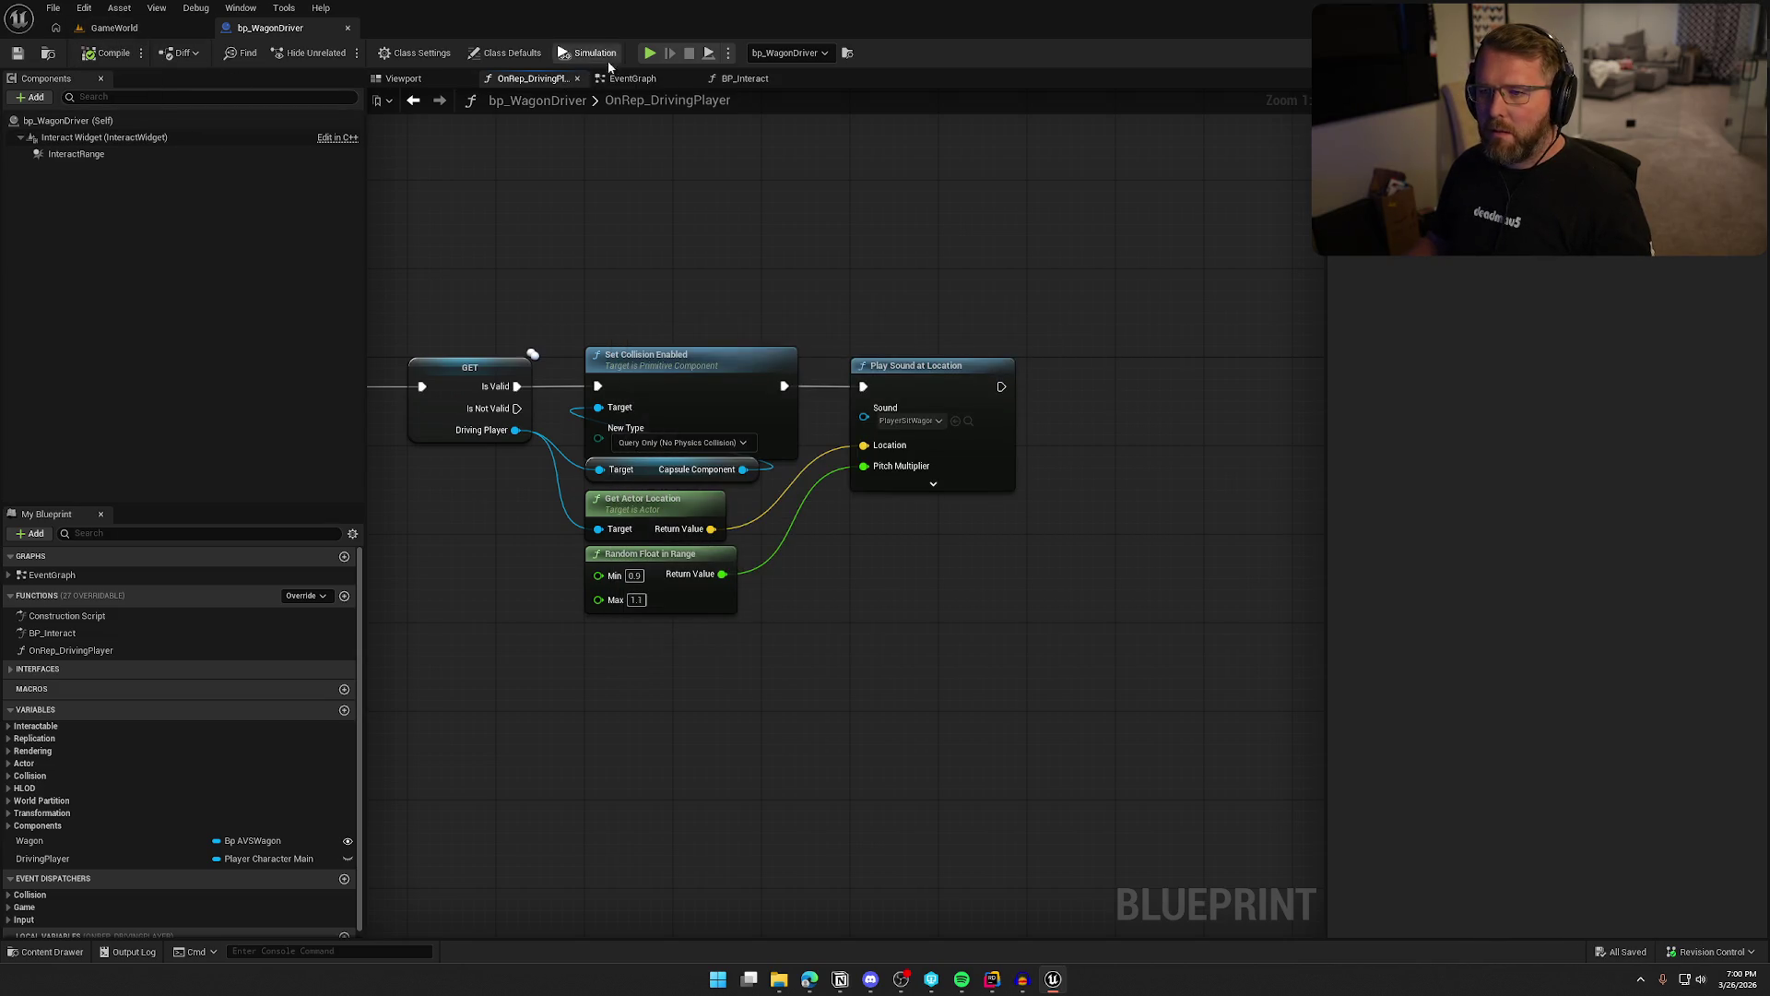
key(alt+p)
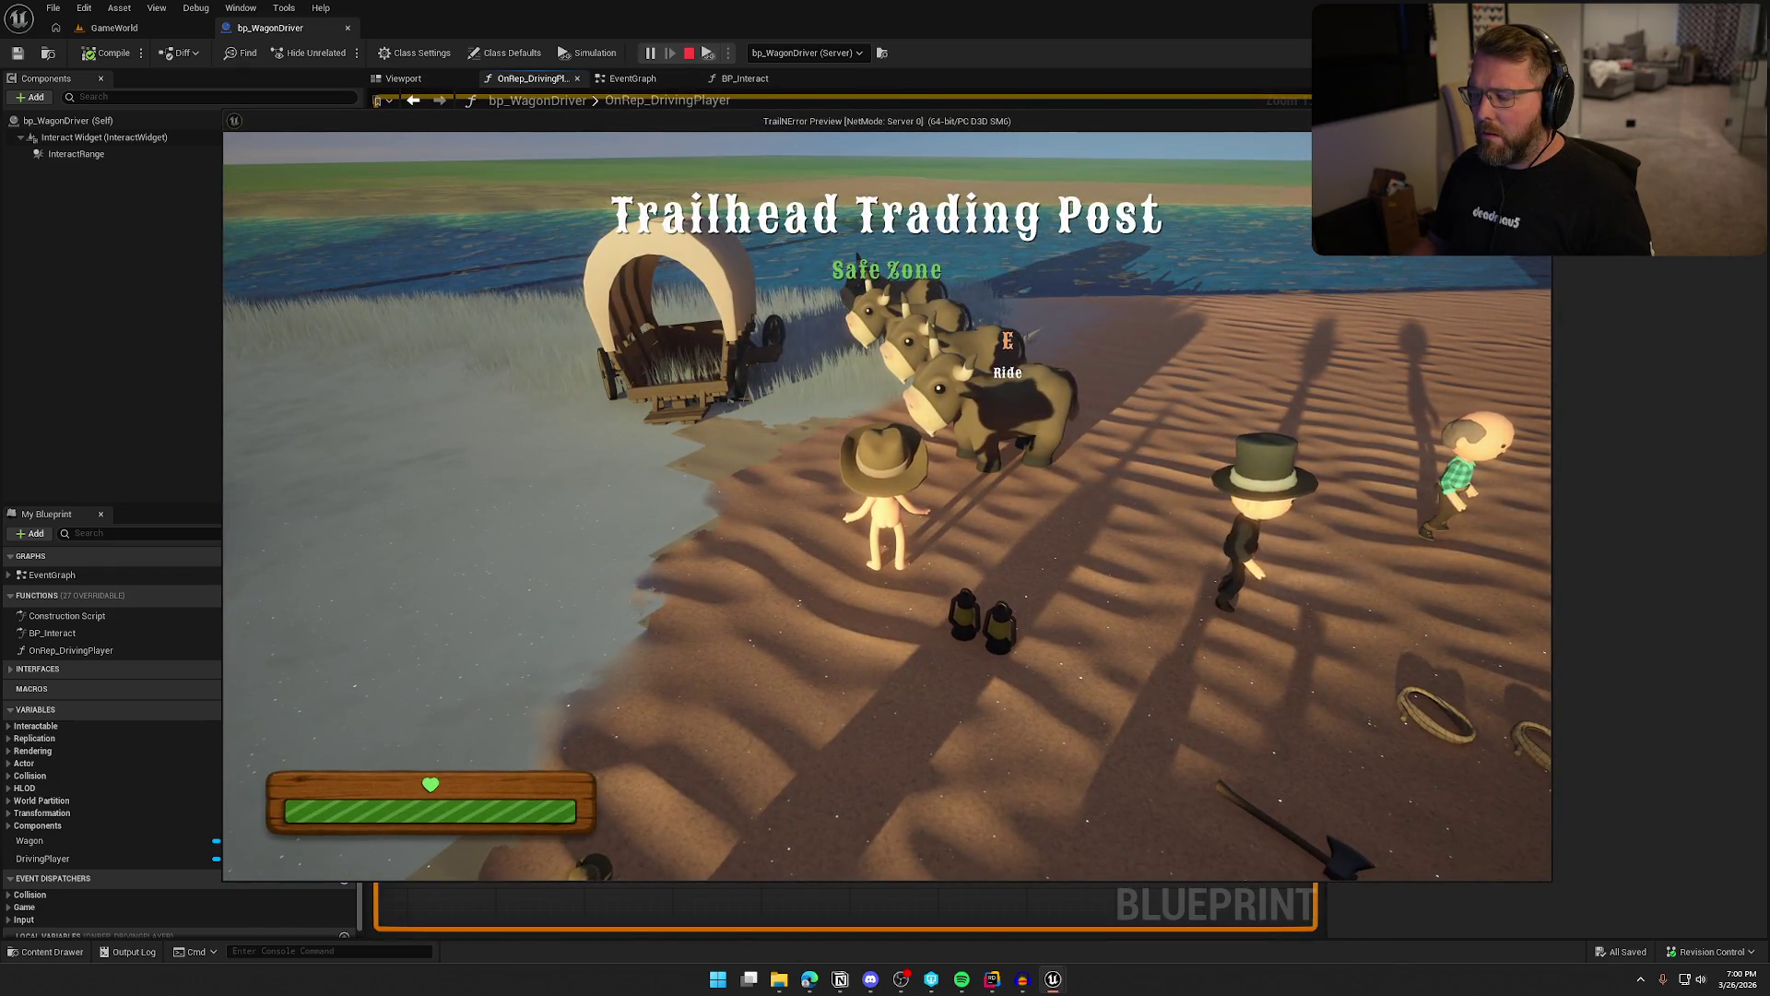
key(Escape)
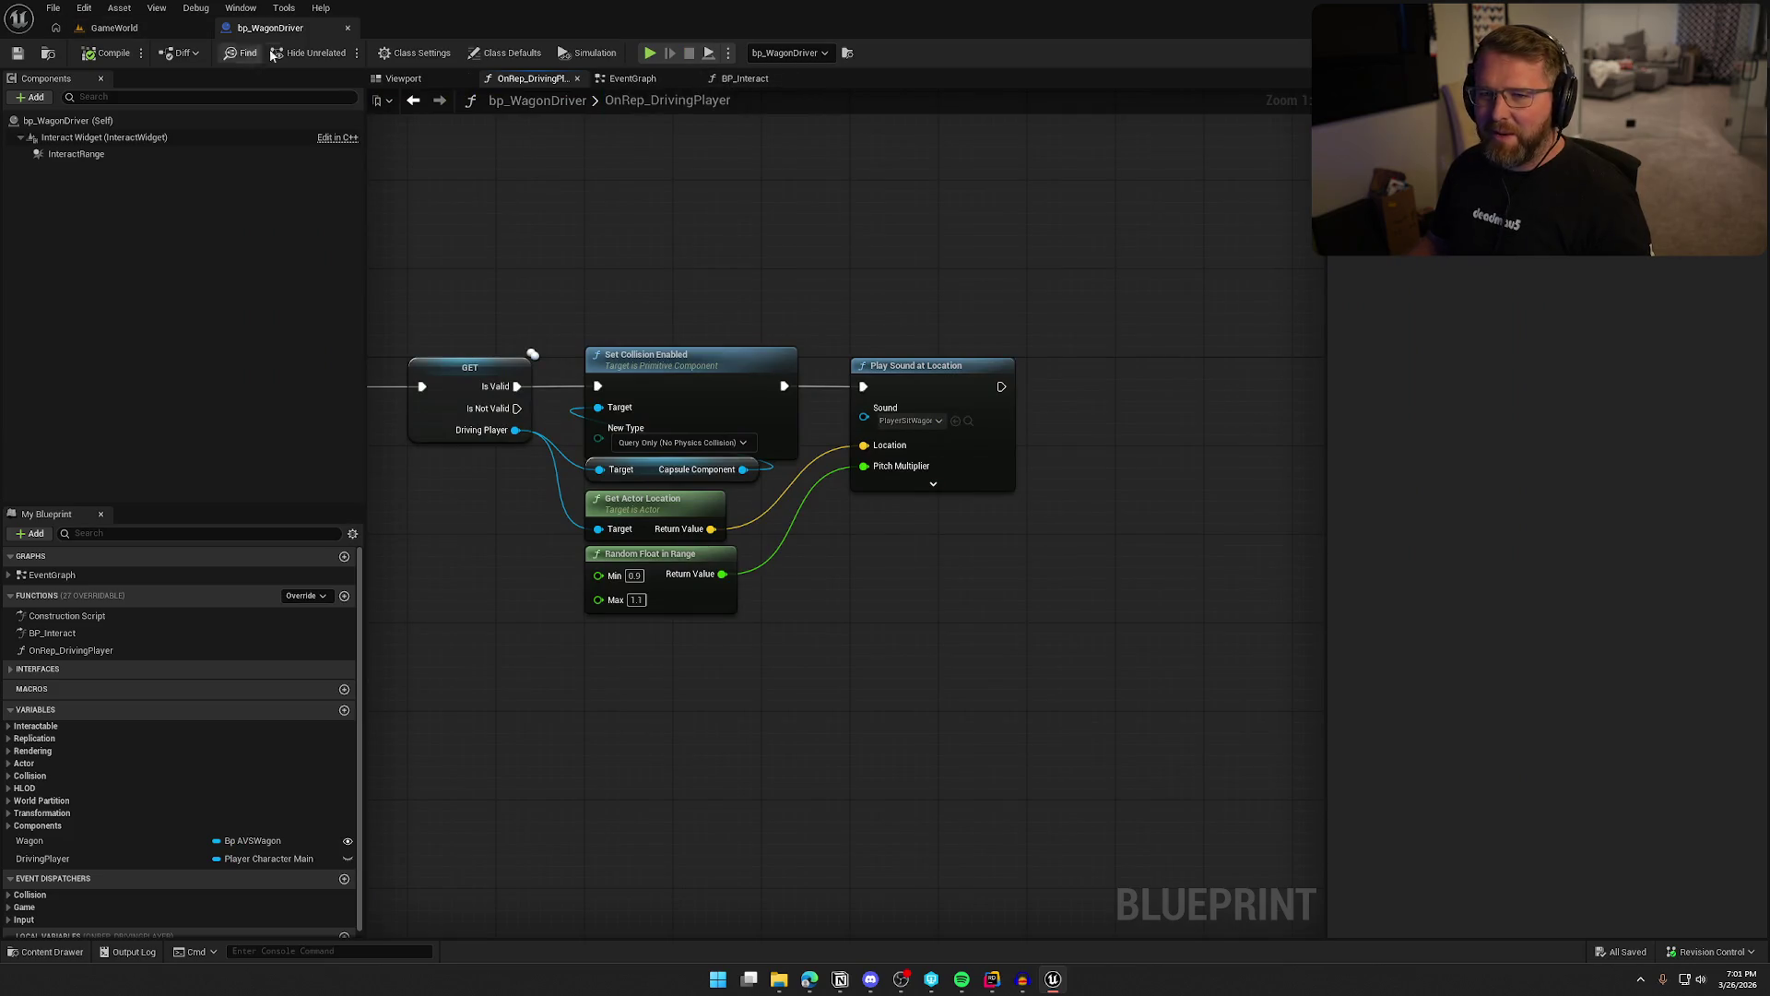
Delete the four Update Component Damage nodes from bp_AVSWagon, compile and save it
click(115, 28)
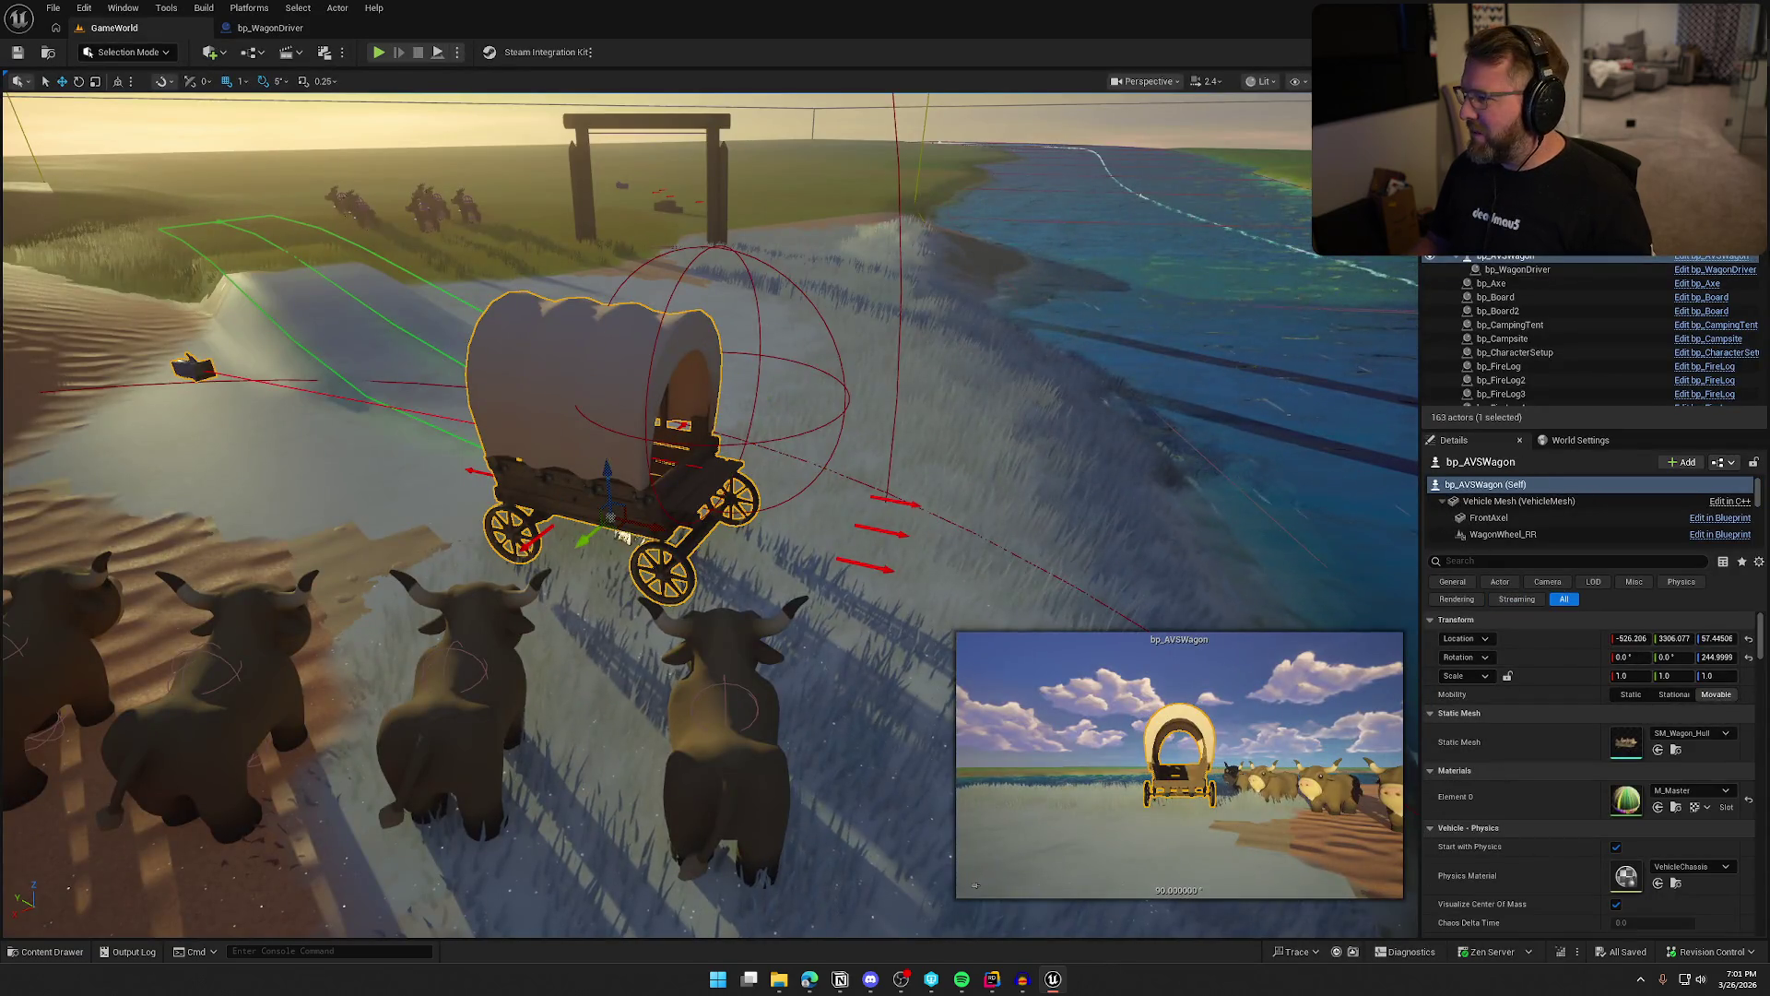
key(ctrl+e)
scroll(612, 365, down, 4)
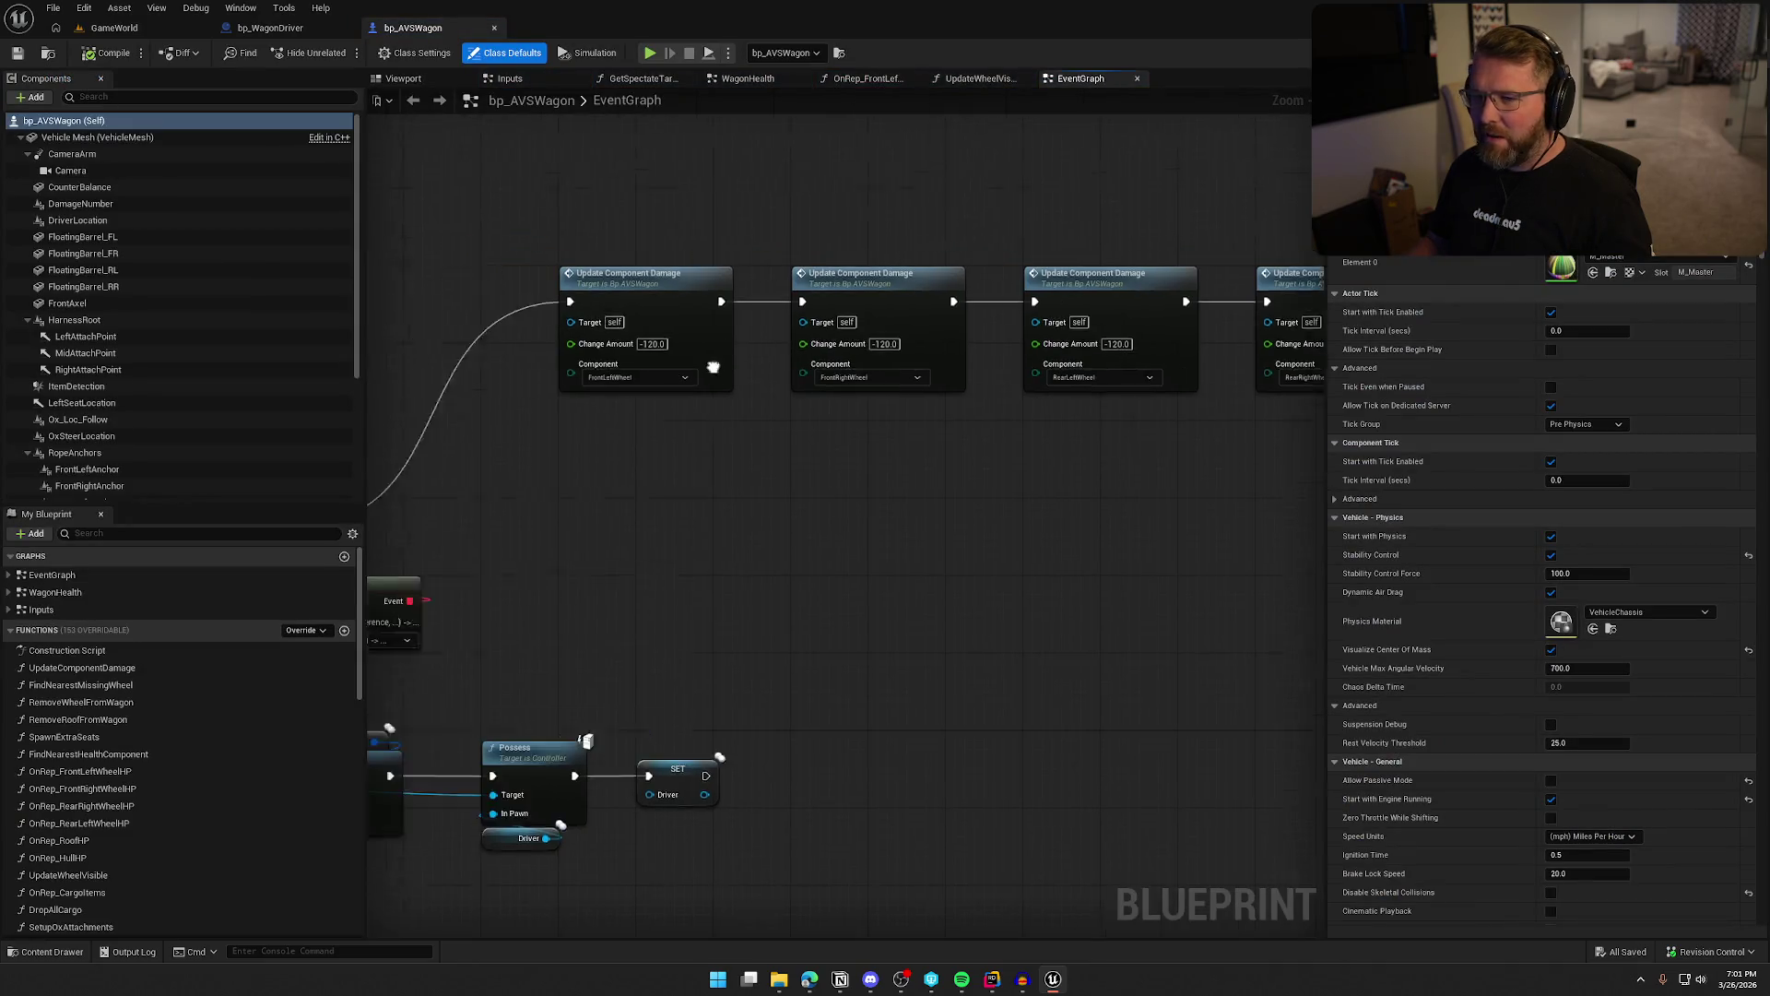
key(Delete)
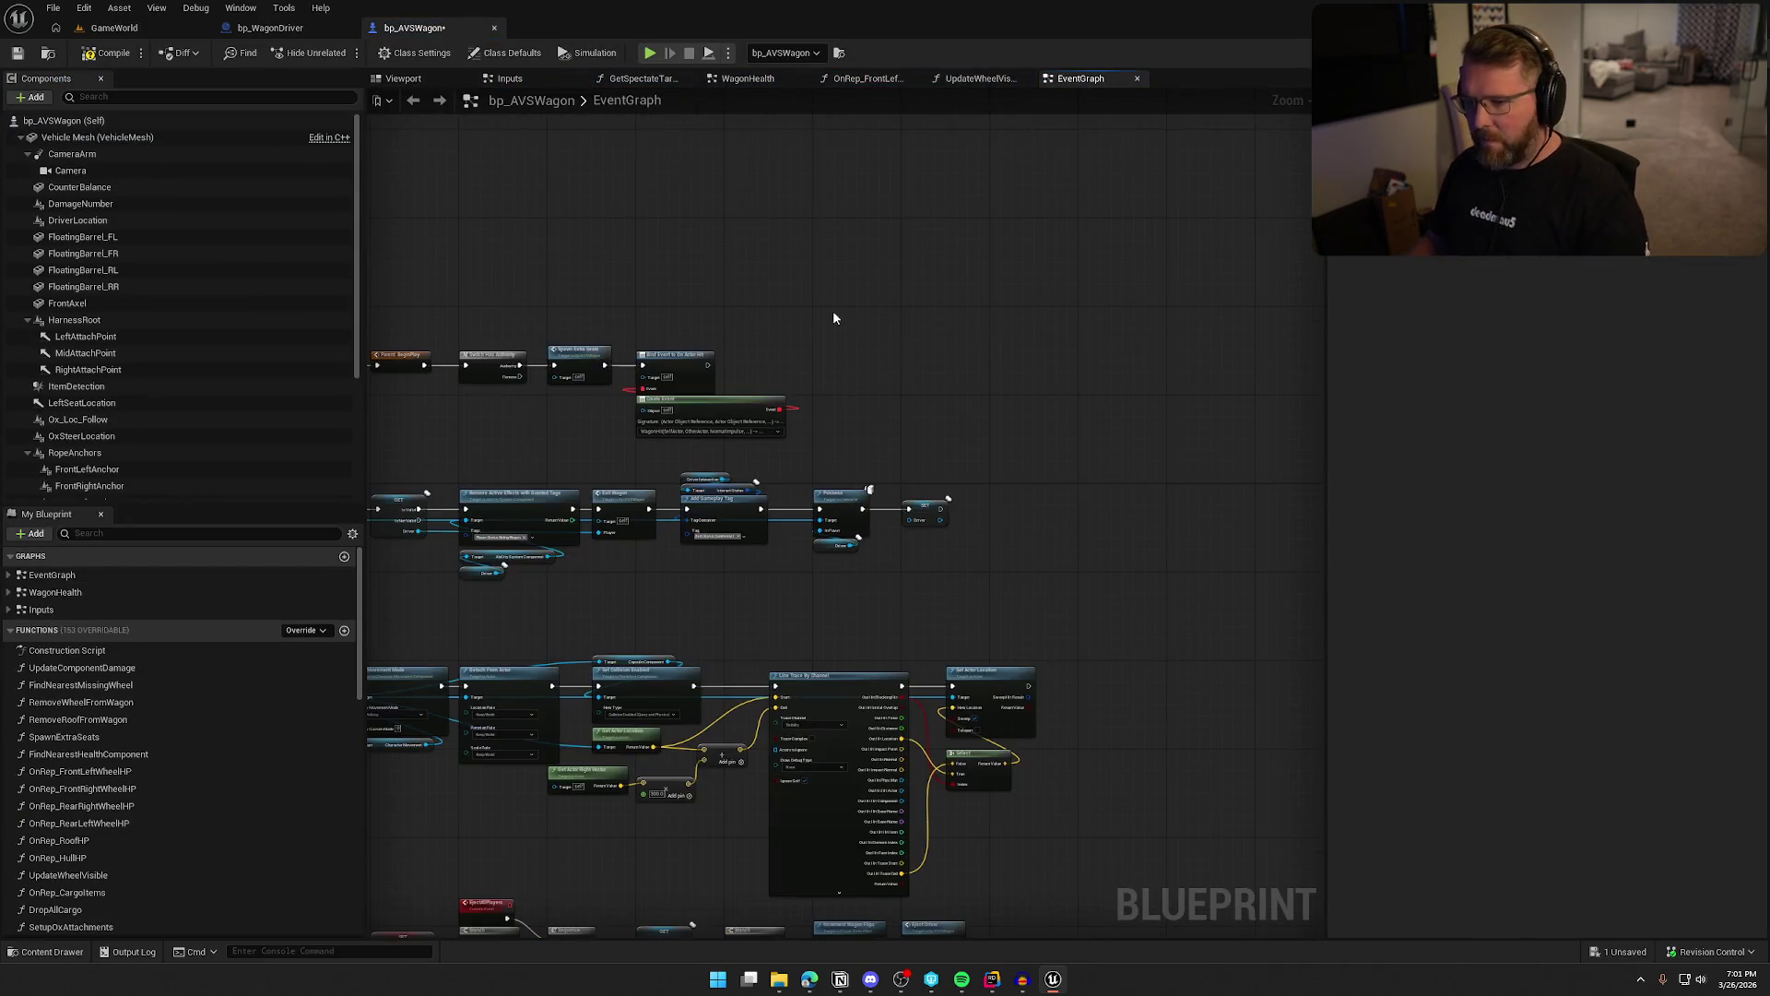
click(107, 53)
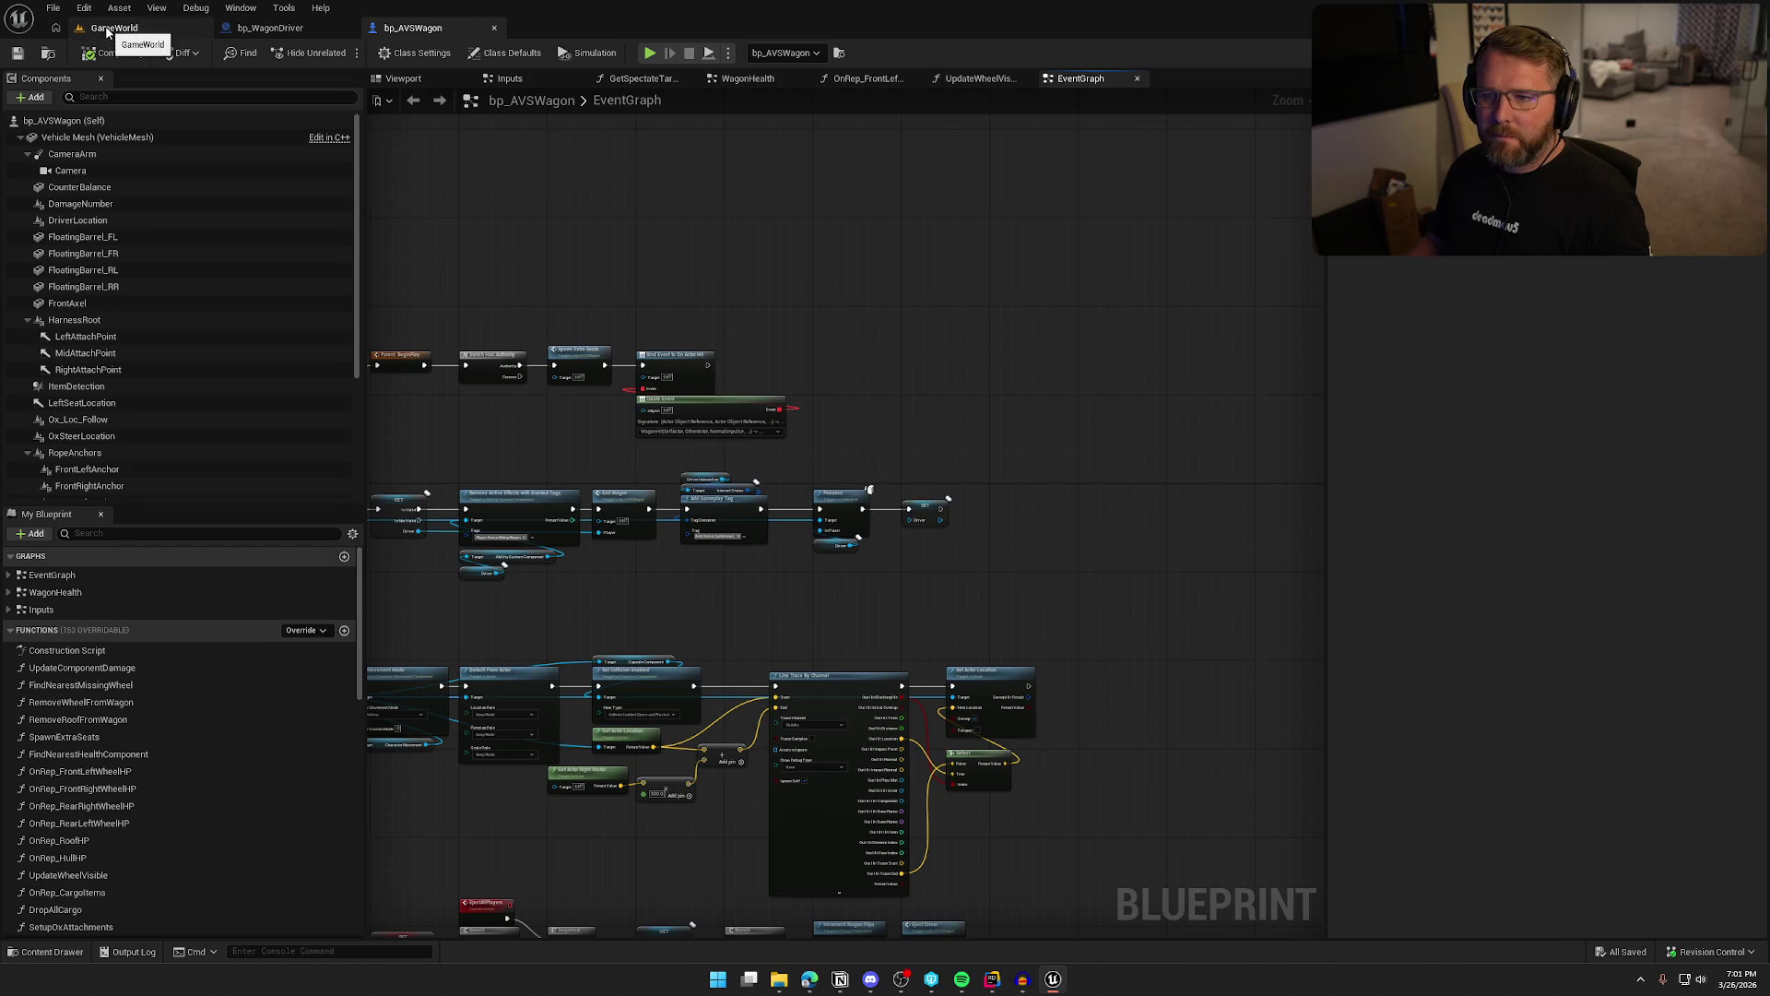
click(311, 35)
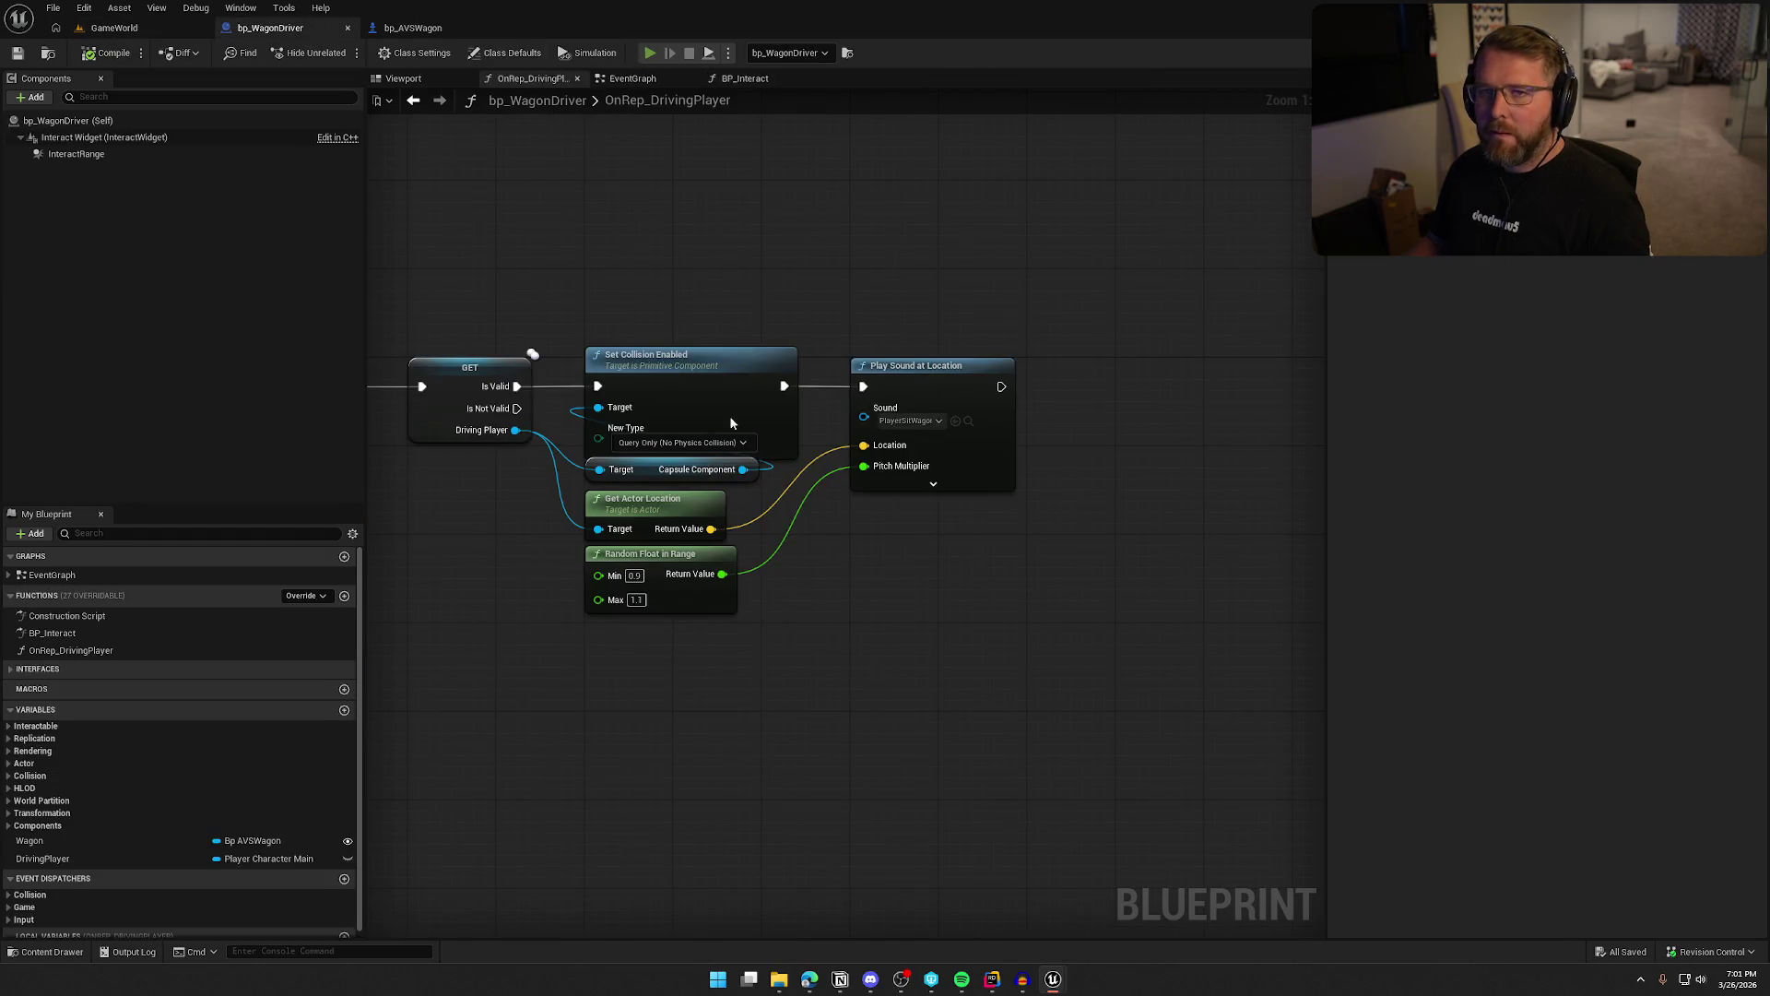
key(alt+p)
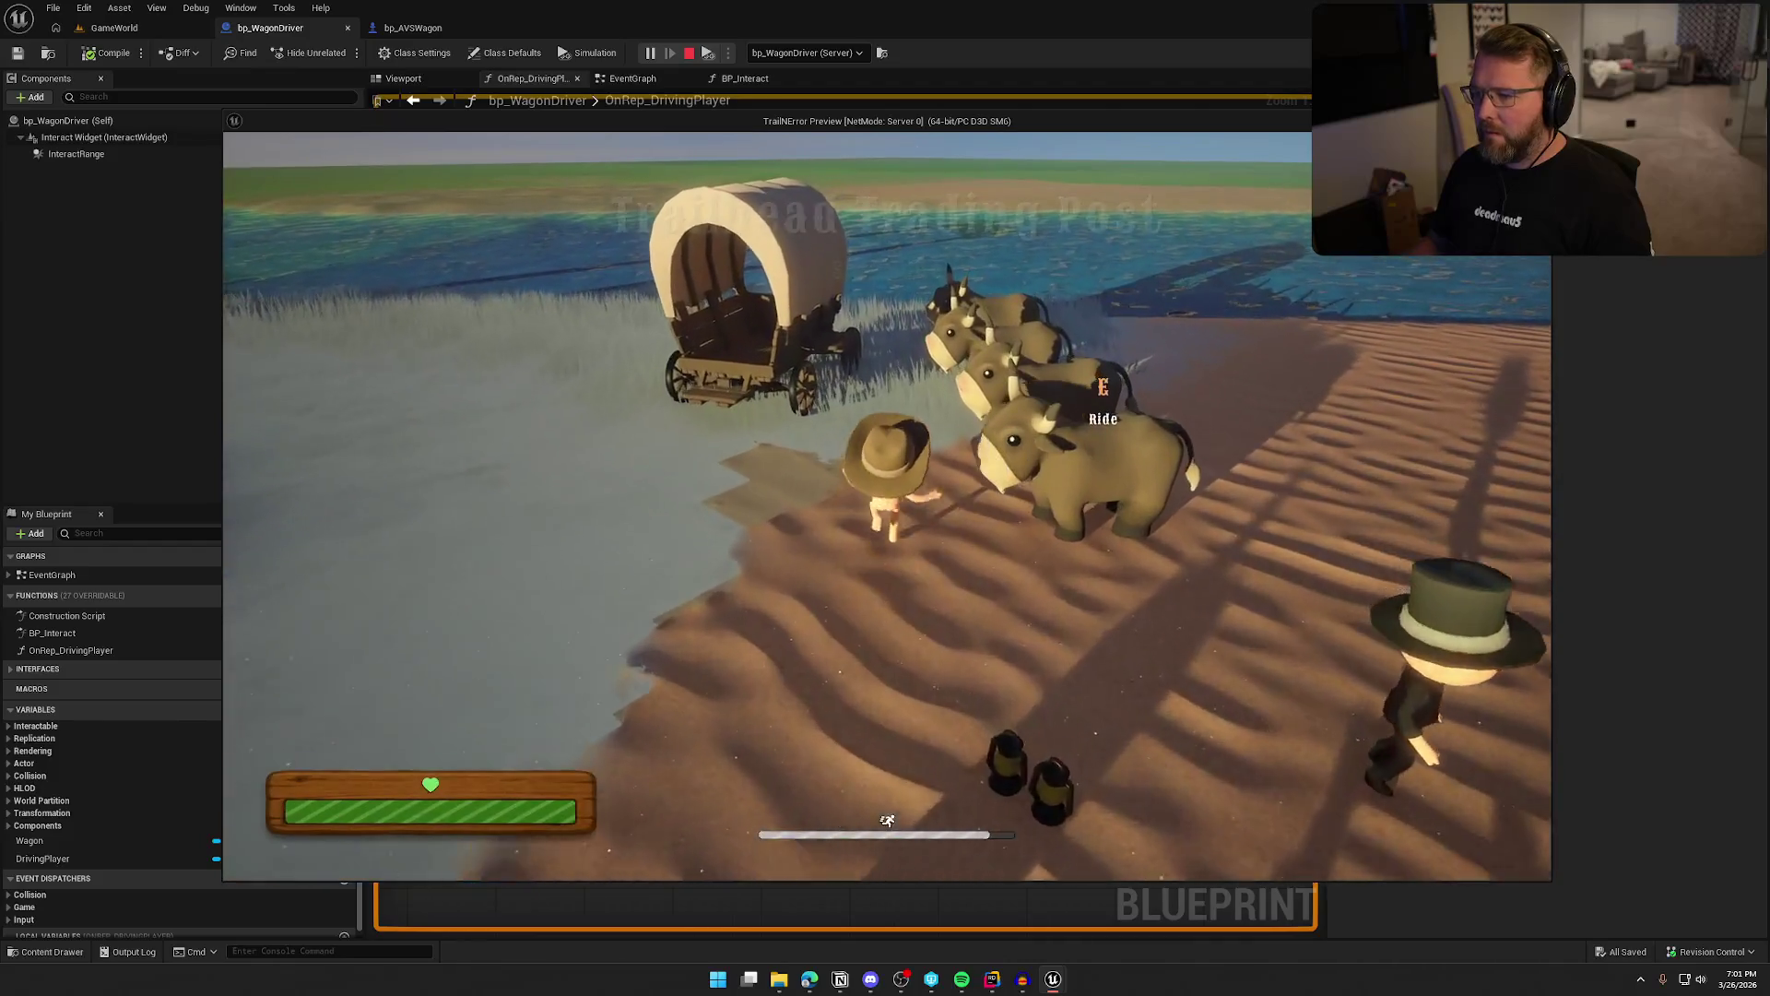
Walk to the wagon, then board and leave the driver's seat repeatedly to hear the seating sound
key(w)
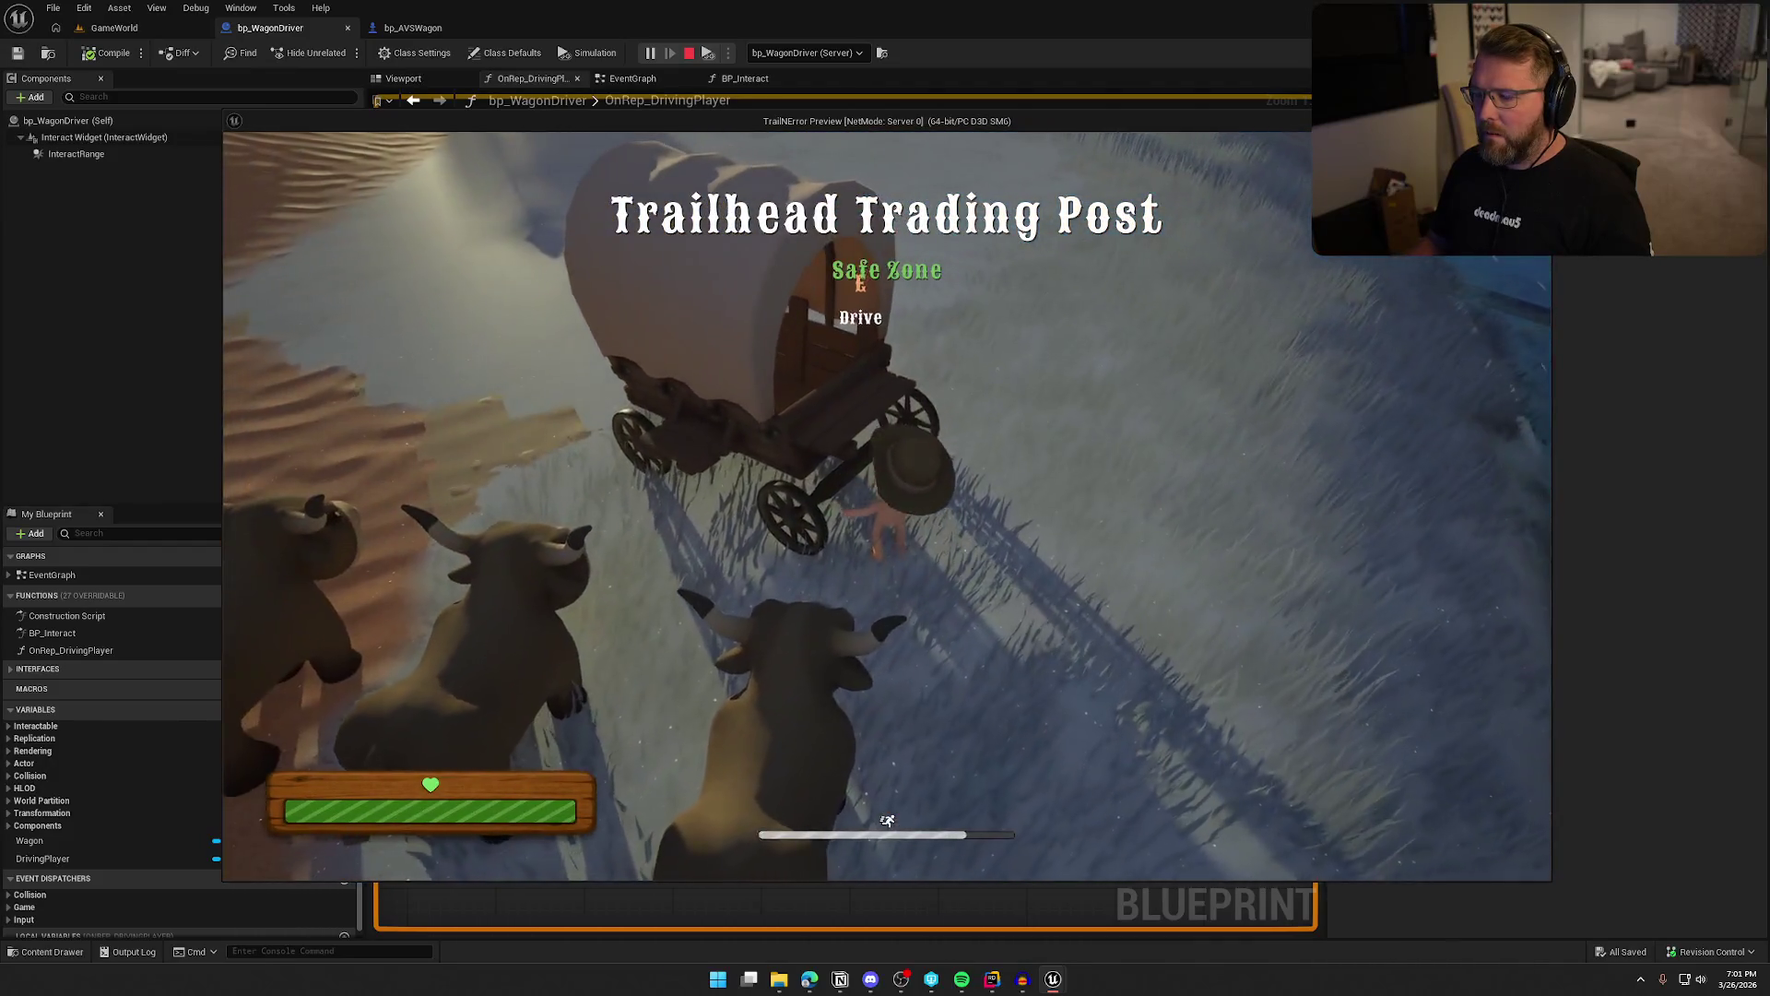
key(e)
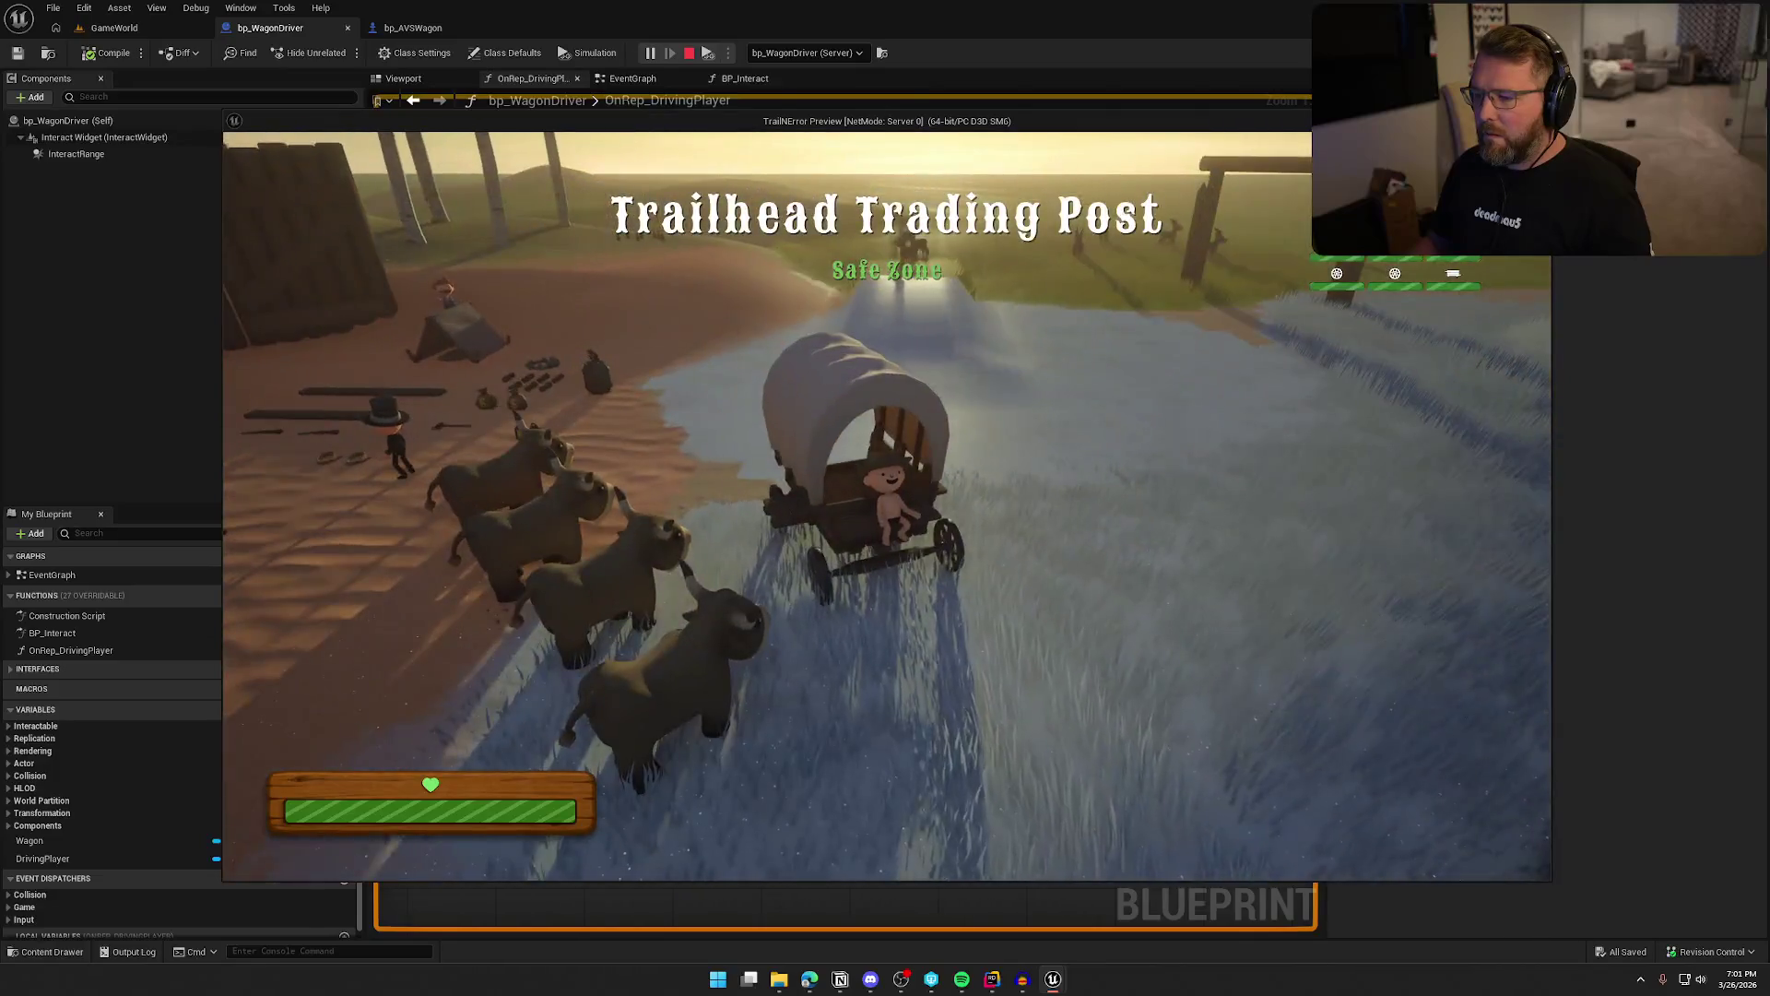
key(e)
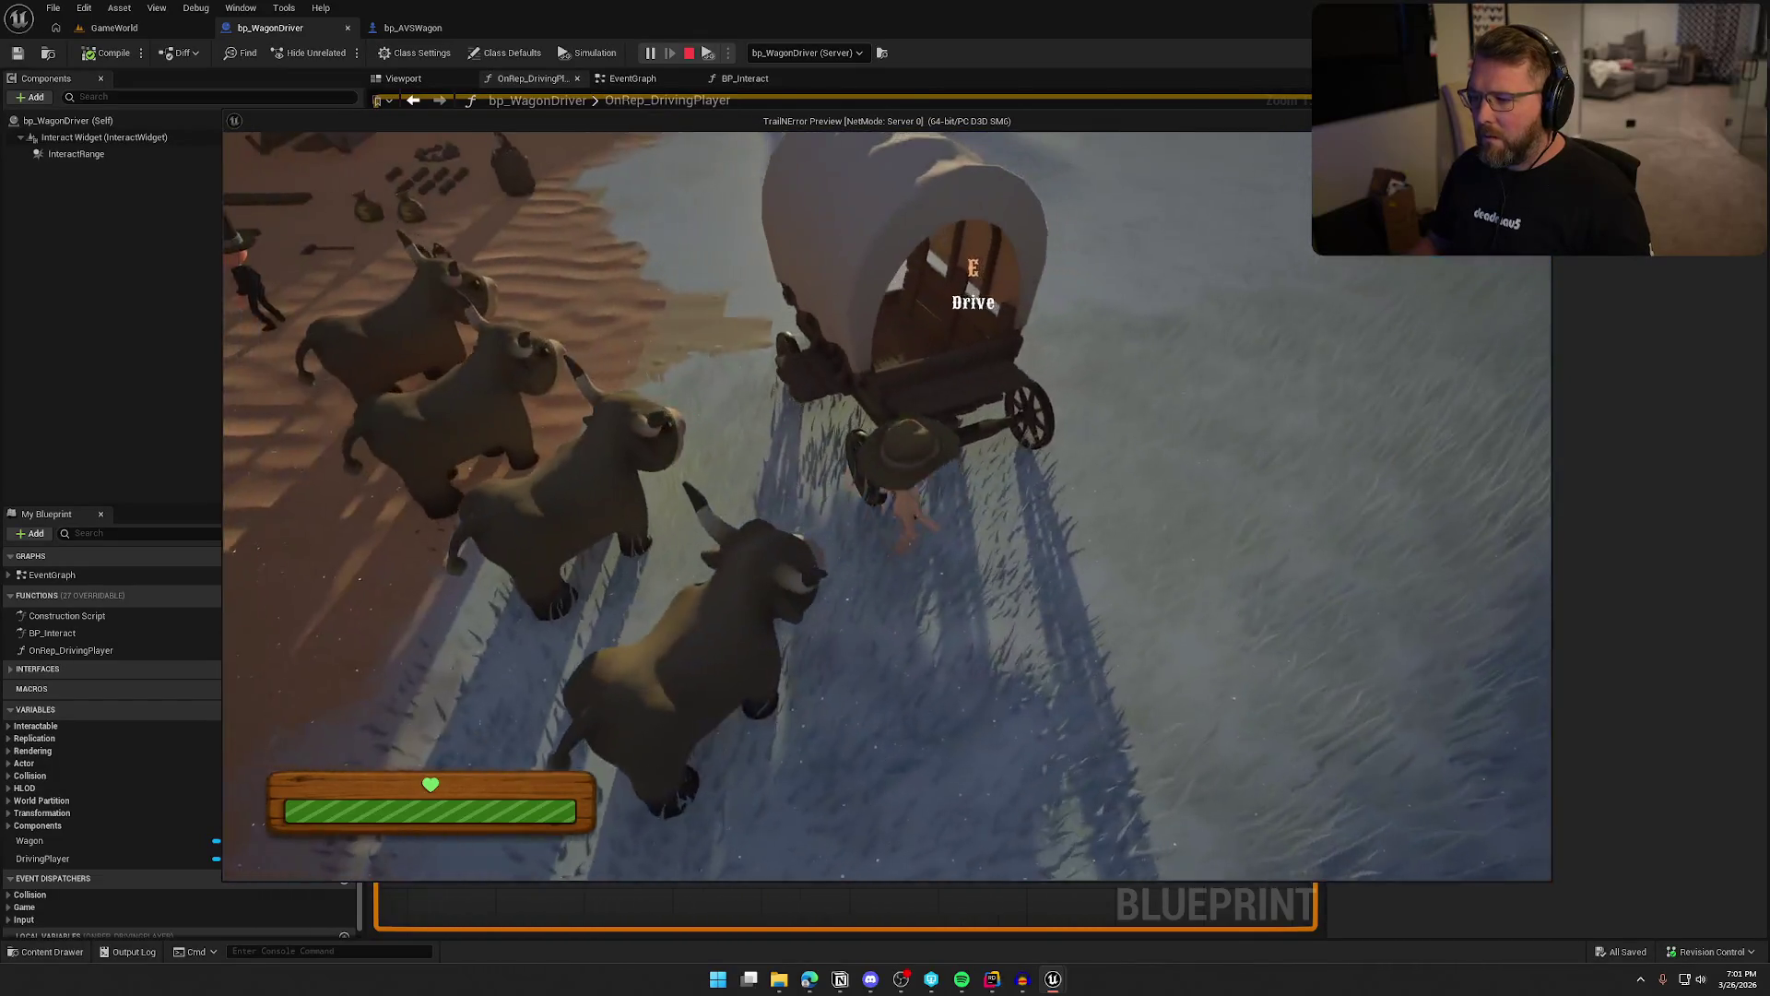
key(e)
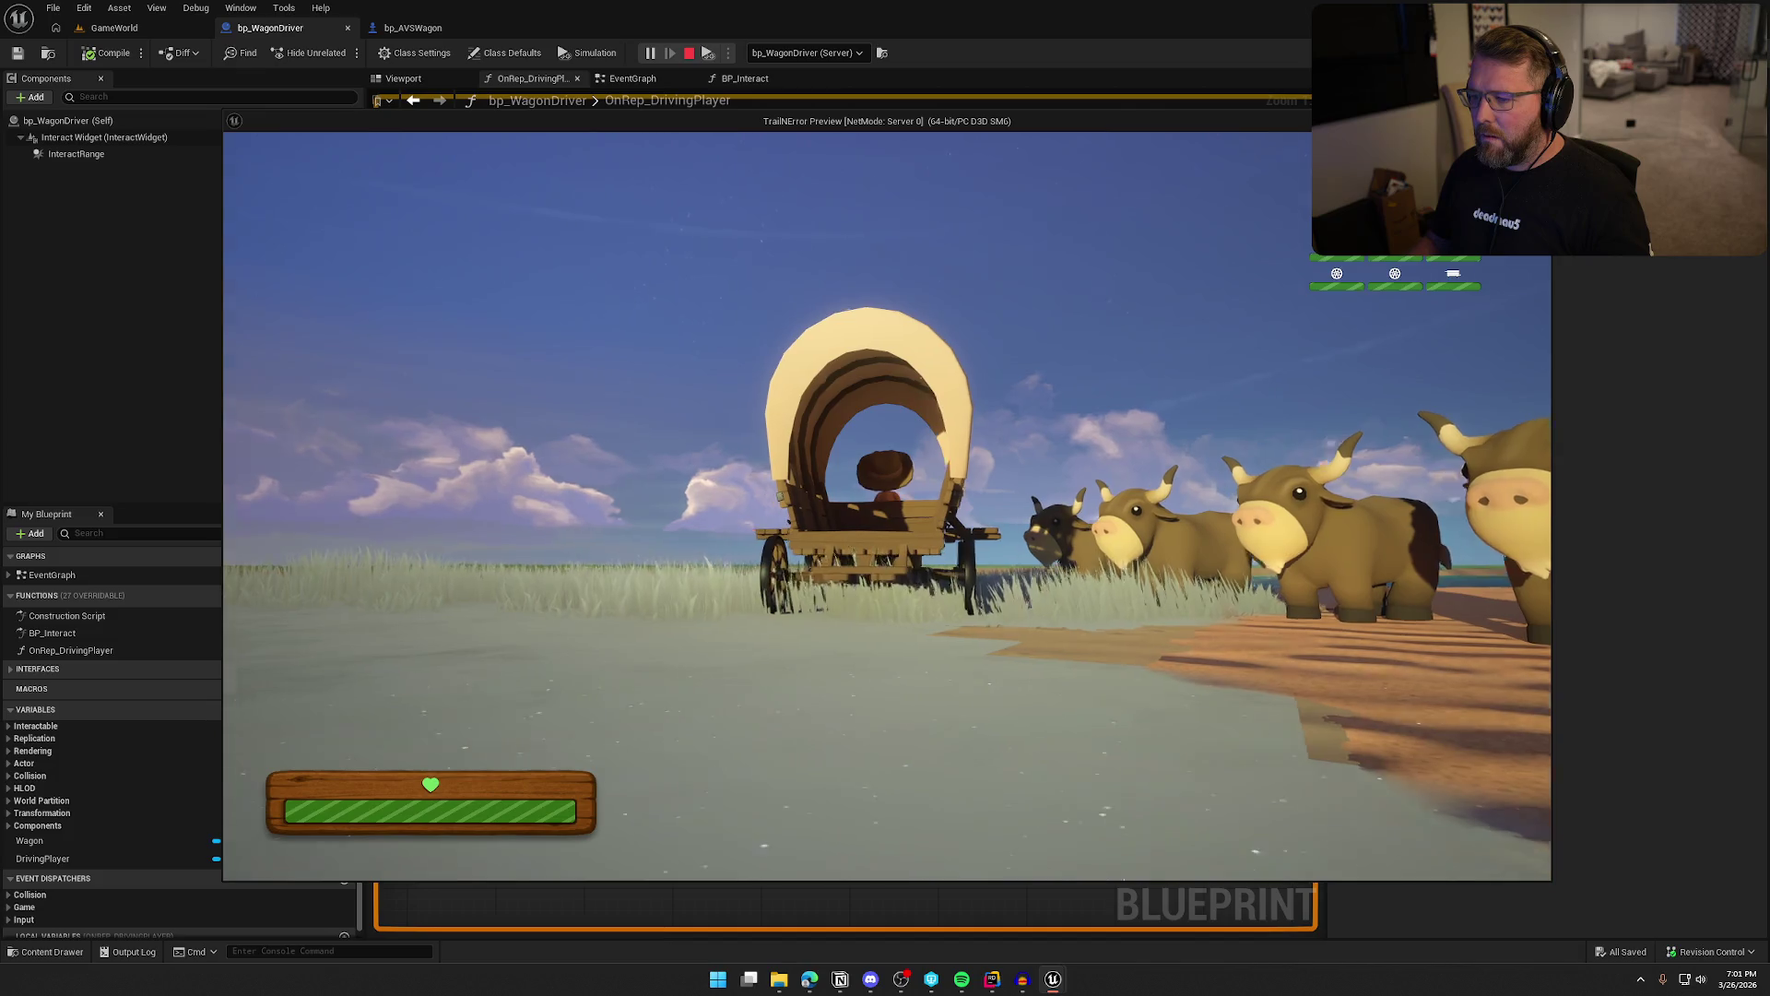
key(e)
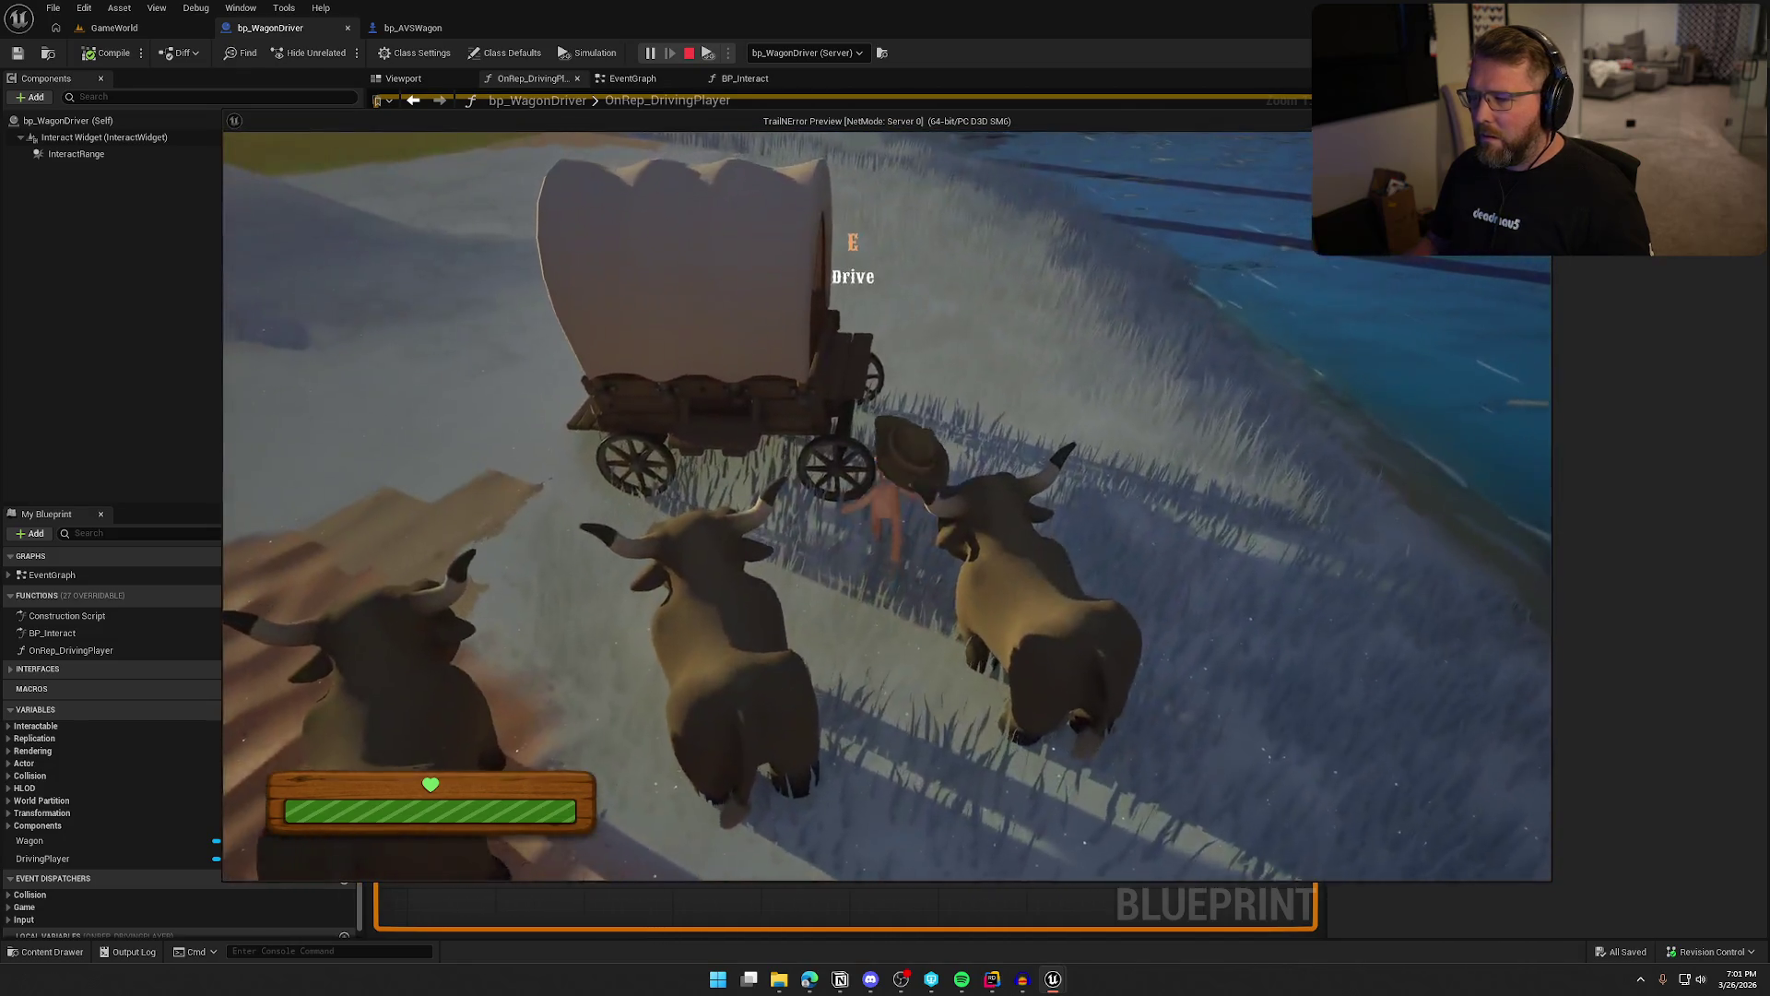
key(e)
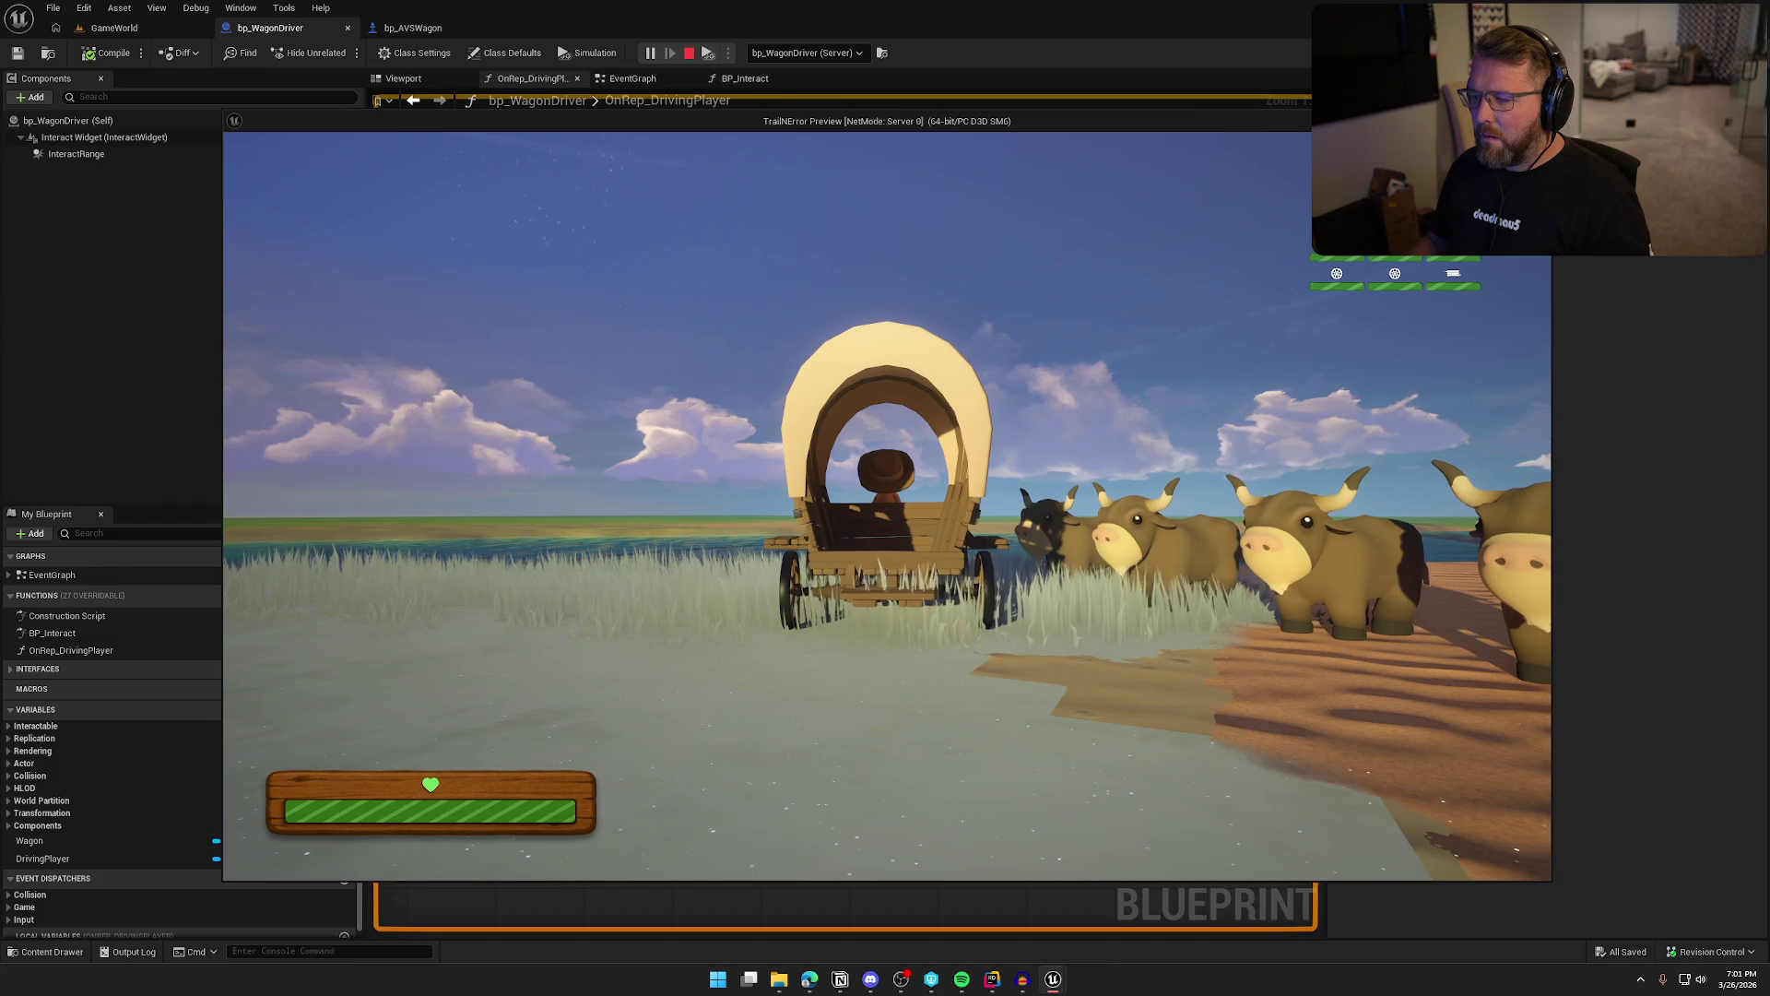
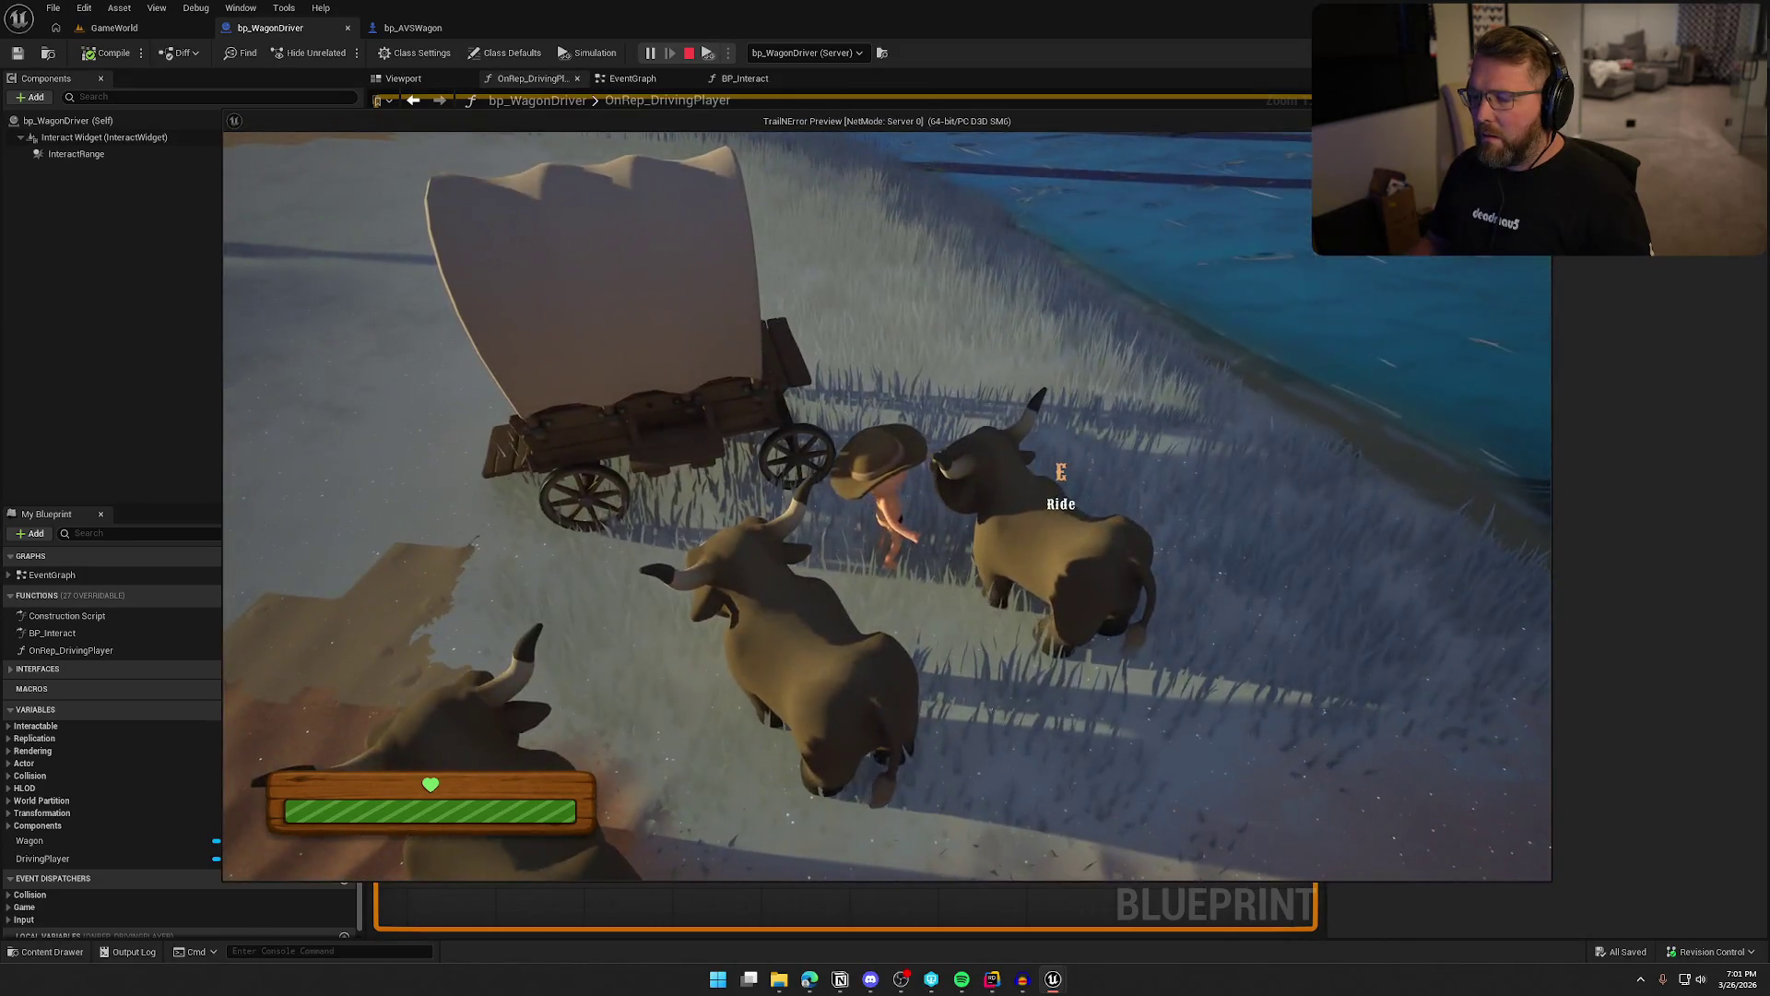
Stop the playtest and open bp_WagonSeat from the Wagon folder in the Content Drawer
key(Escape)
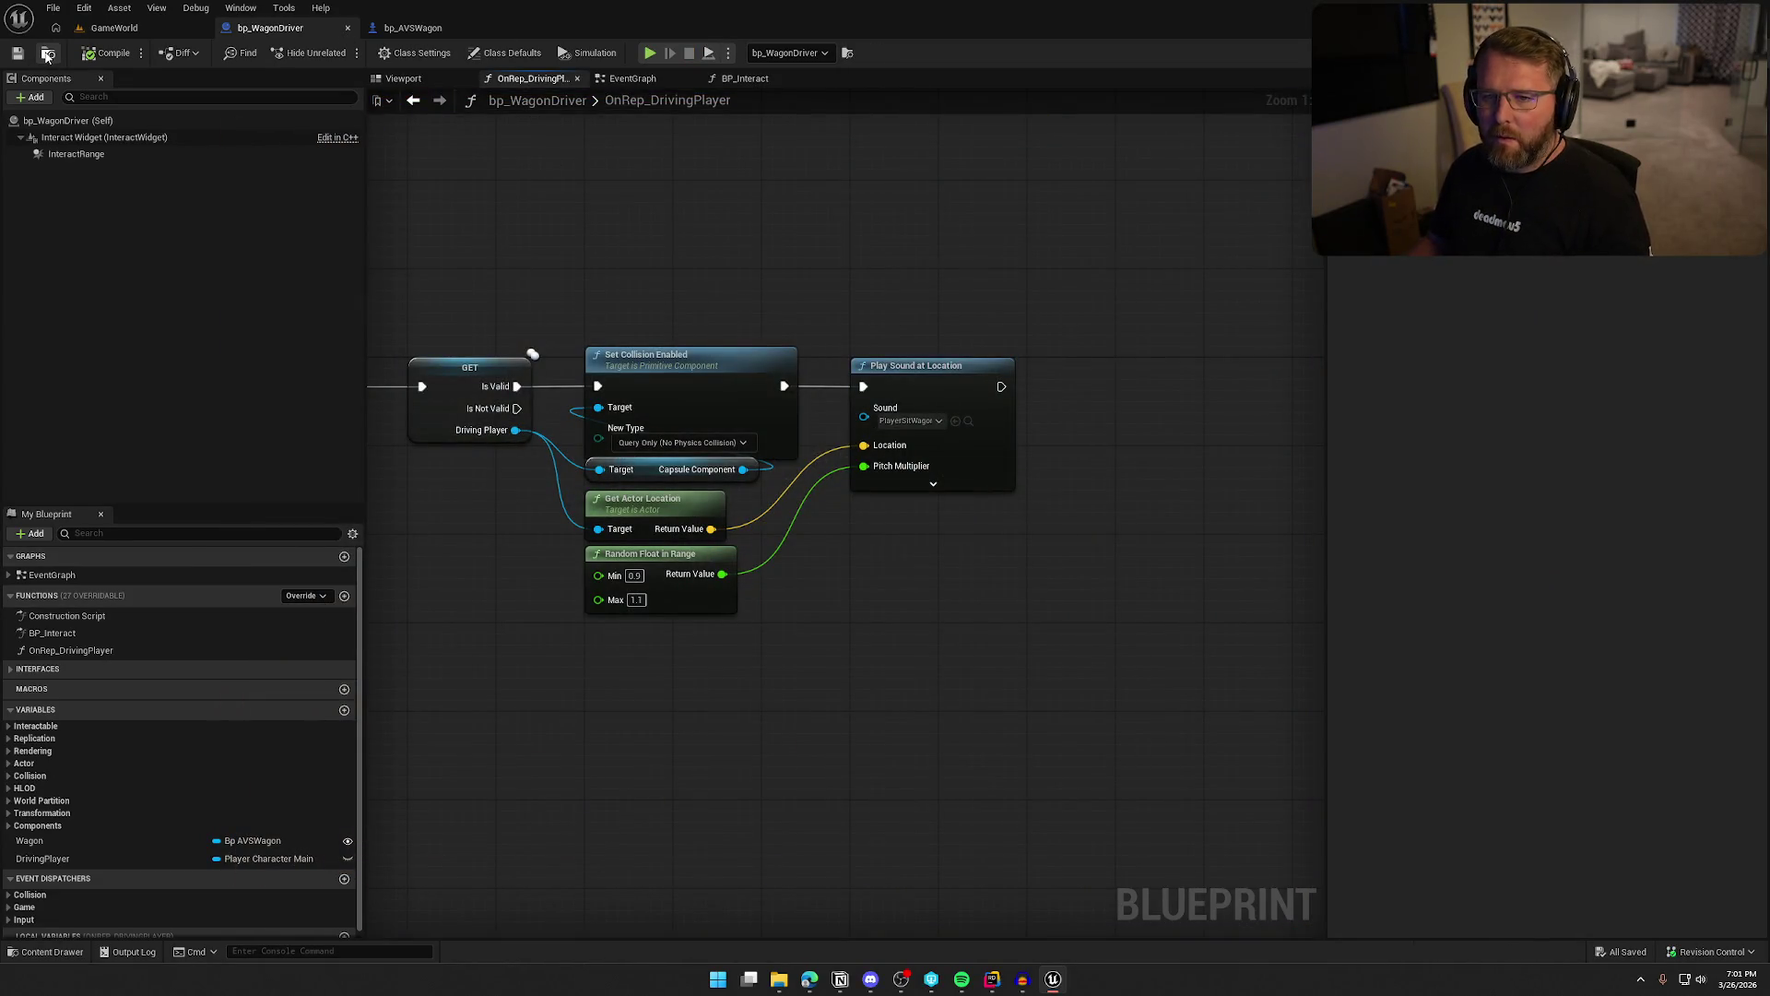
key(ctrl+space)
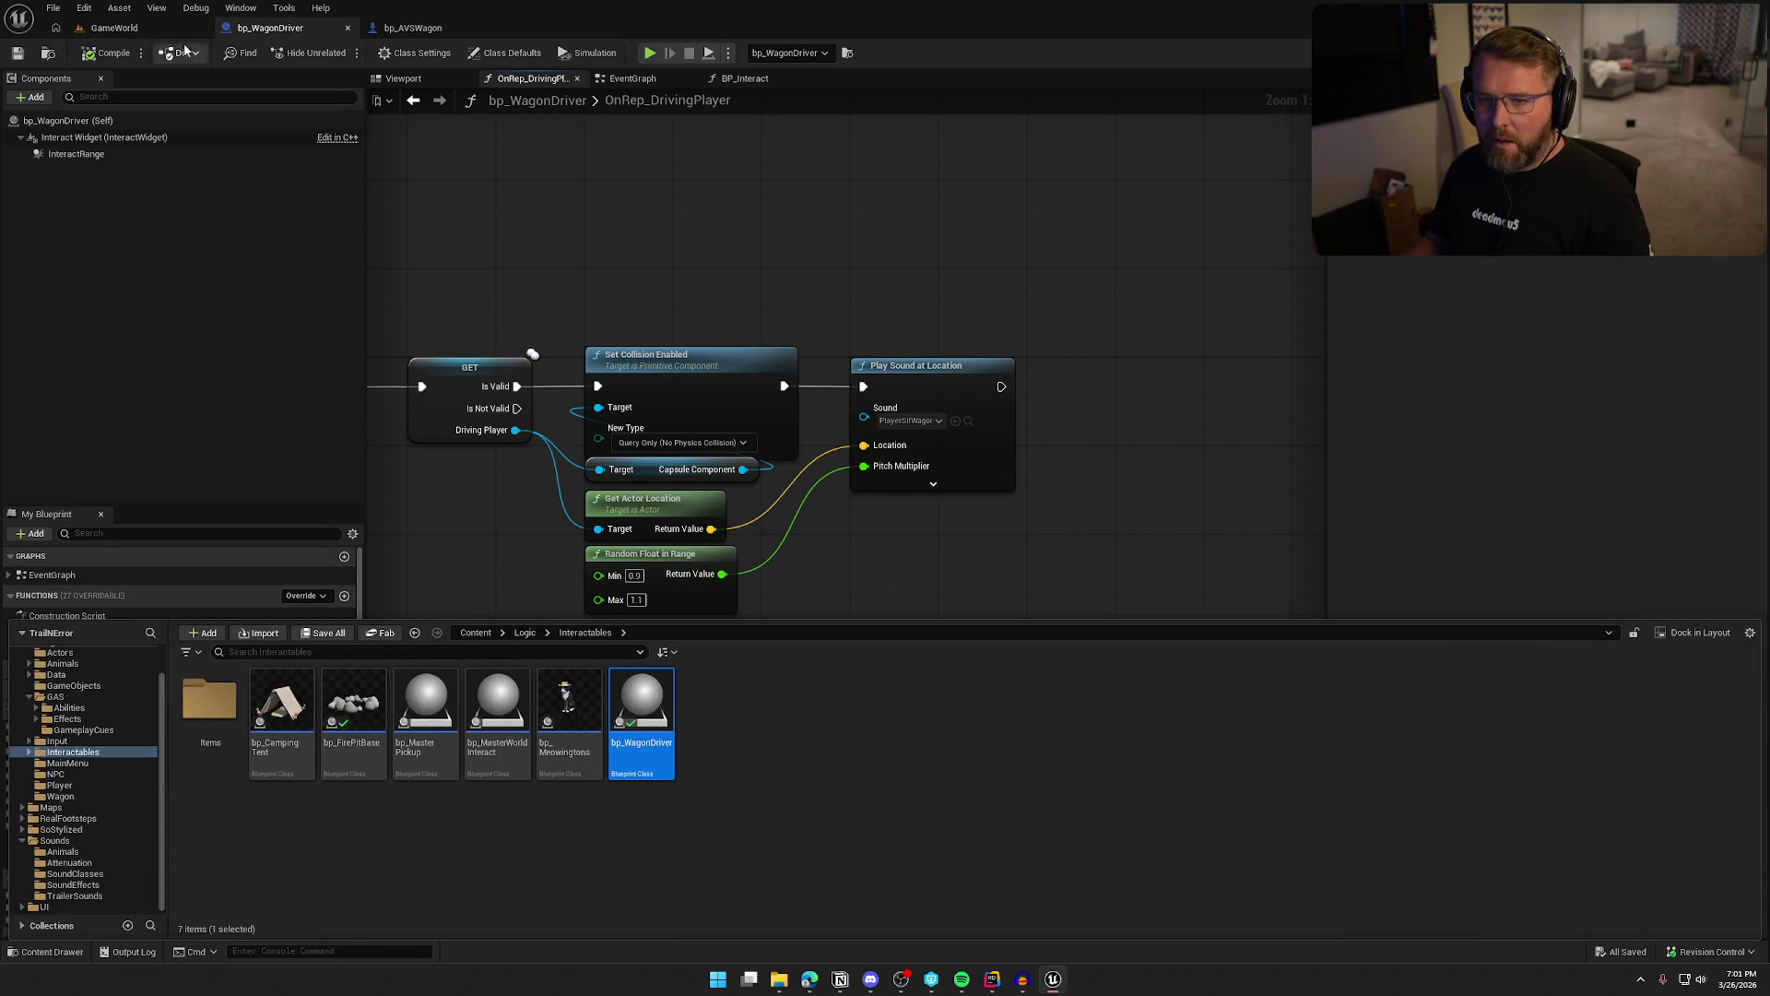
click(114, 28)
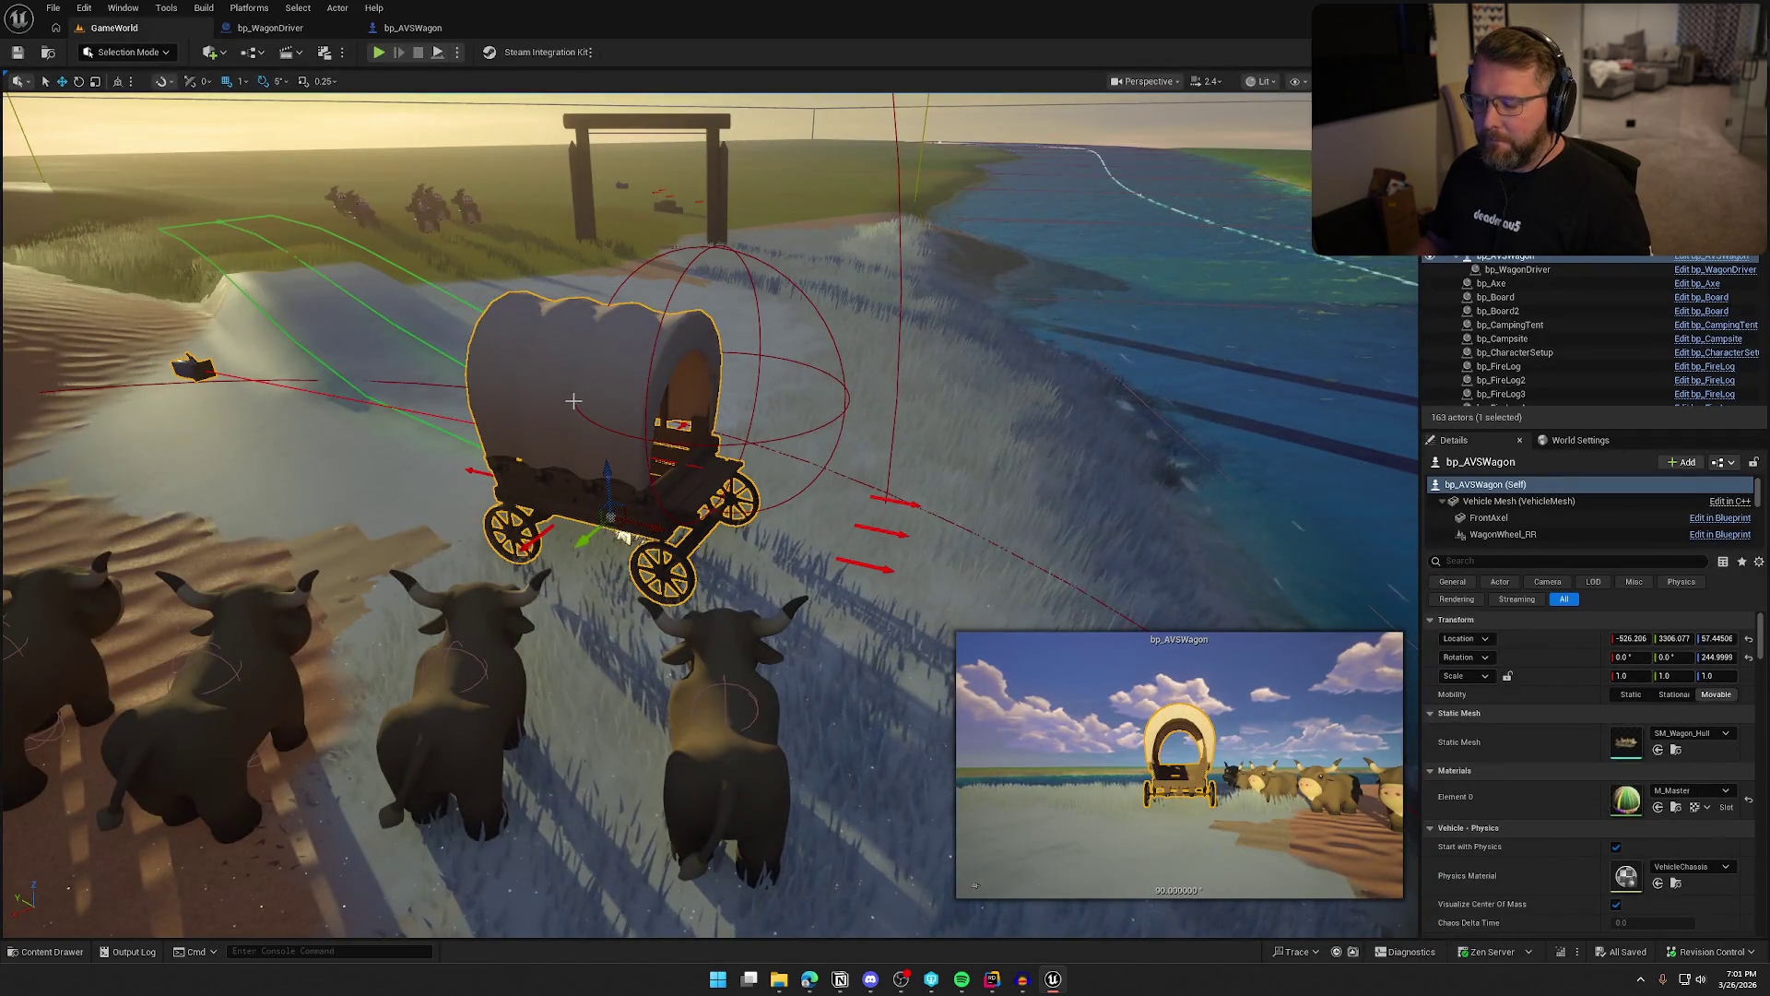
key(ctrl+b)
double_click(425, 705)
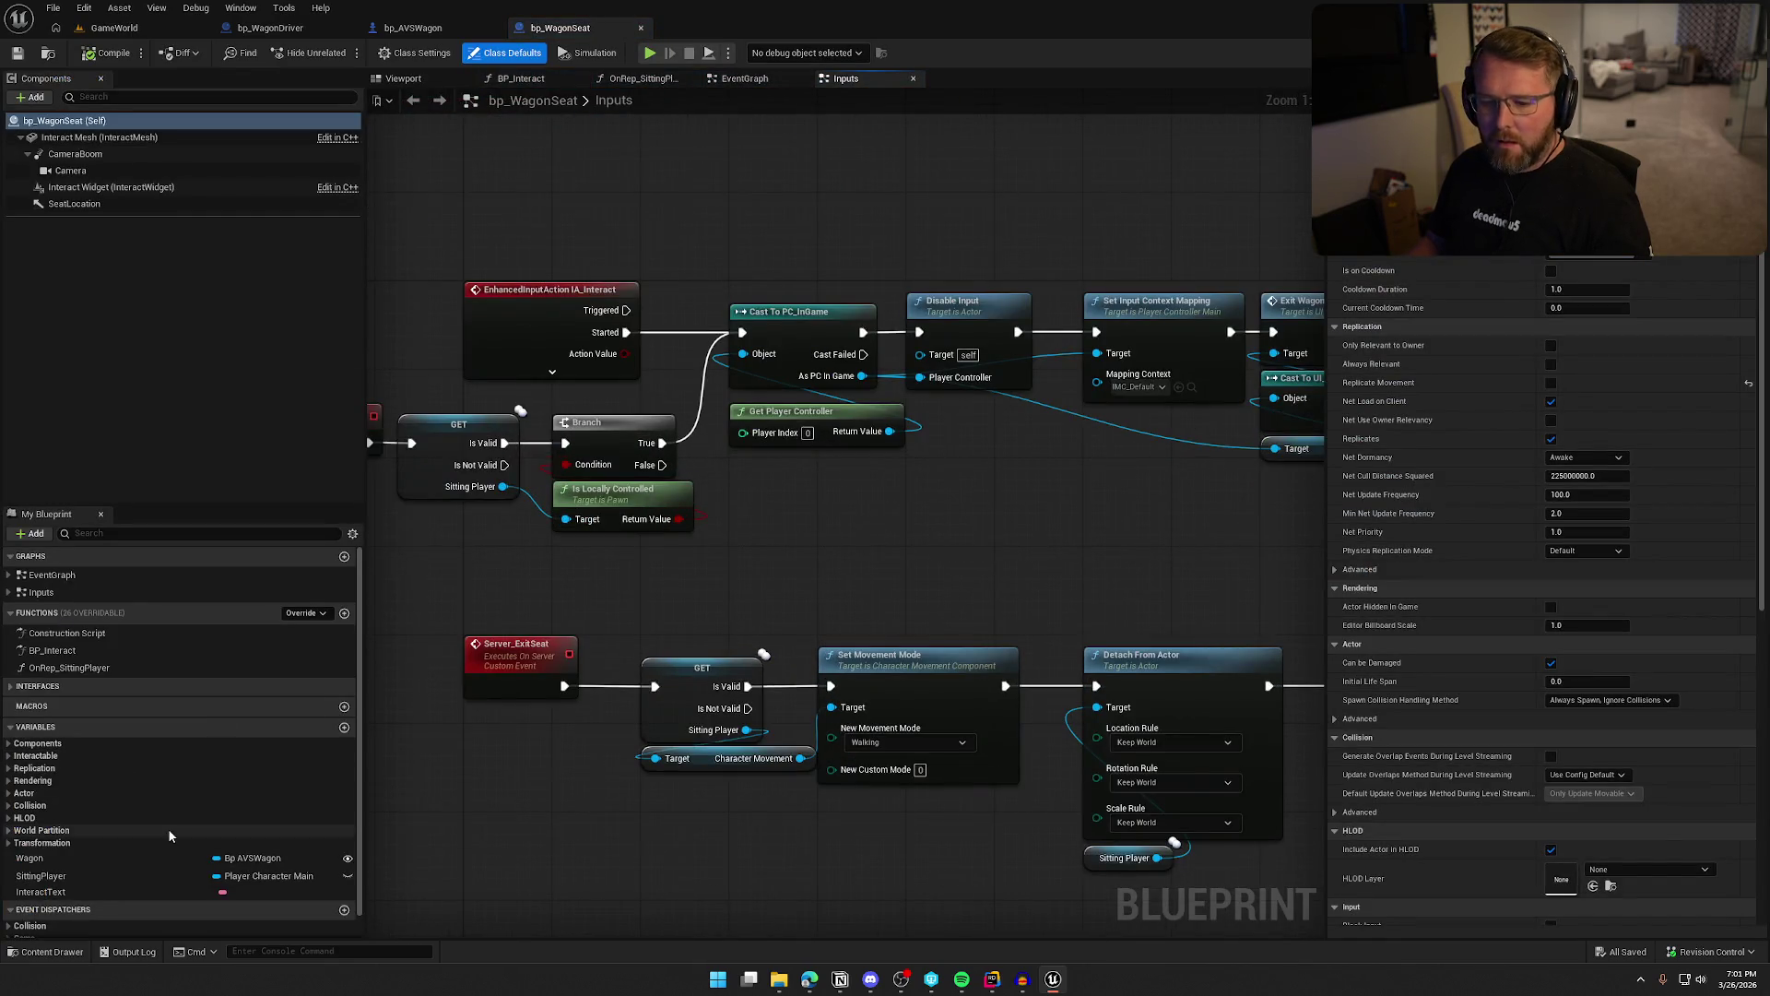
Copy Play Sound at Location, Get Actor Location and Random Float in Range from bp_WagonDriver into OnRep_SittingPlayer
double_click(70, 665)
drag(876, 710, 680, 716)
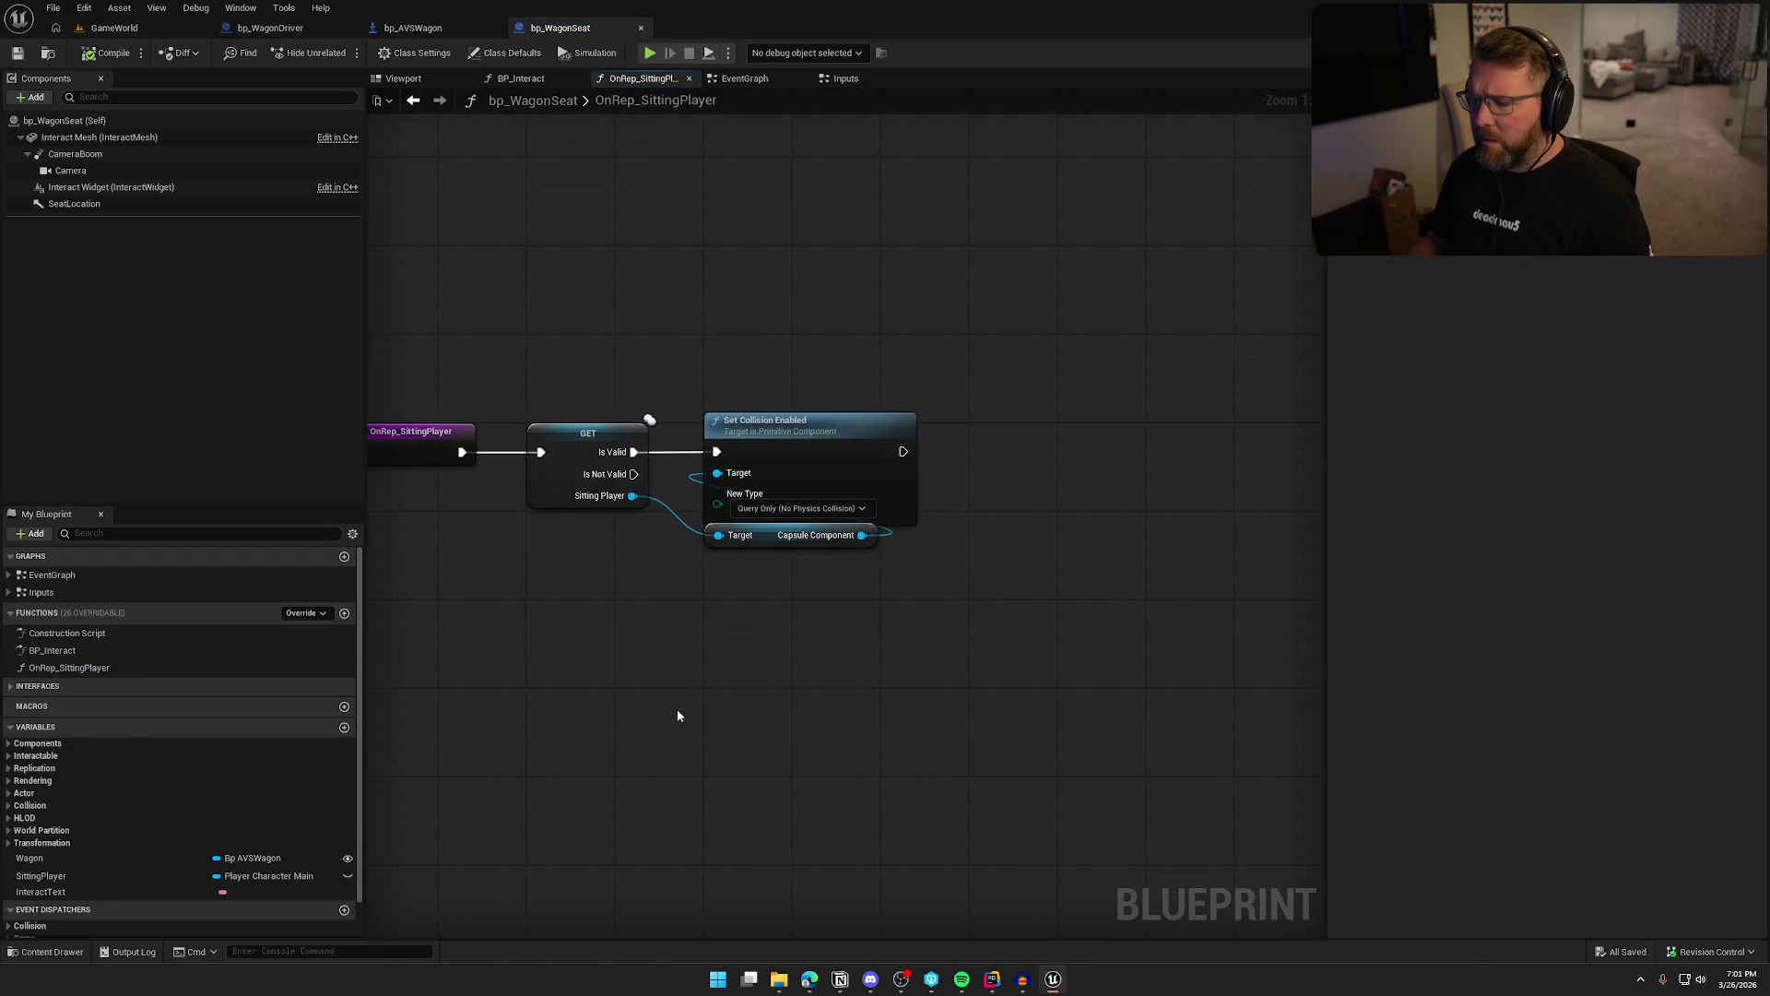
click(411, 27)
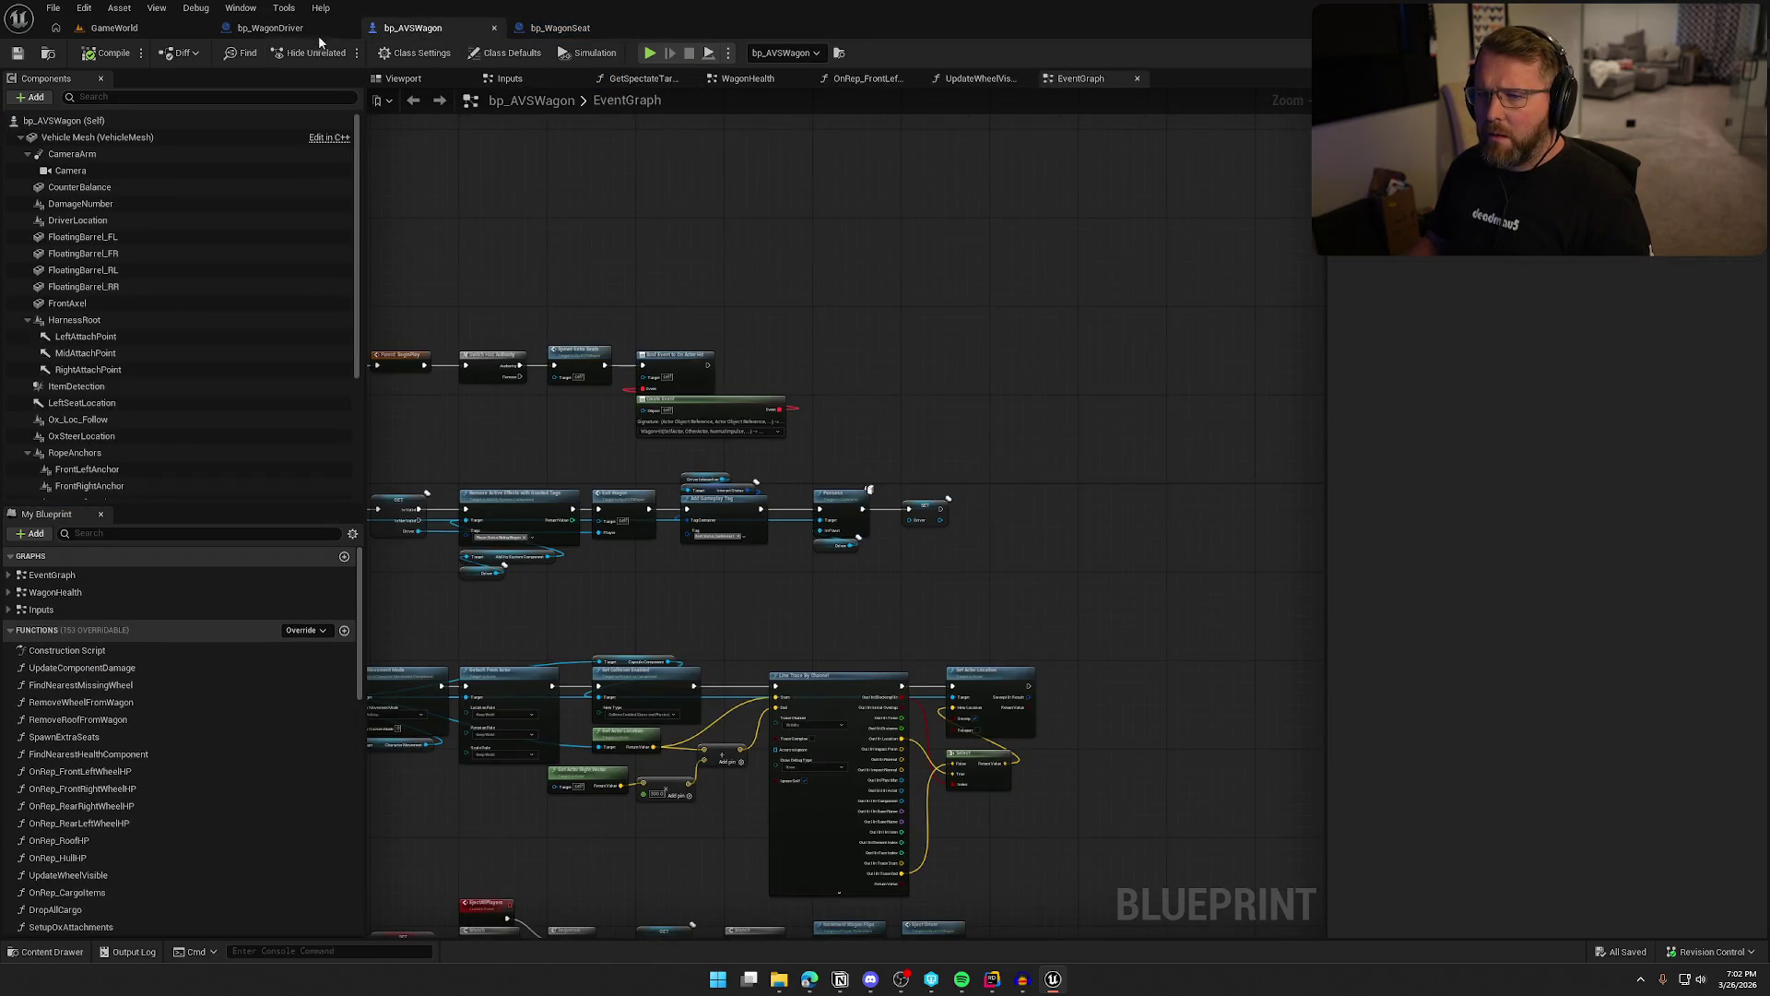
click(270, 28)
click(931, 366)
mouse_move(881, 656)
mouse_down()
mouse_move(632, 556)
mouse_move(576, 503)
mouse_up()
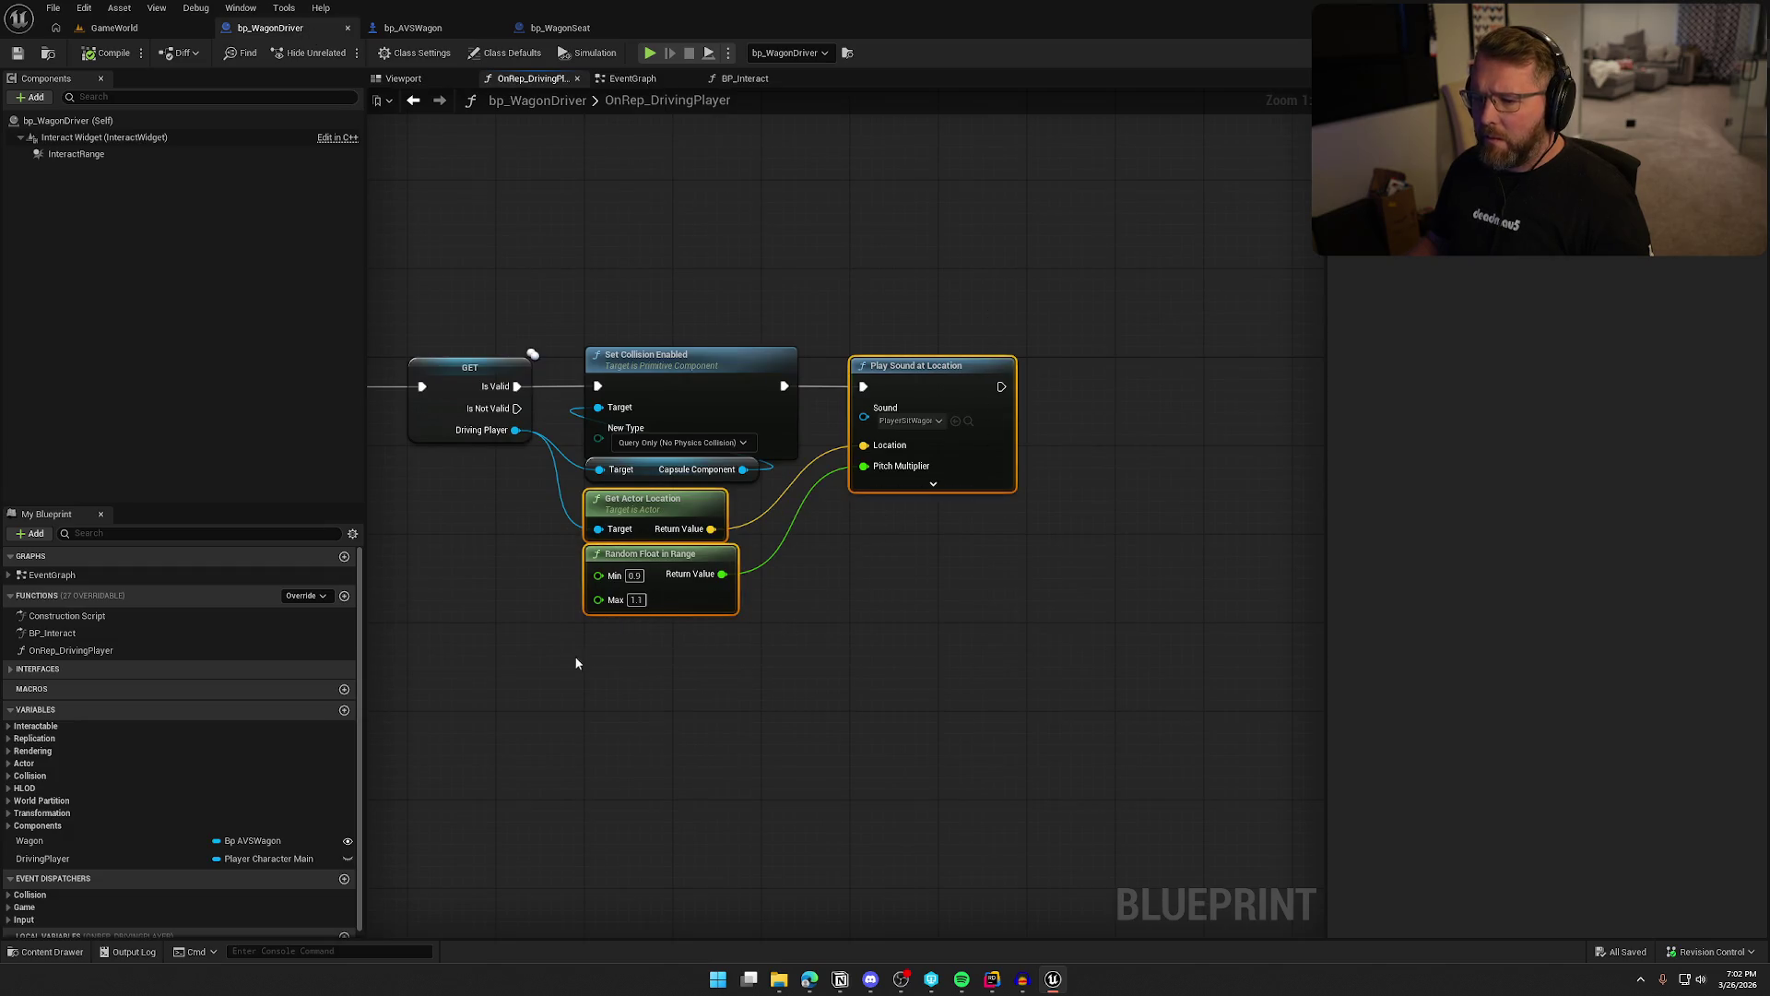
click(563, 28)
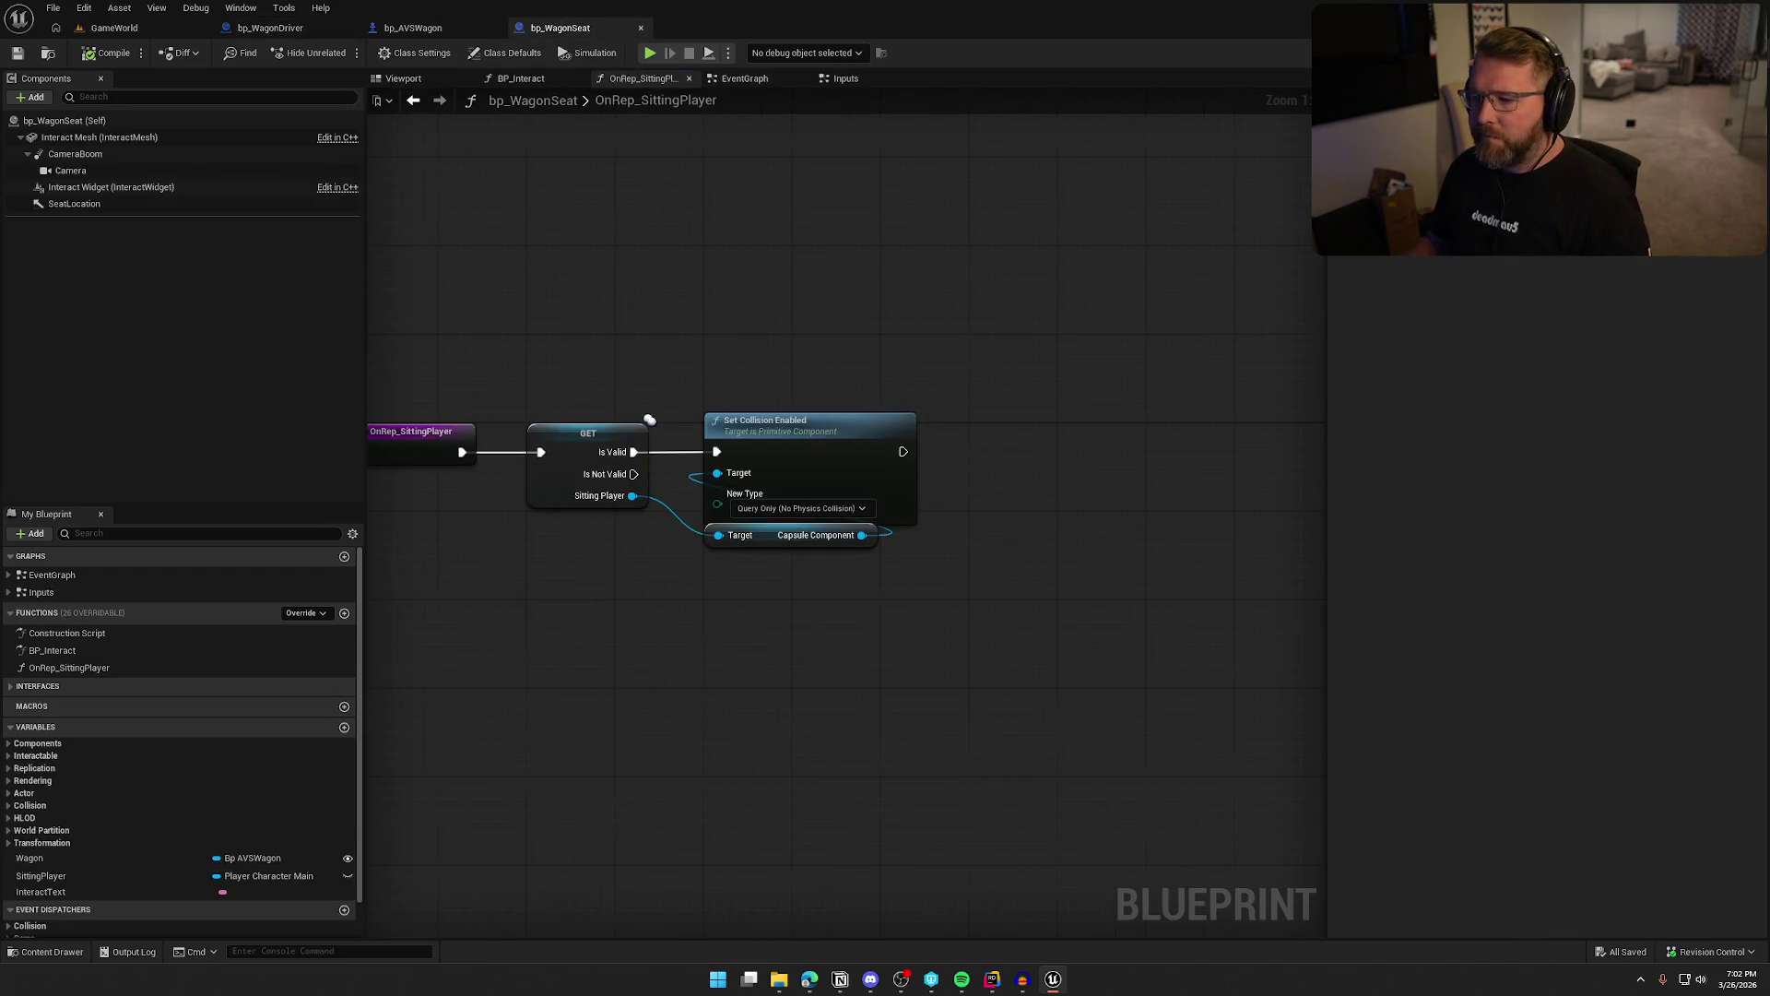
key(ctrl+v)
Wire the sound after Set Collision Enabled at Sitting Player's location, then compile, check out, save and playtest
drag(1021, 487, 710, 403)
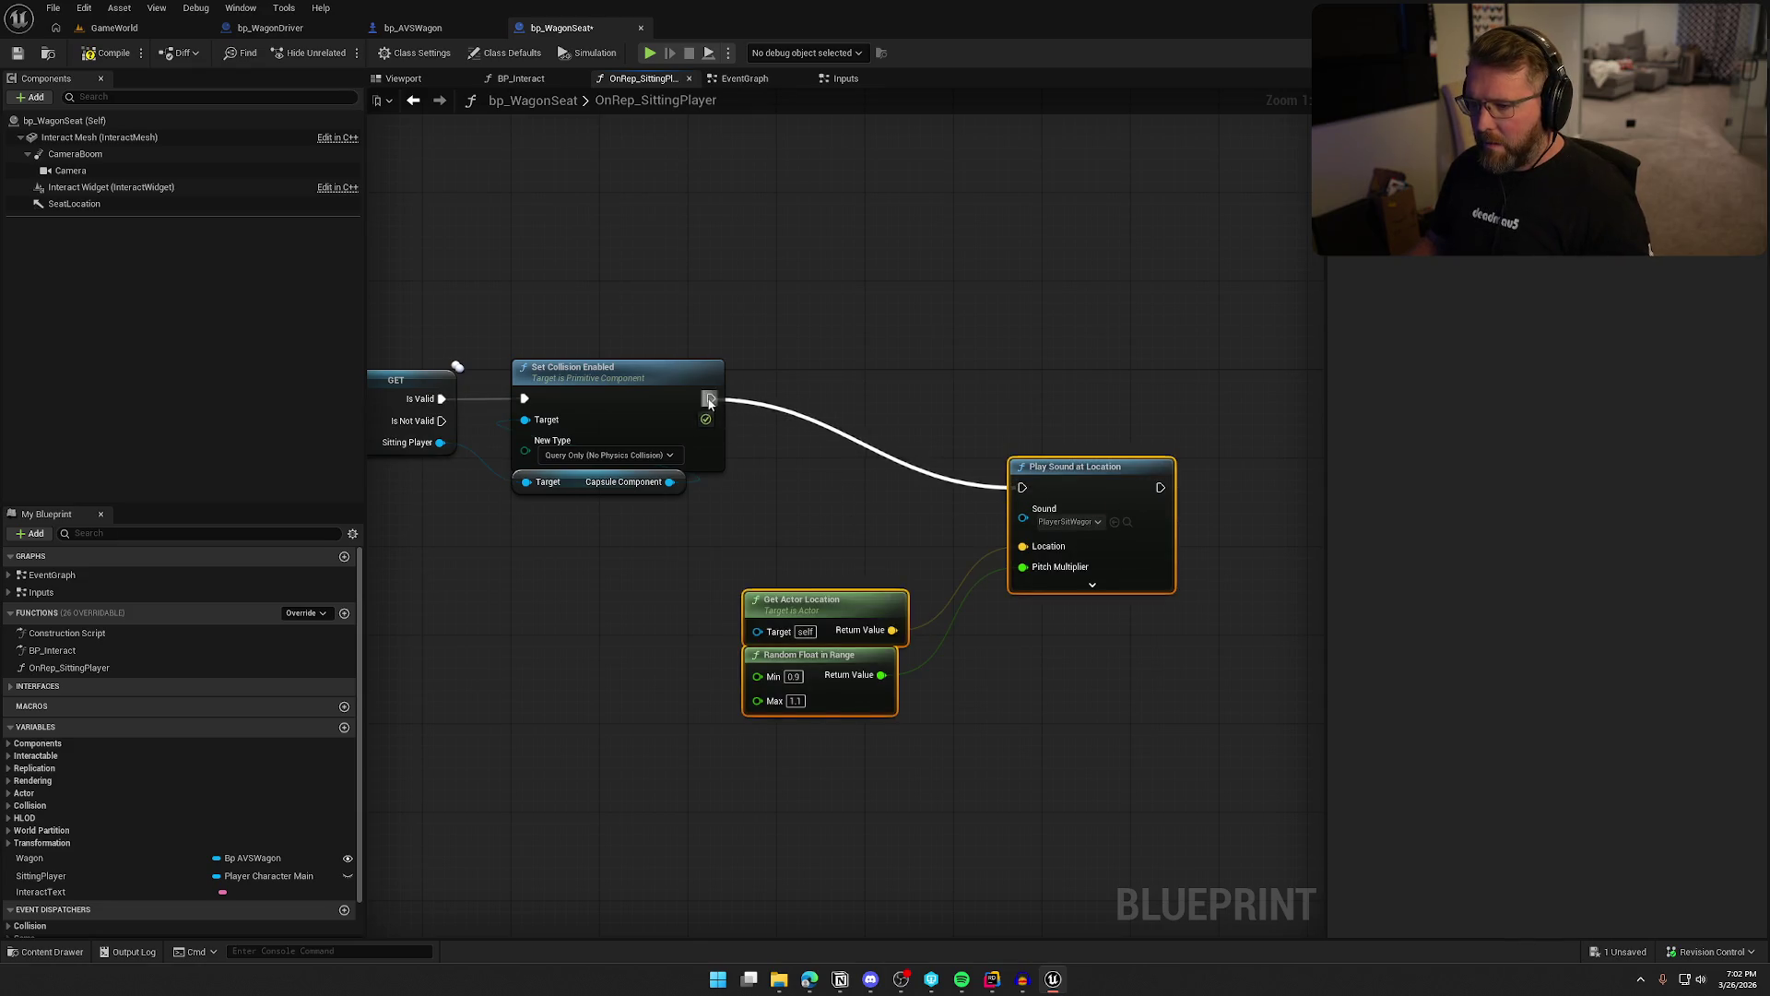
drag(1088, 478, 859, 395)
click(763, 601)
drag(764, 601, 878, 596)
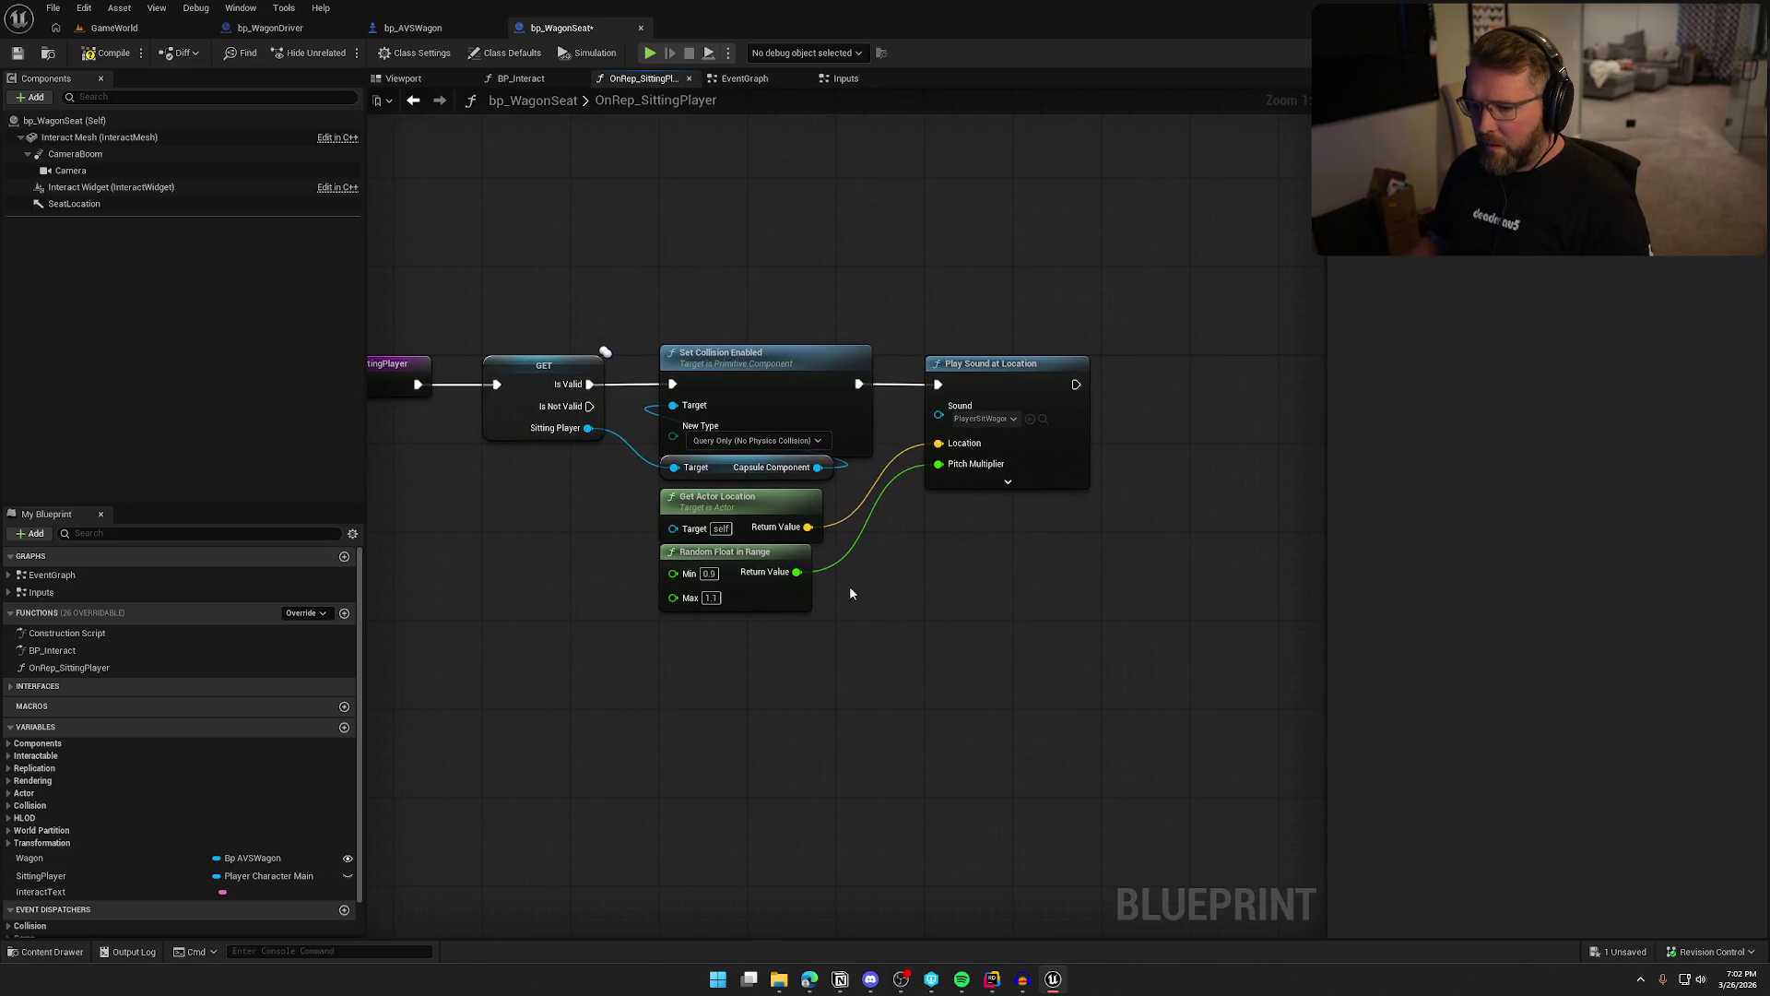
mouse_move(670, 538)
mouse_down()
mouse_move(541, 423)
mouse_move(674, 530)
mouse_up()
key(Escape)
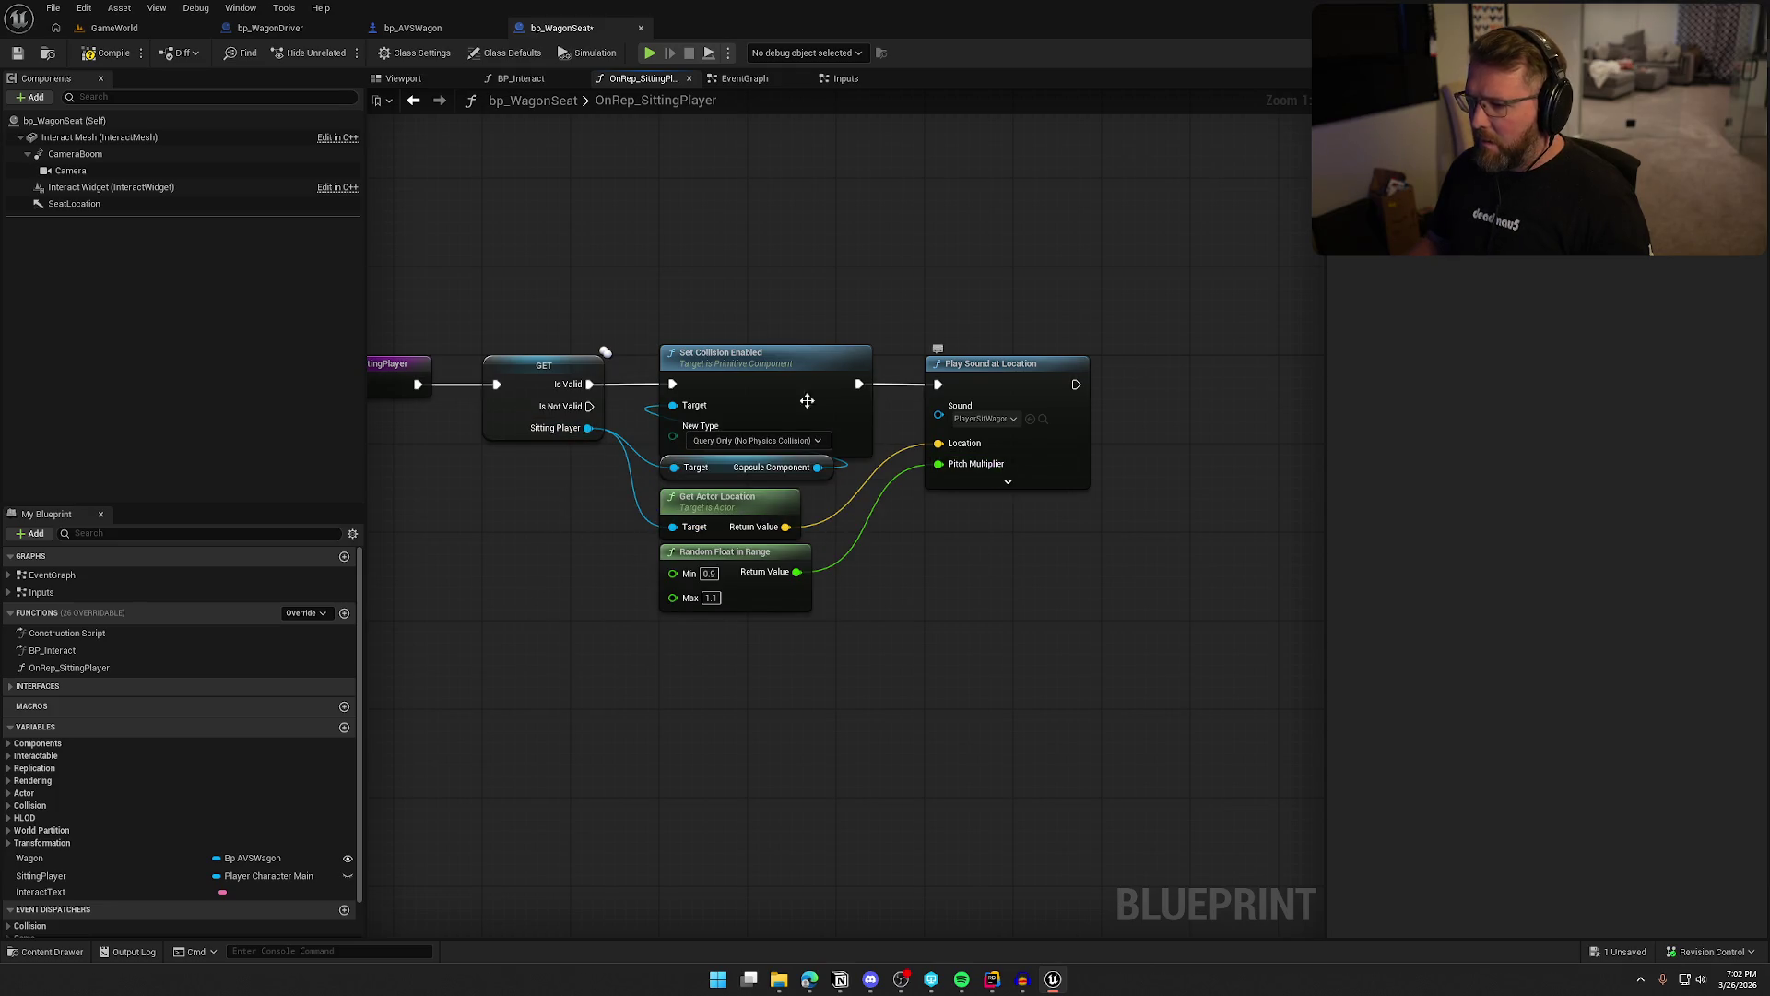
key(ctrl+s)
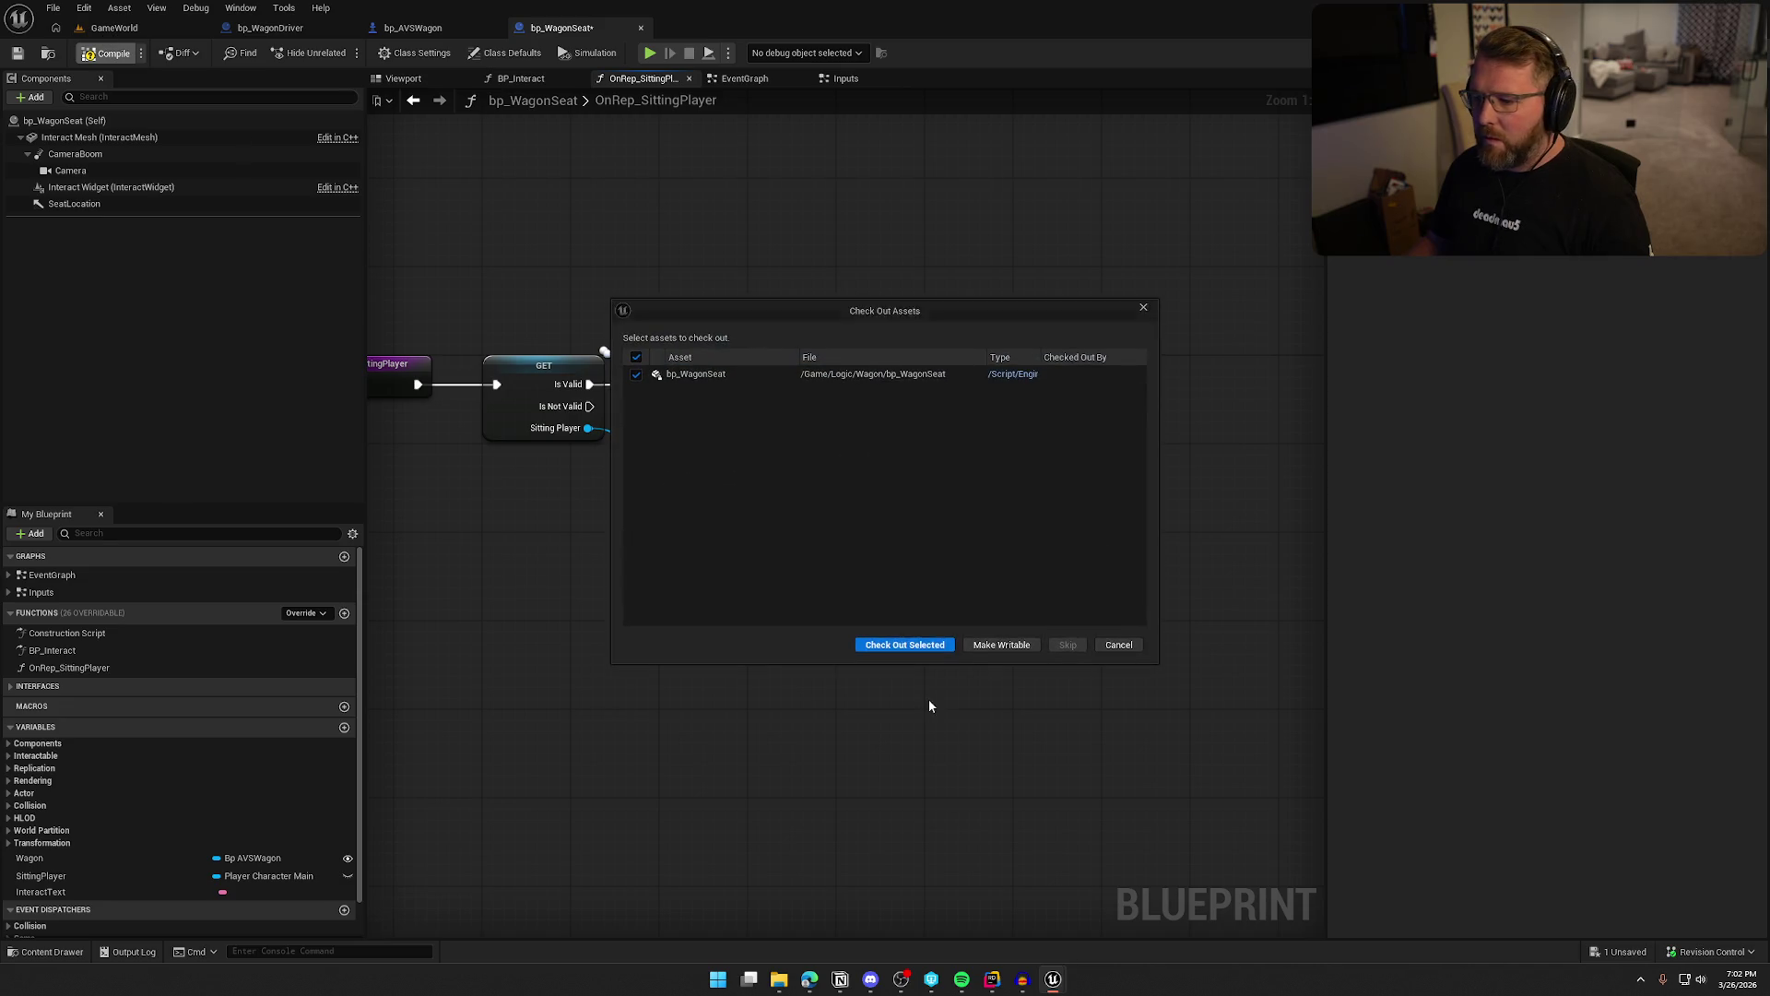
click(903, 642)
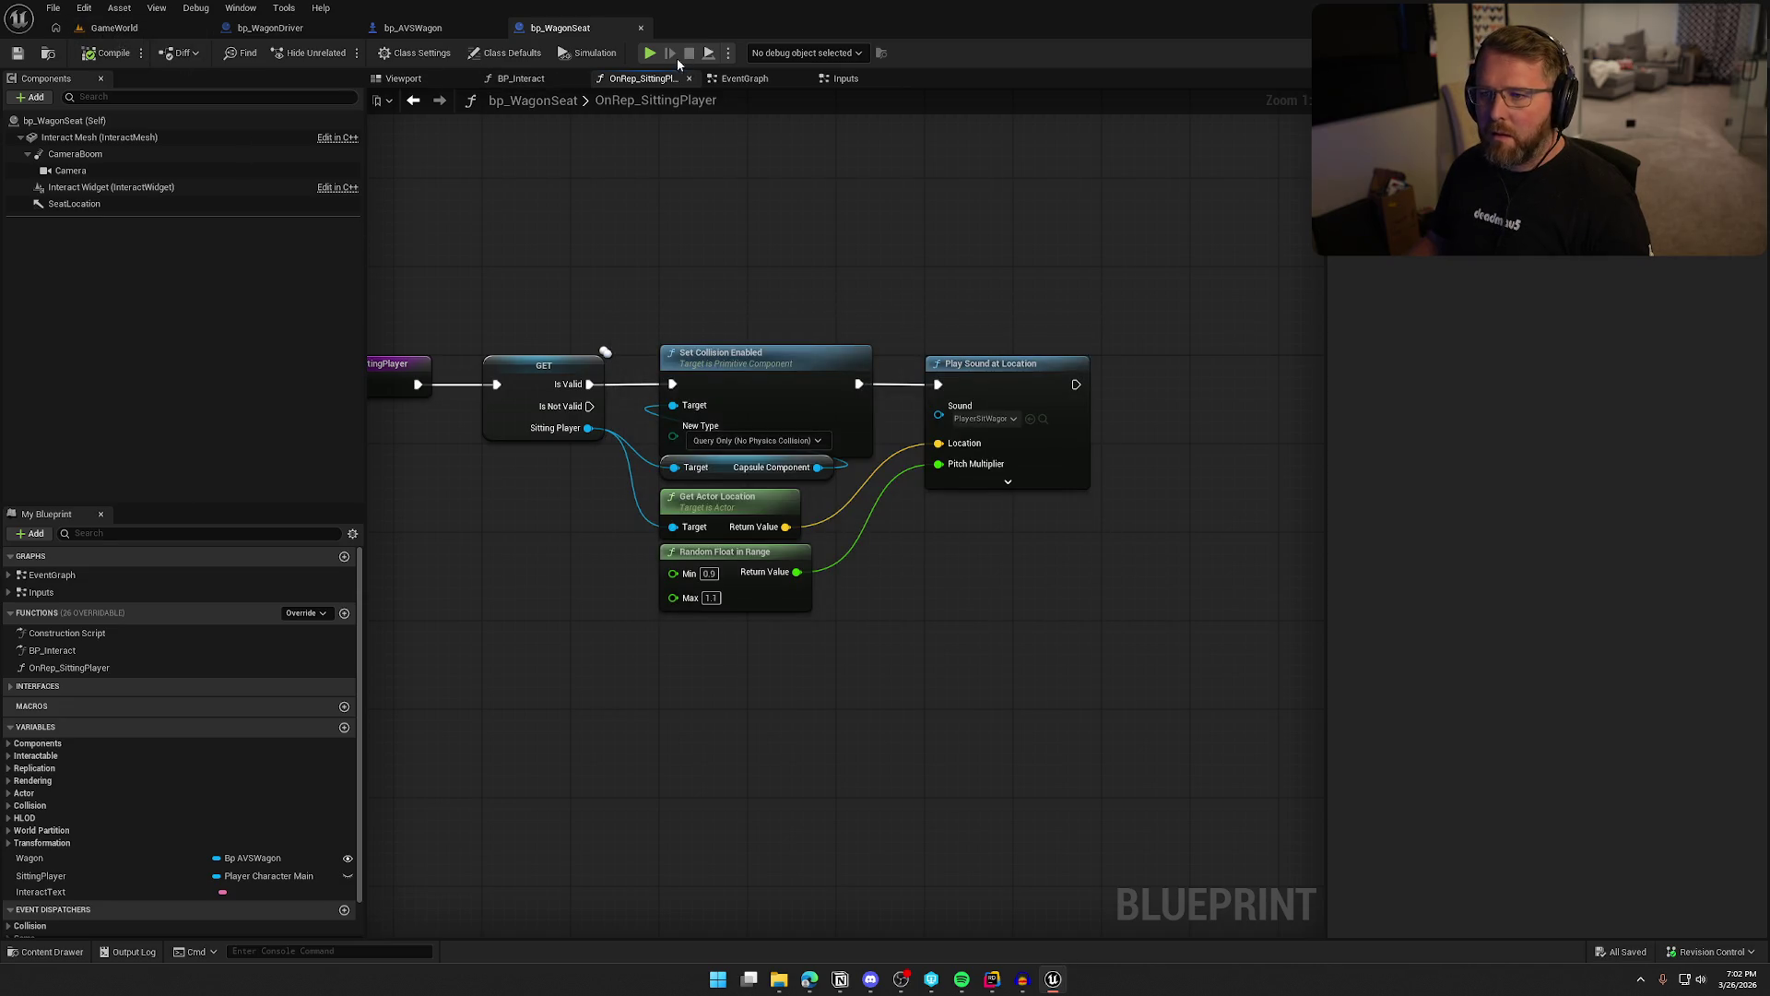
key(alt+p)
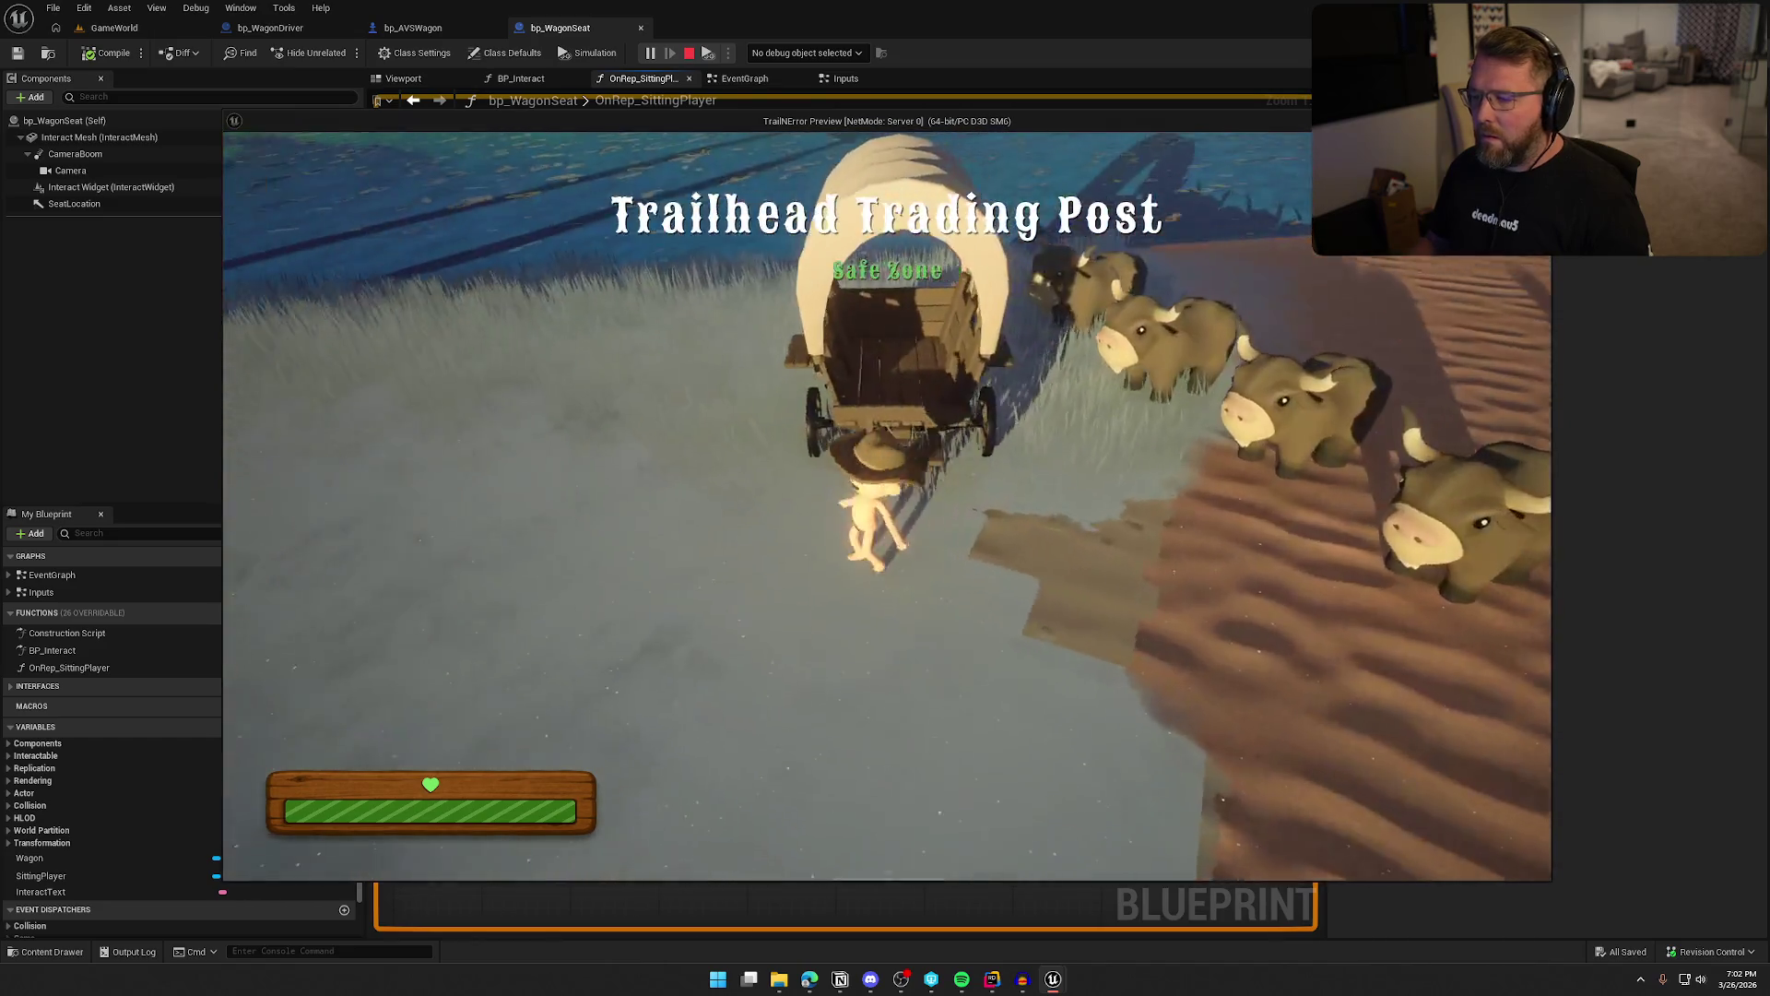
key(e)
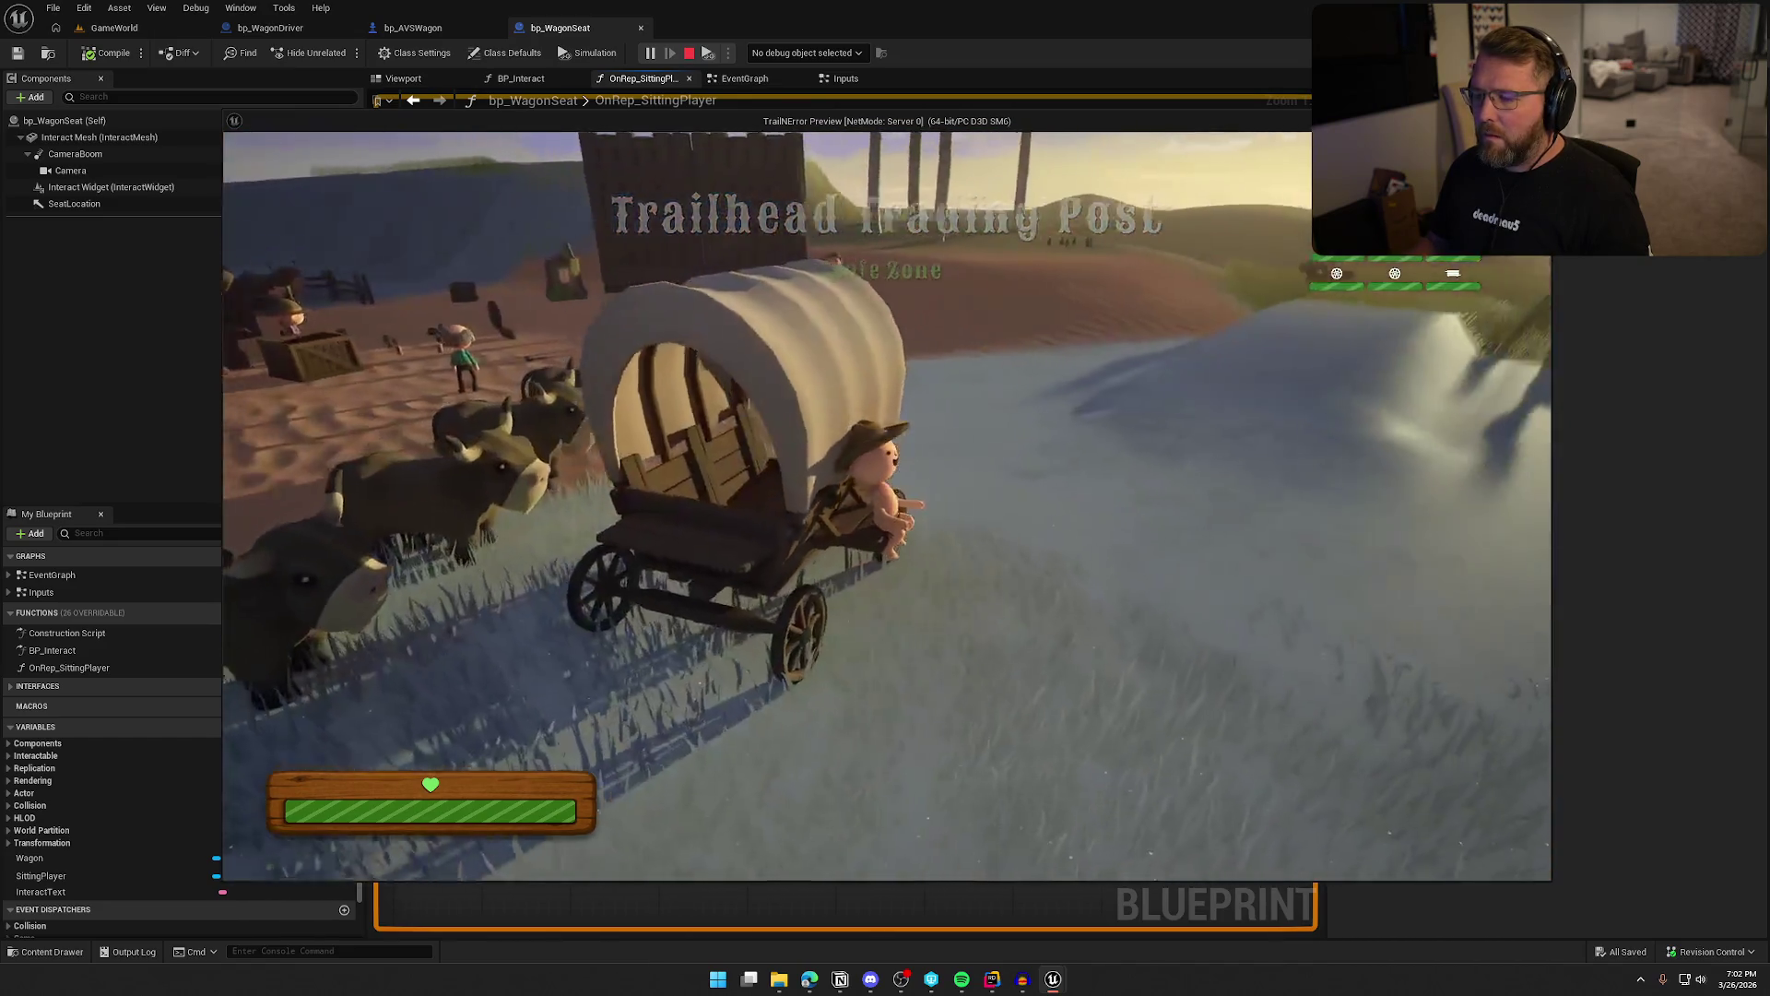
key(e)
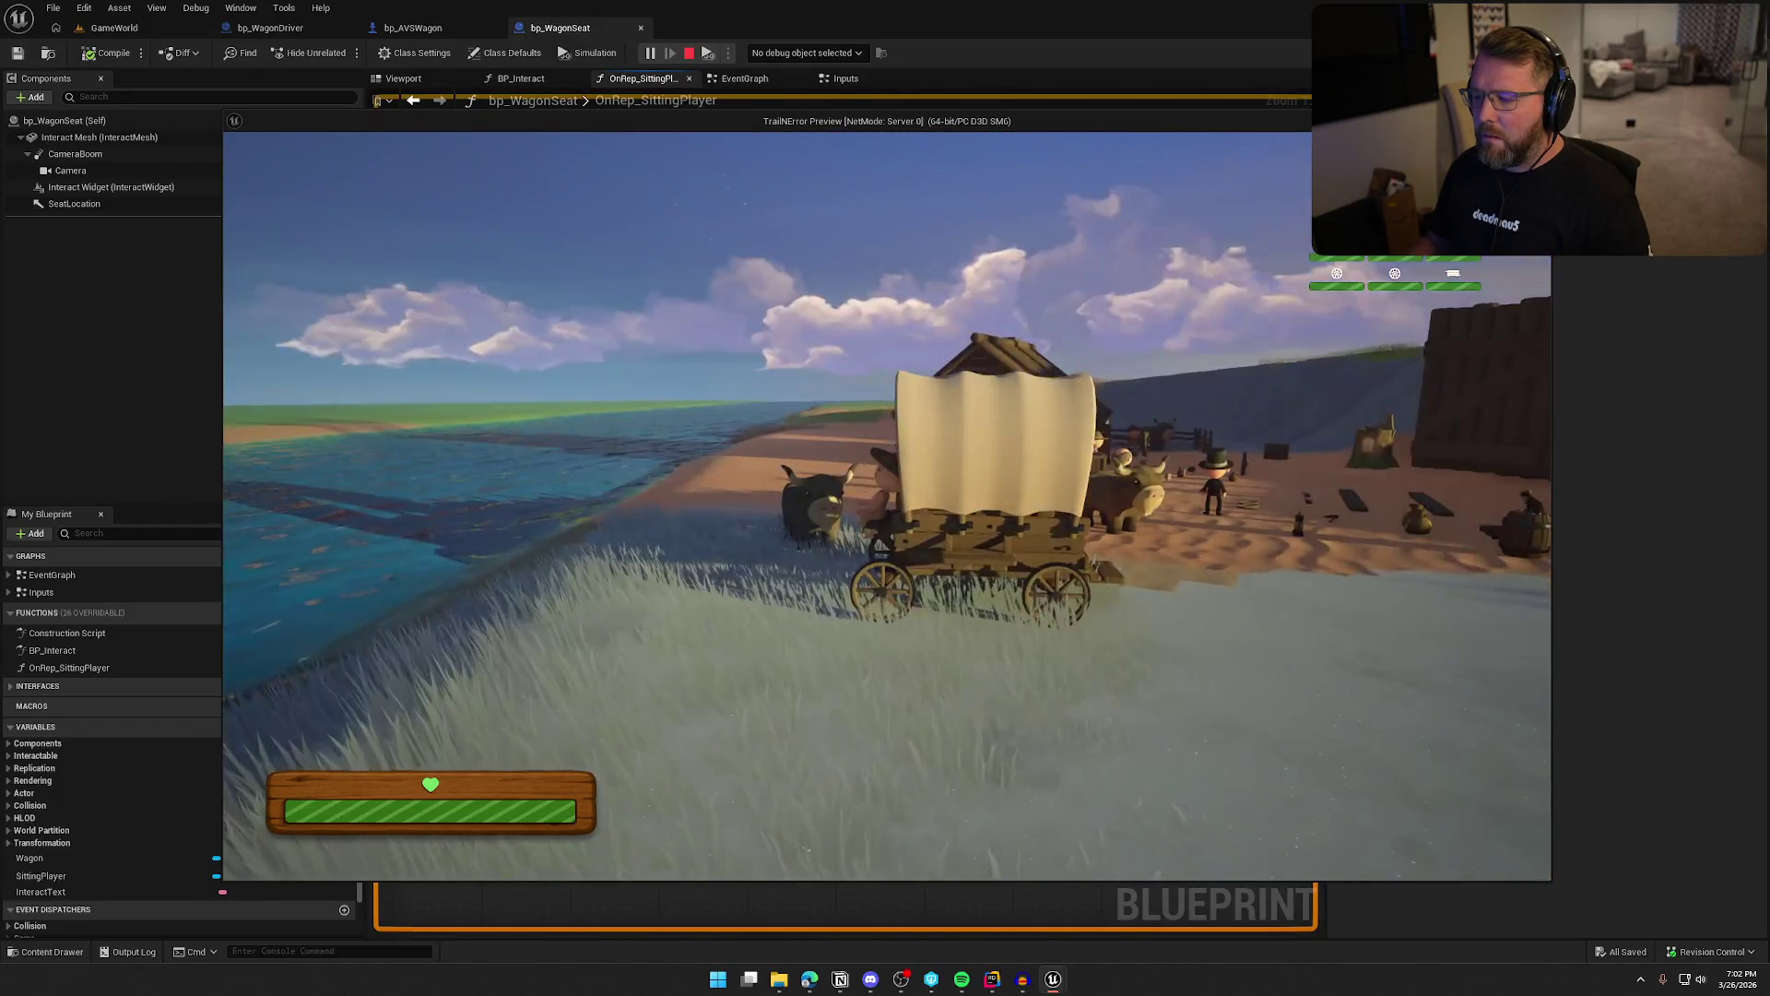
key(e)
key(e)
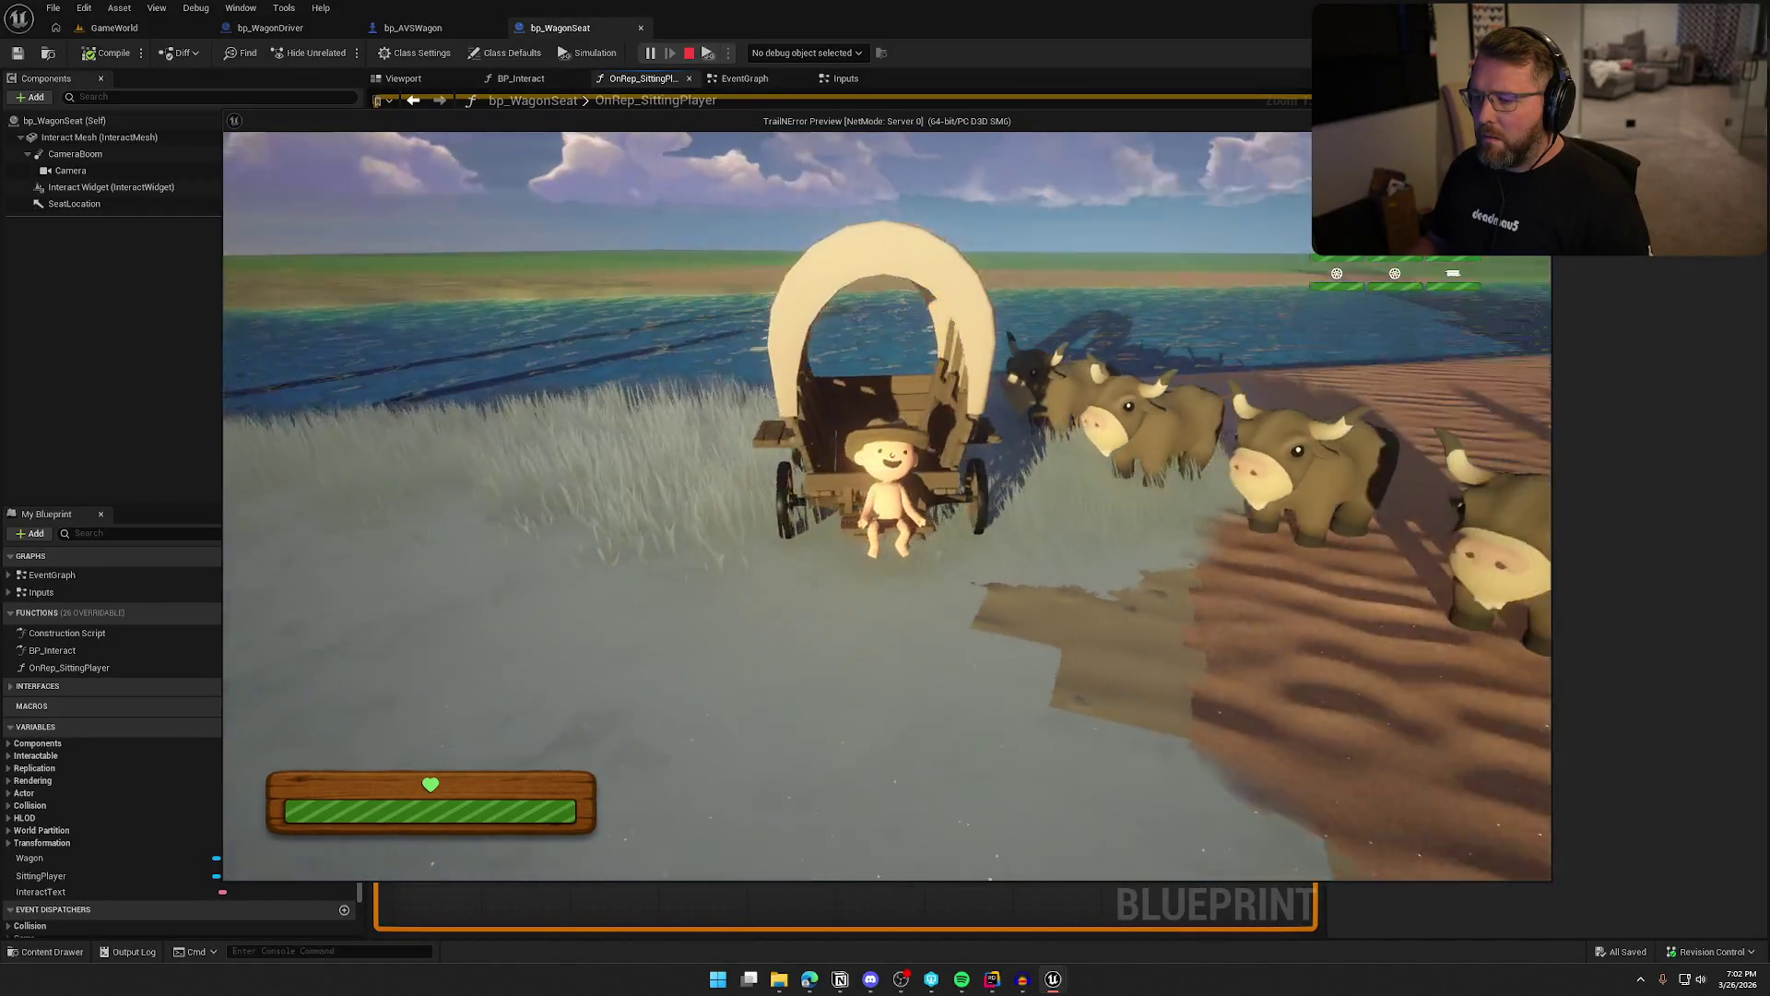
key(e)
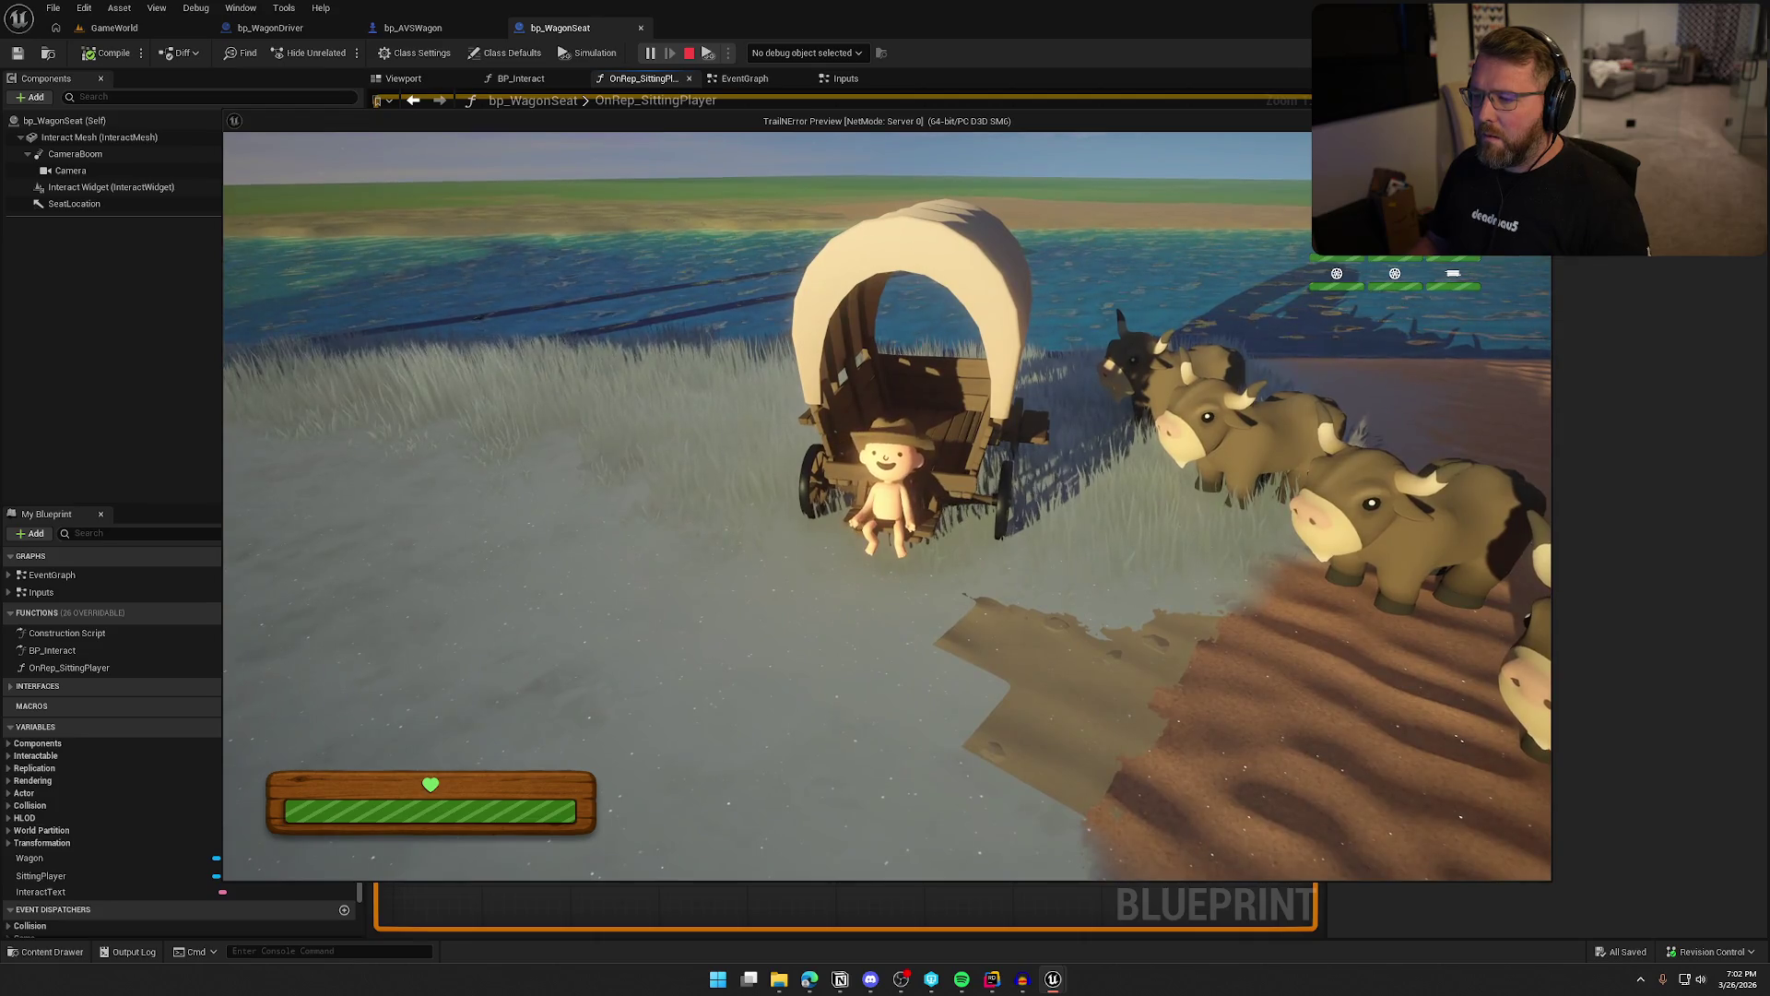
key(Escape)
click(1020, 978)
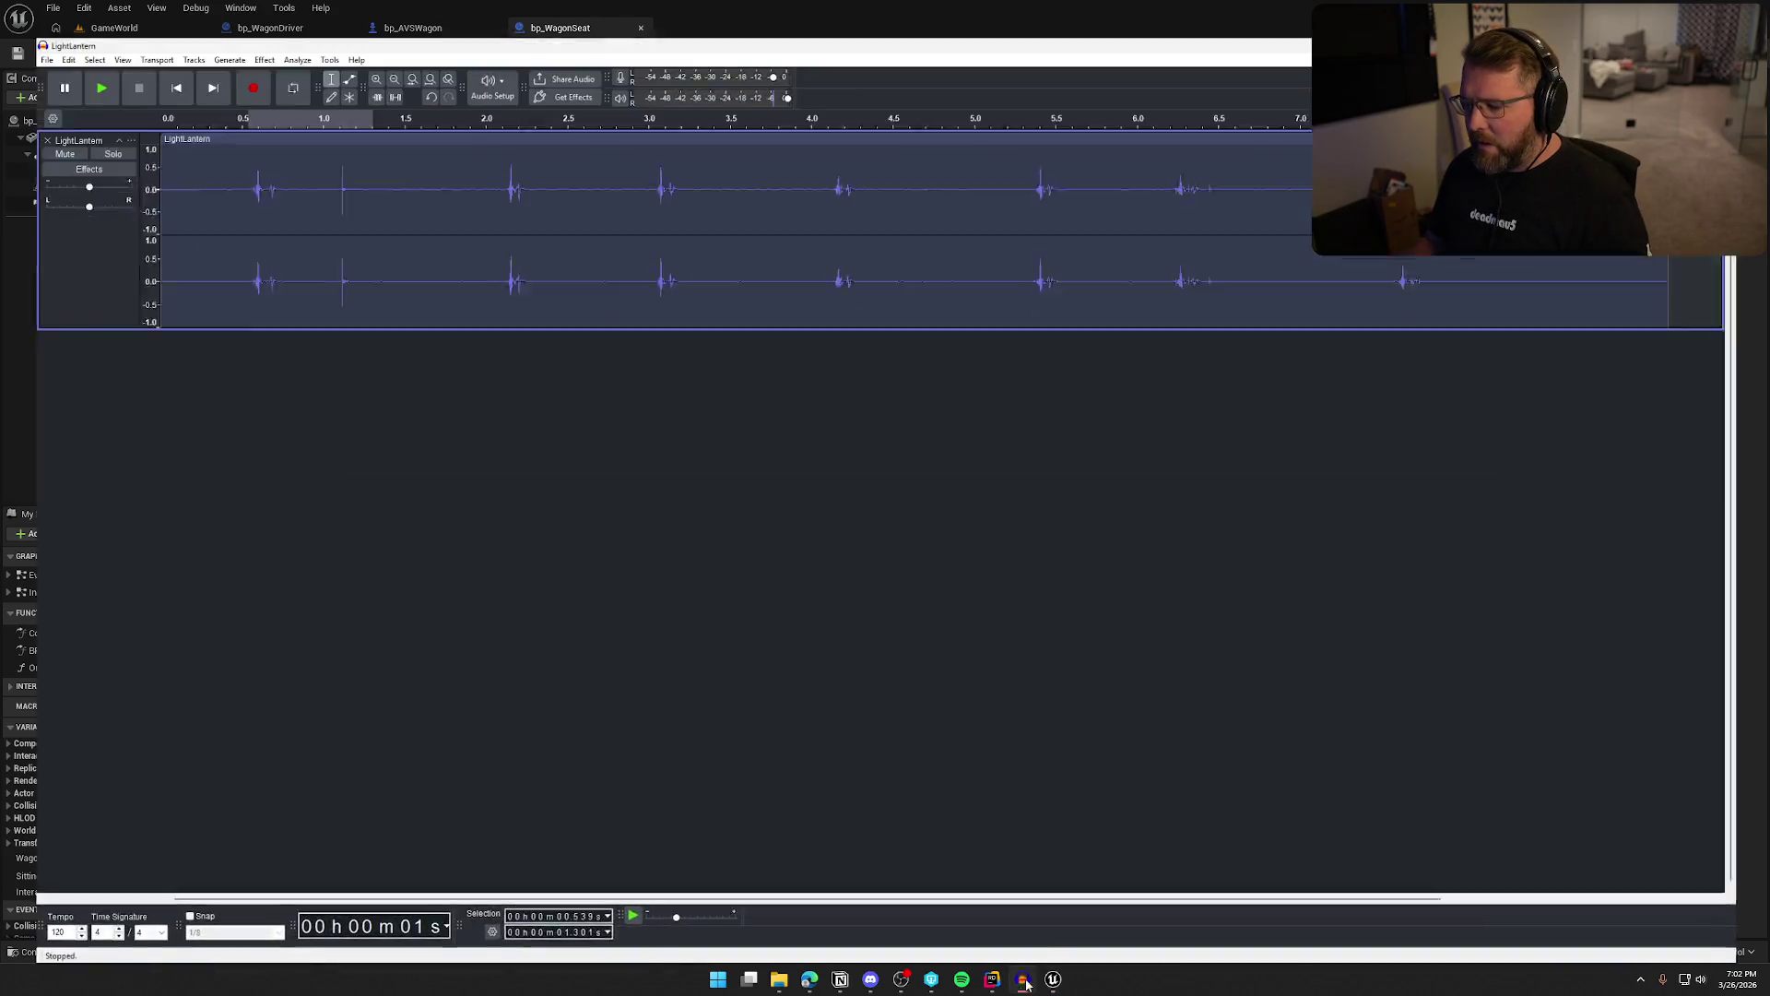
Remove the LightLantern track and select the first 0.564 s of PlayerSitWagon
click(11, 106)
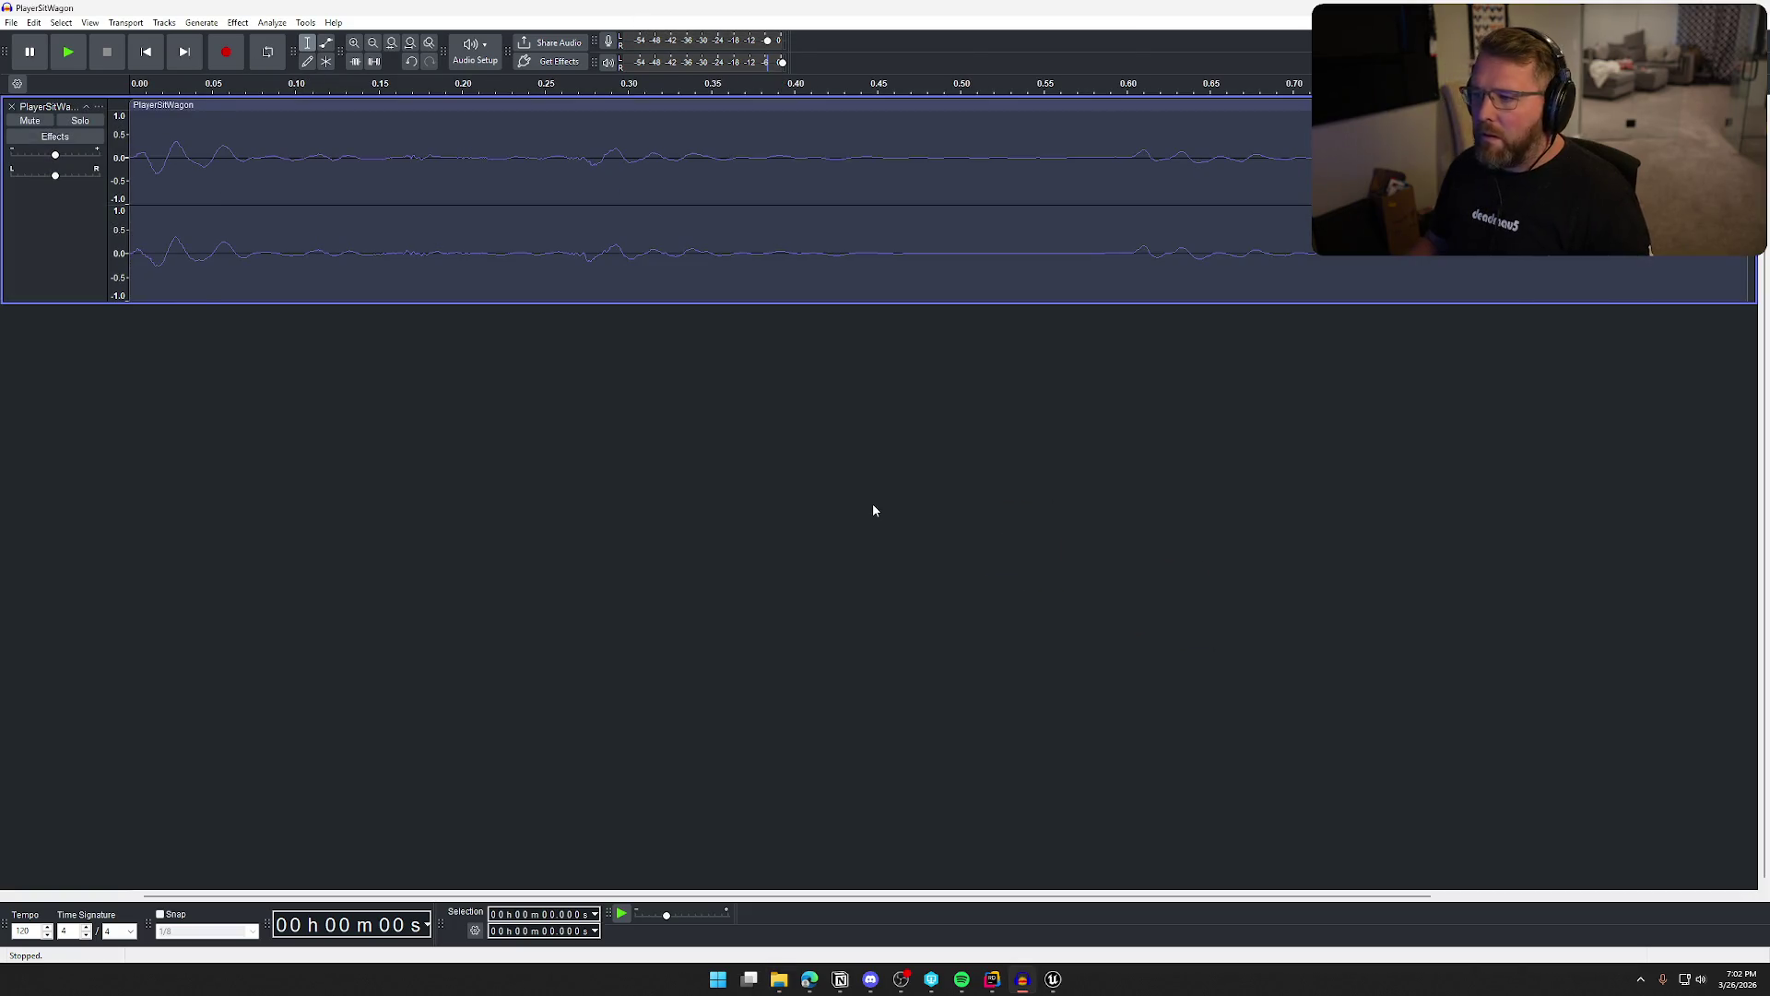
key(space)
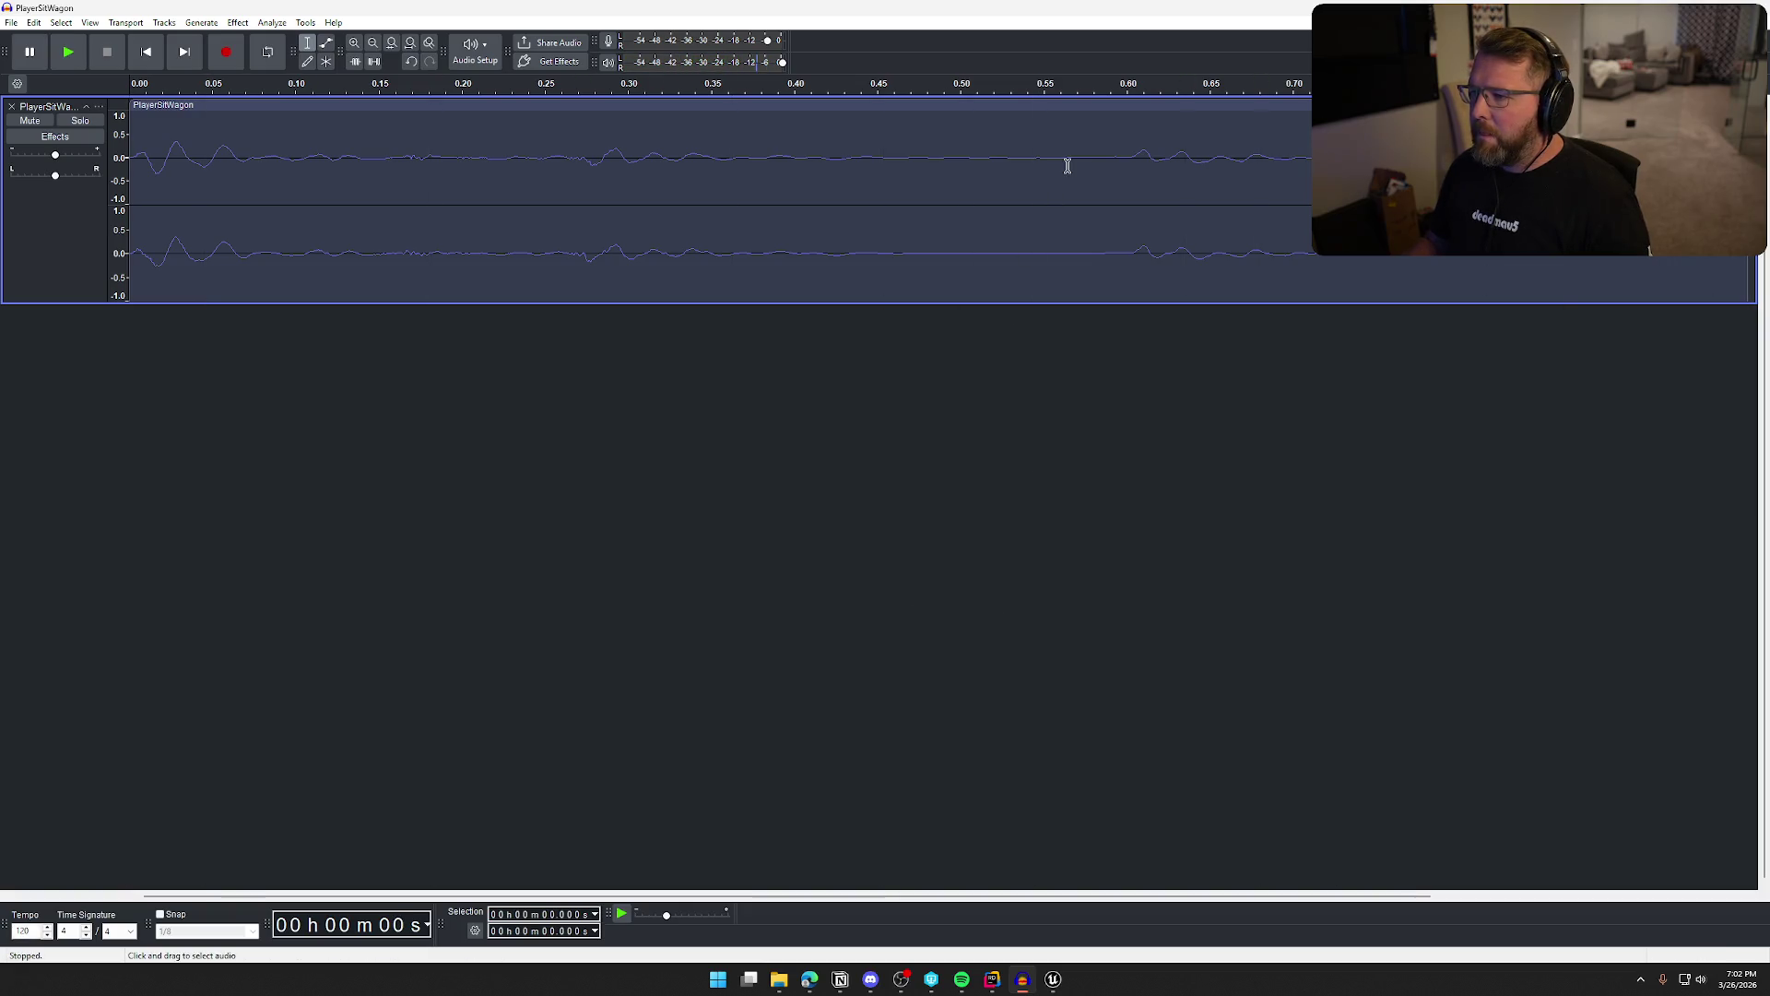
drag(1066, 162, 125, 166)
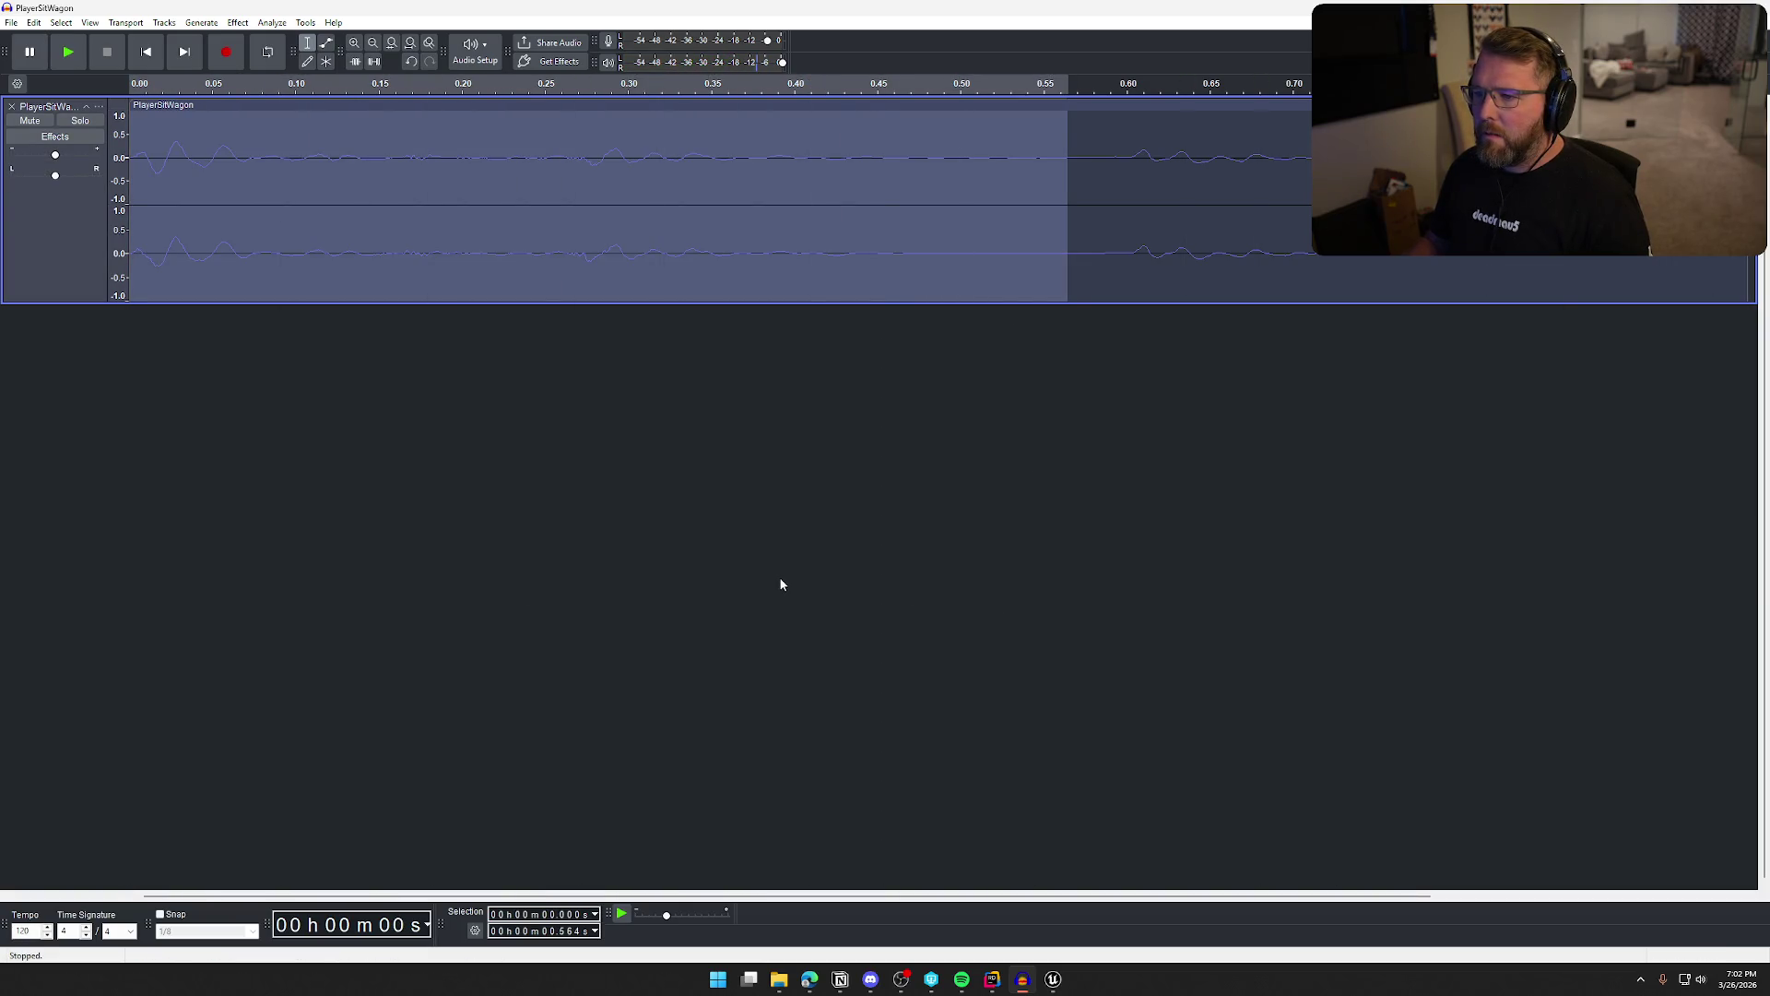
Export the selected audio over the existing PlayerSitWagon.wav
click(11, 22)
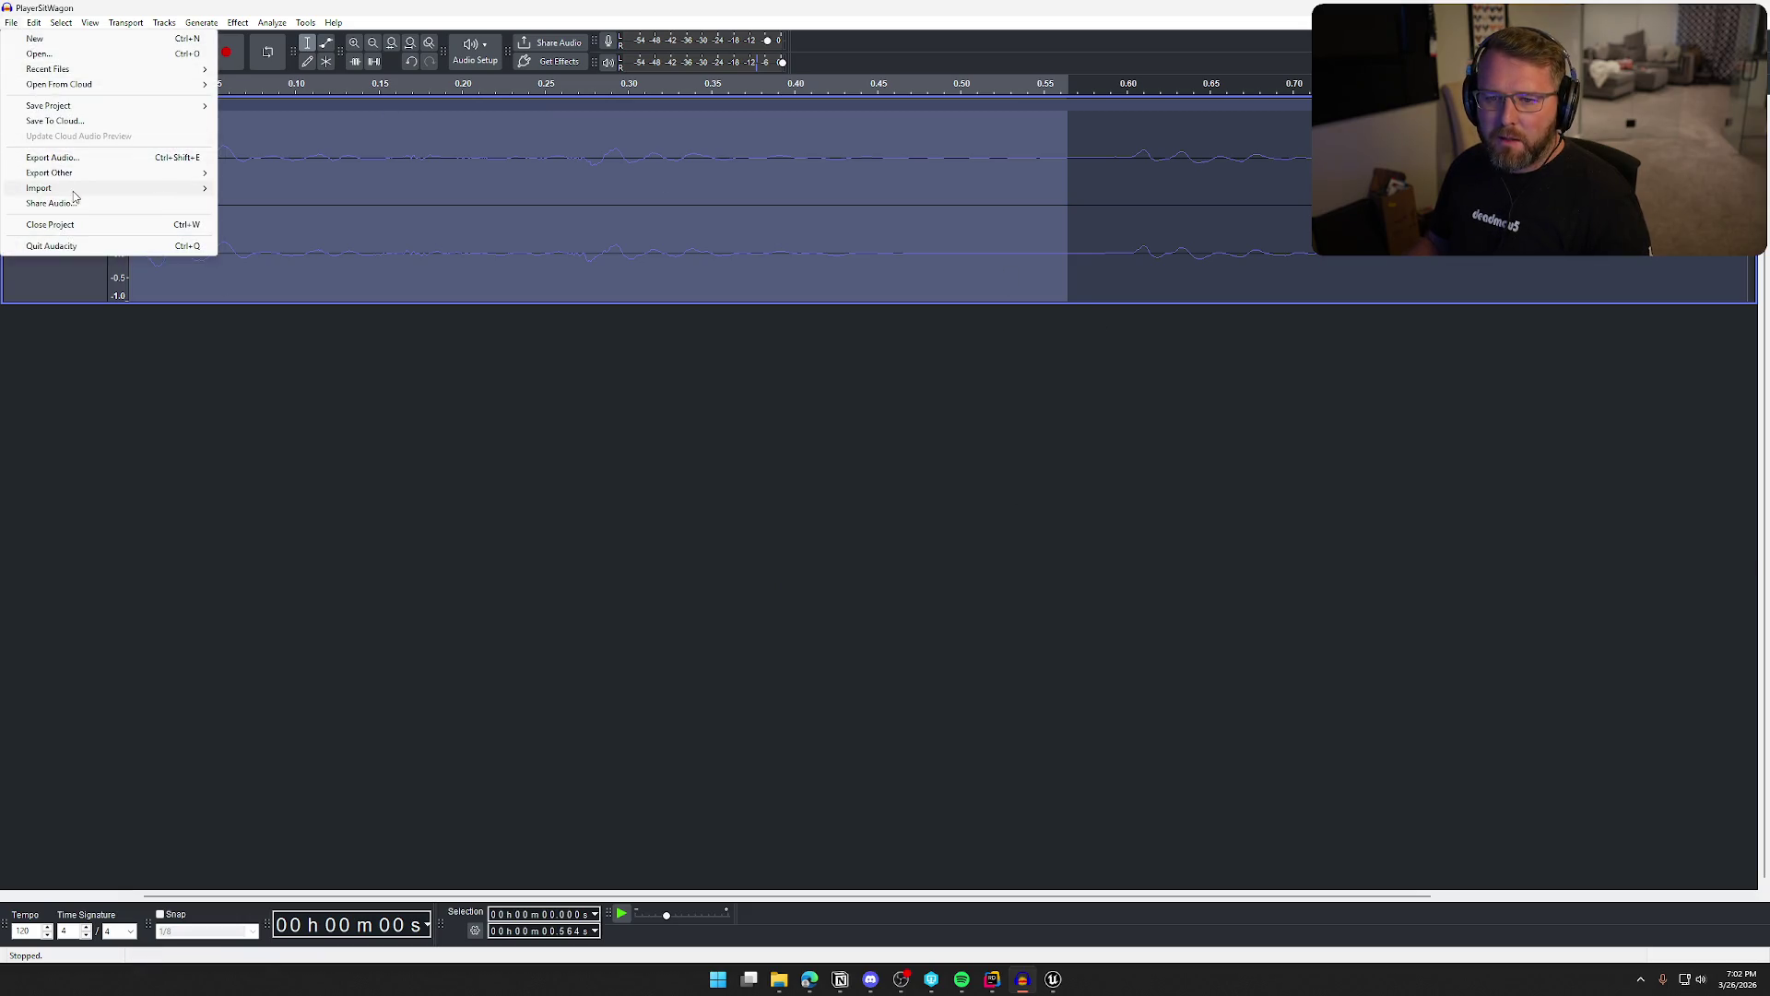
click(84, 159)
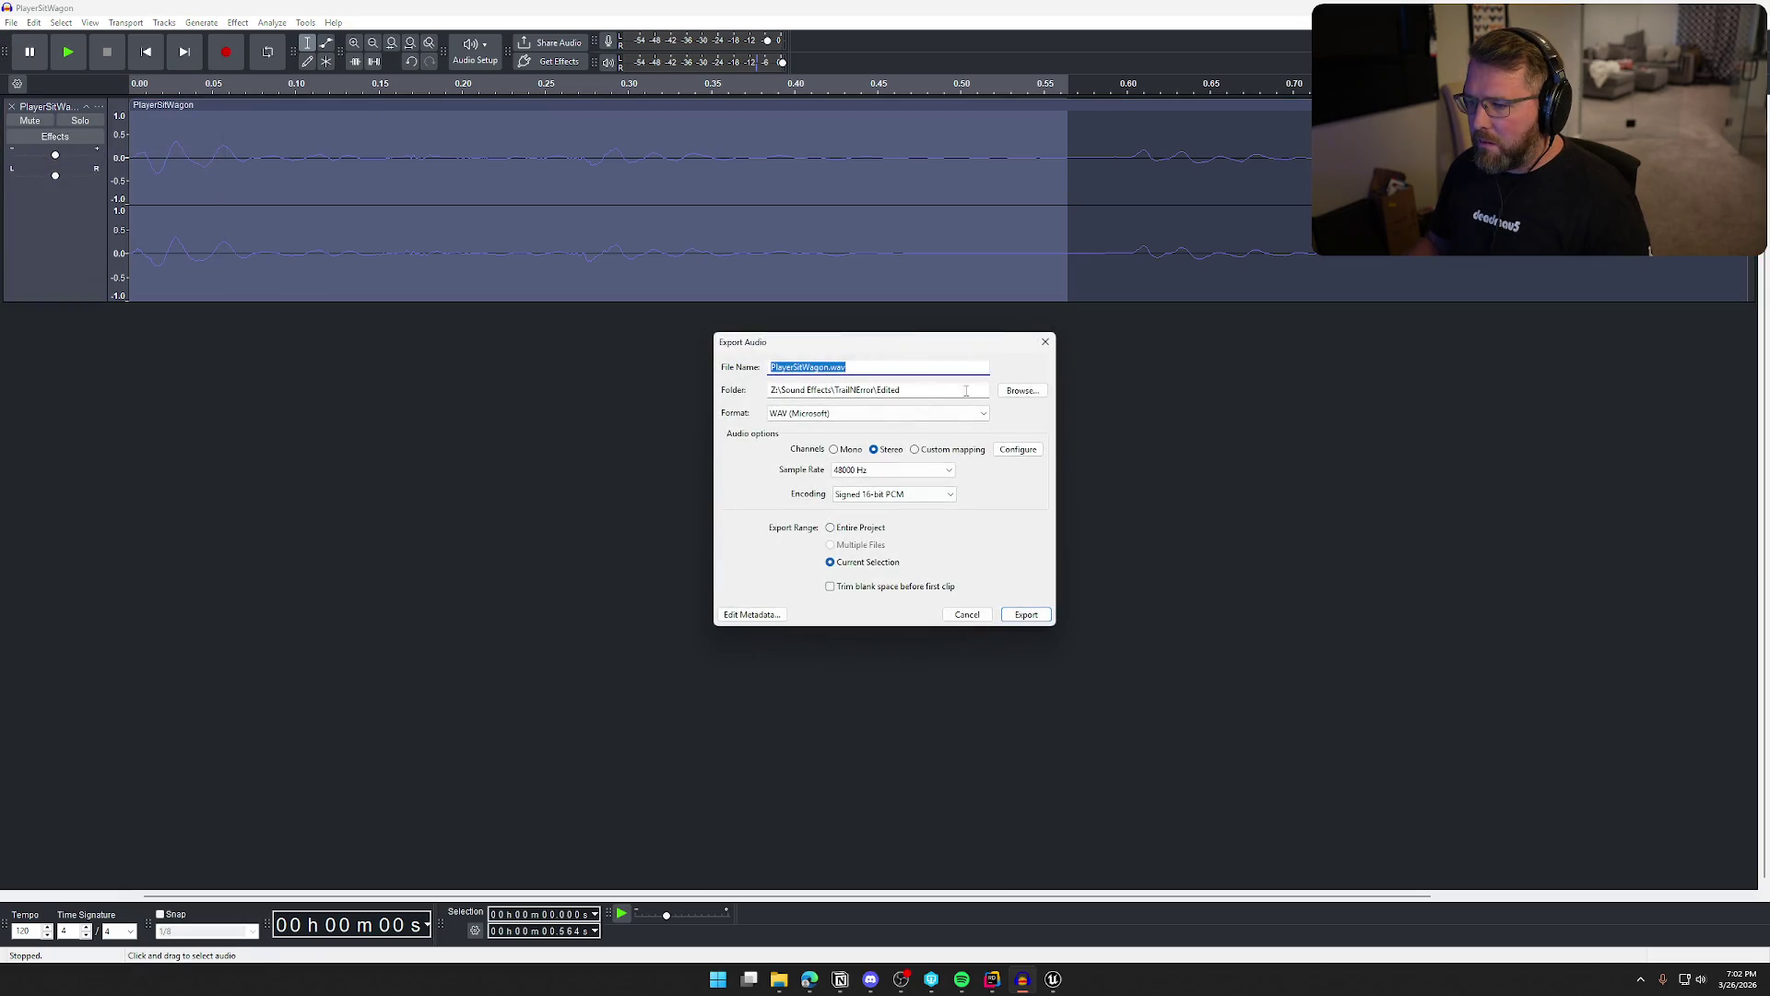
click(1016, 390)
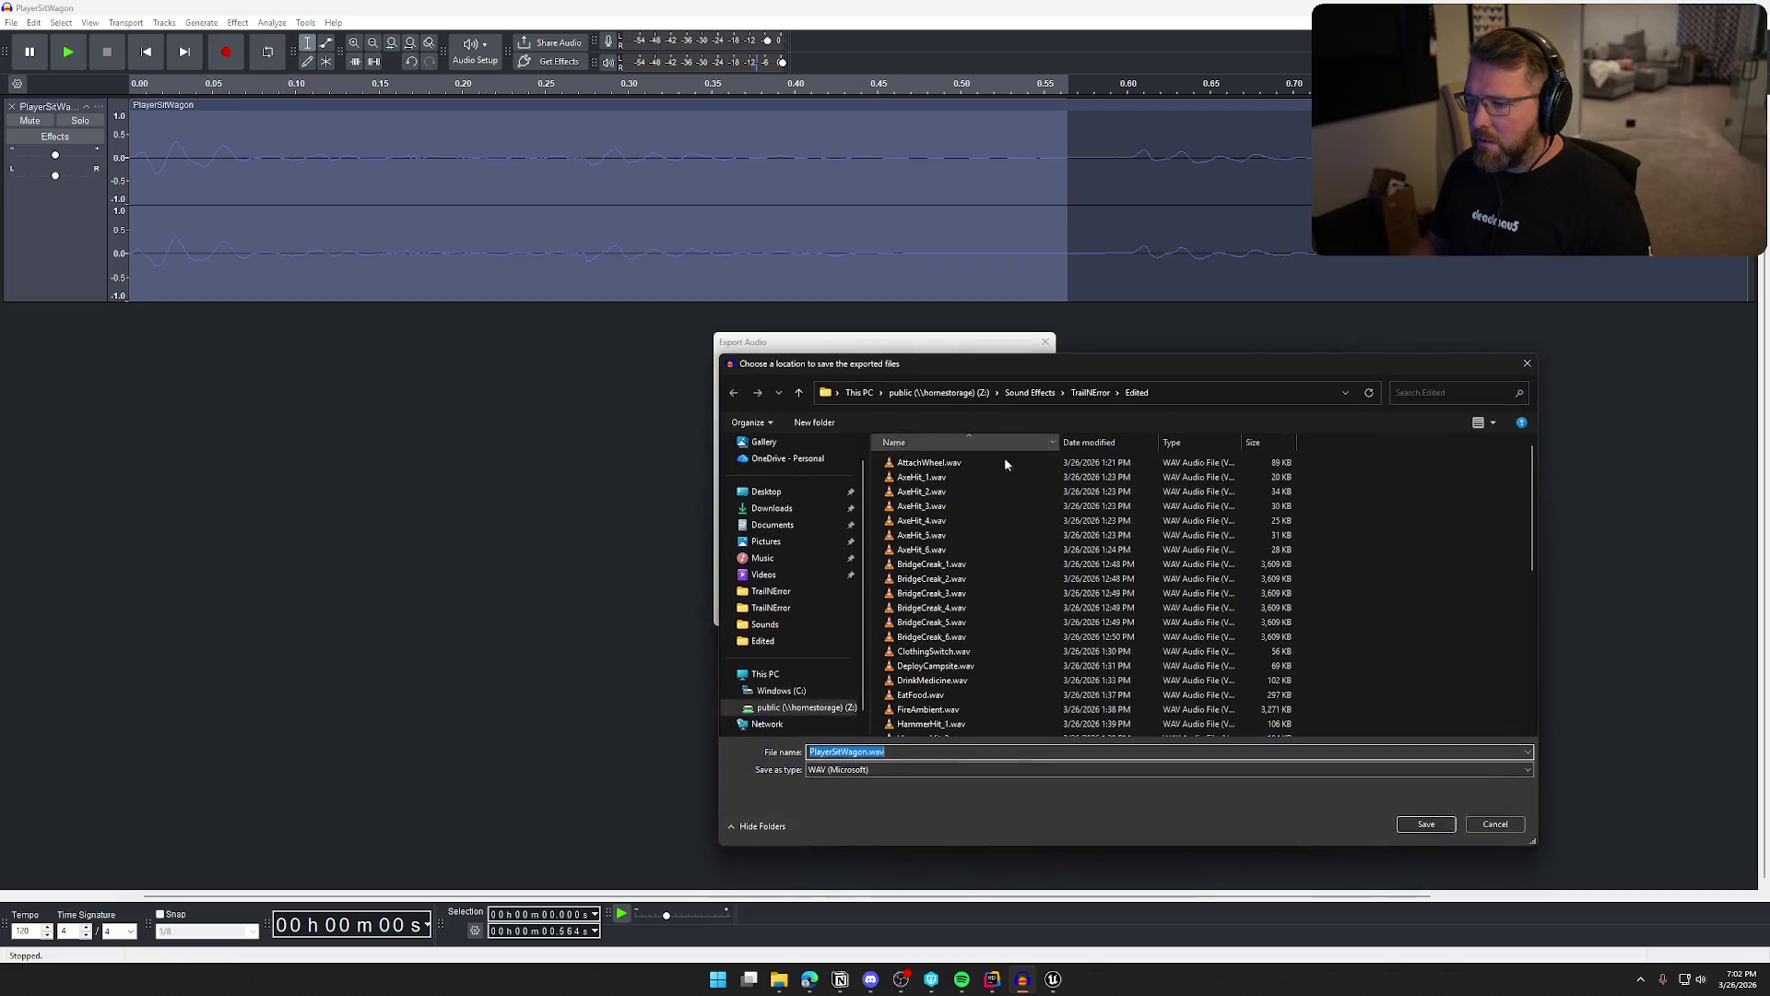
click(1425, 823)
click(1018, 613)
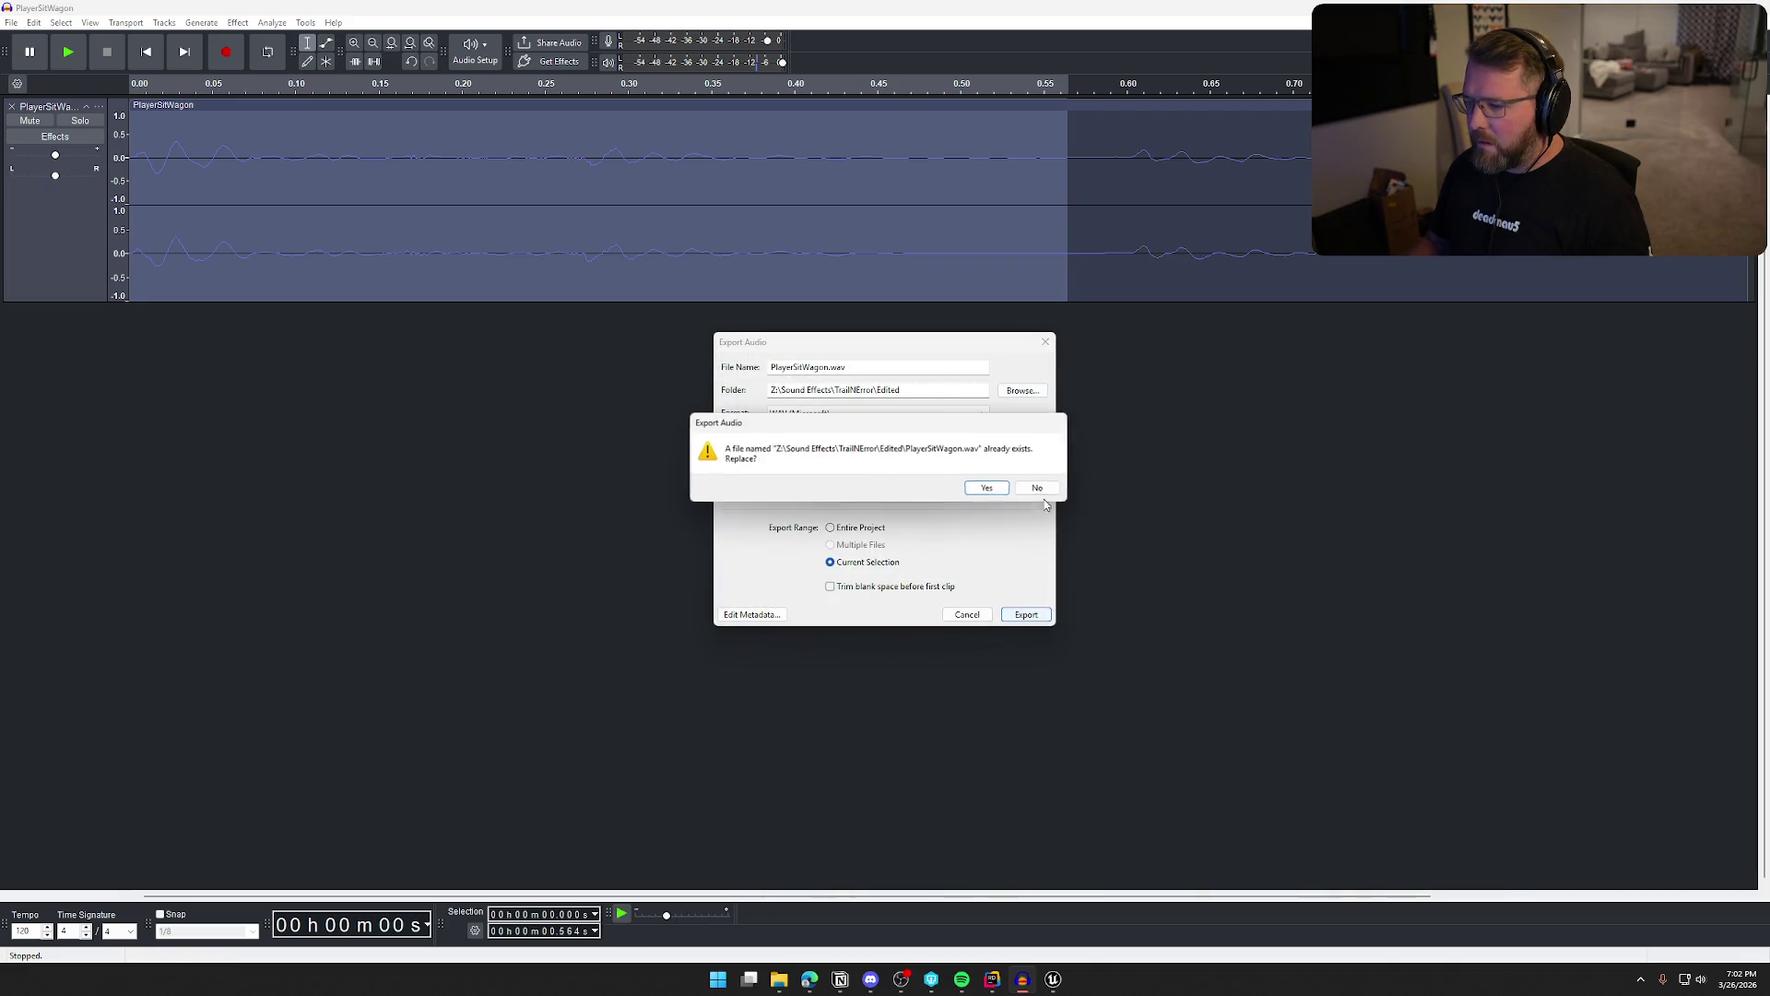
click(993, 490)
click(1054, 977)
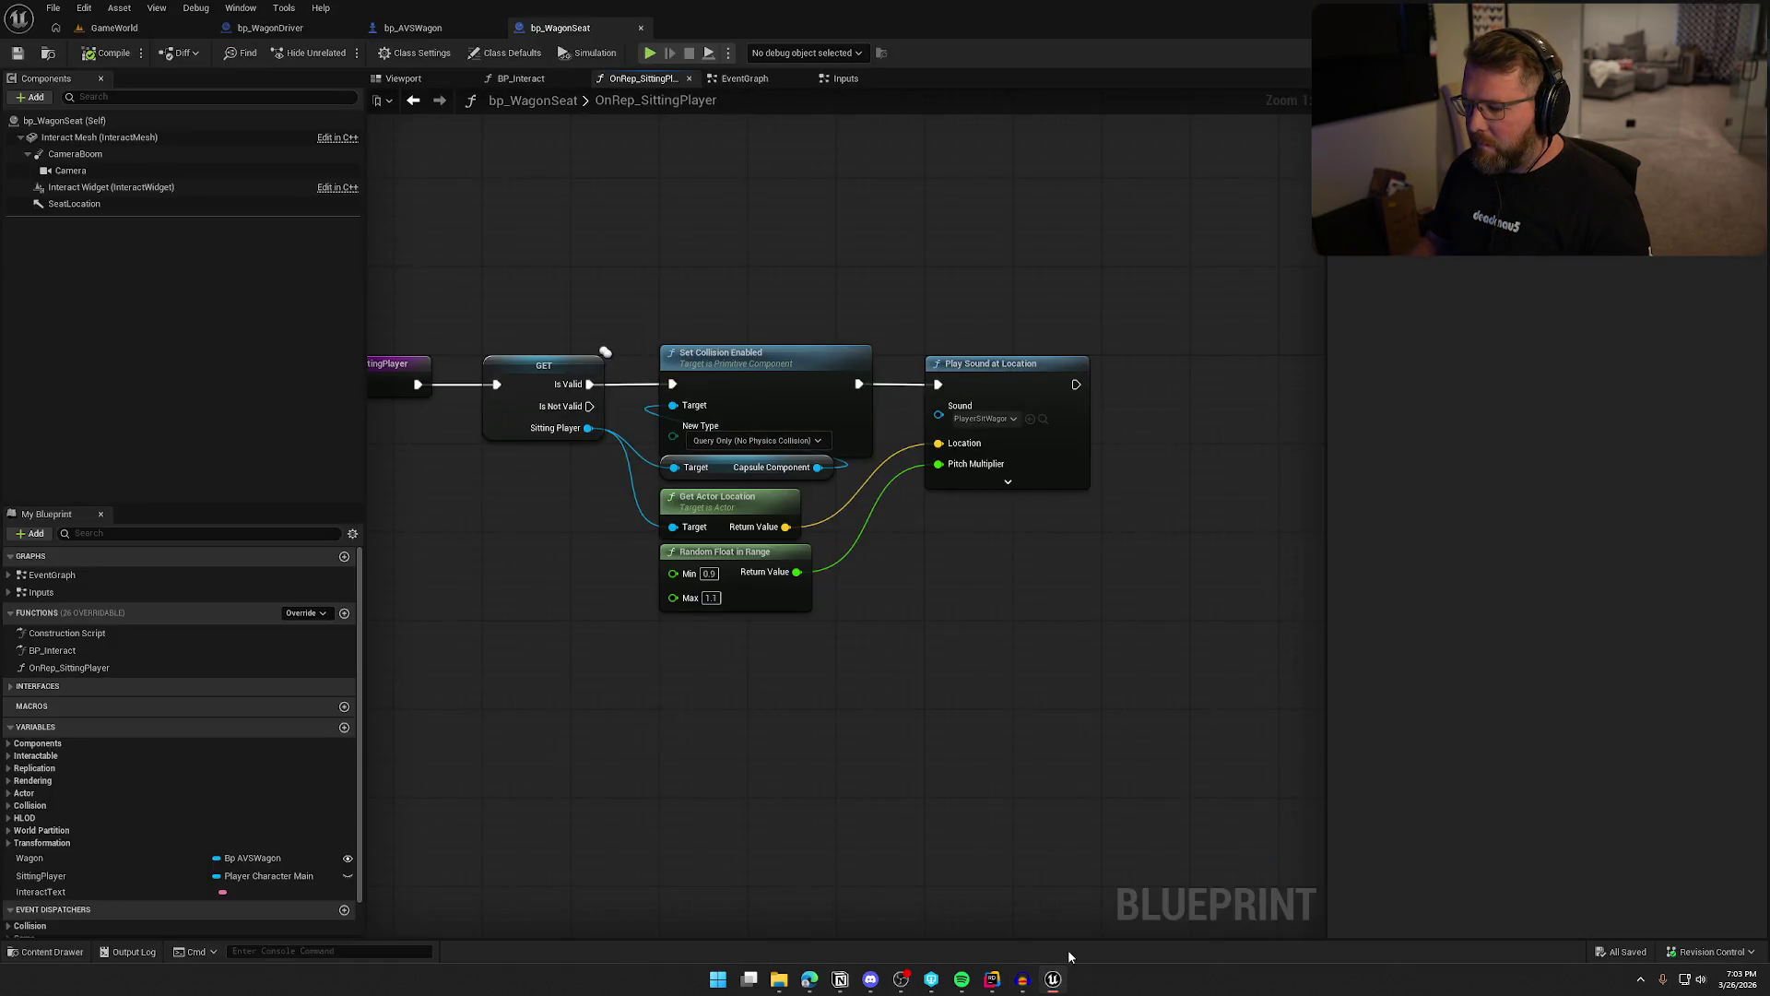
Reimport the PlayerSitWagon sound asset from its trimmed file
click(1079, 382)
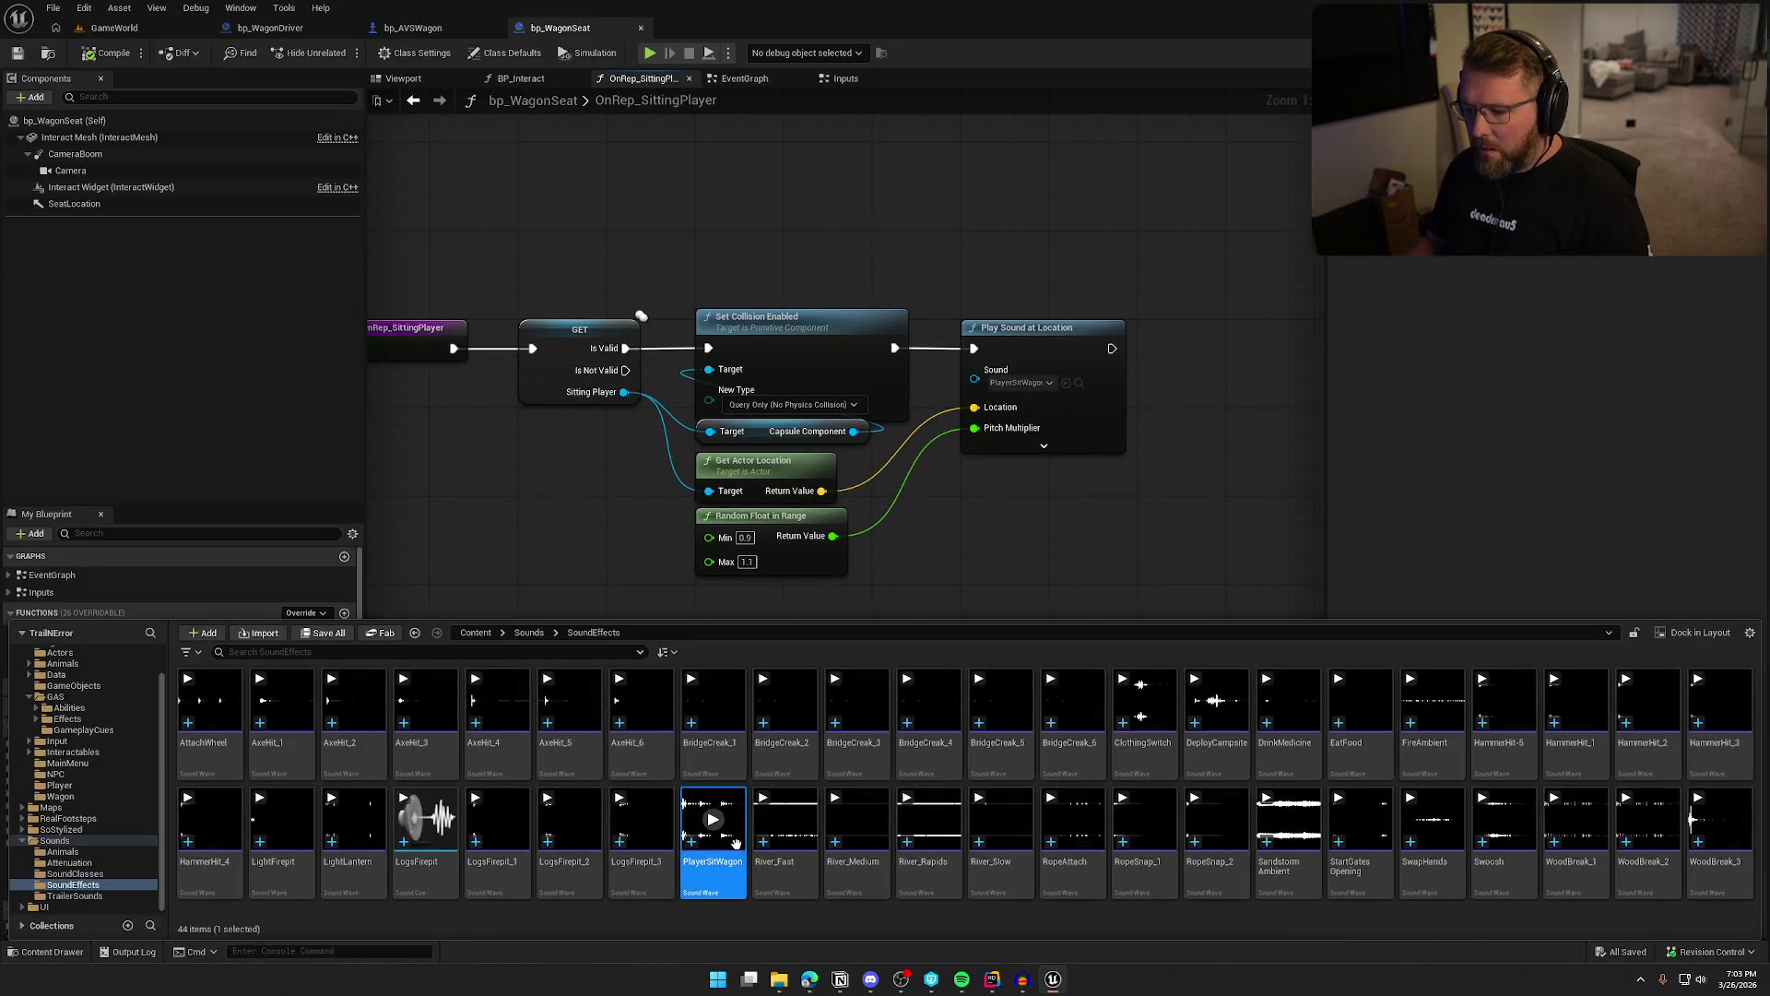
right_click(711, 834)
click(781, 229)
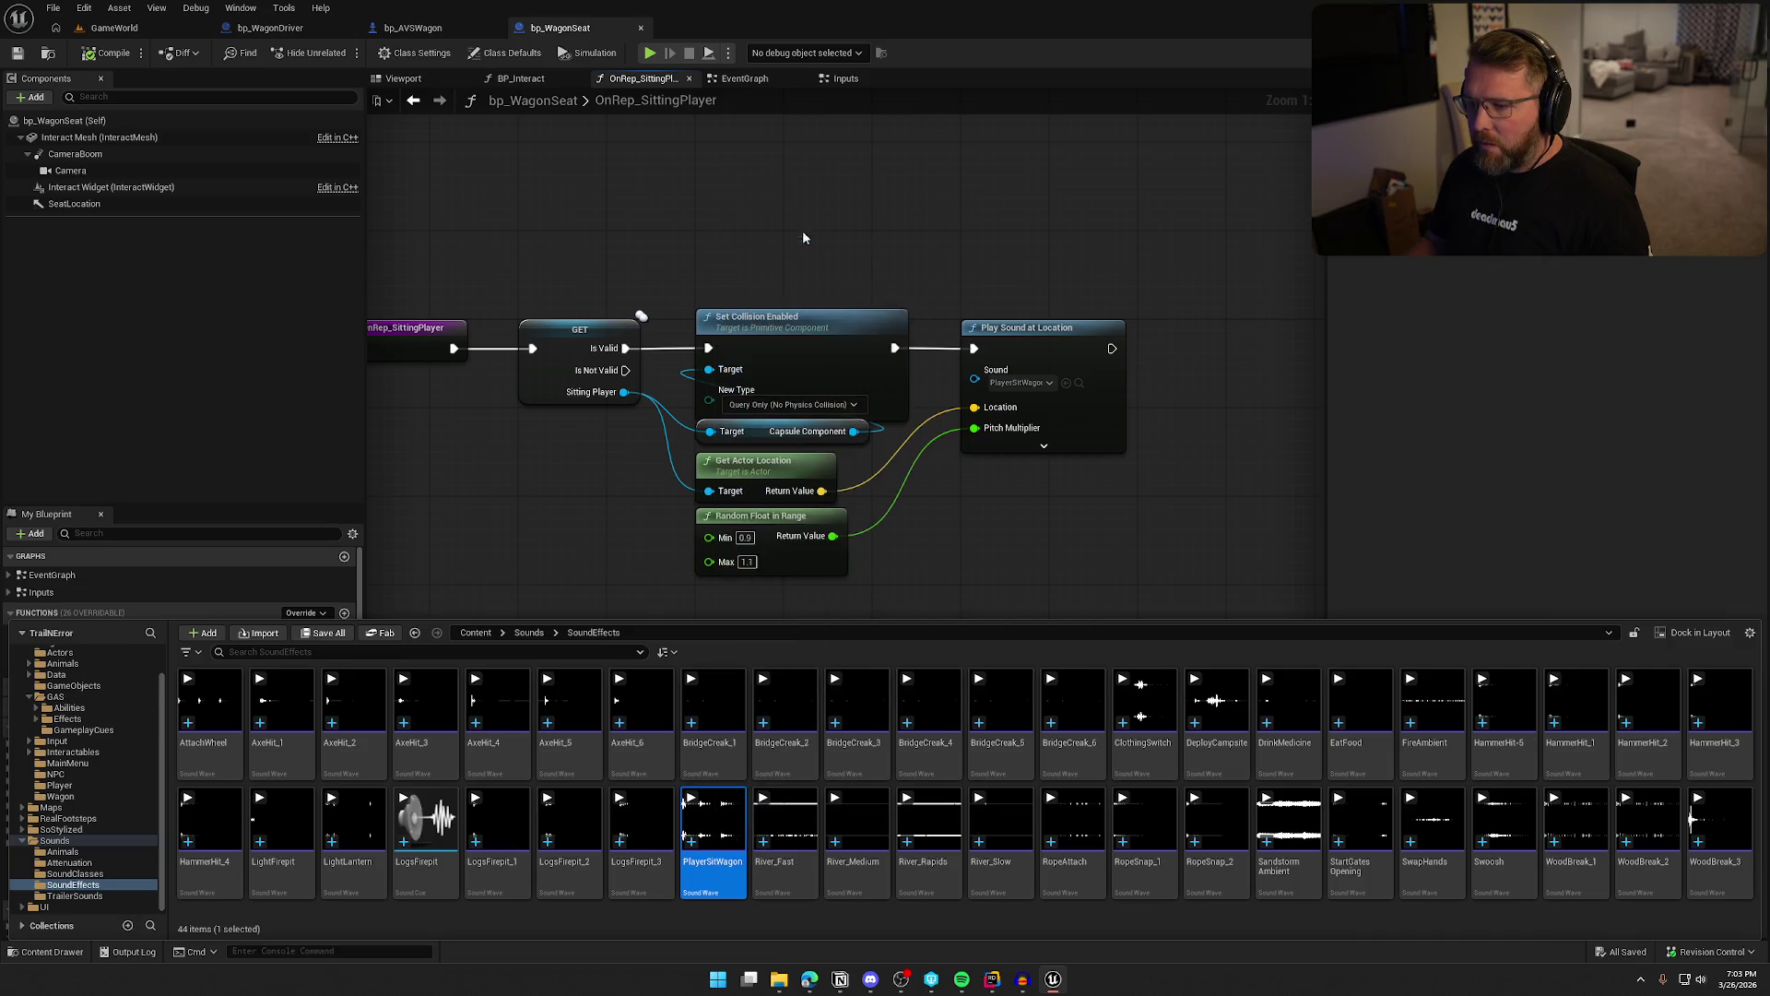
click(1015, 578)
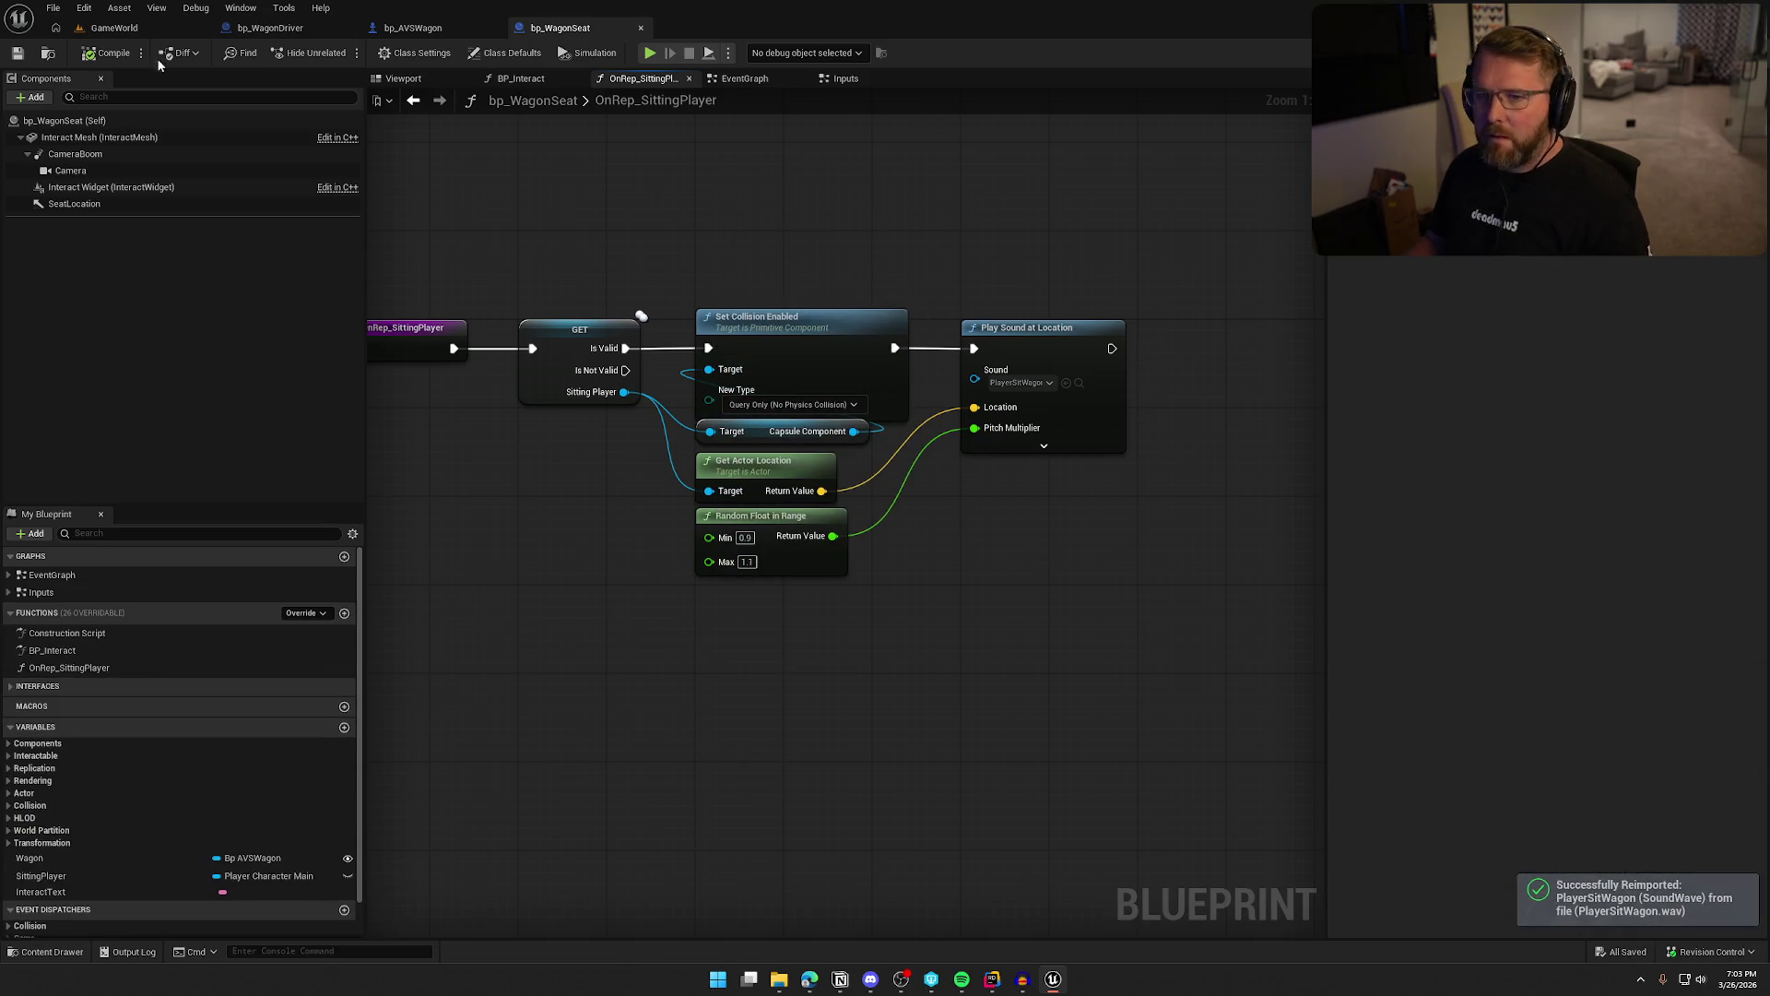
Play-test in the editor, sitting on and leaving the wagon seats several times, then stop
click(115, 28)
key(alt+p)
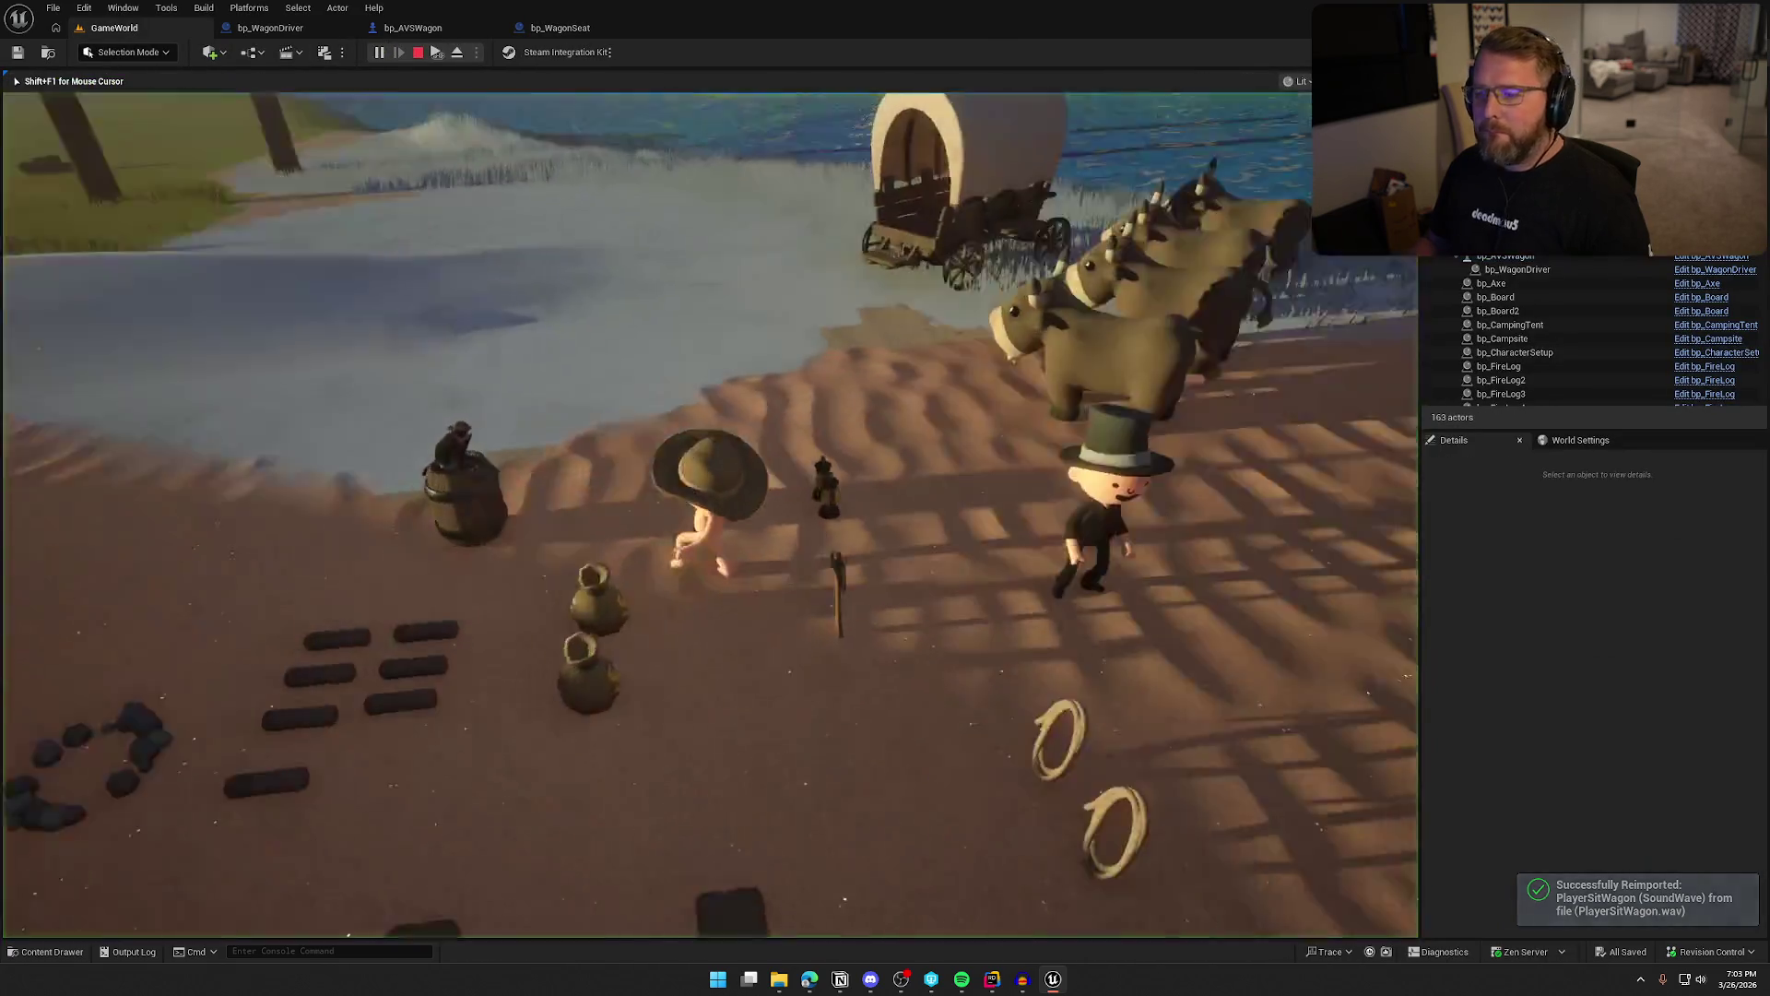
key(w)
key(e)
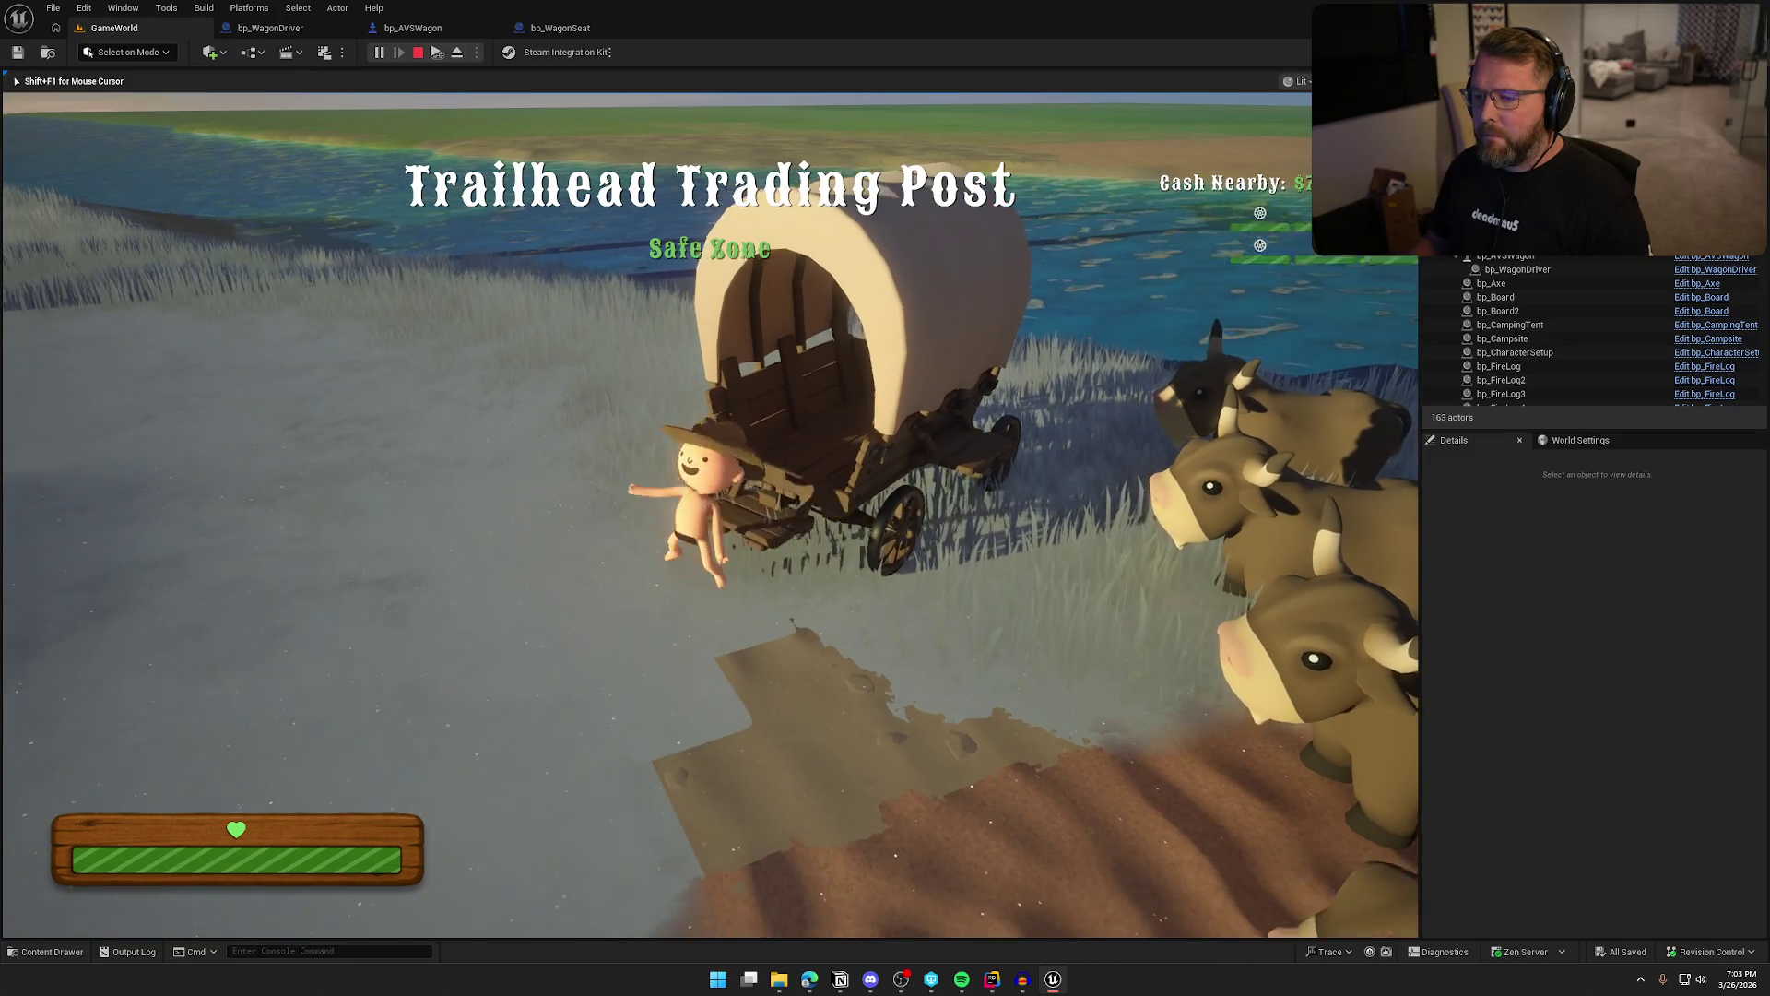
key(w)
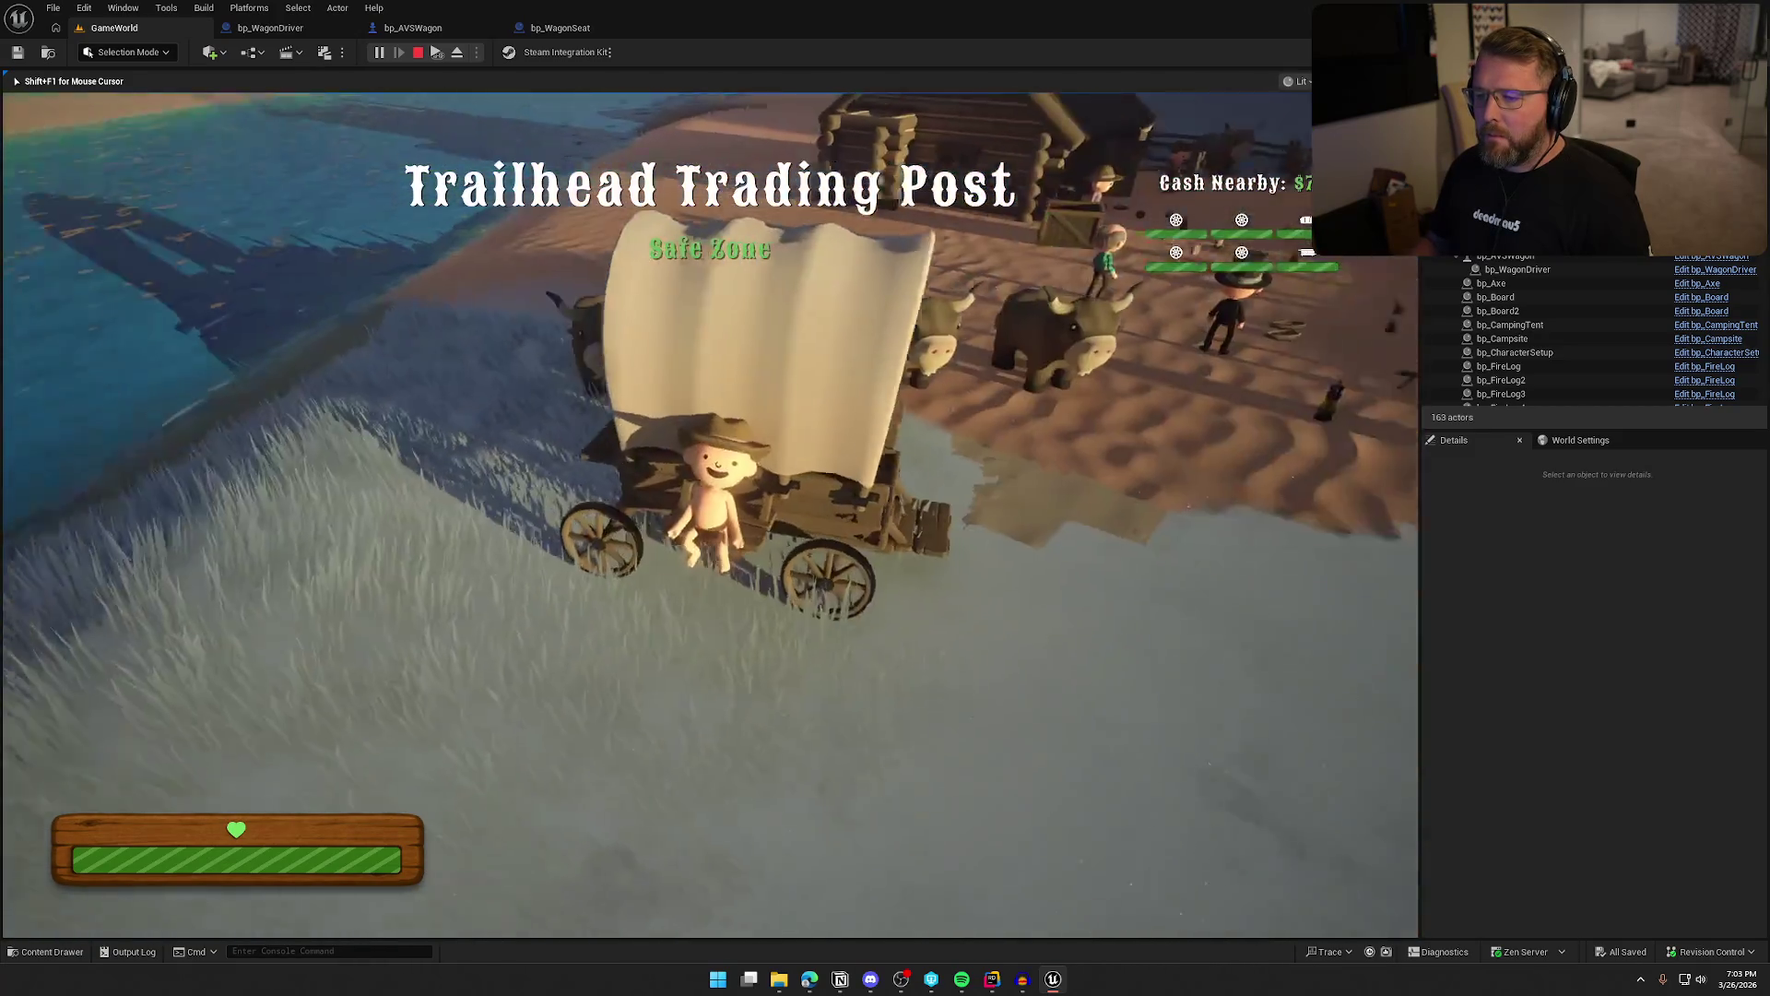
key(e)
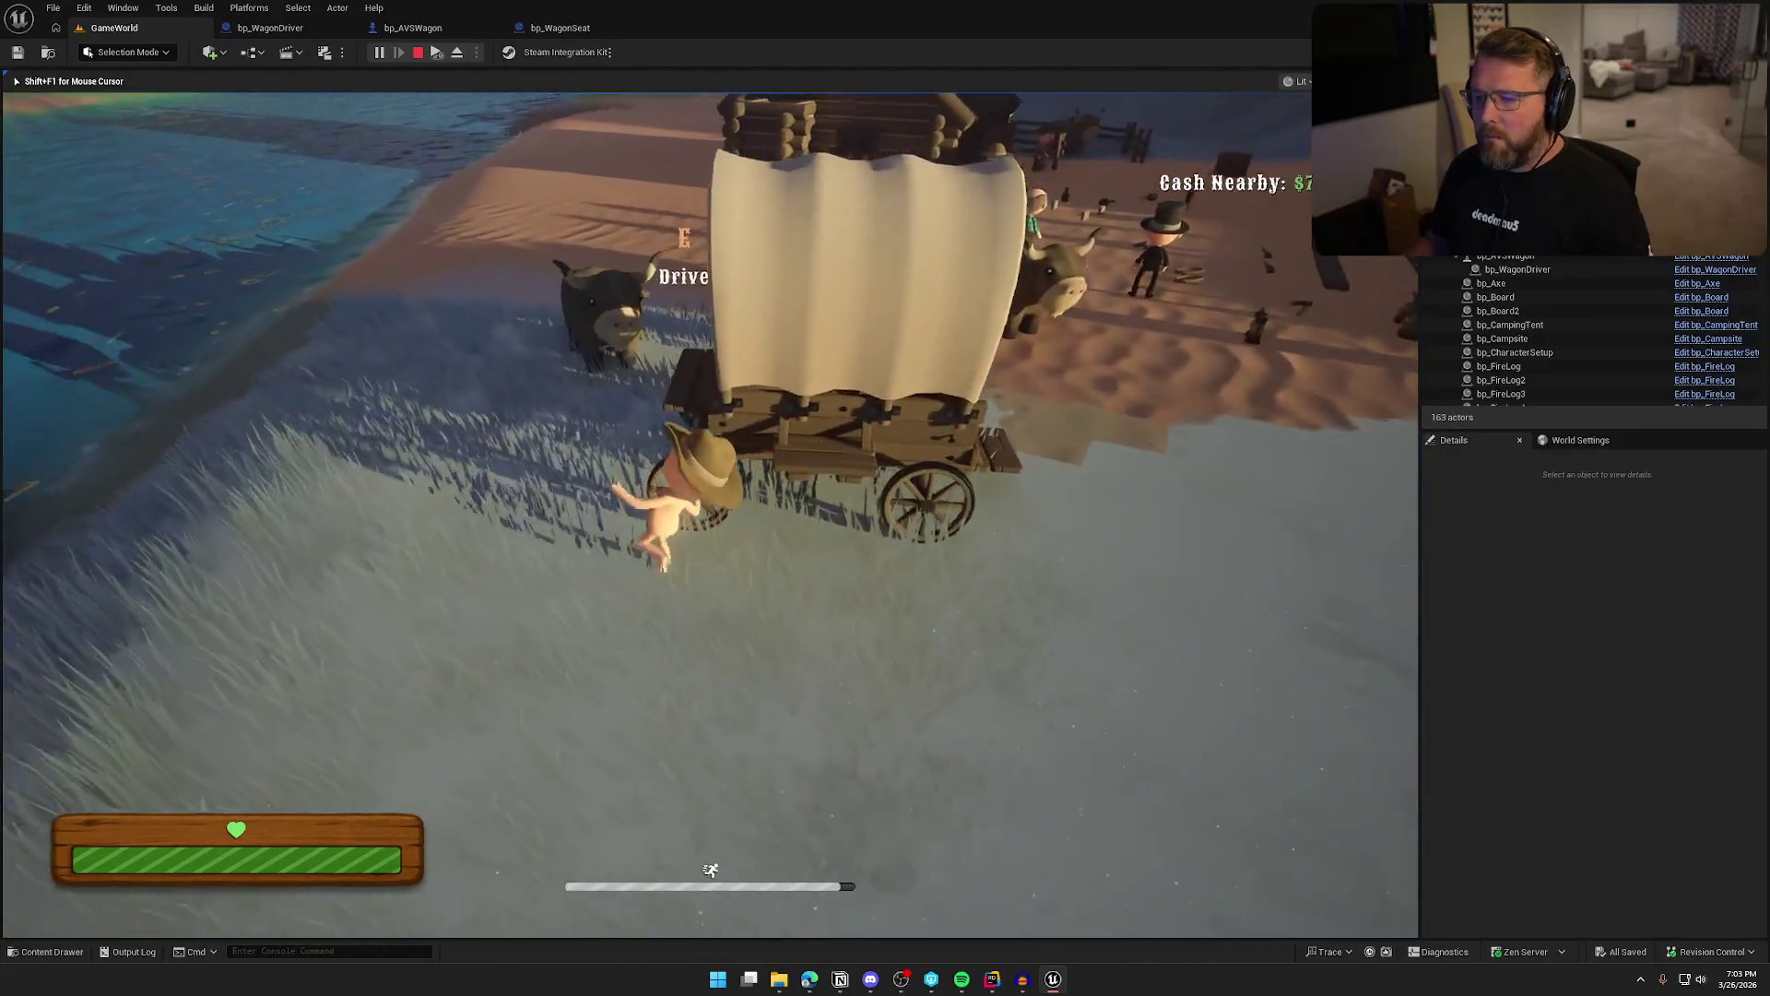
key(w)
key(e)
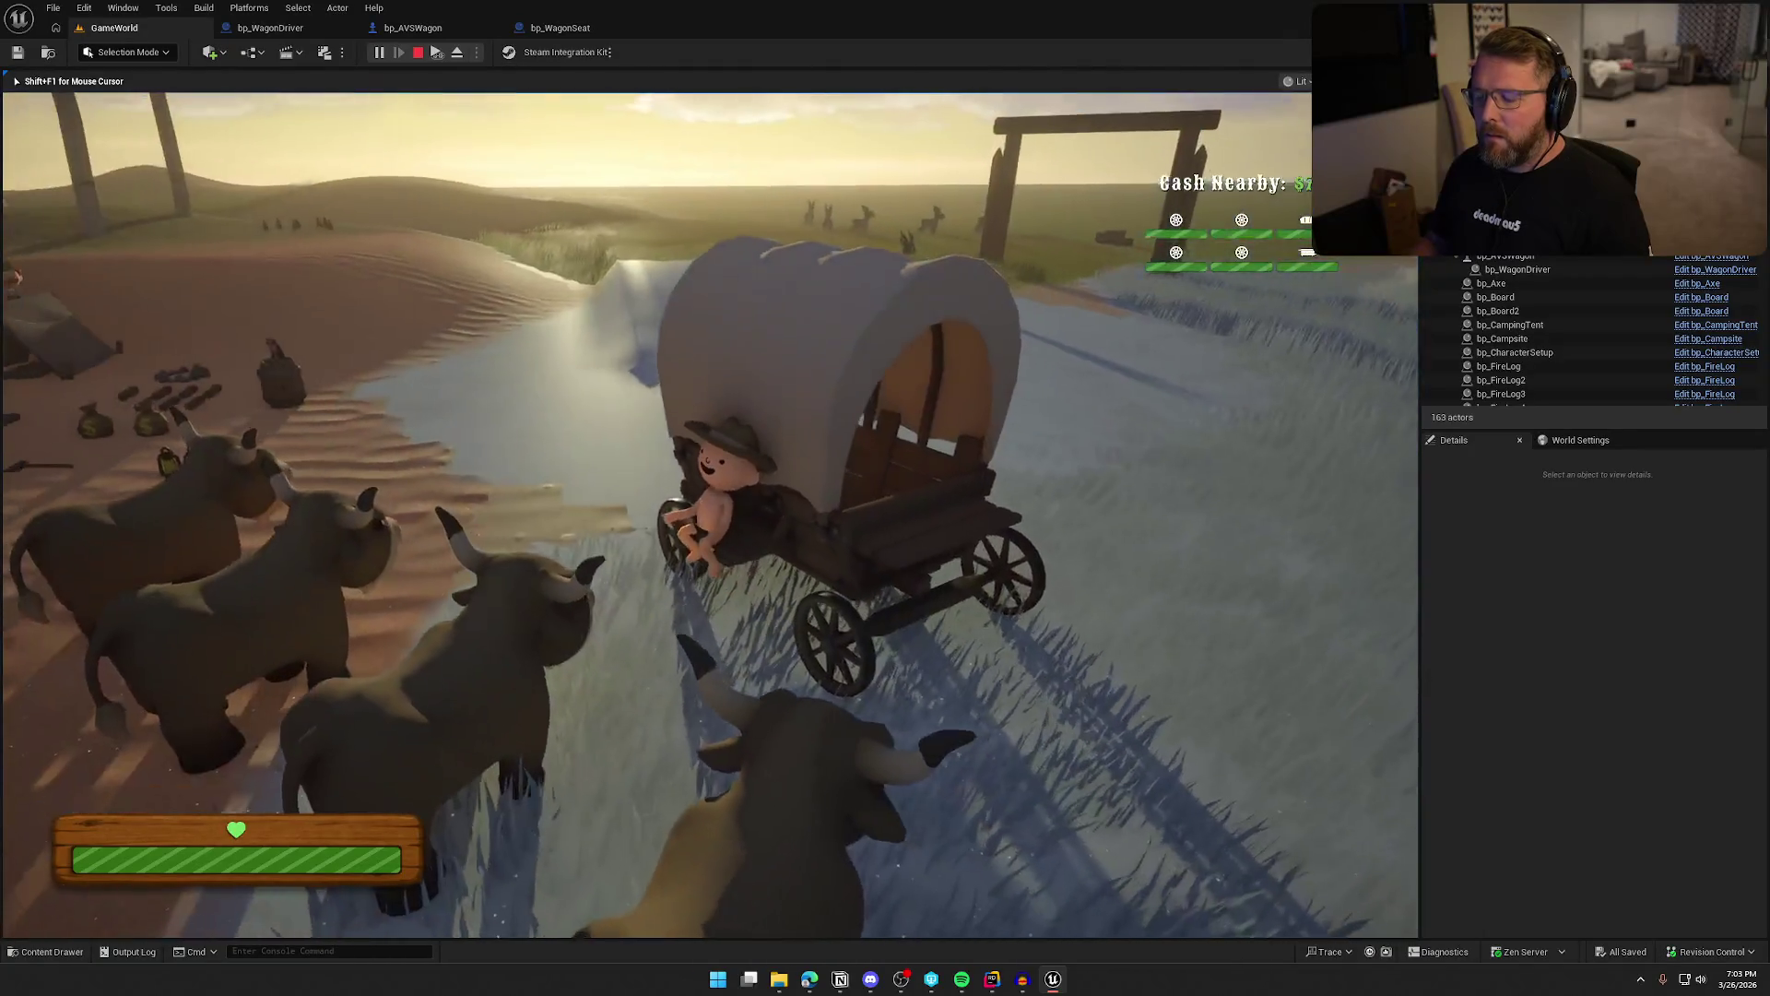
key(e)
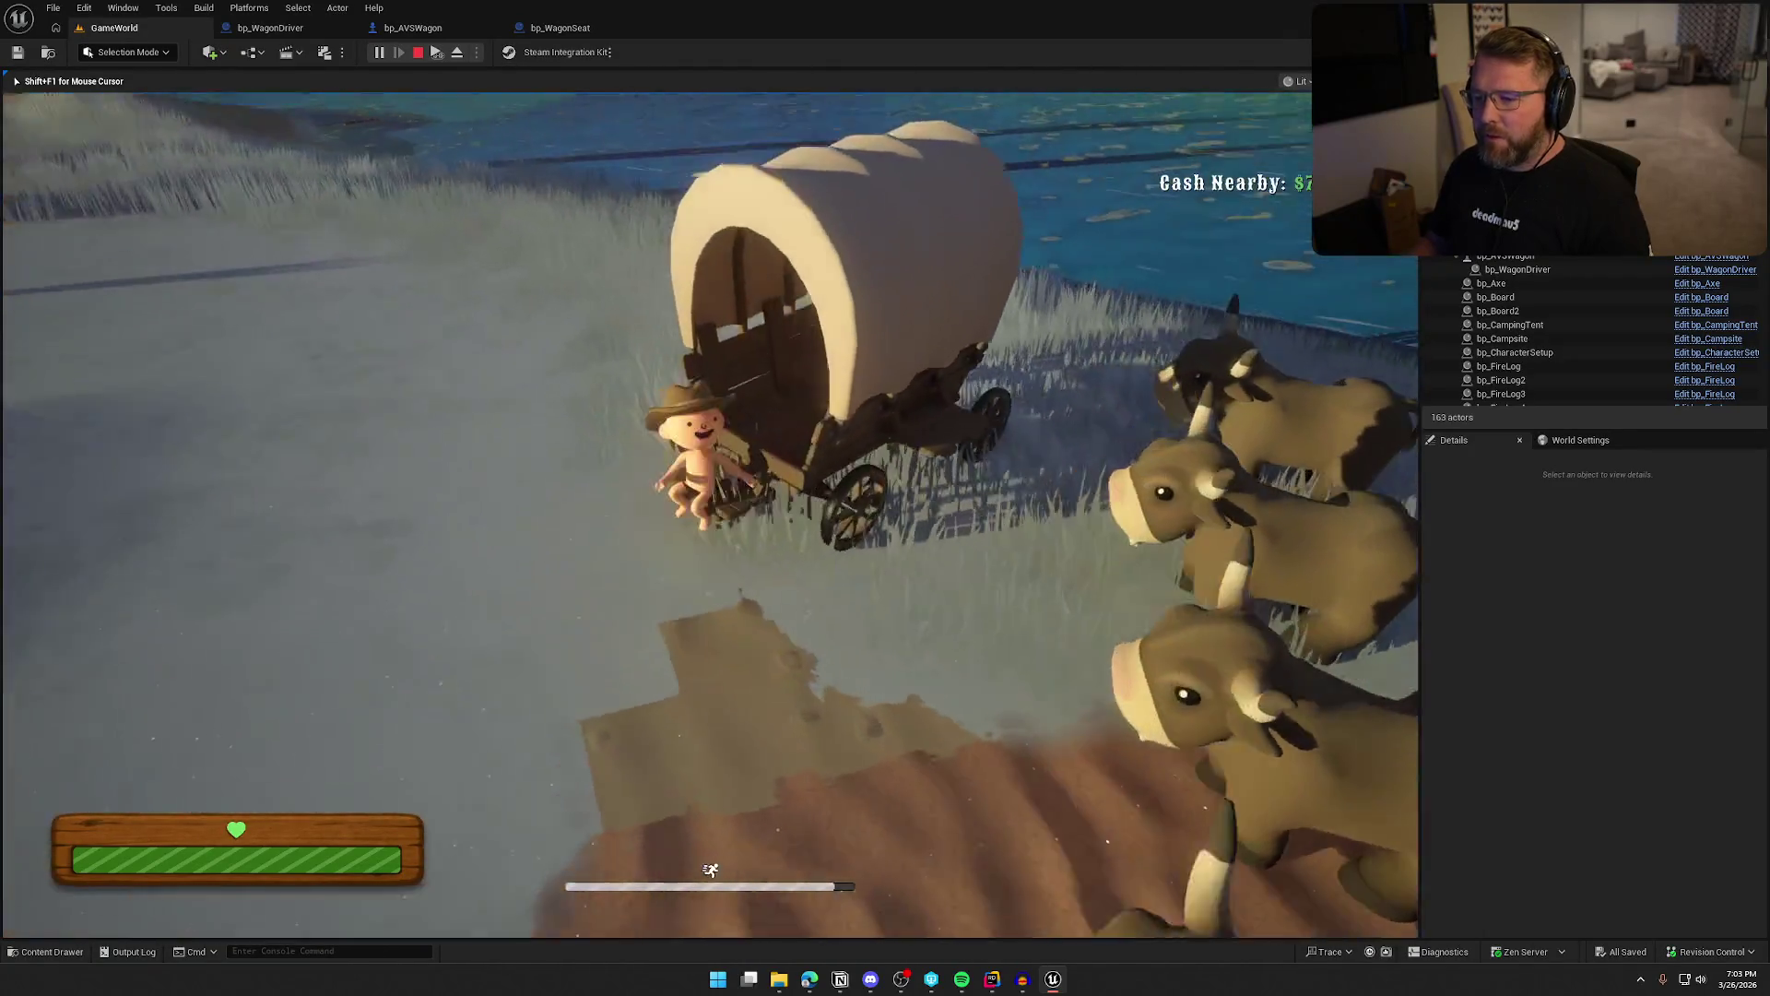
key(w)
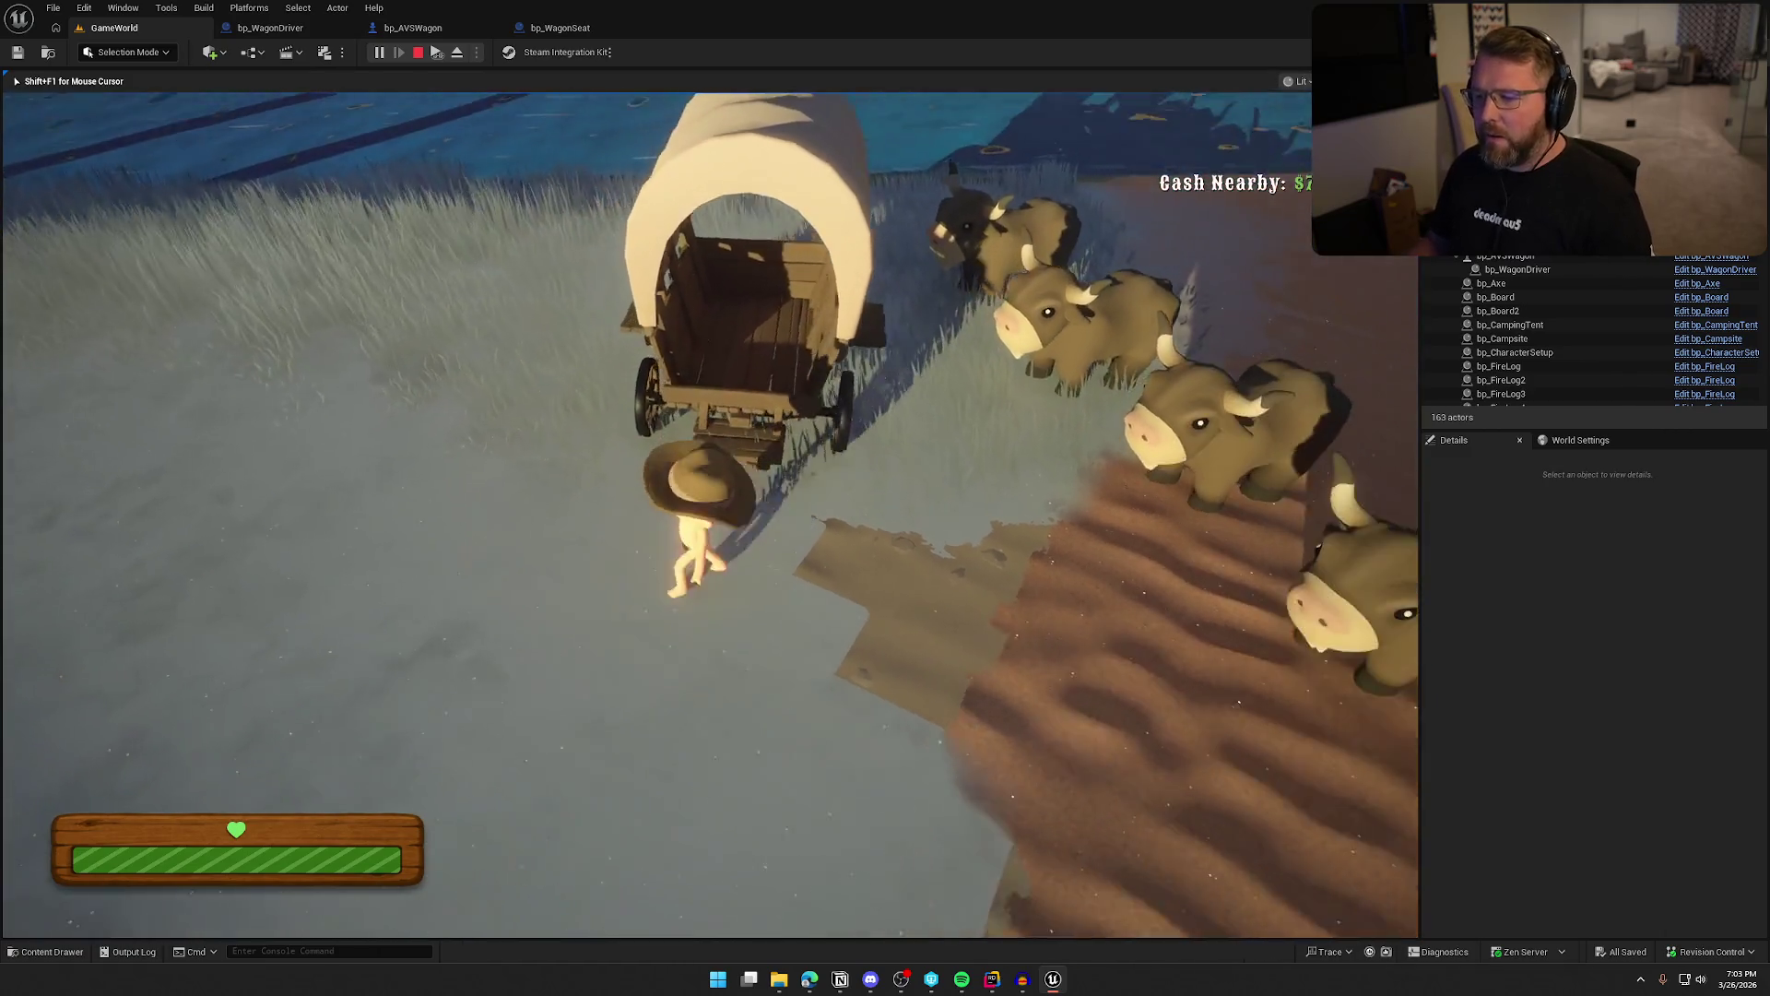
key(e)
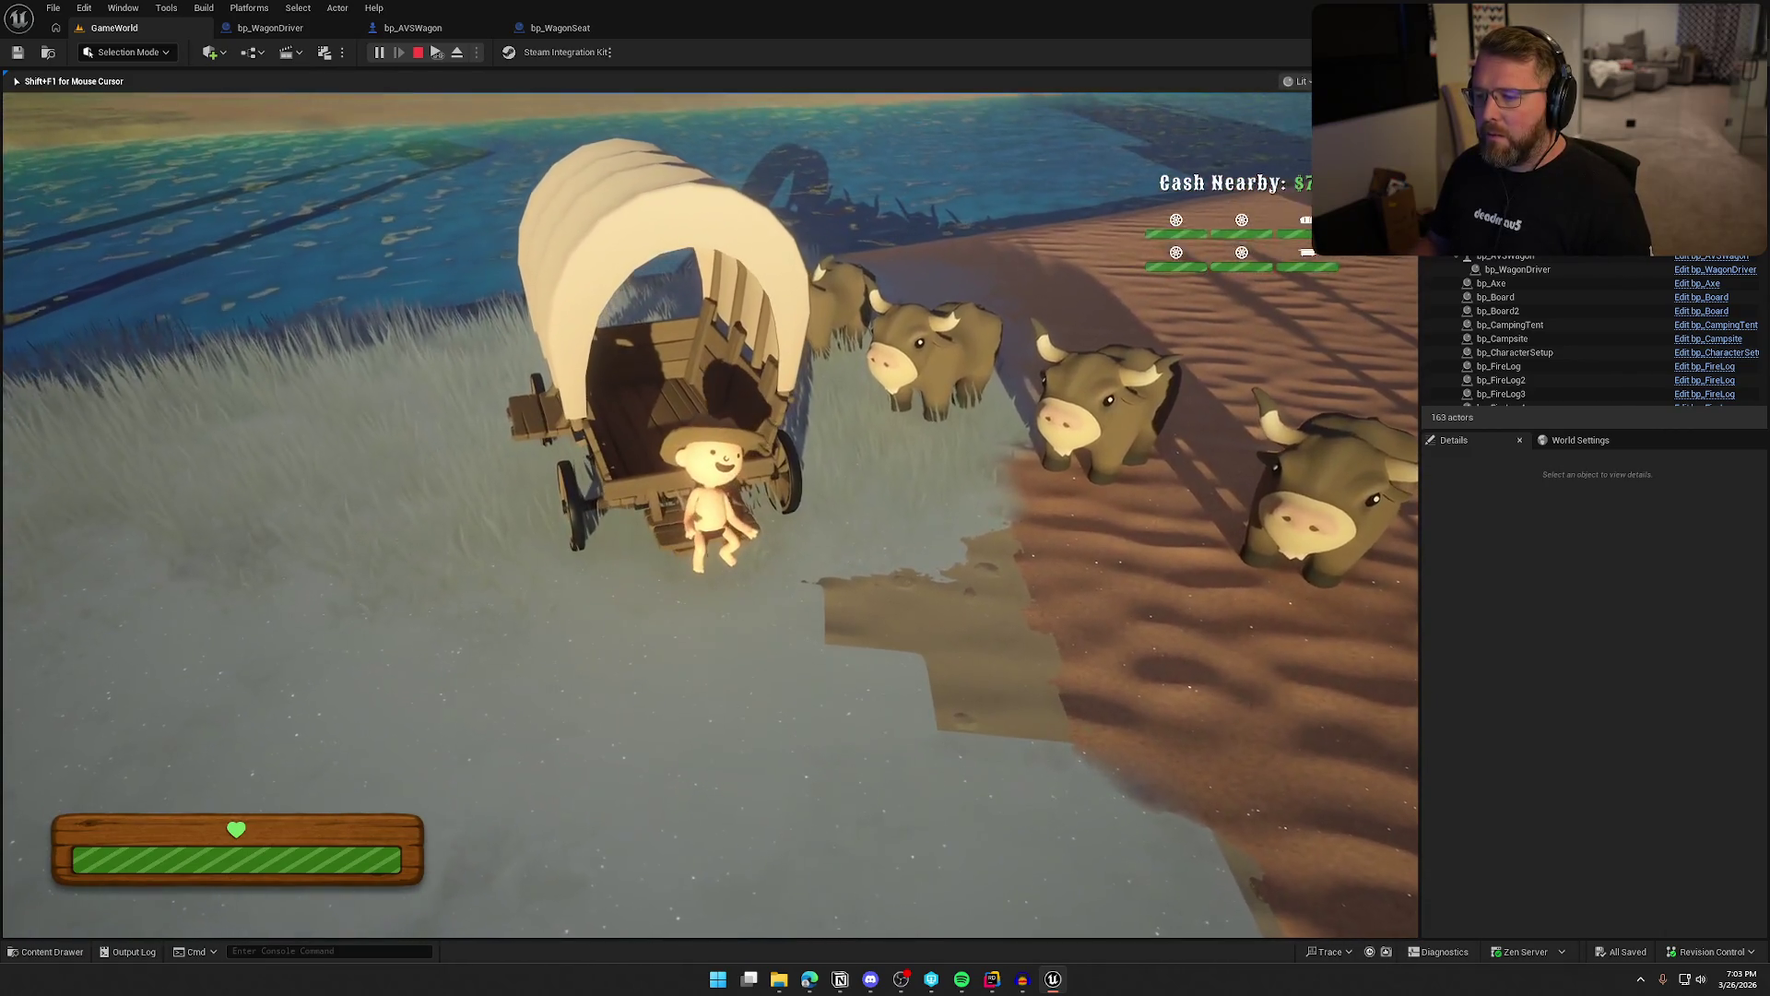
key(e)
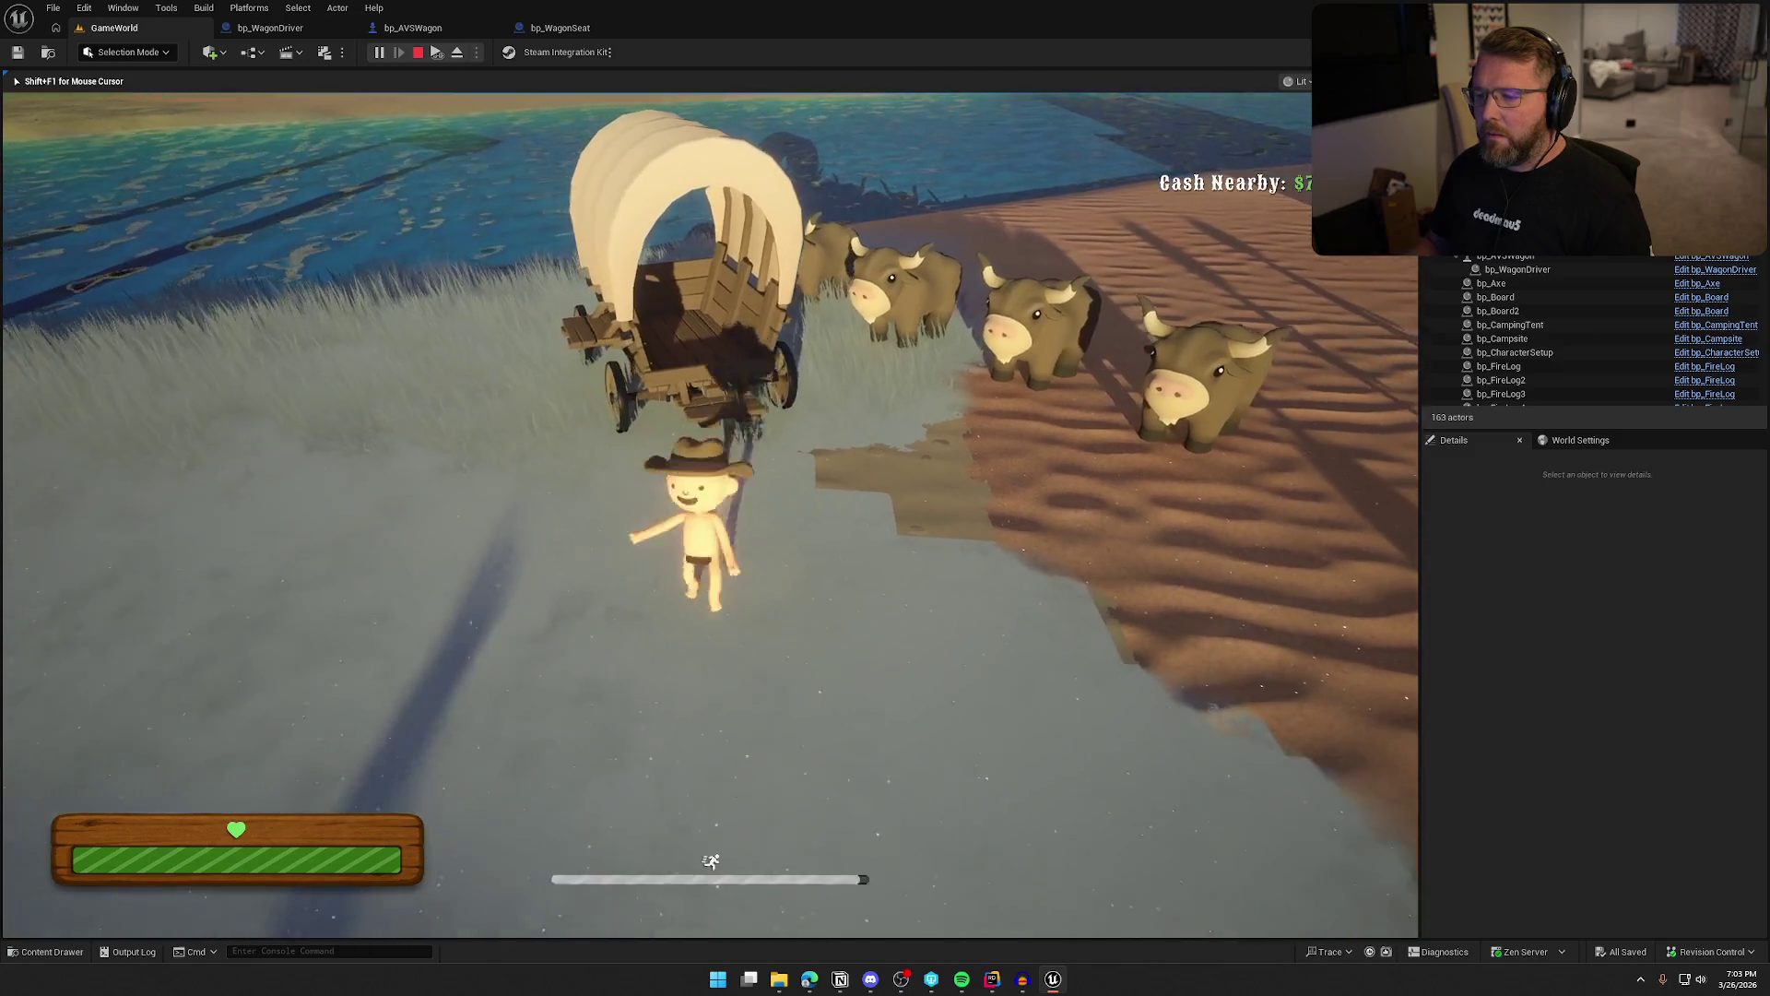
key(Escape)
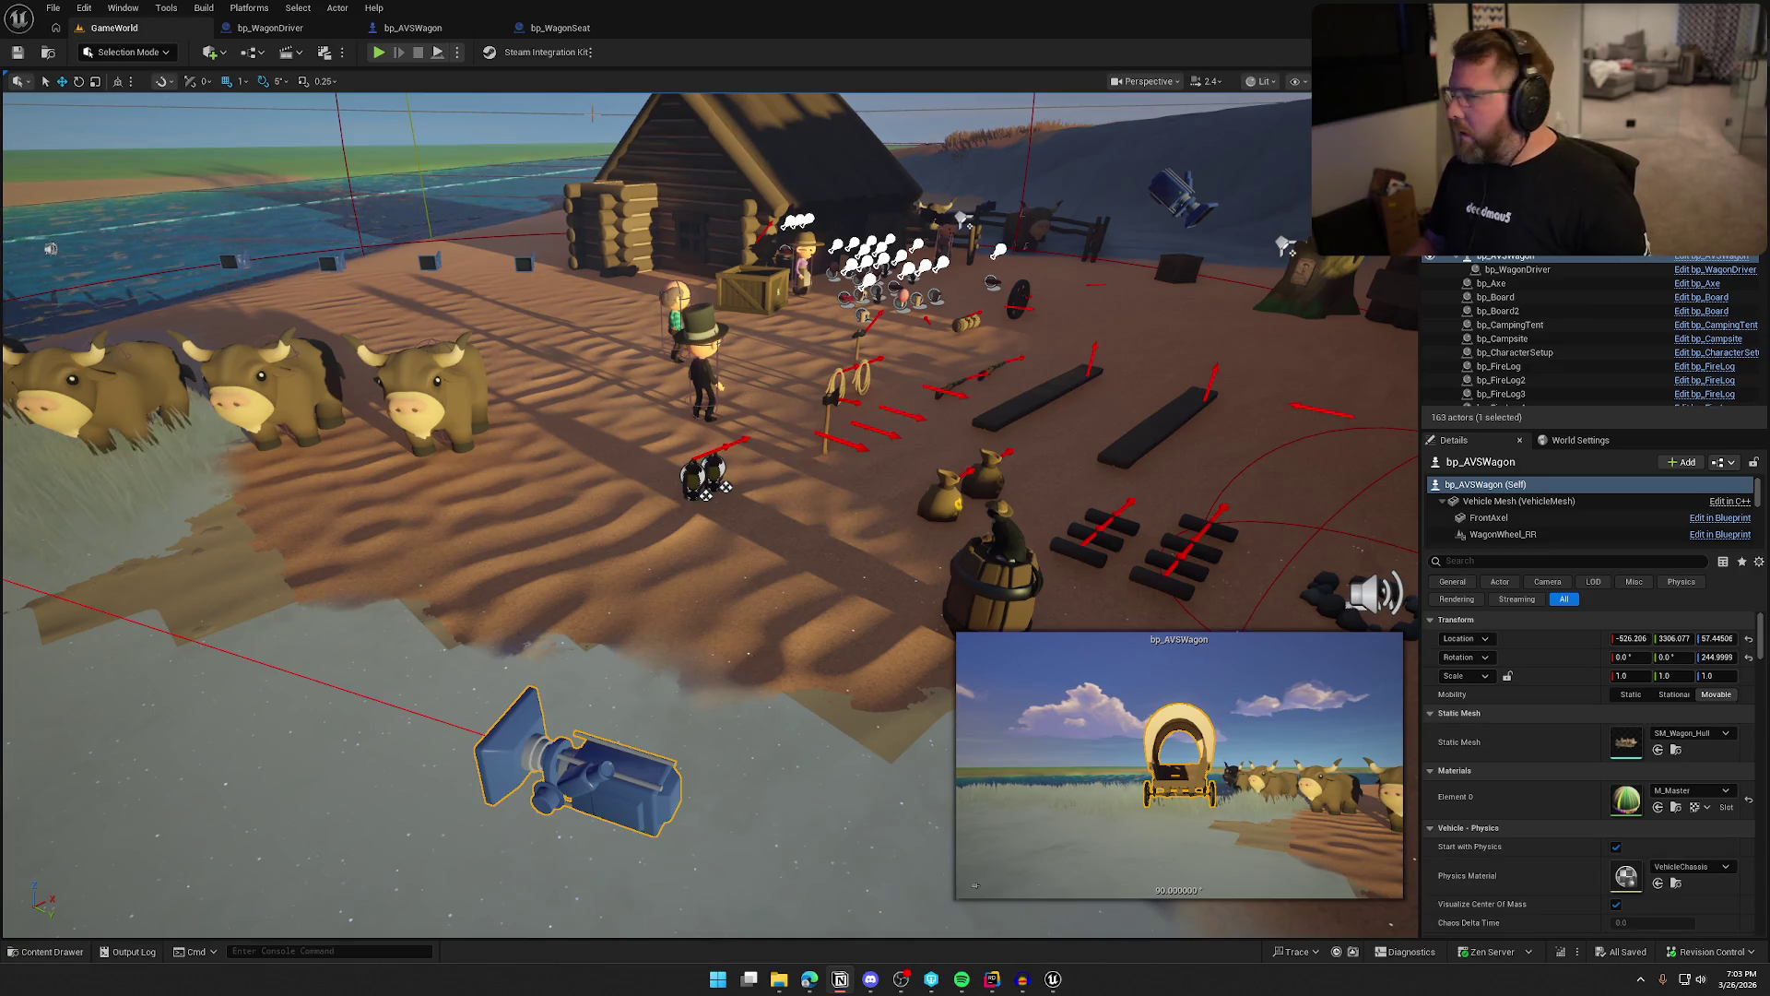
Lower the Play Sound at Location Volume Multiplier in OnRep_SittingPlayer to 0.6
click(559, 28)
click(1021, 448)
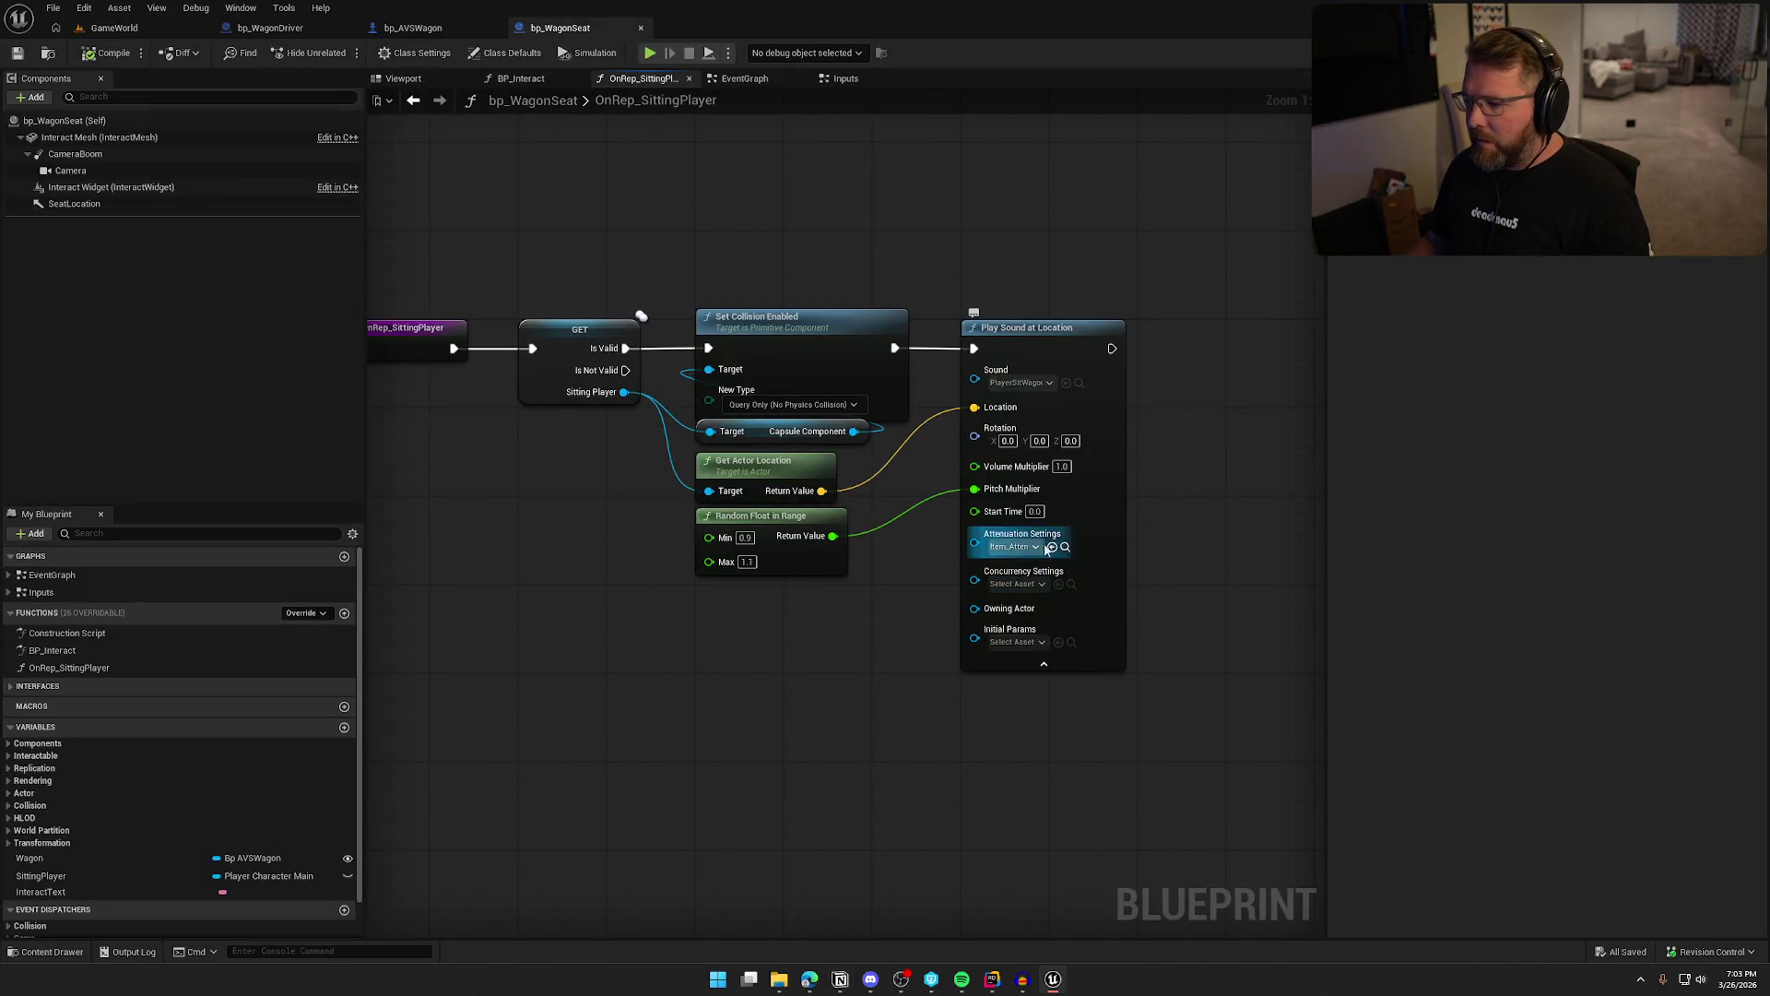
key(BackSpace)
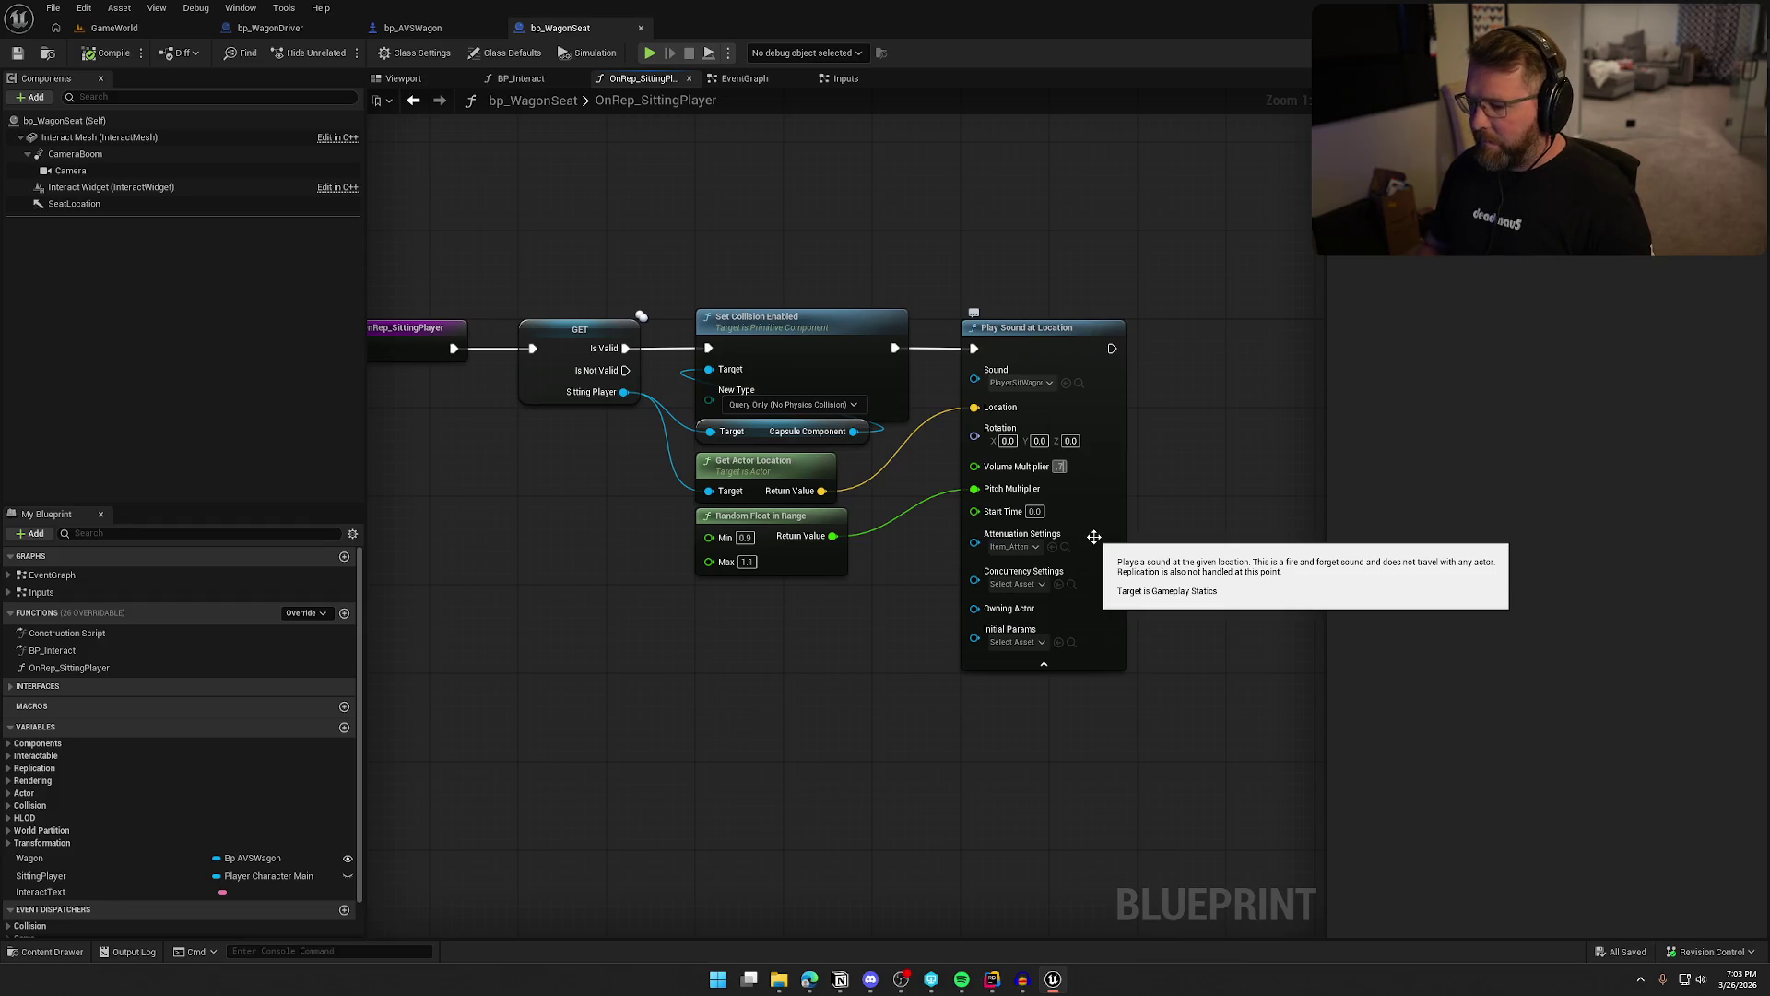
text(0.7)
click(1074, 668)
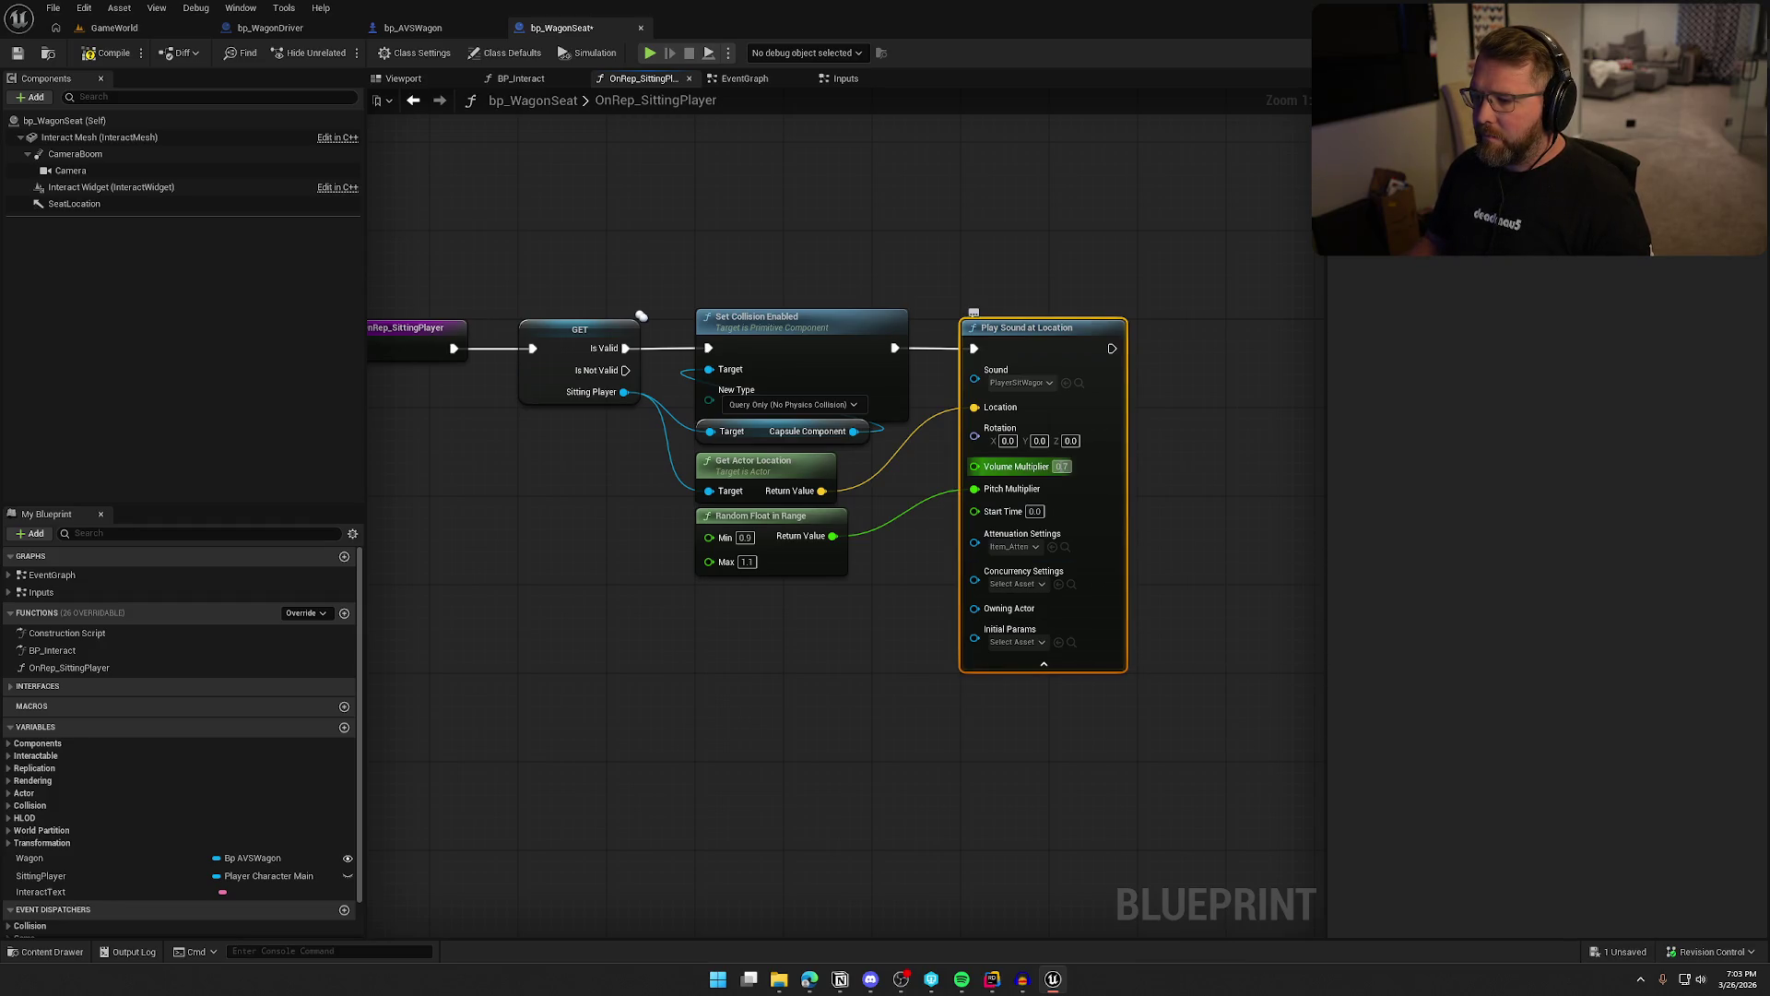
key(BackSpace)
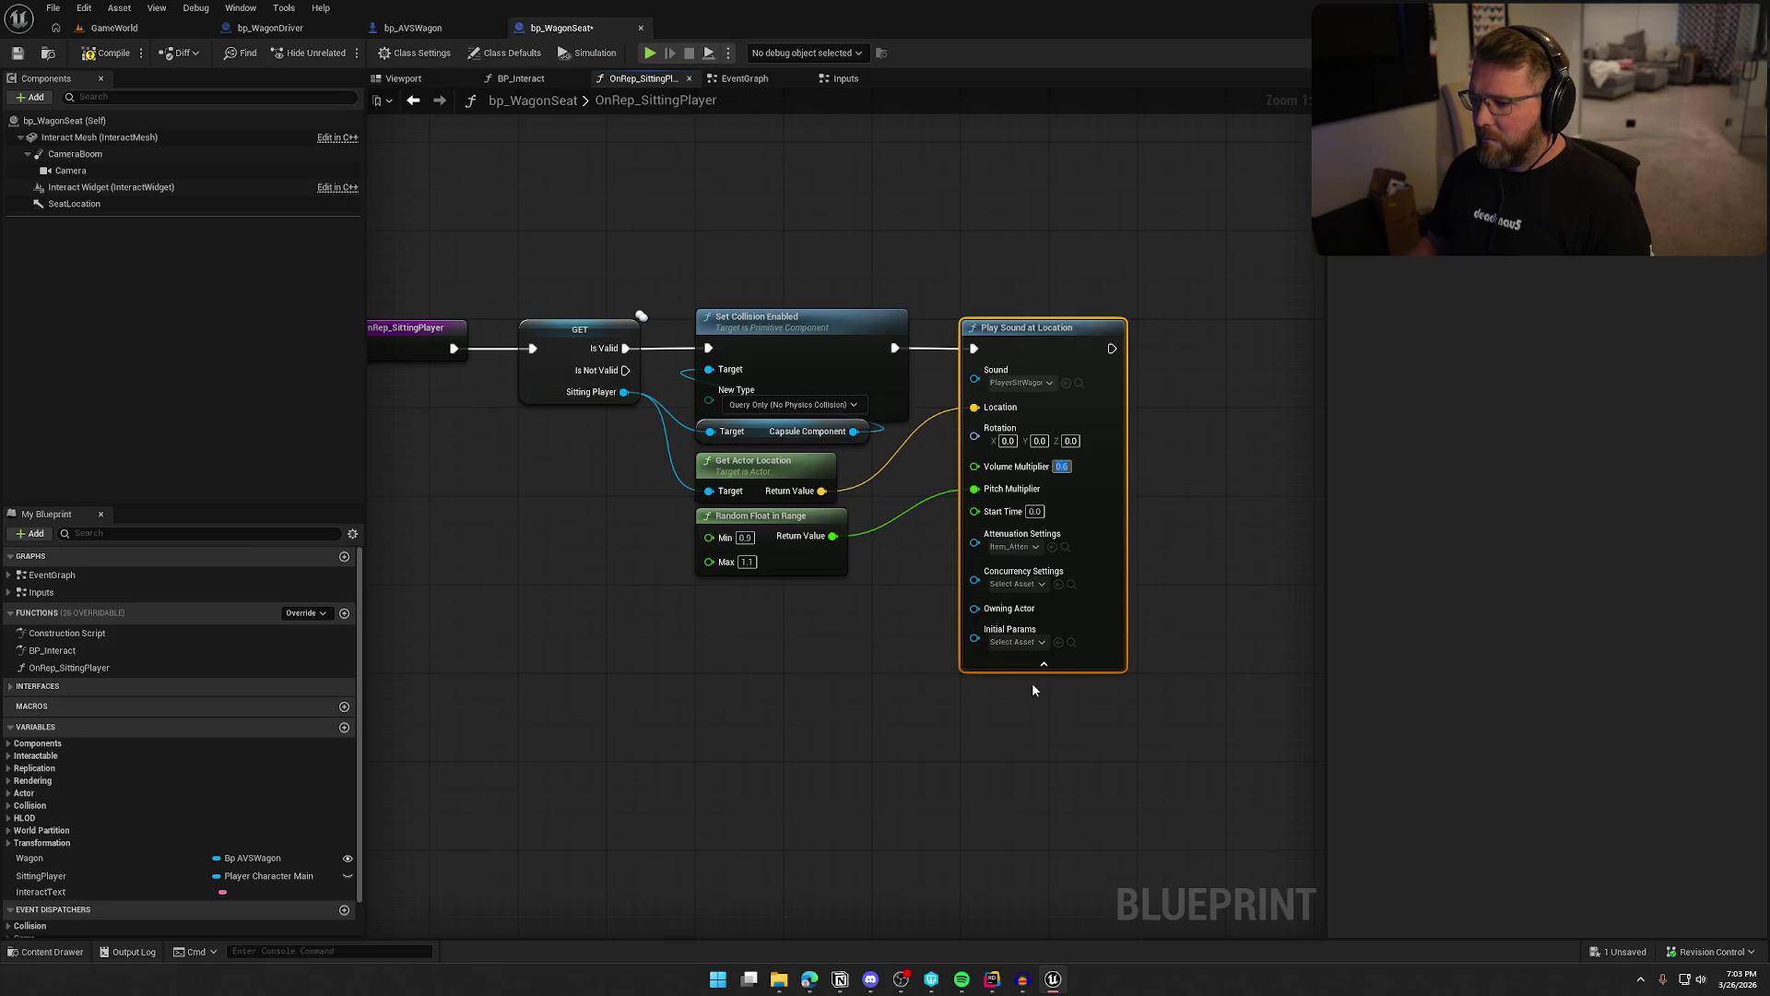
click(1043, 663)
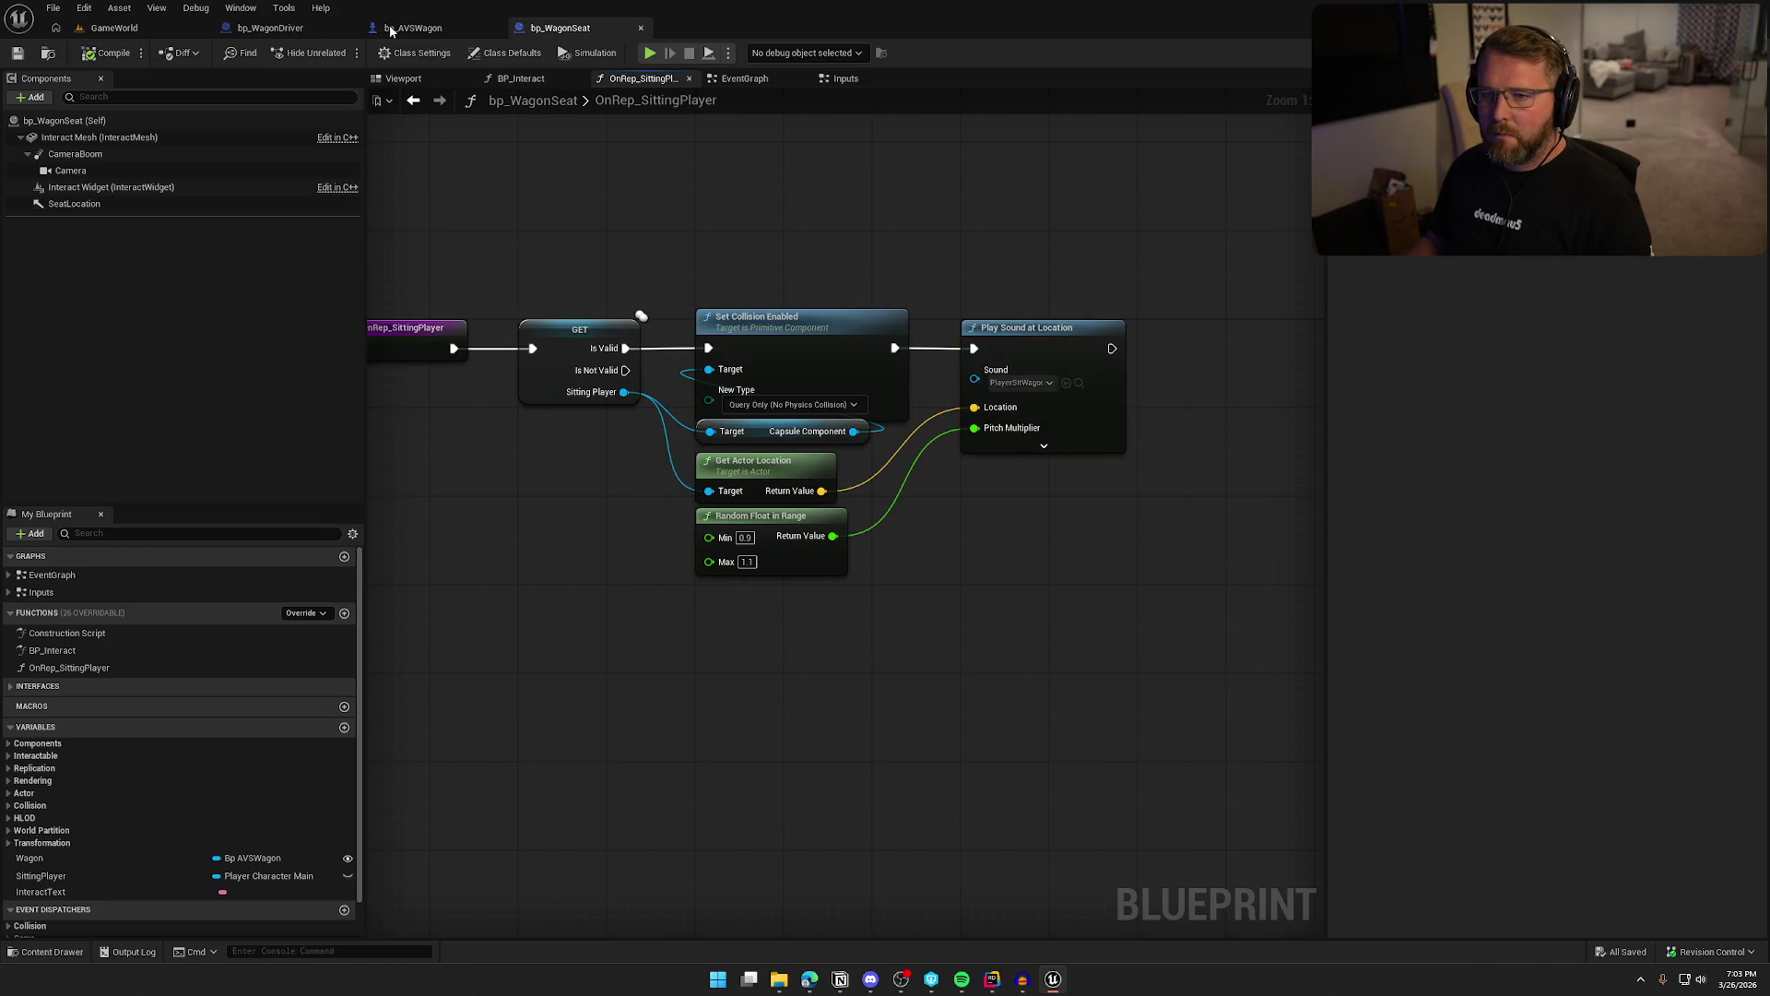
click(114, 27)
Run a play session to hear the quieter sit sound, then stop it
click(379, 52)
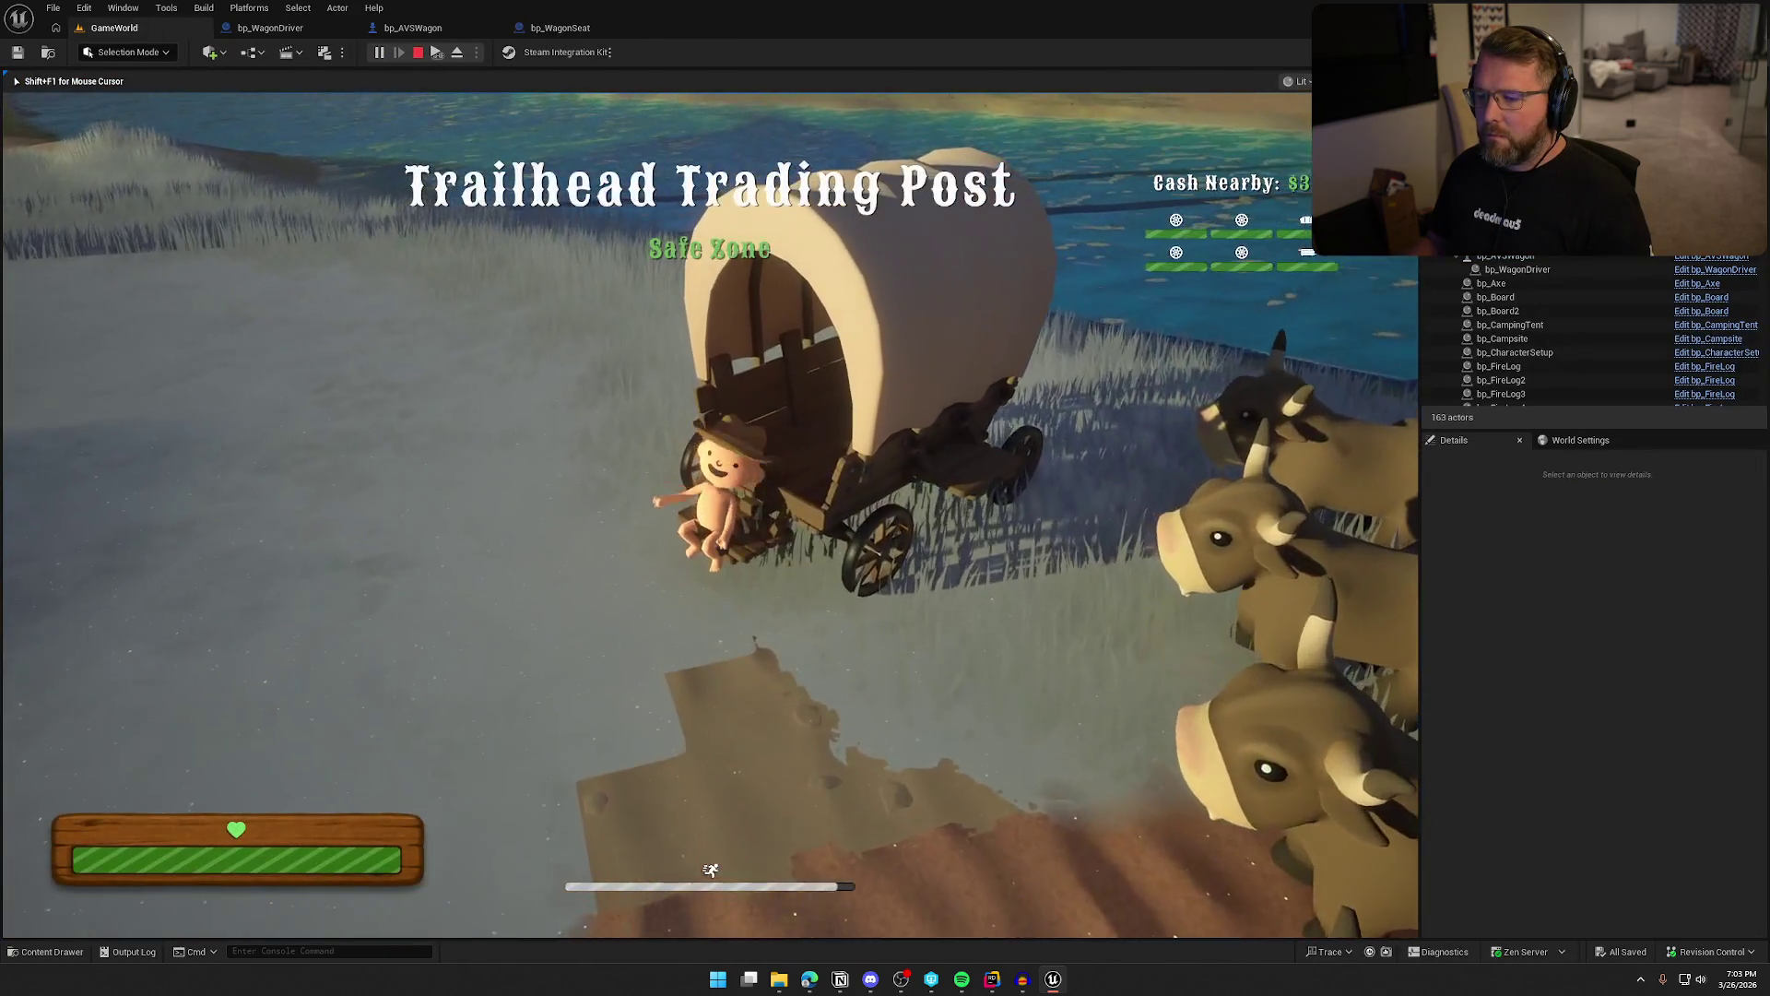
key(Escape)
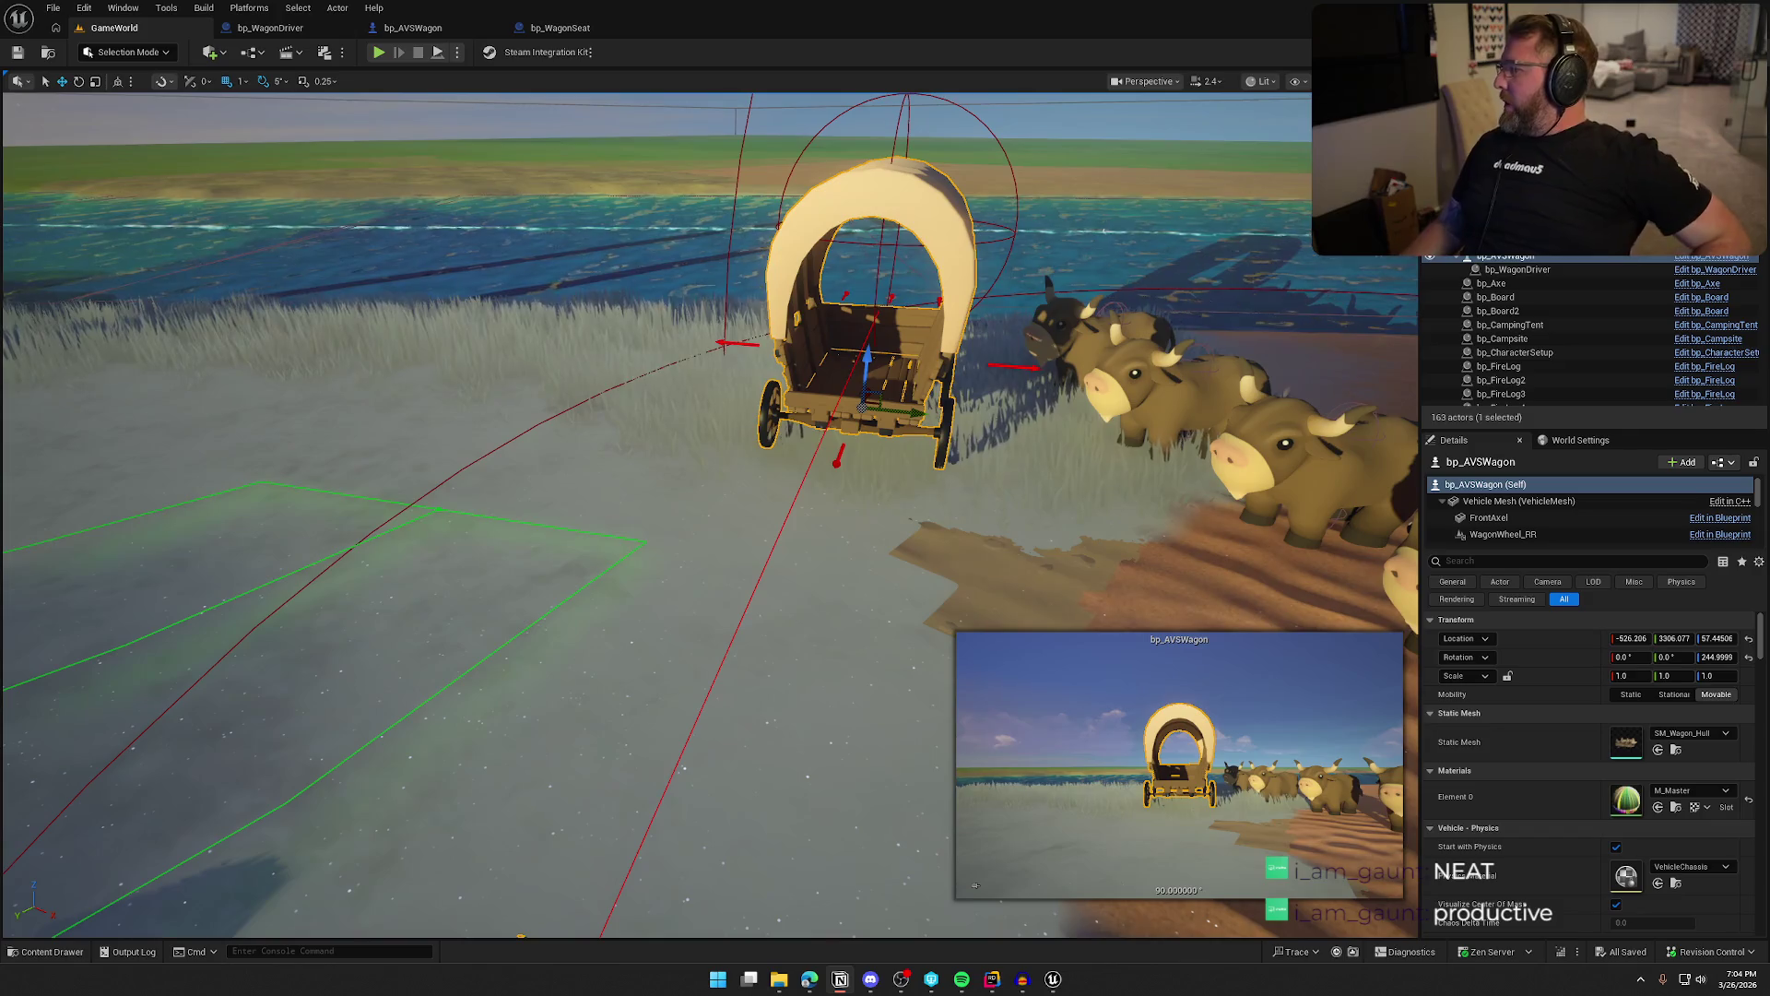
Bring Notion forward and scroll through the Sound Pass checklist back up to the page title
key(alt+Tab)
drag(998, 168, 711, 81)
scroll(933, 378, down, 3)
scroll(865, 496, down, 3)
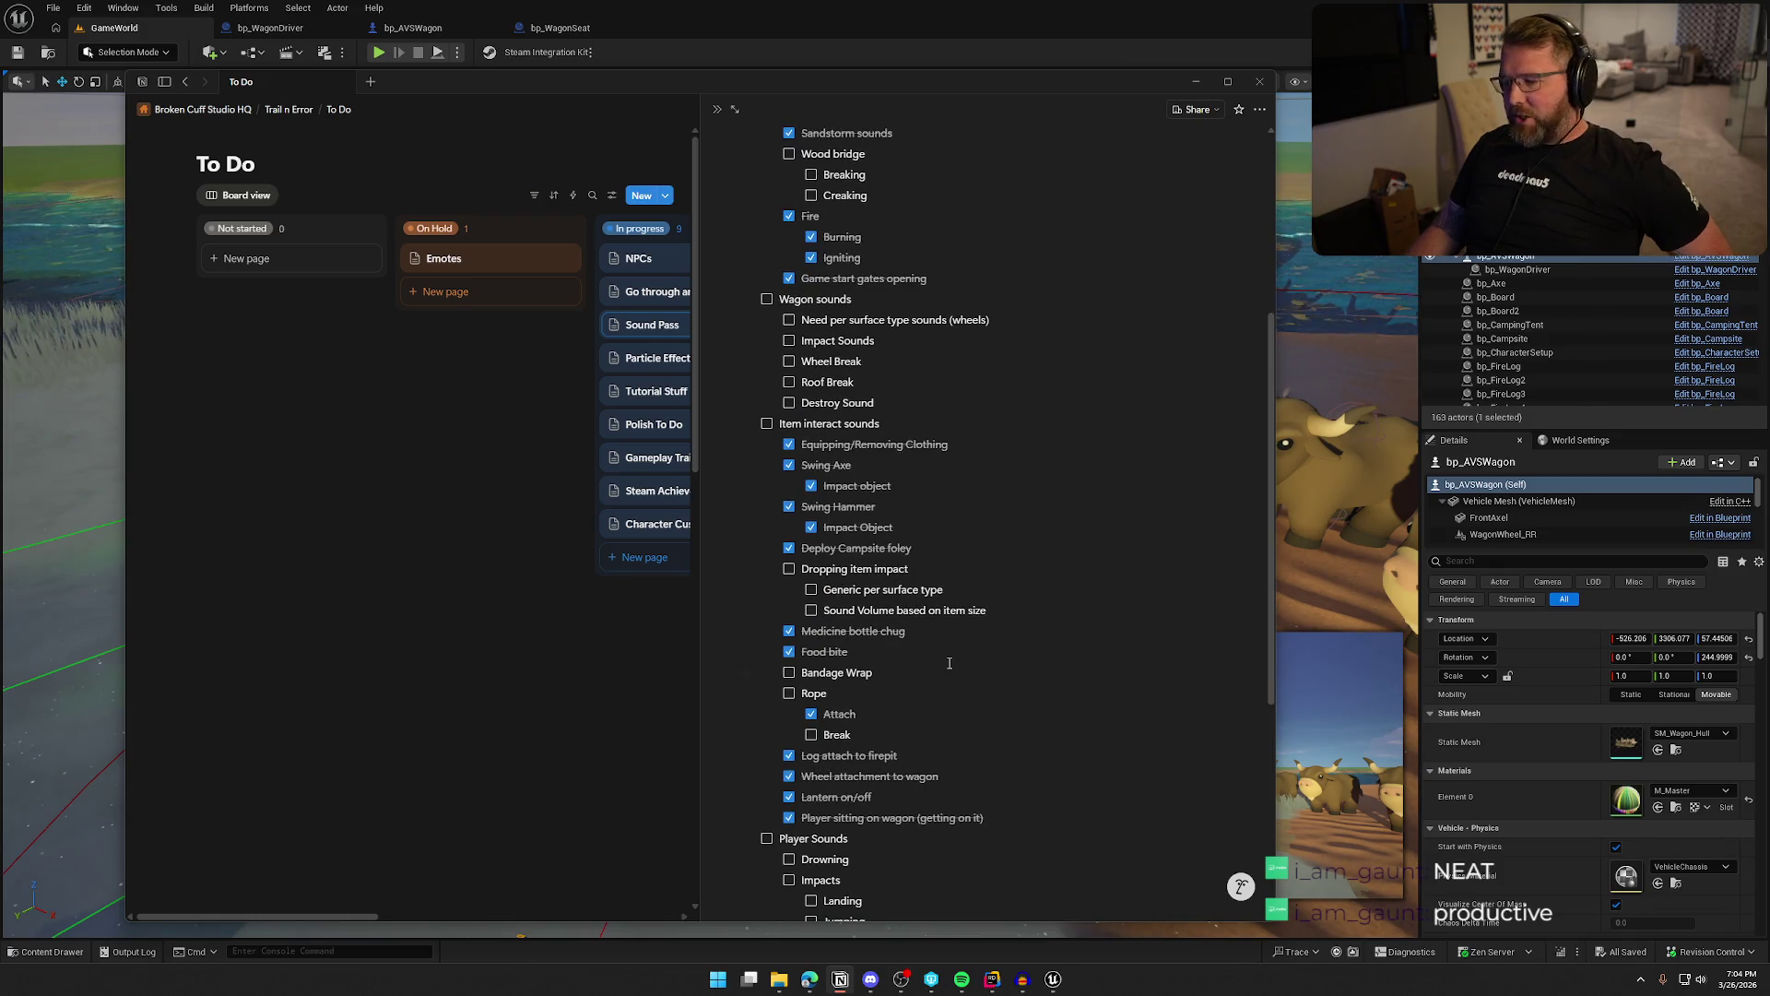
scroll(1041, 656, down, 3)
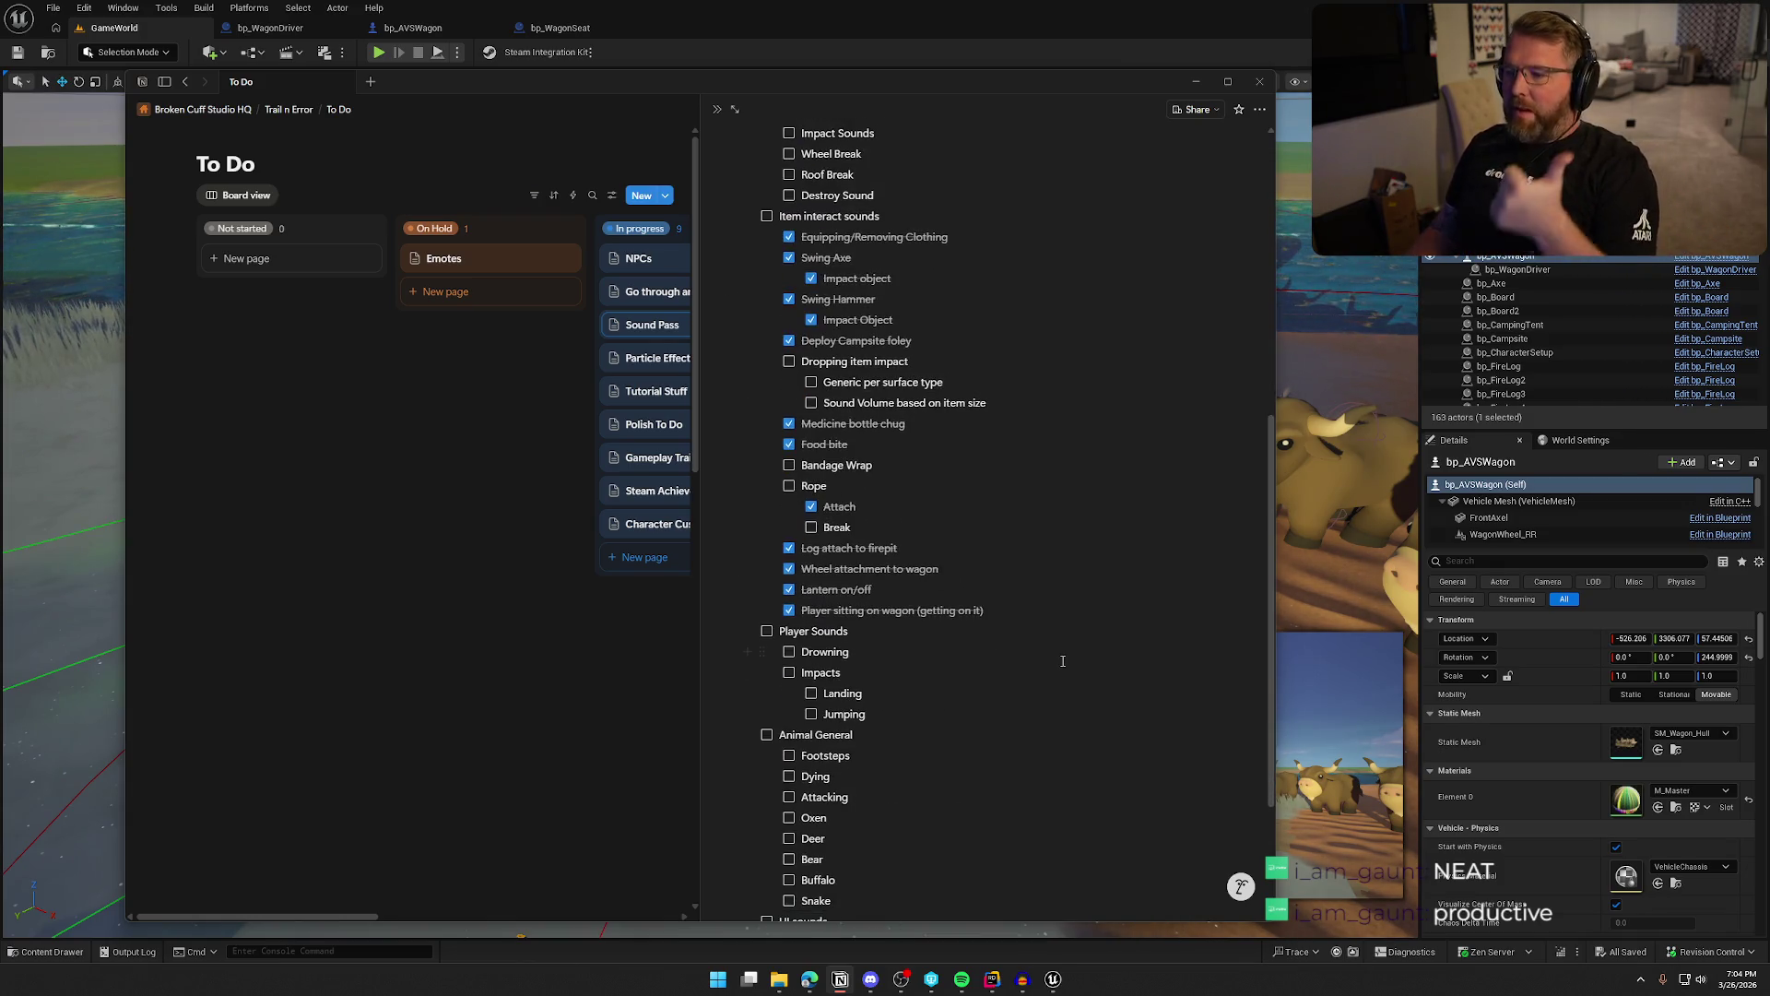
scroll(1060, 664, down, 3)
scroll(1042, 673, up, 6)
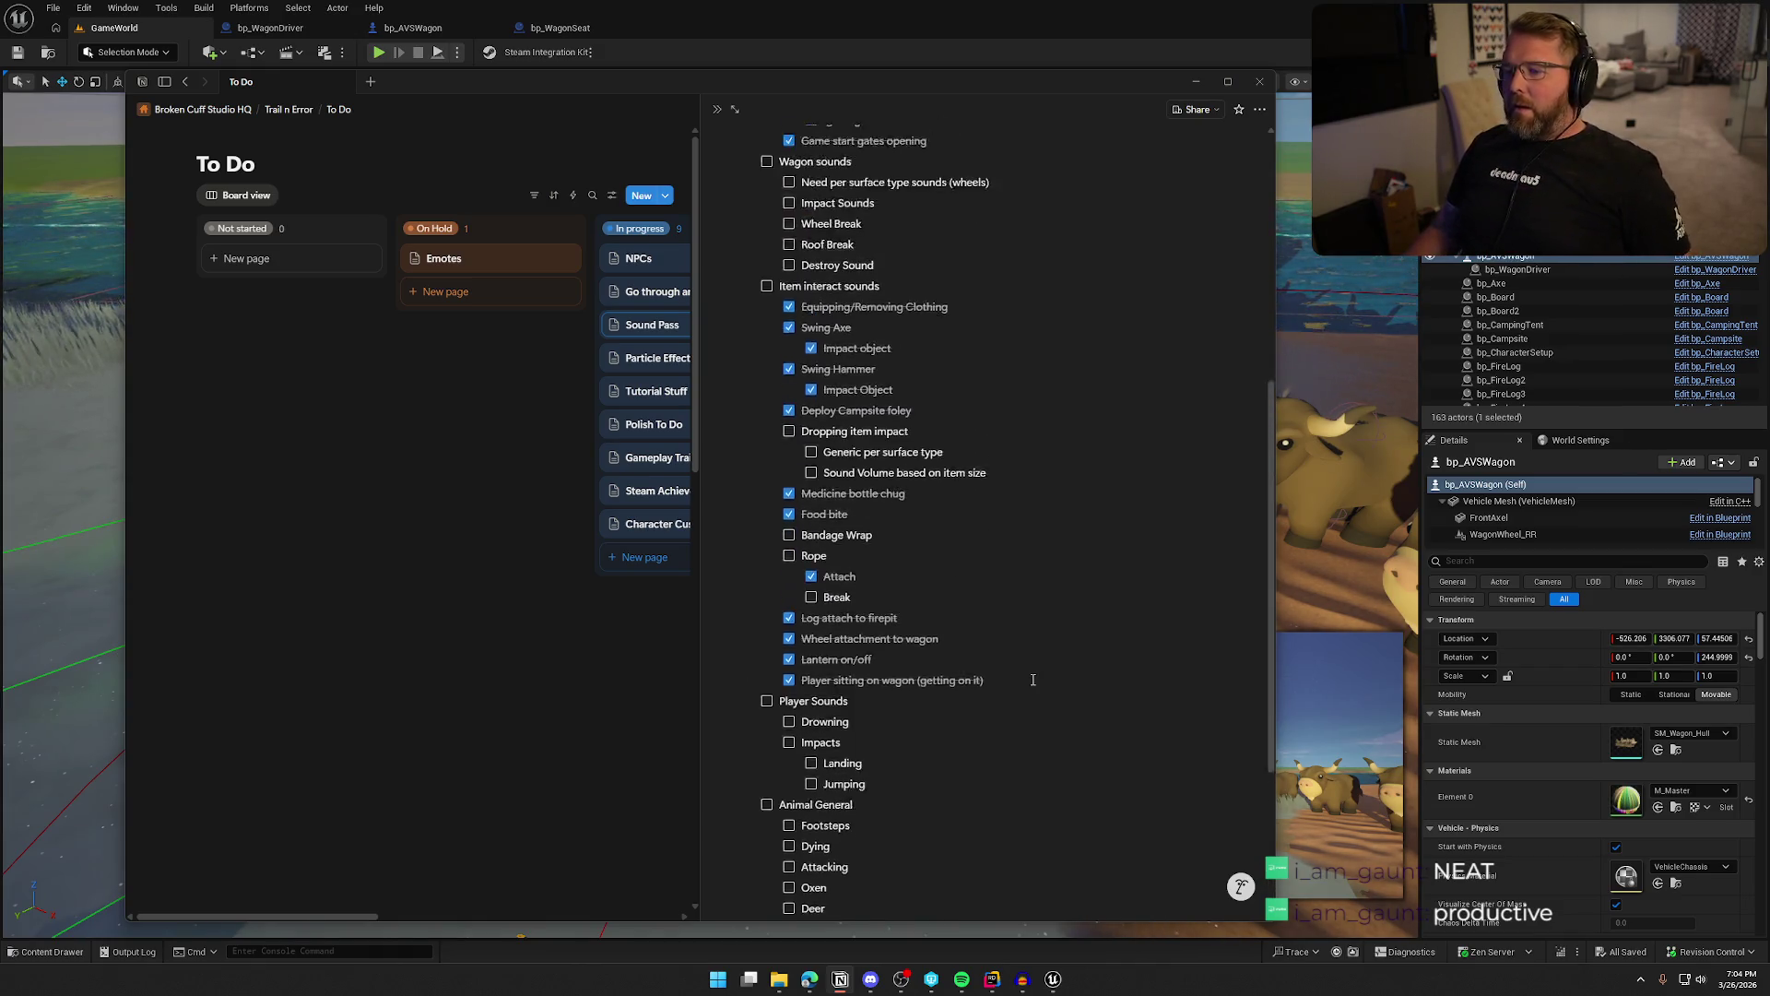
scroll(1032, 679, down, 6)
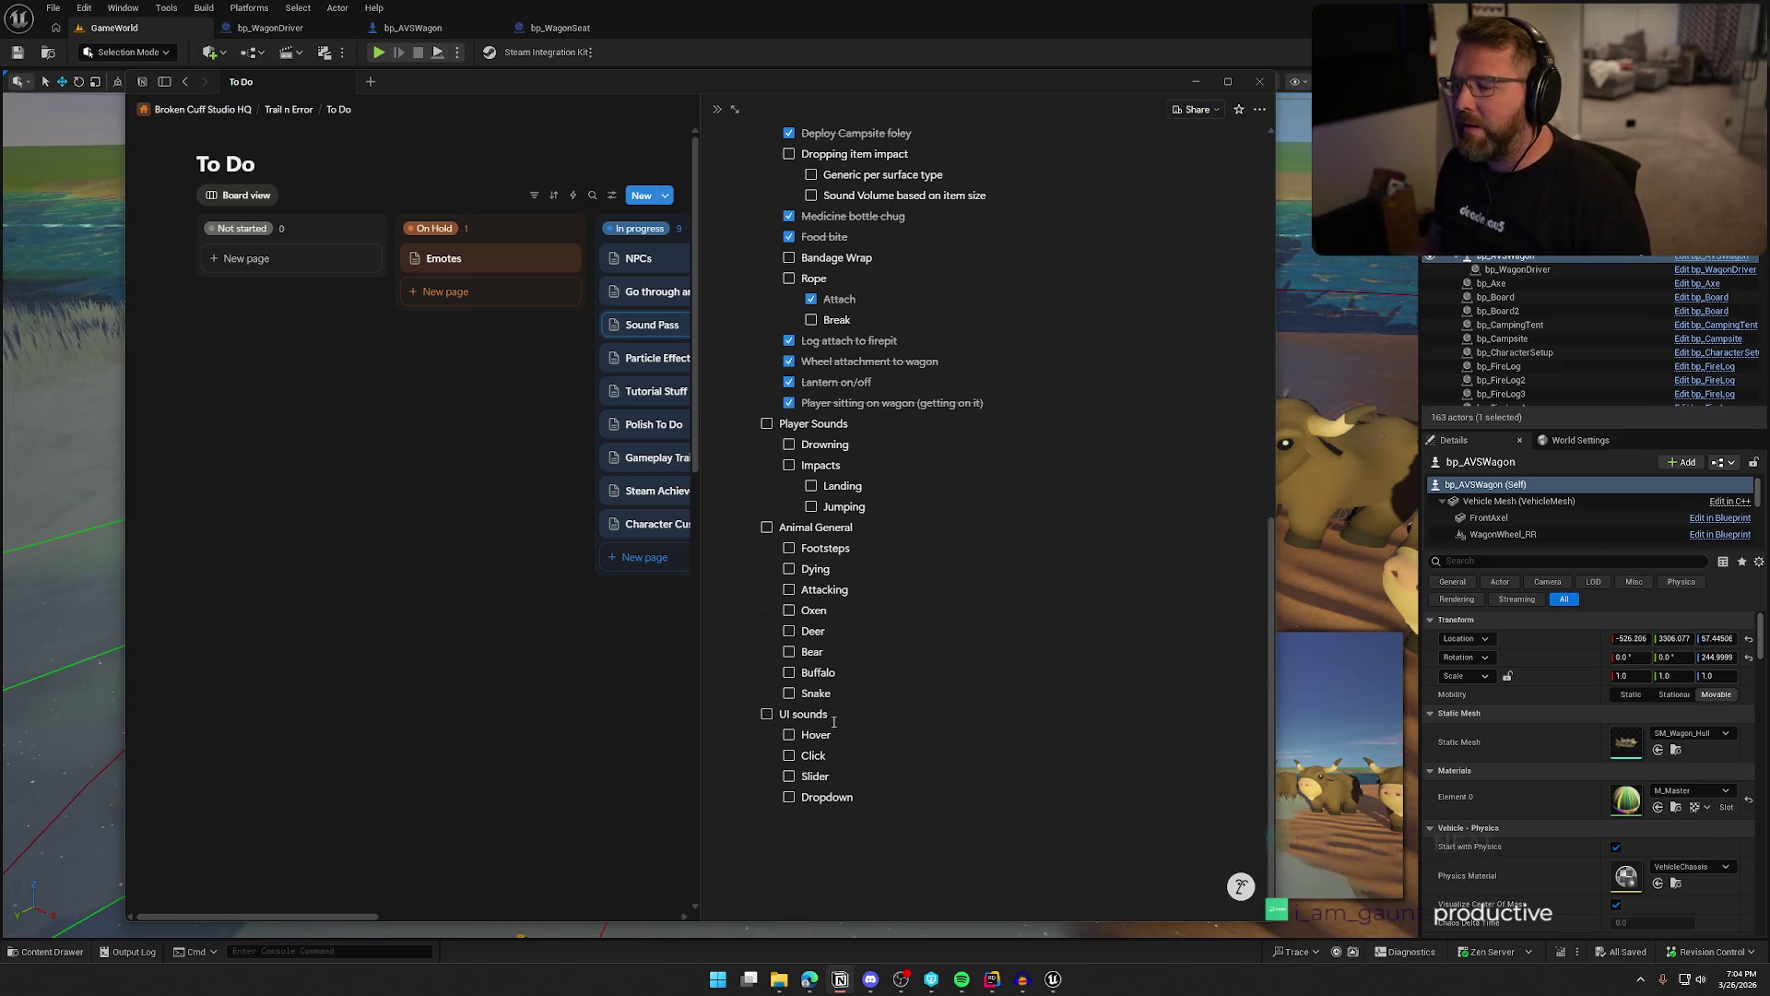
scroll(829, 609, up, 1)
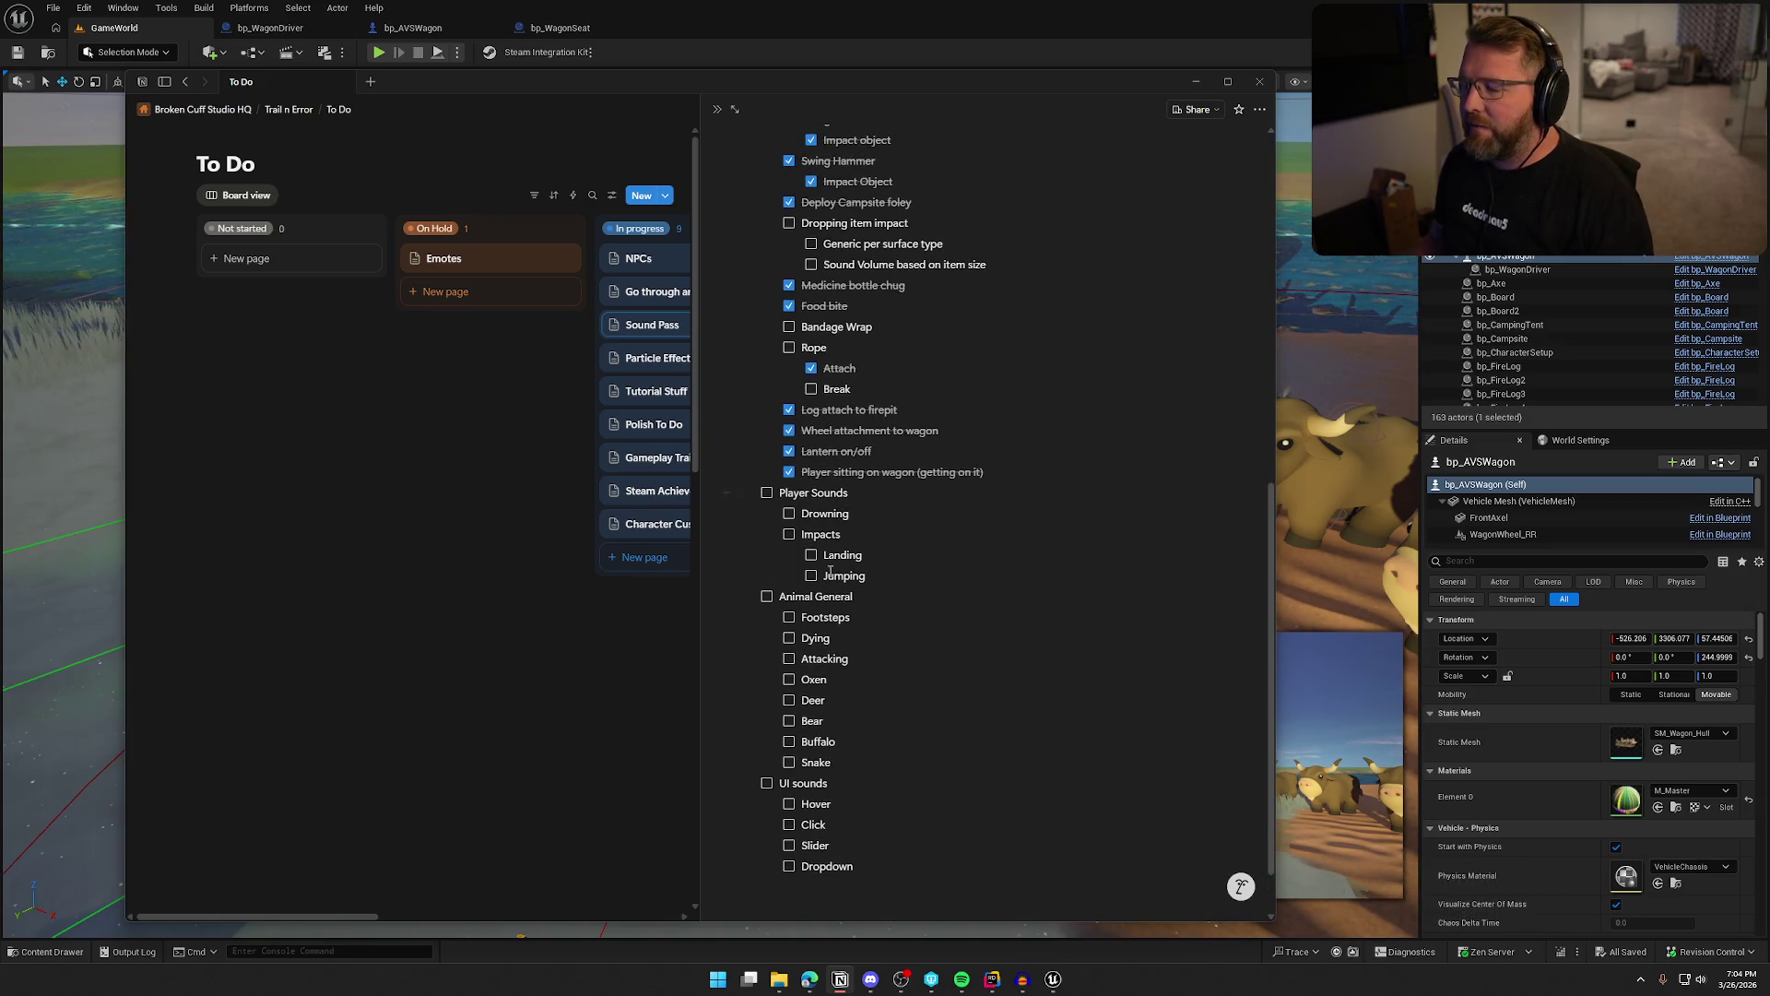
scroll(933, 688, up, 2)
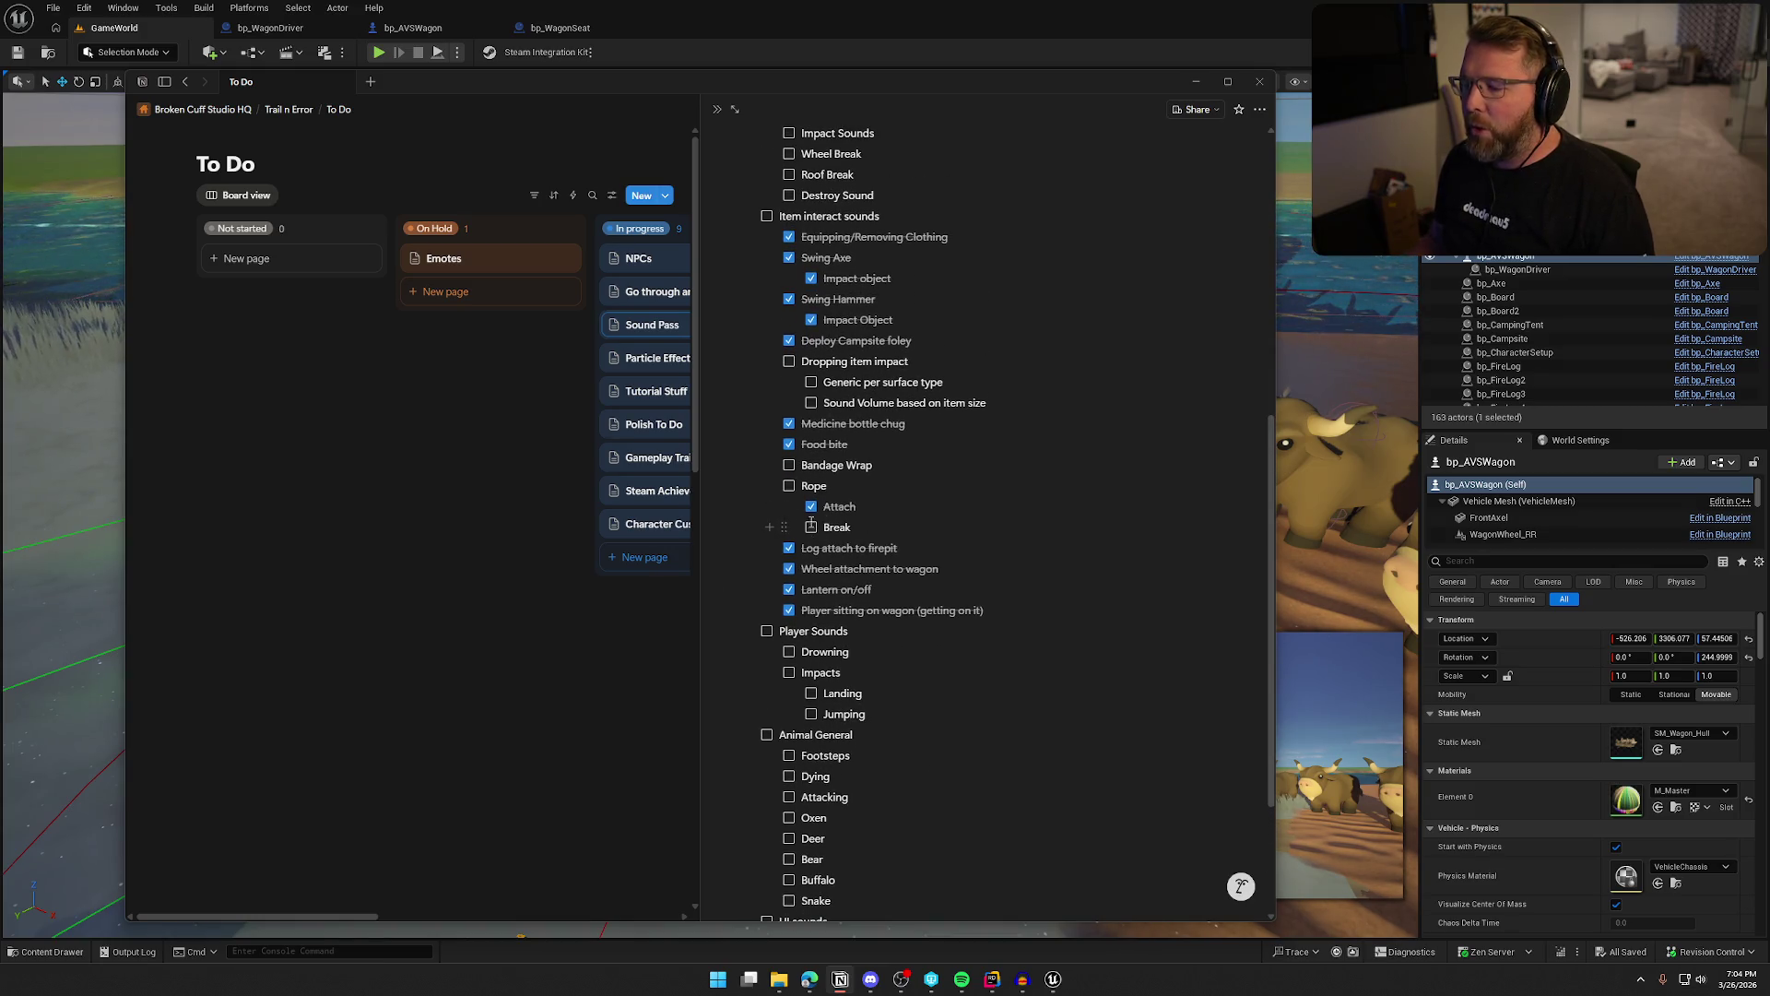
scroll(903, 548, up, 2)
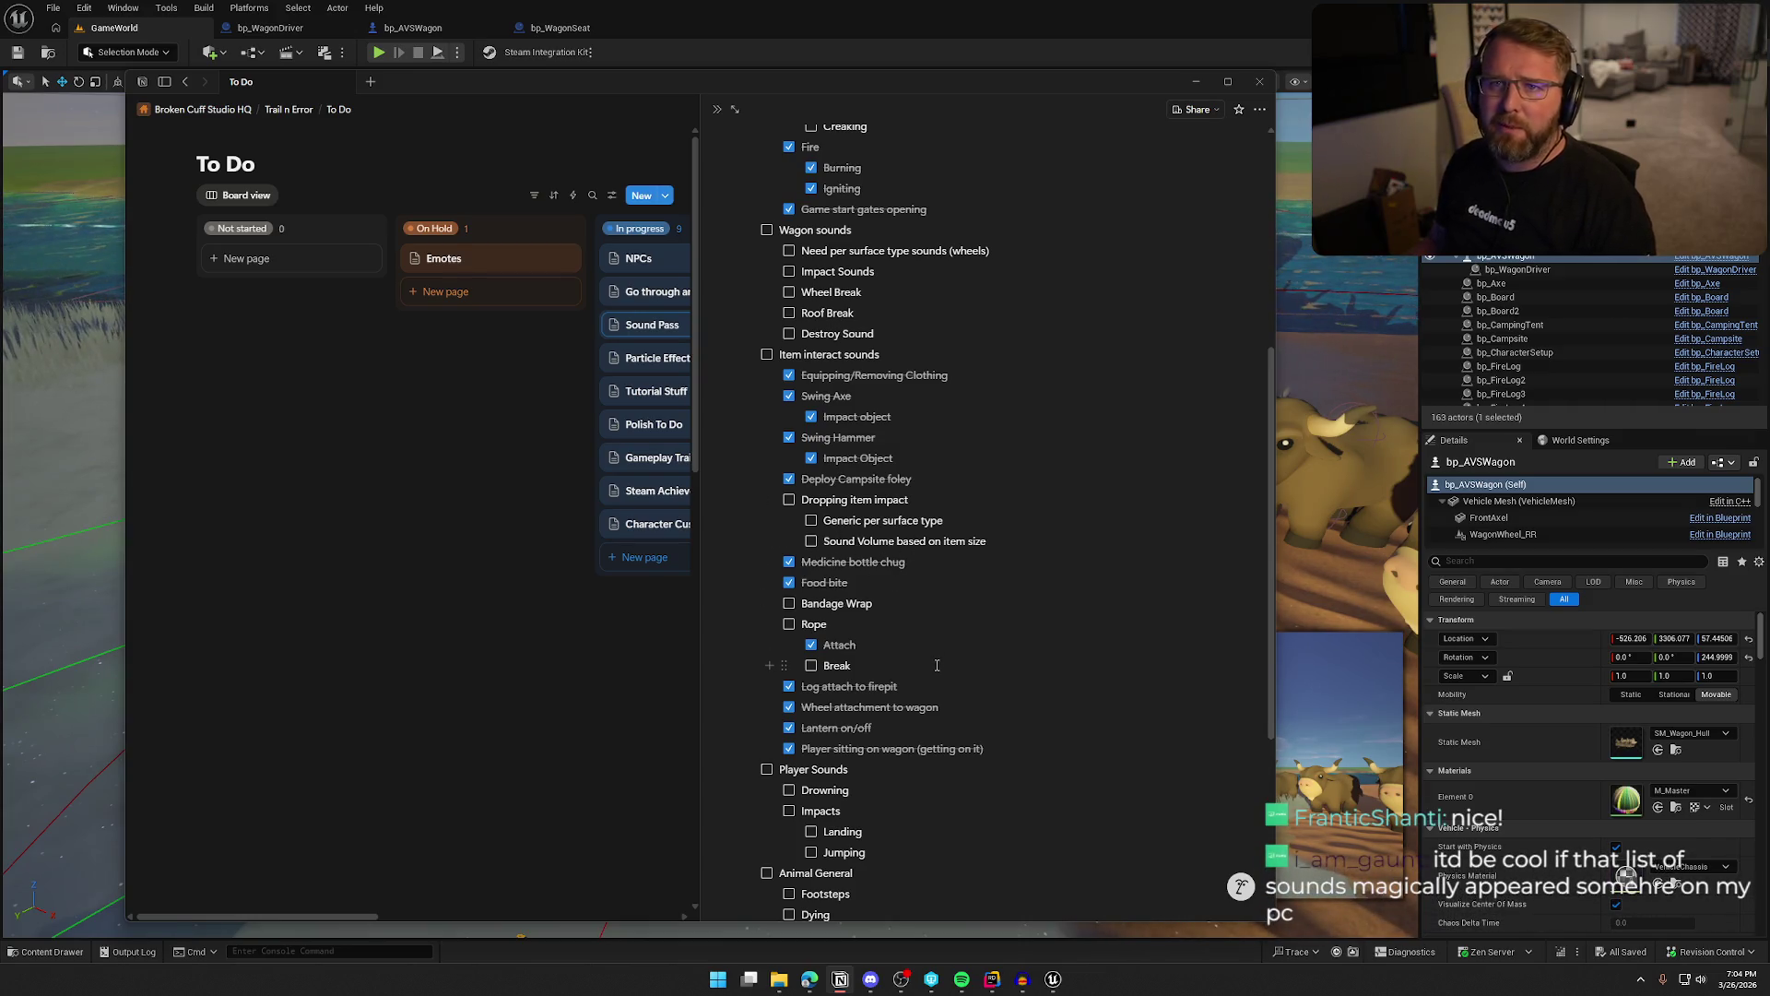
scroll(937, 664, up, 3)
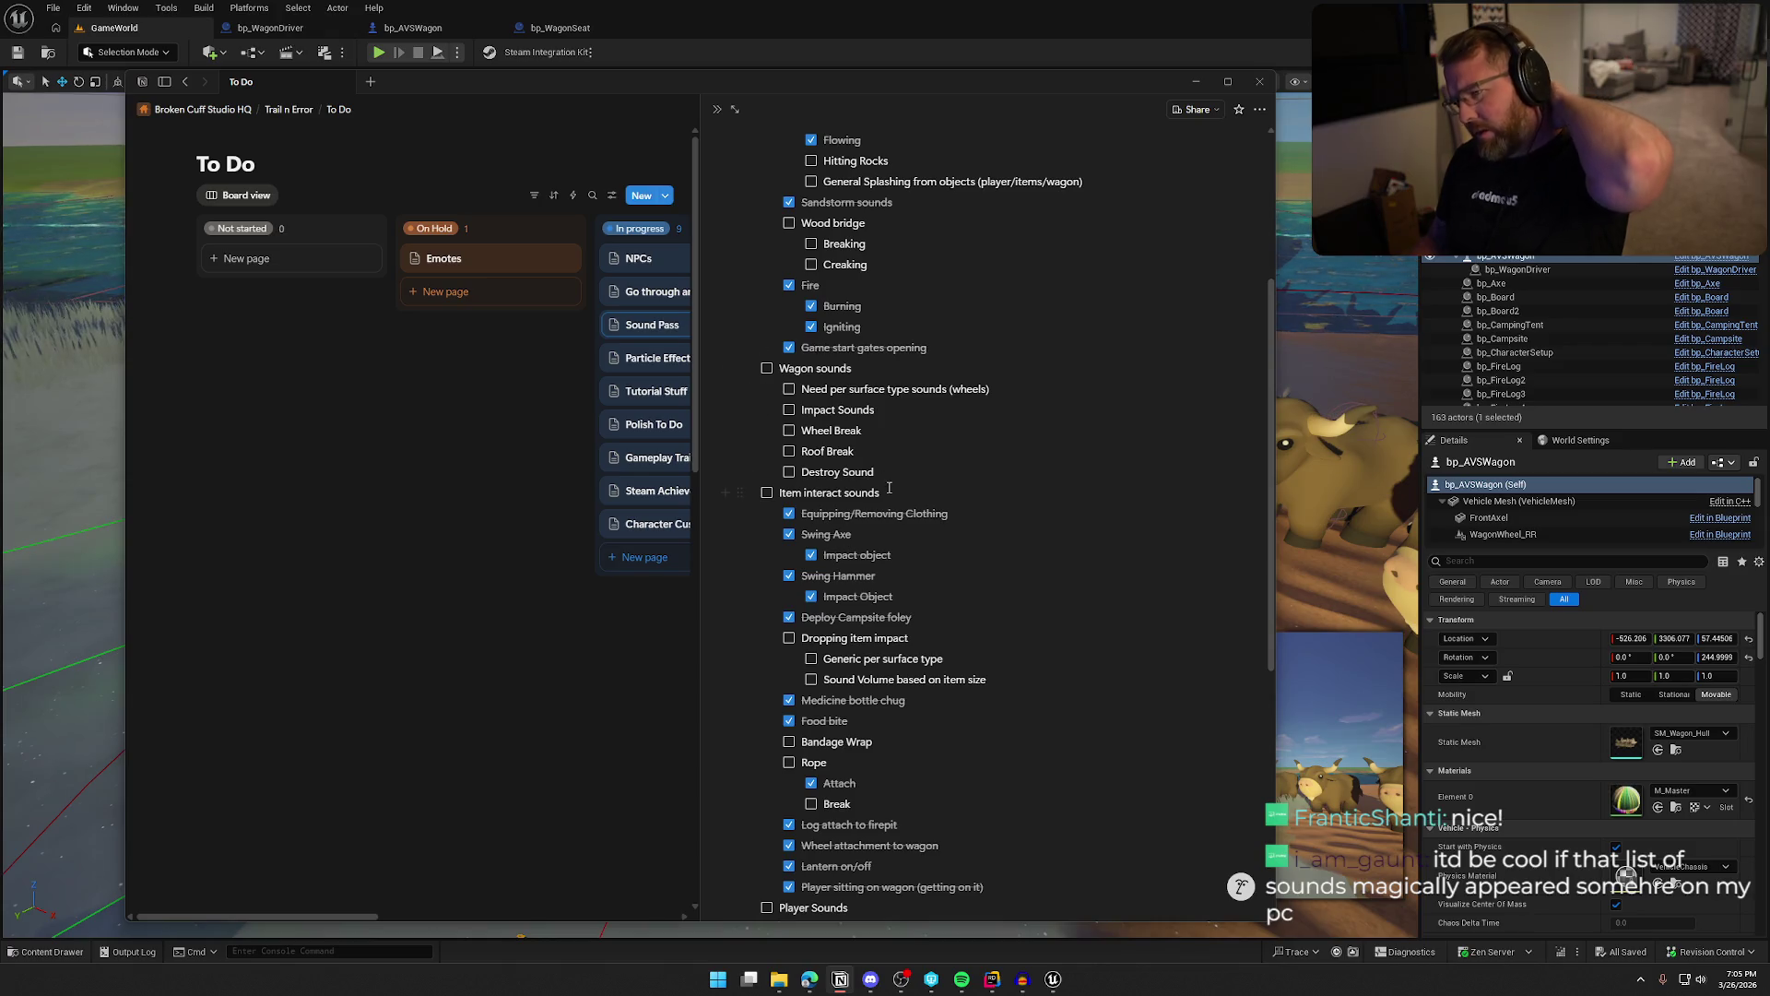
scroll(913, 604, up, 3)
scroll(922, 613, up, 1)
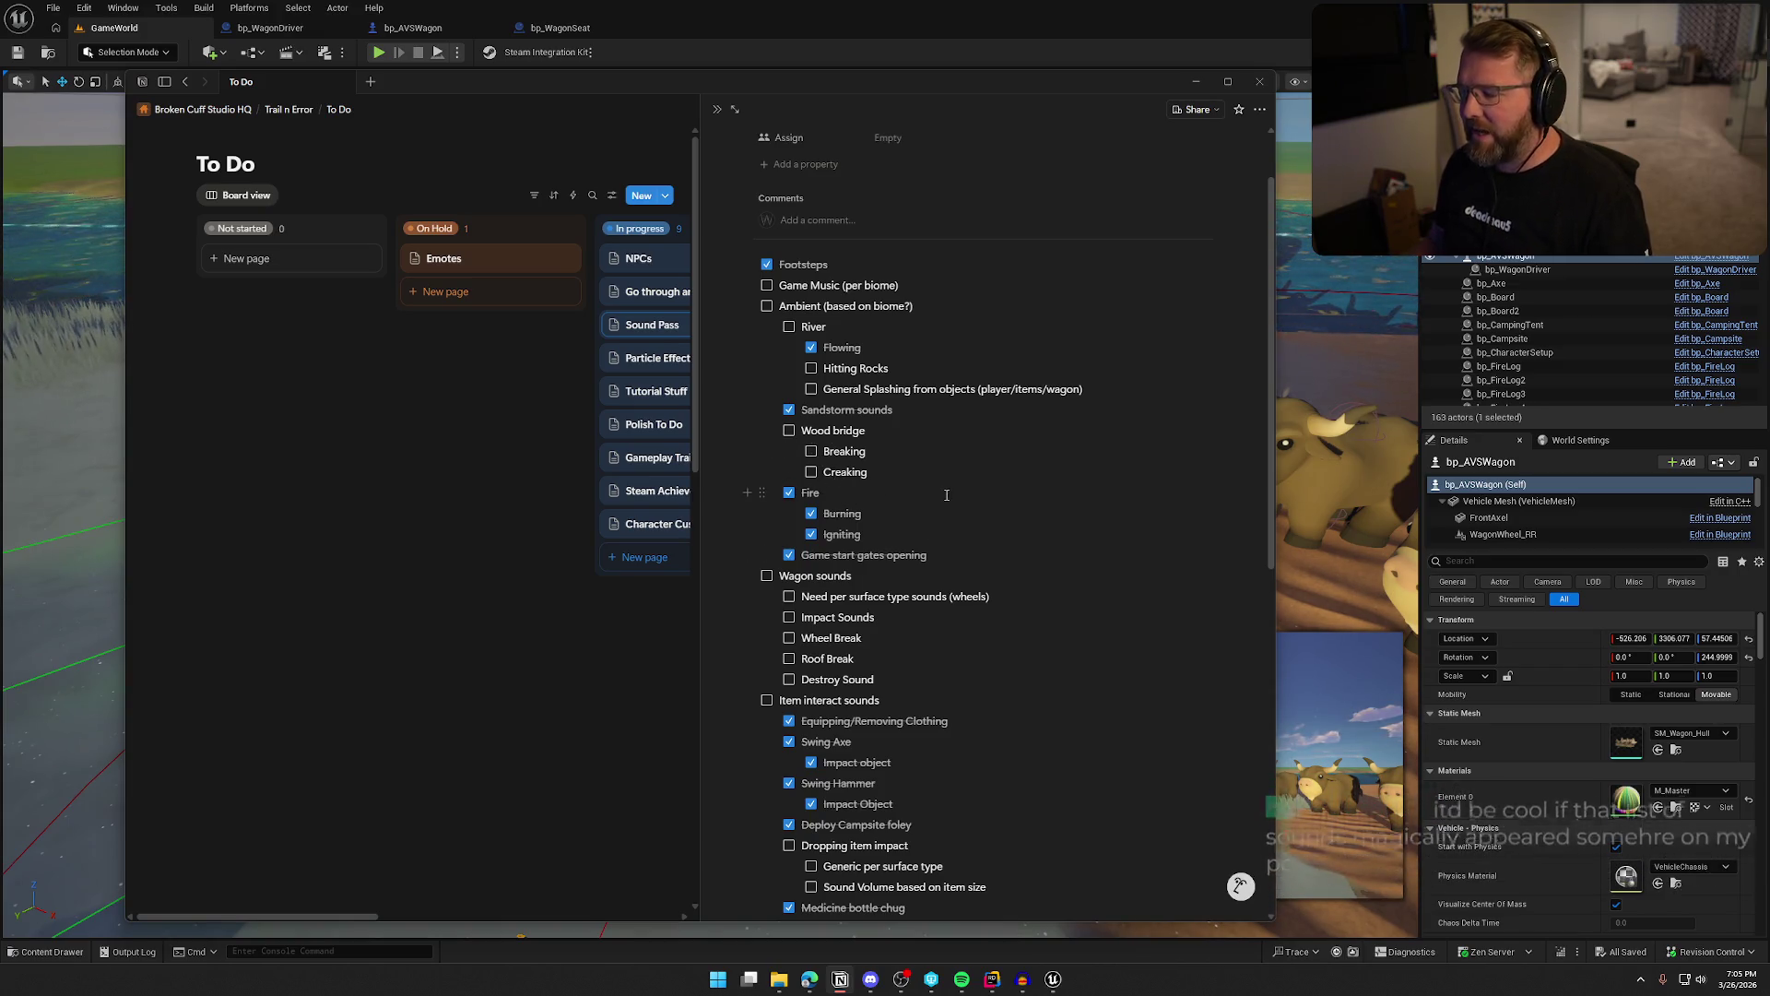
scroll(917, 570, up, 1)
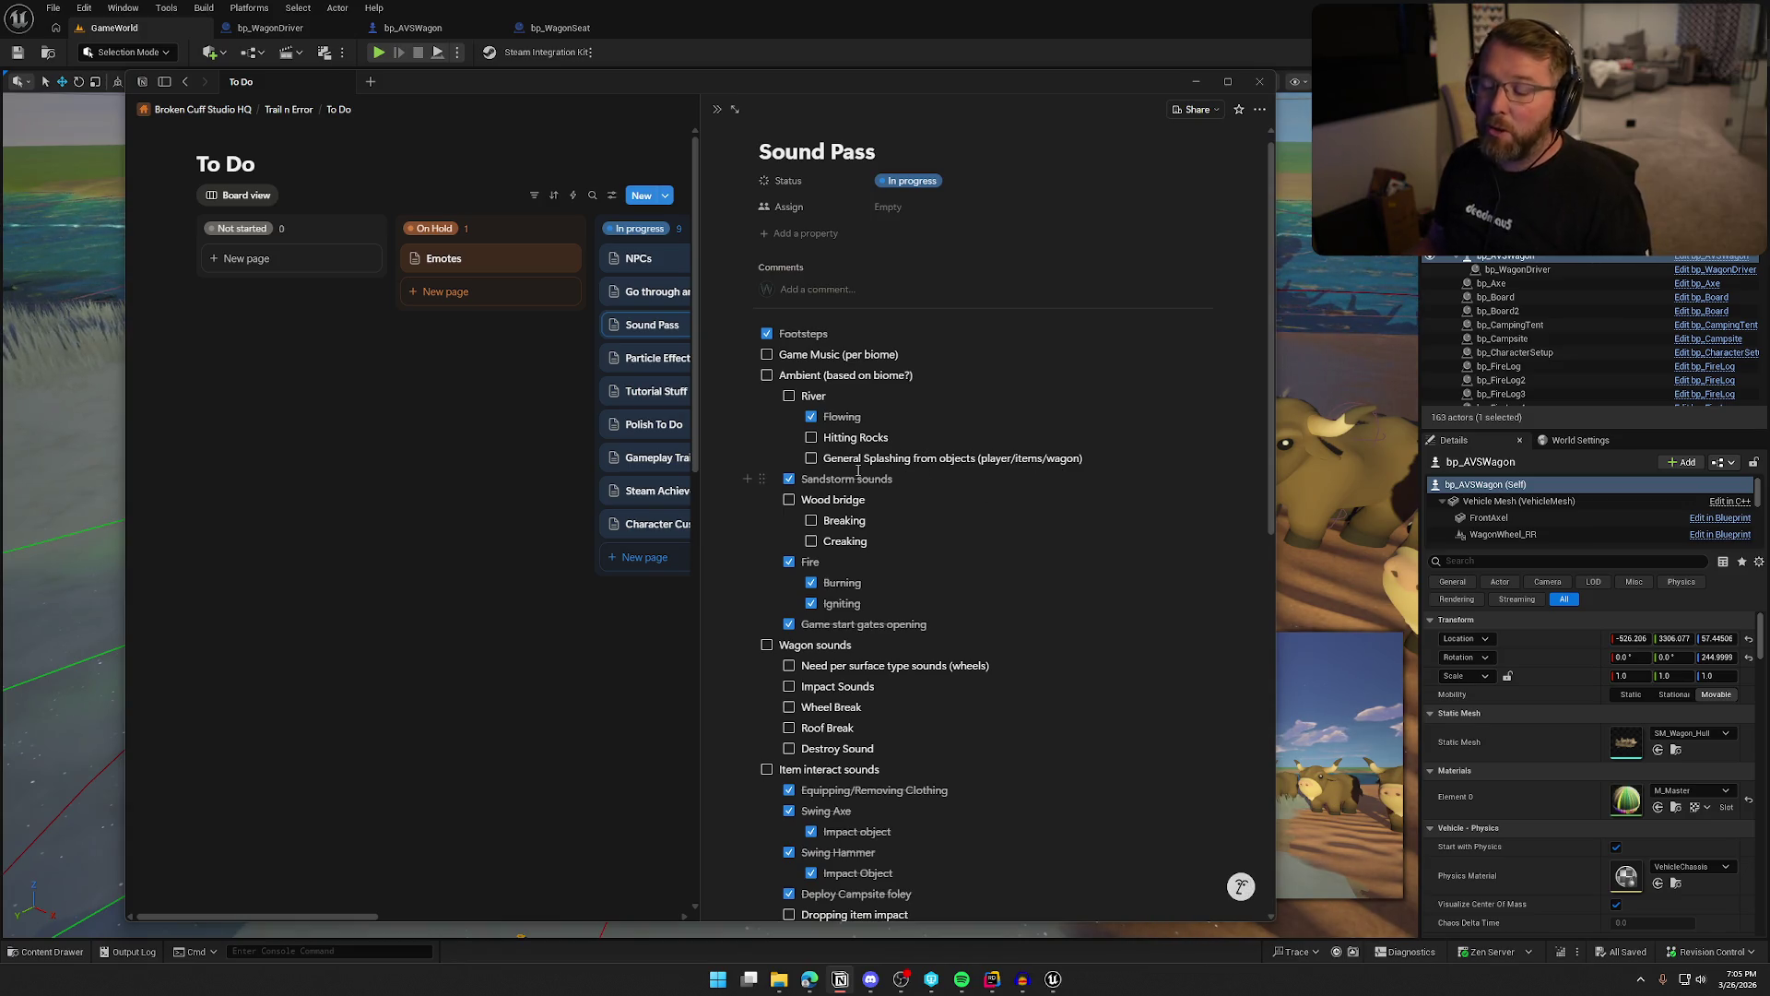
Add a 'Player footsteps' to-do after General Splashing and close the Sound Pass page
click(1104, 458)
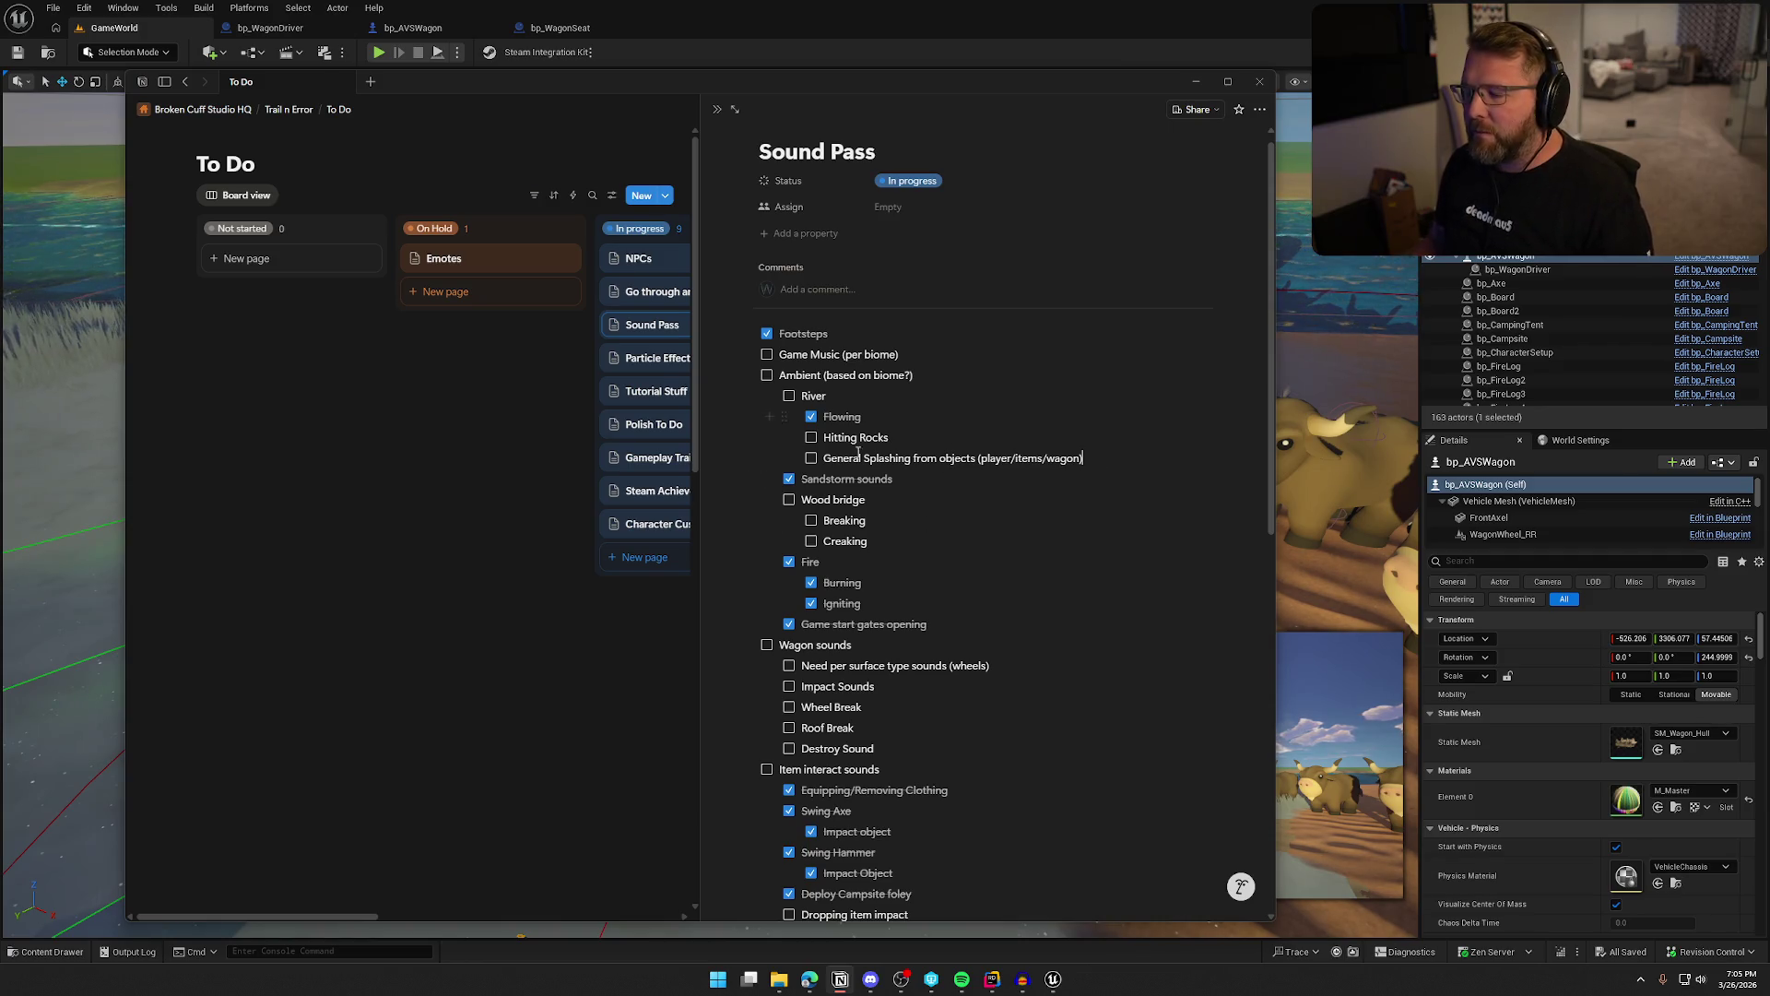
key(Return)
text(Player footsteps)
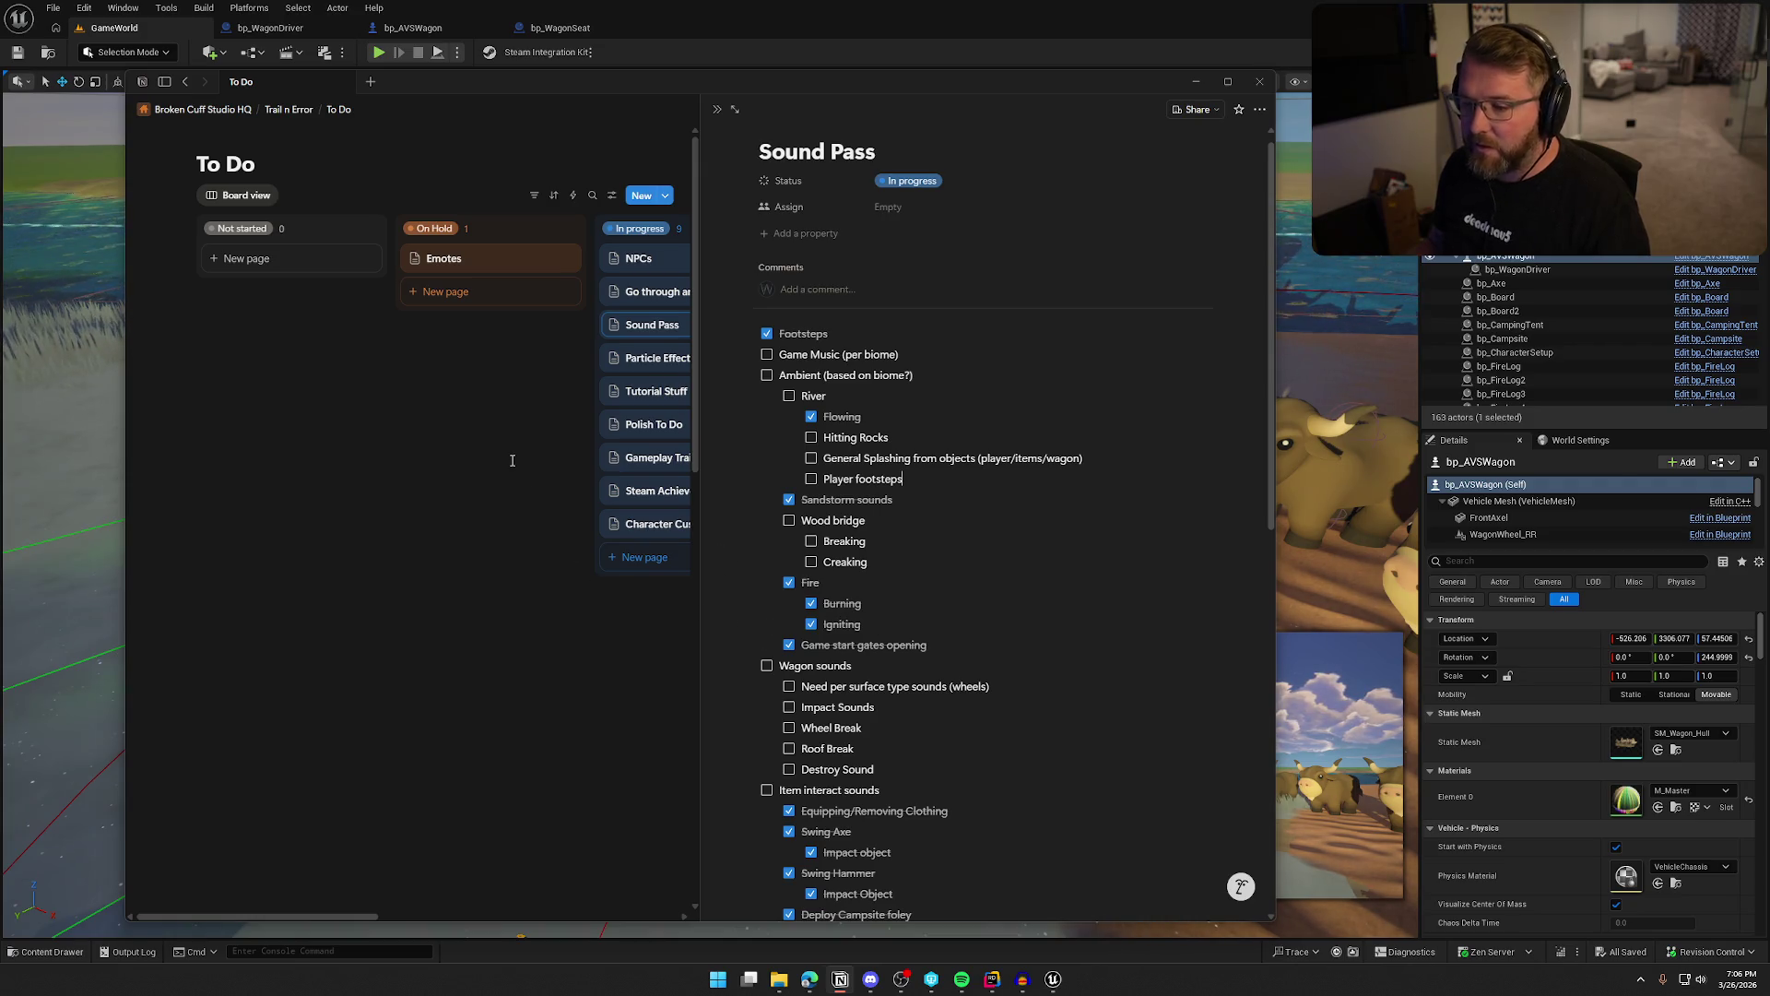
key(Escape)
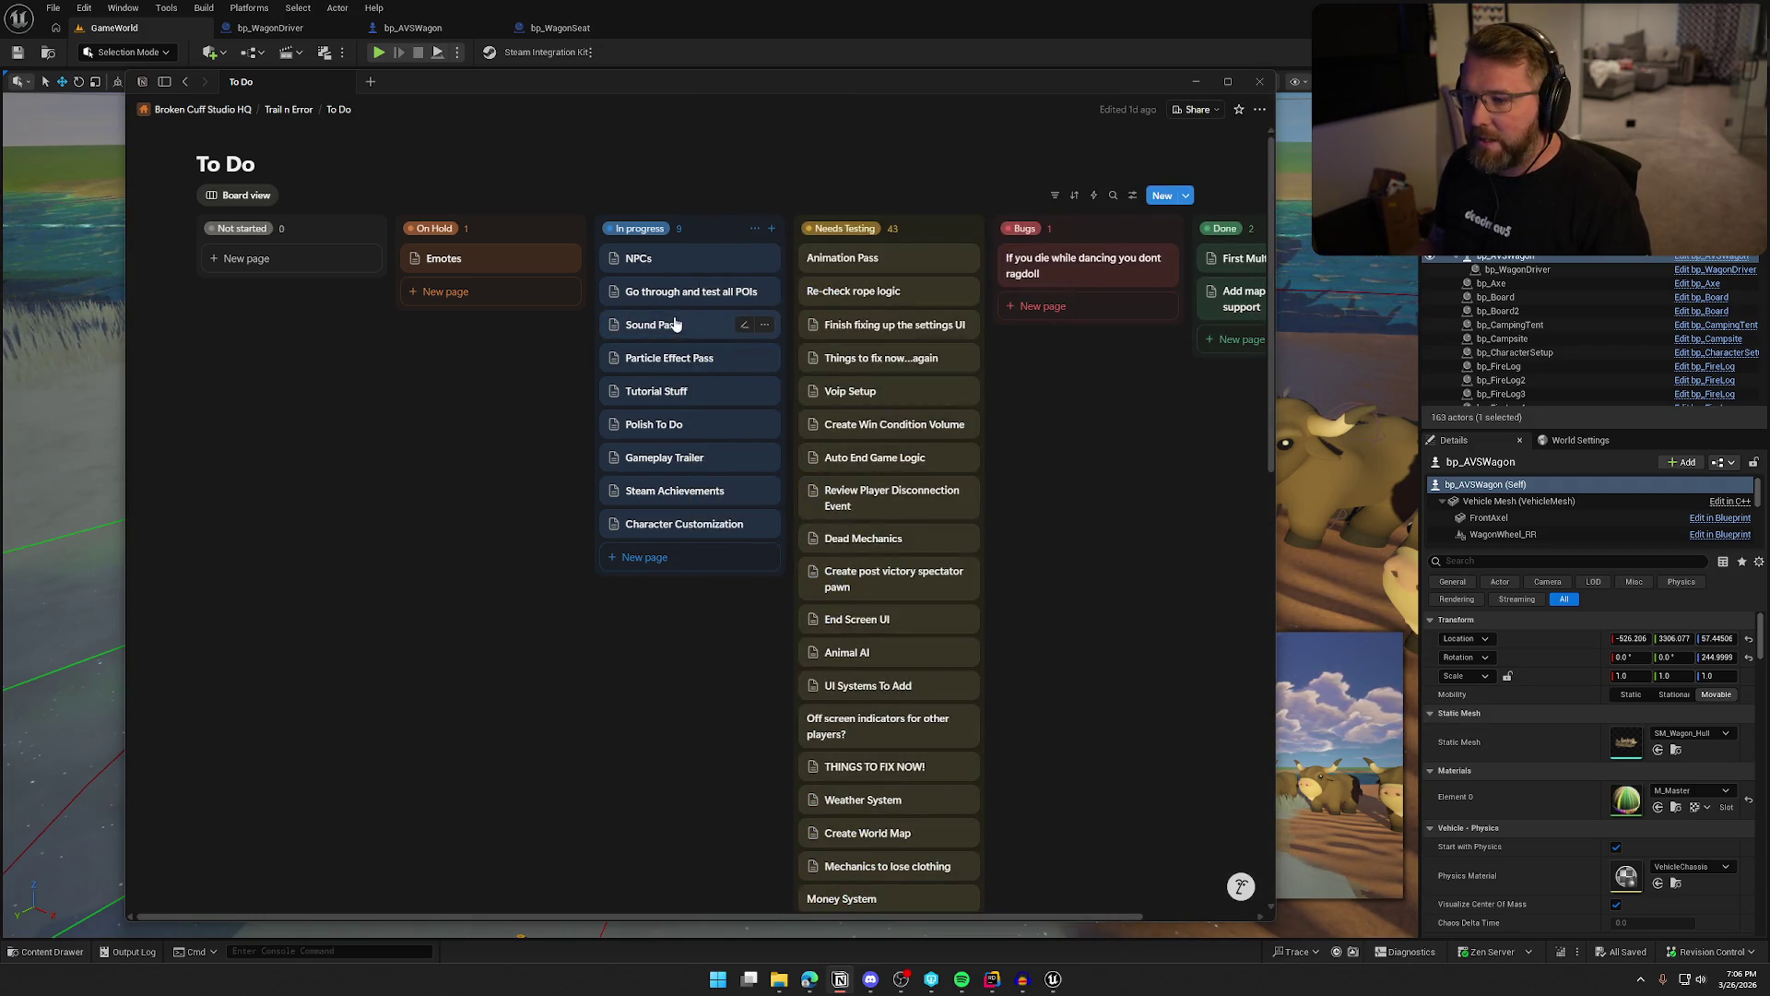
Move the Sound Pass card above NPCs, review the NPCs page, then leave Notion
drag(659, 324, 636, 258)
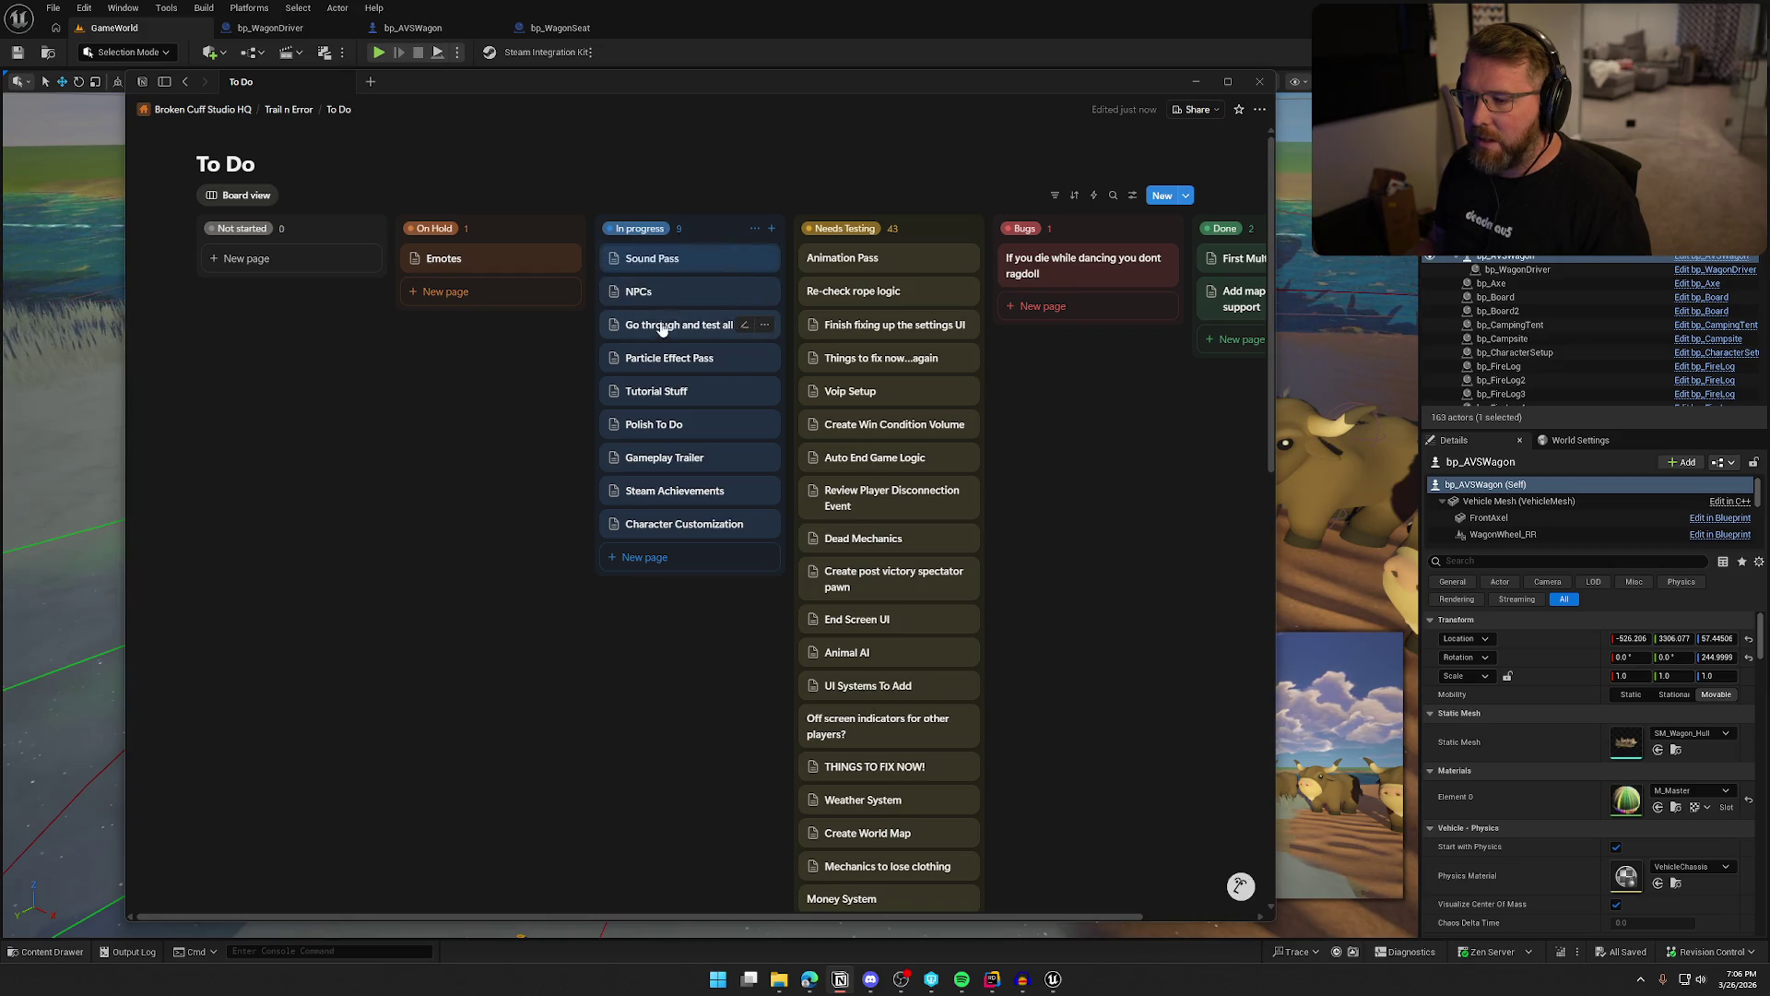
click(664, 324)
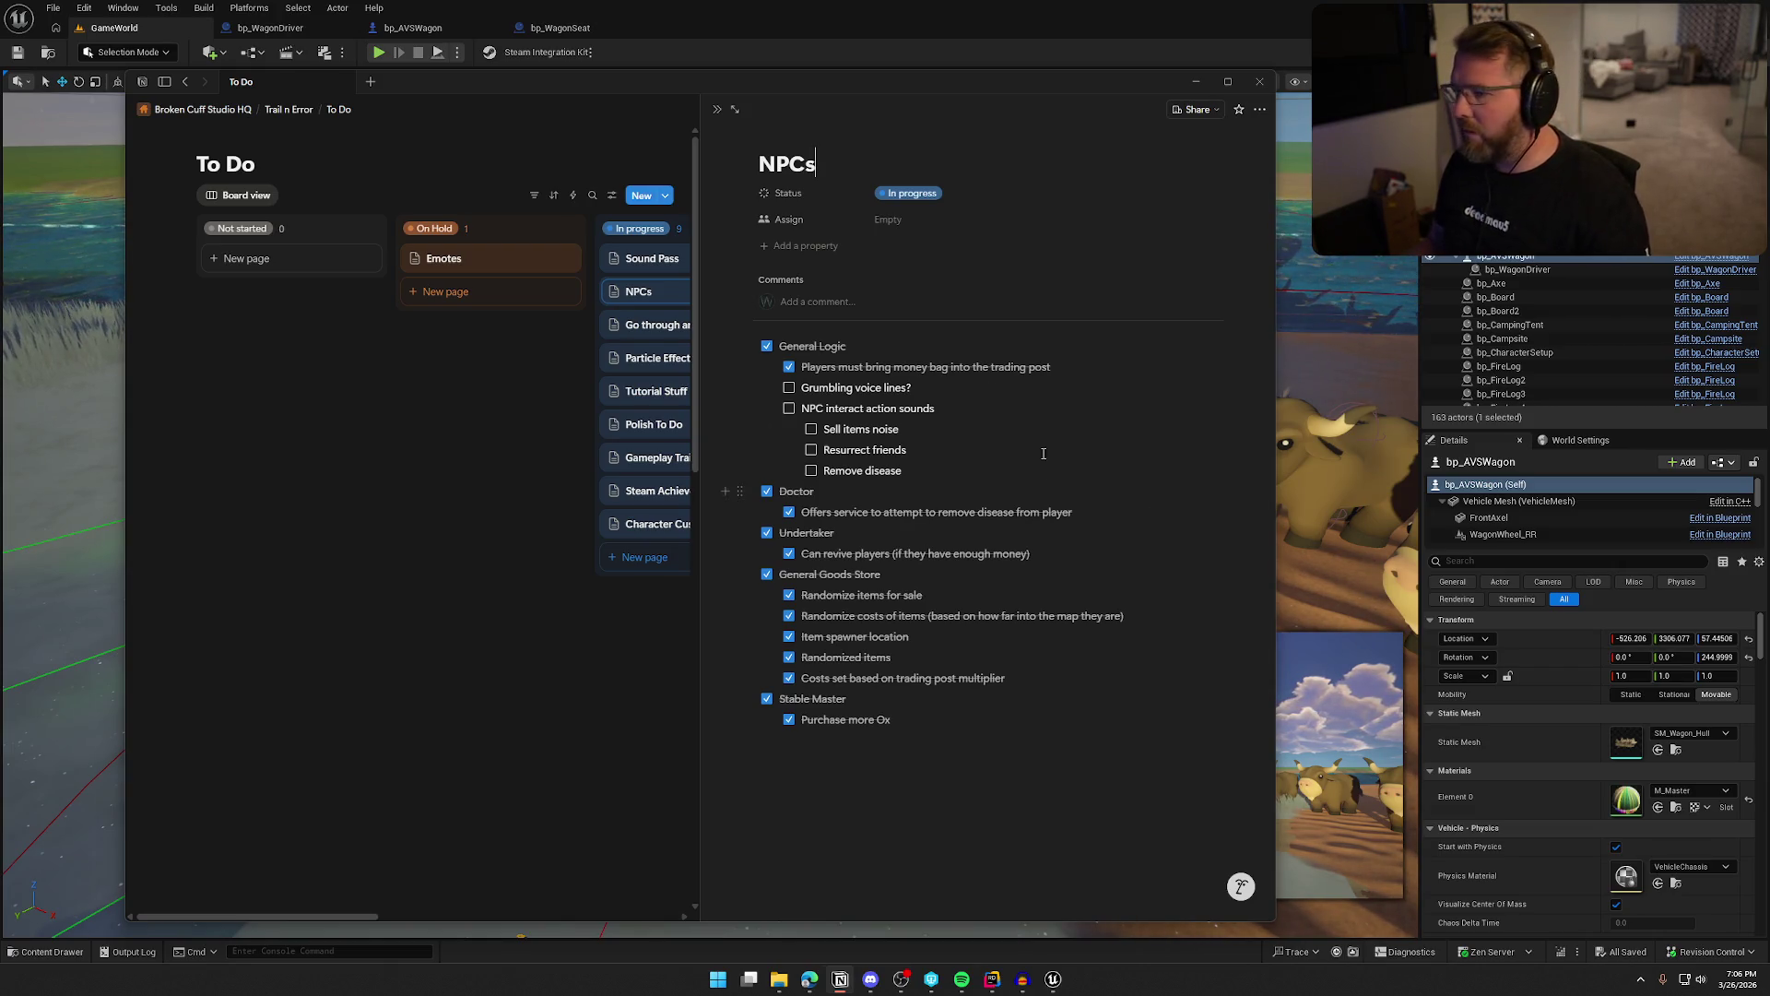
key(alt+Tab)
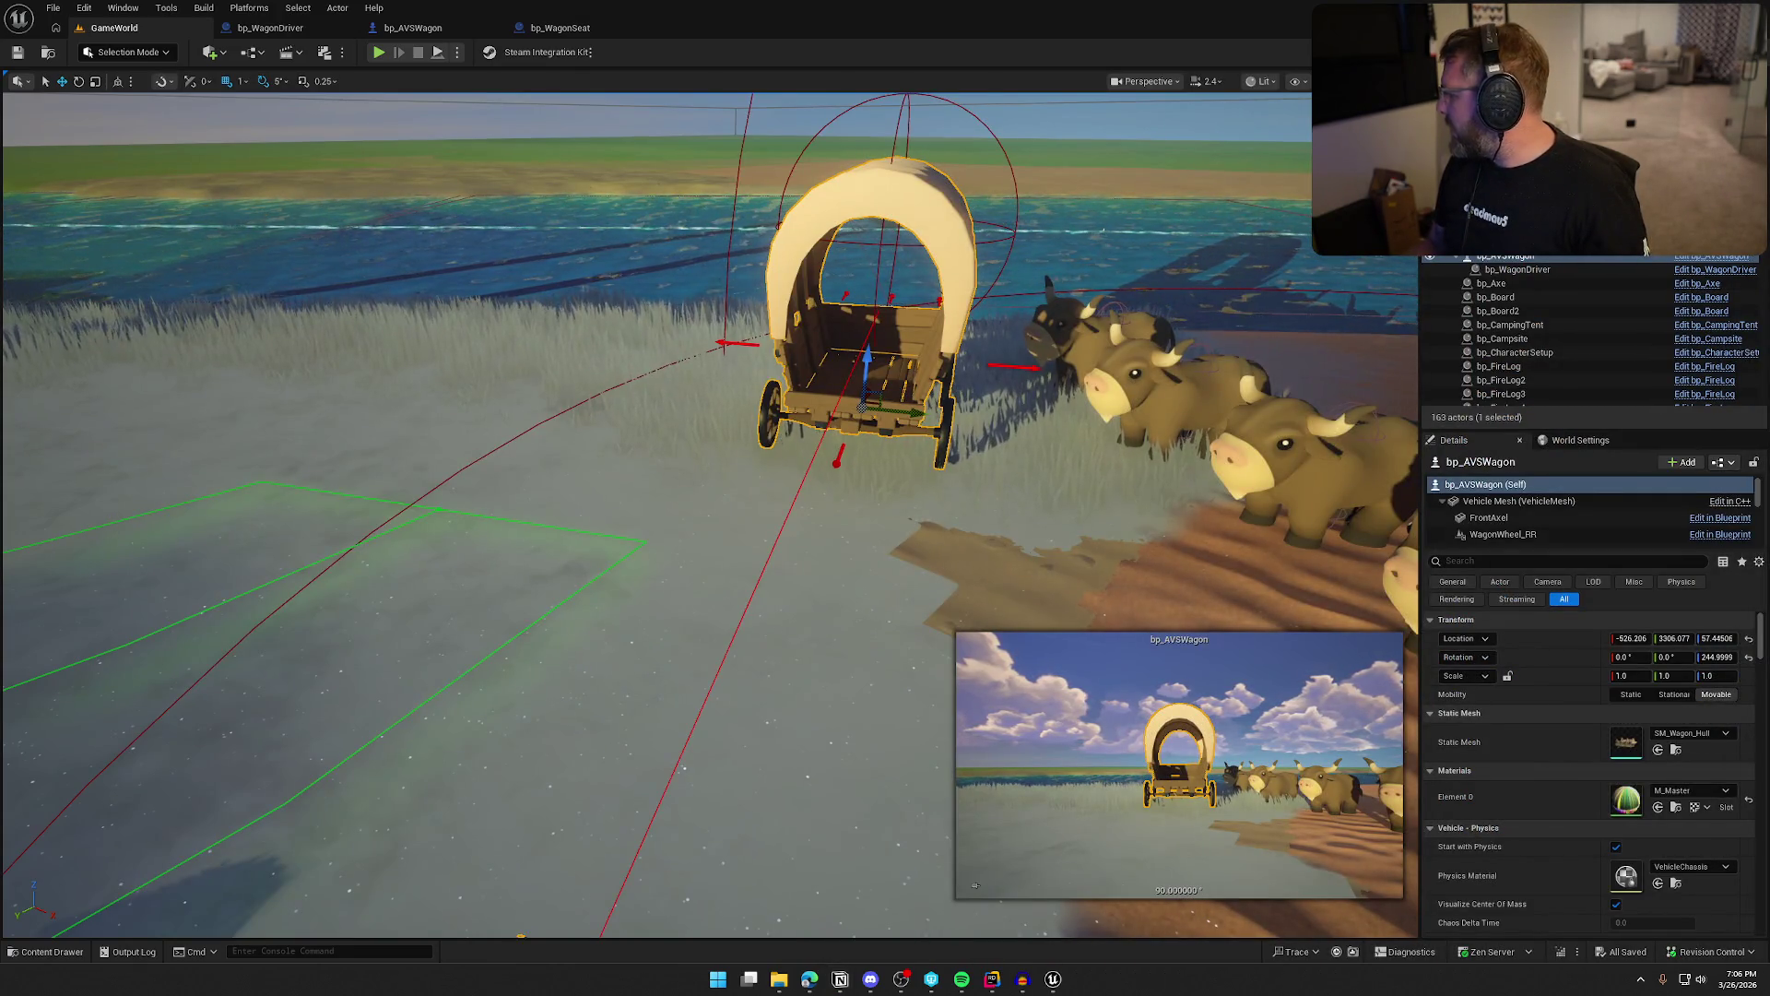
Quit Spotify and view the PSA 10 Radiant Charizard card full-screen in the browser
right_click(961, 979)
click(921, 936)
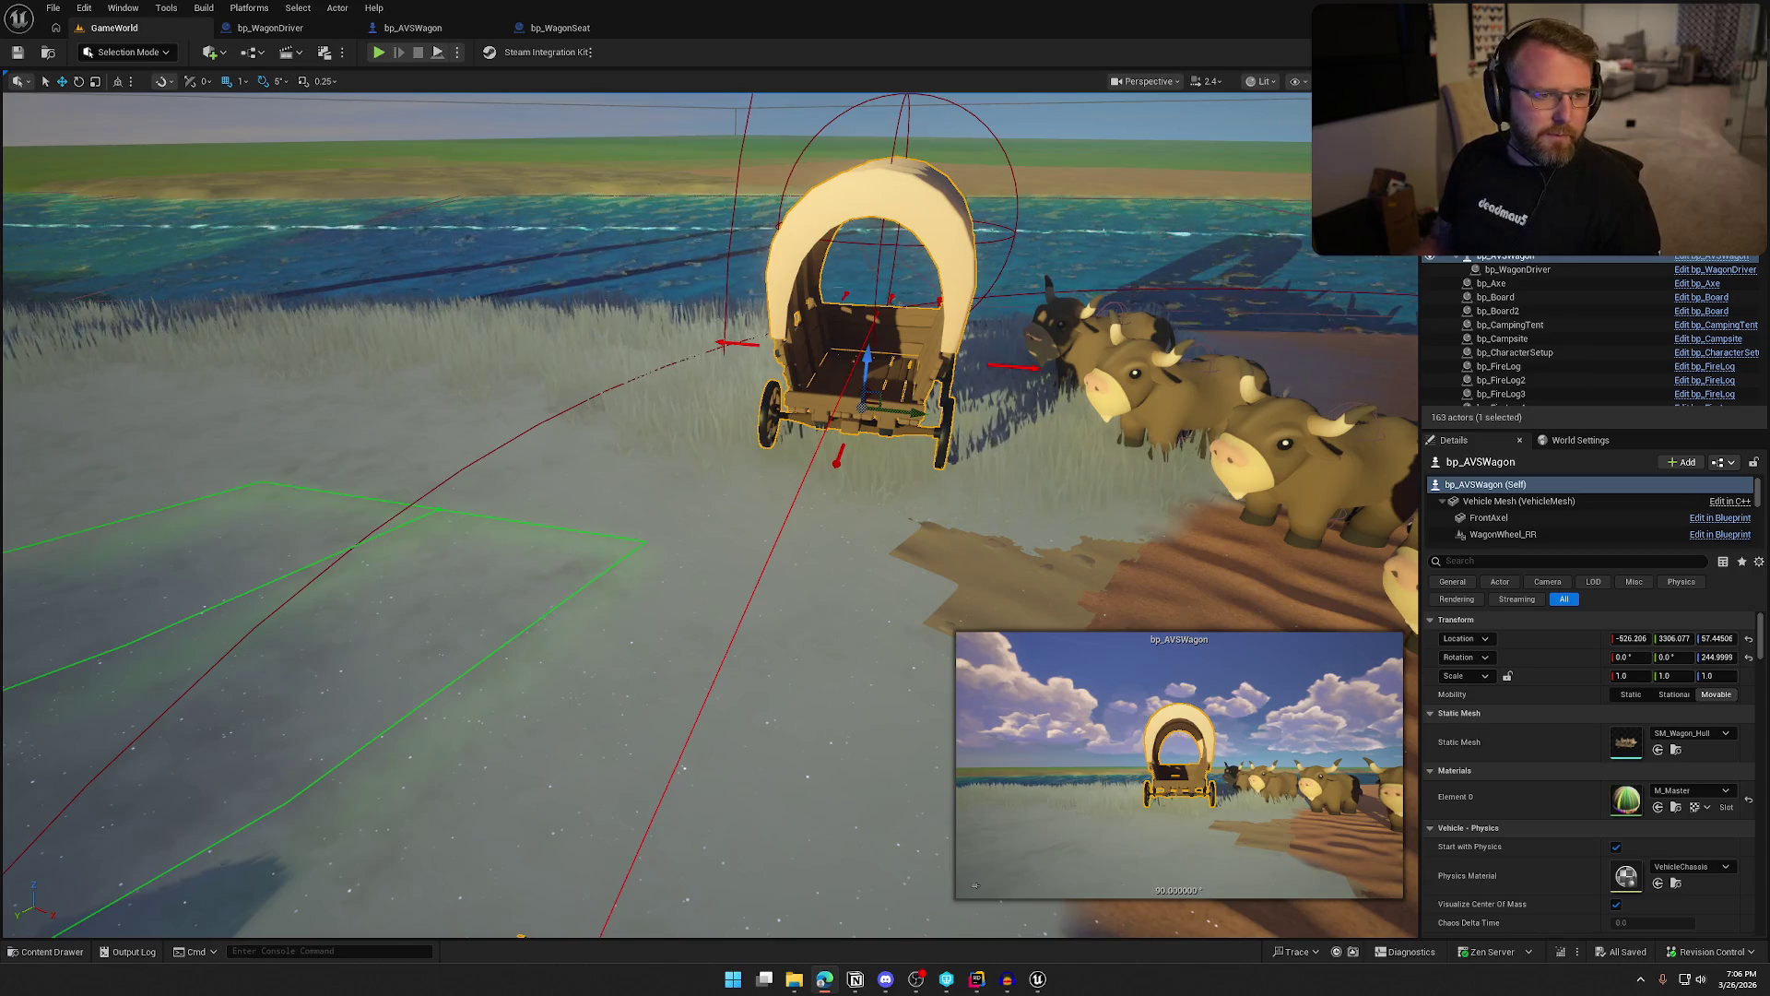
mouse_move(2, 275)
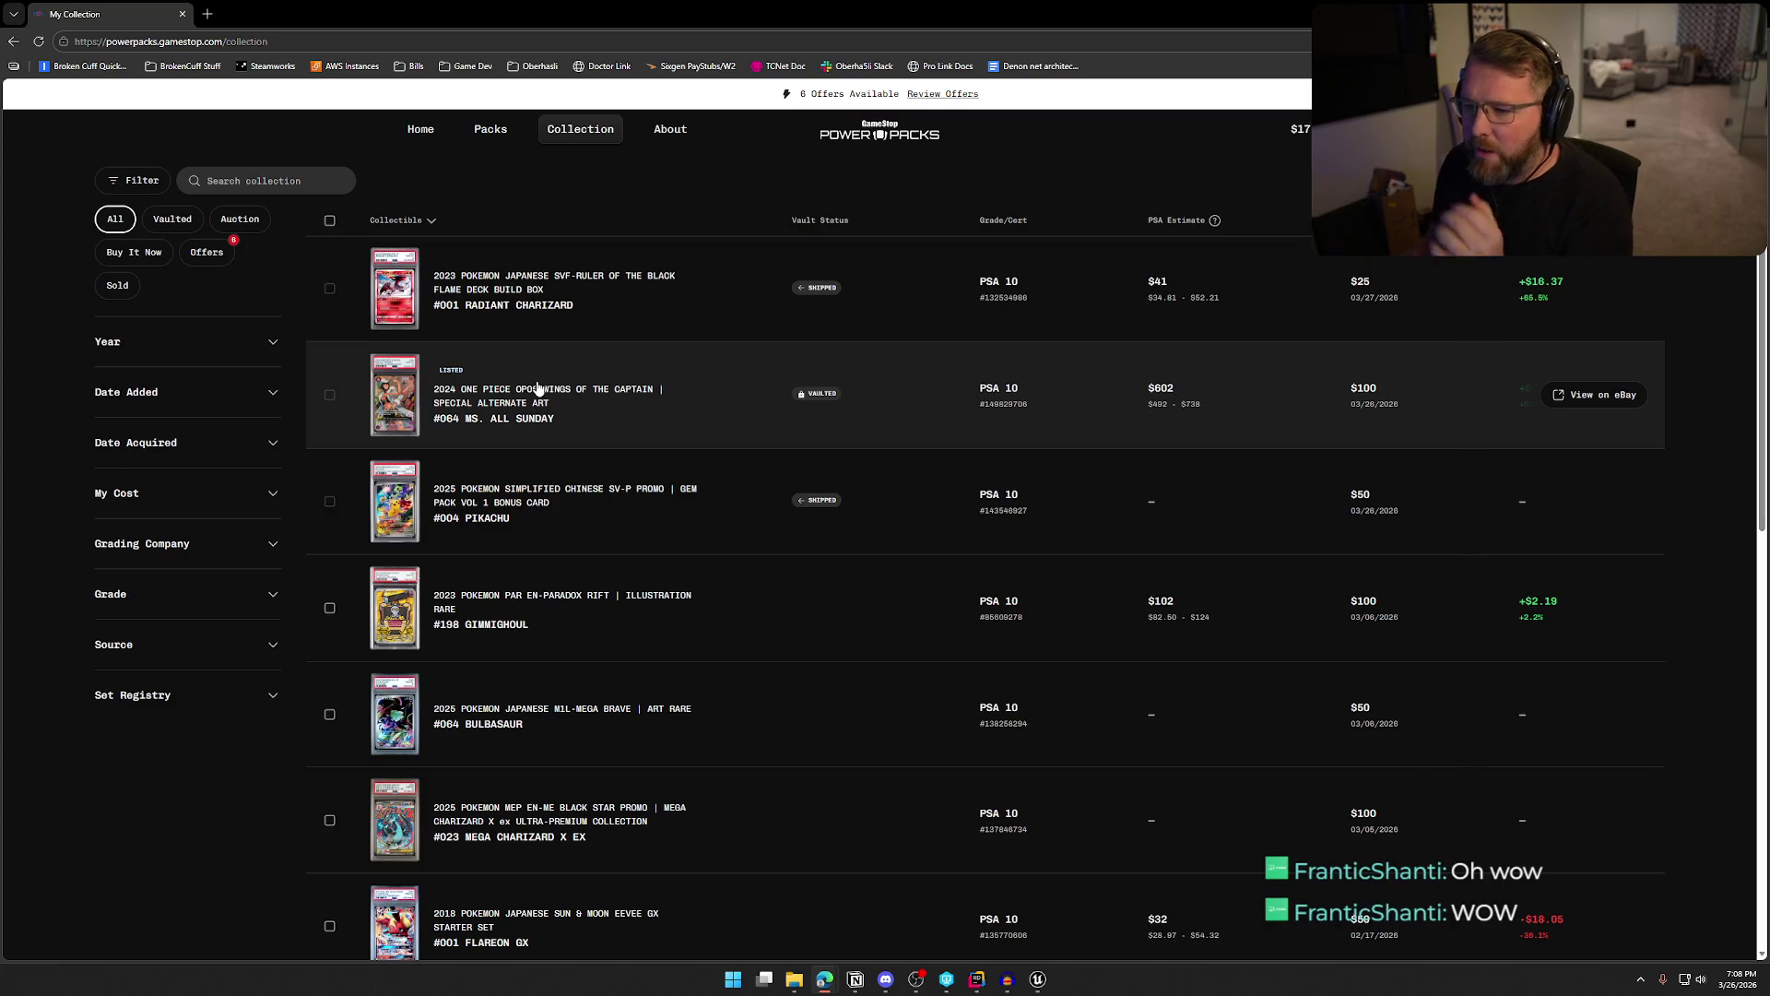
click(497, 391)
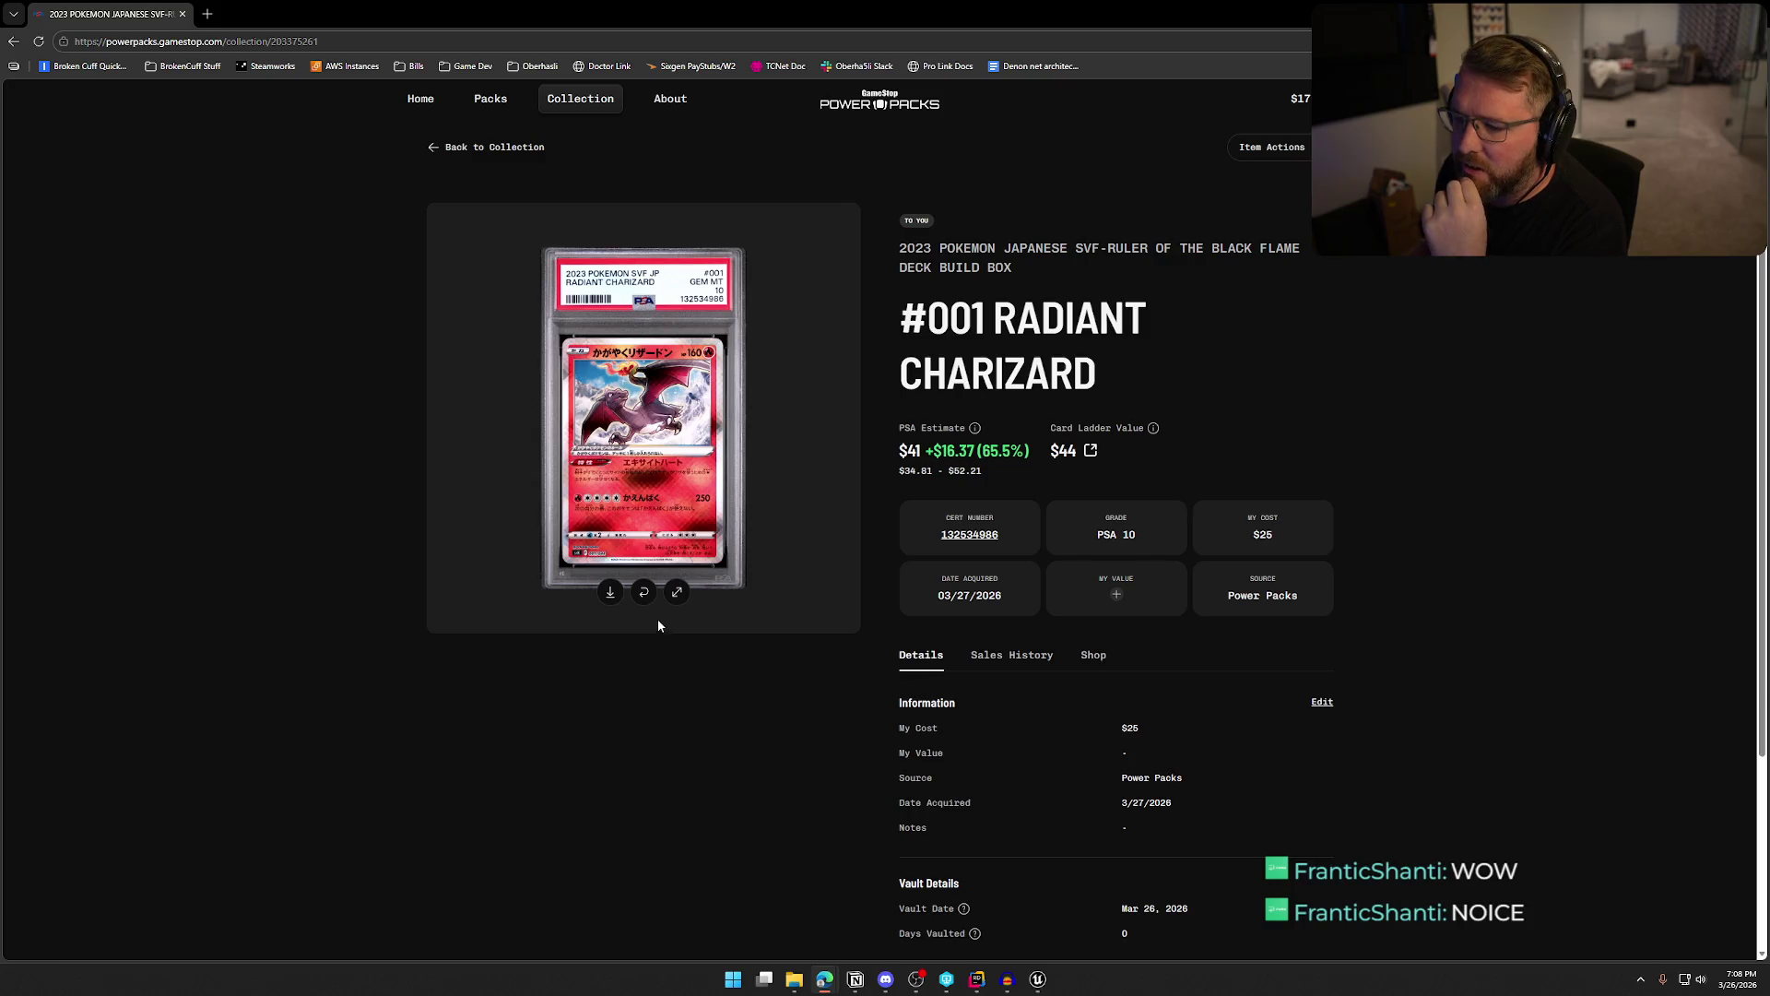
click(675, 594)
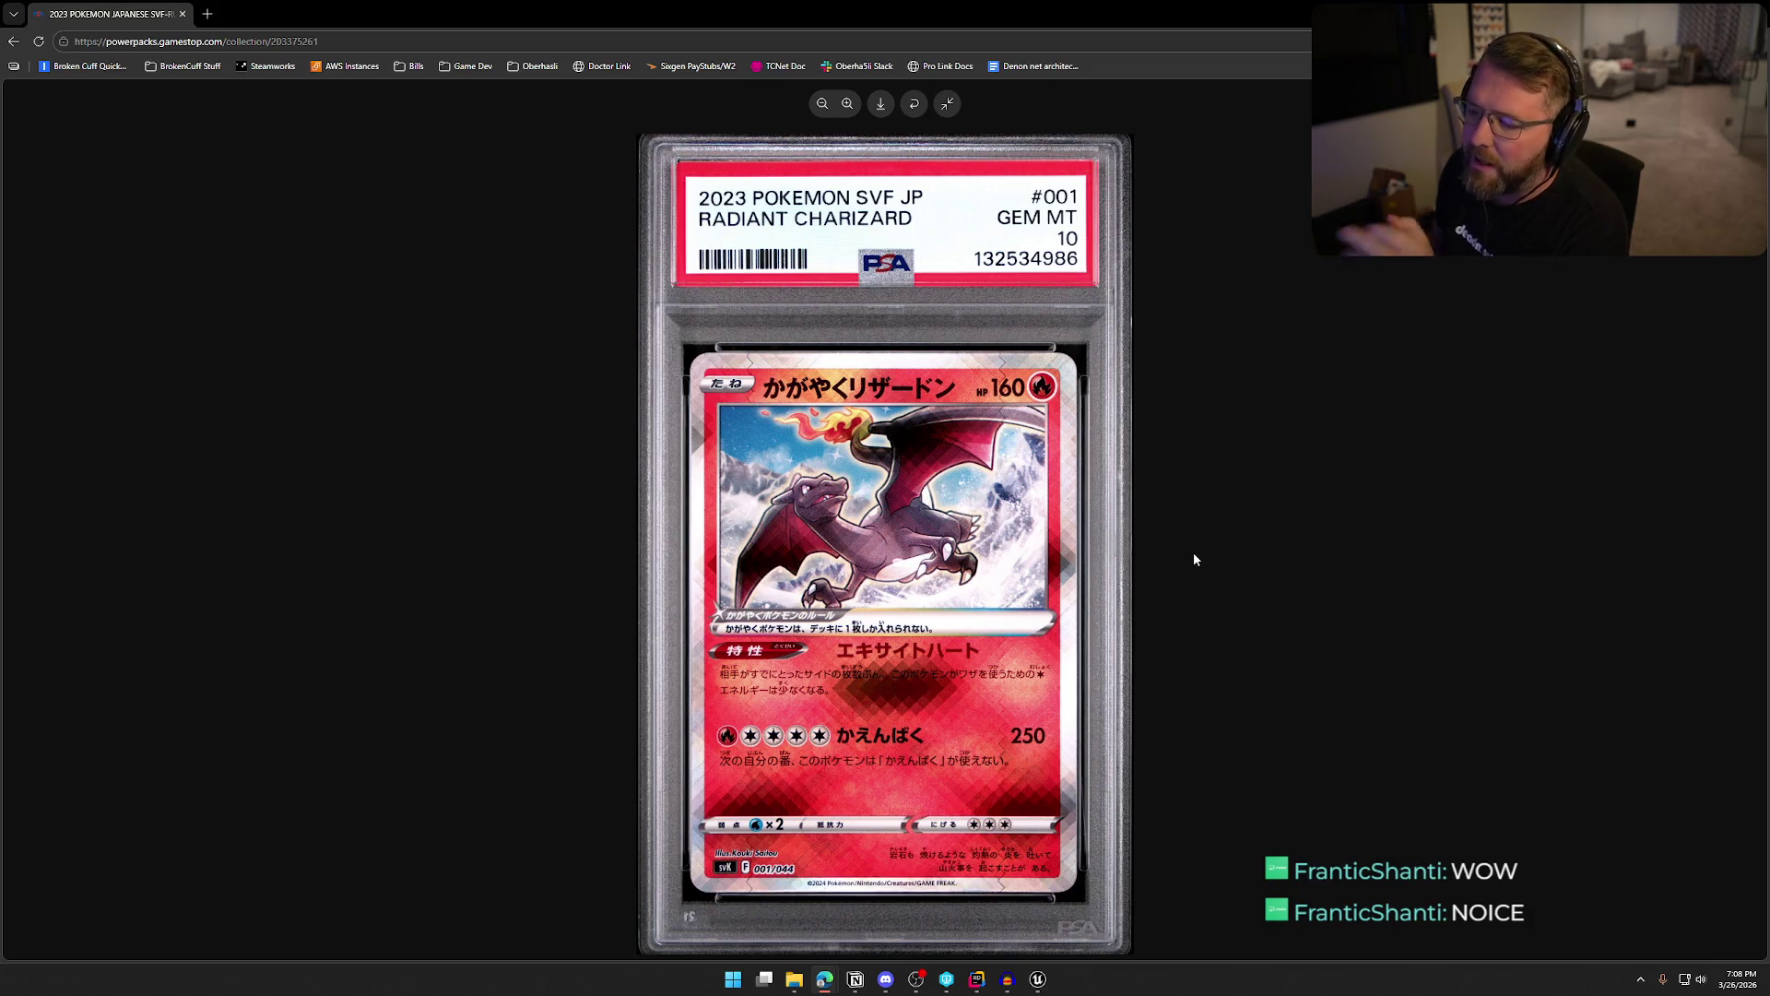
Close the Charizard card and view the #004 Pikachu card full-size
click(947, 103)
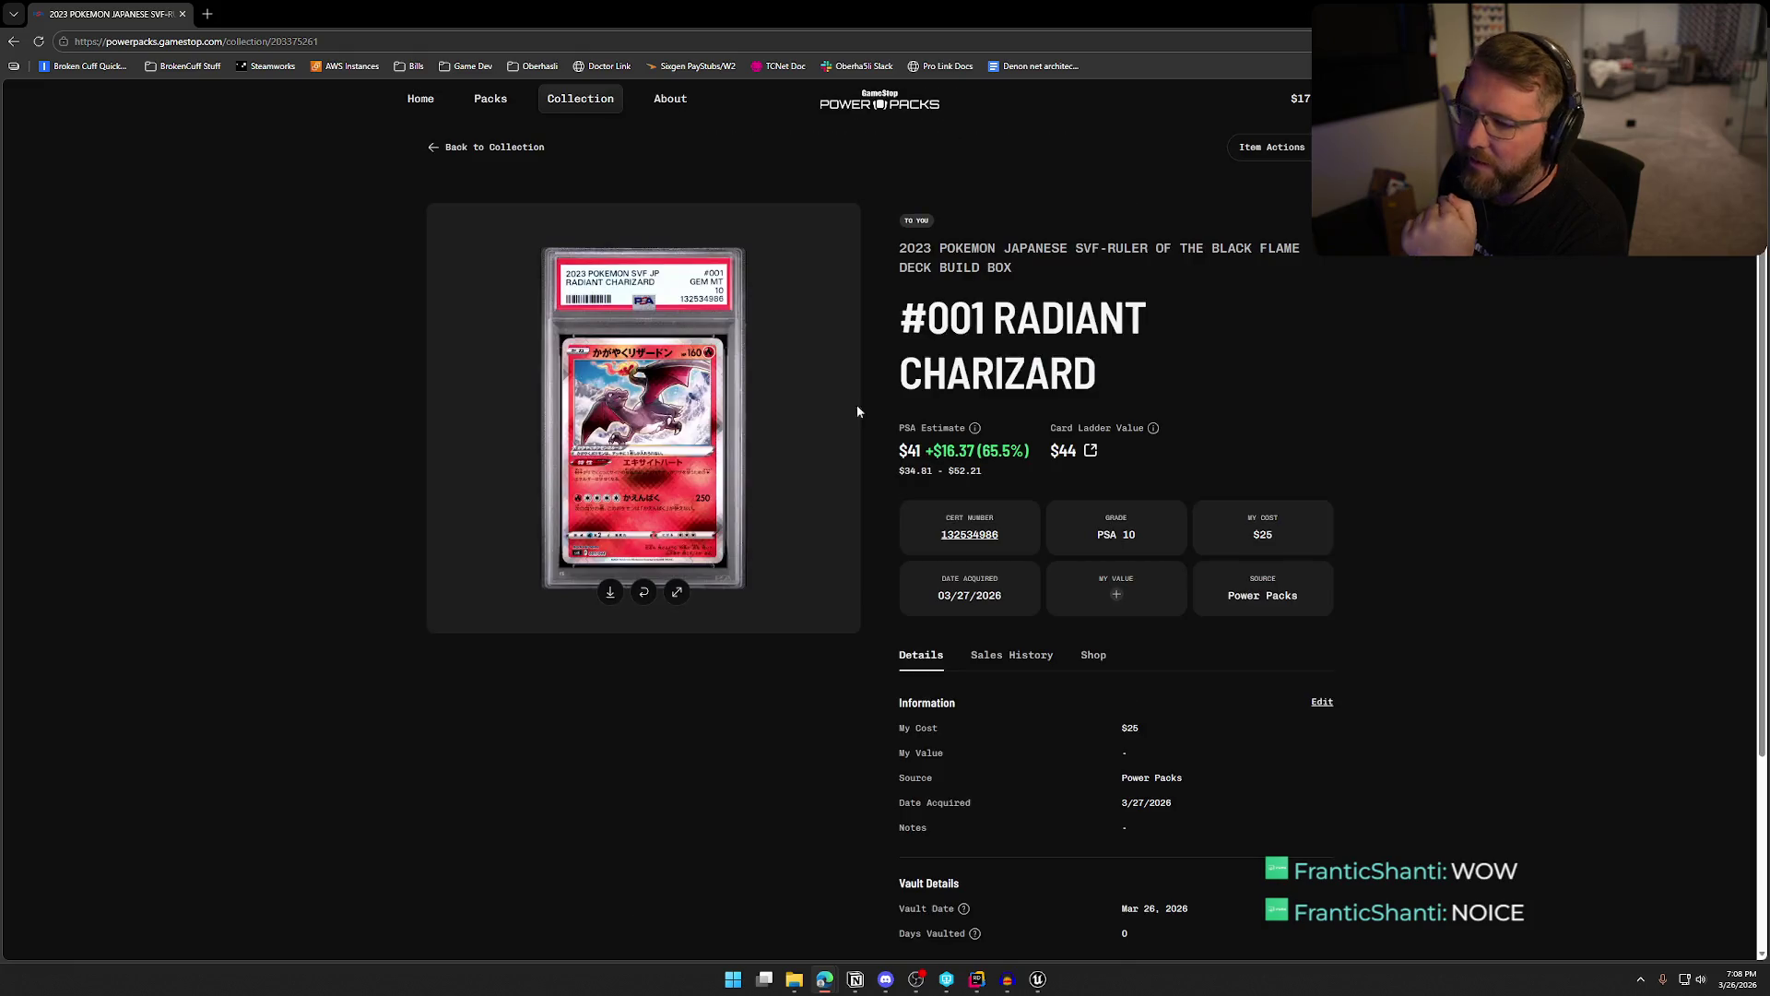
click(494, 147)
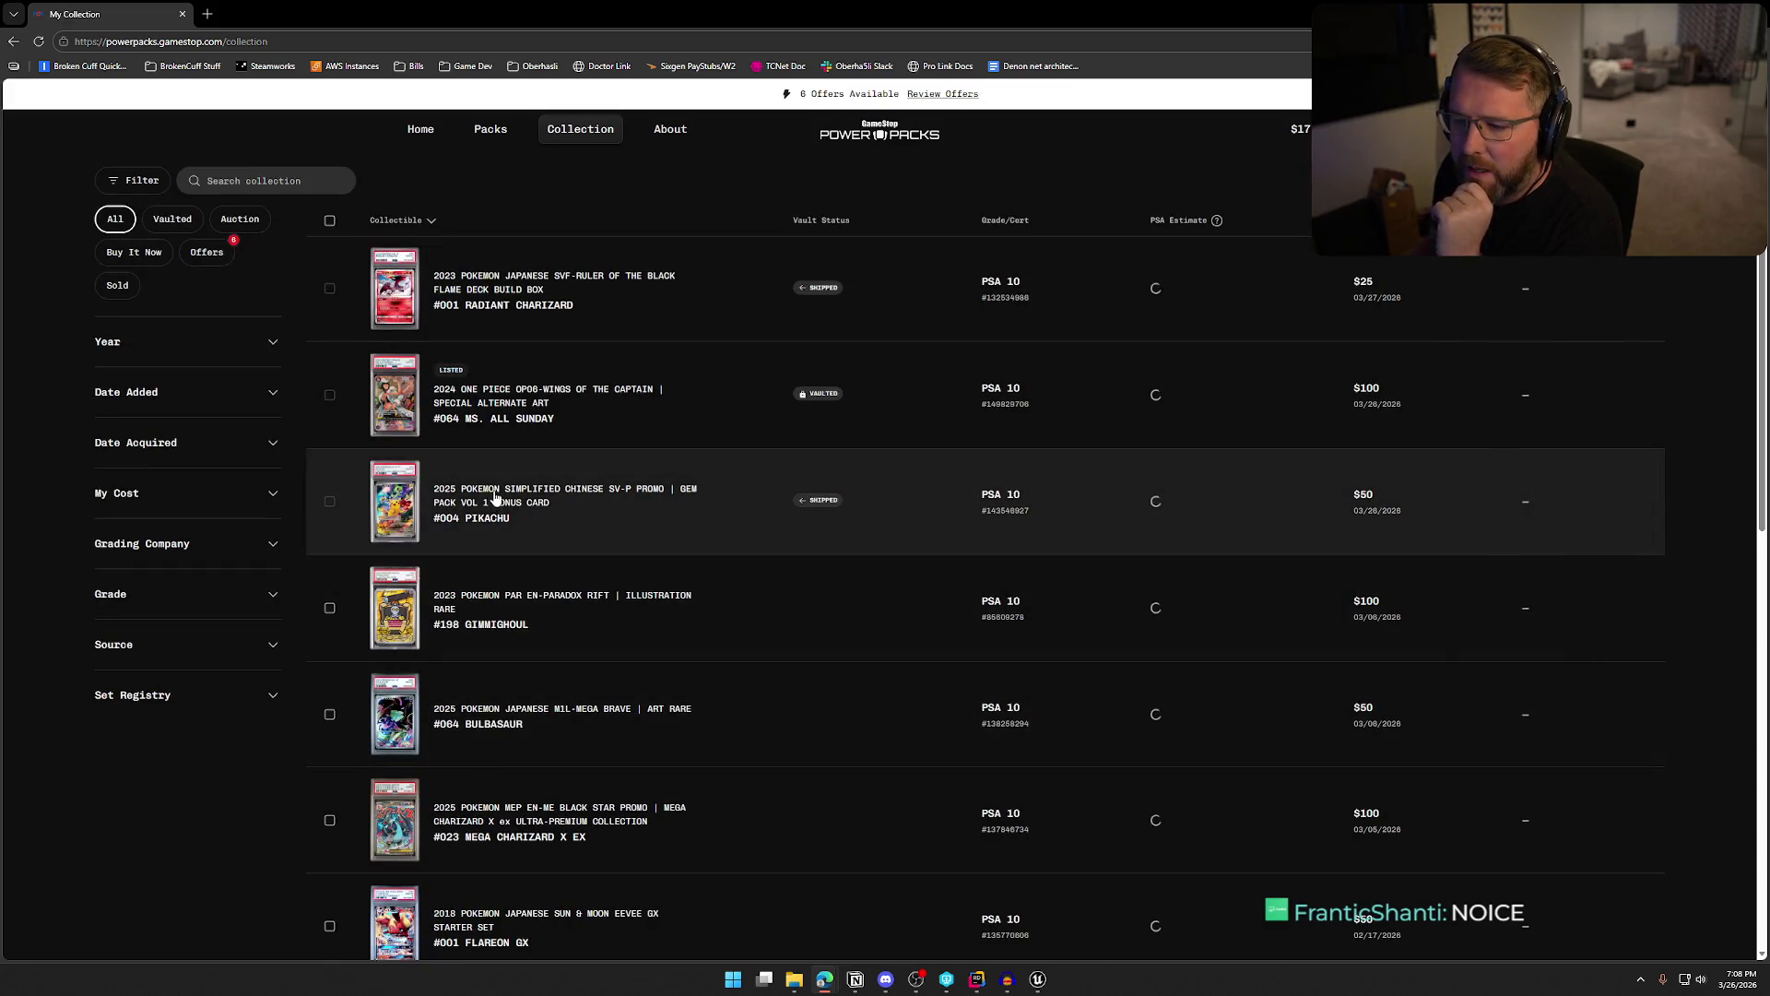
click(675, 635)
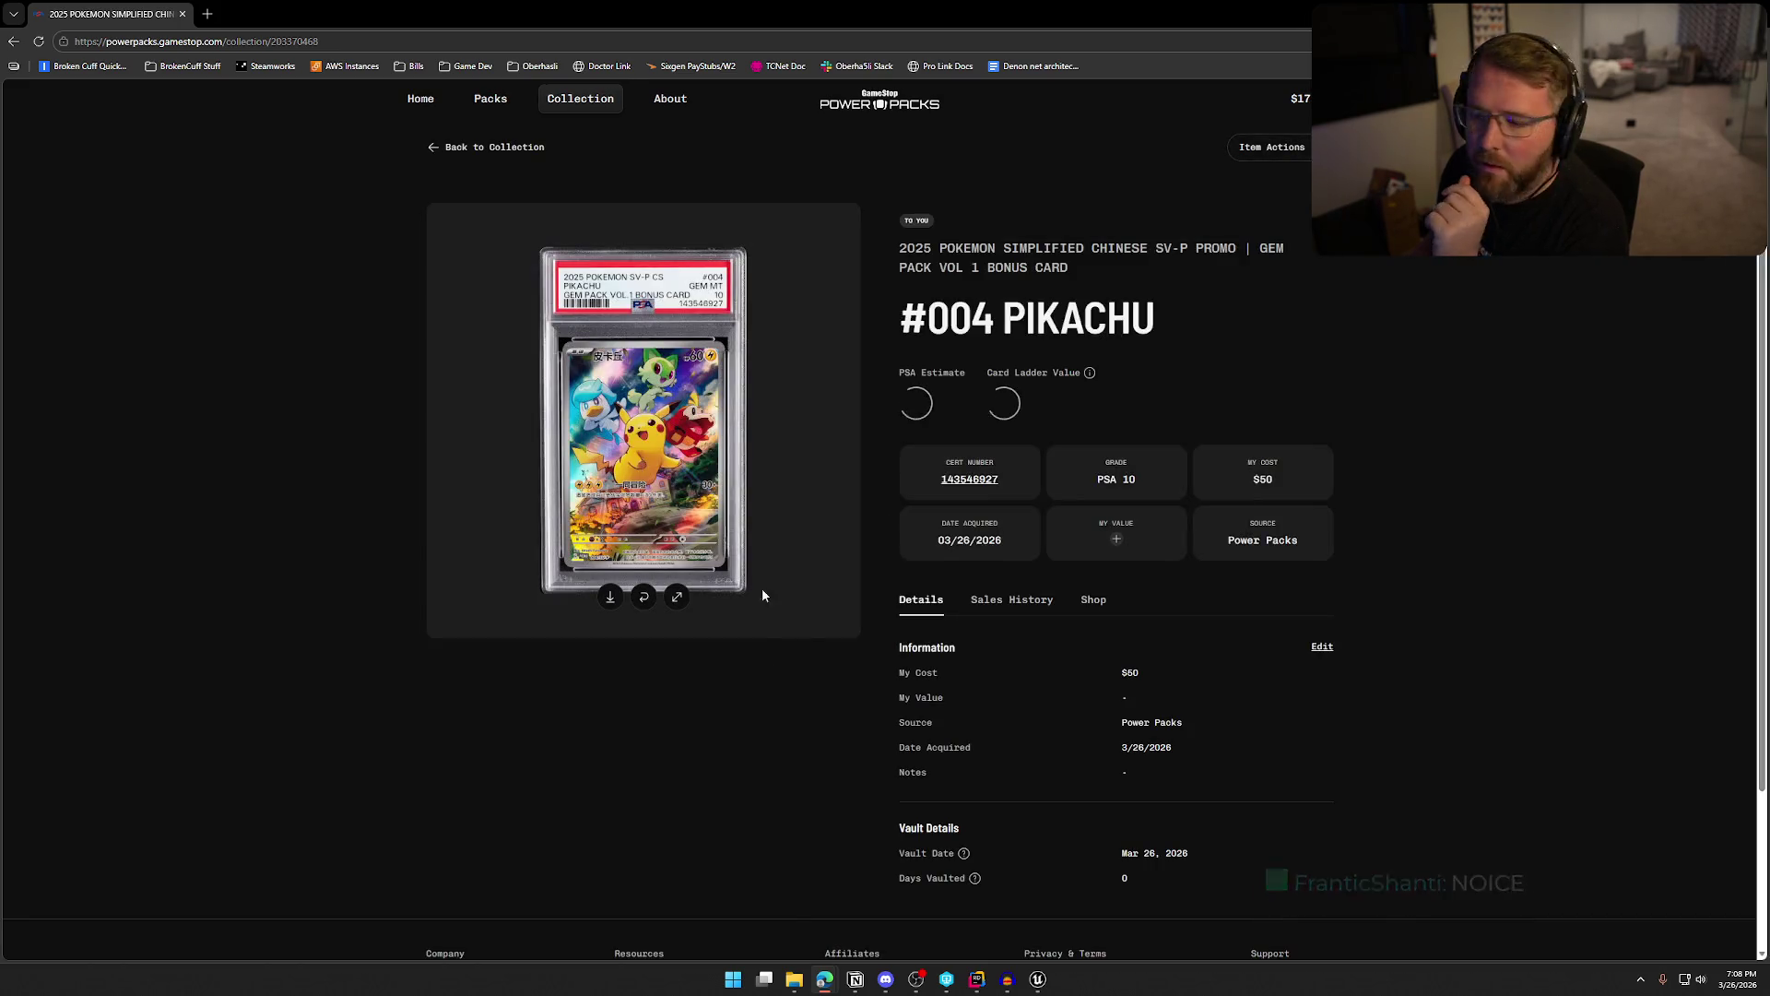
click(678, 597)
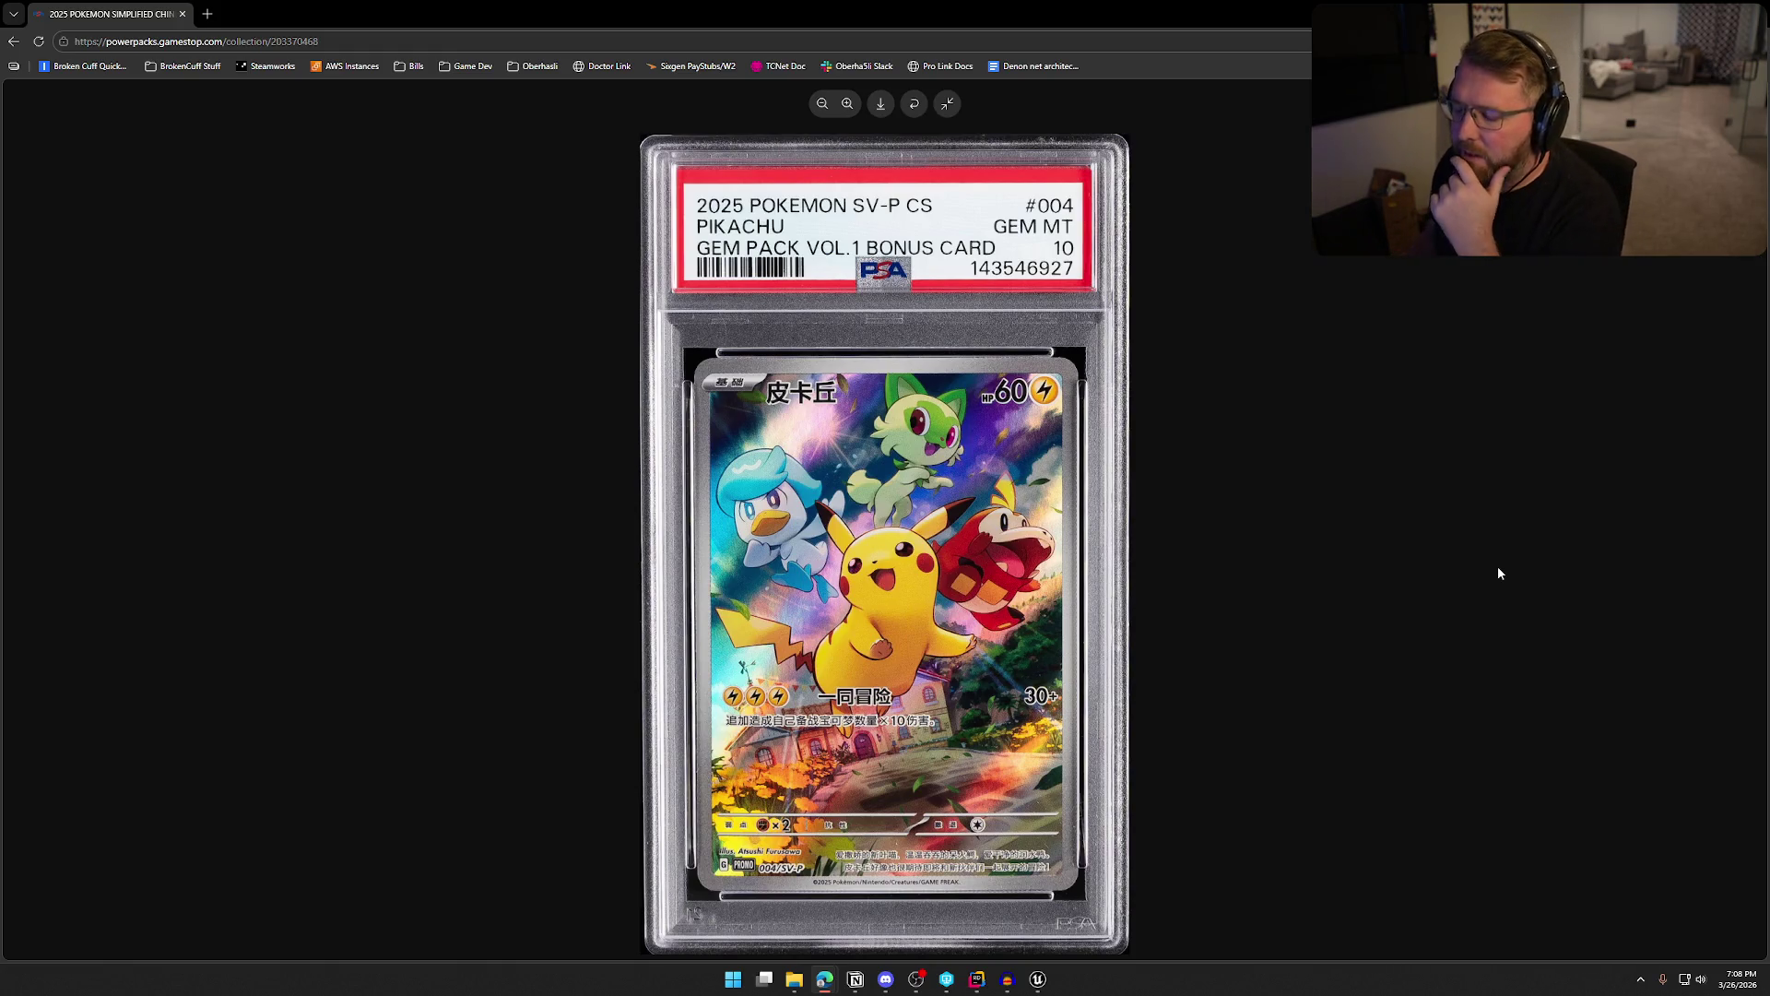
click(948, 105)
View the #064 Ms. All Sunday card full-size, then show the BB Rewind Starter $25 Packs page
click(484, 155)
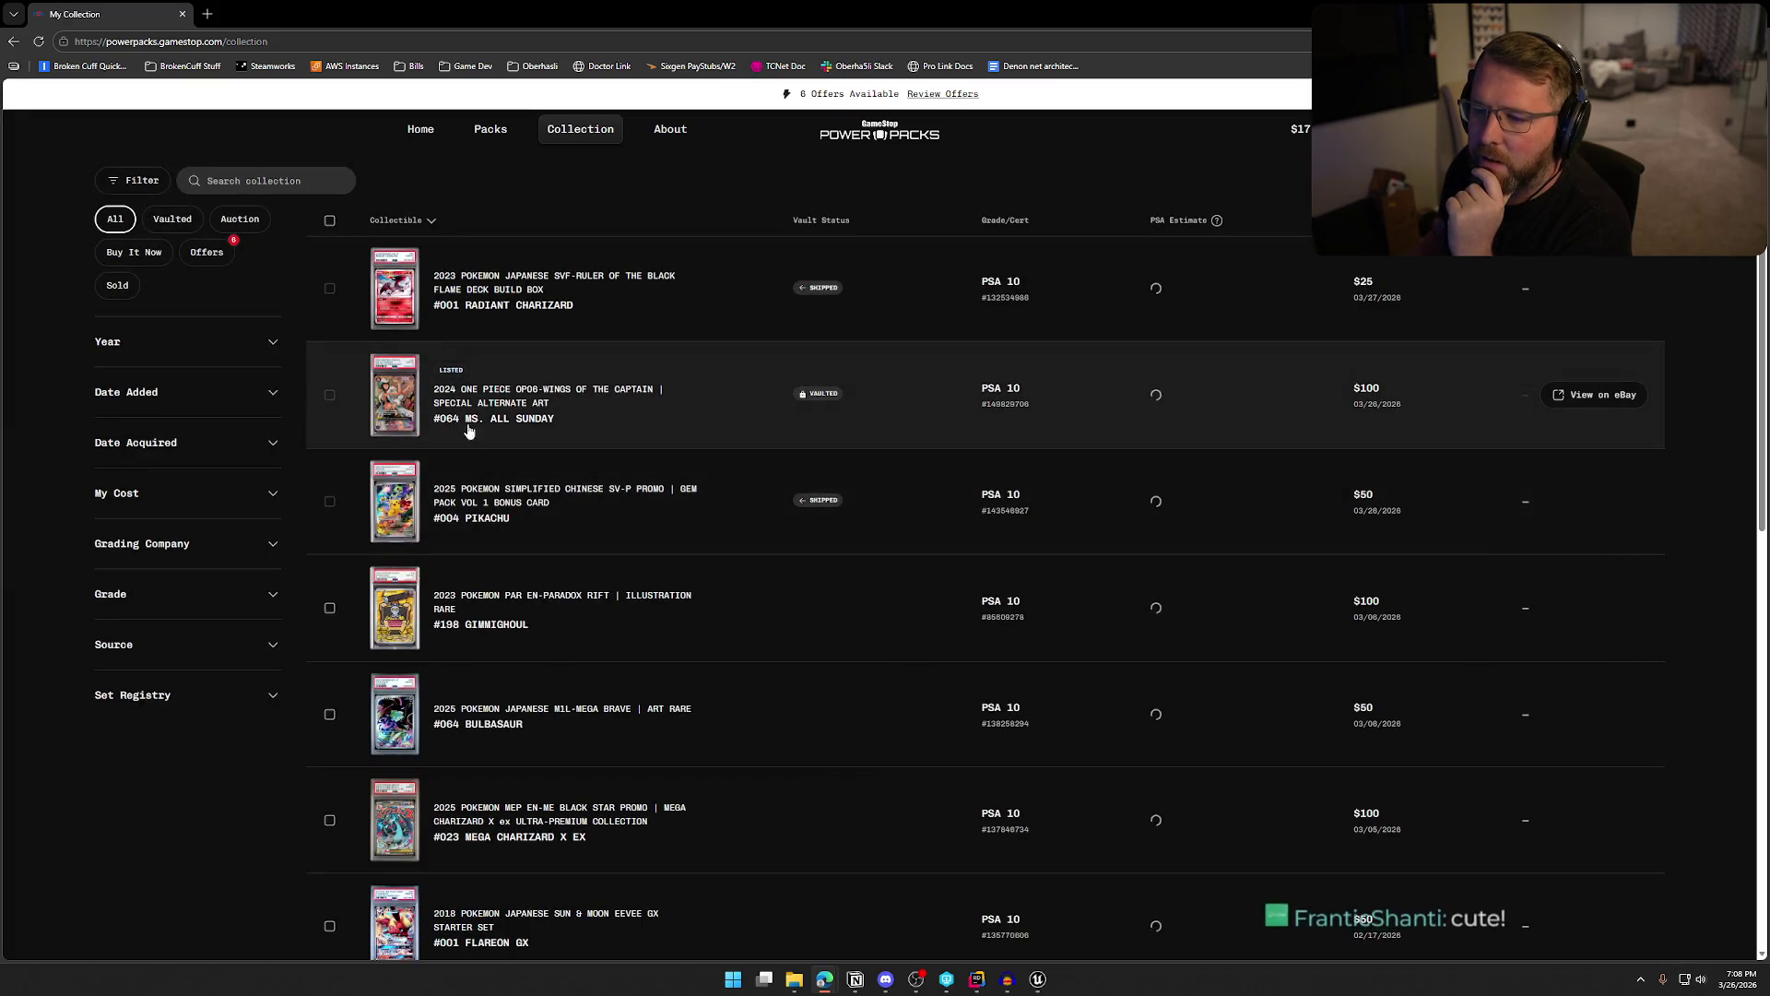
click(632, 558)
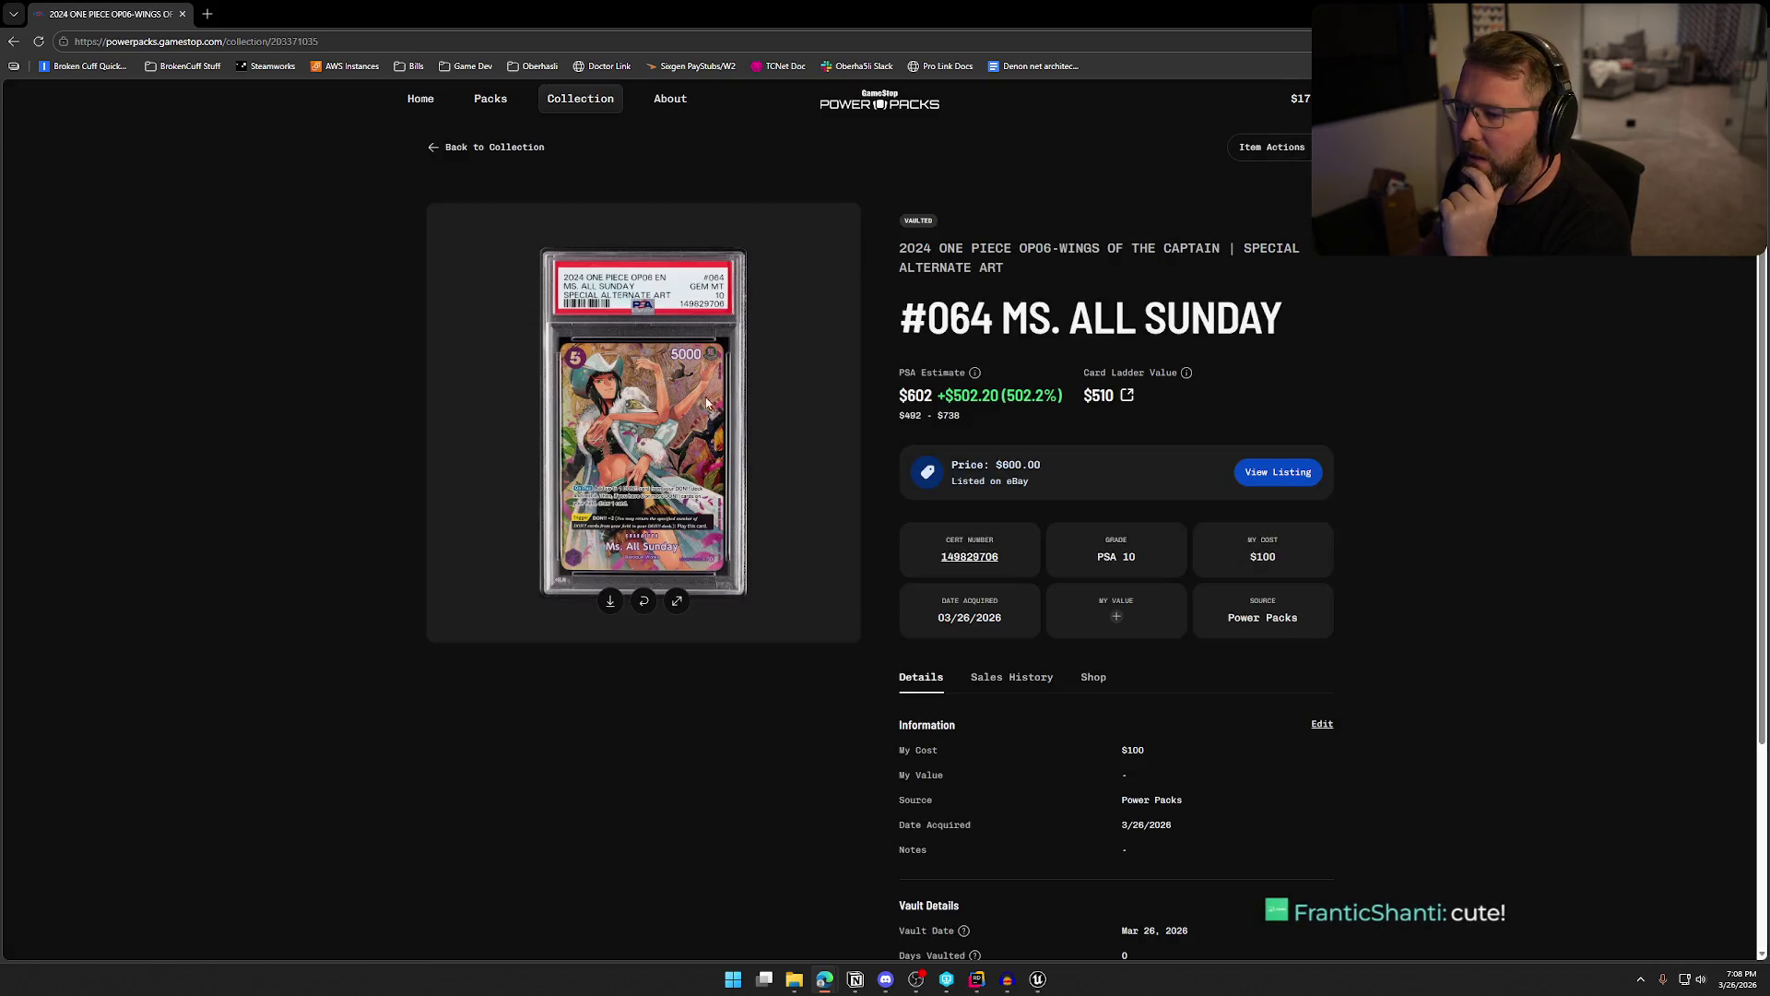
click(677, 601)
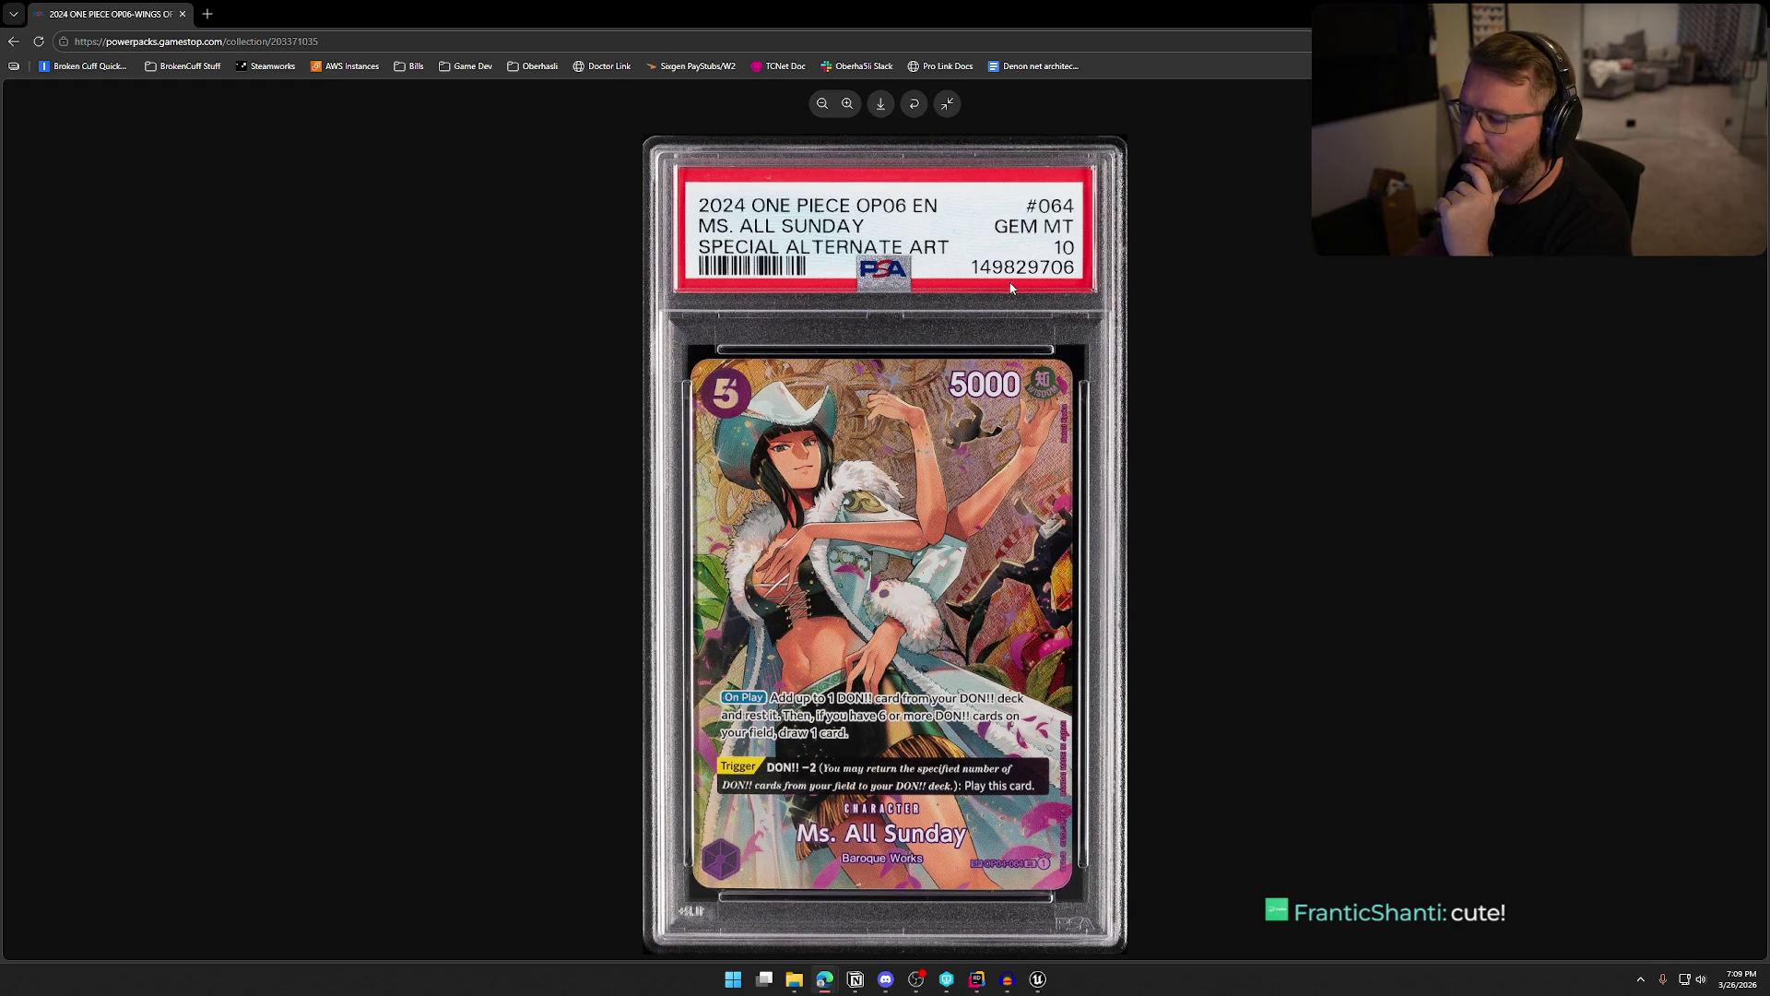
click(946, 104)
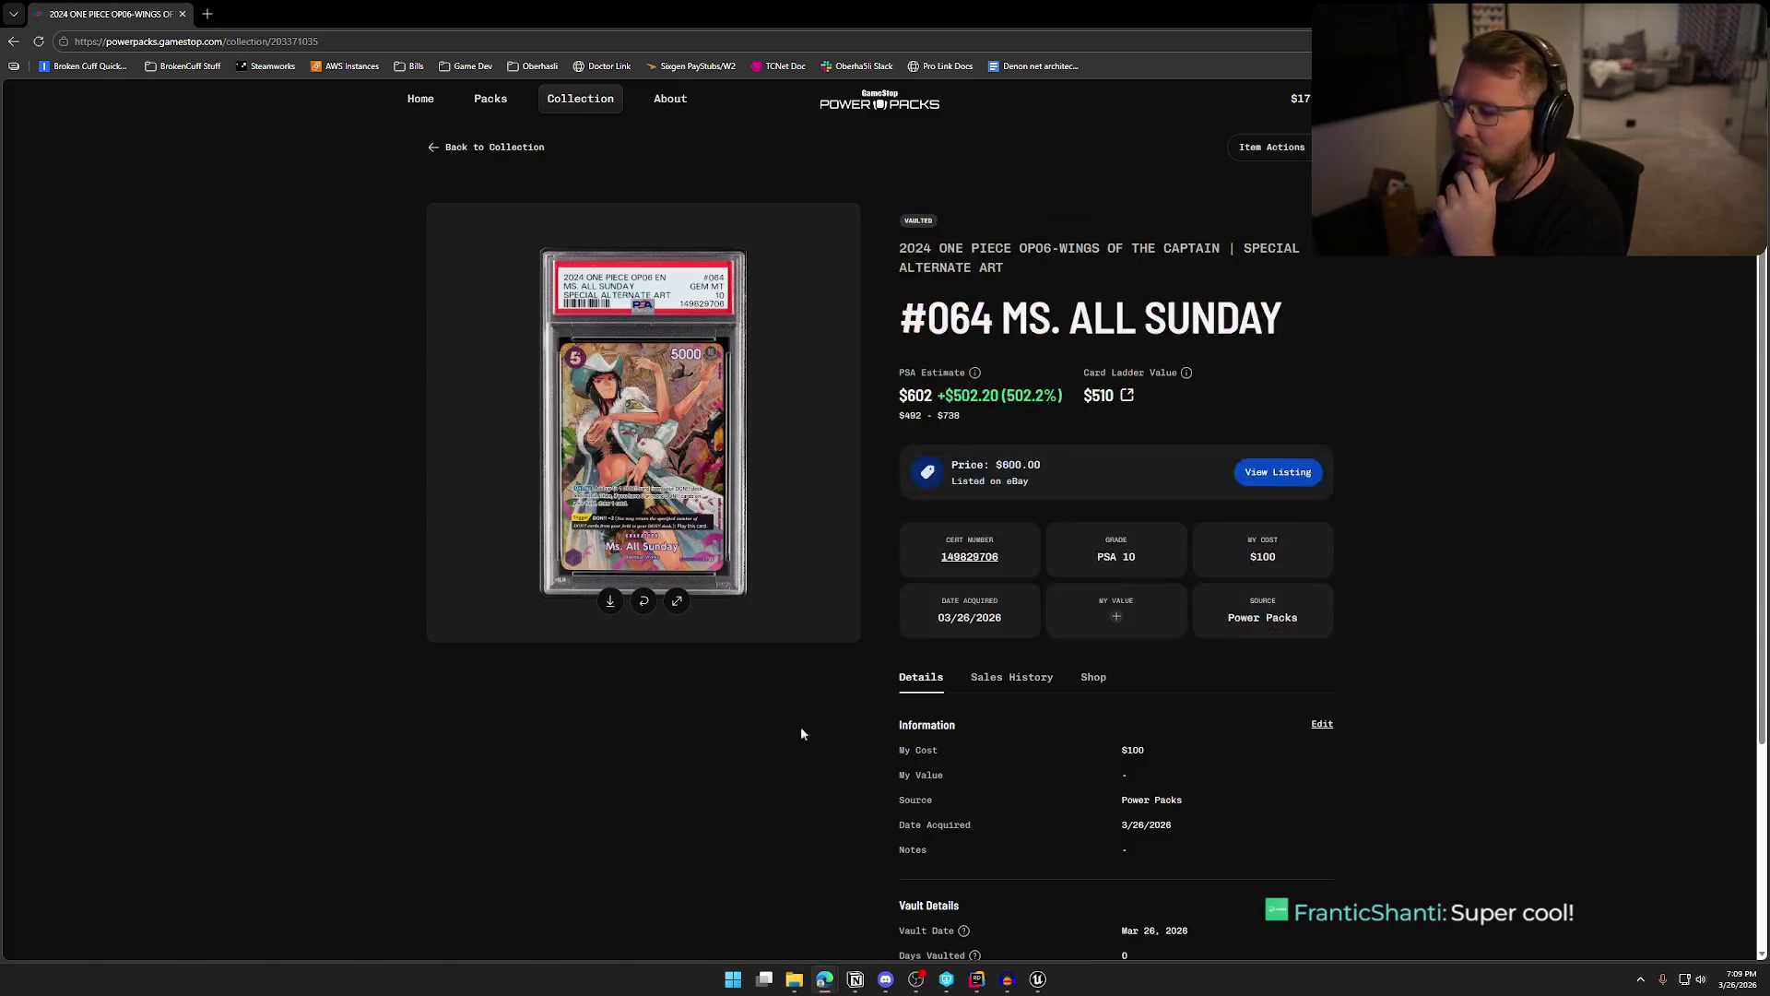
click(489, 100)
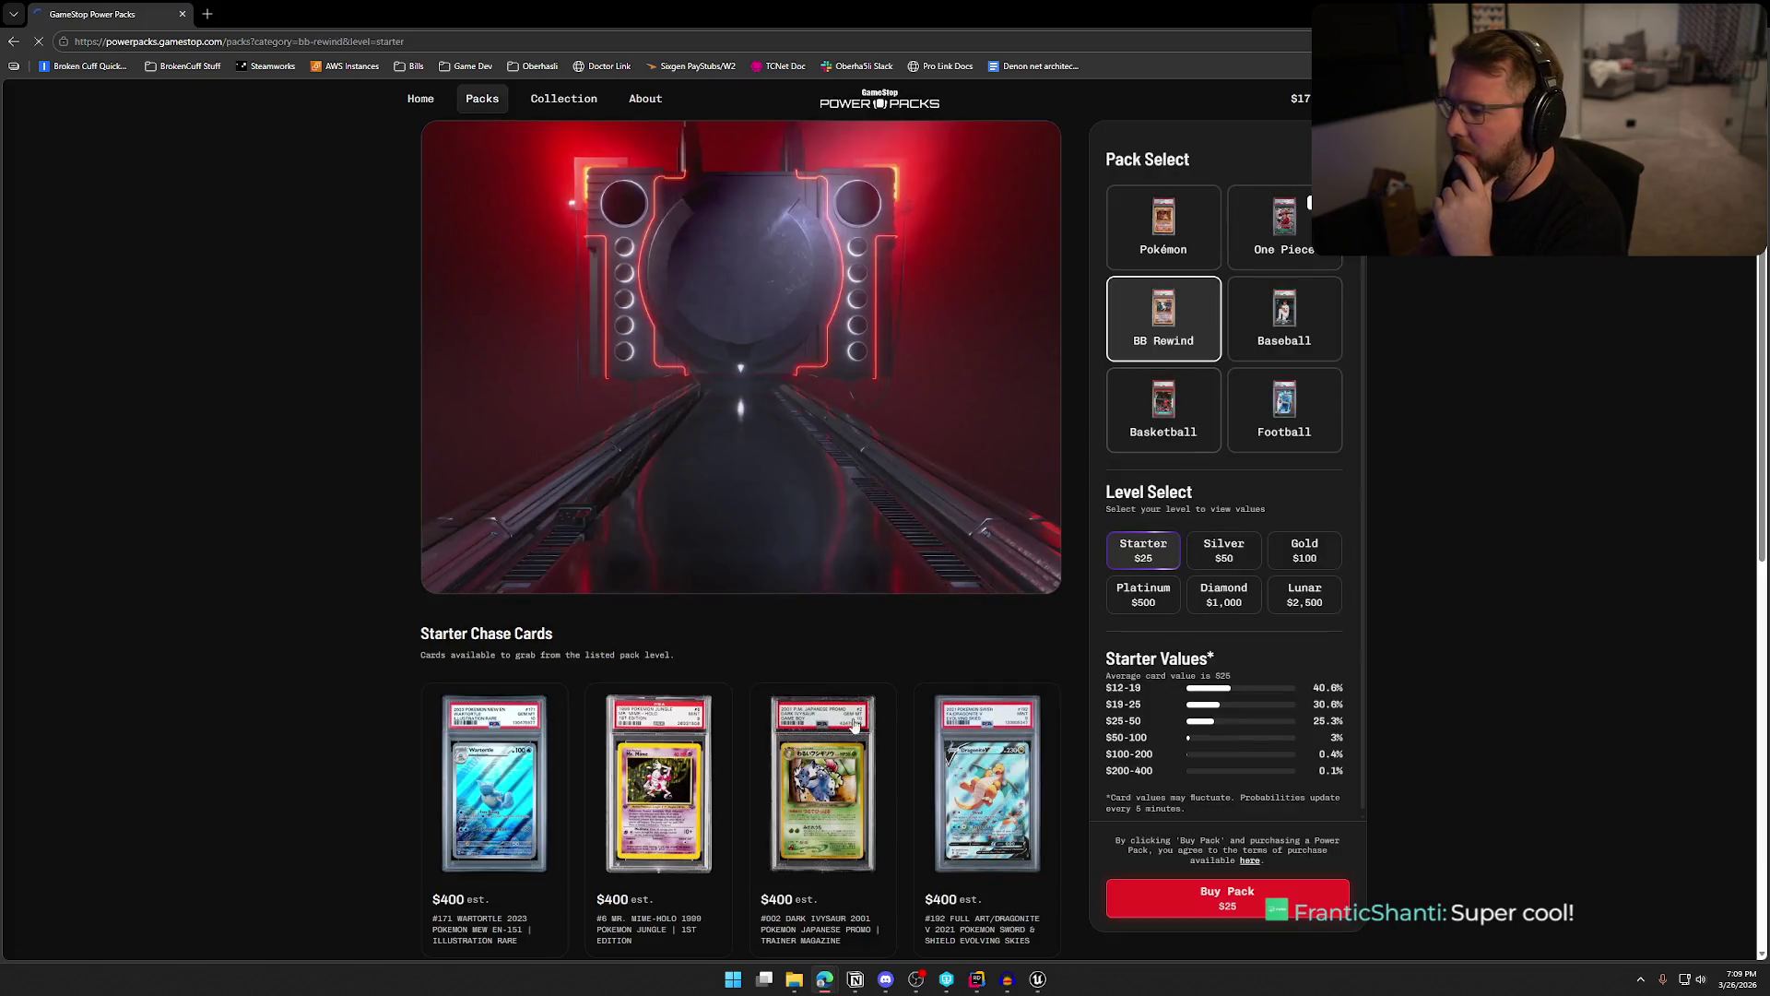
click(1327, 261)
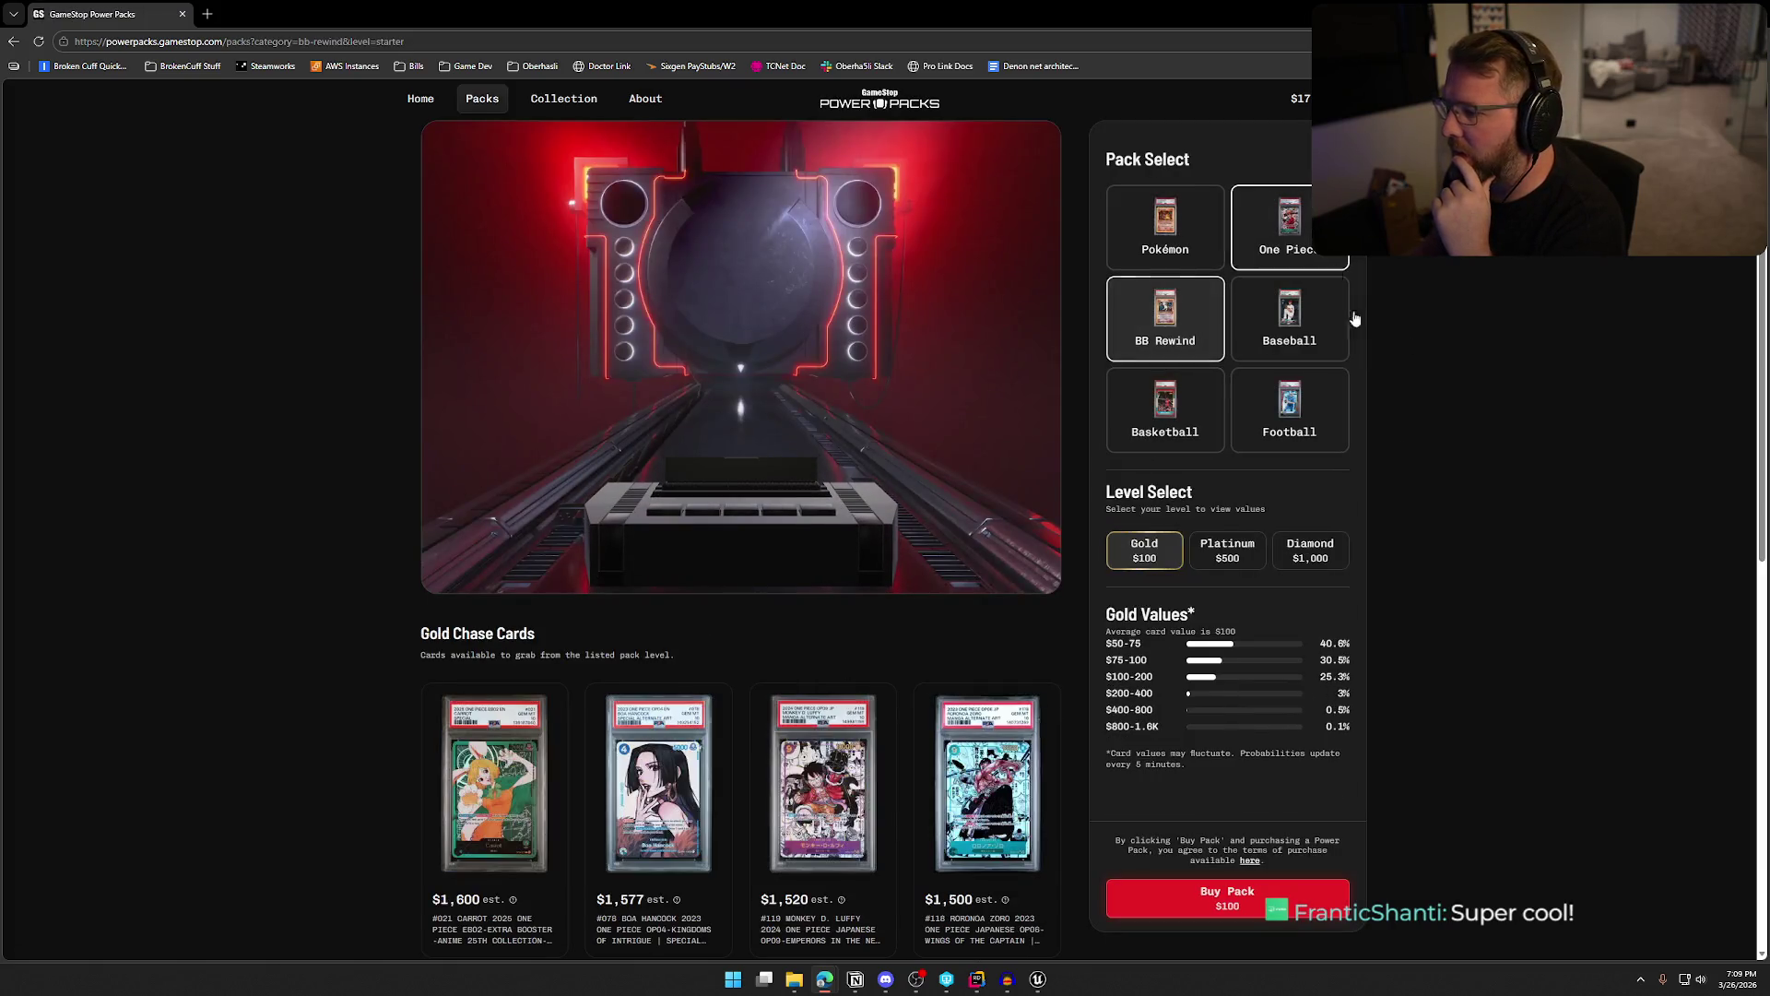
double_click(1337, 709)
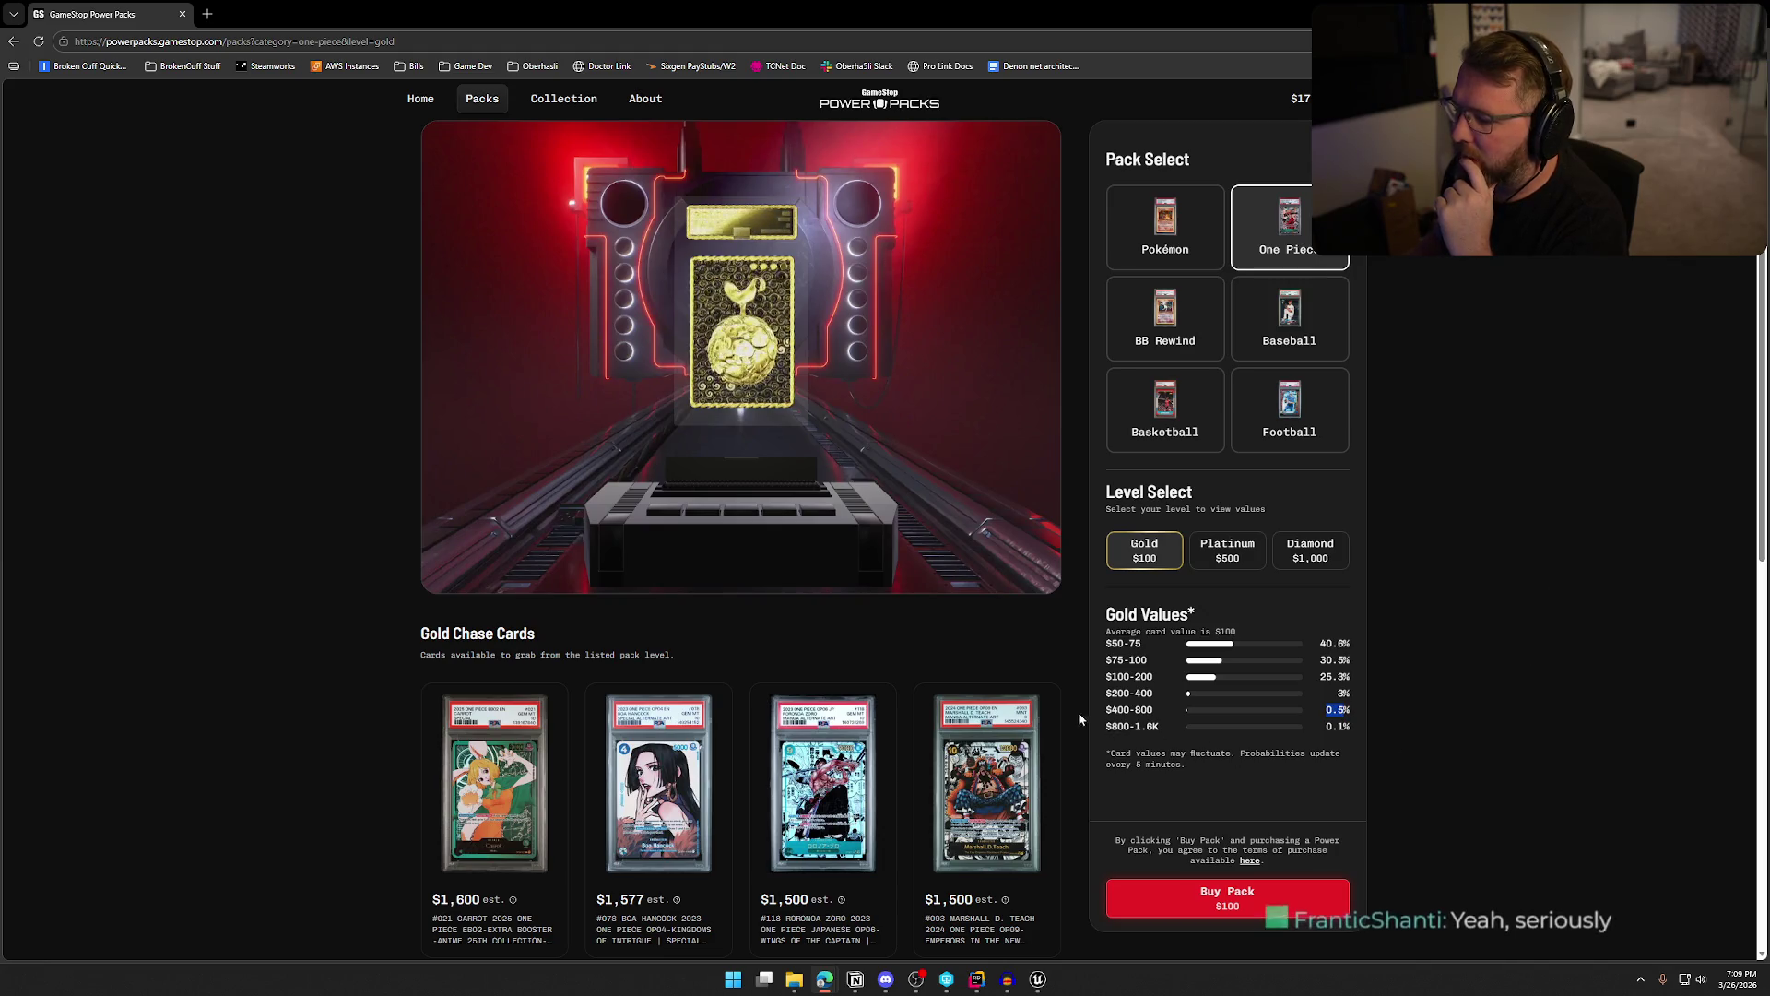
click(1109, 715)
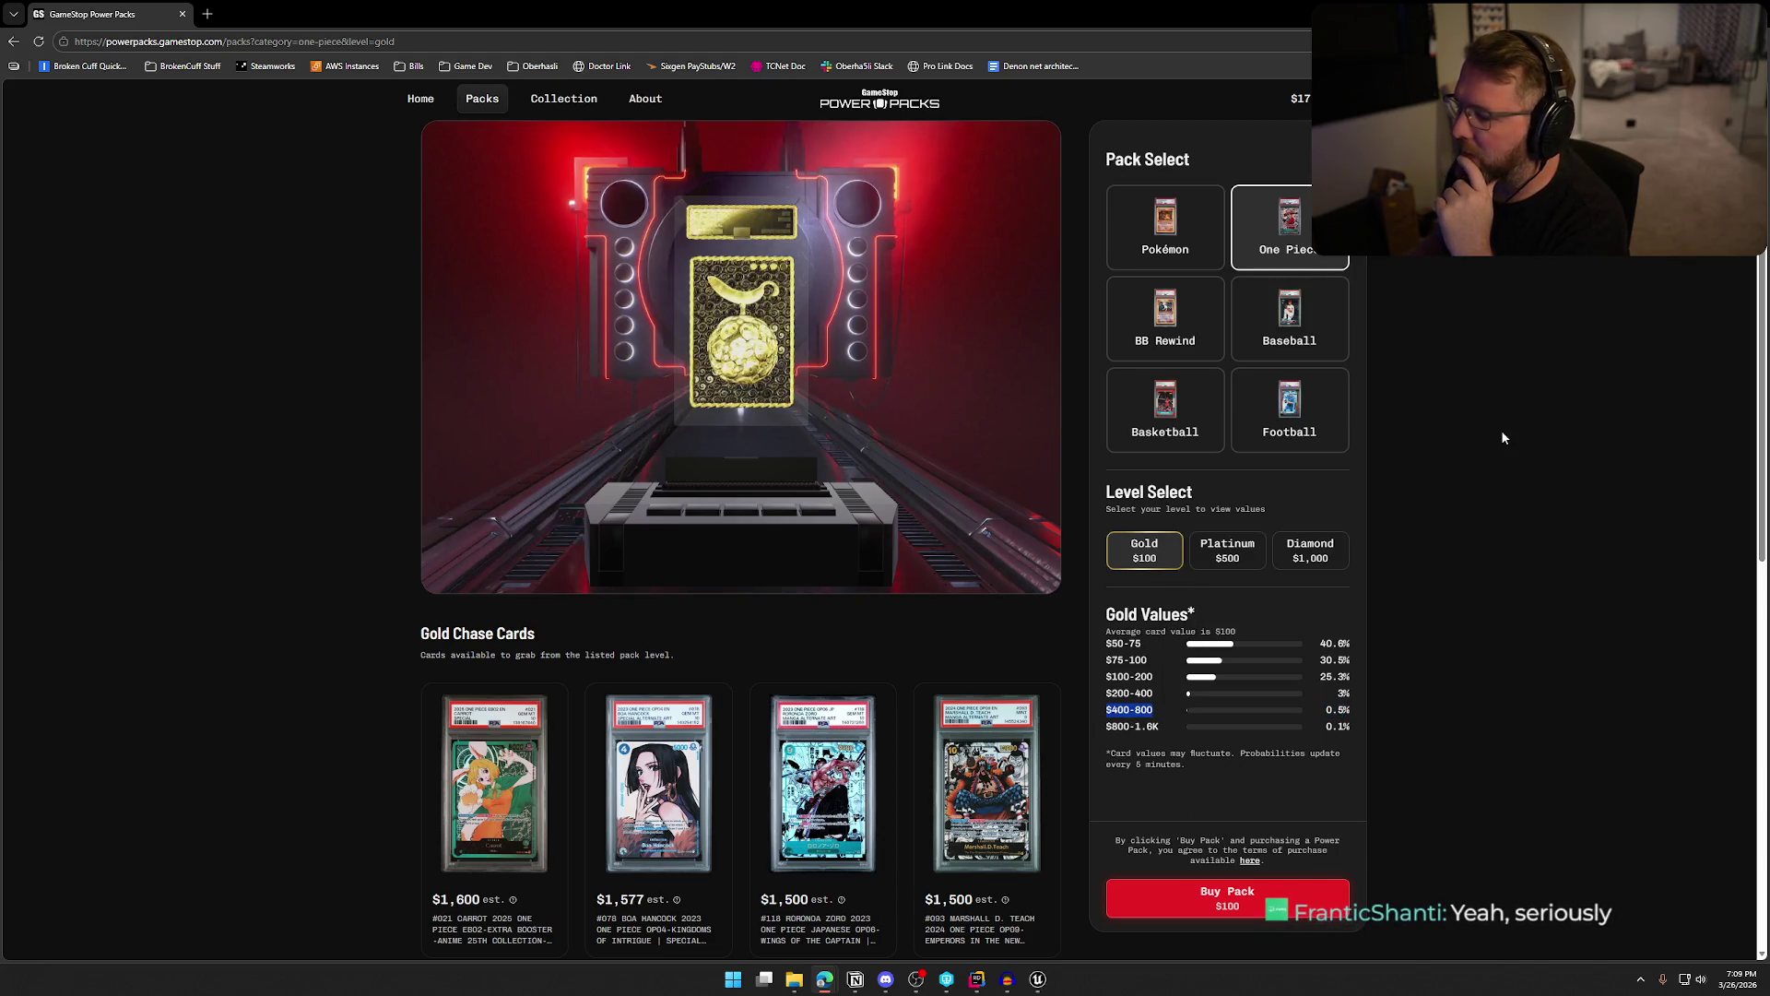
drag(1099, 739, 1231, 728)
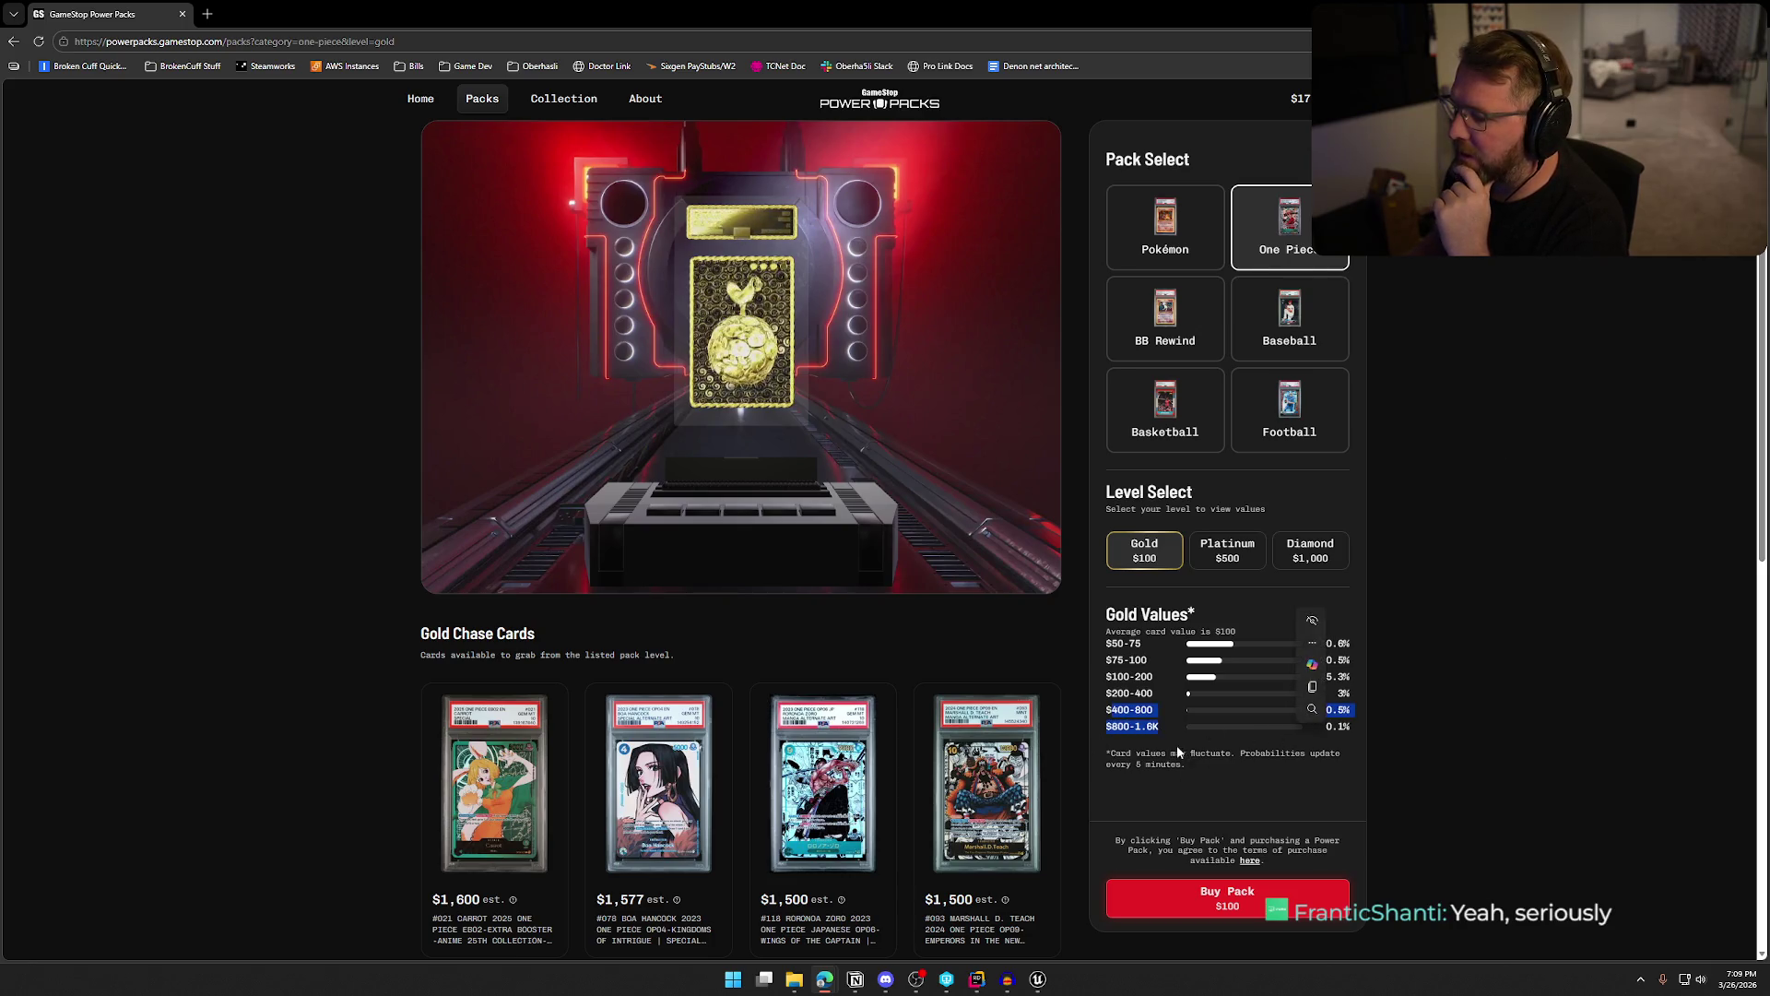
click(1262, 768)
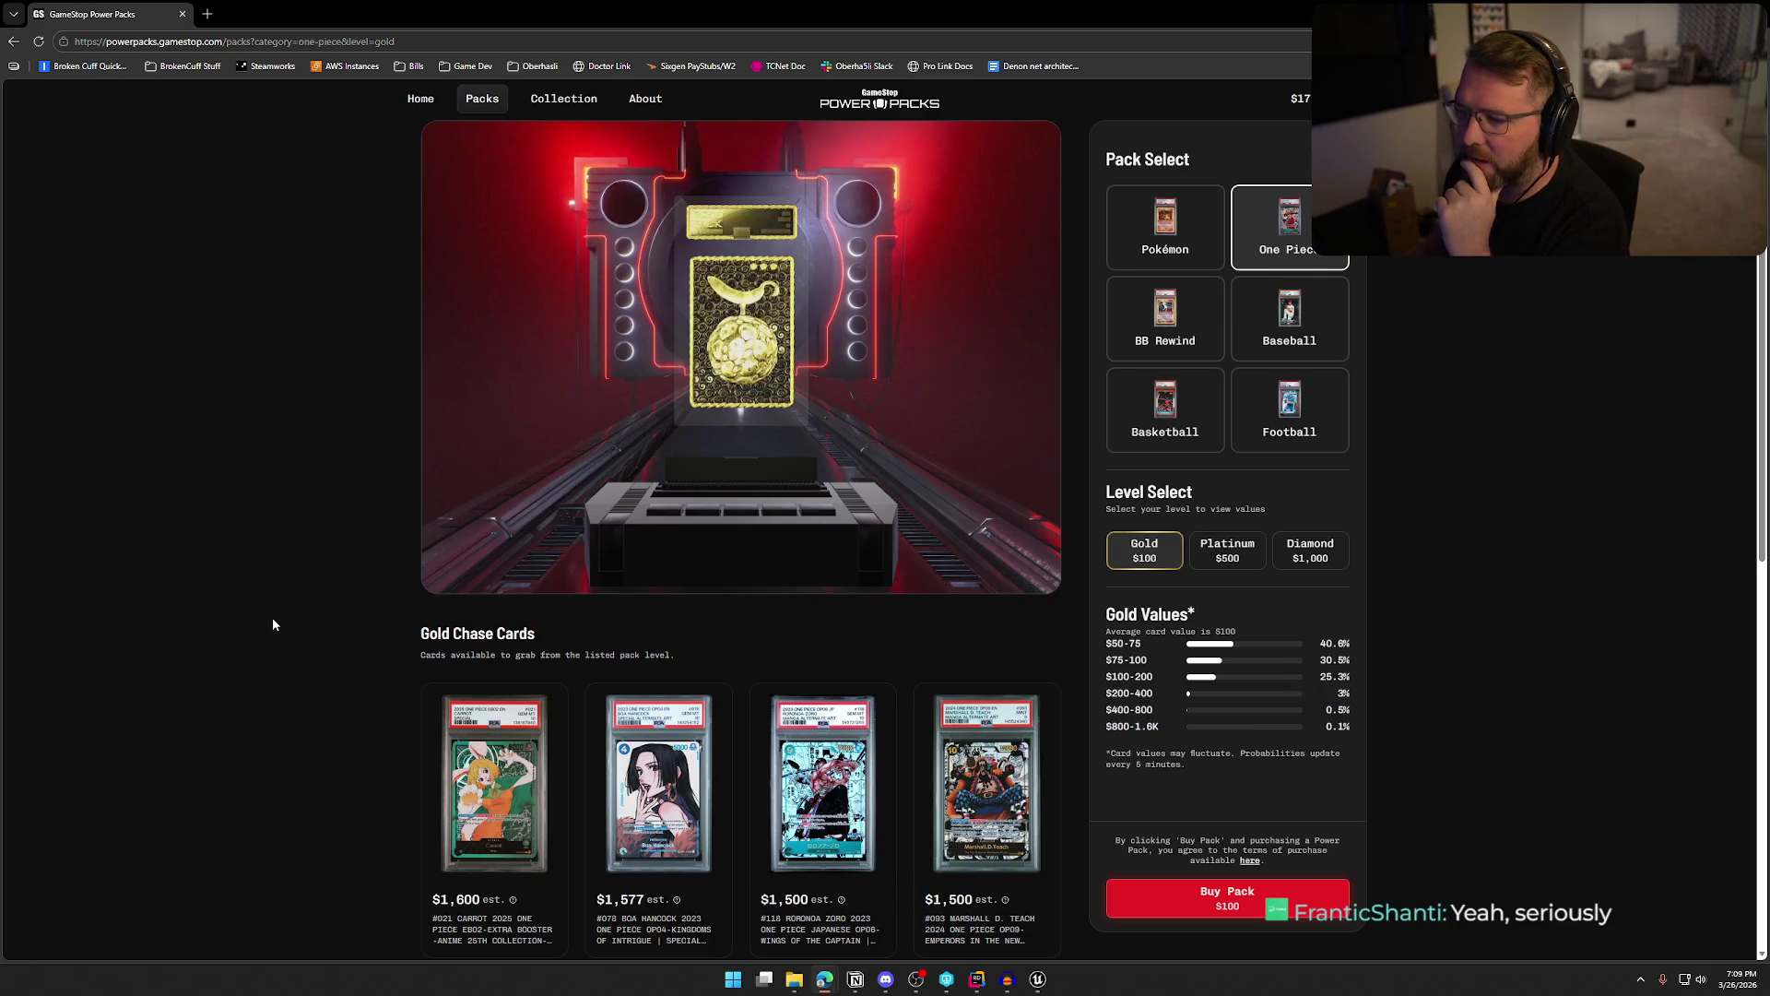
scroll(279, 620, down, 8)
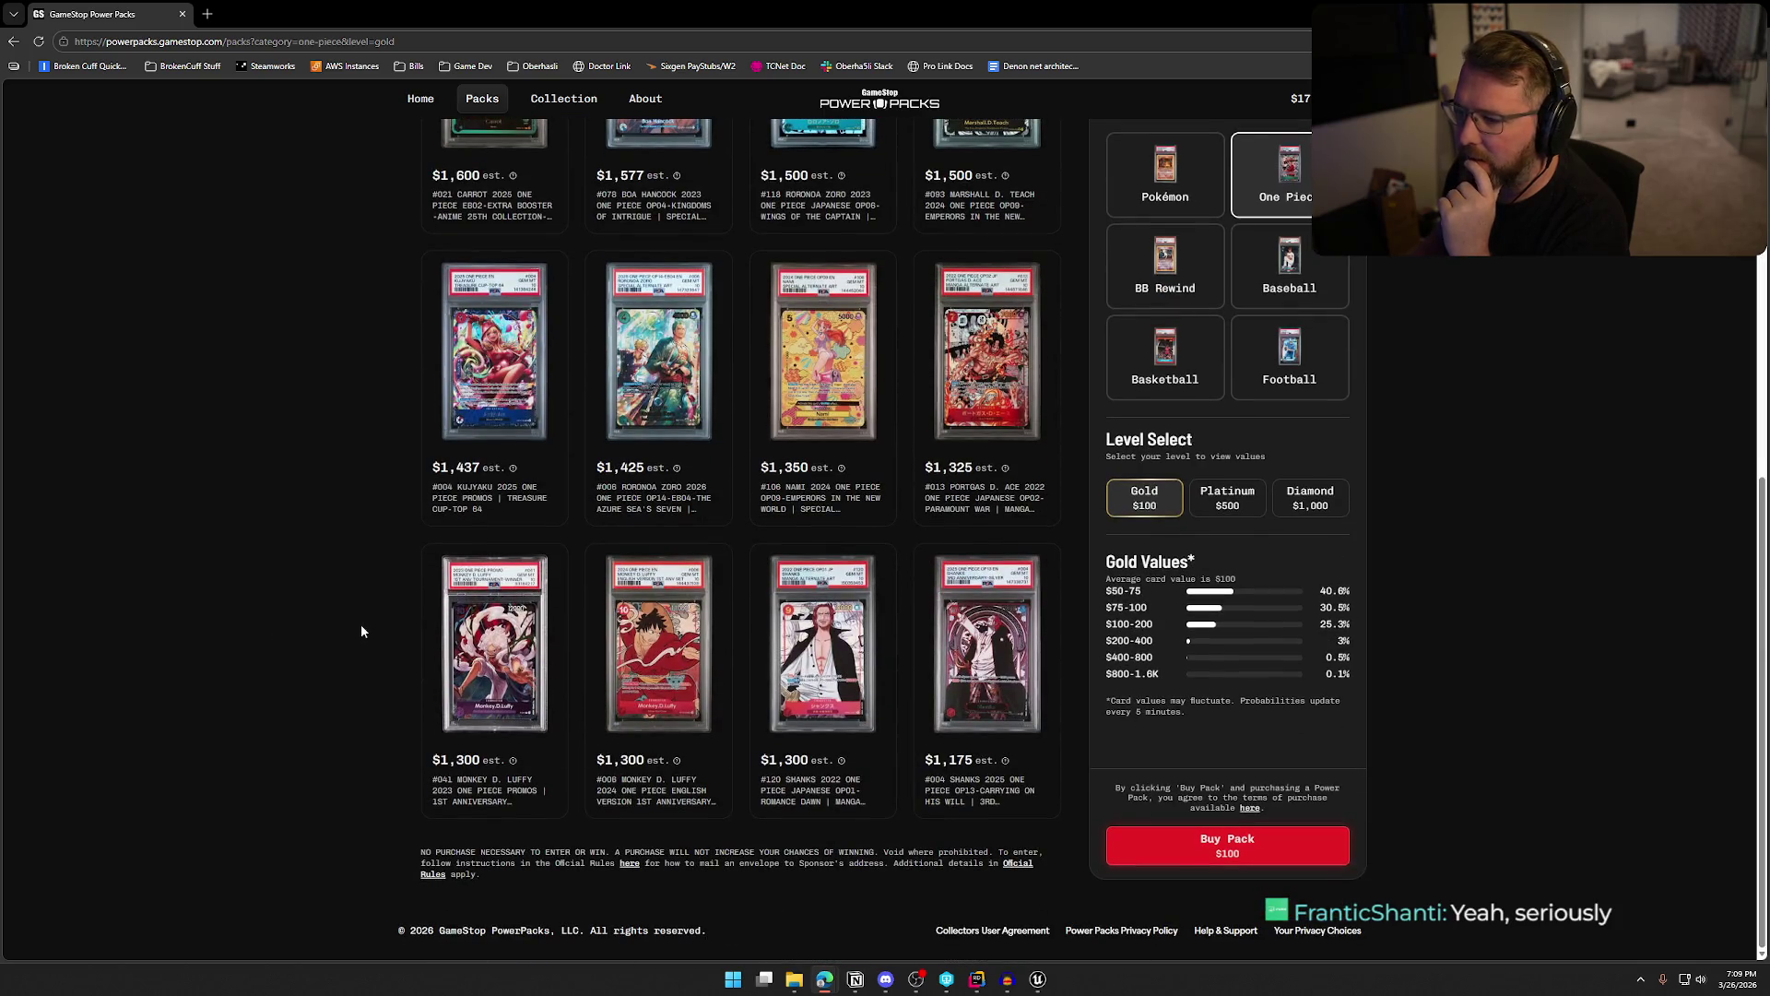
scroll(371, 628, up, 8)
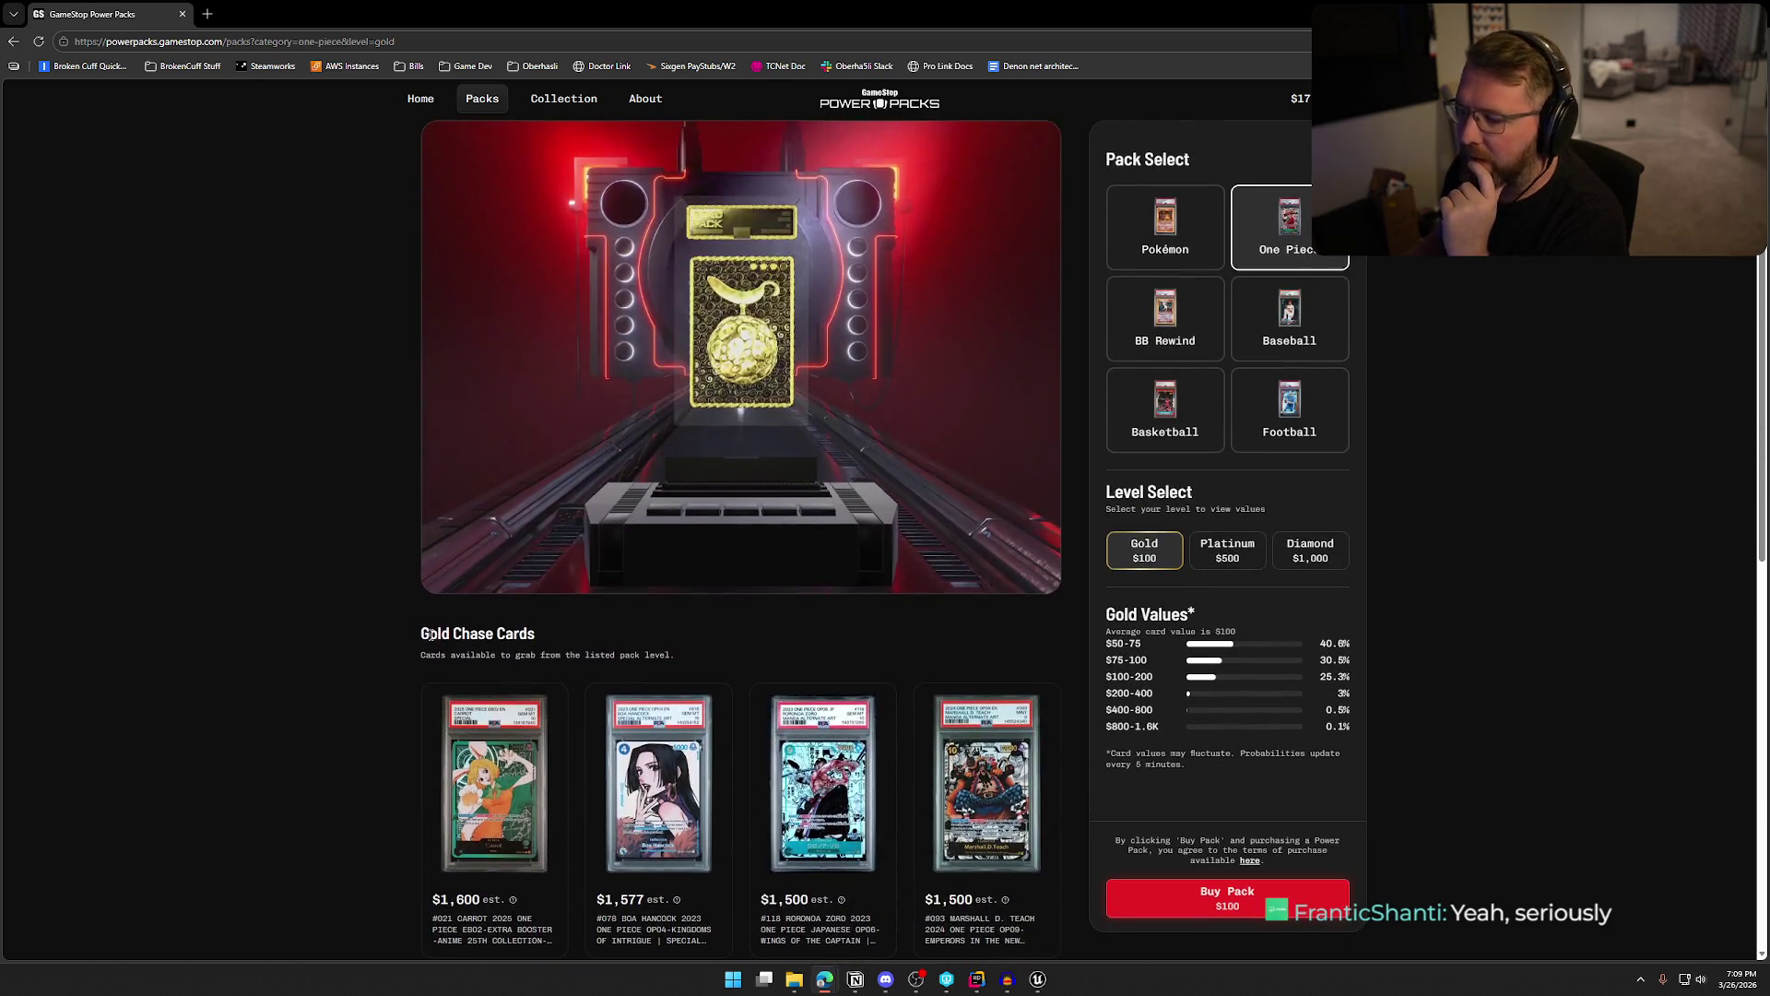
click(1184, 309)
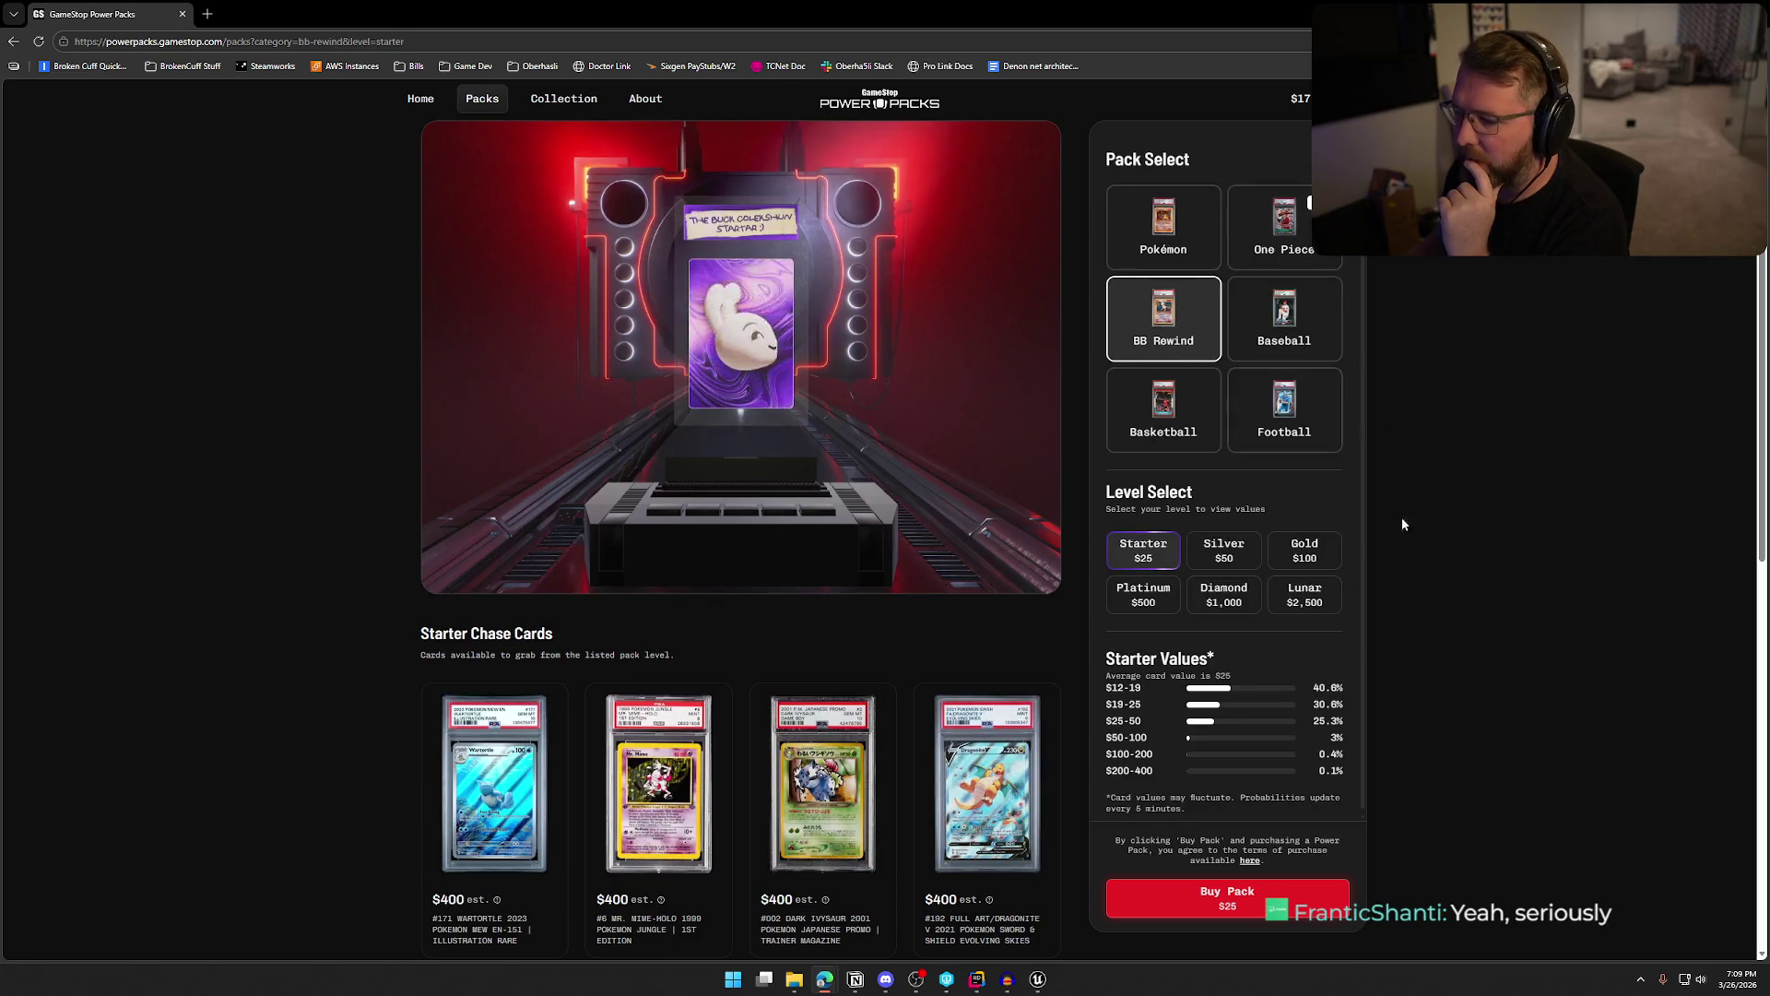
scroll(185, 725, down, 2)
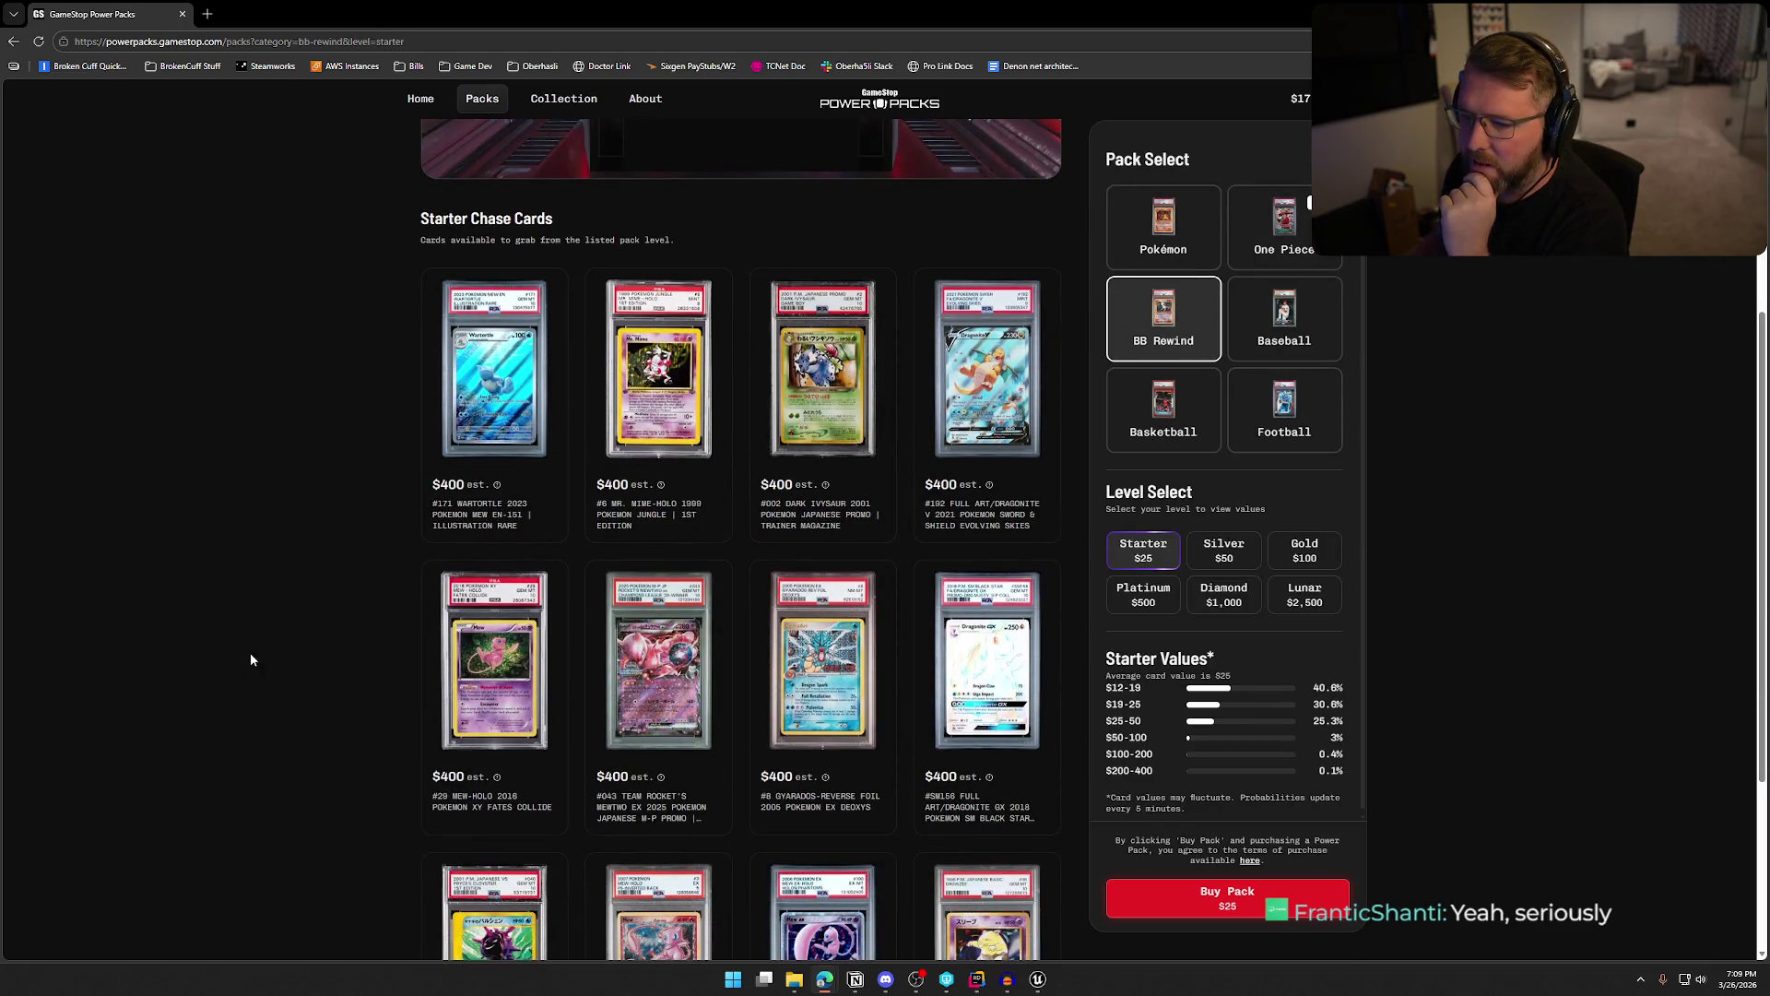
scroll(271, 679, down, 3)
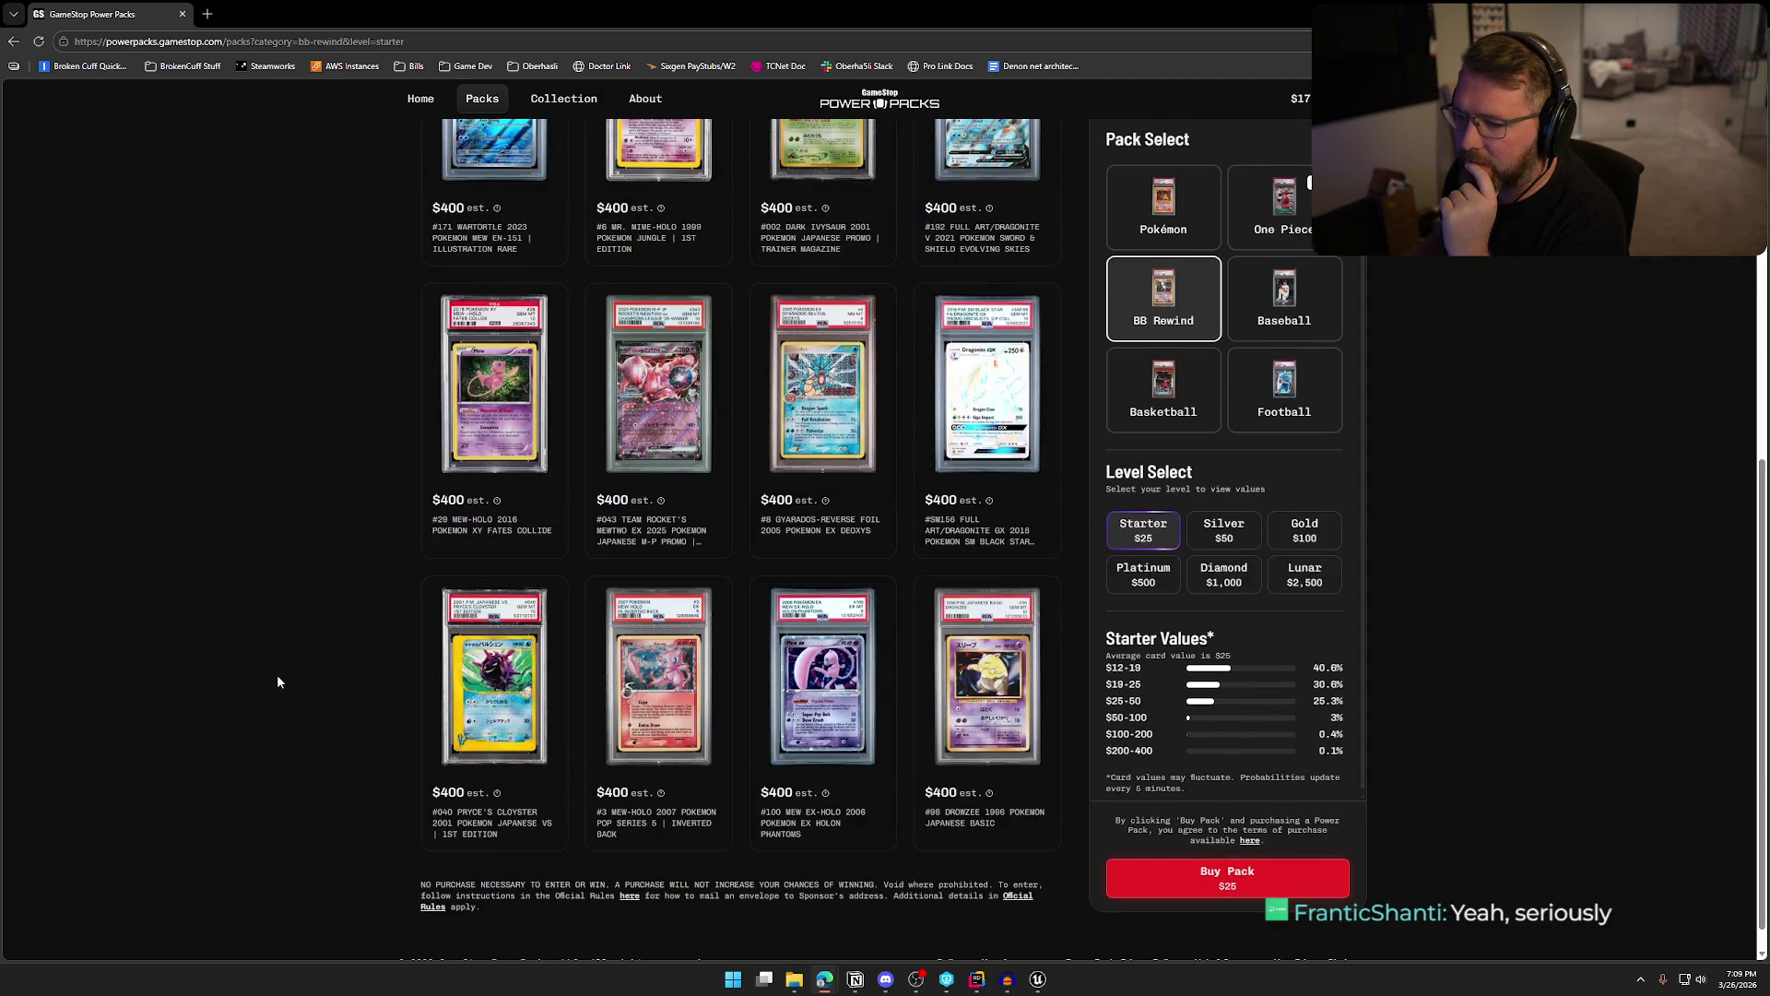
scroll(277, 680, up, 8)
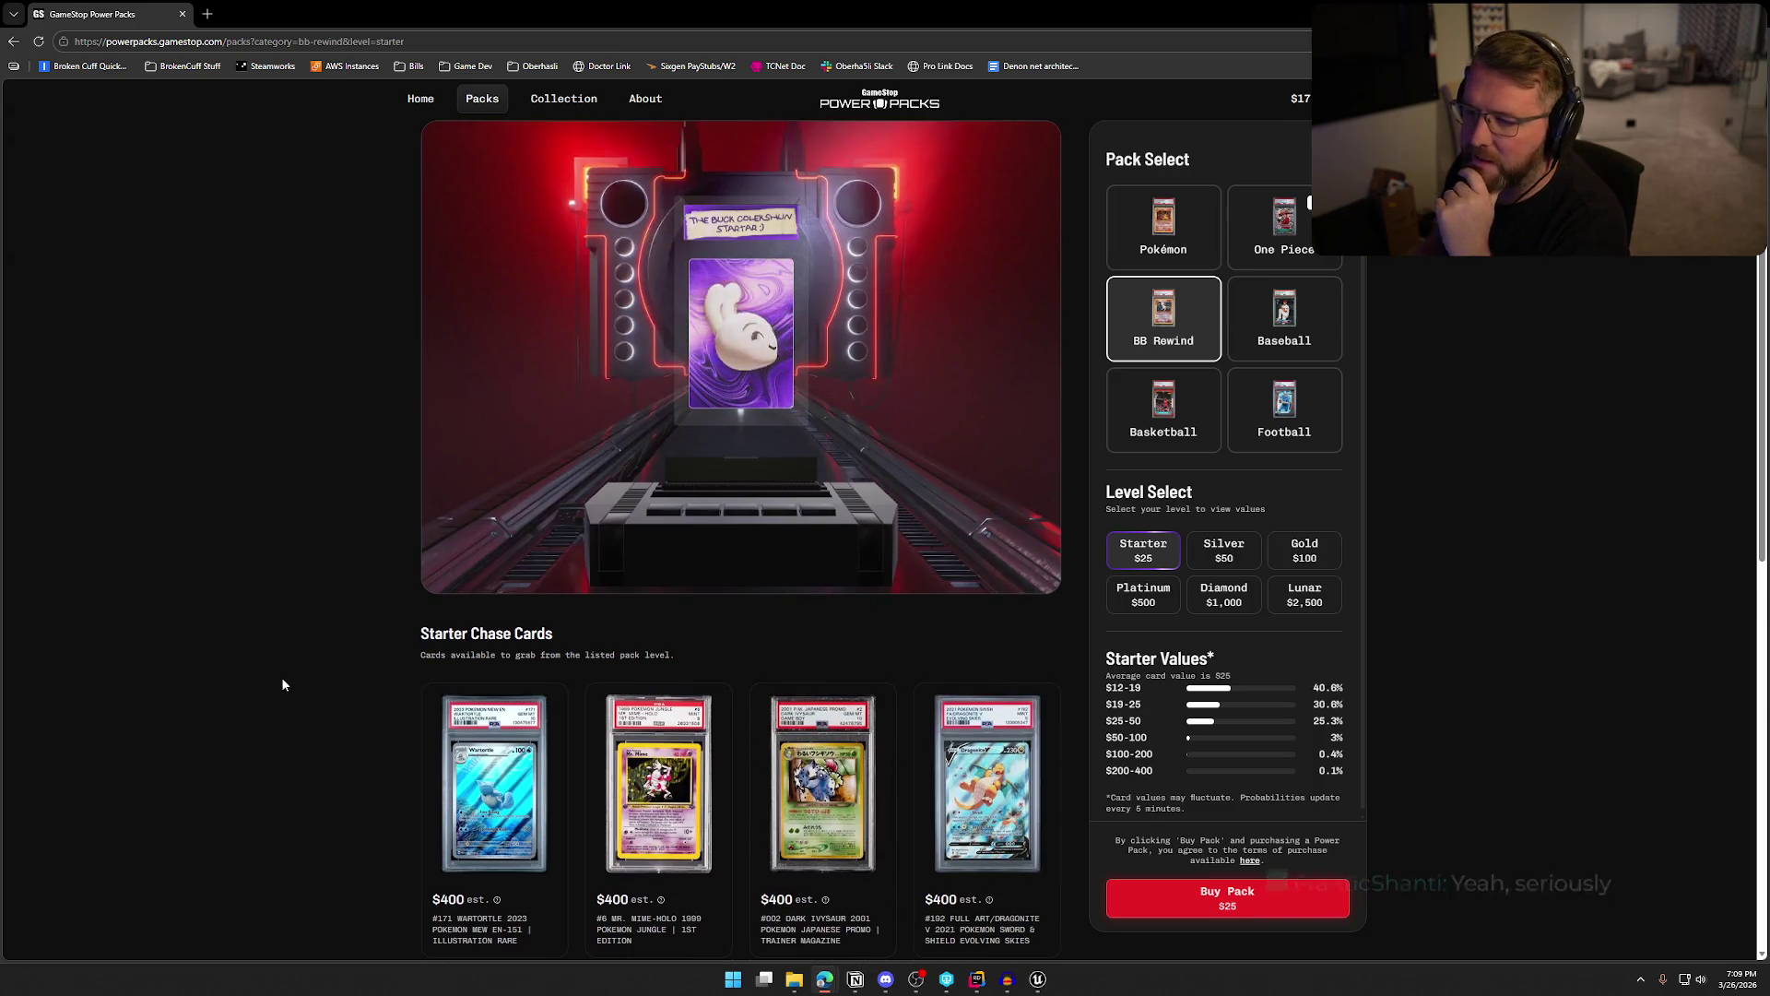